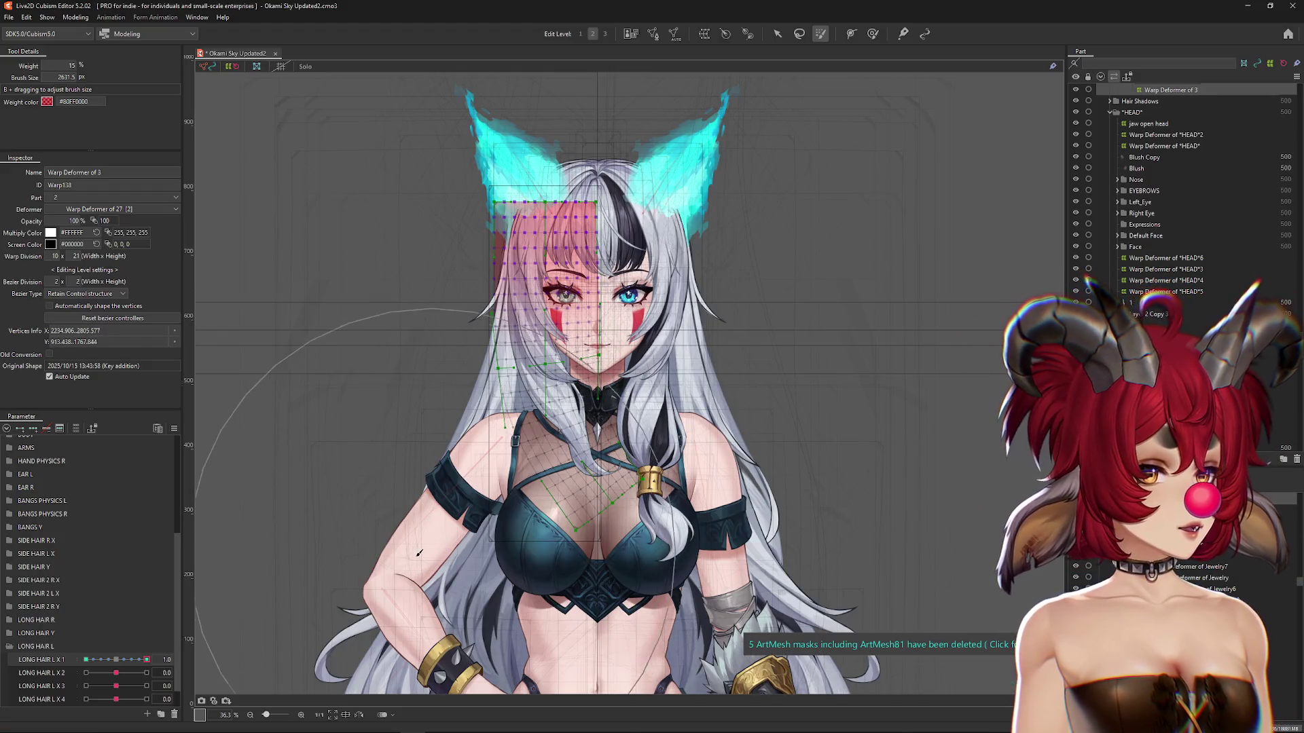
Step: Nudge LONG HAIR L X 1 slightly negative and switch to a smaller deform brush
{"action": "left_click", "coordinate": [117, 660]}
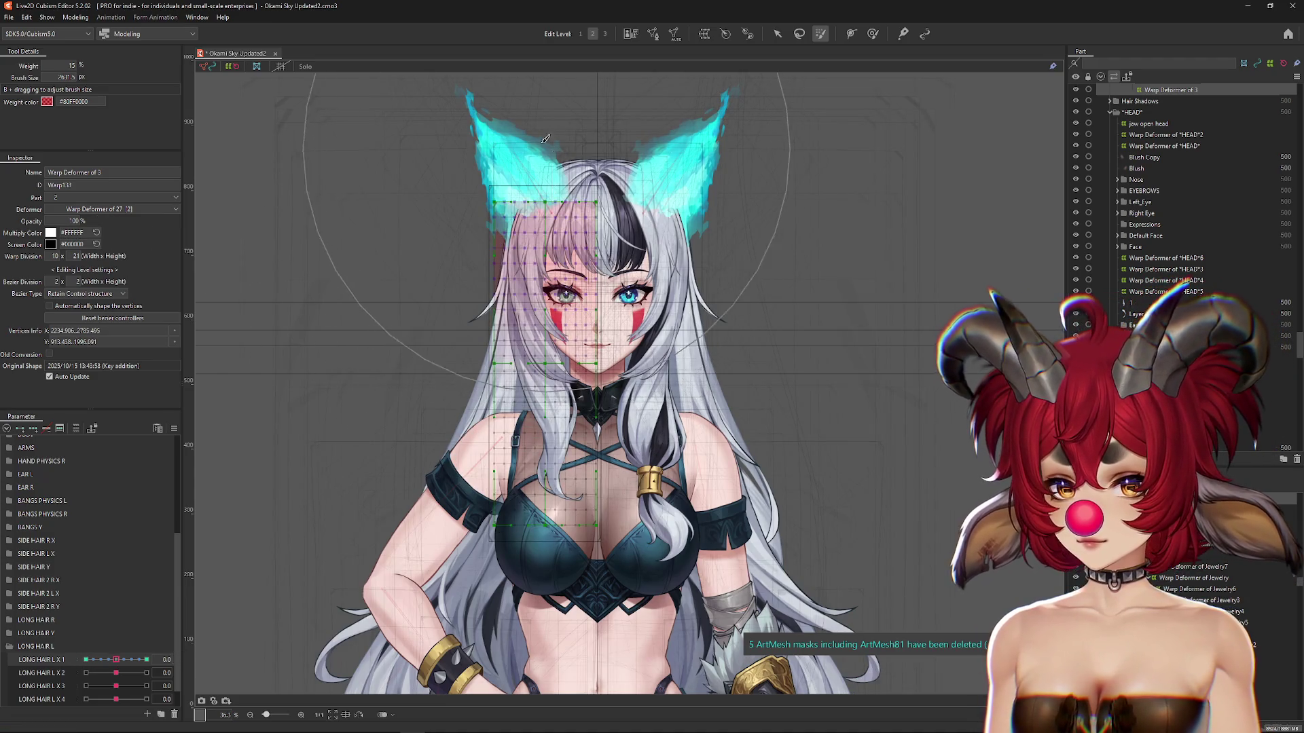
{"action": "left_click_drag", "start_coordinate": [116, 659], "coordinate": [85, 662]}
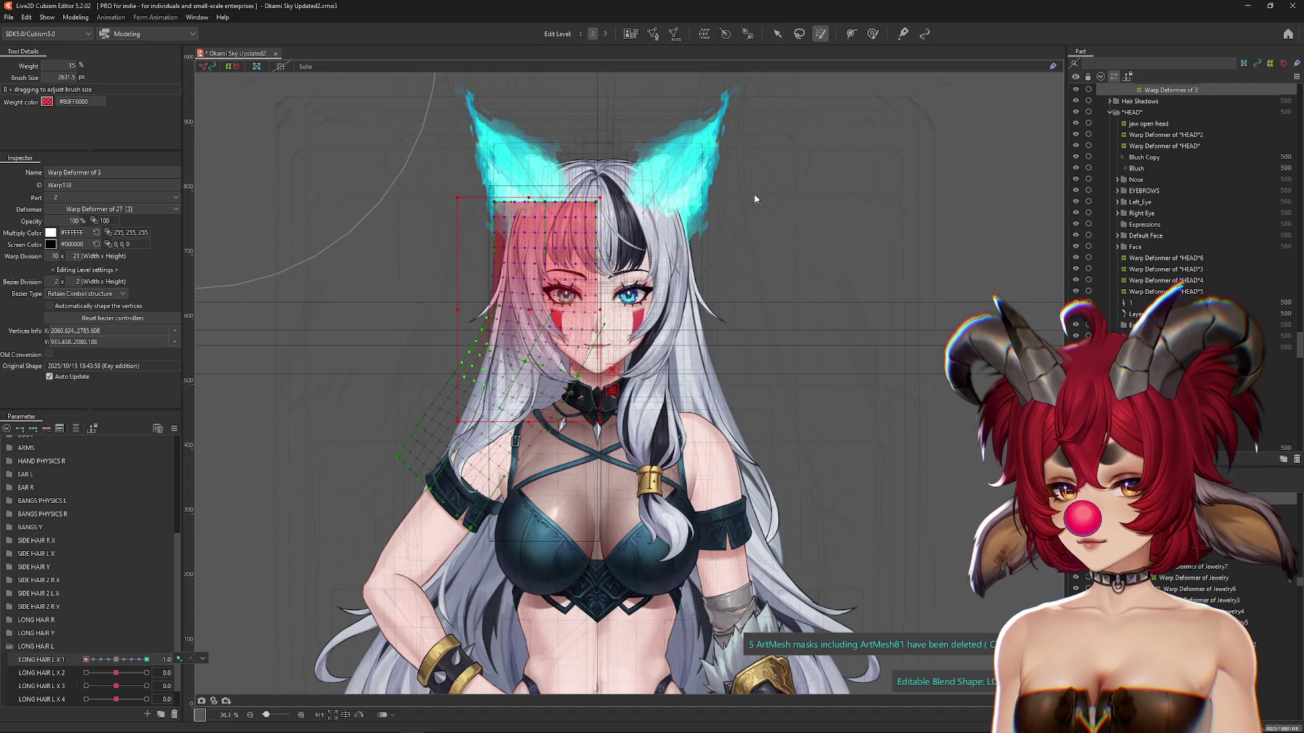
{"action": "left_click", "coordinate": [873, 38]}
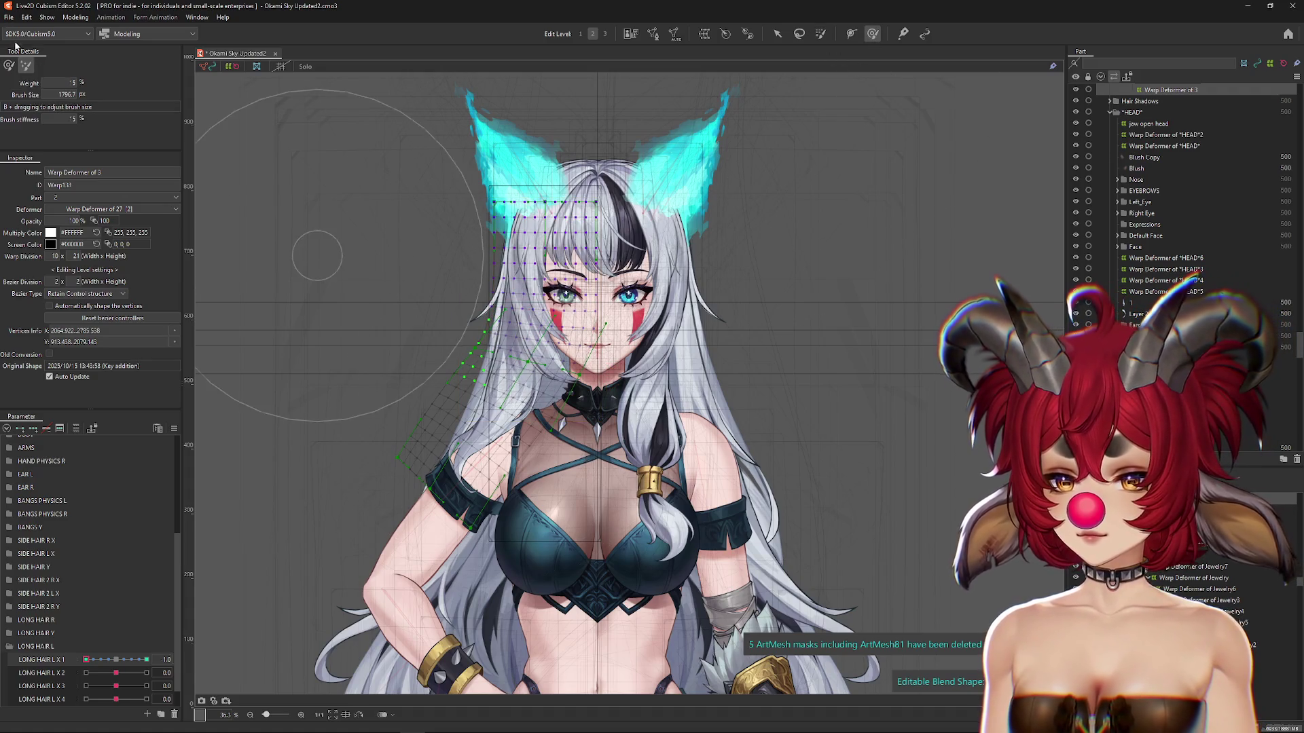
{"action": "left_click_drag", "start_coordinate": [246, 152], "coordinate": [503, 374]}
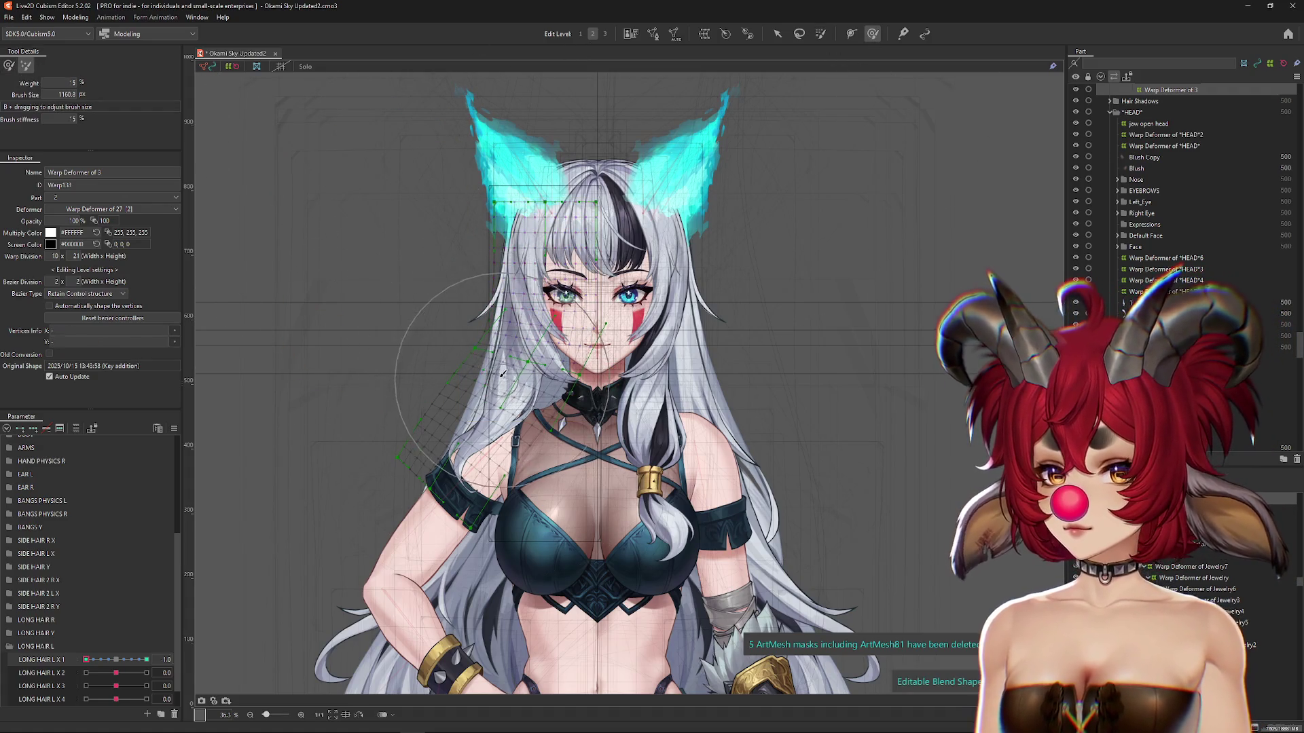
Step: Push the left long hair into its swung pose at LONG HAIR L X 1's 1.0 key
{"action": "key", "text": "ctrl+h"}
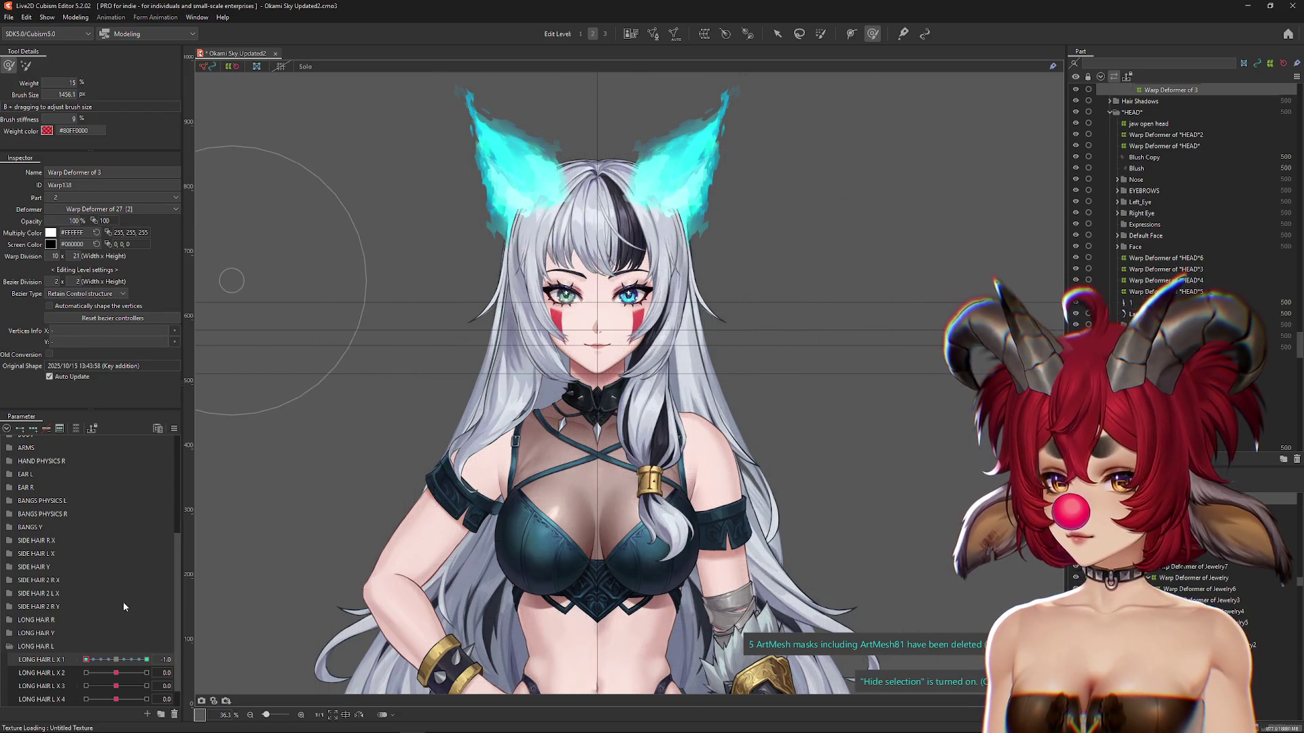
{"action": "left_click_drag", "start_coordinate": [518, 435], "coordinate": [506, 401]}
{"action": "left_click", "coordinate": [502, 385]}
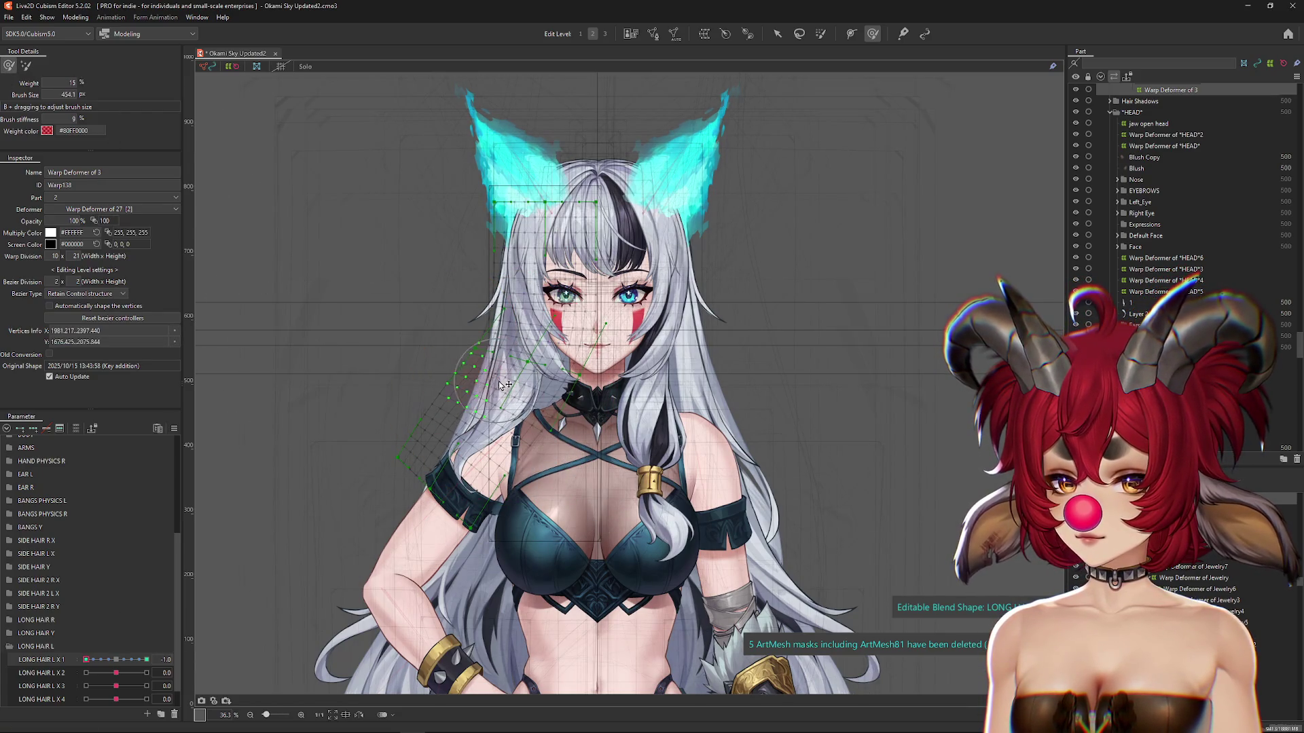
{"action": "key", "text": "ctrl+h"}
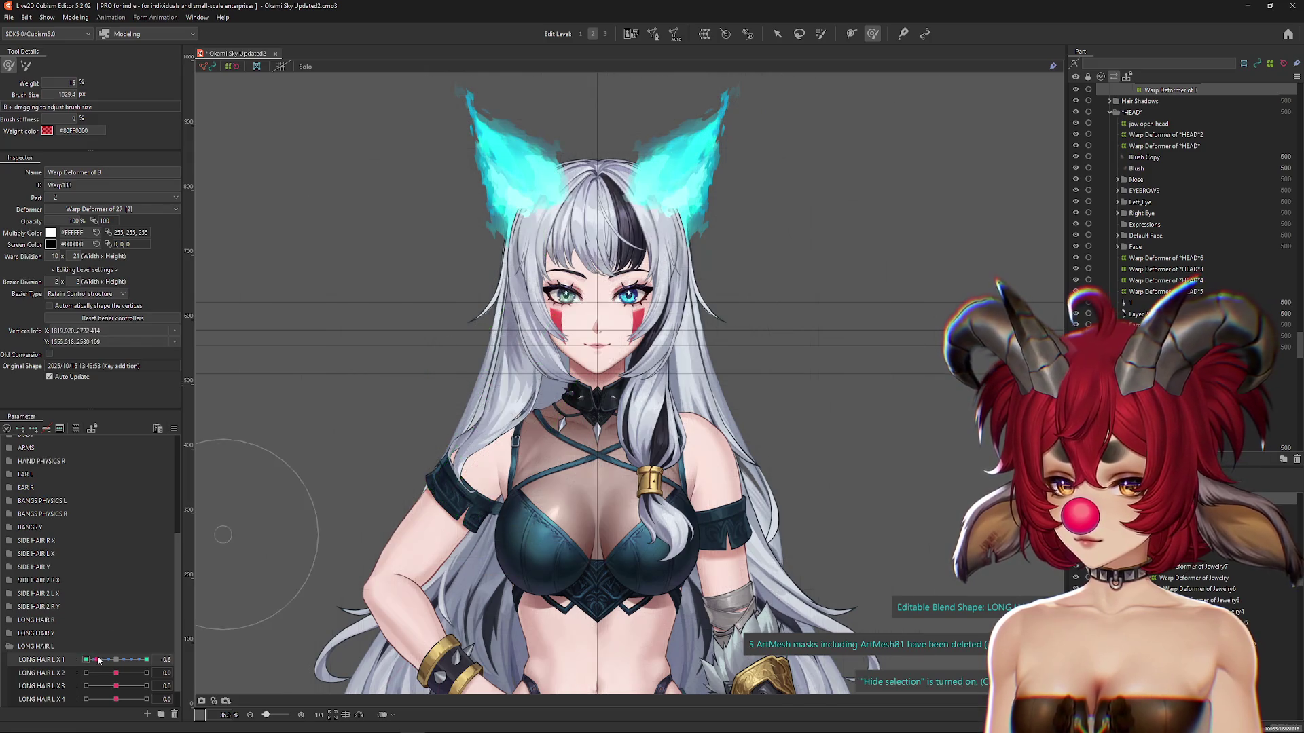
{"action": "left_click", "coordinate": [134, 661]}
{"action": "left_click", "coordinate": [146, 659]}
{"action": "left_click_drag", "start_coordinate": [633, 525], "coordinate": [584, 435]}
Step: Scrub LONG HAIR L X 1 between its keys with the mesh hidden to check the swing
{"action": "key", "text": "ctrl+h"}
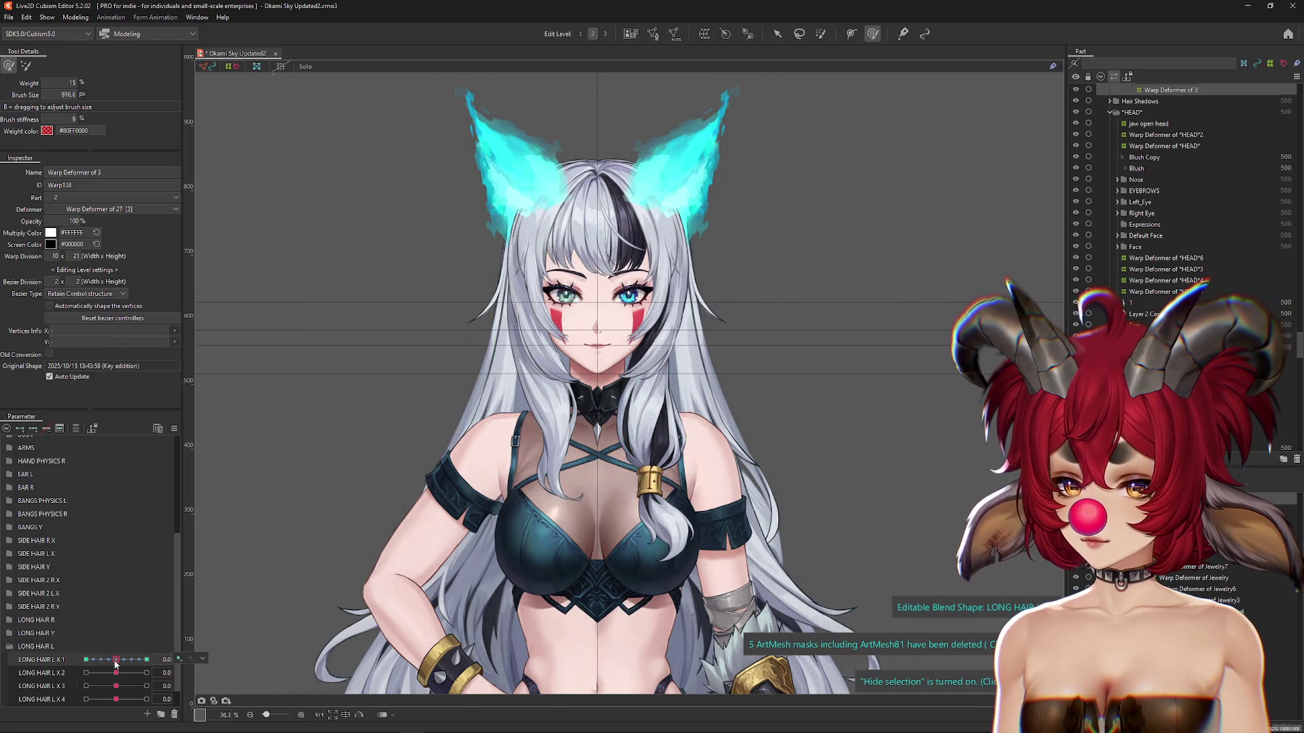
{"action": "left_click", "coordinate": [129, 660]}
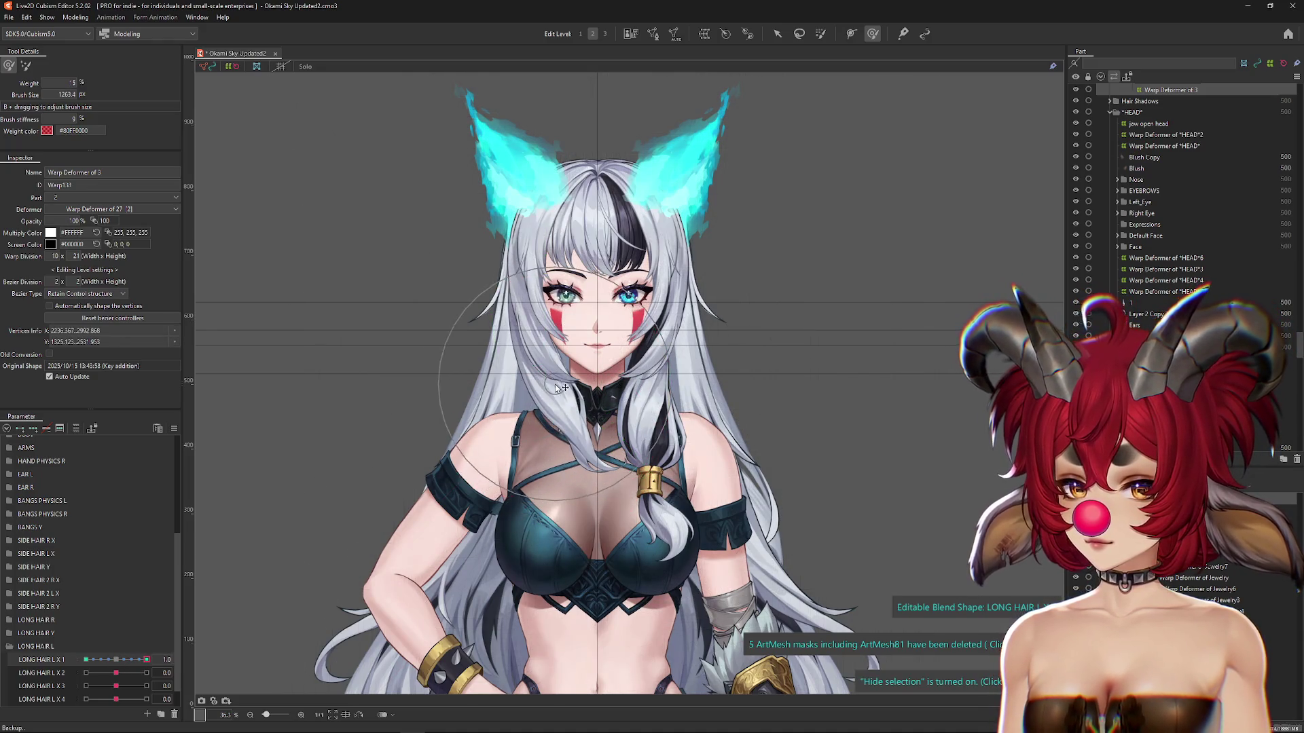
{"action": "left_click", "coordinate": [125, 660]}
{"action": "left_click", "coordinate": [122, 661]}
{"action": "left_click_drag", "start_coordinate": [133, 668], "coordinate": [85, 662]}
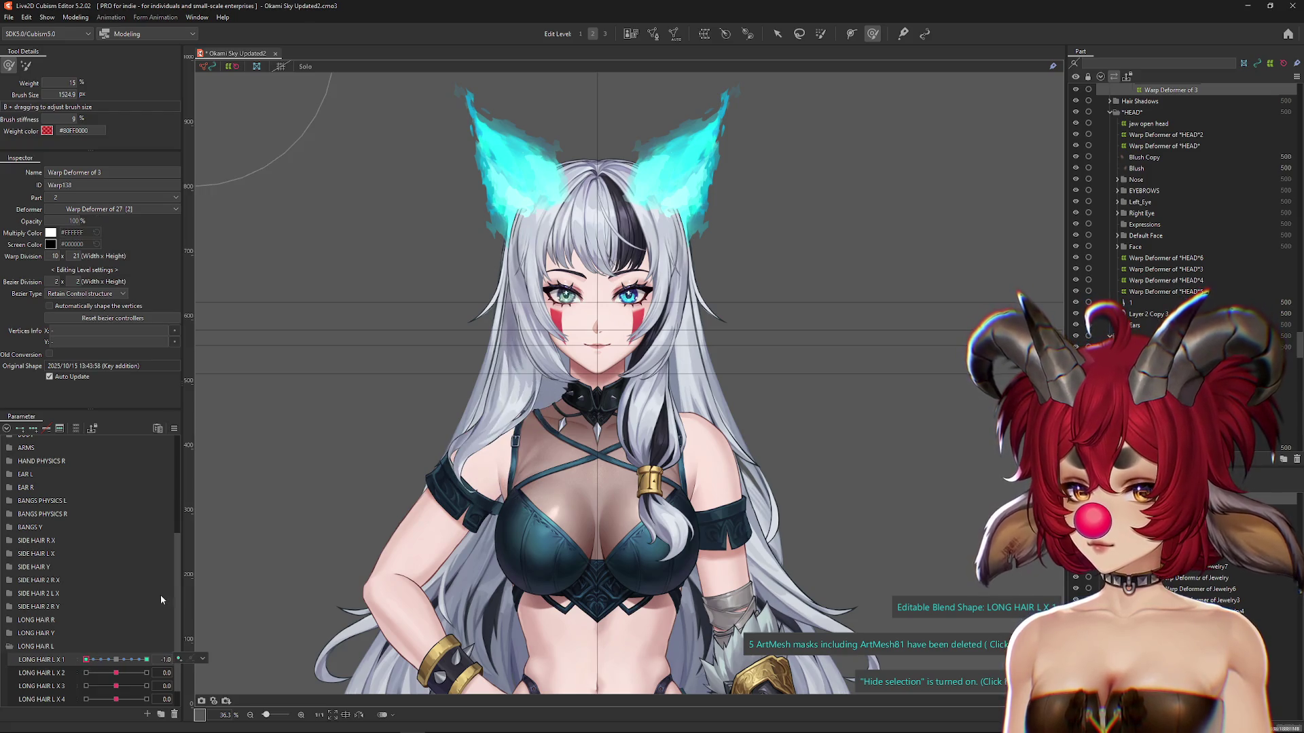
{"action": "left_click", "coordinate": [147, 659]}
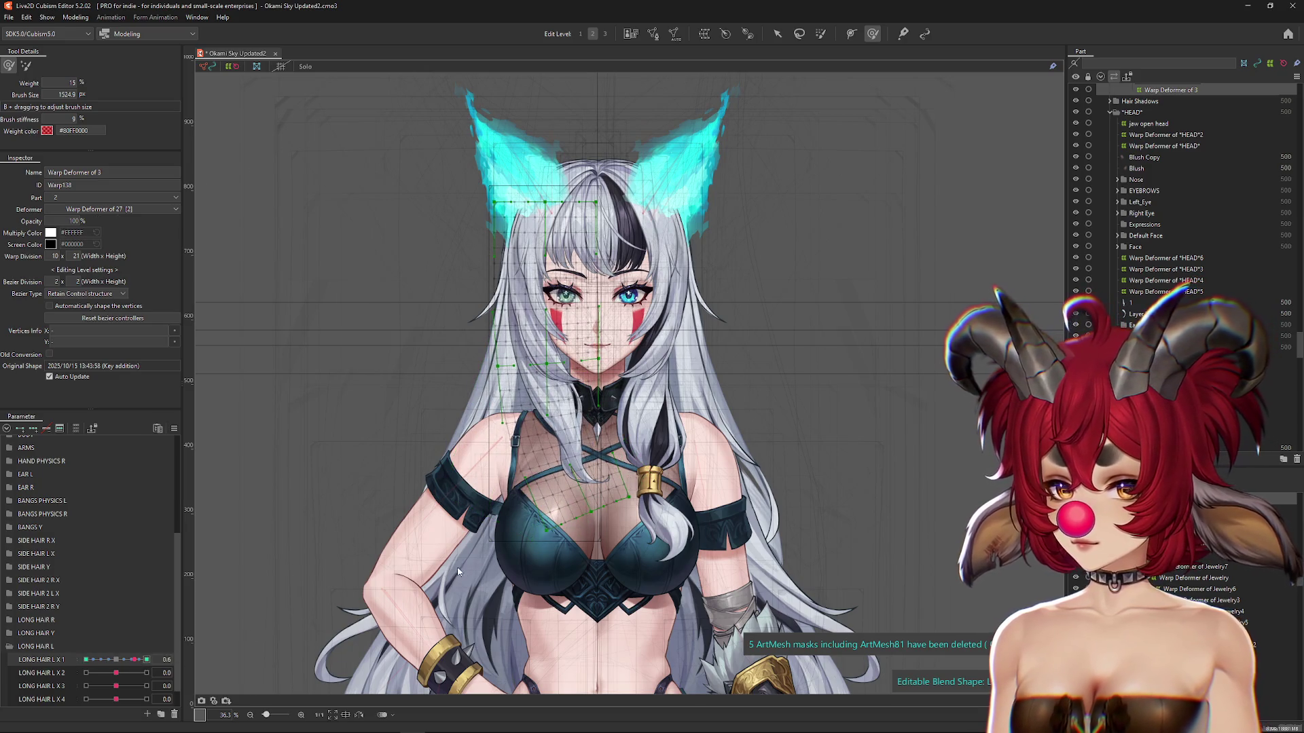
Step: Preview the hair at LONG HAIR L X 1's -1.0 and 1.0 keys and the in-betweens
{"action": "key", "text": "ctrl+h"}
{"action": "left_click", "coordinate": [86, 659]}
{"action": "left_click", "coordinate": [147, 659]}
{"action": "mouse_move", "coordinate": [148, 661]}
{"action": "left_mouse_down"}
{"action": "mouse_move", "coordinate": [136, 664]}
{"action": "mouse_move", "coordinate": [177, 663]}
{"action": "left_mouse_up"}
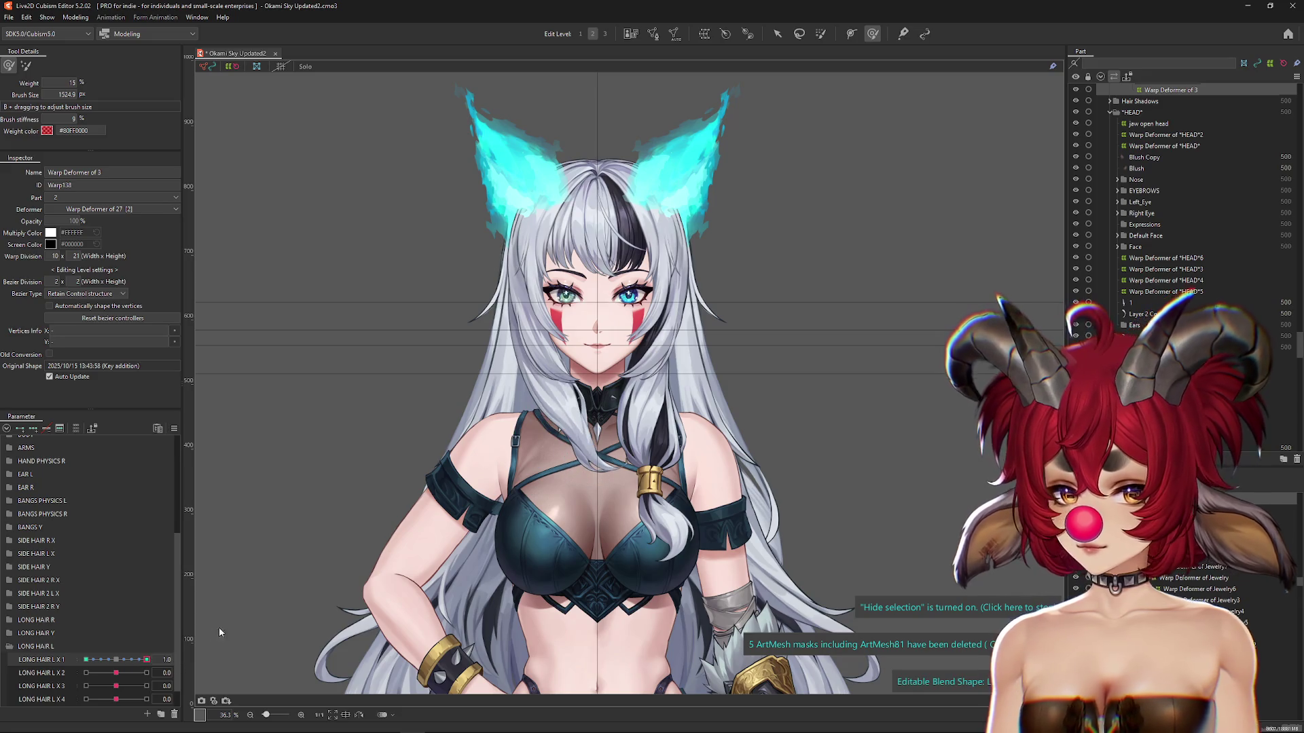
{"action": "key", "text": "ctrl+h"}
{"action": "mouse_move", "coordinate": [122, 661]}
{"action": "left_mouse_down"}
{"action": "mouse_move", "coordinate": [80, 661]}
{"action": "mouse_move", "coordinate": [201, 658]}
{"action": "mouse_move", "coordinate": [120, 661]}
{"action": "mouse_move", "coordinate": [146, 661]}
{"action": "left_mouse_up"}
Step: Judge the motion with the mesh hidden, reset LONG HAIR L X 1, and select Warp Deformer of *HEAD*3
{"action": "key", "text": "ctrl+h"}
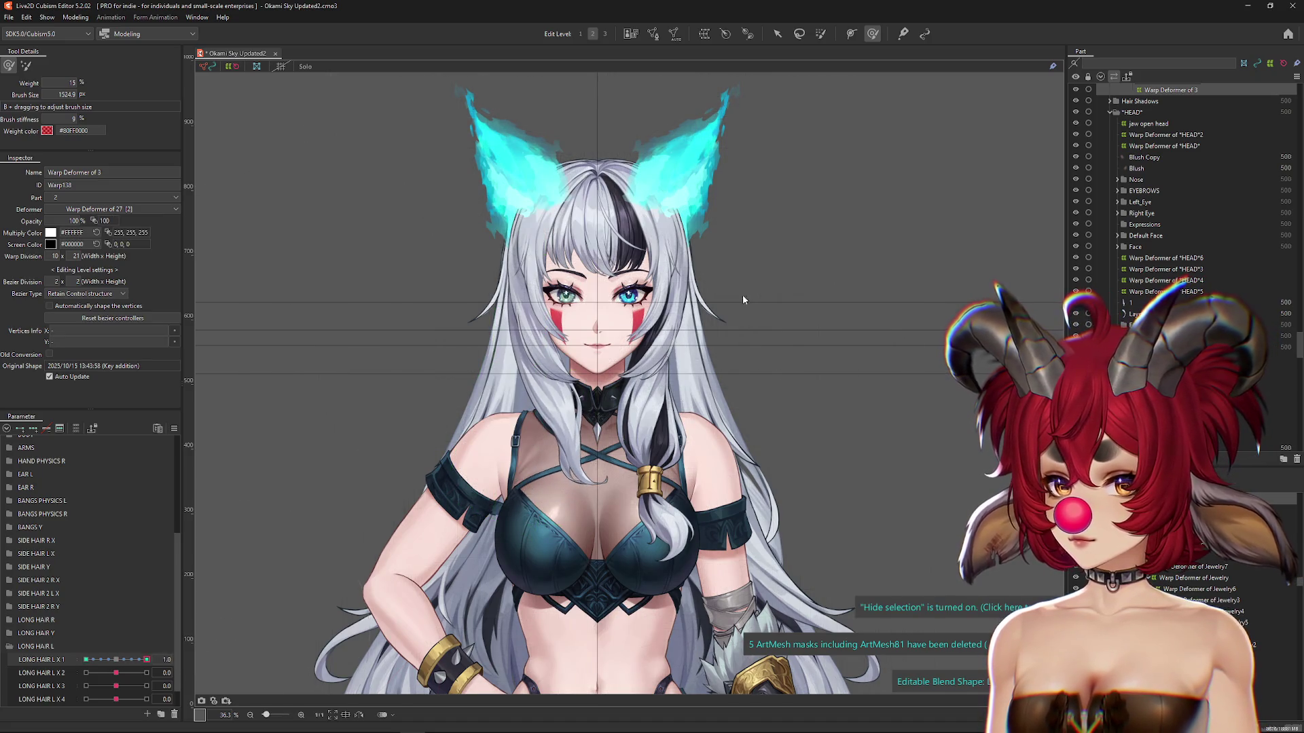
{"action": "key", "text": "ctrl+h"}
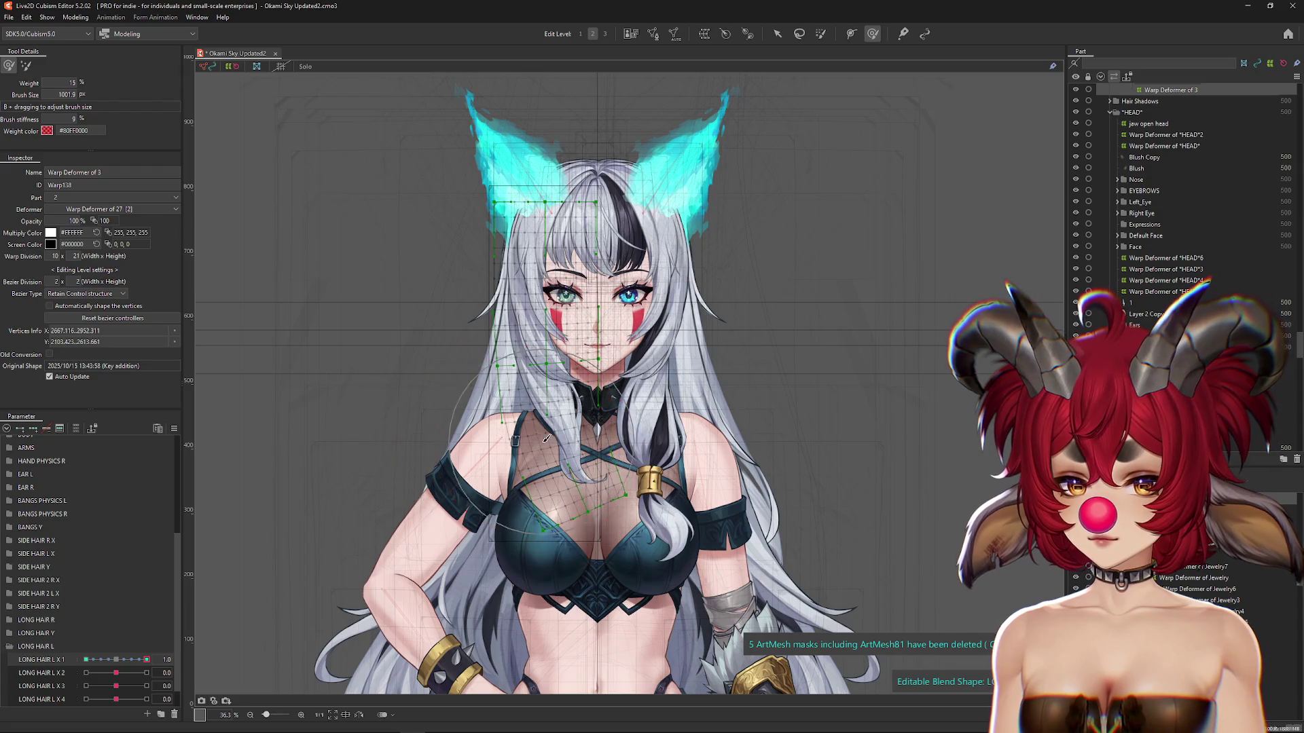
{"action": "key", "text": "ctrl+h"}
{"action": "mouse_move", "coordinate": [147, 659]}
{"action": "left_mouse_down"}
{"action": "mouse_move", "coordinate": [116, 660]}
{"action": "mouse_move", "coordinate": [167, 673]}
{"action": "left_mouse_up"}
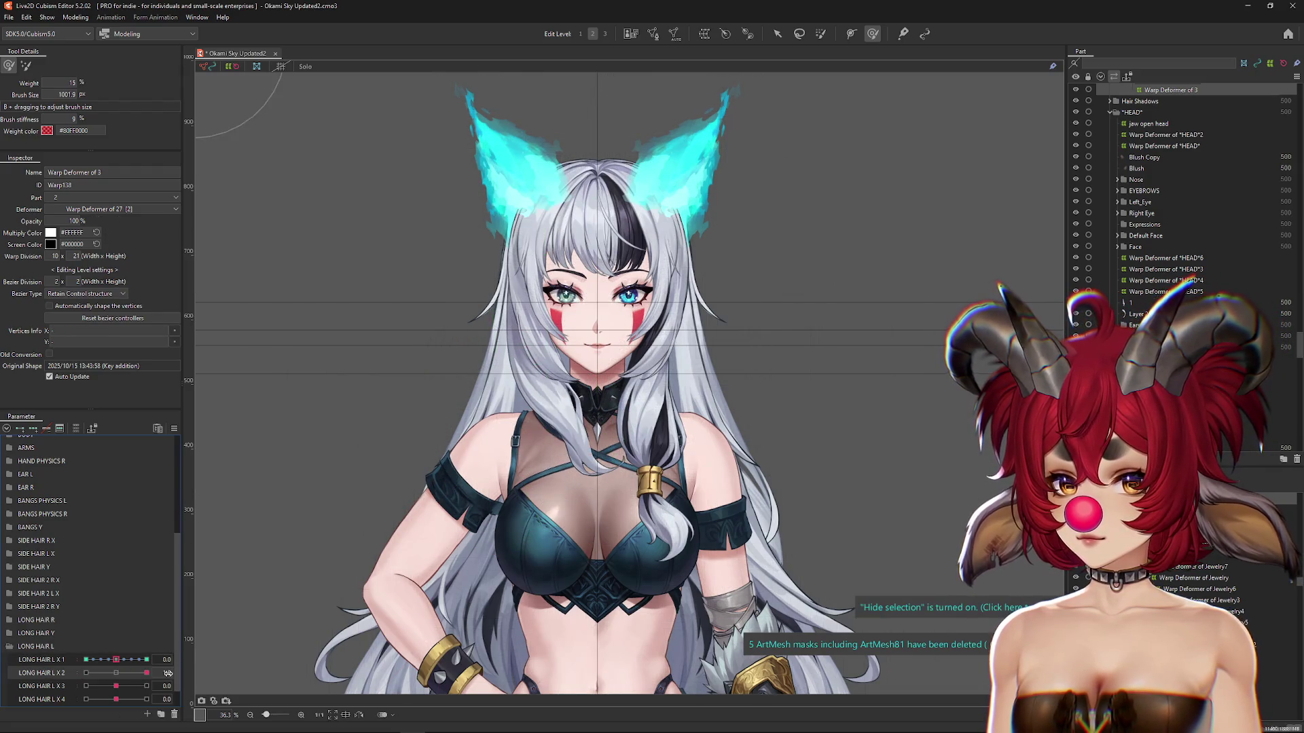
{"action": "left_click", "coordinate": [483, 426]}
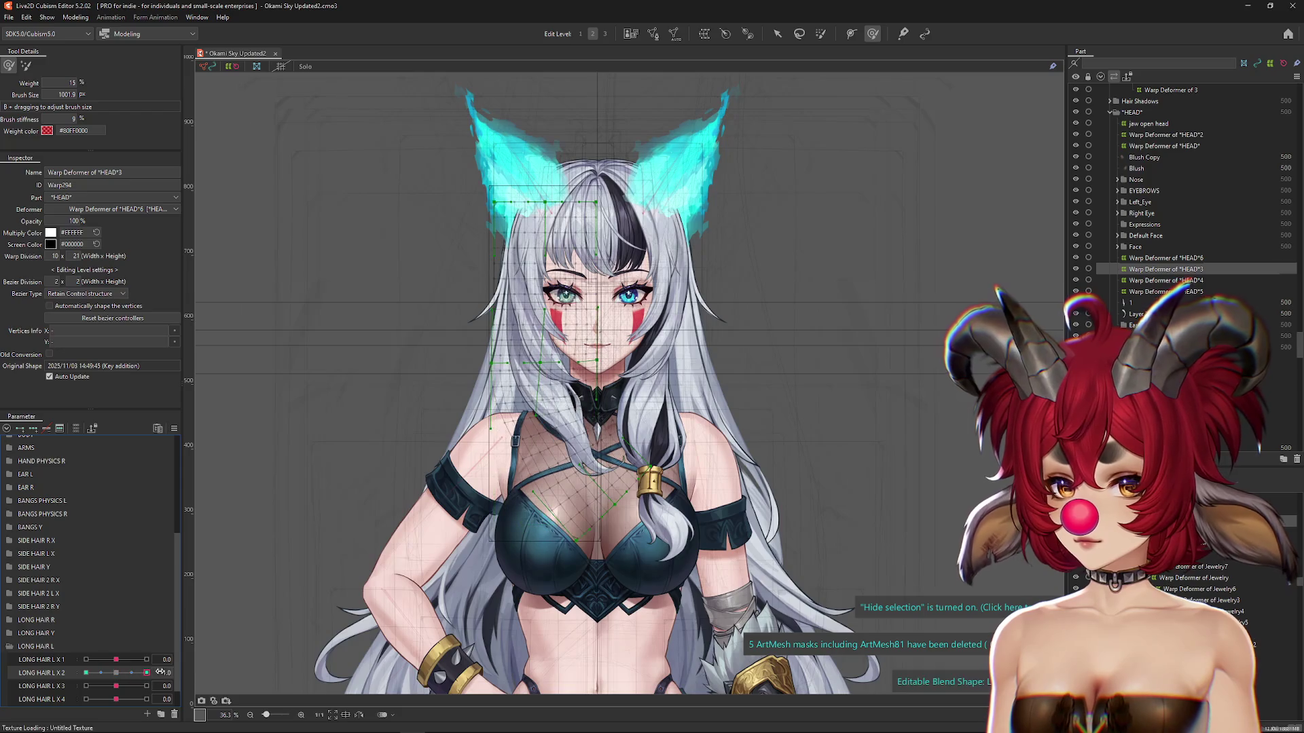
Step: Resize the brush and step LONG HAIR L X 2 through its -1.0, 0 and 1.0 keys
{"action": "left_click_drag", "start_coordinate": [506, 410], "coordinate": [511, 396]}
{"action": "left_click_drag", "start_coordinate": [126, 675], "coordinate": [85, 673]}
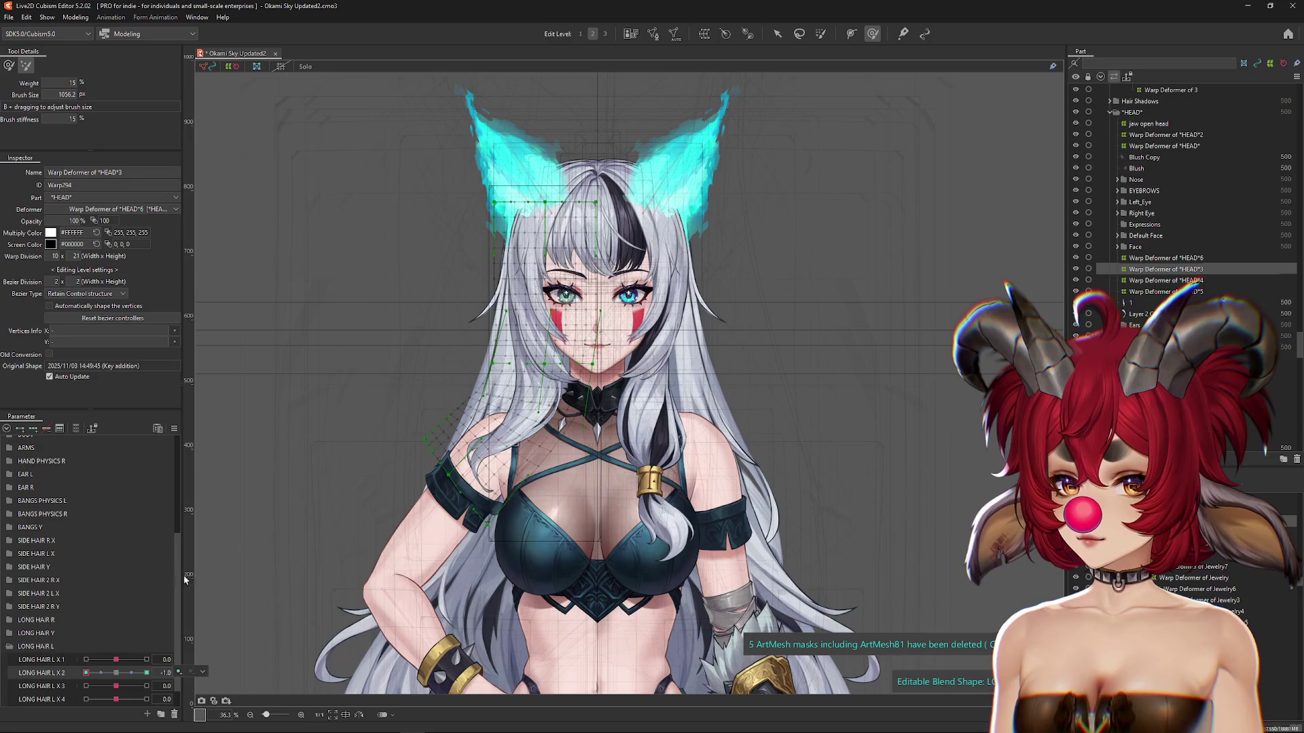
{"action": "left_click", "coordinate": [10, 63]}
{"action": "left_click_drag", "start_coordinate": [86, 673], "coordinate": [147, 673]}
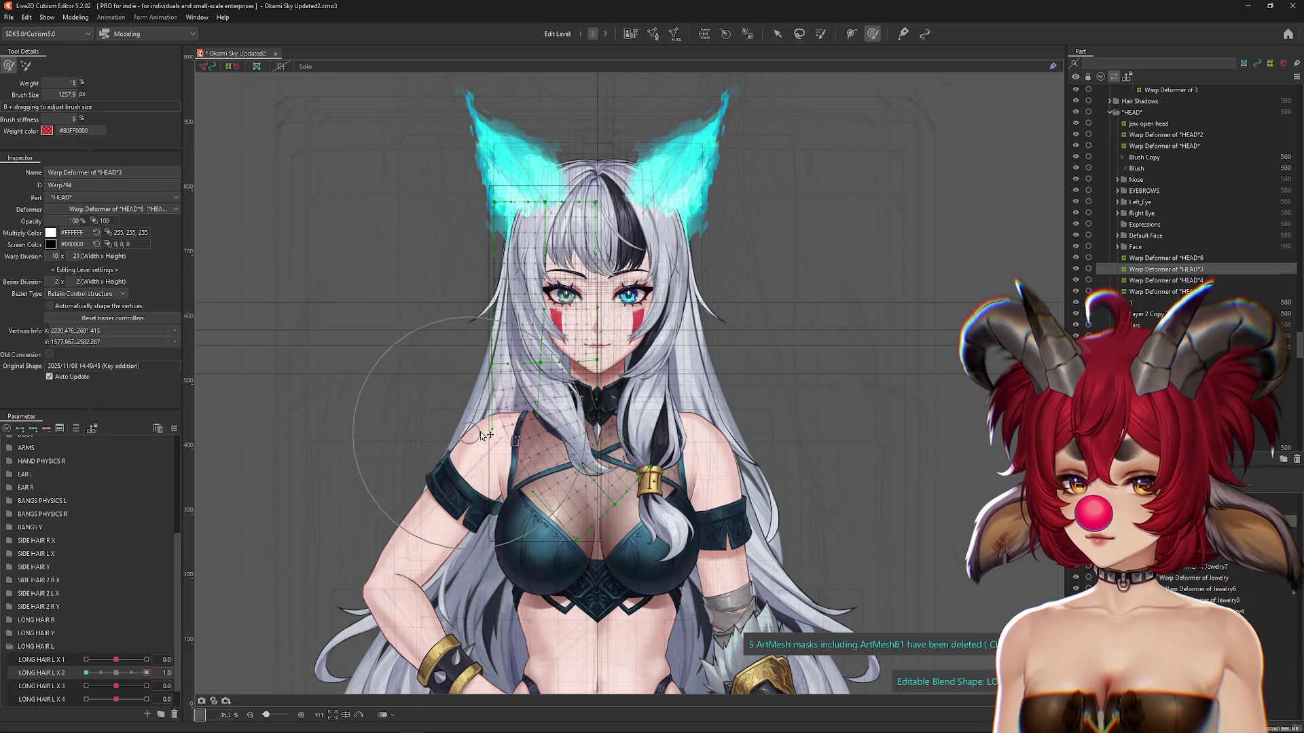
{"action": "left_click", "coordinate": [116, 673]}
{"action": "left_click", "coordinate": [147, 673]}
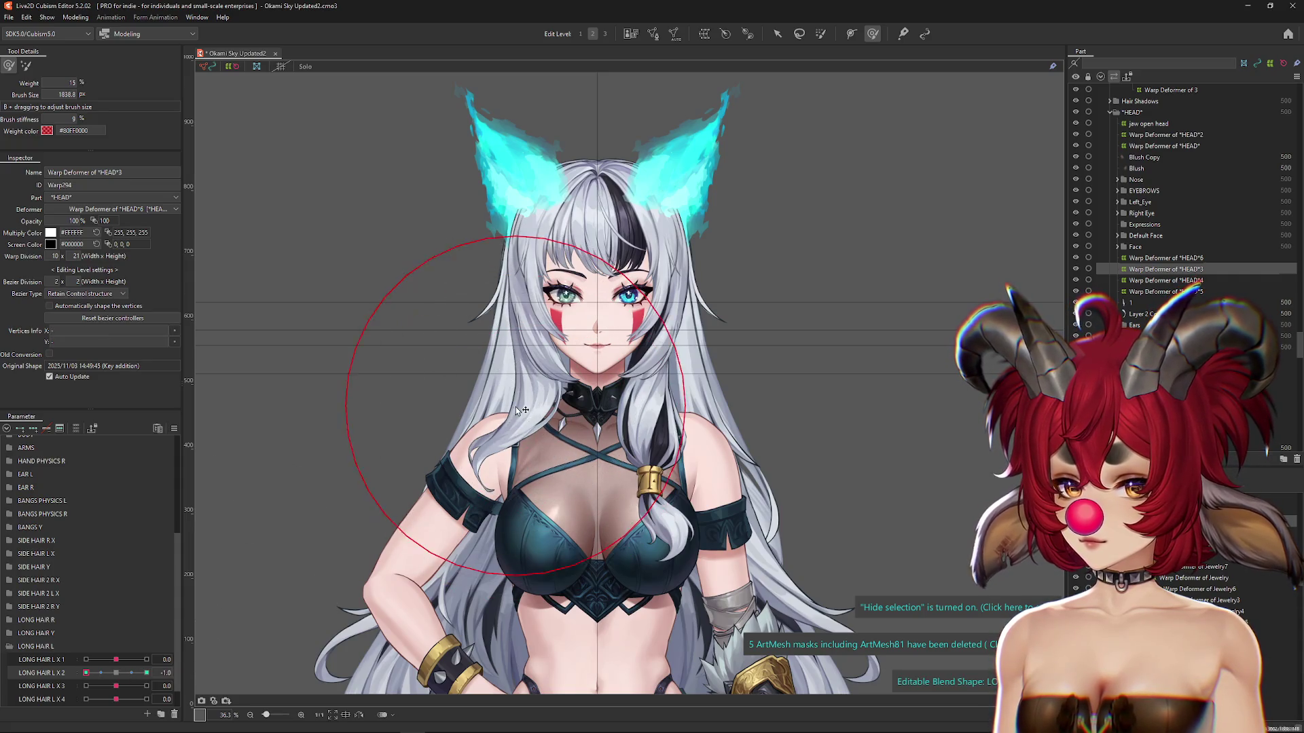
{"action": "left_click_drag", "start_coordinate": [86, 673], "coordinate": [140, 673]}
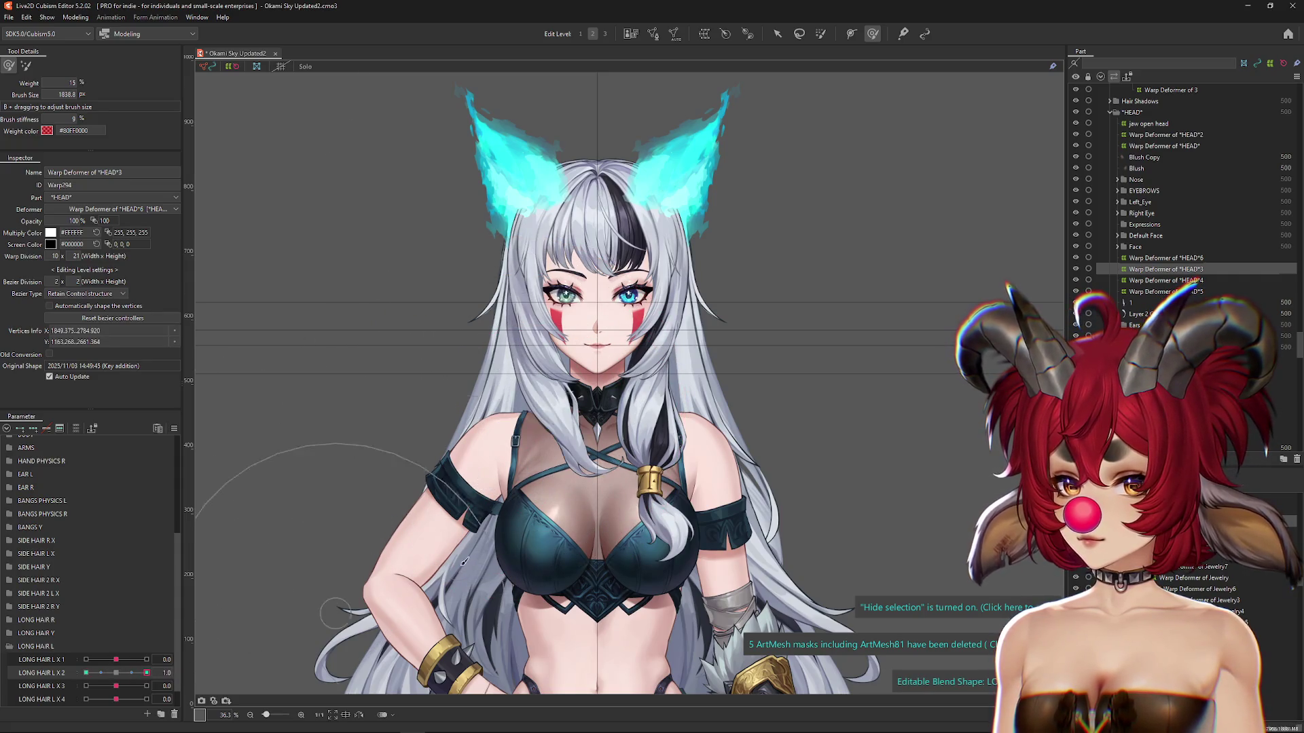
{"action": "left_click", "coordinate": [86, 673]}
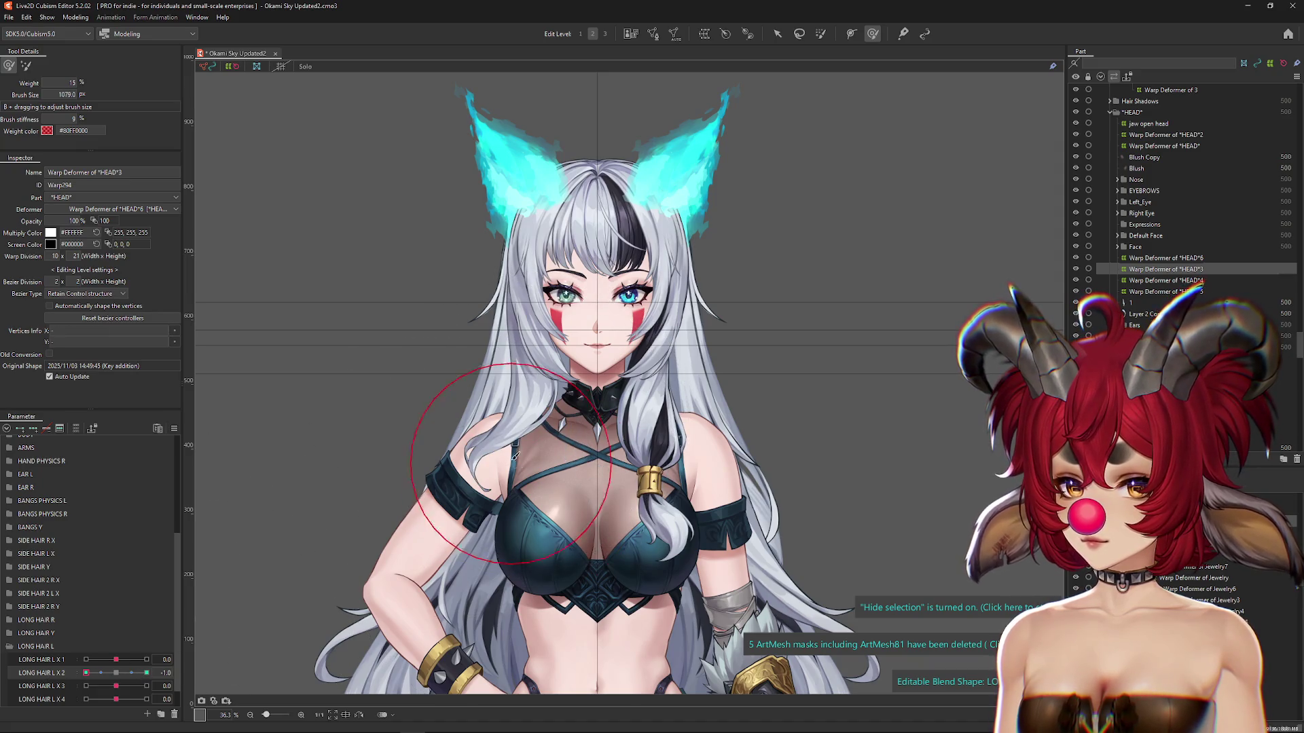
Step: Test LONG HAIR L X 1 and X 3, then paint full weight onto the head warp grid
{"action": "left_click", "coordinate": [146, 659]}
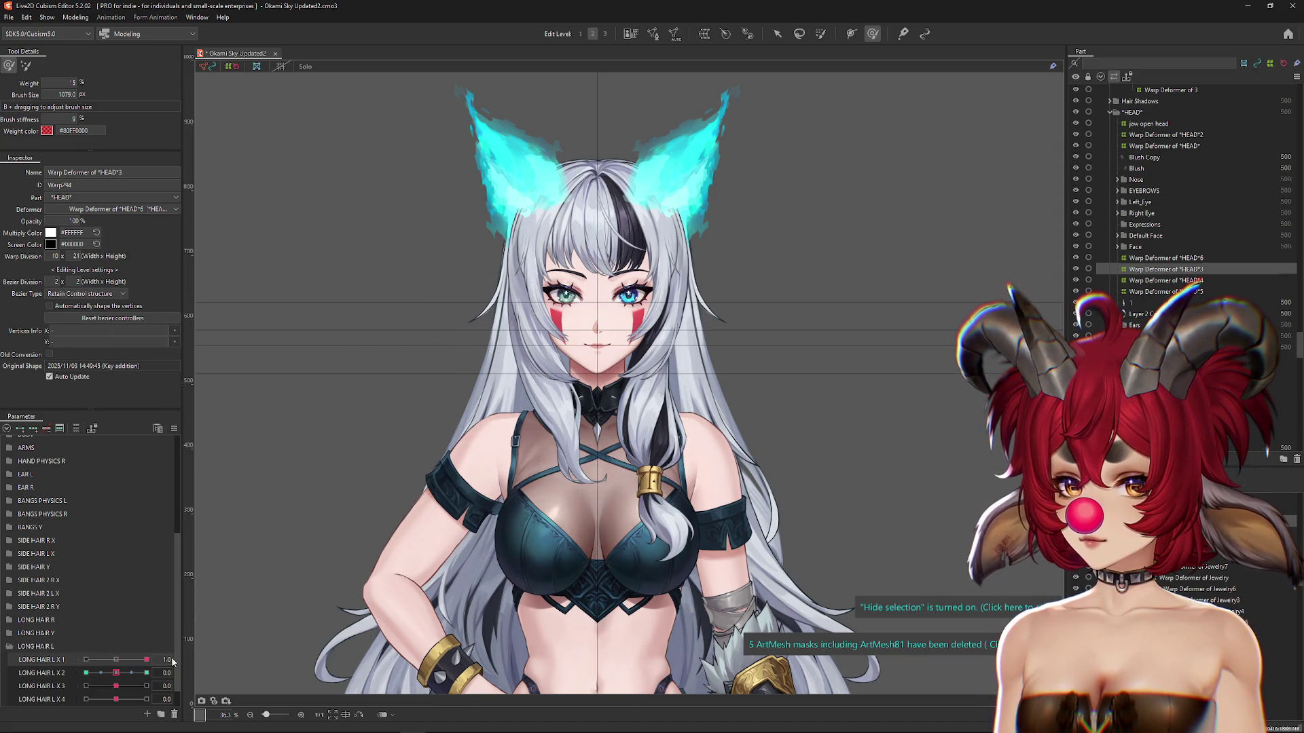
{"action": "left_click_drag", "start_coordinate": [116, 685], "coordinate": [89, 686]}
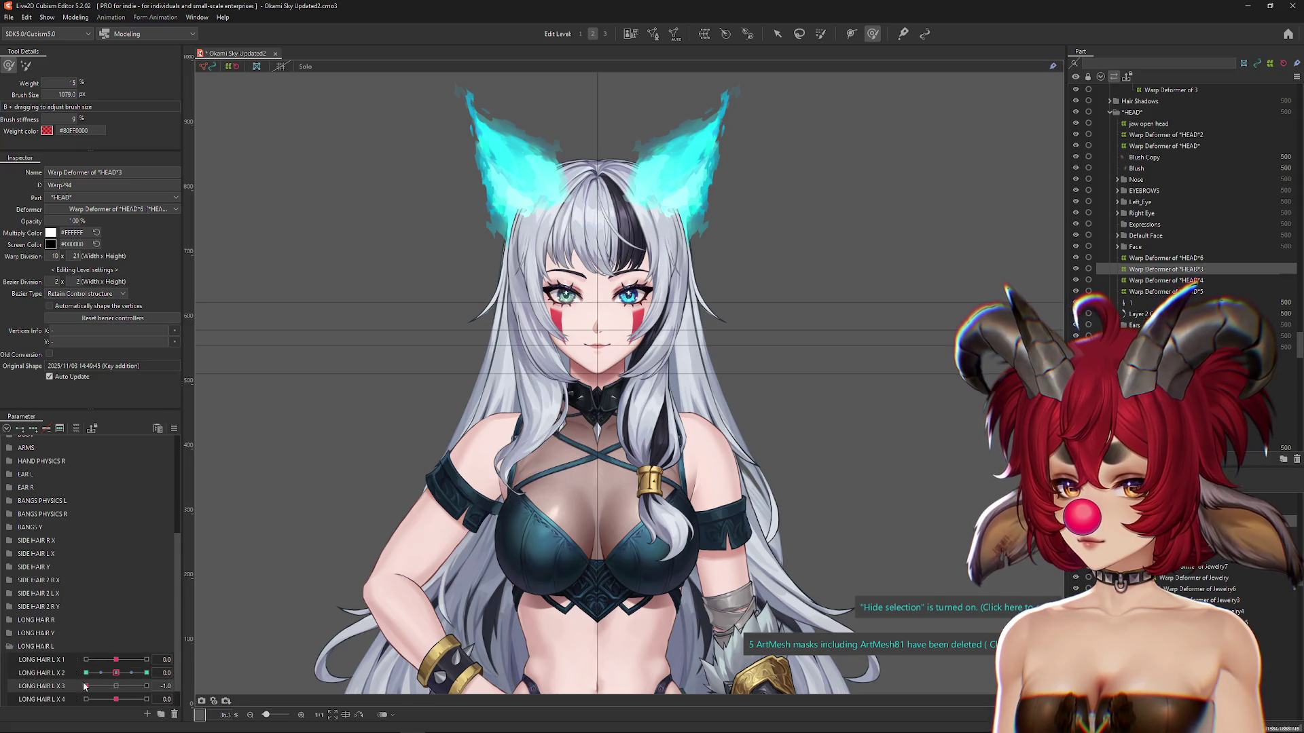
{"action": "left_click", "coordinate": [117, 686]}
{"action": "left_click", "coordinate": [147, 673]}
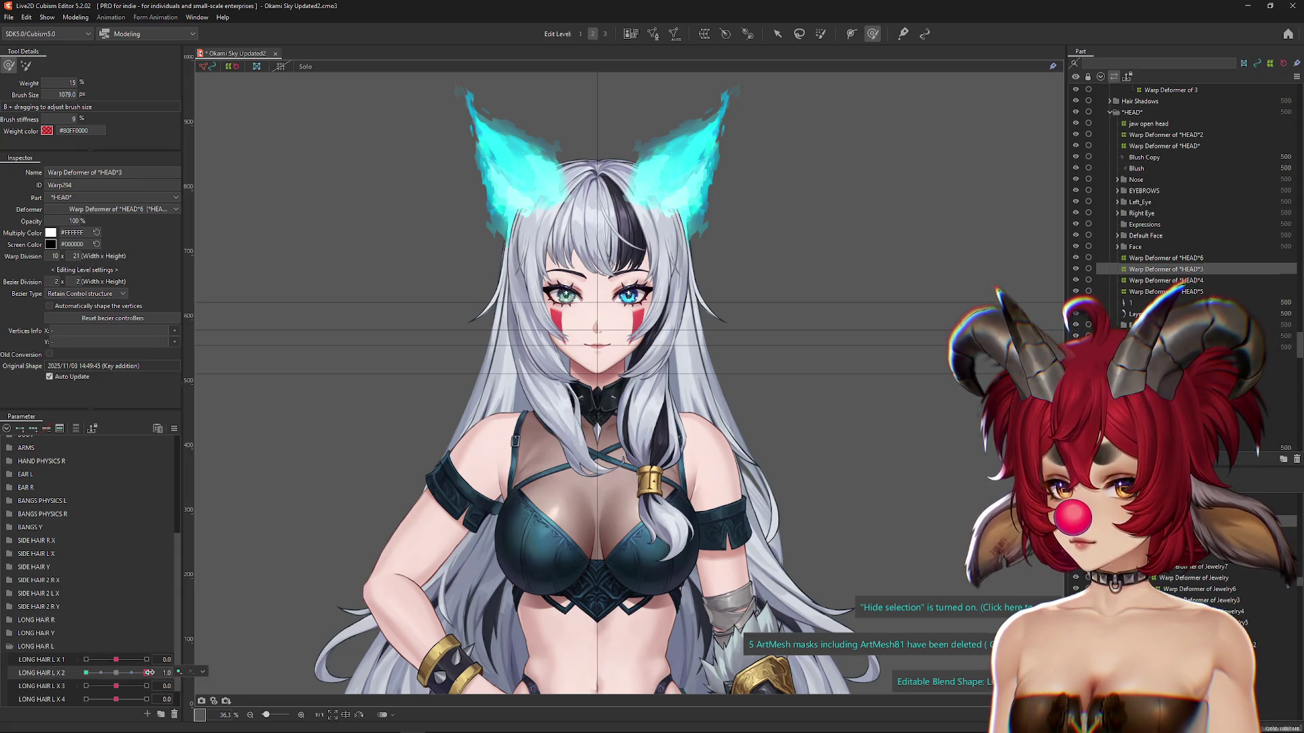
{"action": "left_click", "coordinate": [116, 673]}
{"action": "left_click", "coordinate": [26, 65]}
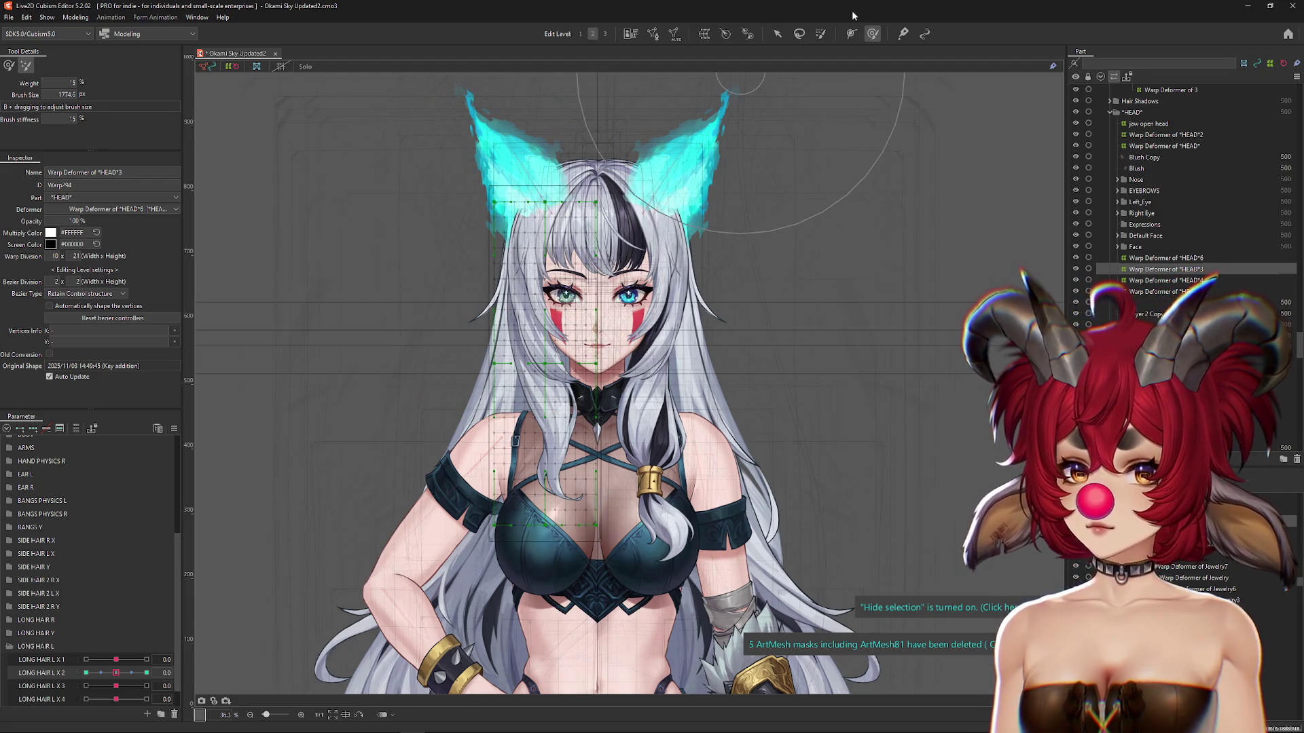
{"action": "left_click", "coordinate": [818, 35]}
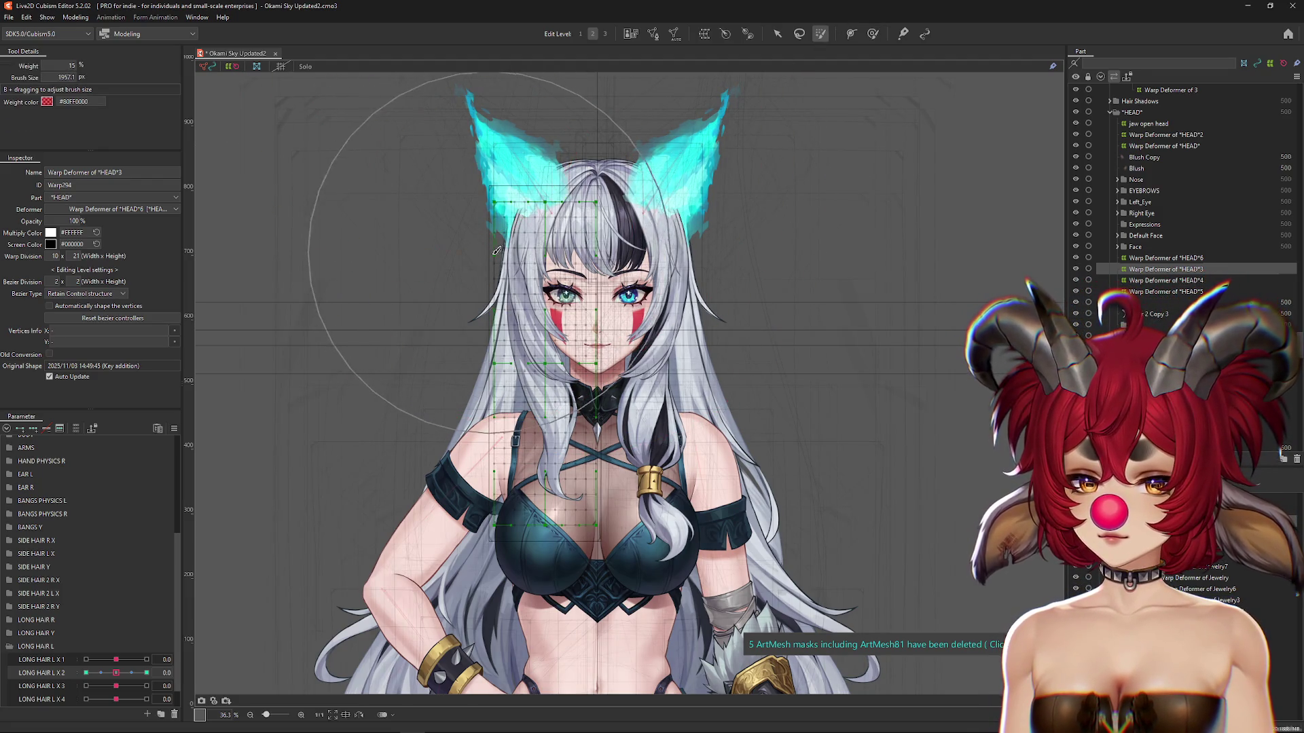
{"action": "left_click", "coordinate": [498, 180]}
Step: Preview the hair swing across LONG HAIR L X 2 with the warp grid hidden
{"action": "left_click_drag", "start_coordinate": [123, 676], "coordinate": [205, 691]}
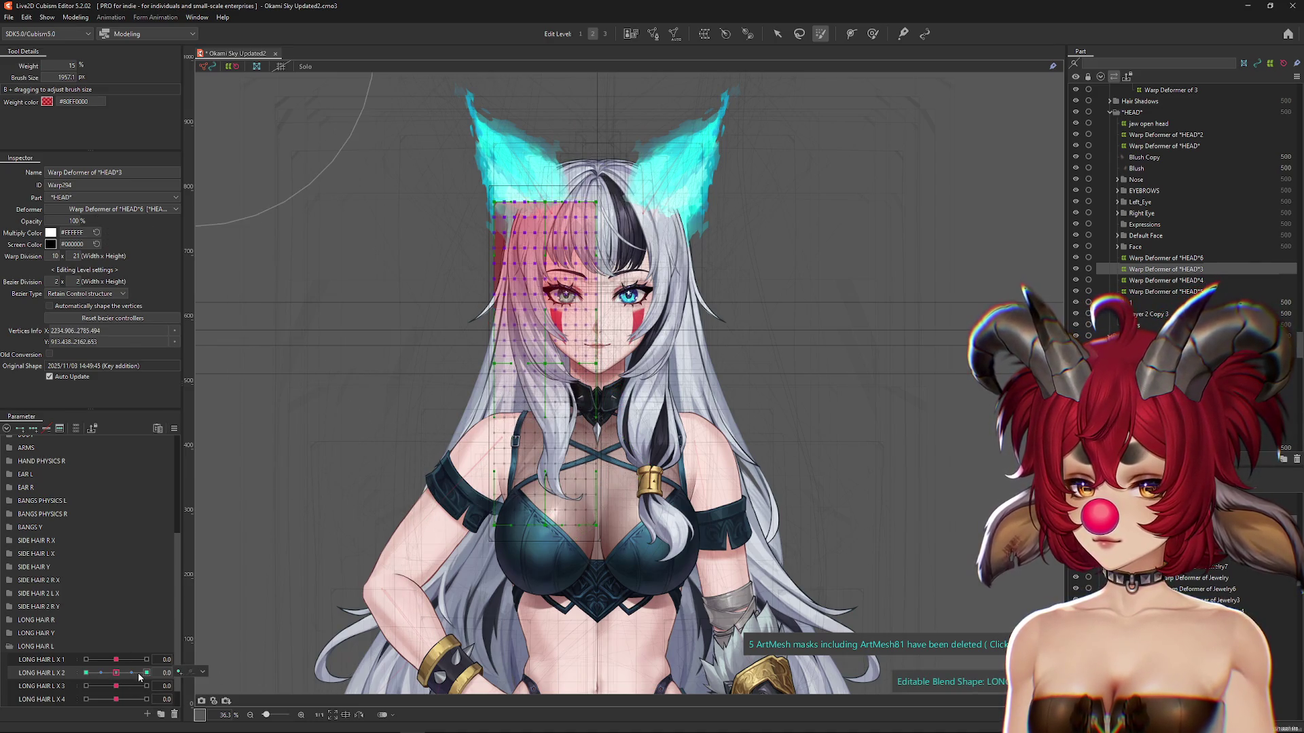
{"action": "left_click_drag", "start_coordinate": [113, 676], "coordinate": [85, 673]}
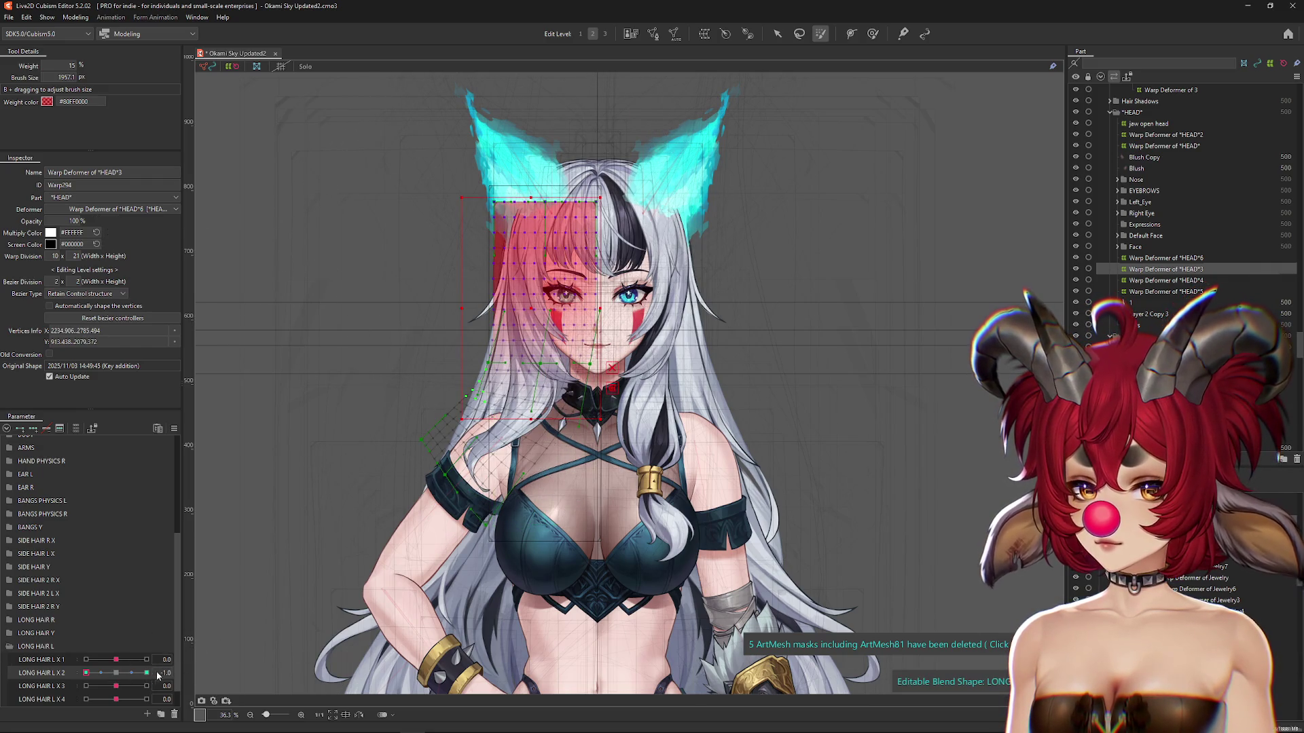
{"action": "key", "text": "ctrl+h"}
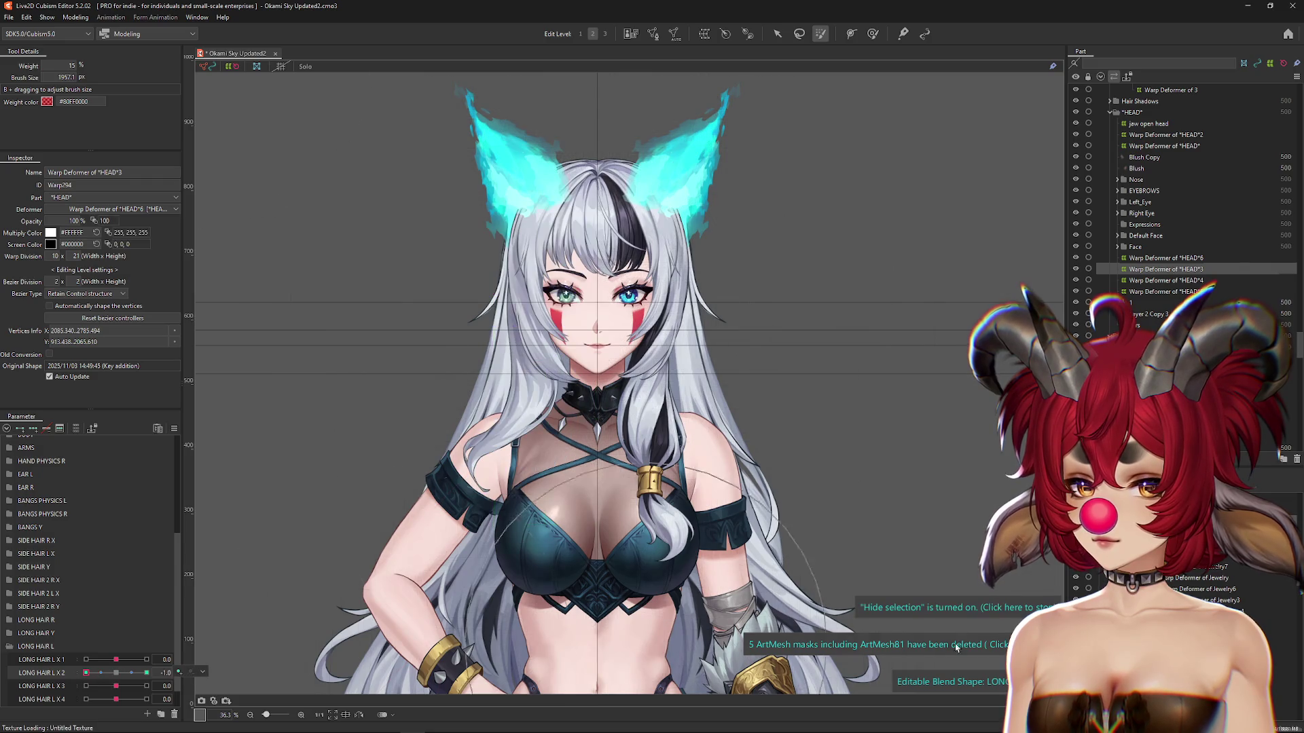
{"action": "left_click_drag", "start_coordinate": [86, 673], "coordinate": [127, 685]}
Step: Preview the long hair swinging in Modeling > Physics Settings, then set LONG HAIR L X 2 to -1.0
{"action": "left_click", "coordinate": [89, 17]}
{"action": "left_click", "coordinate": [102, 247]}
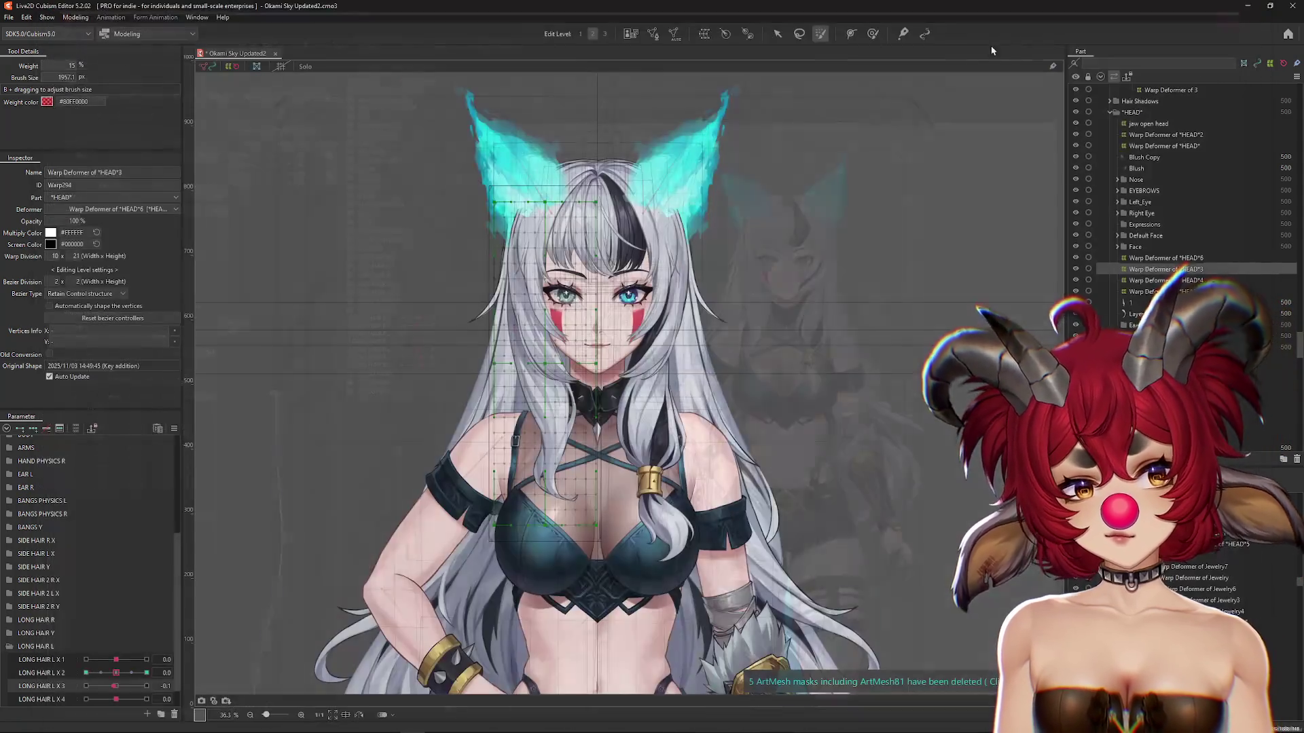
{"action": "left_click", "coordinate": [85, 672]}
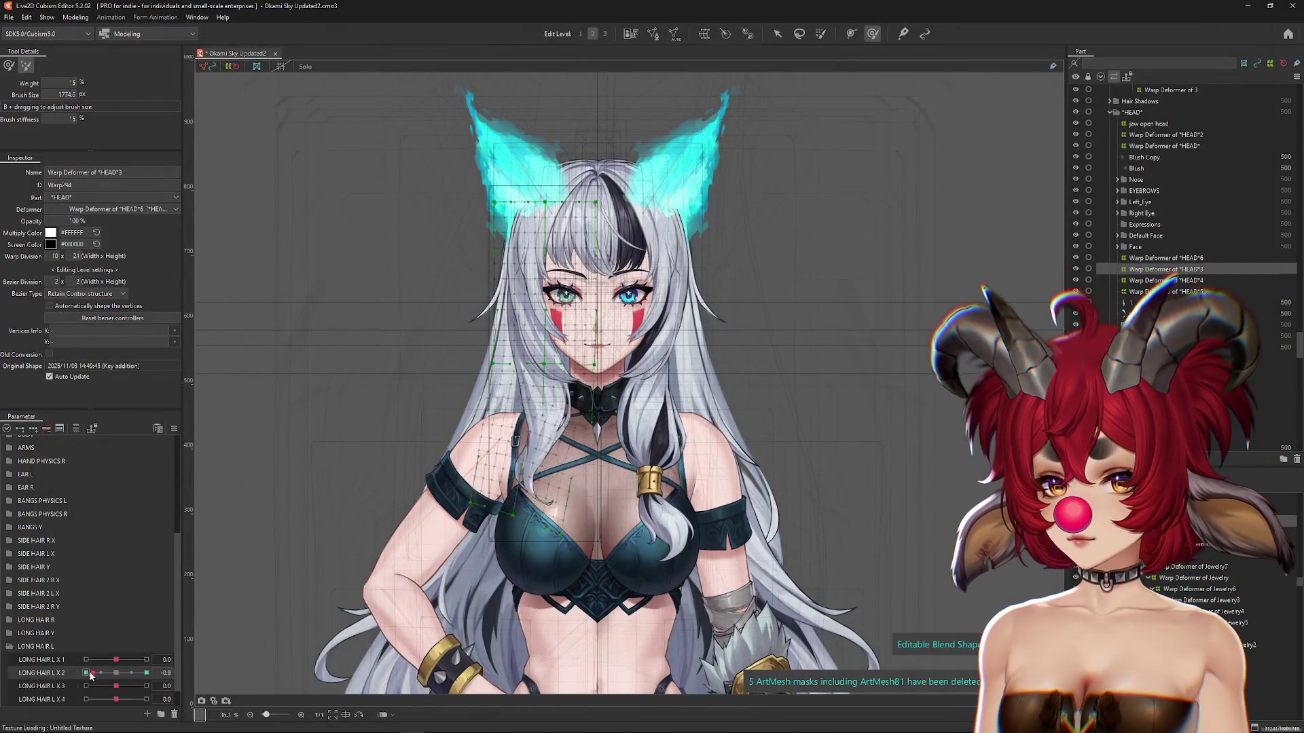
Step: Reset LONG HAIR L X 2, select the long hair's Warp Deformer of 3 and pick LONG HAIR L X 1
{"action": "left_click", "coordinate": [122, 660]}
{"action": "left_click", "coordinate": [202, 658]}
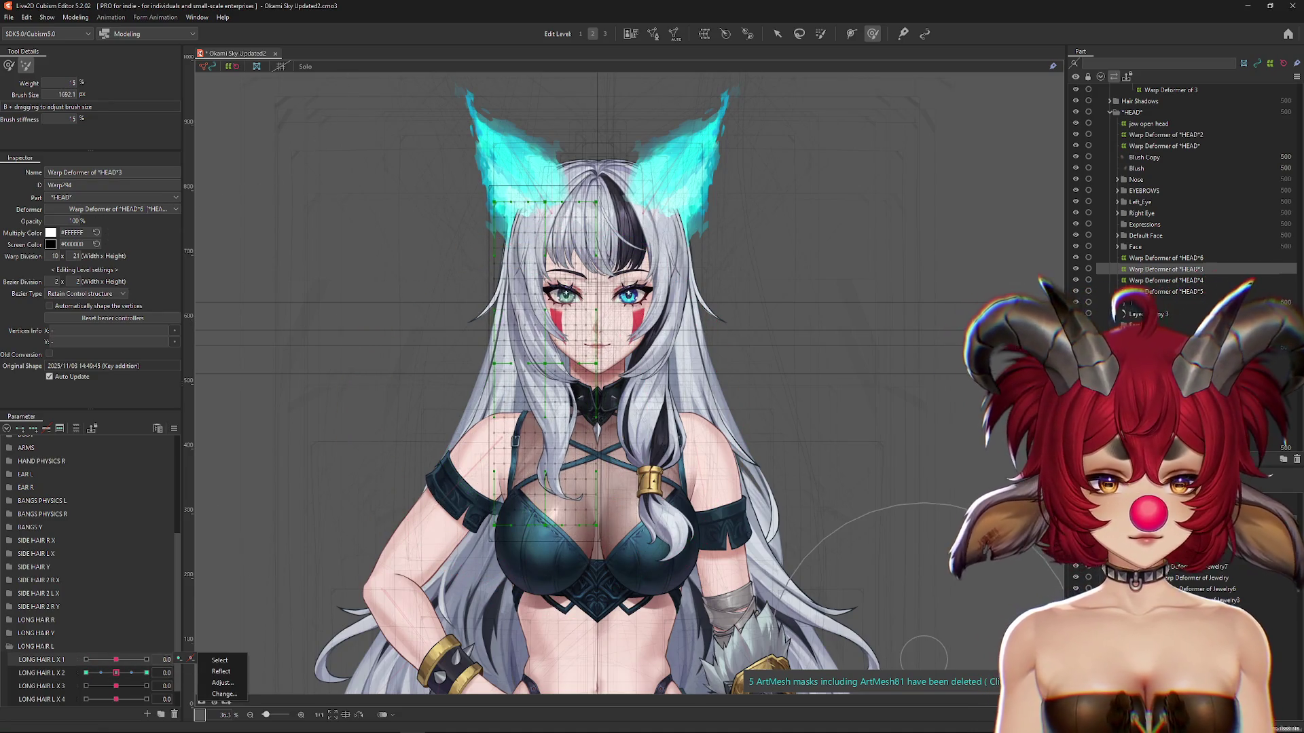
{"action": "left_click", "coordinate": [473, 606]}
{"action": "key", "text": "ctrl+h"}
{"action": "key", "text": "v"}
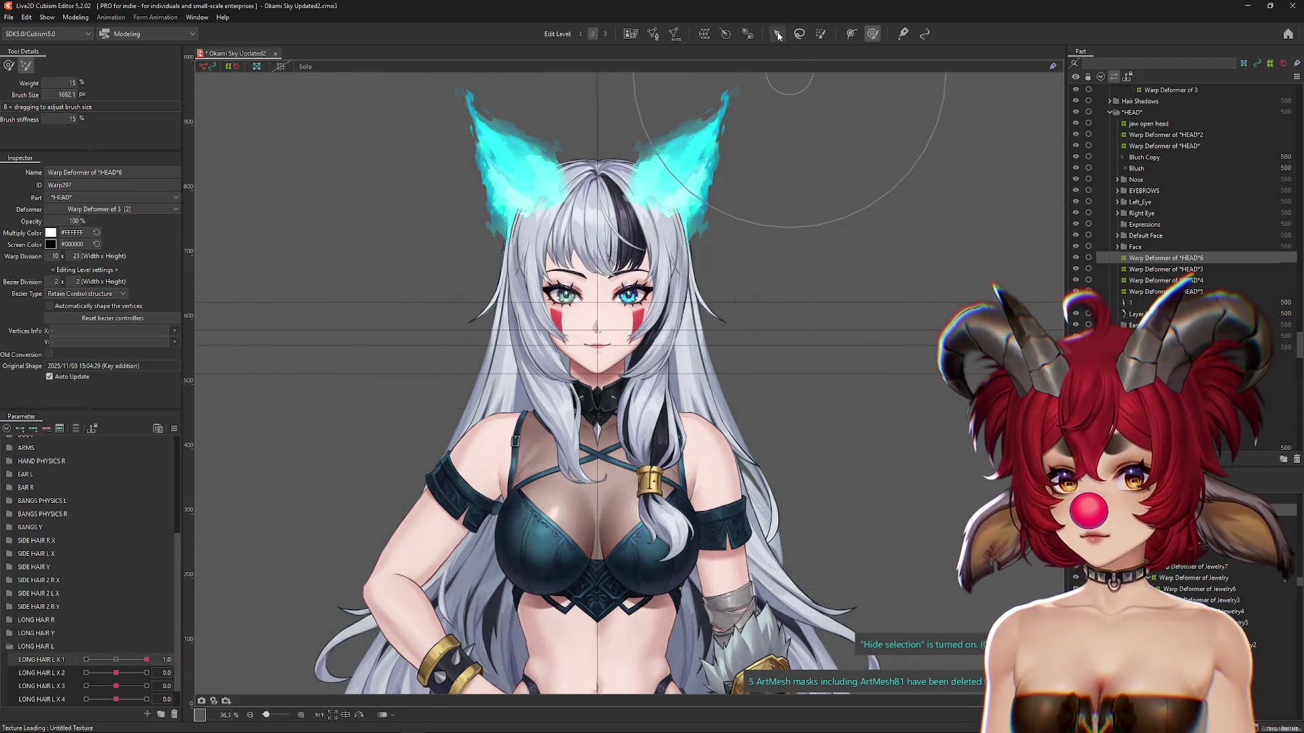
{"action": "left_click", "coordinate": [219, 660]}
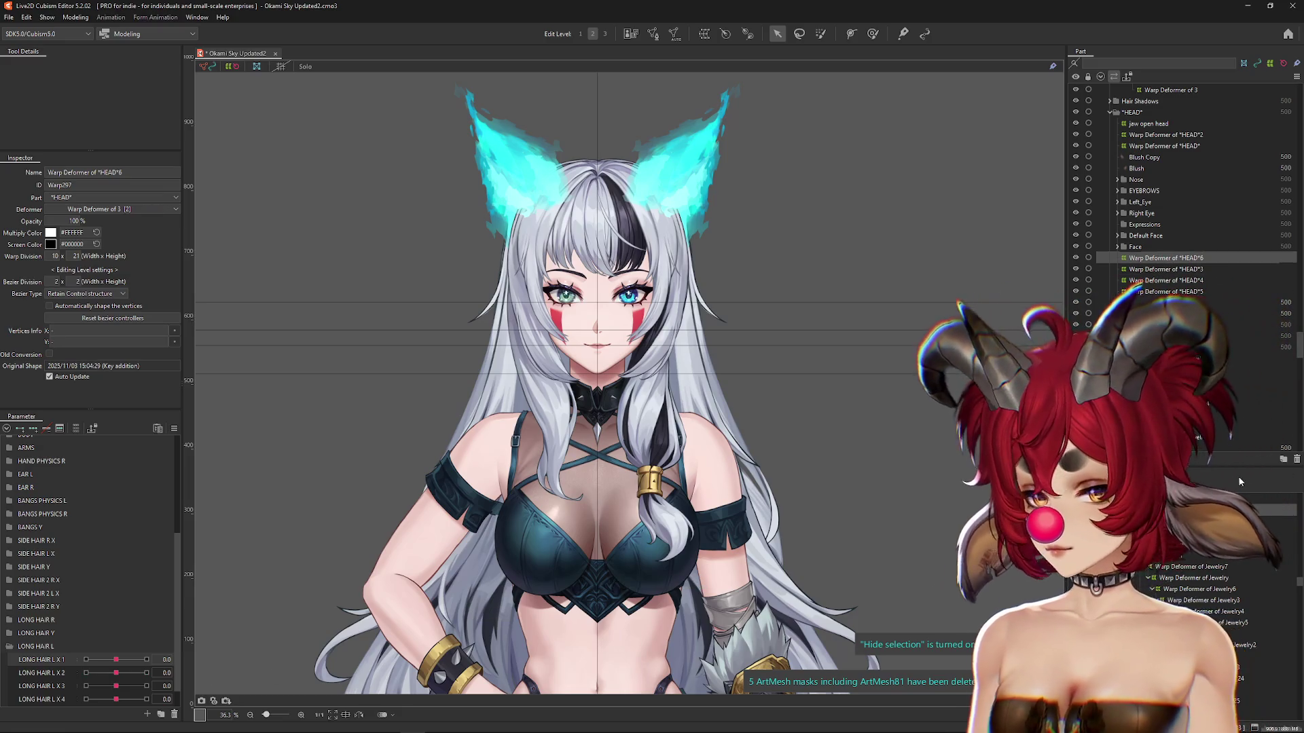
{"action": "key", "text": "ctrl+h"}
{"action": "left_click", "coordinate": [117, 662]}
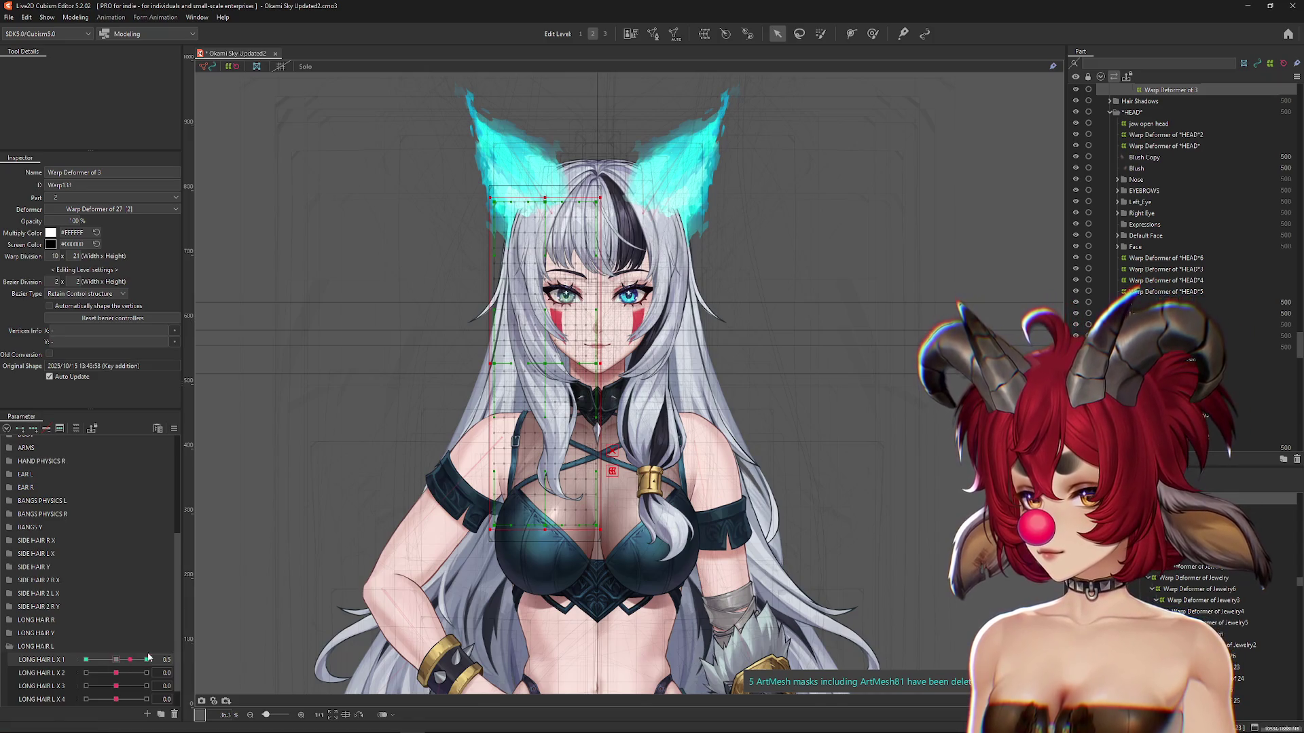
Step: Curve the hair to the right with a Temporary path deformation at LONG HAIR L X 1 = 1.0
{"action": "key", "text": "t"}
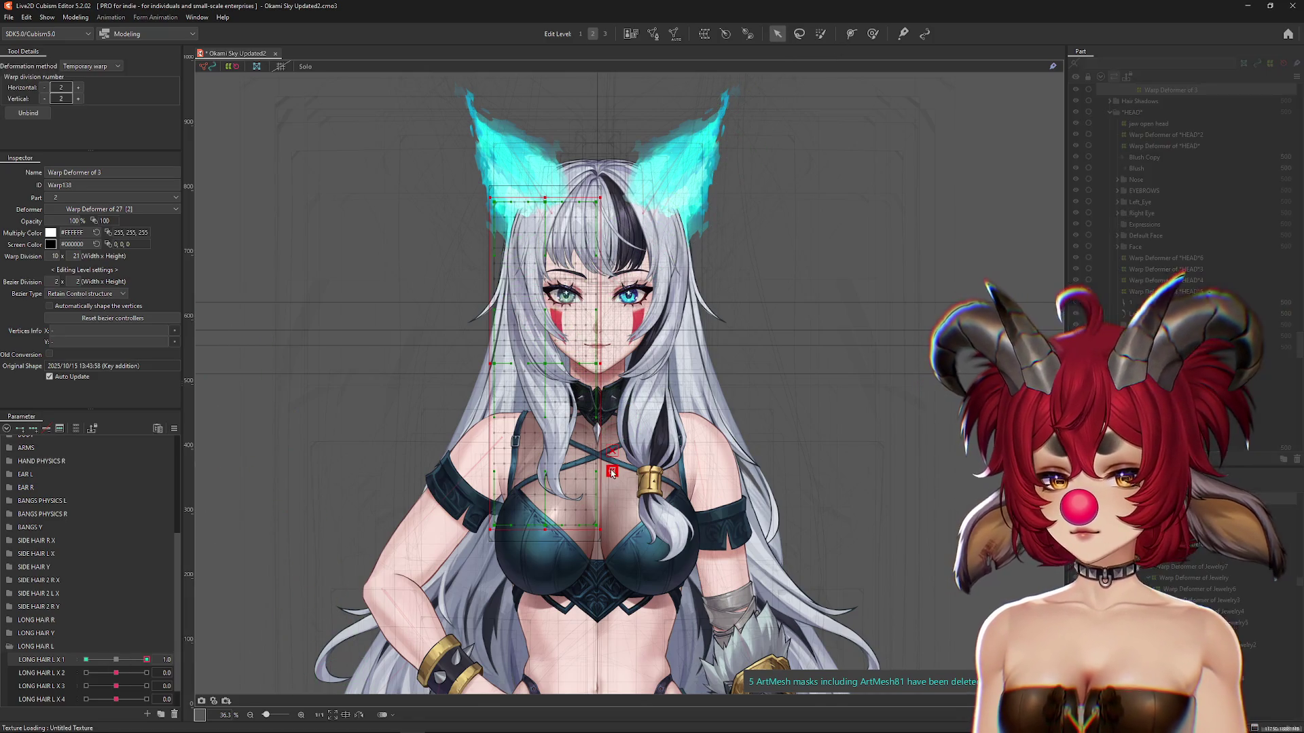
{"action": "left_click", "coordinate": [90, 65]}
{"action": "left_click", "coordinate": [89, 76]}
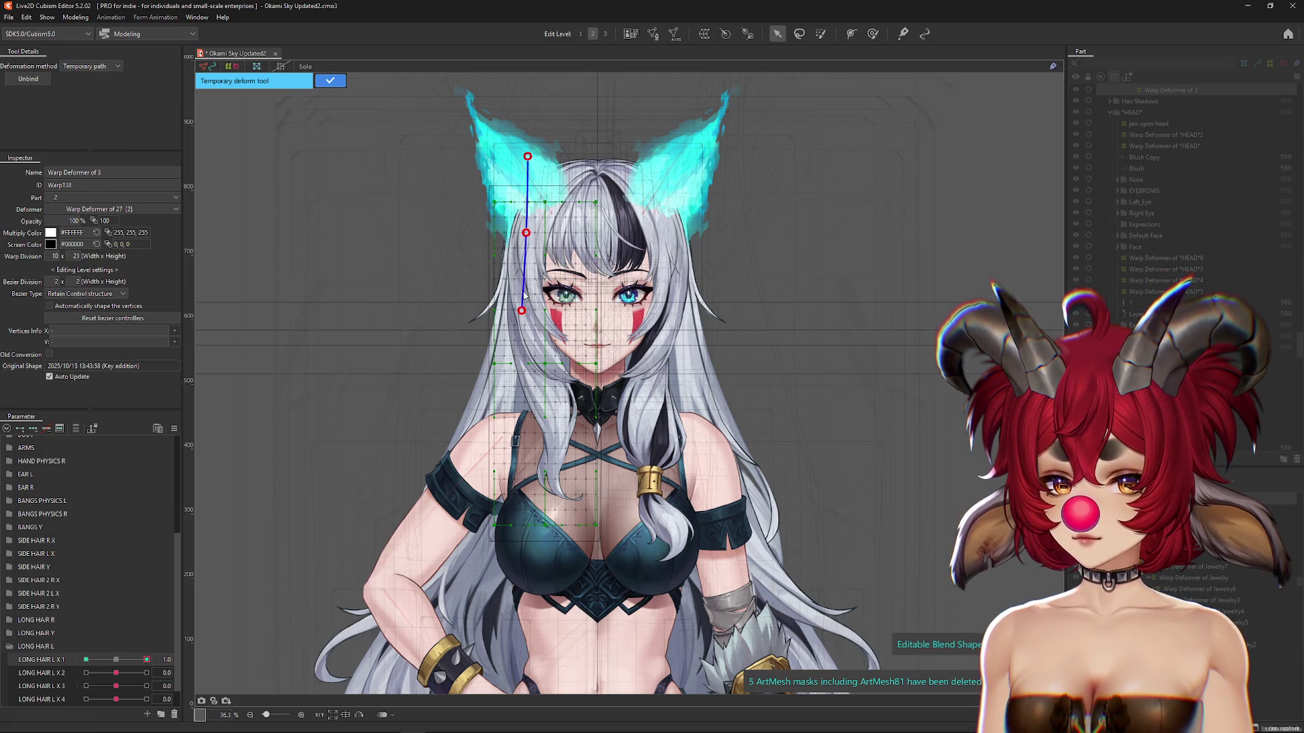
{"action": "left_click_drag", "start_coordinate": [551, 564], "coordinate": [597, 554]}
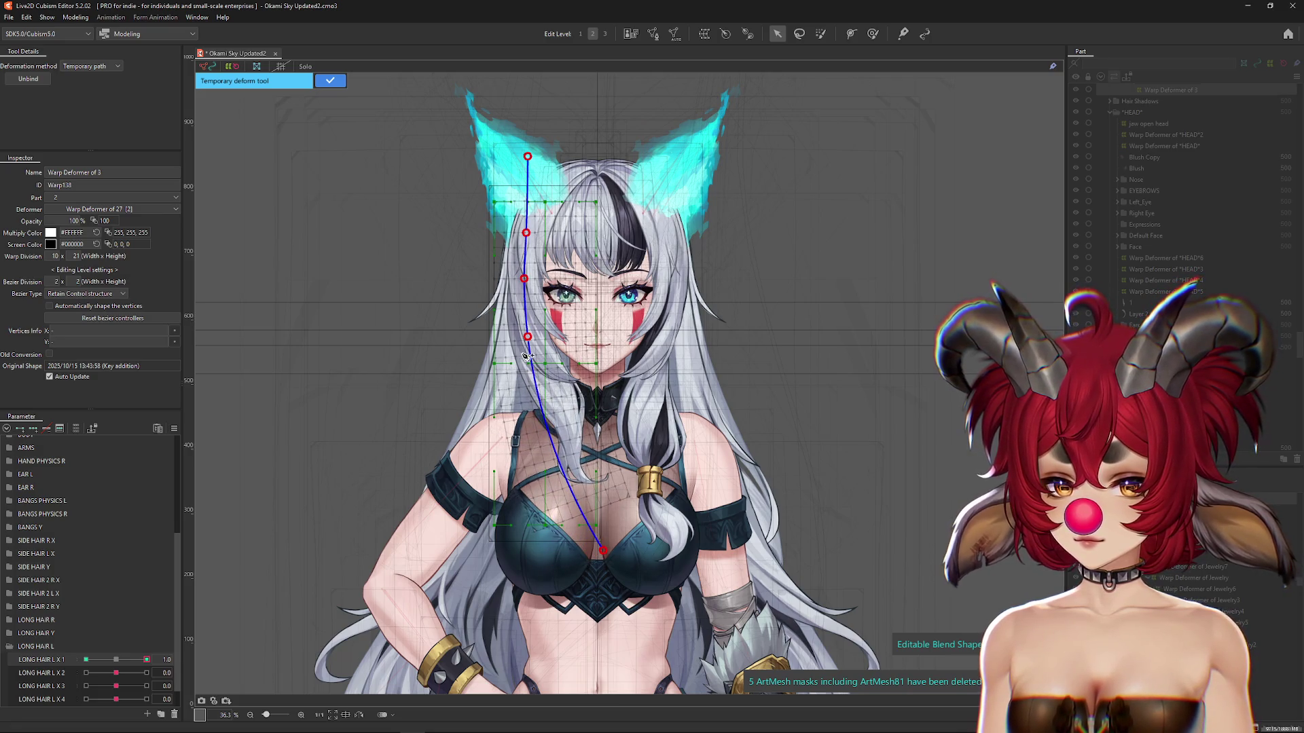
{"action": "left_click_drag", "start_coordinate": [528, 340], "coordinate": [525, 337]}
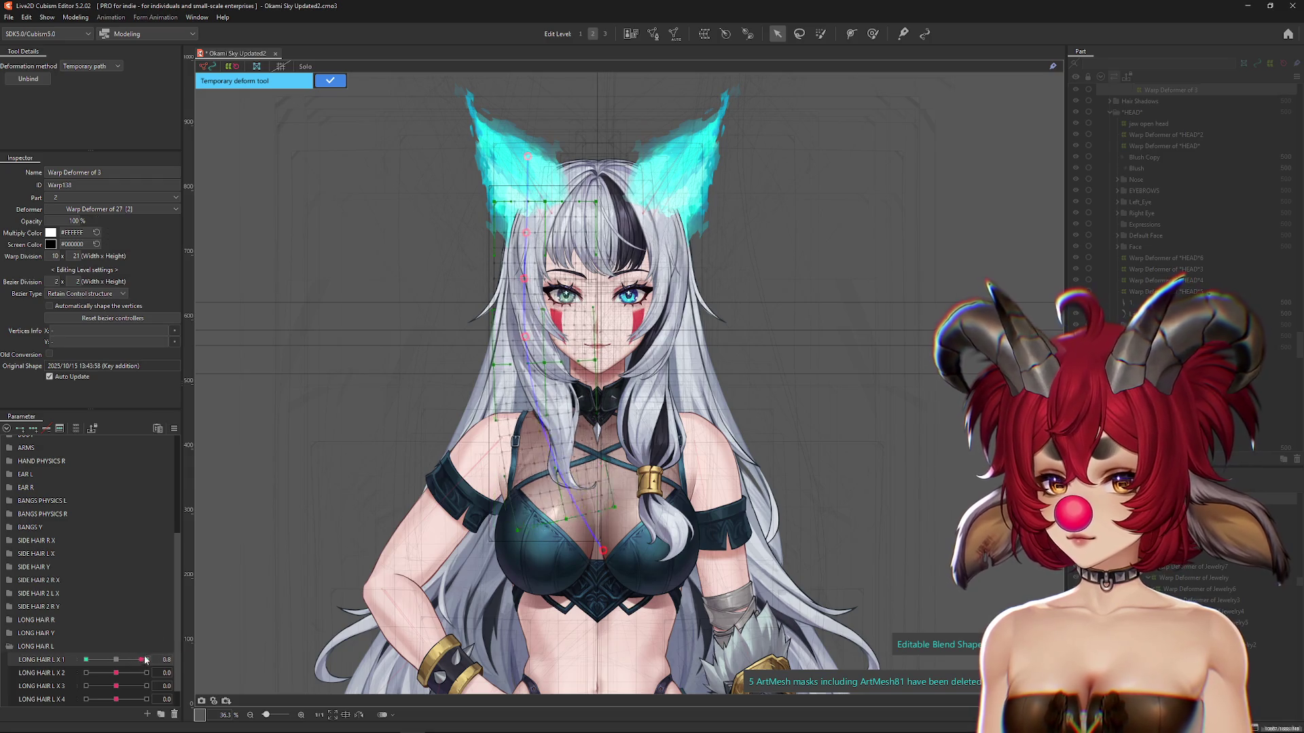
{"action": "left_click", "coordinate": [328, 82]}
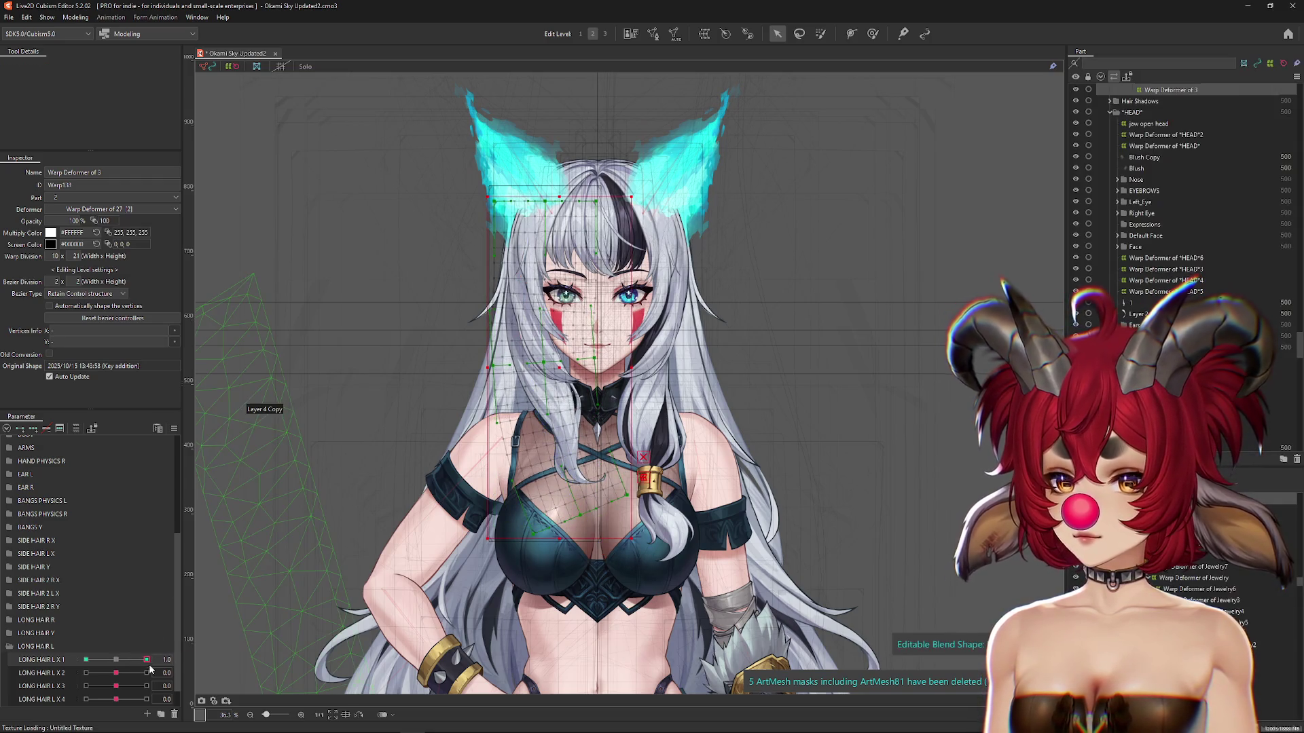
Step: Move LONG HAIR L X 1 to -1.0 and path-curve the hair strand to the left
{"action": "left_click_drag", "start_coordinate": [146, 659], "coordinate": [100, 662]}
{"action": "key", "text": "t"}
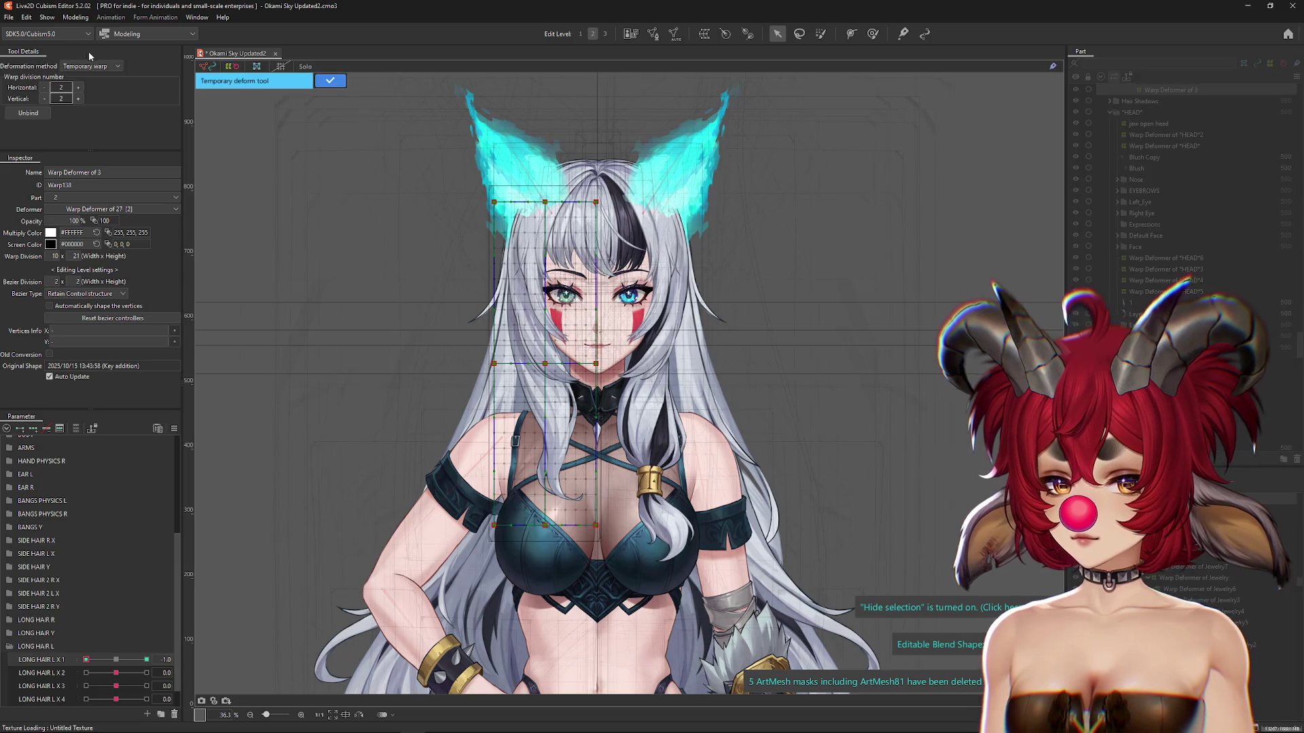
{"action": "left_click", "coordinate": [118, 65]}
{"action": "left_click", "coordinate": [108, 139]}
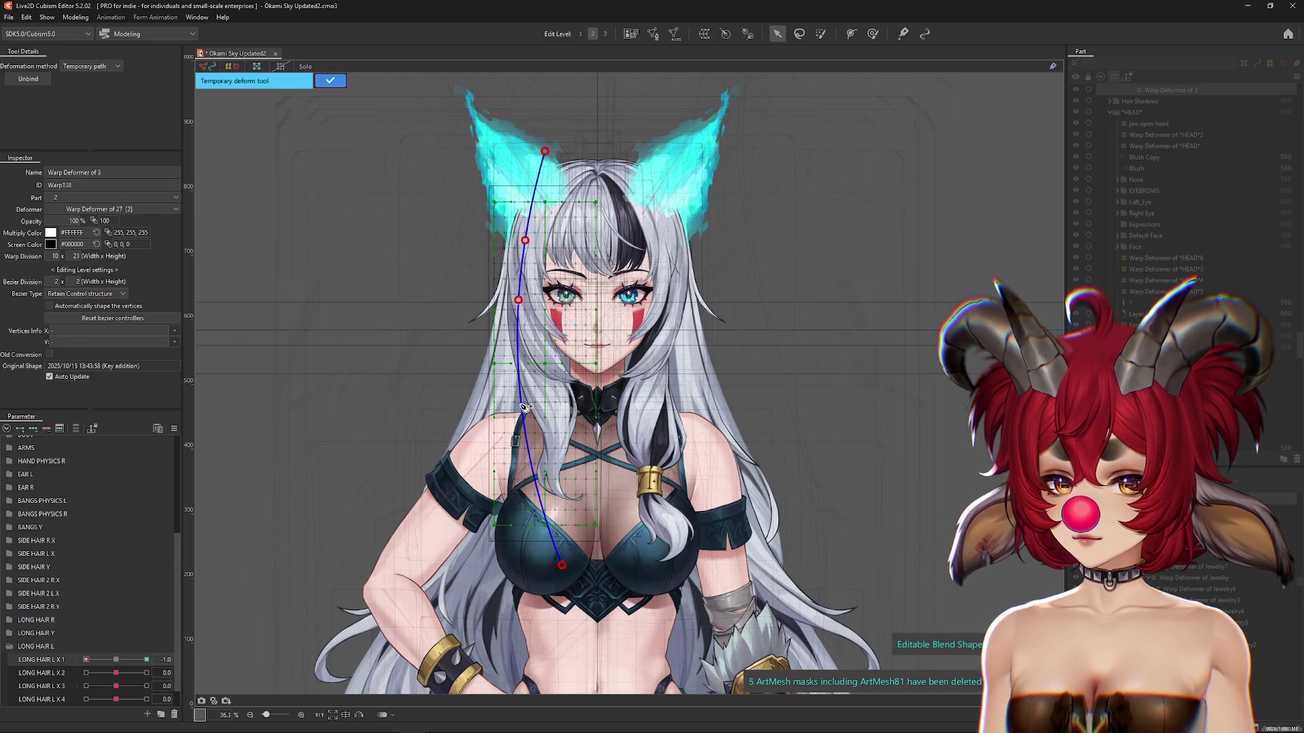
{"action": "left_click_drag", "start_coordinate": [560, 566], "coordinate": [521, 564]}
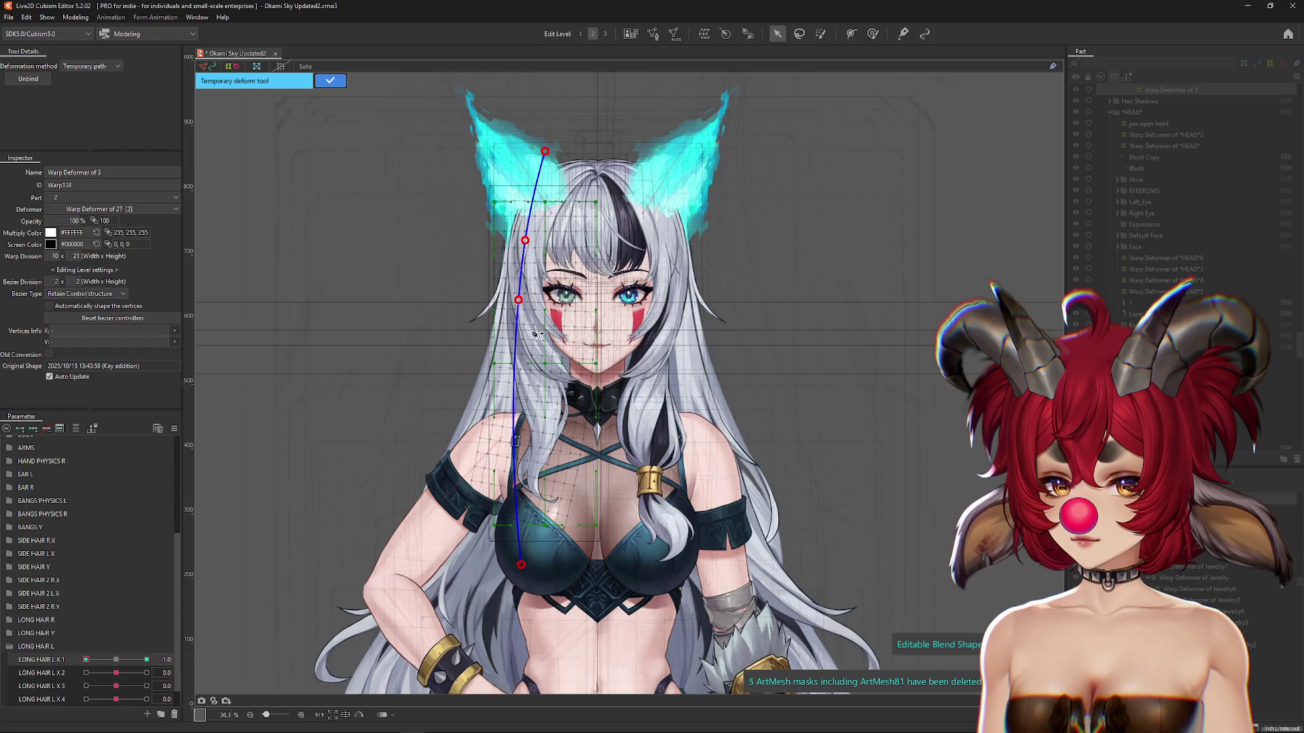
{"action": "left_click_drag", "start_coordinate": [518, 303], "coordinate": [521, 304]}
{"action": "left_click", "coordinate": [517, 377]}
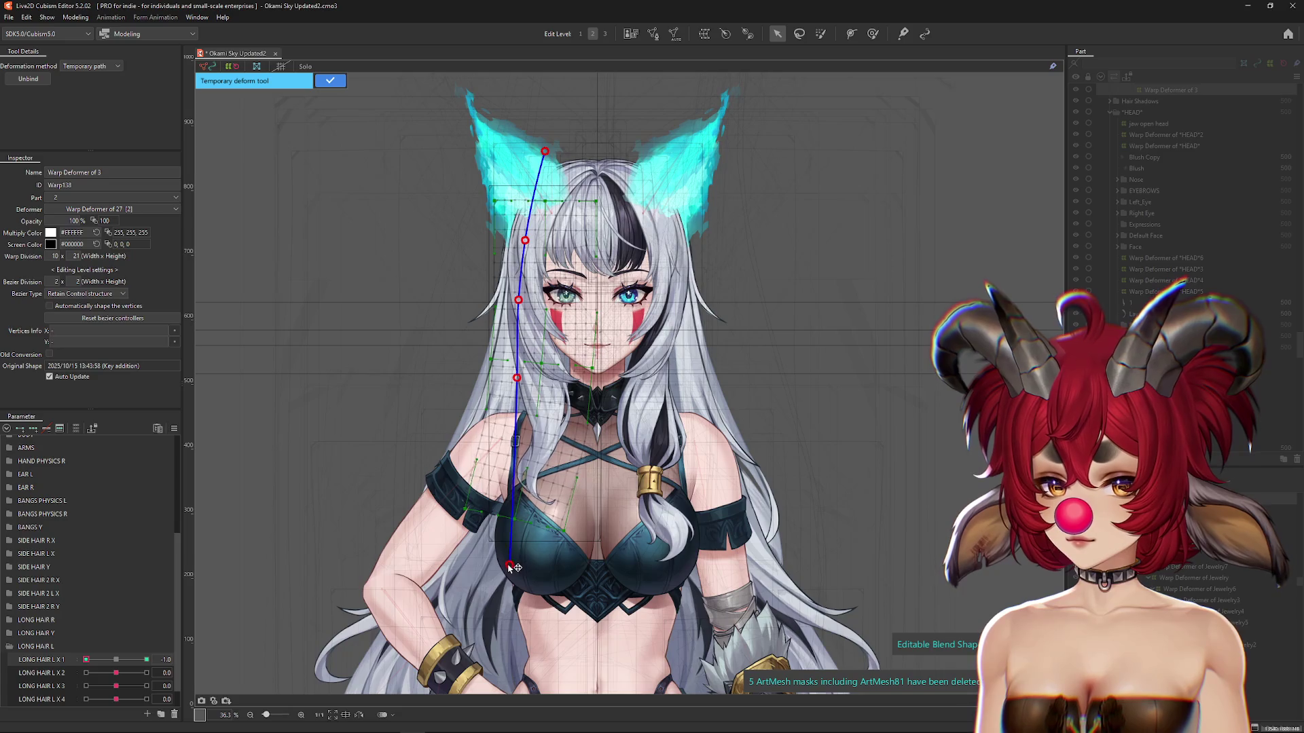
{"action": "mouse_move", "coordinate": [96, 657]}
{"action": "left_mouse_down"}
{"action": "mouse_move", "coordinate": [165, 655]}
{"action": "mouse_move", "coordinate": [84, 658]}
{"action": "left_mouse_up"}
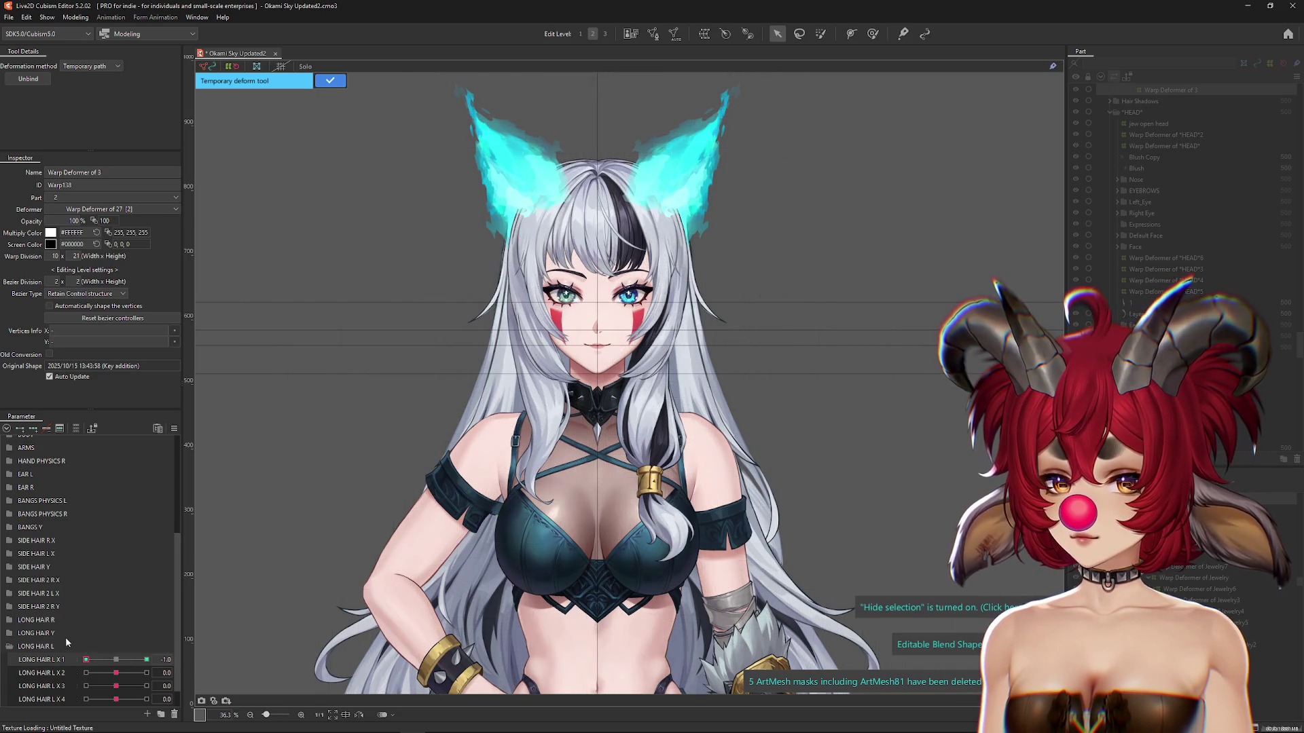
{"action": "left_click", "coordinate": [329, 82]}
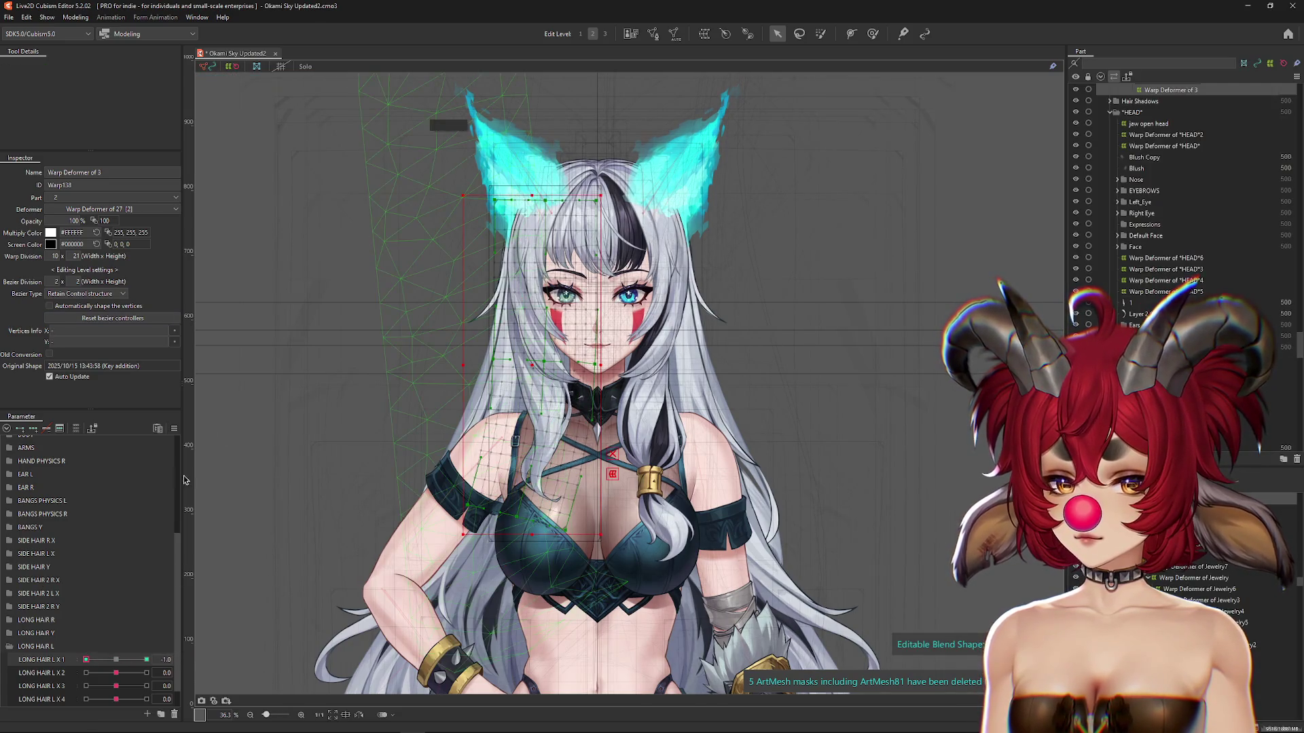
Step: Brush the hair lattice into shape with the Deform Brush at LONG HAIR L X 1's 1.0 key
{"action": "left_click", "coordinate": [872, 33]}
{"action": "left_click_drag", "start_coordinate": [367, 407], "coordinate": [526, 462]}
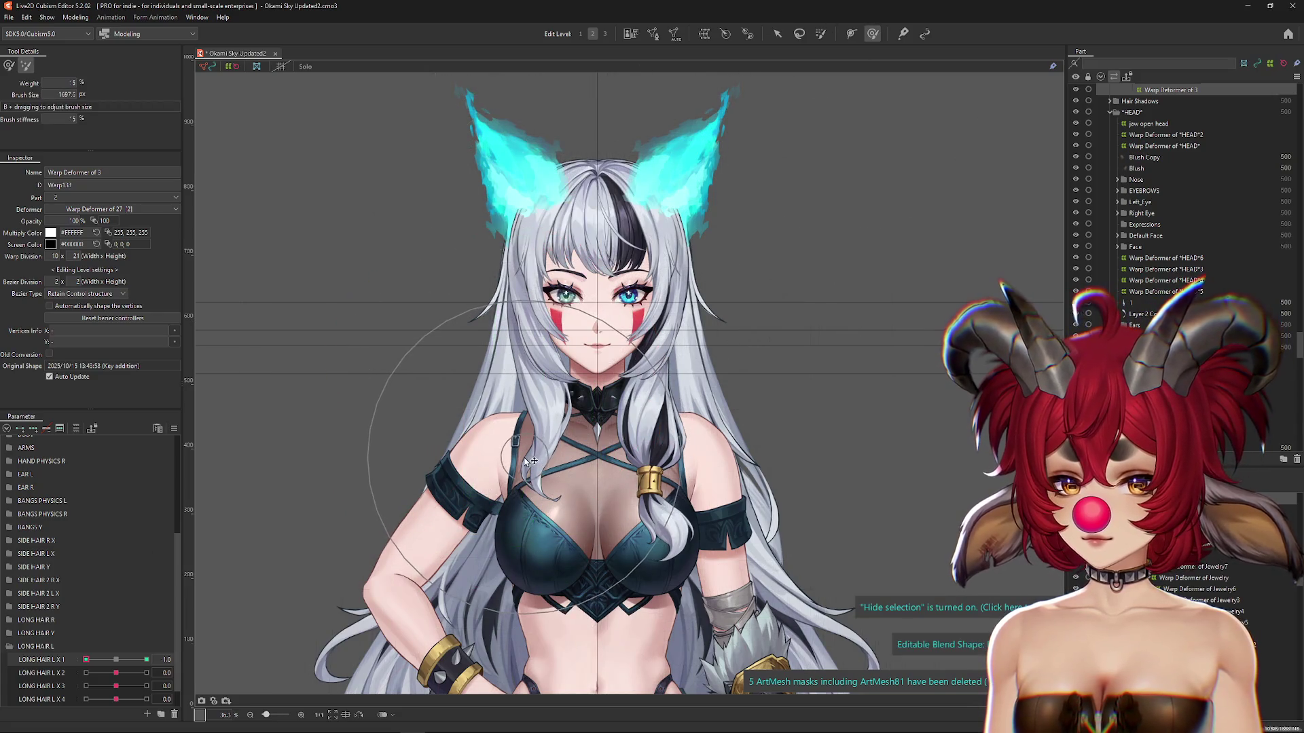
{"action": "left_click_drag", "start_coordinate": [353, 306], "coordinate": [296, 537]}
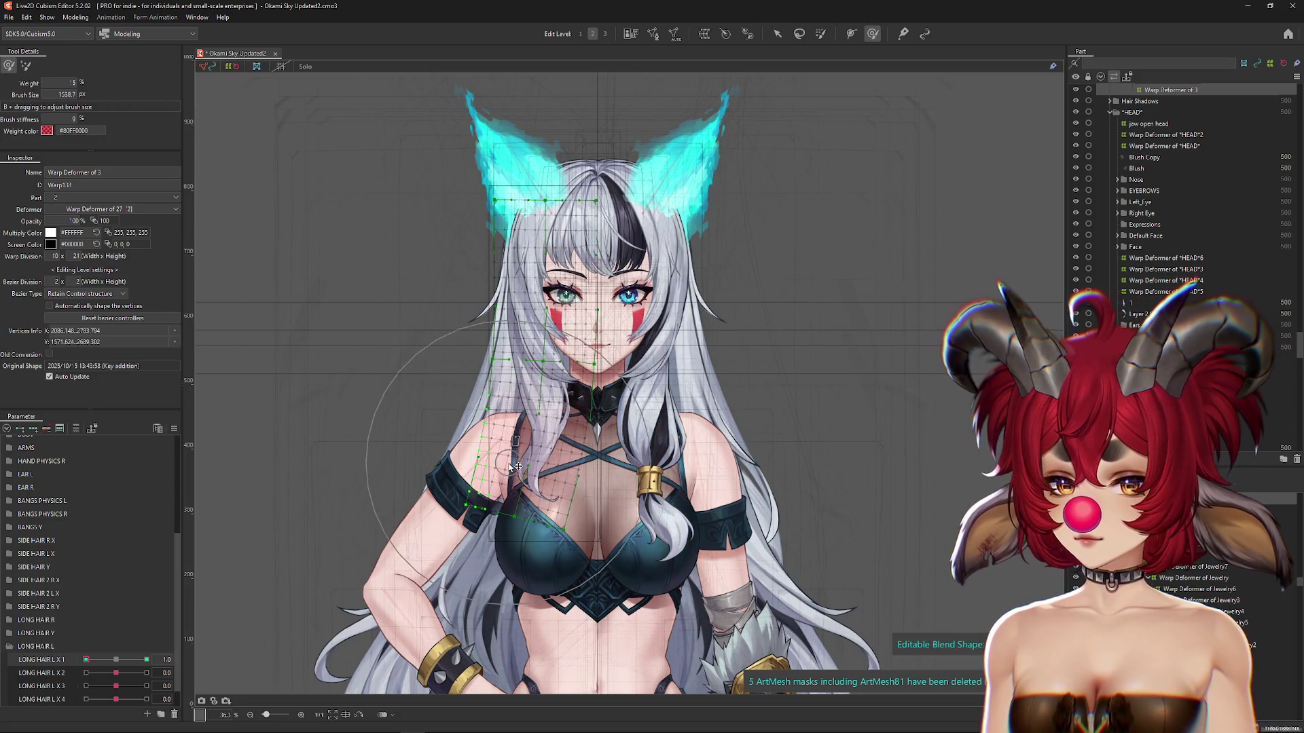
{"action": "left_click_drag", "start_coordinate": [87, 659], "coordinate": [146, 659]}
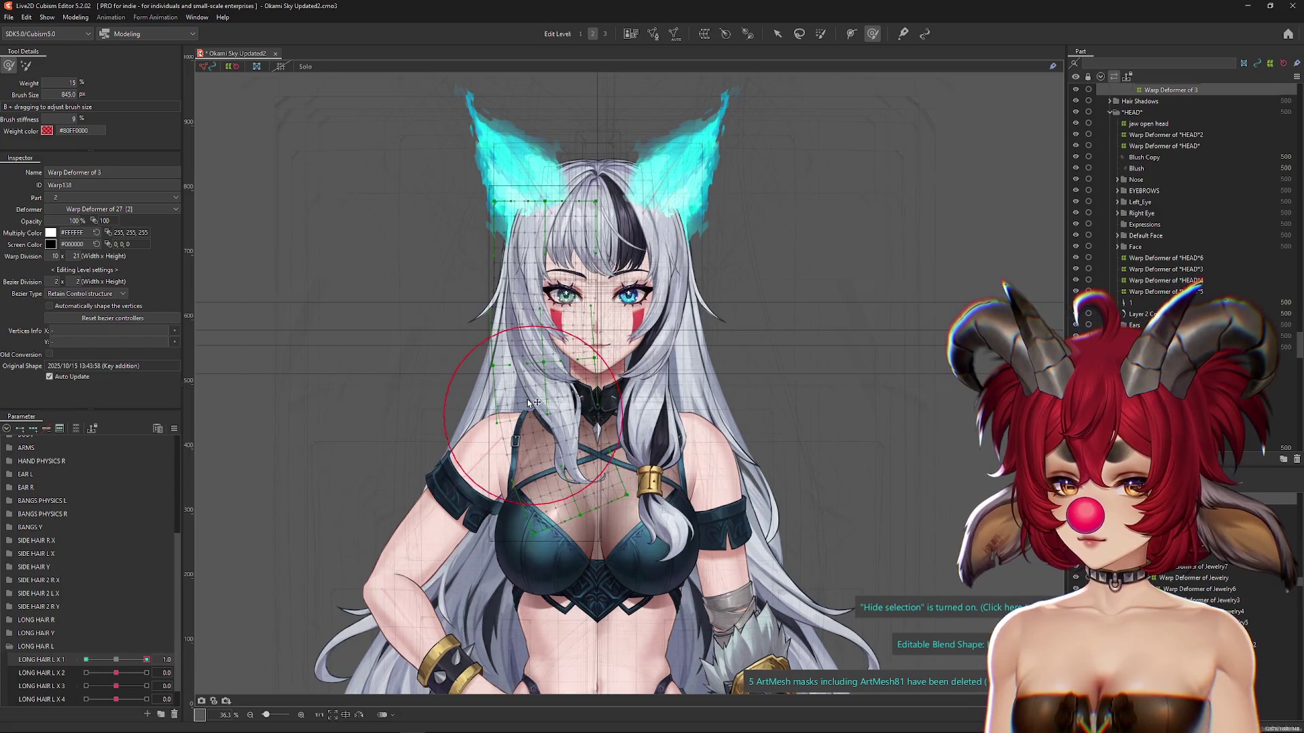
{"action": "mouse_move", "coordinate": [540, 421]}
{"action": "left_mouse_down"}
{"action": "mouse_move", "coordinate": [350, 624]}
{"action": "mouse_move", "coordinate": [506, 573]}
{"action": "left_mouse_up"}
{"action": "mouse_move", "coordinate": [86, 659]}
{"action": "left_mouse_down"}
{"action": "mouse_move", "coordinate": [161, 657]}
{"action": "mouse_move", "coordinate": [86, 659]}
{"action": "left_mouse_up"}
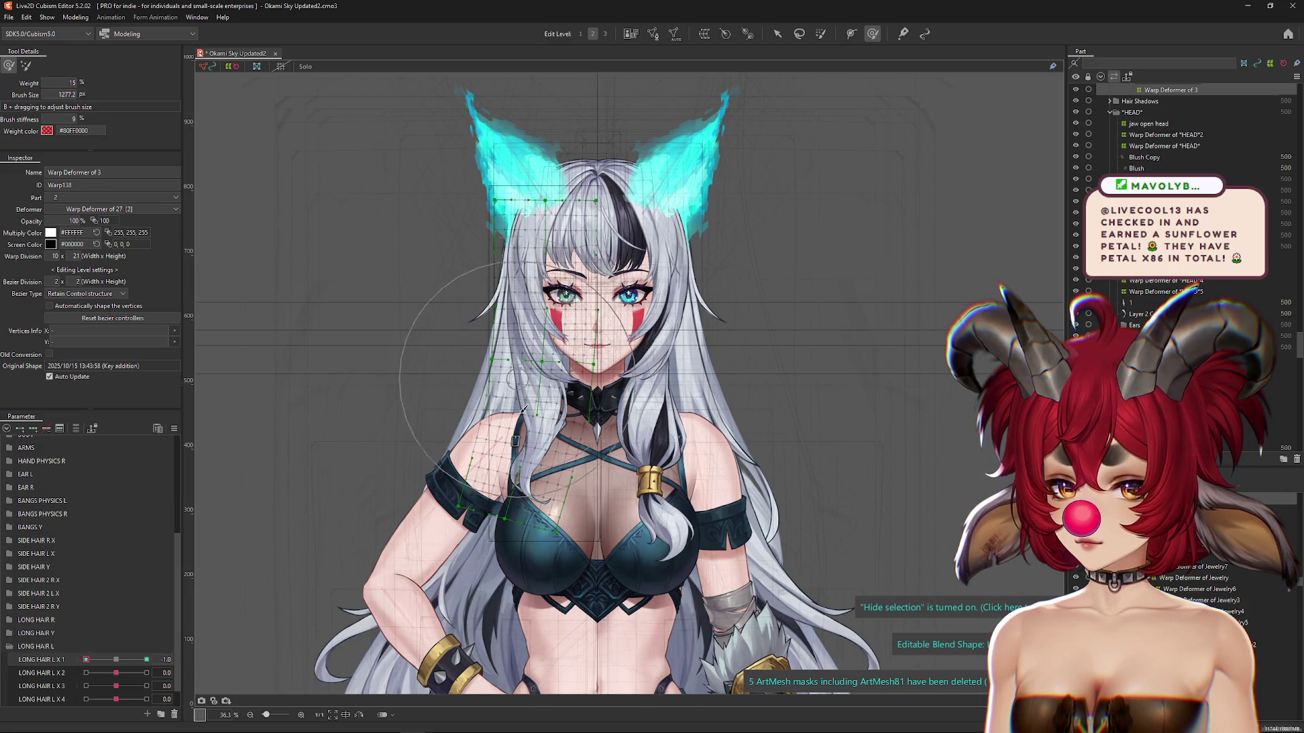
{"action": "left_click", "coordinate": [102, 659]}
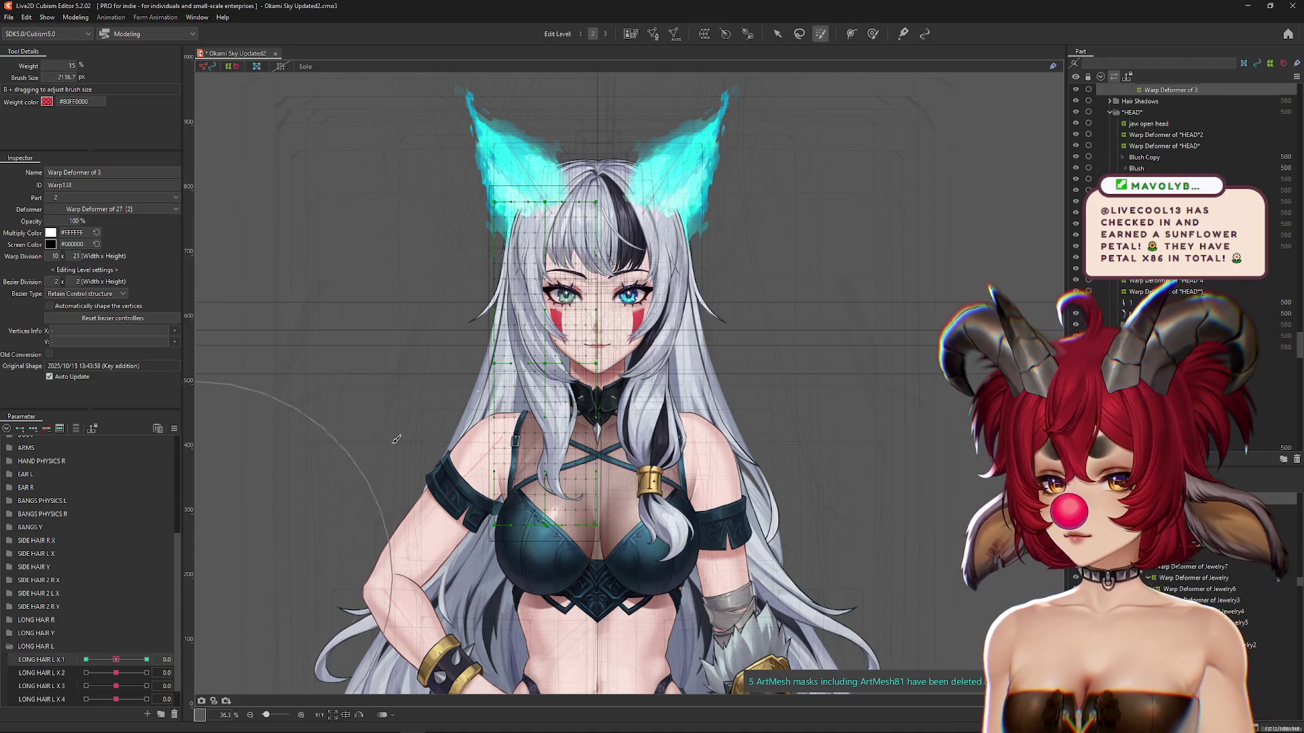
Step: Smooth the hair warp at LONG HAIR L X 1's -1.0 key, then reset it to centre
{"action": "left_click", "coordinate": [117, 660]}
{"action": "mouse_move", "coordinate": [113, 659]}
{"action": "left_mouse_down"}
{"action": "mouse_move", "coordinate": [86, 659]}
{"action": "mouse_move", "coordinate": [134, 660]}
{"action": "mouse_move", "coordinate": [86, 659]}
{"action": "left_mouse_up"}
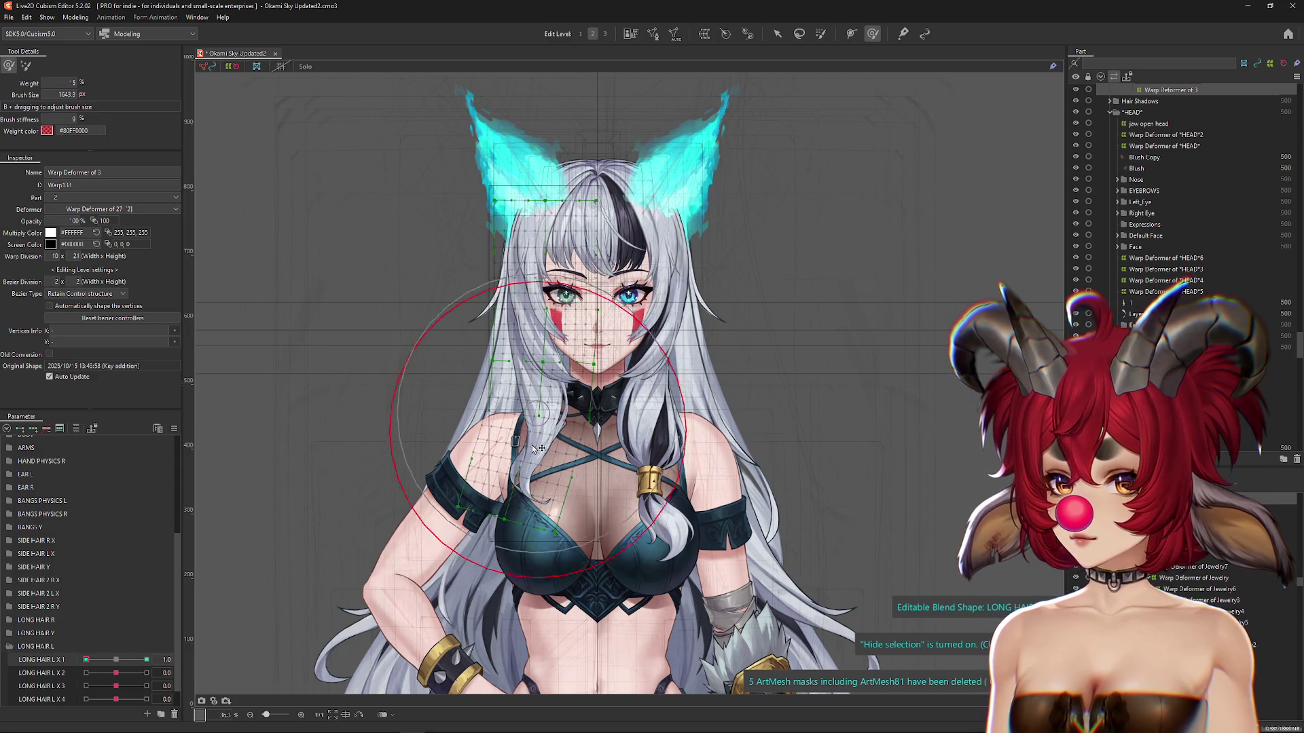
{"action": "left_click_drag", "start_coordinate": [540, 447], "coordinate": [476, 489]}
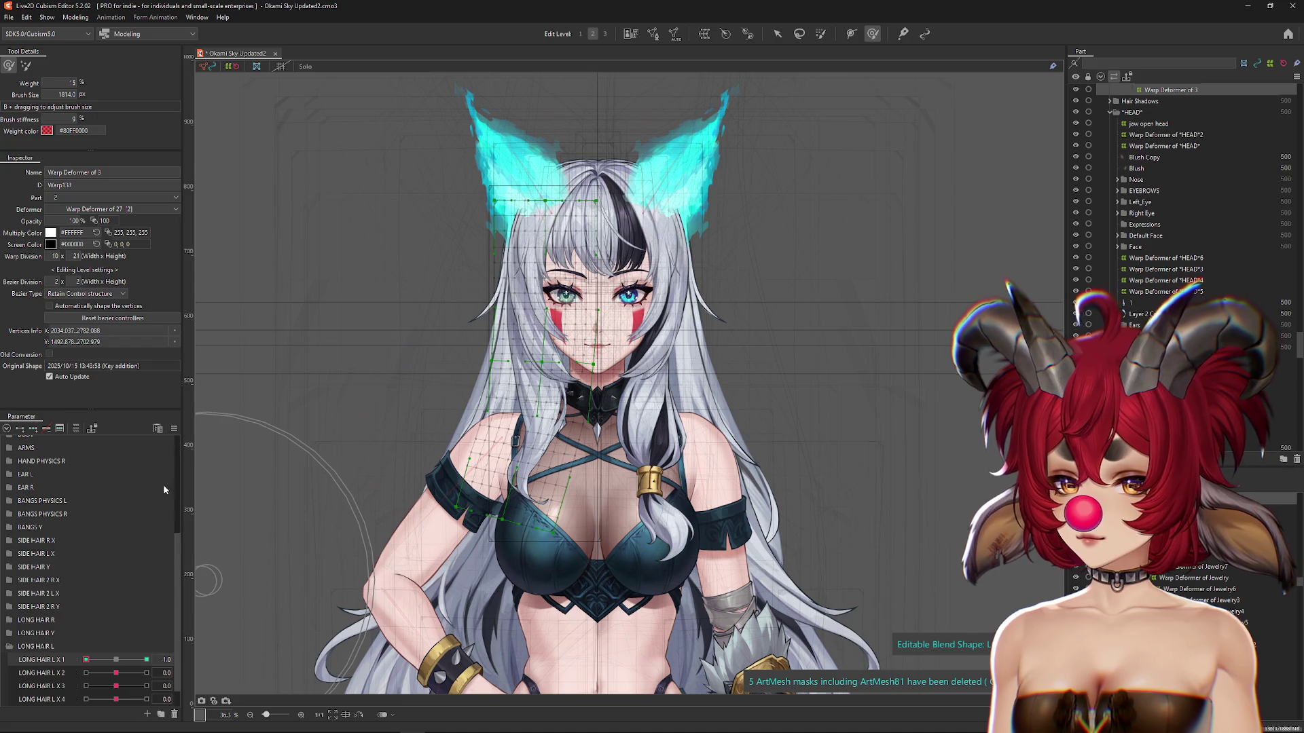
{"action": "left_click", "coordinate": [117, 660]}
{"action": "left_click", "coordinate": [174, 428]}
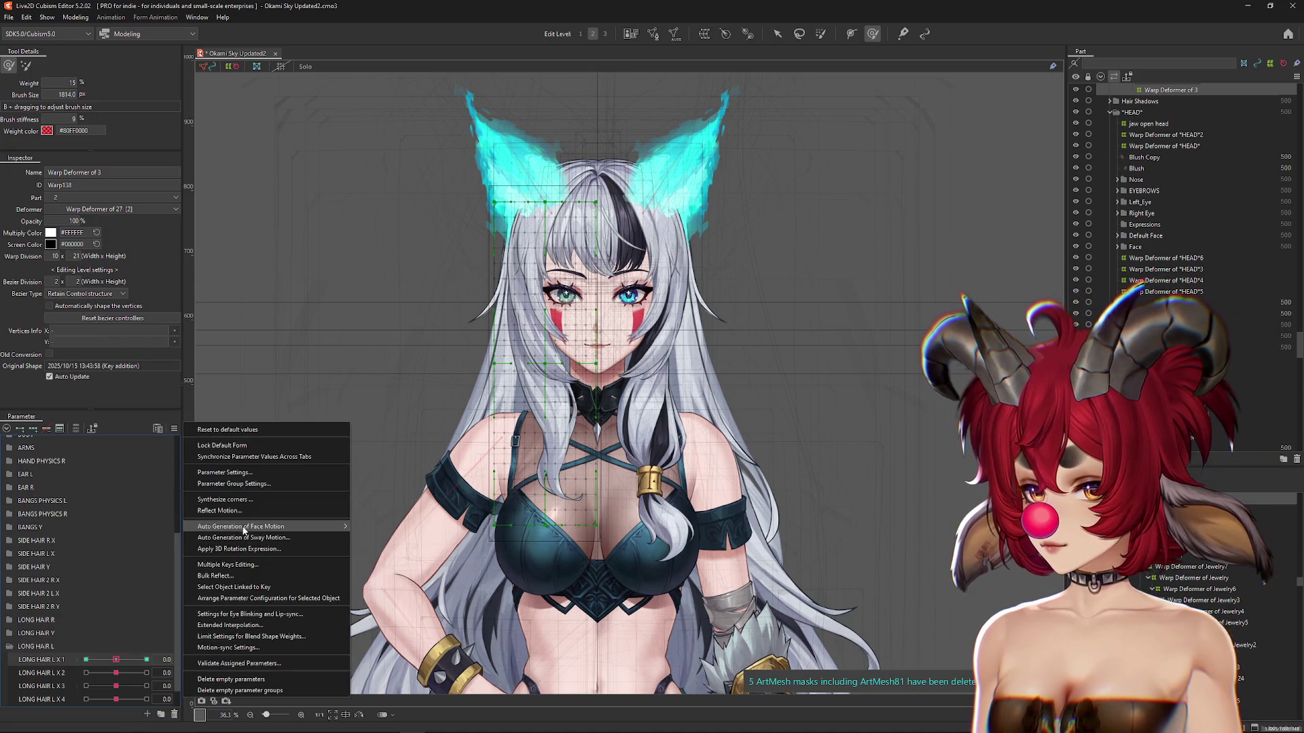
{"action": "left_click", "coordinate": [230, 625]}
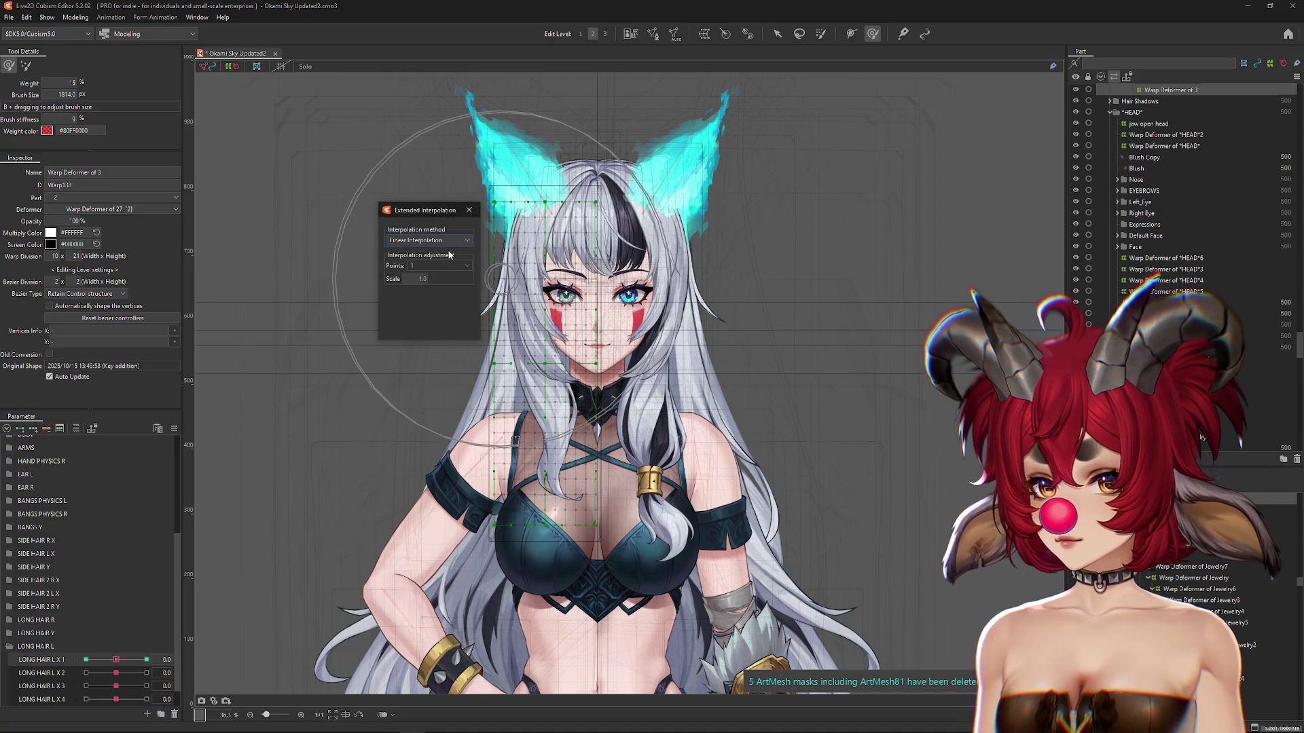
{"action": "left_click", "coordinate": [412, 267]}
{"action": "left_click", "coordinate": [412, 276]}
{"action": "left_click", "coordinate": [469, 210]}
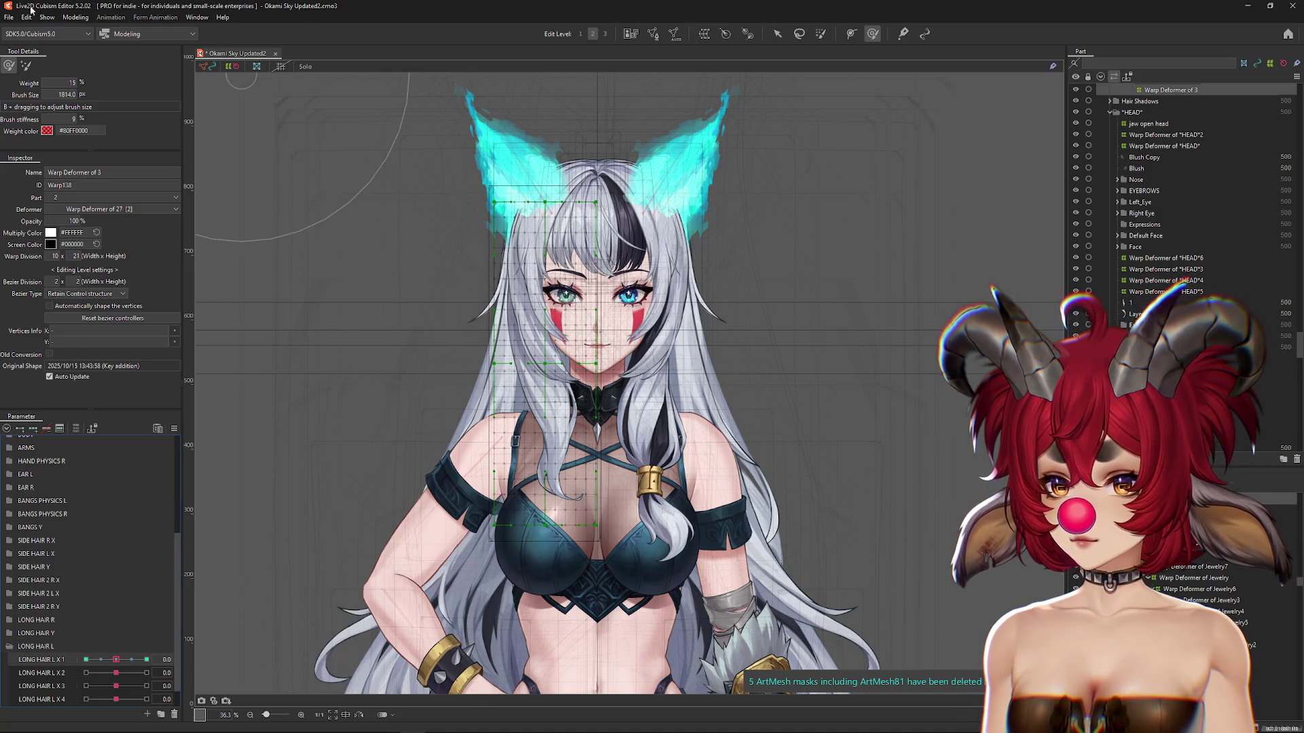
{"action": "left_click", "coordinate": [75, 17]}
{"action": "scroll", "coordinate": [850, 194], "scroll_direction": "up", "scroll_amount": 3}
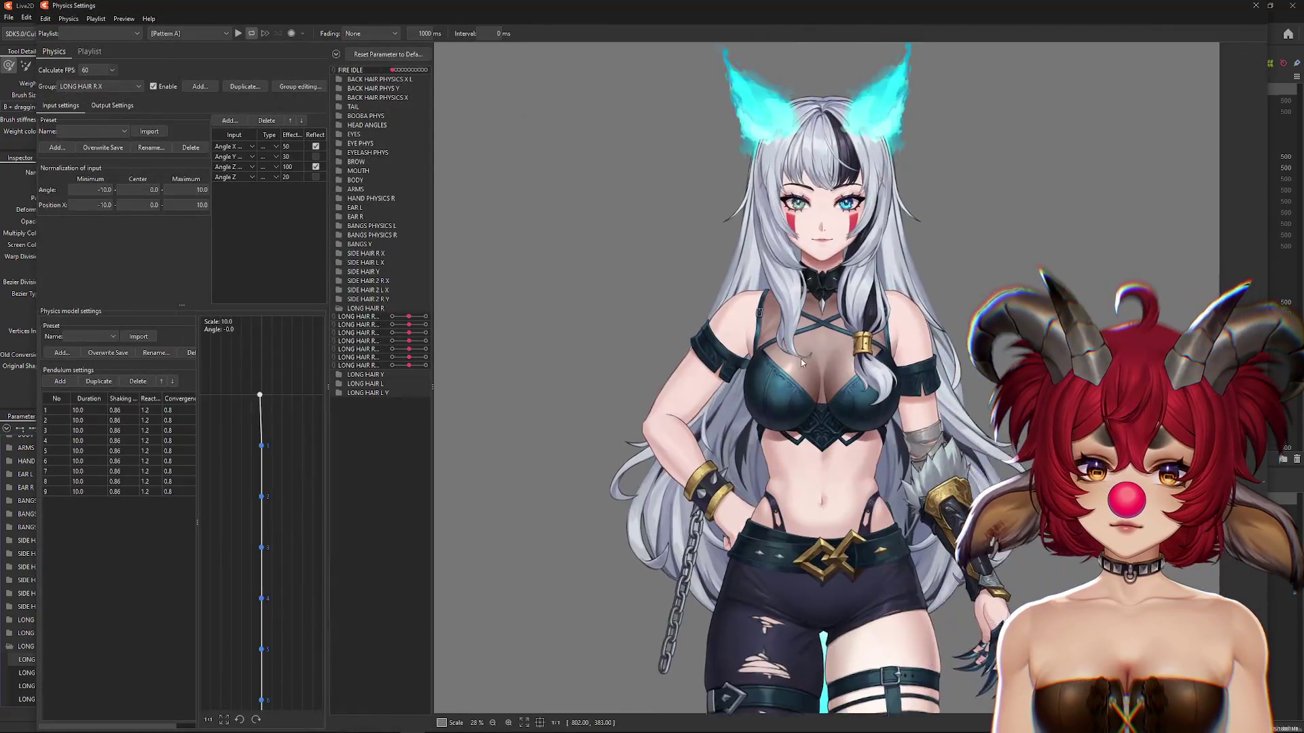
{"action": "mouse_move", "coordinate": [915, 358]}
{"action": "left_mouse_down"}
{"action": "mouse_move", "coordinate": [474, 355]}
{"action": "mouse_move", "coordinate": [951, 355]}
{"action": "mouse_move", "coordinate": [419, 368]}
{"action": "left_mouse_up"}
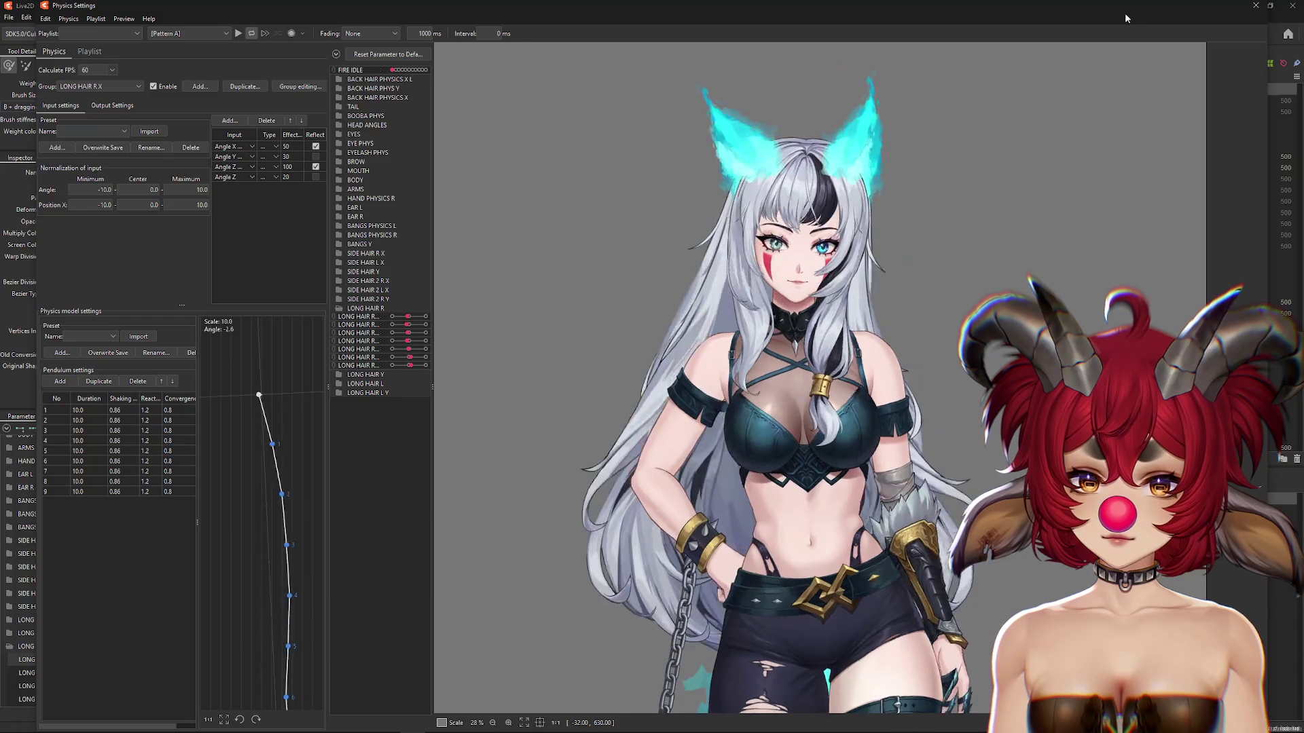
{"action": "key", "text": "Escape"}
{"action": "left_click", "coordinate": [174, 428]}
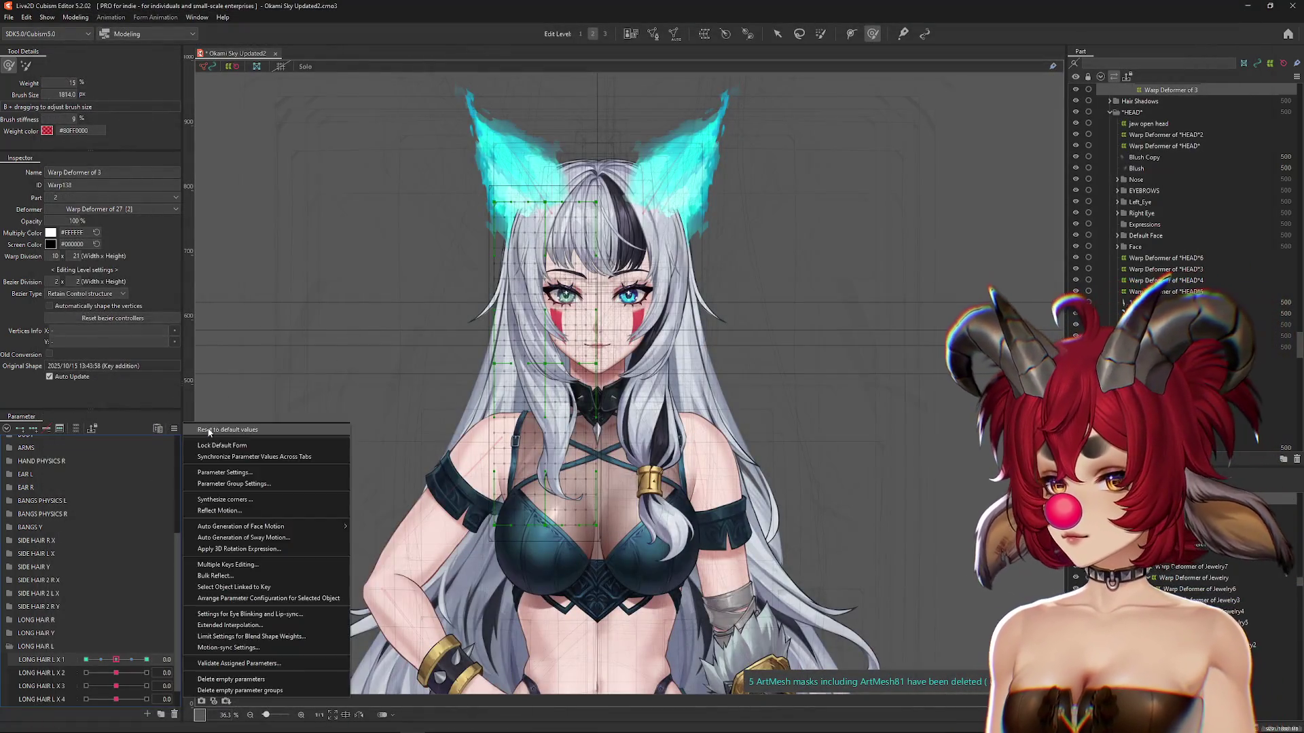
Step: Create a parameter folder named TOGGLES and move it to the top of the list
{"action": "key", "text": "Escape"}
{"action": "left_click", "coordinate": [174, 429]}
{"action": "key", "text": "Escape"}
{"action": "scroll", "coordinate": [15, 458], "scroll_direction": "up", "scroll_amount": 4}
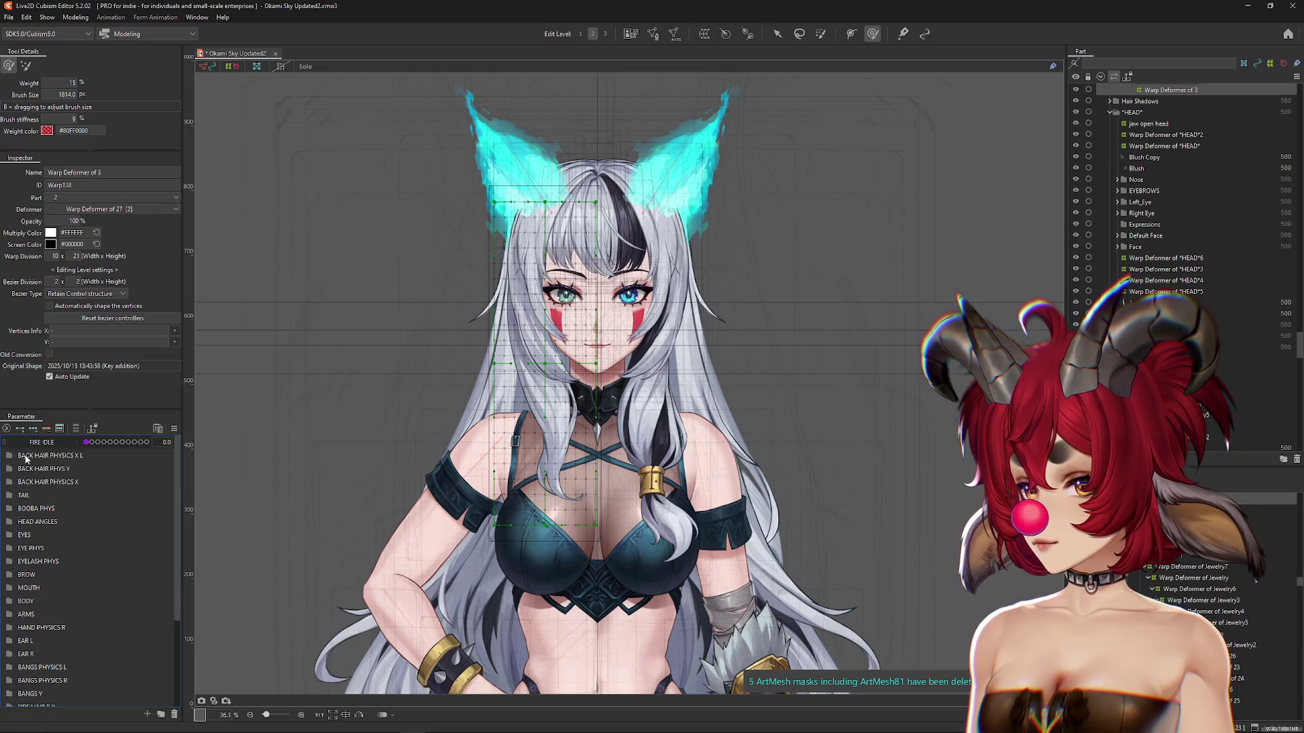
{"action": "left_click", "coordinate": [24, 456]}
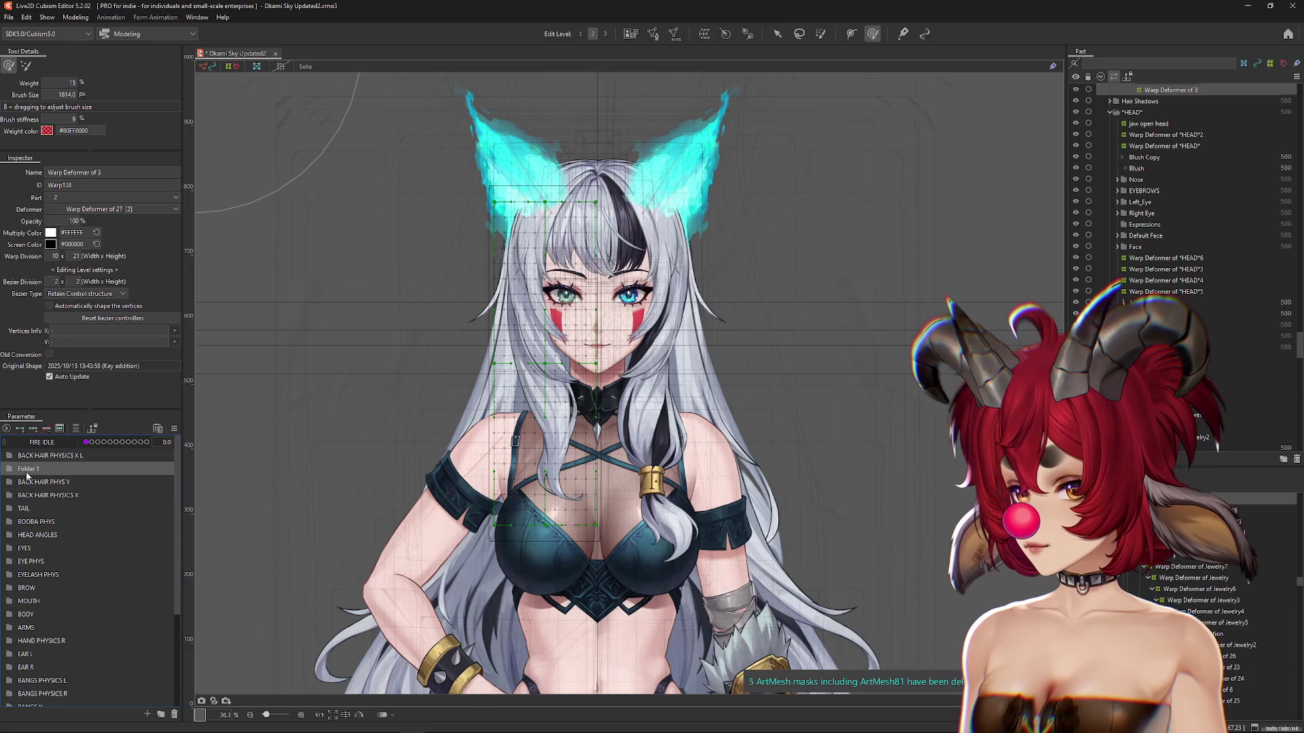
{"action": "double_click", "coordinate": [25, 470]}
{"action": "type", "text": "T"}
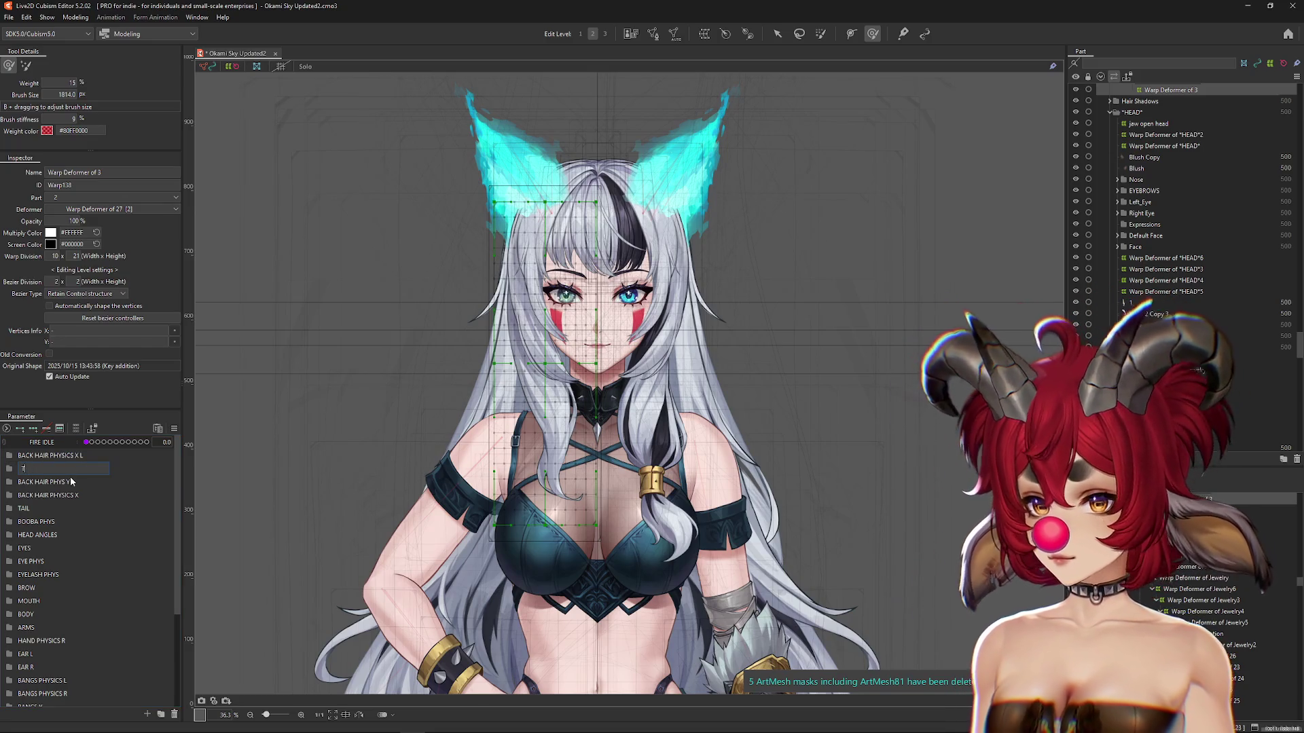
{"action": "type", "text": "OGGLES"}
{"action": "key", "text": "Return"}
{"action": "left_click_drag", "start_coordinate": [30, 469], "coordinate": [25, 443]}
{"action": "double_click", "coordinate": [24, 443]}
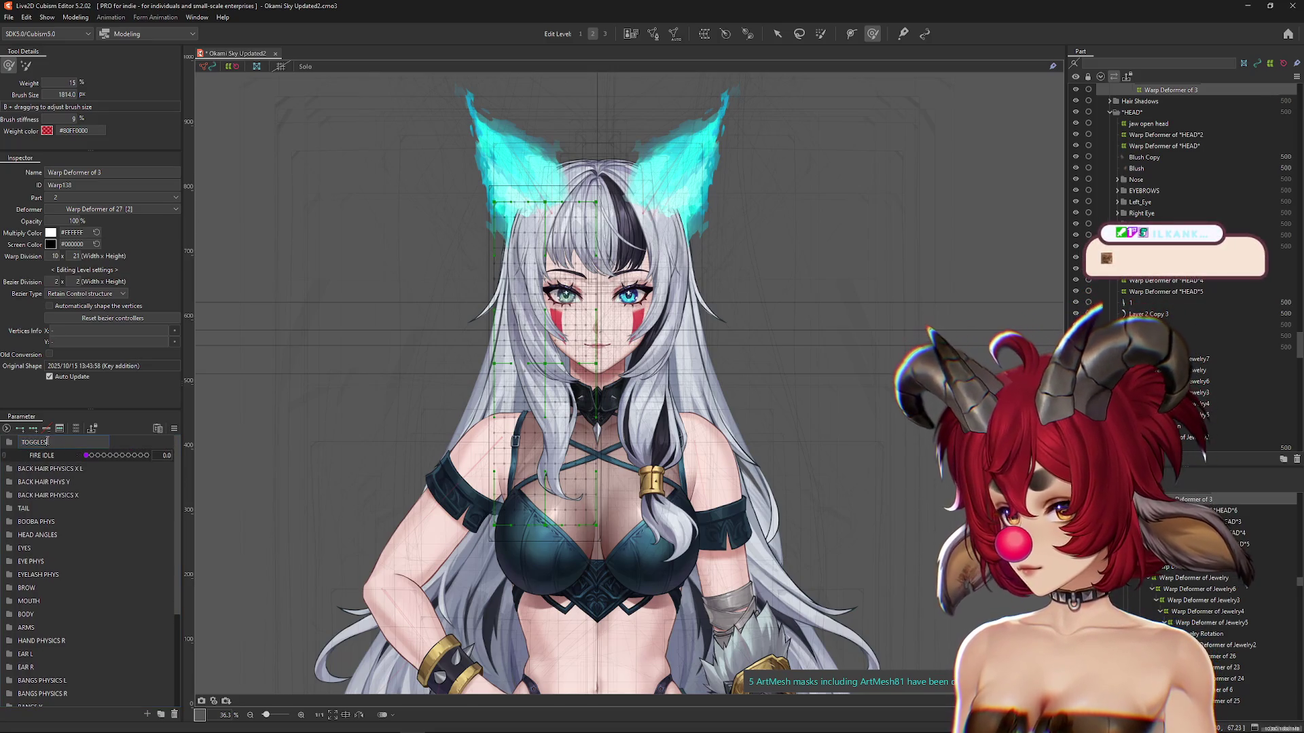
Step: Add the HAIRSTYLE parameter to TOGGLES, ranging 0 to 1 with default 0
{"action": "left_click", "coordinate": [147, 715]}
{"action": "type", "text": "HAIRSTYL"}
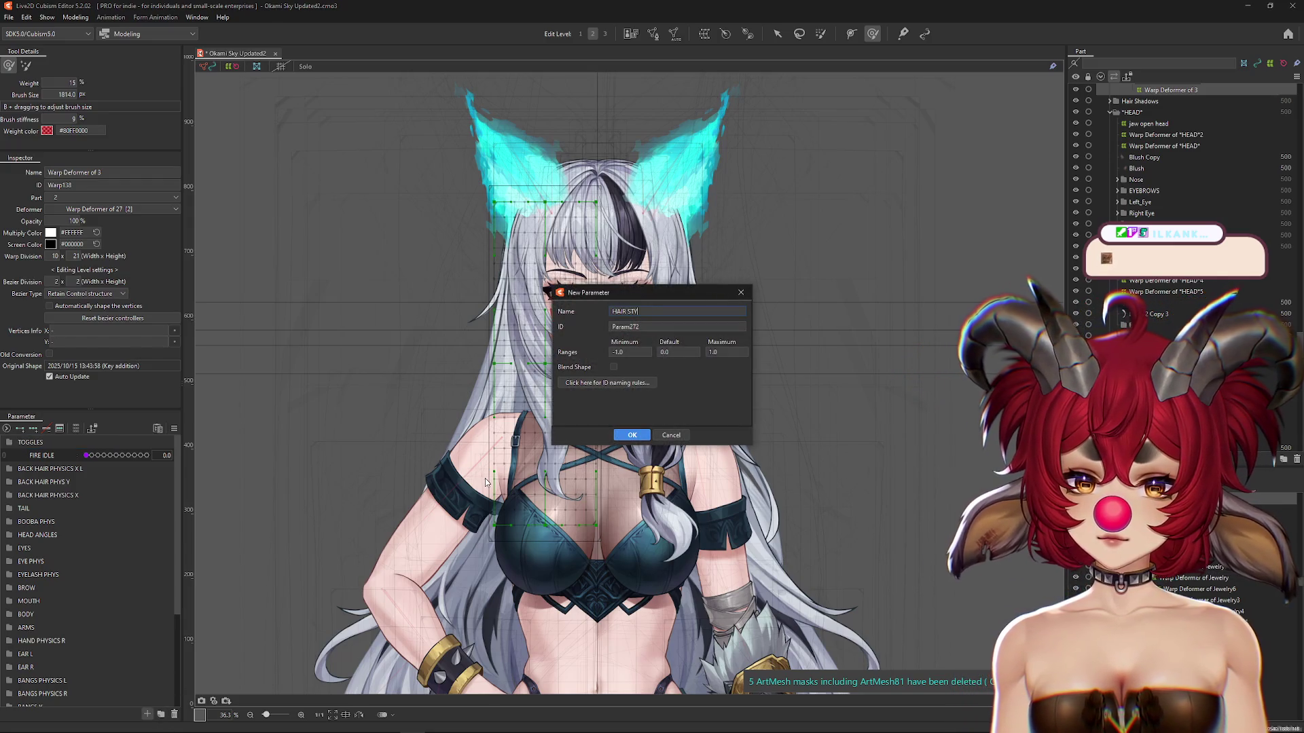
{"action": "type", "text": "E"}
{"action": "left_click", "coordinate": [640, 352]}
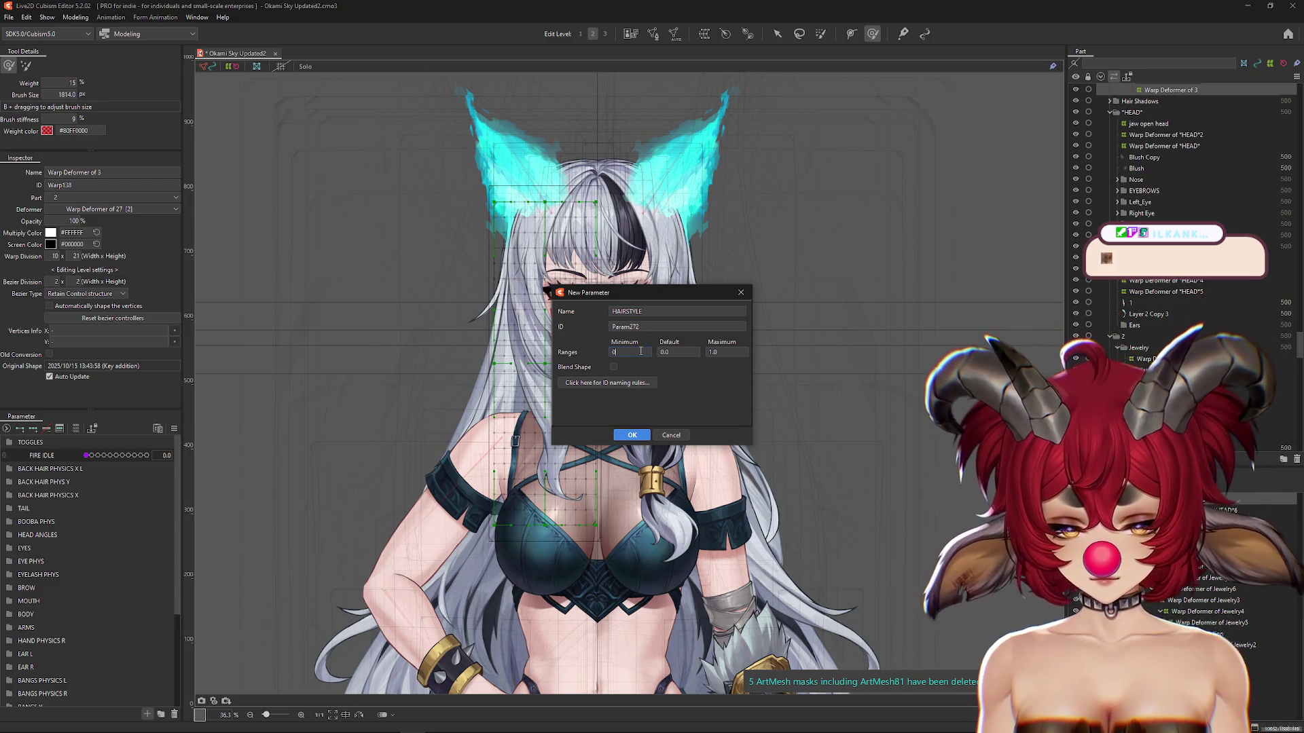
{"action": "left_click", "coordinate": [632, 434]}
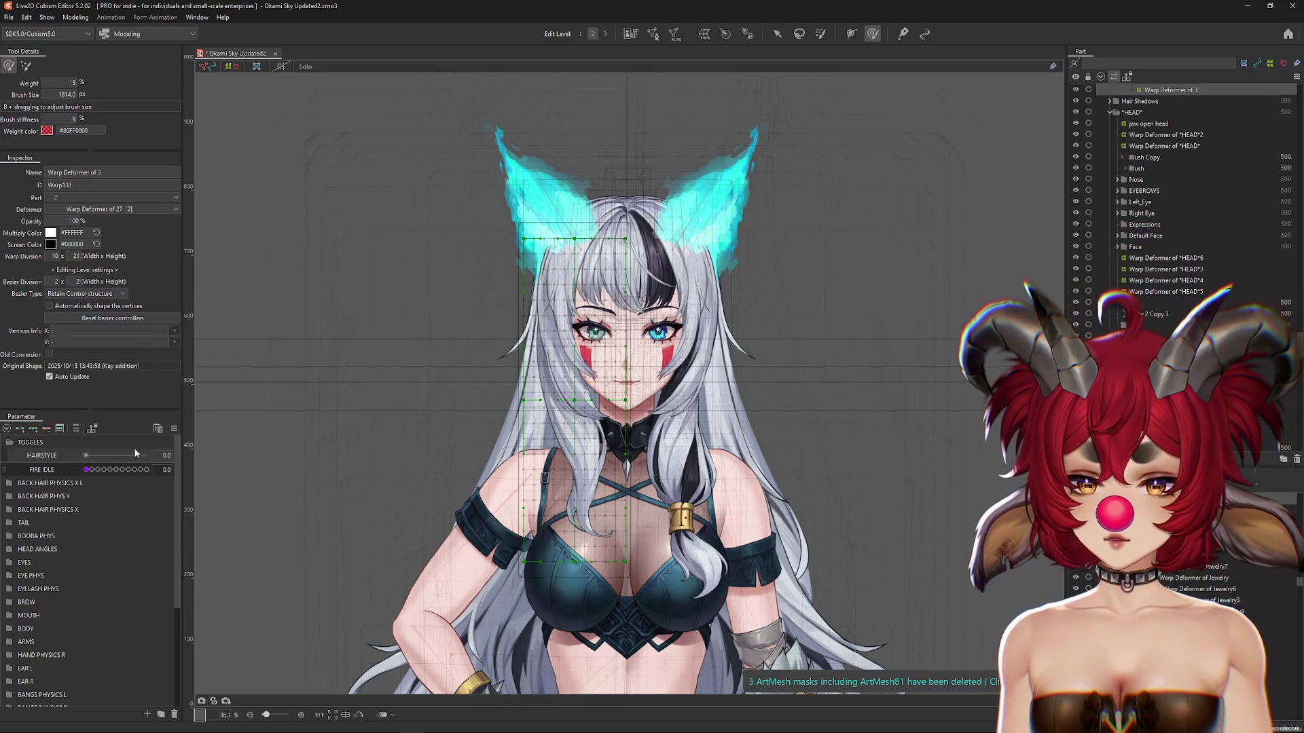
Step: Select the HAIR warp deformer from the list of overlapping objects
{"action": "key", "text": "ctrl+h"}
{"action": "left_click", "coordinate": [565, 378]}
{"action": "left_click", "coordinate": [622, 408]}
{"action": "left_click", "coordinate": [644, 361]}
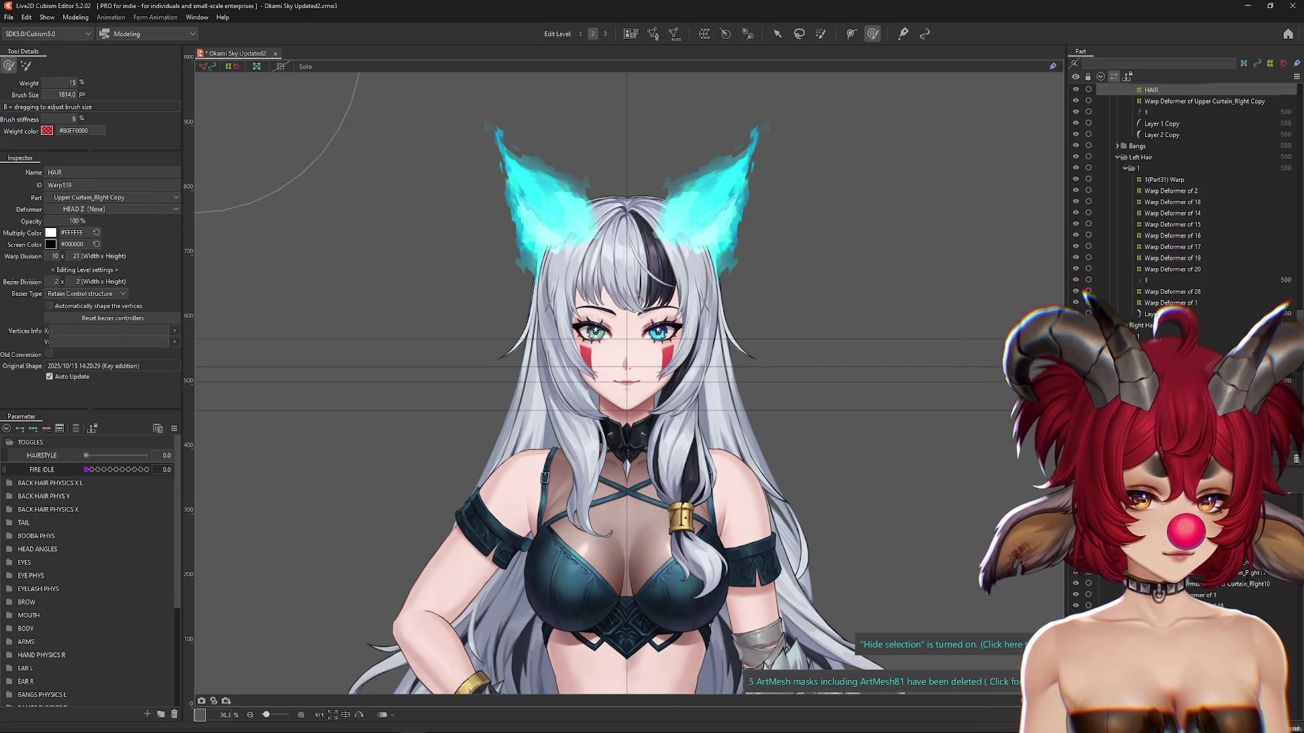
{"action": "scroll", "coordinate": [643, 362], "scroll_direction": "down", "scroll_amount": 2}
{"action": "key", "text": "ctrl+h"}
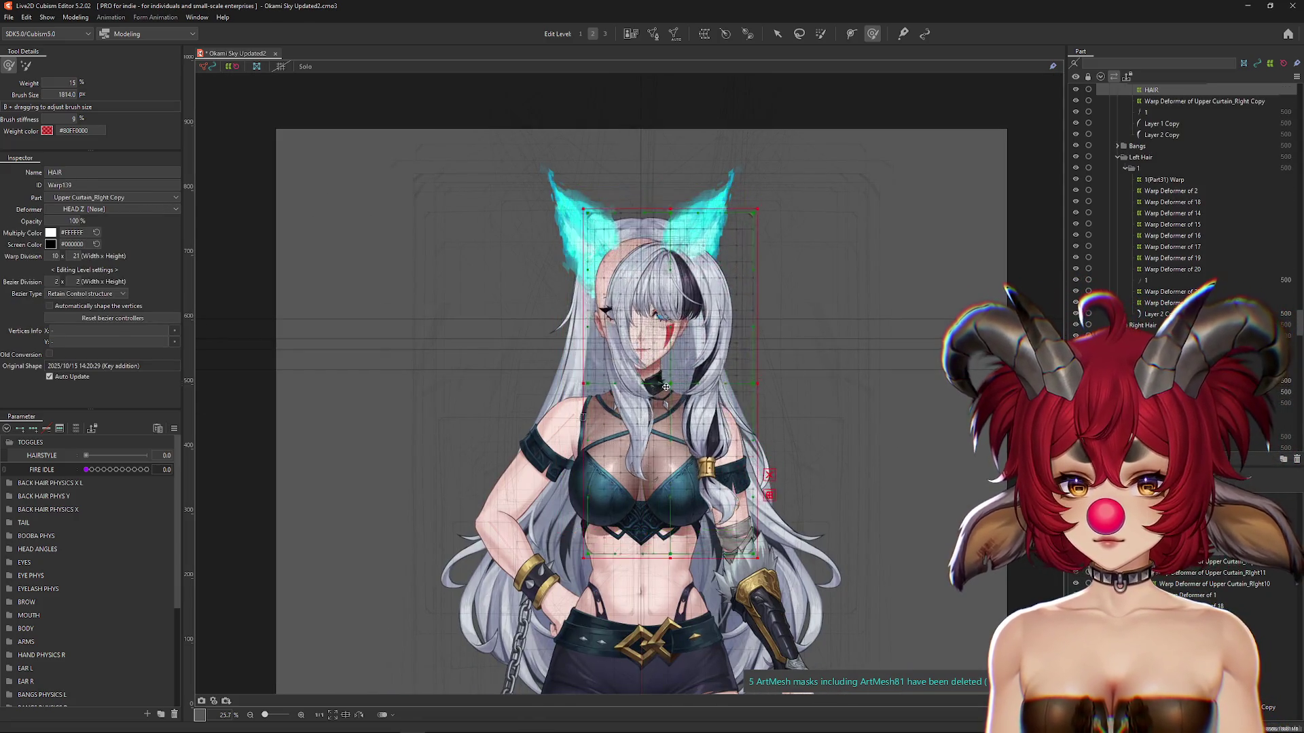
Step: Switch to the Arrow tool, set HAIRSTYLE to its maximum, and start a 10 × 21 warp for HAIR
{"action": "left_click", "coordinate": [777, 33]}
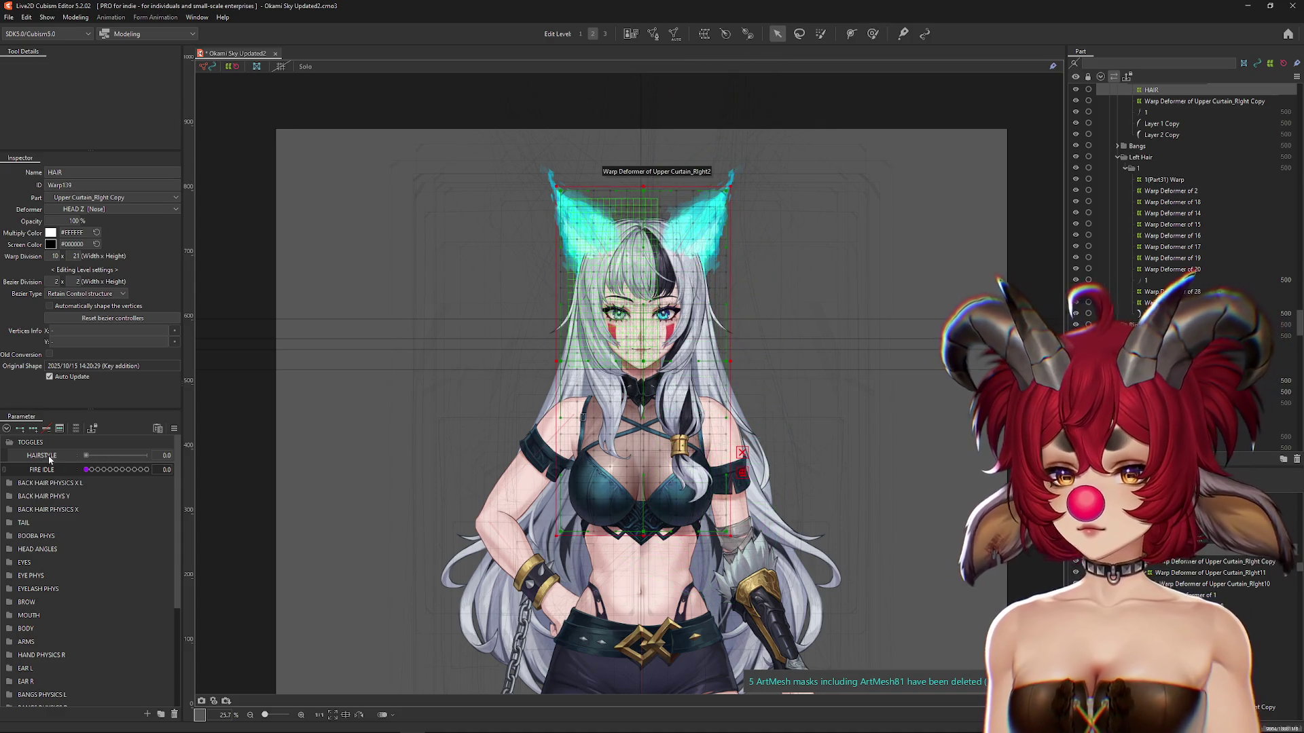
{"action": "left_click", "coordinate": [75, 429]}
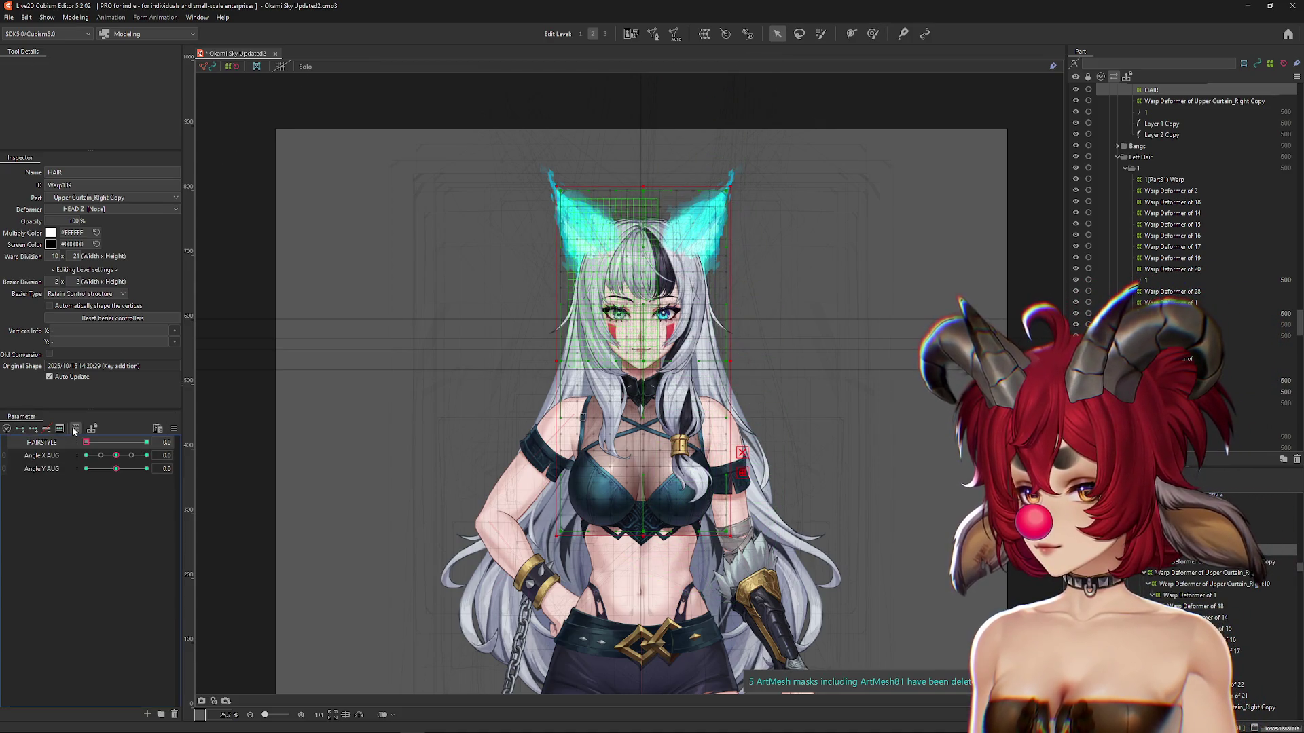
{"action": "left_click", "coordinate": [75, 429]}
{"action": "left_click_drag", "start_coordinate": [86, 455], "coordinate": [196, 455]}
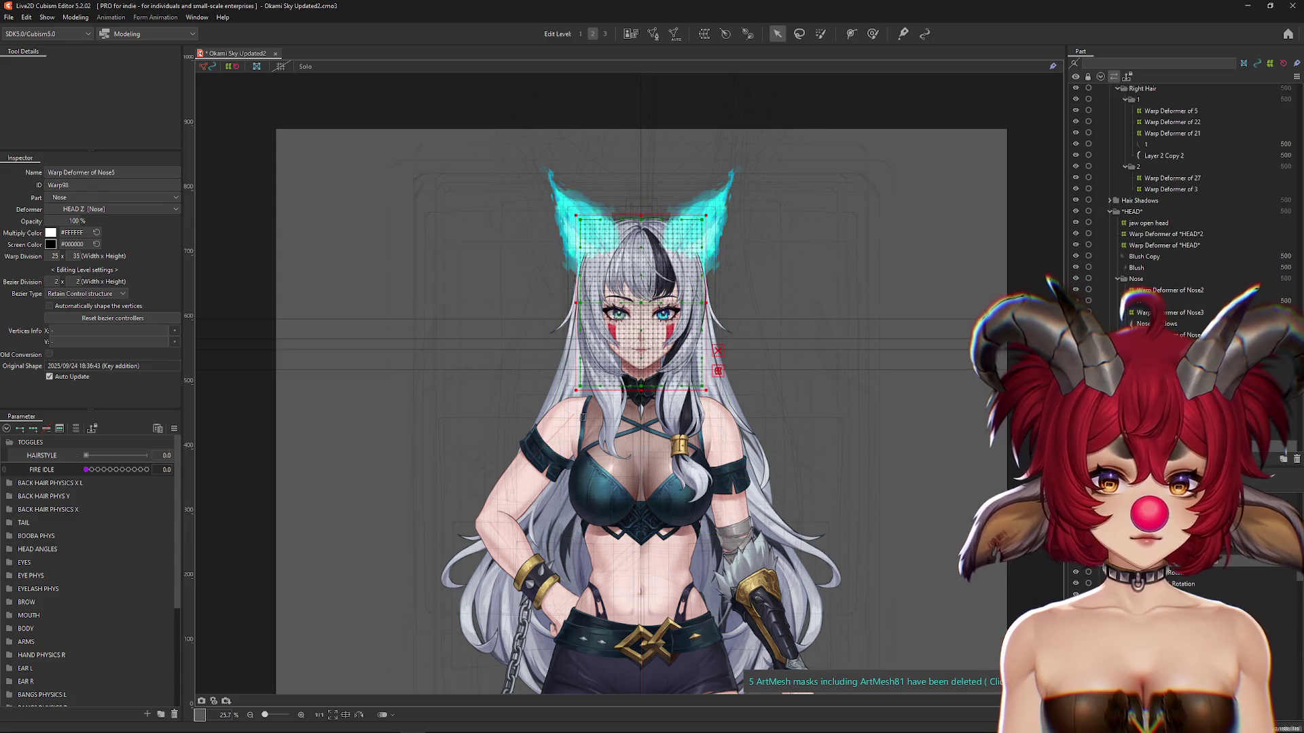
{"action": "left_click", "coordinate": [704, 34]}
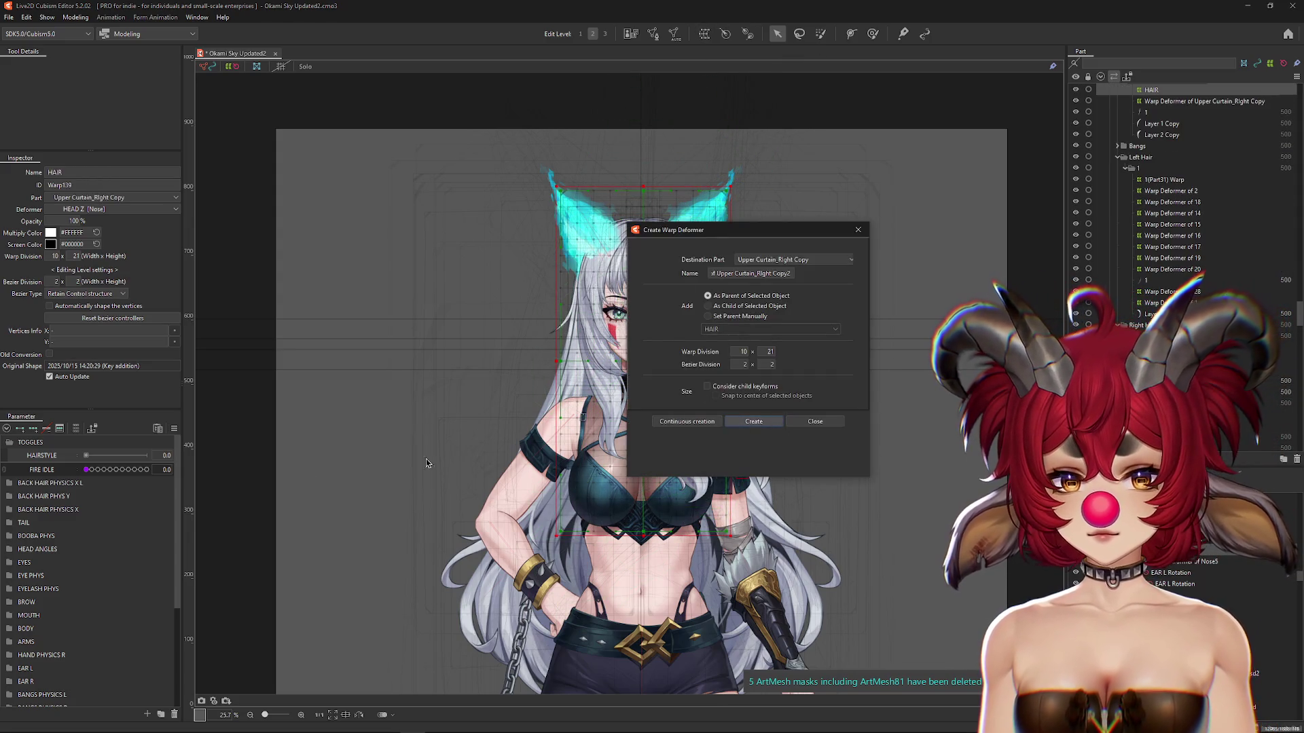
Step: Add HAIR's parent warp at 0% opacity, then start a 15 × 25 warp for Back_Hair_Left
{"action": "key", "text": "Return"}
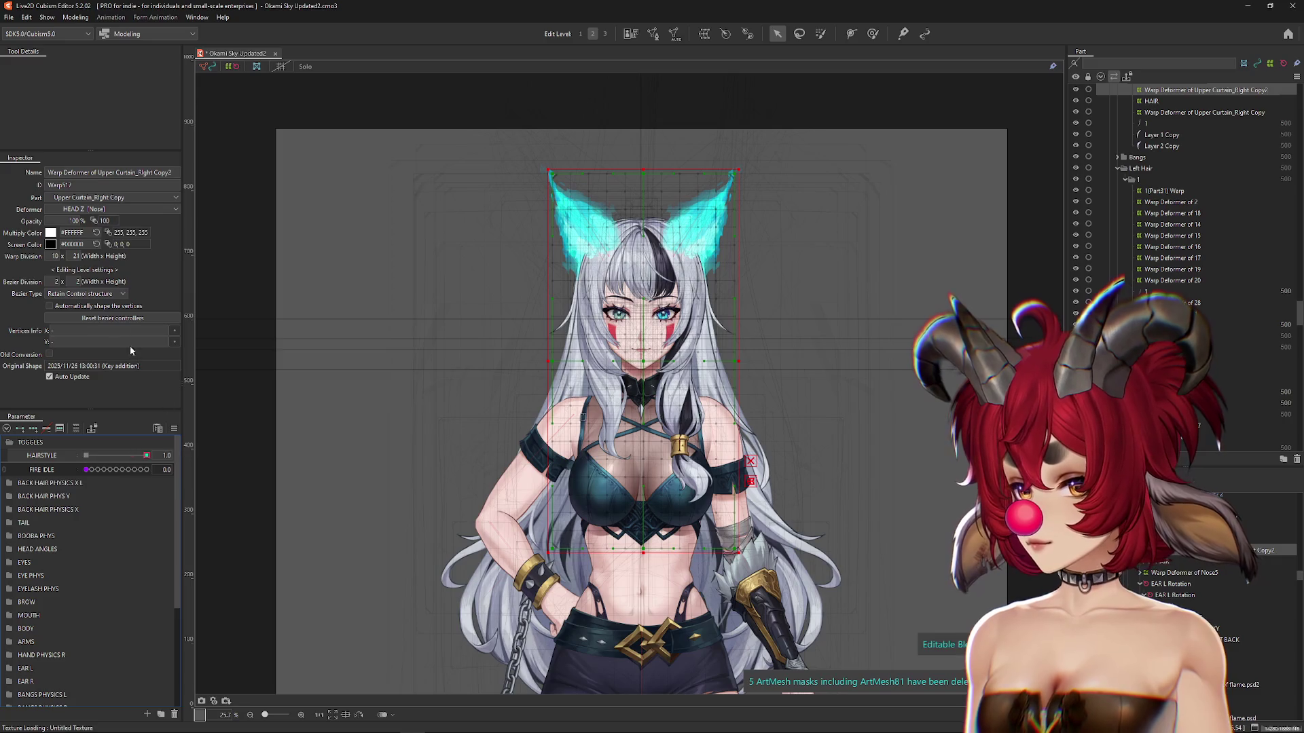
{"action": "left_click_drag", "start_coordinate": [76, 221], "coordinate": [41, 221]}
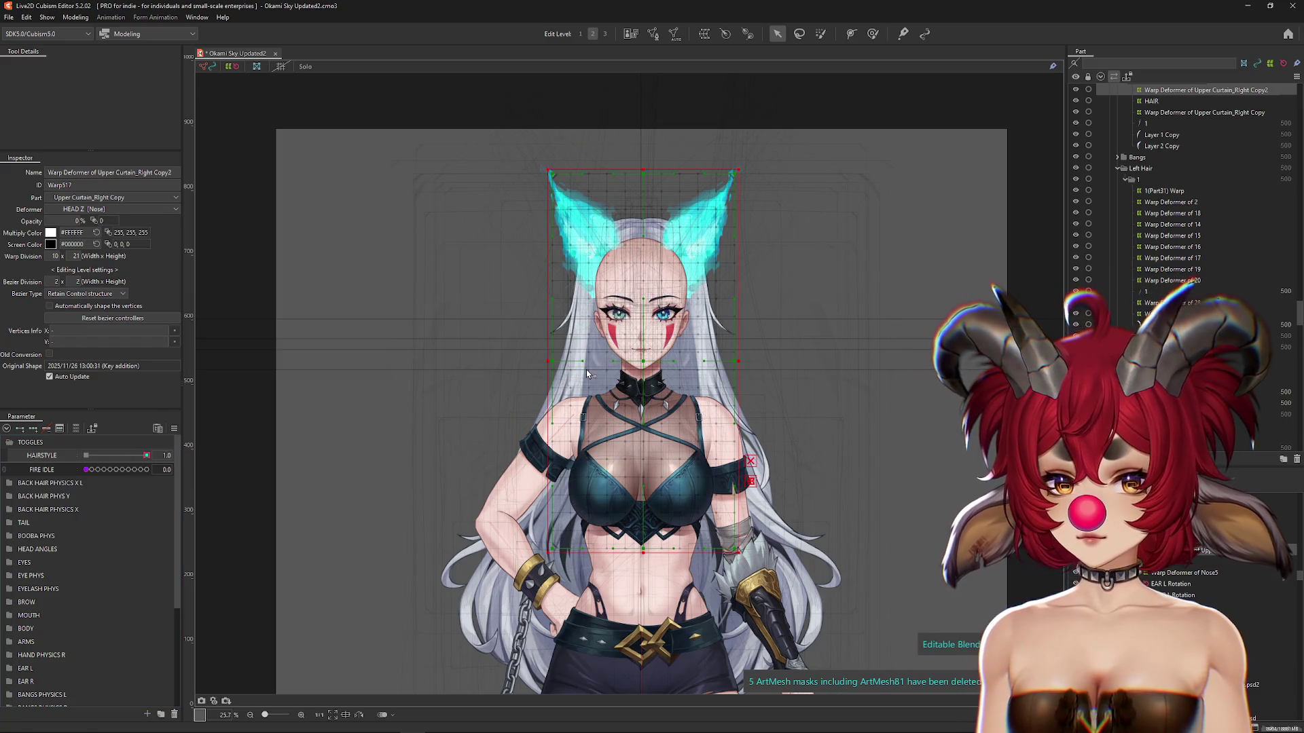
{"action": "right_click", "coordinate": [603, 387]}
{"action": "left_click", "coordinate": [638, 475]}
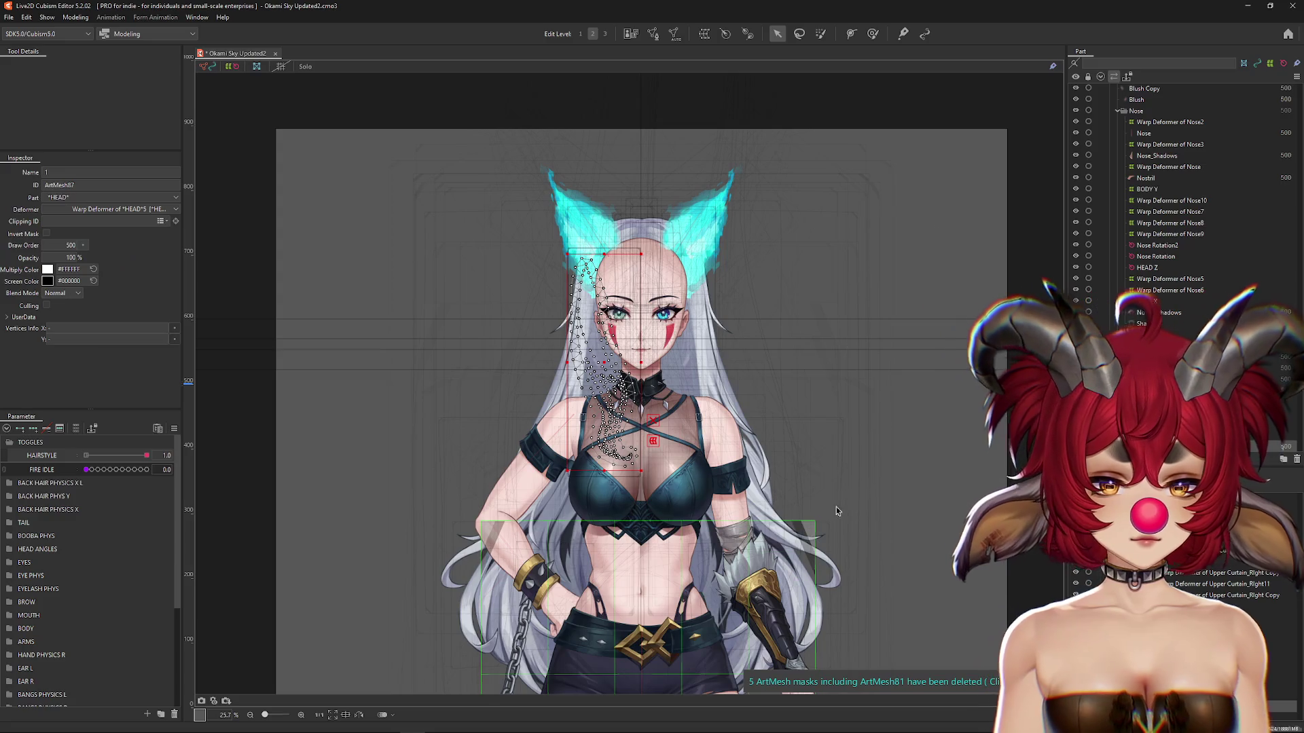
{"action": "right_click", "coordinate": [498, 625]}
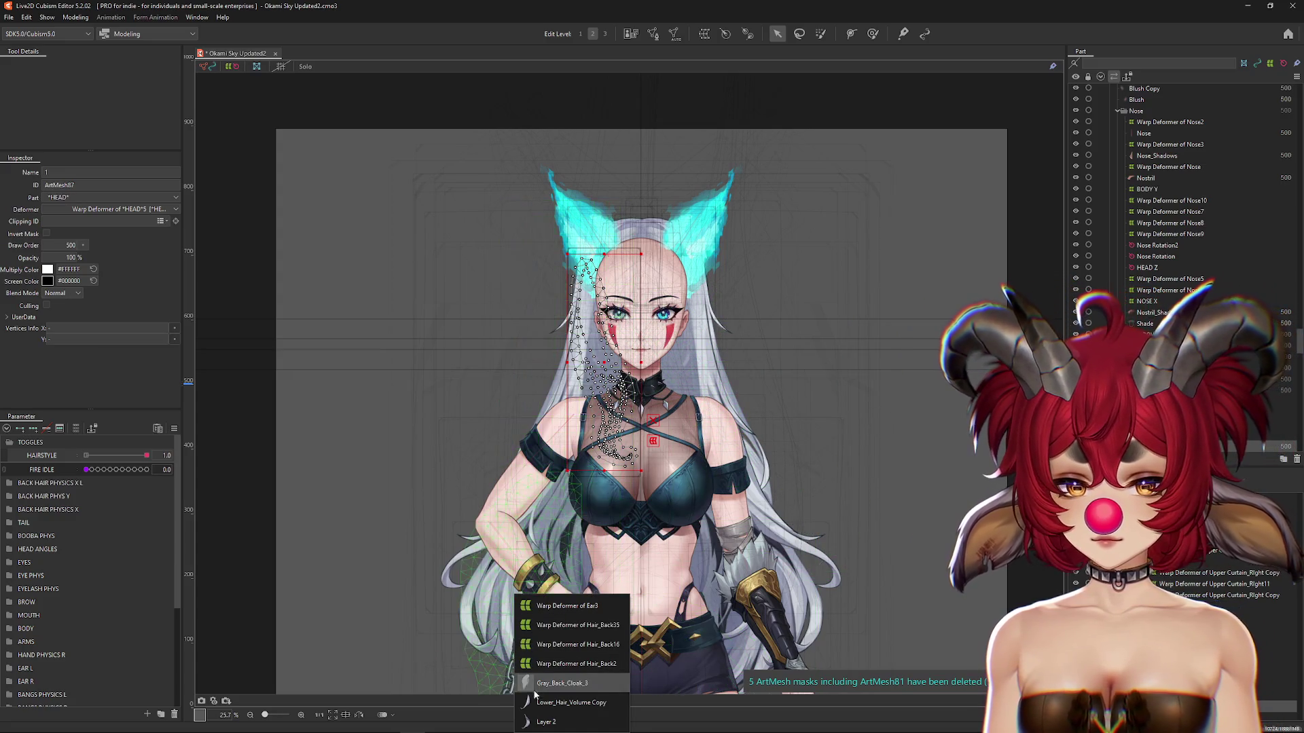
{"action": "left_click", "coordinate": [570, 702]}
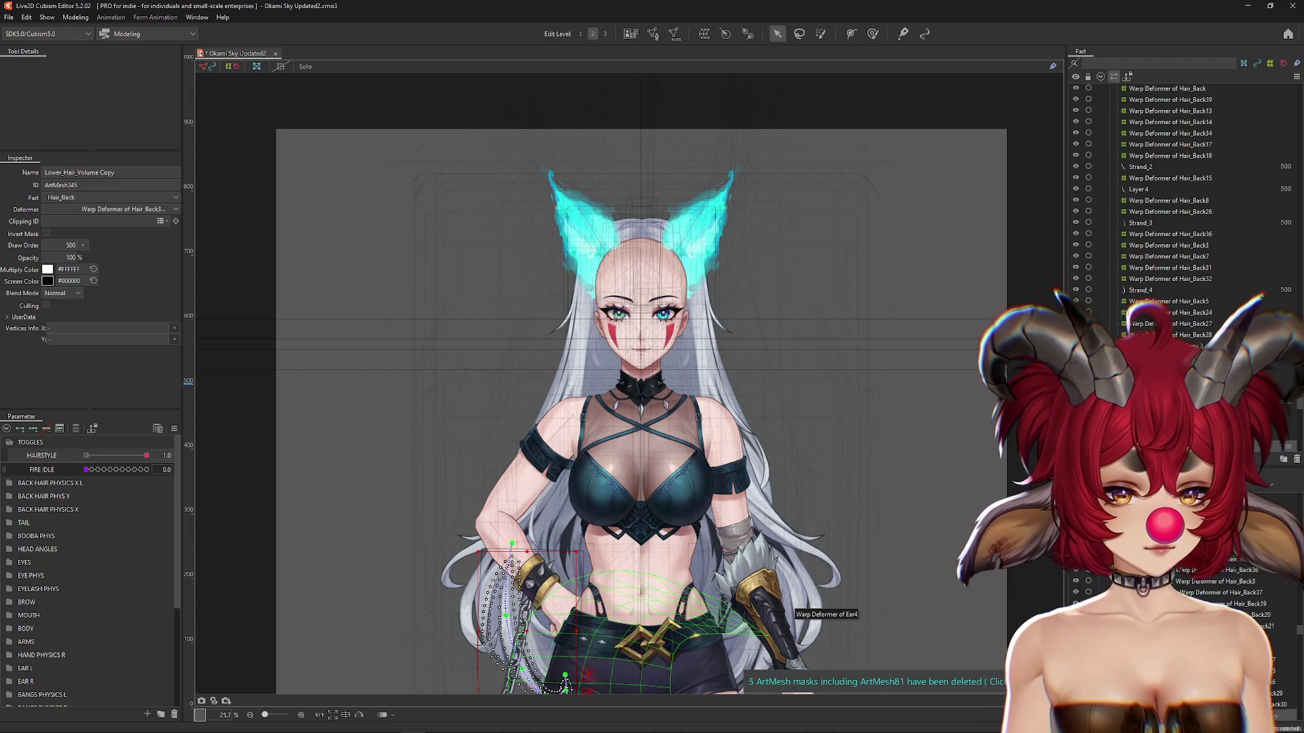
{"action": "left_click", "coordinate": [90, 429]}
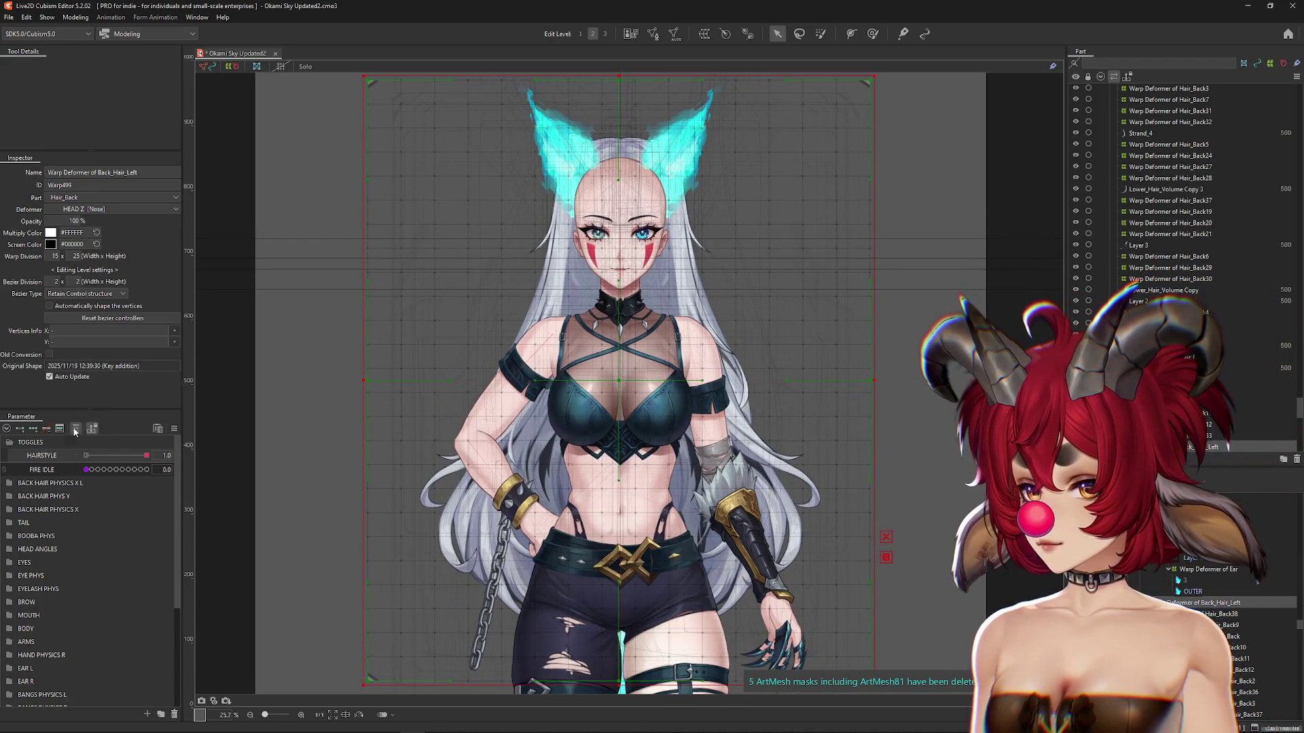
{"action": "left_click", "coordinate": [704, 33]}
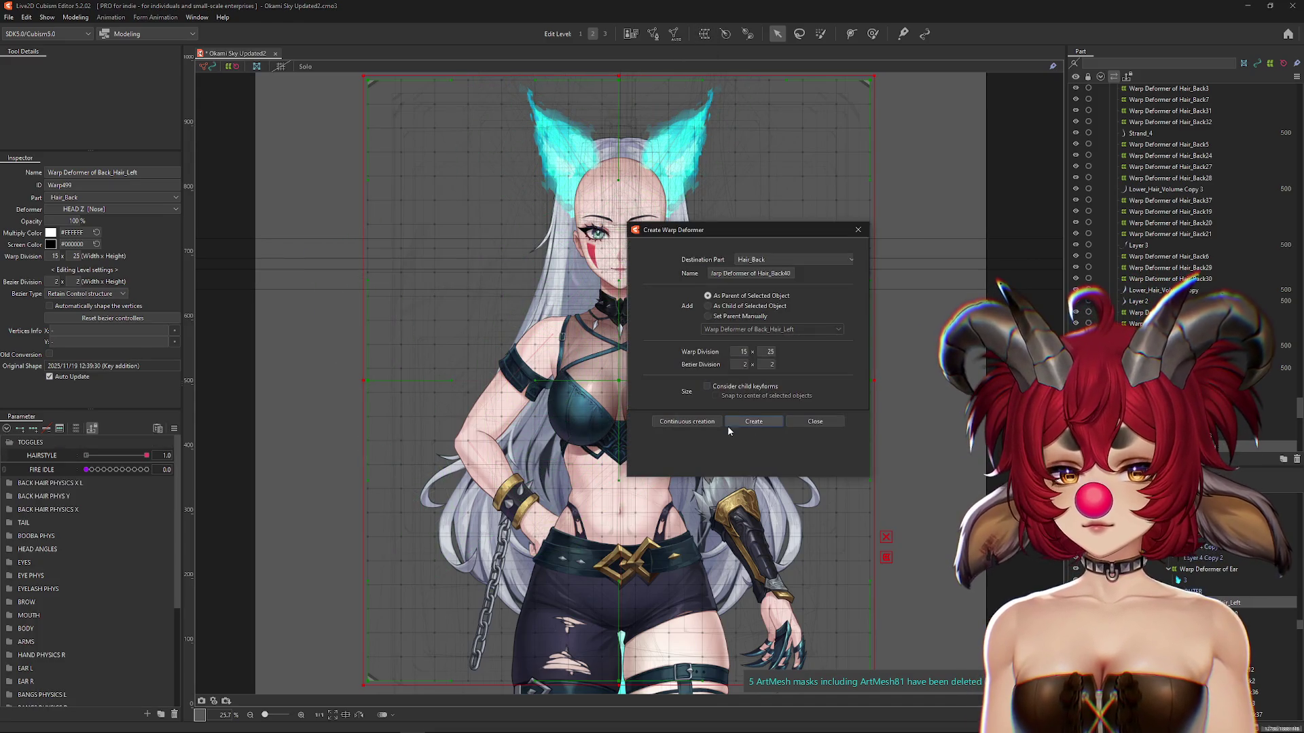
Step: Create the Hair_Back40 warp deformer at 0% opacity and set HAIRSTYLE to 0
{"action": "left_click", "coordinate": [745, 424]}
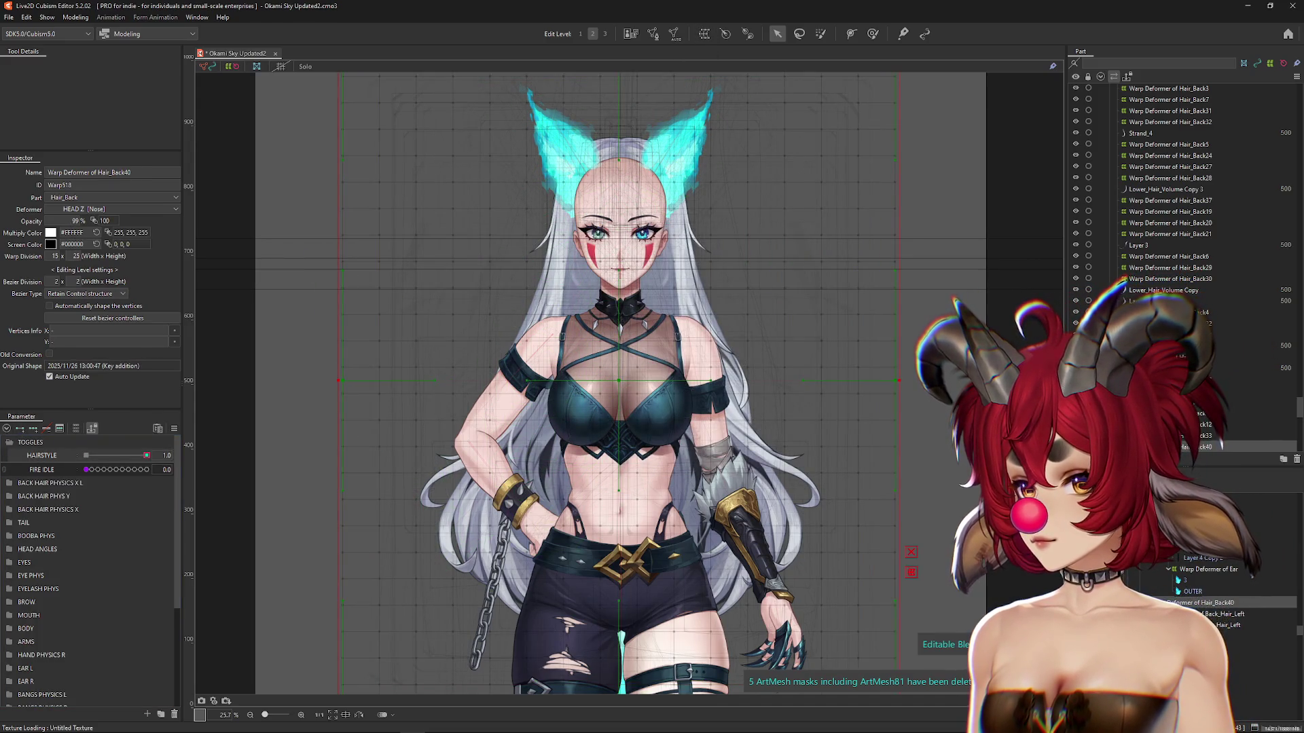
{"action": "left_click_drag", "start_coordinate": [75, 220], "coordinate": [70, 224]}
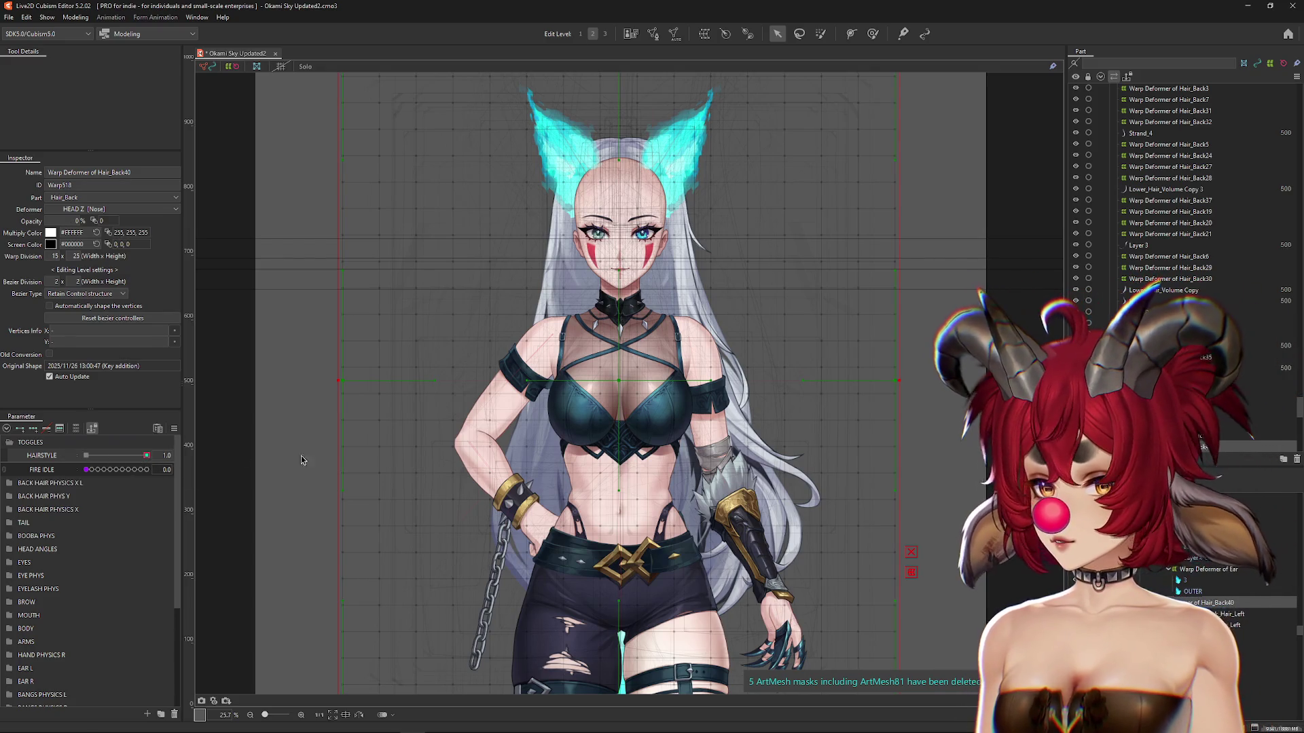
{"action": "left_click_drag", "start_coordinate": [140, 462], "coordinate": [49, 440]}
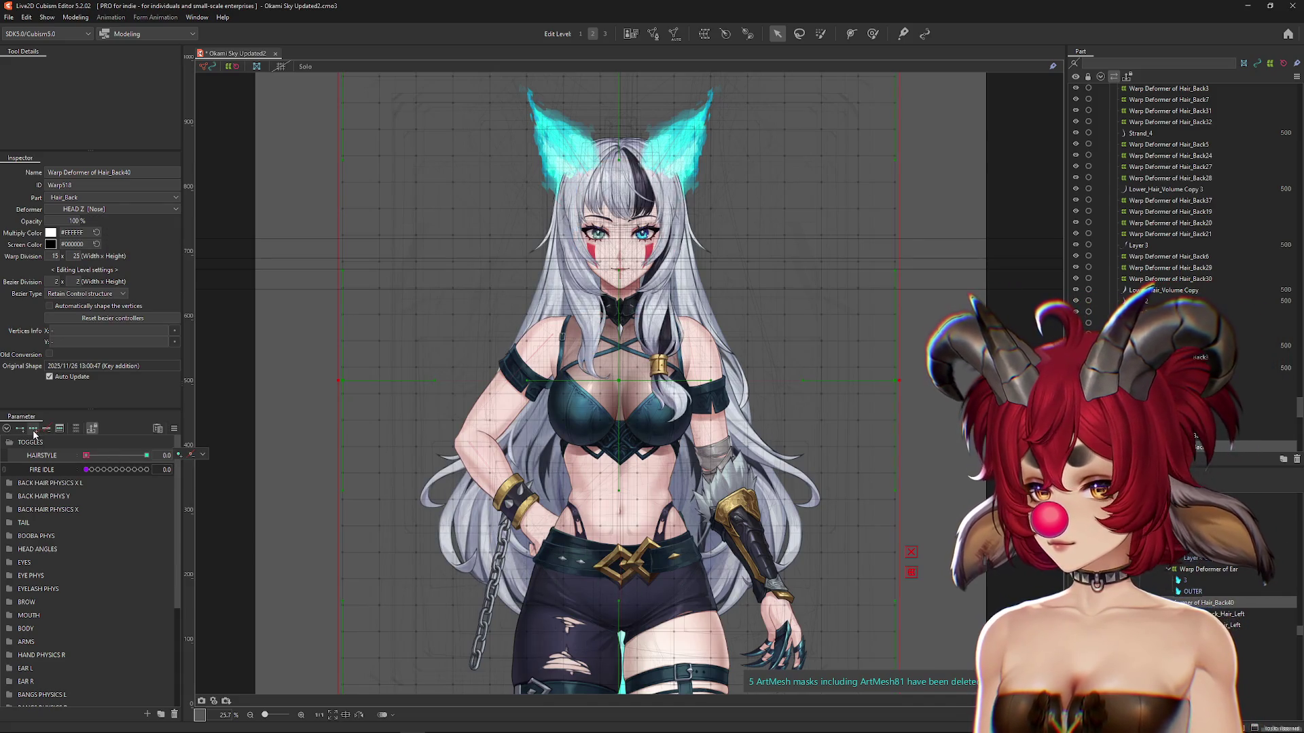
Step: Wrap Back_Hair_Left in a new parent warp deformer and set HAIRSTYLE to 1.0
{"action": "left_click", "coordinate": [1182, 612]}
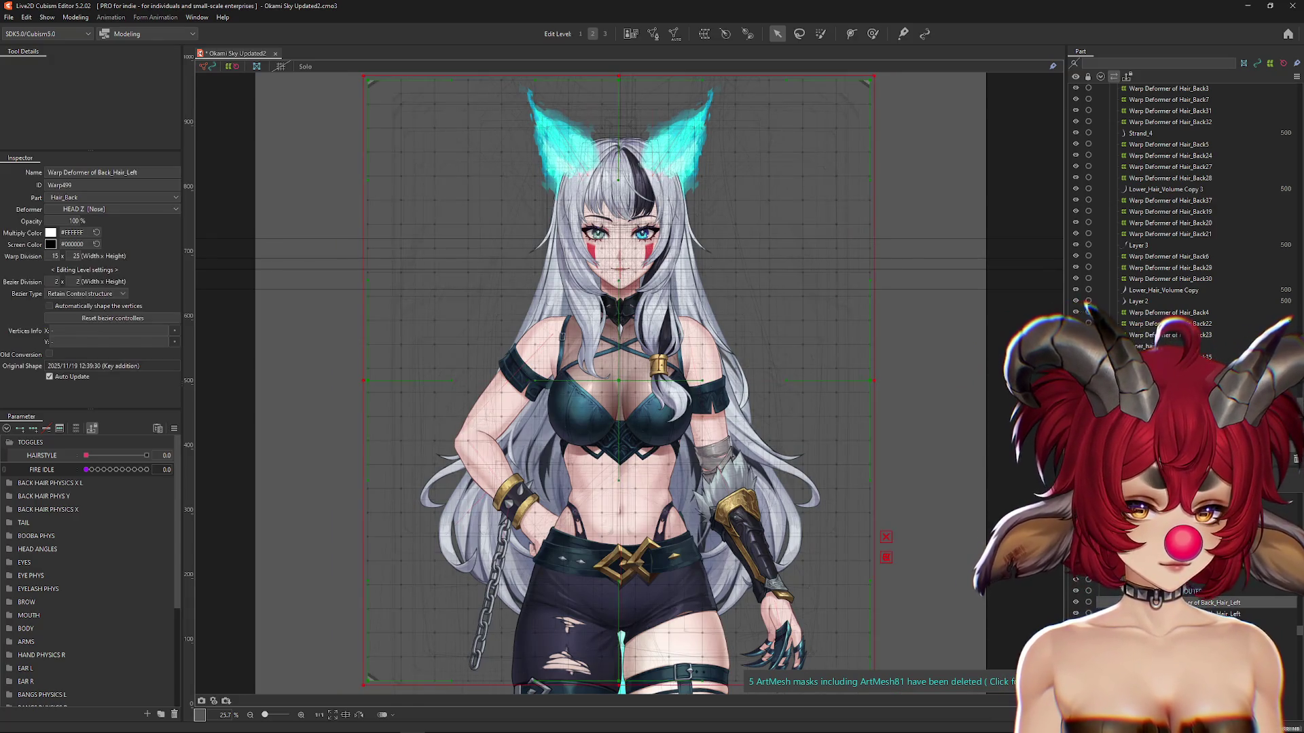
{"action": "left_click", "coordinate": [1216, 602], "text": "ctrl"}
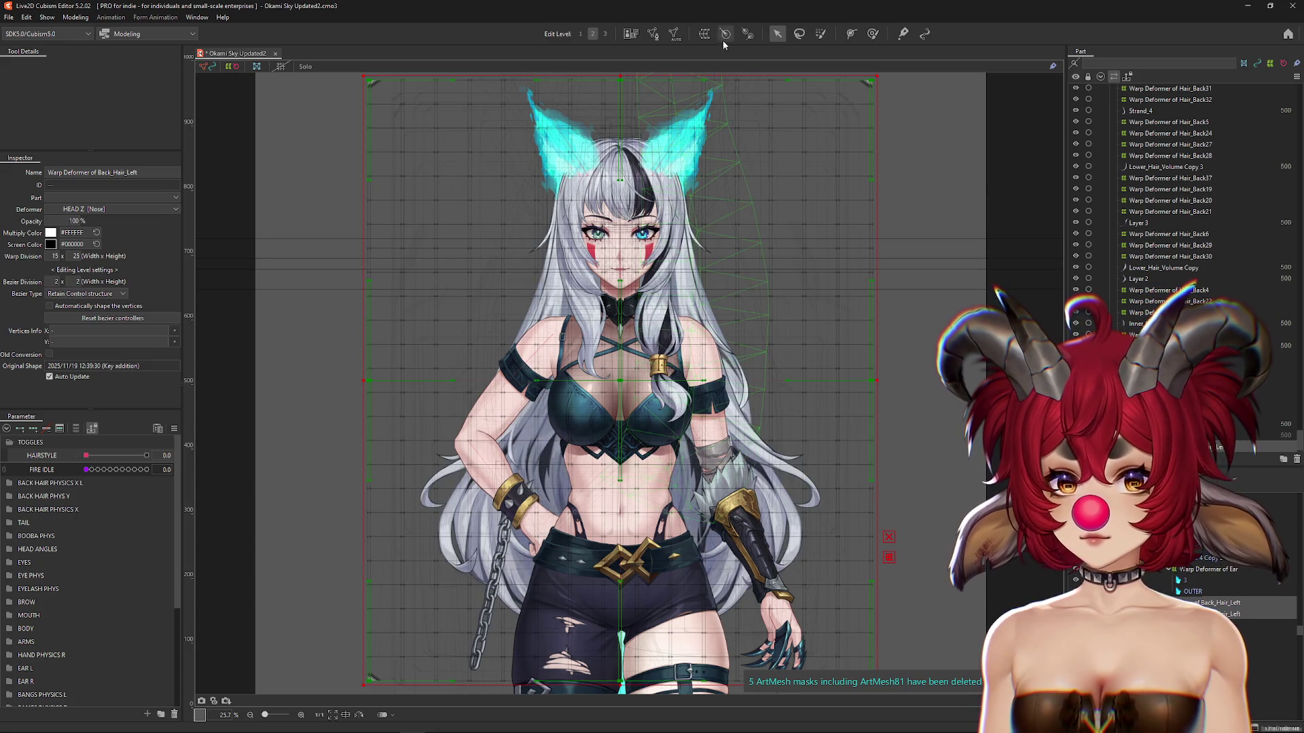
{"action": "left_click", "coordinate": [701, 40]}
{"action": "key", "text": "Return"}
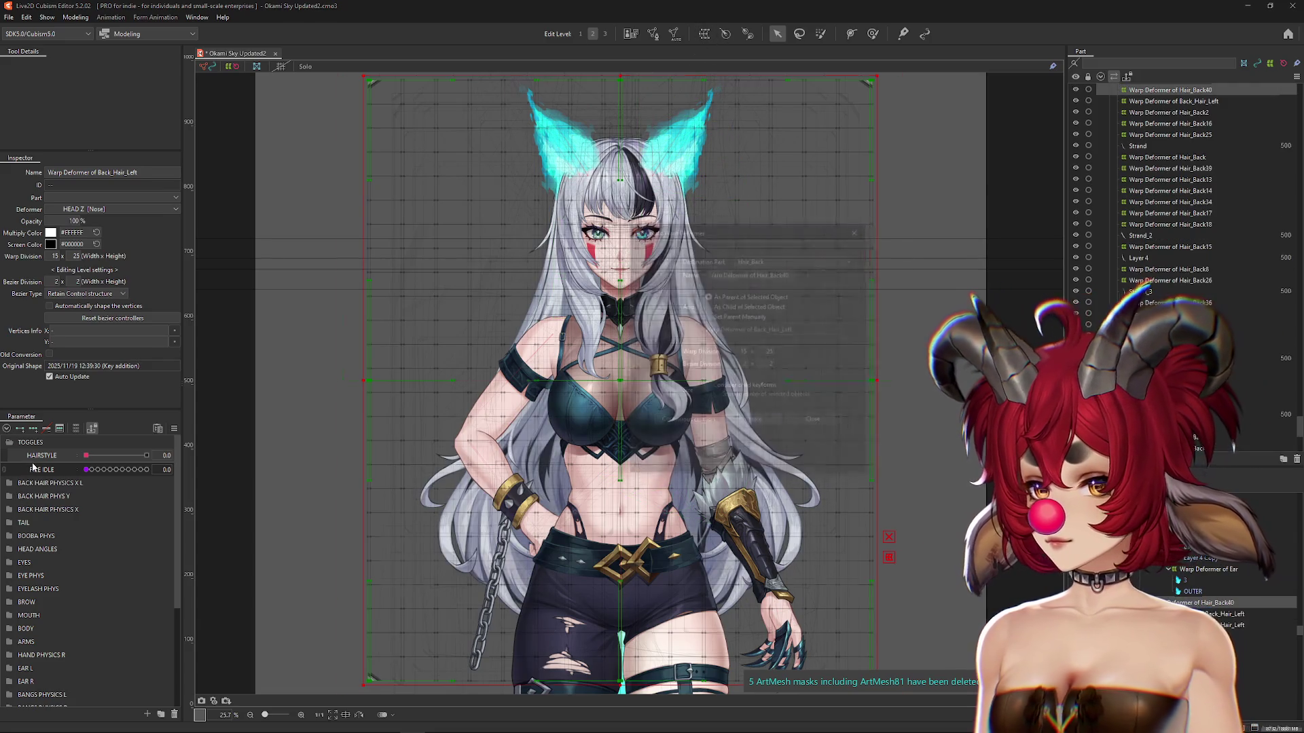
{"action": "left_click_drag", "start_coordinate": [87, 455], "coordinate": [147, 455]}
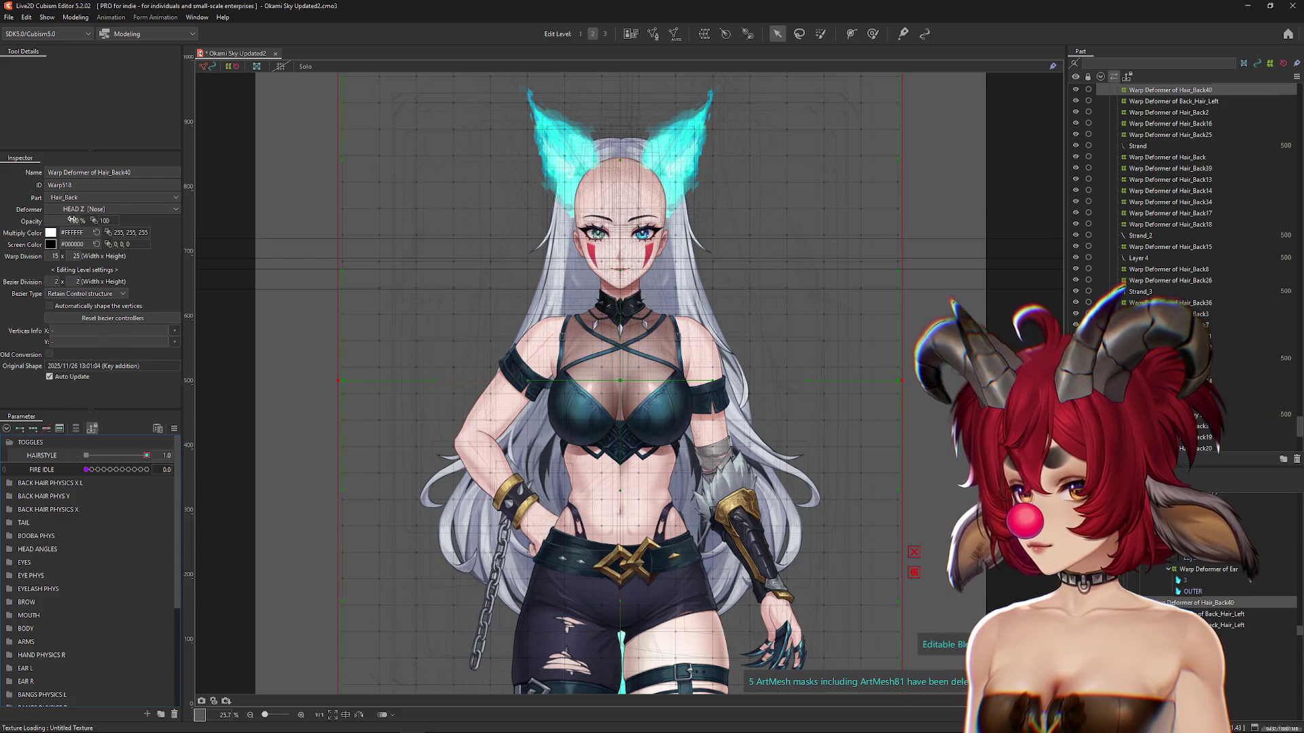
Step: Fade Warp Deformer of Hair_Back40 to 0%, check the full figure, and open HAIRSTYLE's settings
{"action": "left_click_drag", "start_coordinate": [71, 219], "coordinate": [47, 219]}
{"action": "scroll", "coordinate": [500, 348], "scroll_direction": "down", "scroll_amount": 4}
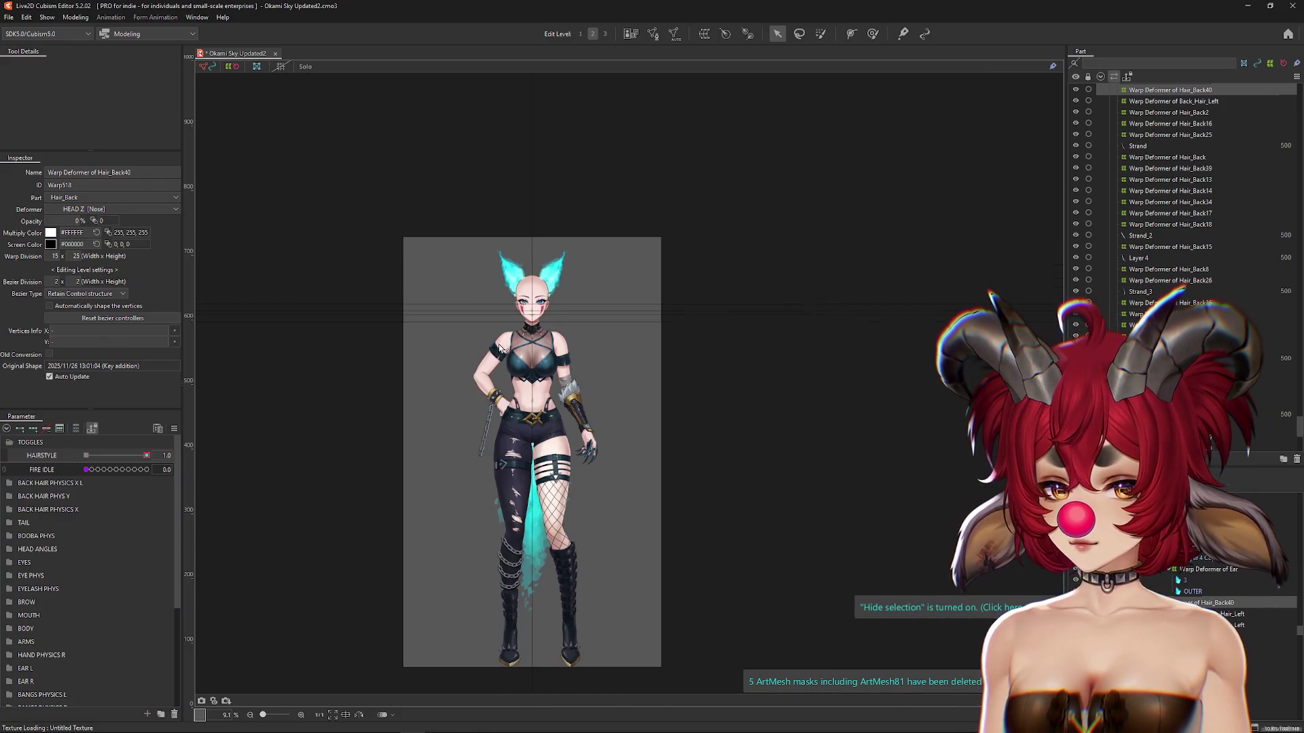
{"action": "scroll", "coordinate": [510, 284], "scroll_direction": "up", "scroll_amount": 4}
{"action": "left_click_drag", "start_coordinate": [543, 665], "coordinate": [557, 170]}
{"action": "mouse_move", "coordinate": [570, 421]}
{"action": "left_mouse_down"}
{"action": "mouse_move", "coordinate": [584, 204]}
{"action": "mouse_move", "coordinate": [601, 158]}
{"action": "mouse_move", "coordinate": [598, 299]}
{"action": "left_mouse_up"}
{"action": "scroll", "coordinate": [499, 387], "scroll_direction": "down", "scroll_amount": 2}
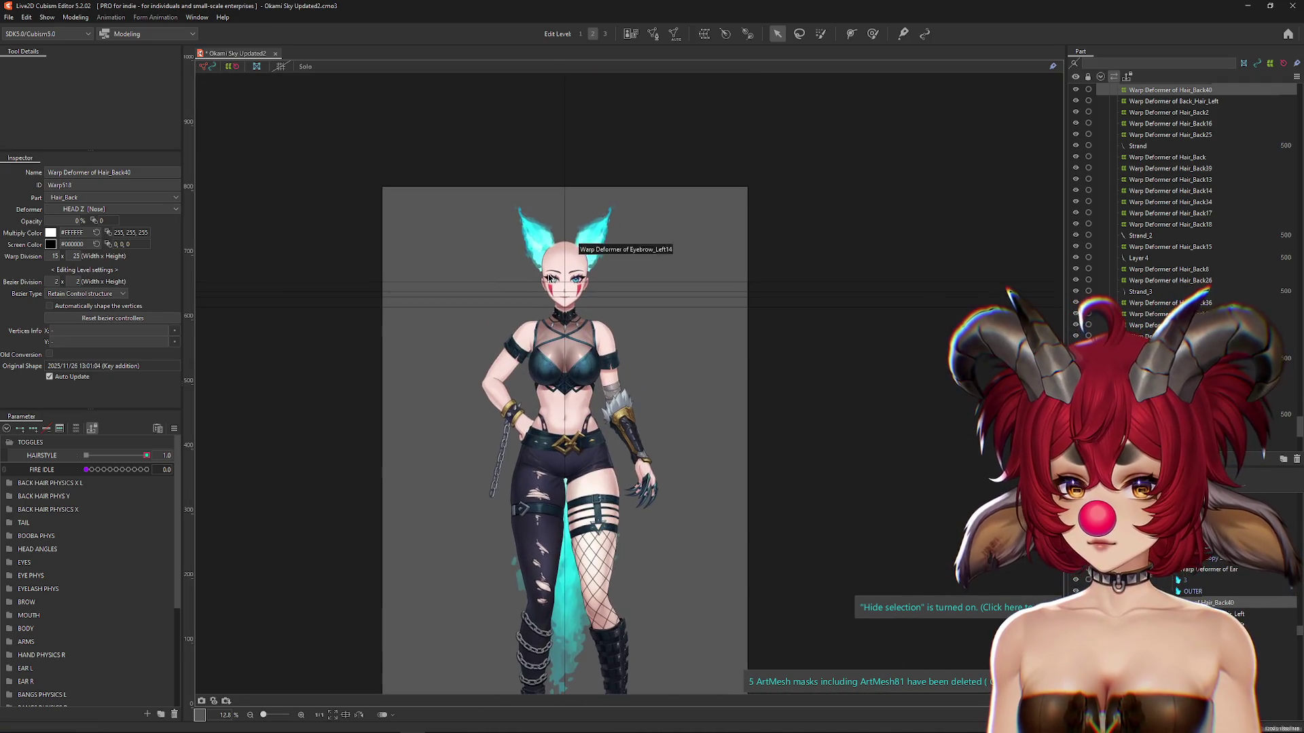
{"action": "scroll", "coordinate": [499, 387], "scroll_direction": "up", "scroll_amount": 2}
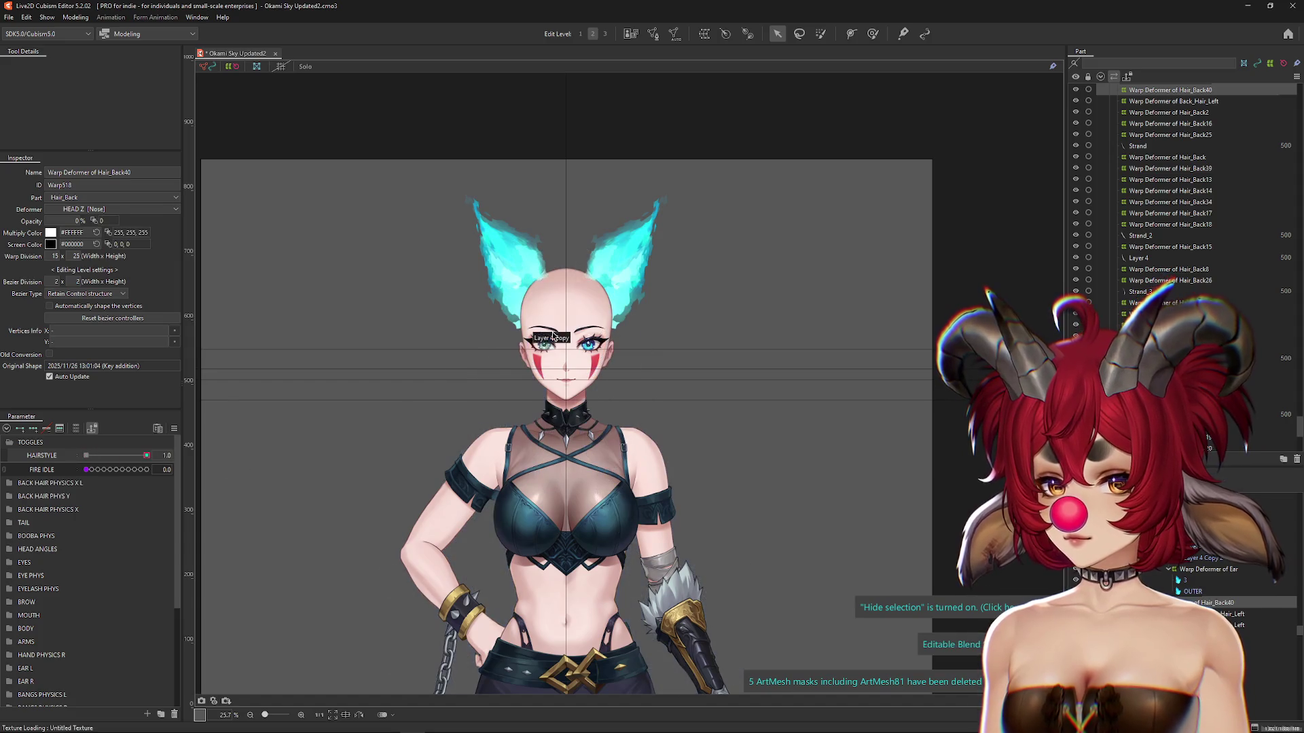
{"action": "scroll", "coordinate": [574, 340], "scroll_direction": "up", "scroll_amount": 1}
{"action": "scroll", "coordinate": [574, 339], "scroll_direction": "up", "scroll_amount": 1}
{"action": "double_click", "coordinate": [41, 455]}
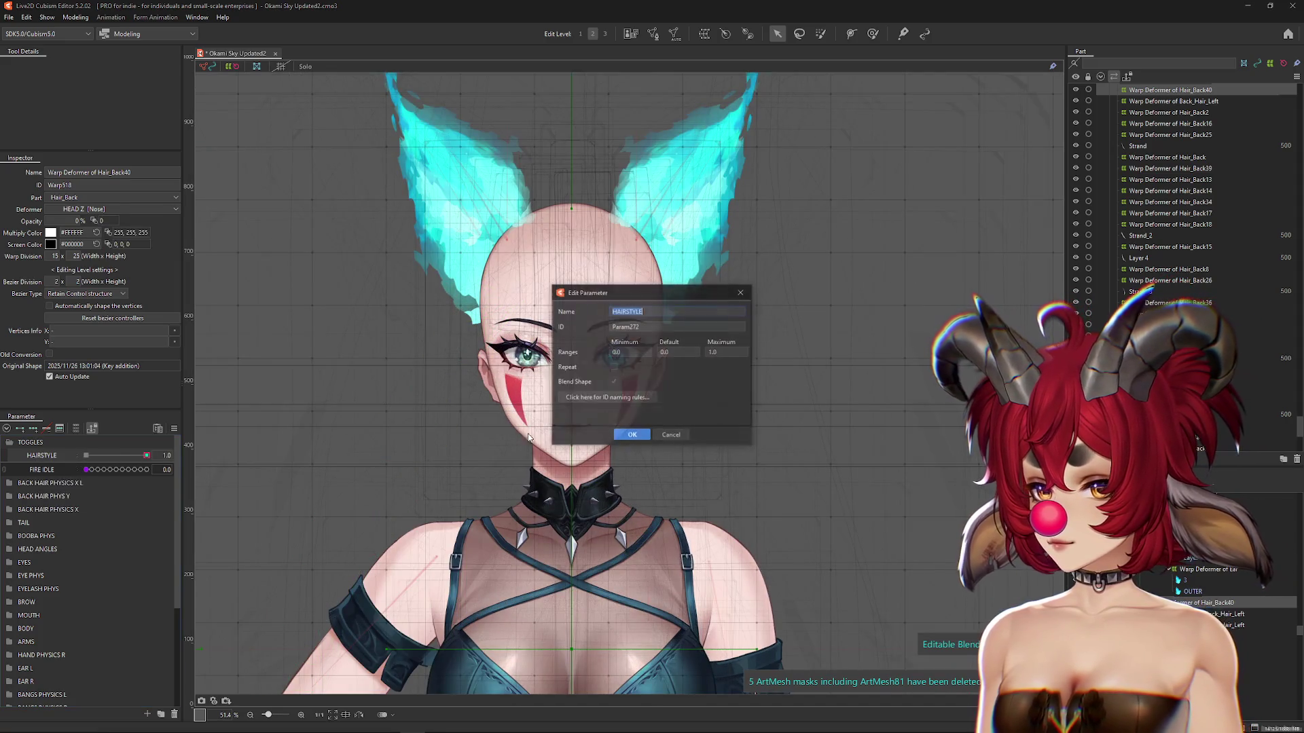
Step: Apply the HAIRSTYLE parameter edits and acknowledge the blend shape warning
{"action": "left_click", "coordinate": [631, 435]}
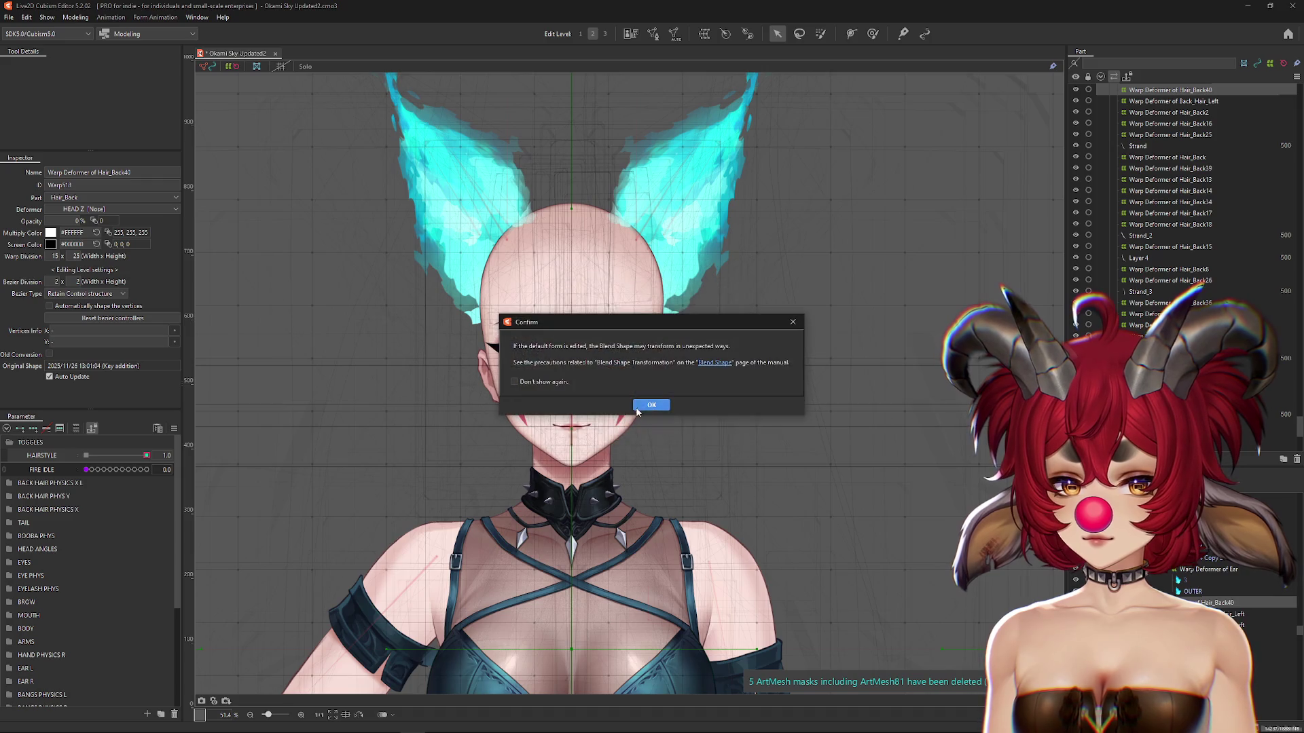
{"action": "left_click", "coordinate": [645, 405]}
{"action": "right_click", "coordinate": [170, 457]}
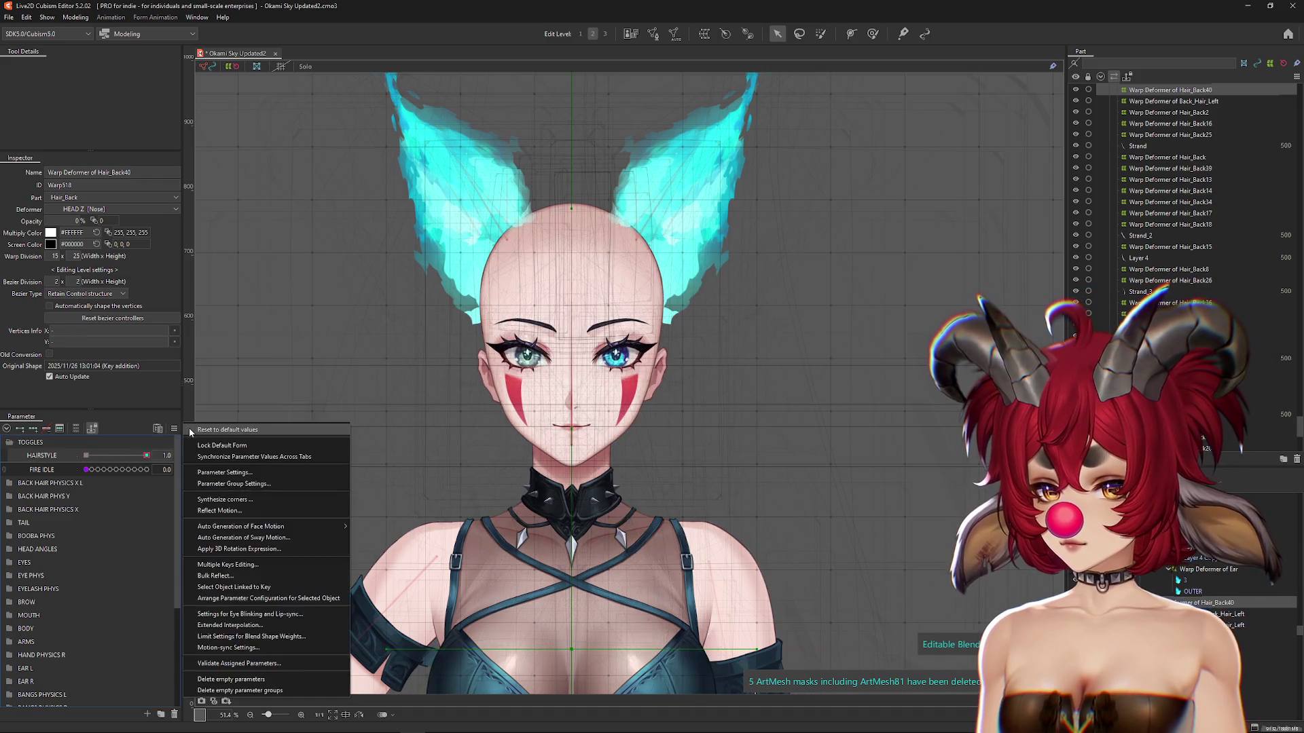
{"action": "key", "text": "Escape"}
Step: Unhide the hidden front hair mesh under the face and select it
{"action": "right_click", "coordinate": [589, 394]}
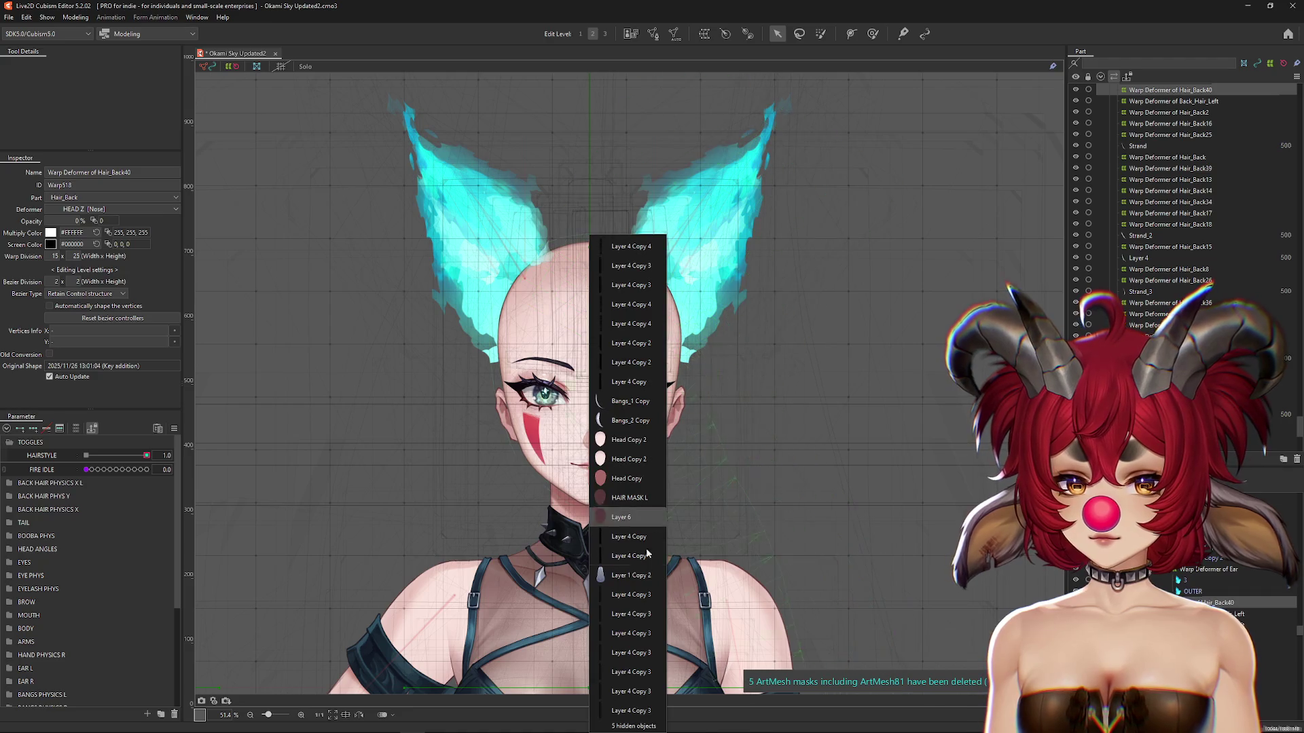
{"action": "left_click", "coordinate": [632, 710]}
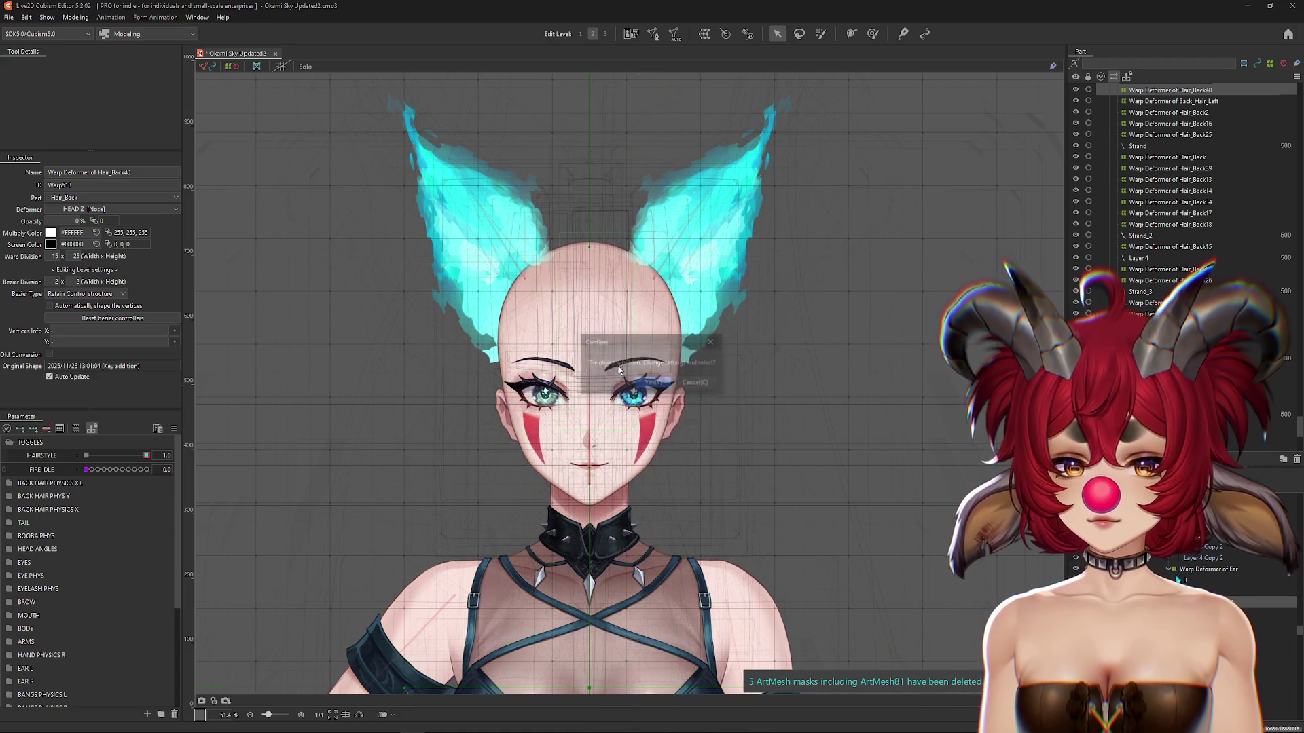
{"action": "left_click", "coordinate": [651, 383]}
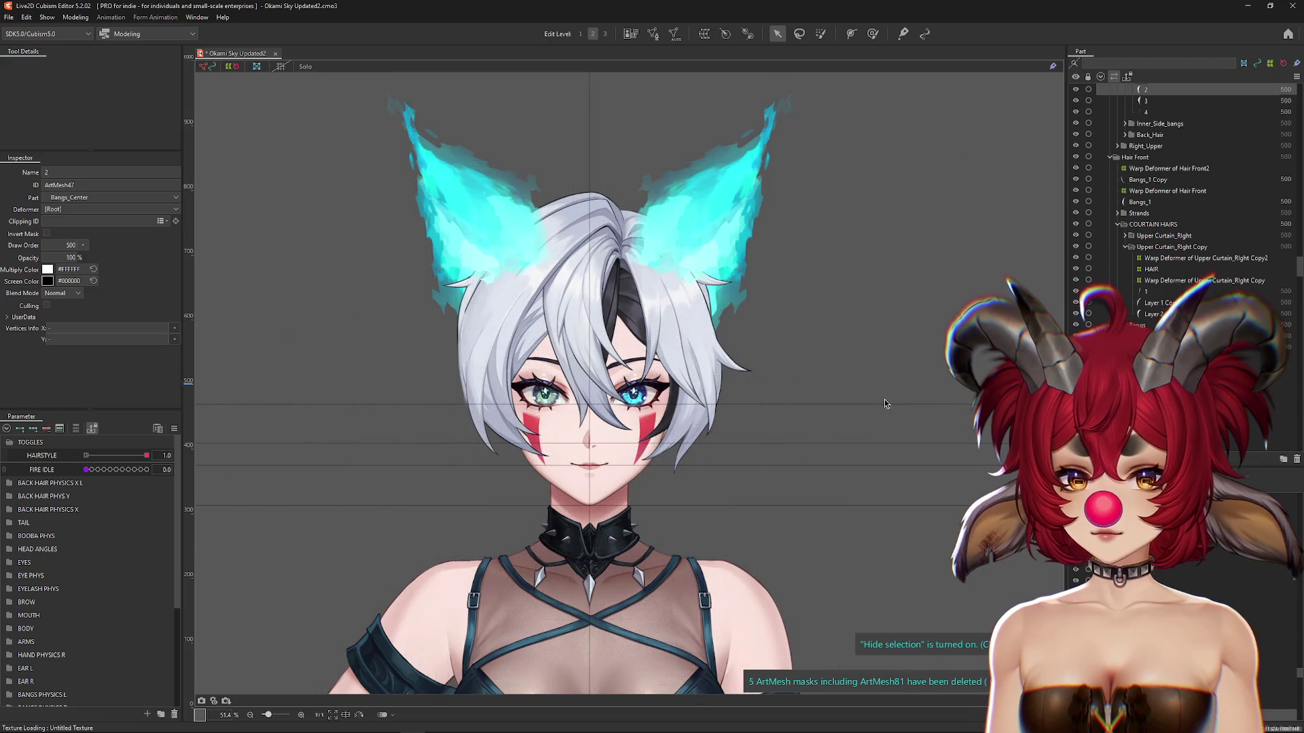
Step: Select all child meshes of the Hair 2.0_Front group
{"action": "scroll", "coordinate": [1160, 238], "scroll_direction": "up", "scroll_amount": 3}
{"action": "left_click", "coordinate": [1154, 185]}
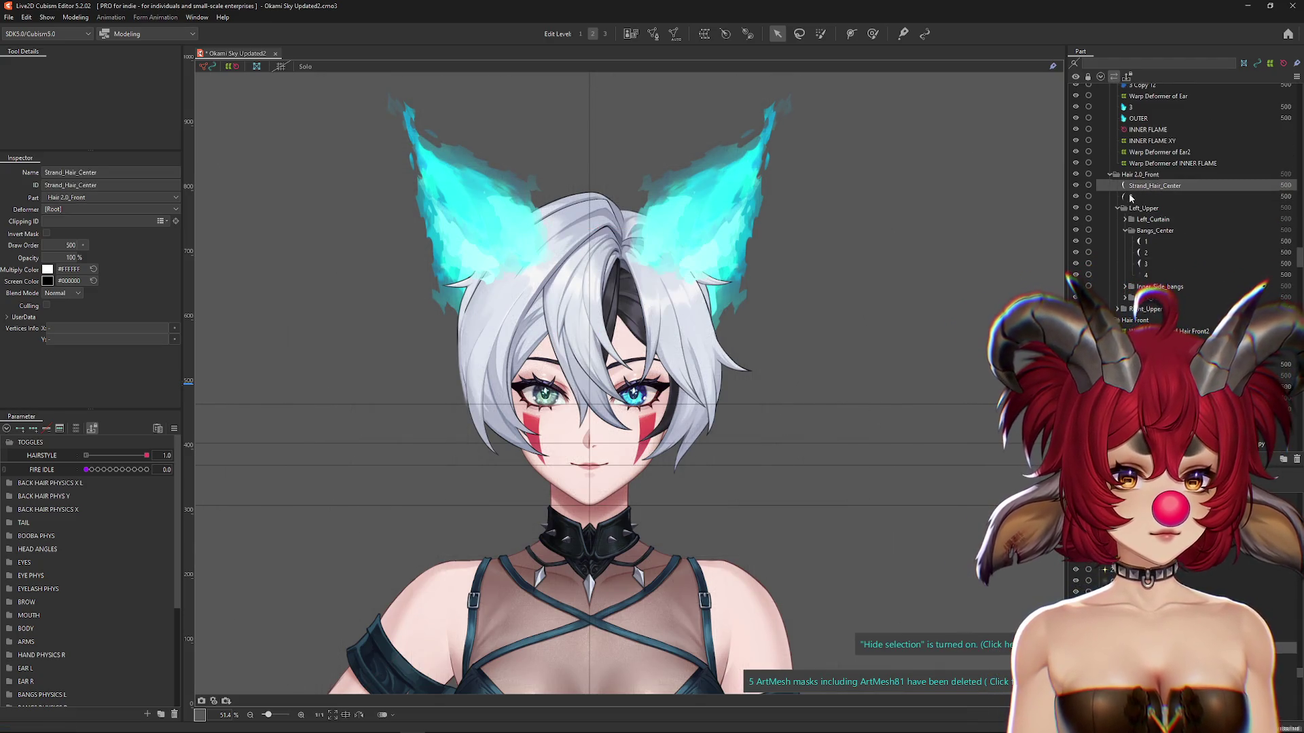
{"action": "left_click", "coordinate": [1130, 197], "text": "ctrl"}
{"action": "right_click", "coordinate": [1152, 182]}
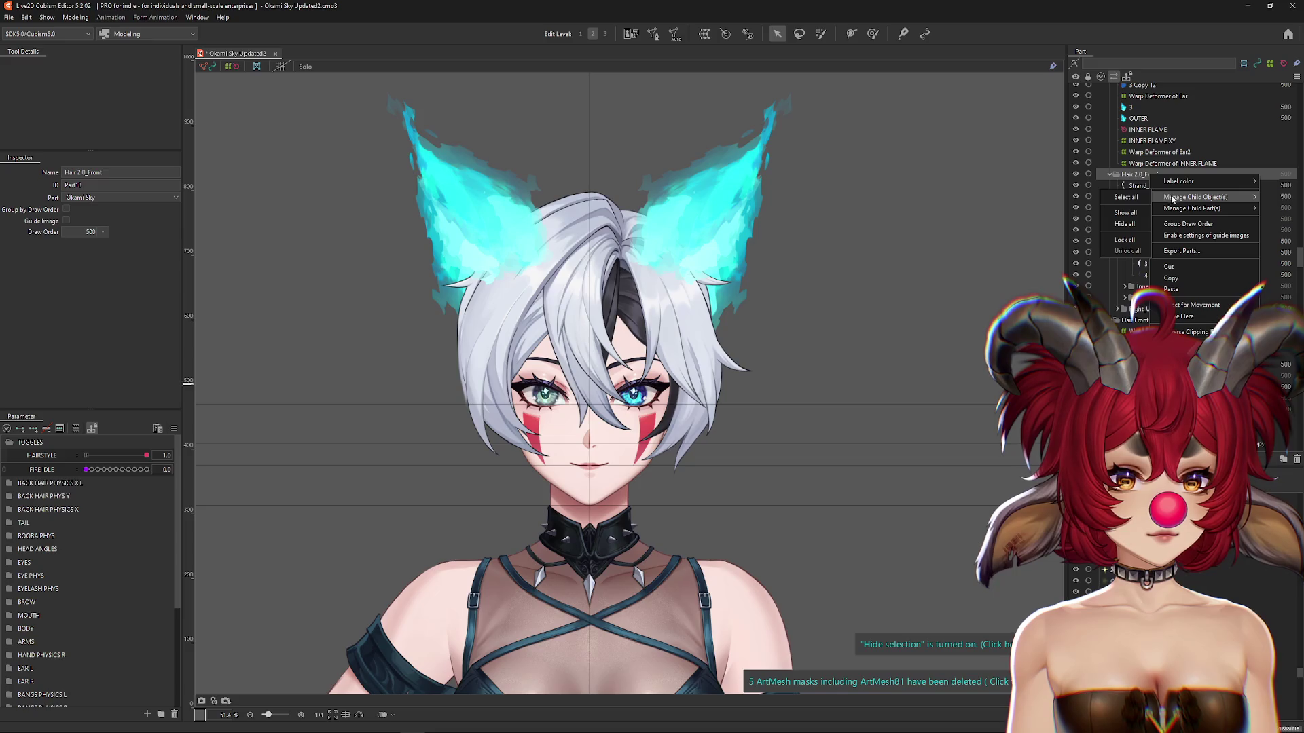
{"action": "left_click", "coordinate": [1182, 197]}
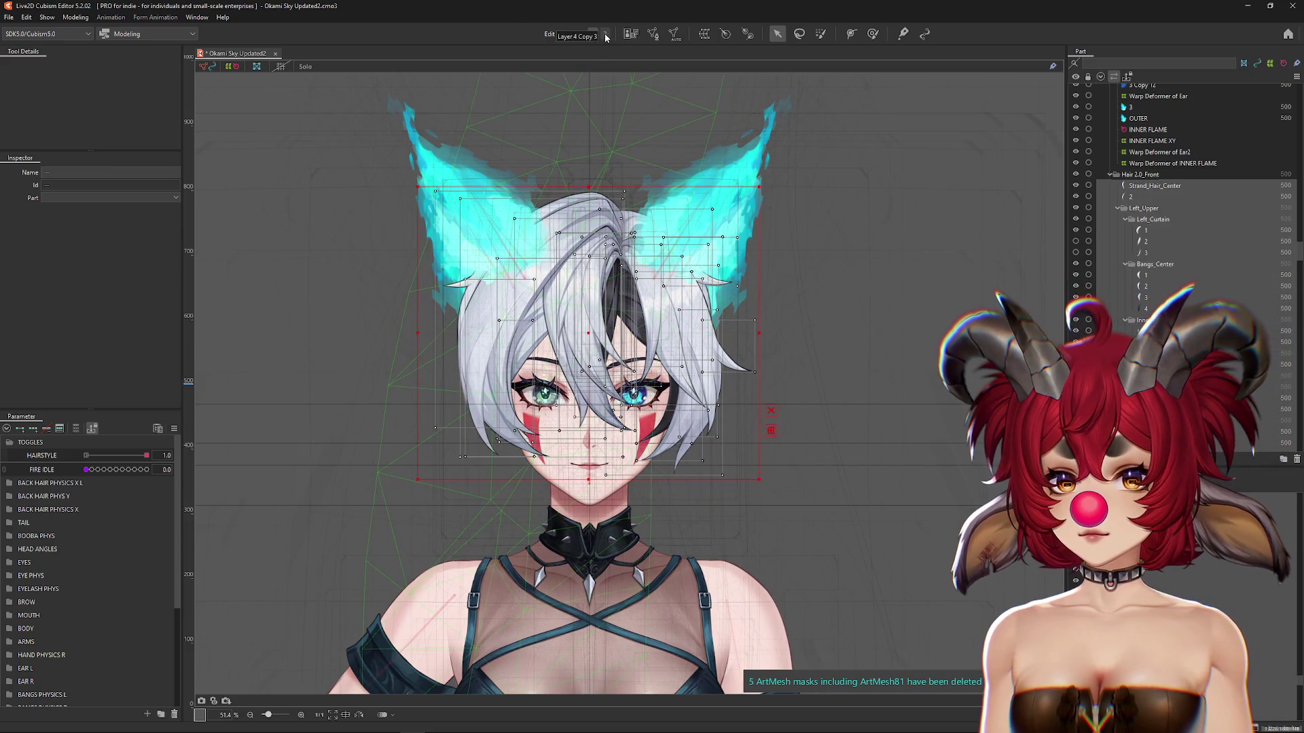
Step: Auto-generate dense meshes for the front hair using the ayaya preset
{"action": "left_click", "coordinate": [674, 33]}
{"action": "left_click", "coordinate": [833, 176]}
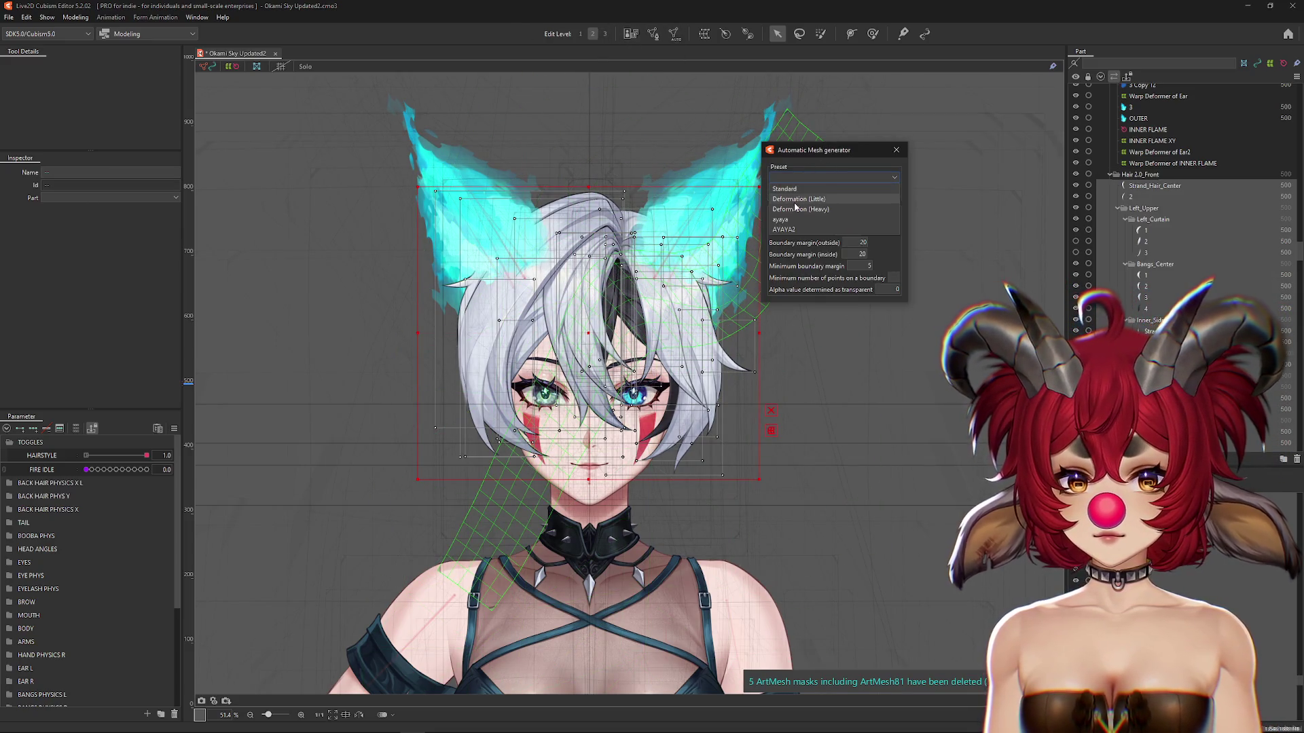
{"action": "left_click", "coordinate": [848, 230]}
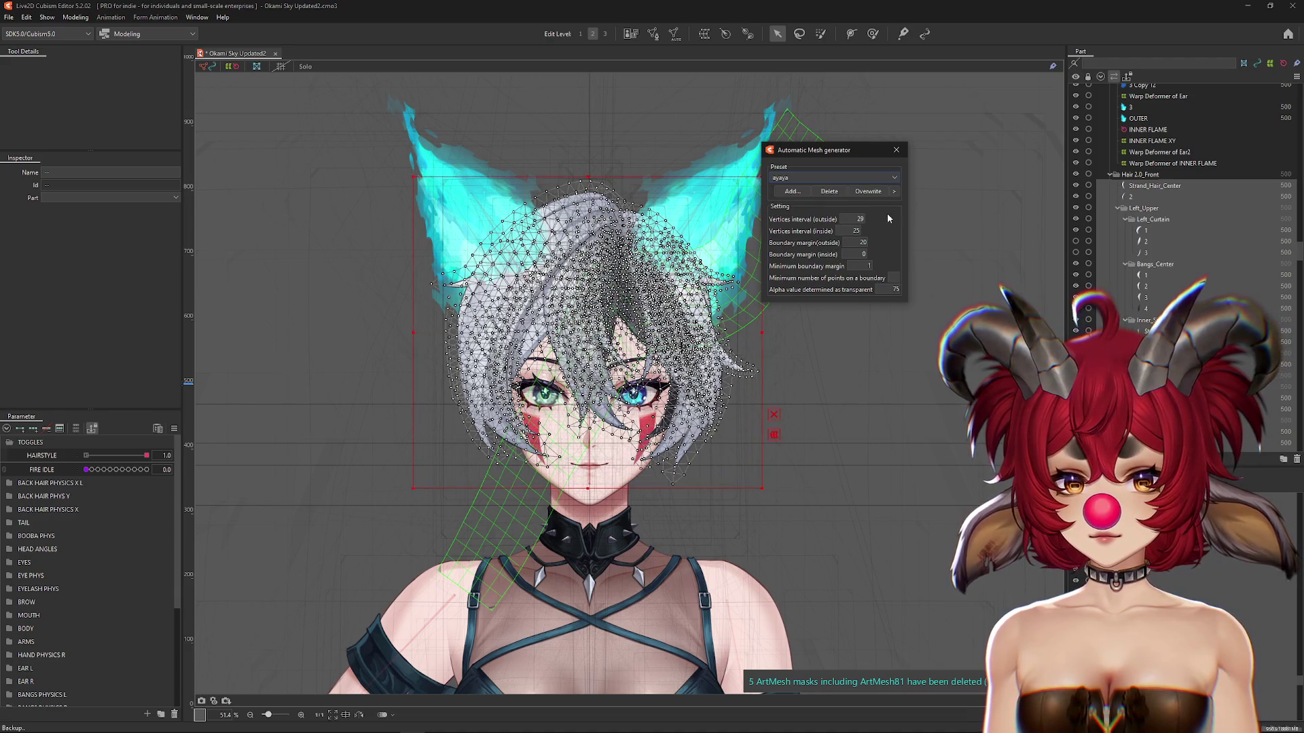
{"action": "left_click", "coordinate": [896, 150]}
Step: Bring up Create Warp Deformer for Left_Upper at 15 × 25
{"action": "scroll", "coordinate": [1154, 284], "scroll_direction": "down", "scroll_amount": 5}
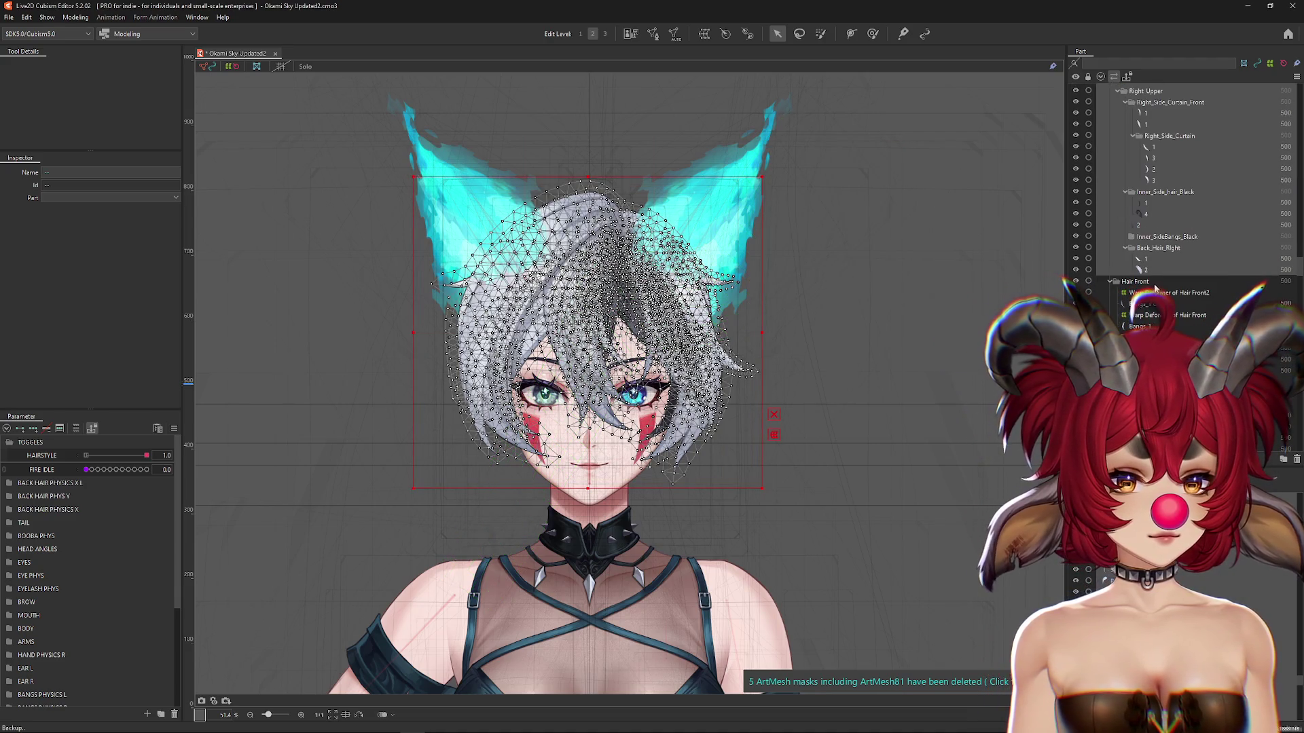
{"action": "right_click", "coordinate": [676, 498]}
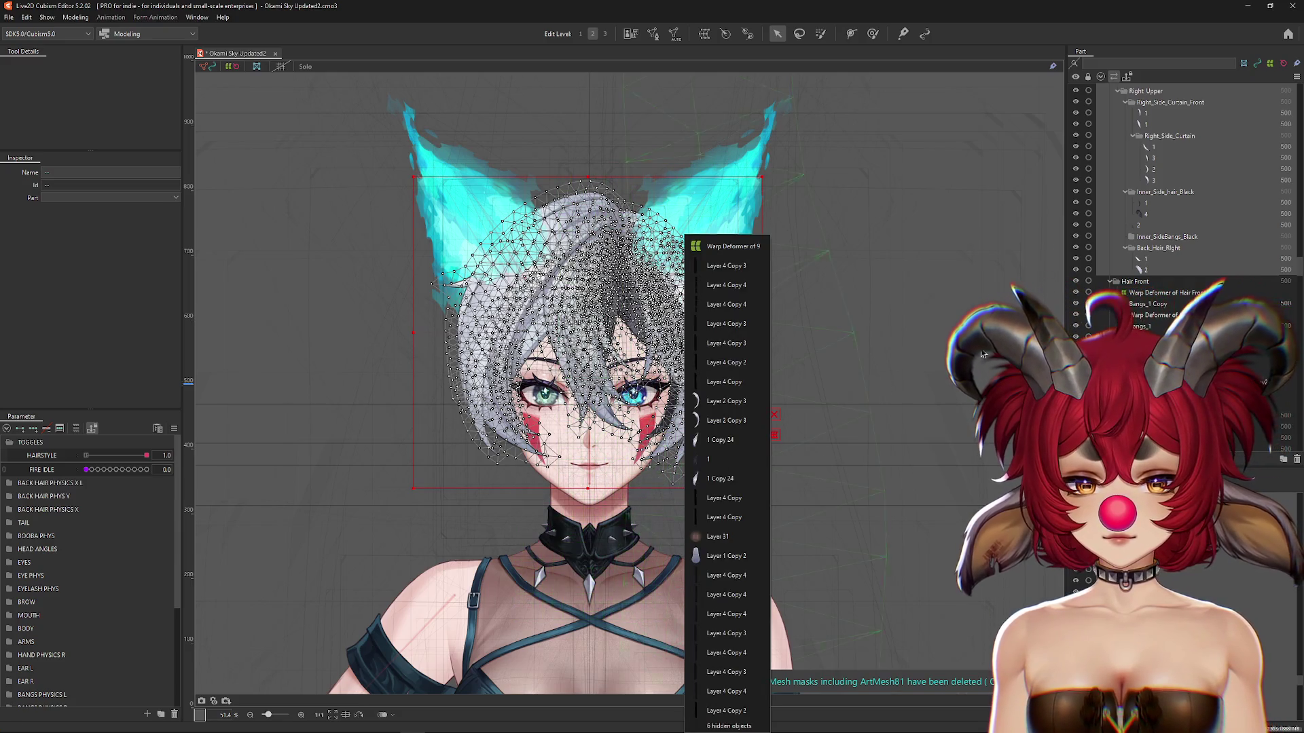
{"action": "key", "text": "Escape"}
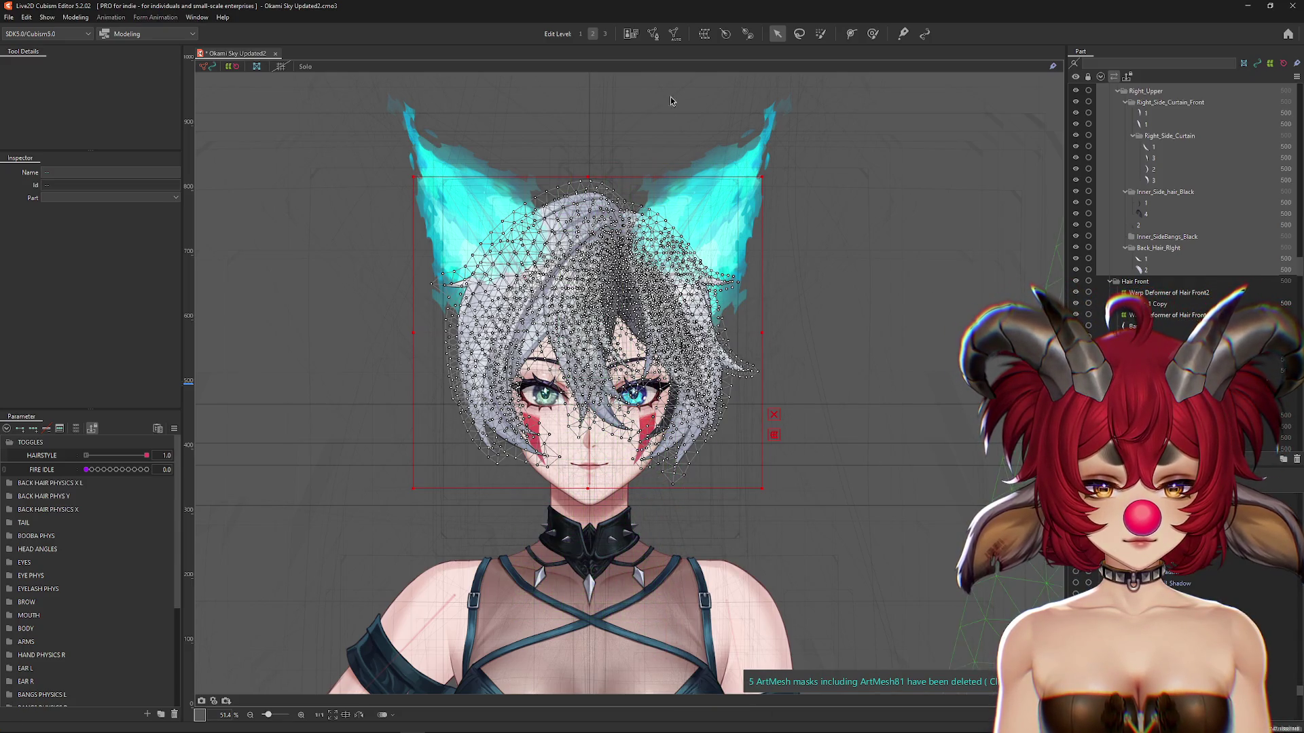
{"action": "left_click", "coordinate": [704, 33]}
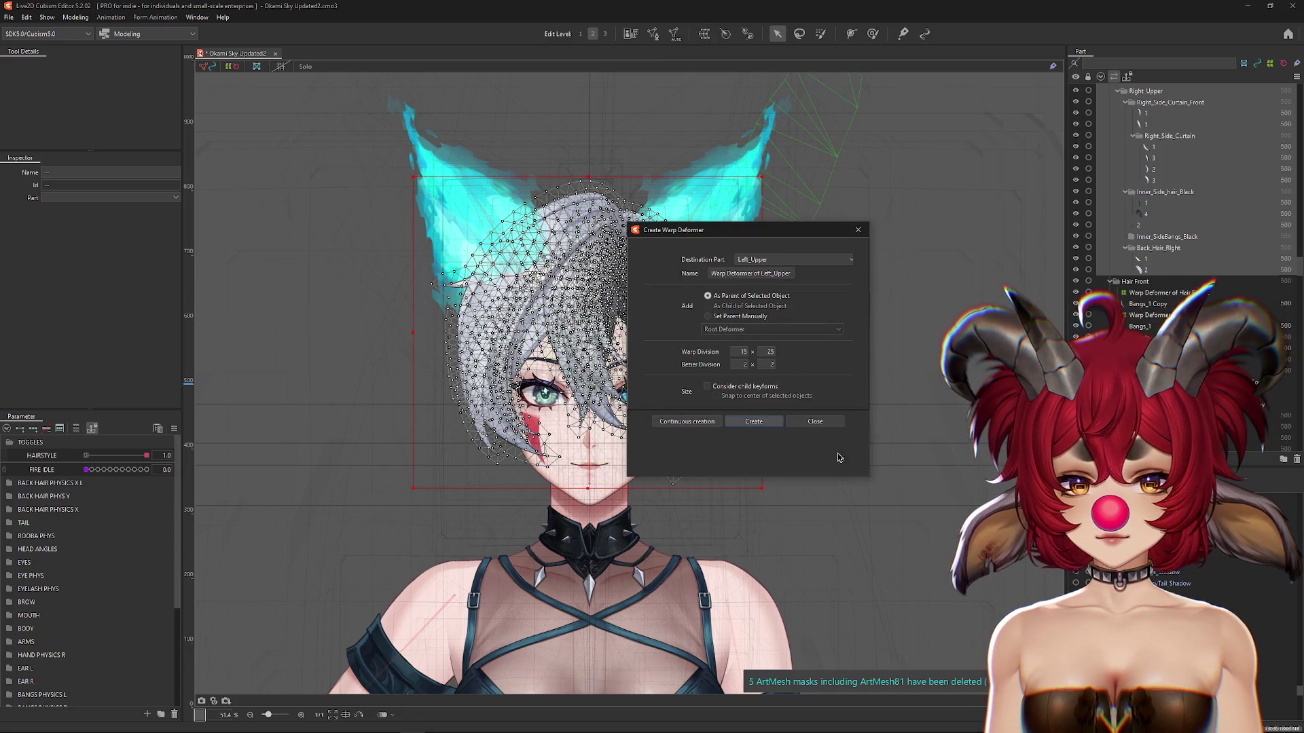
Step: Create the 15 × 25 Warp Deformer of Left_Upper, then select the braid mesh 1 Copy 25
{"action": "key", "text": "Return"}
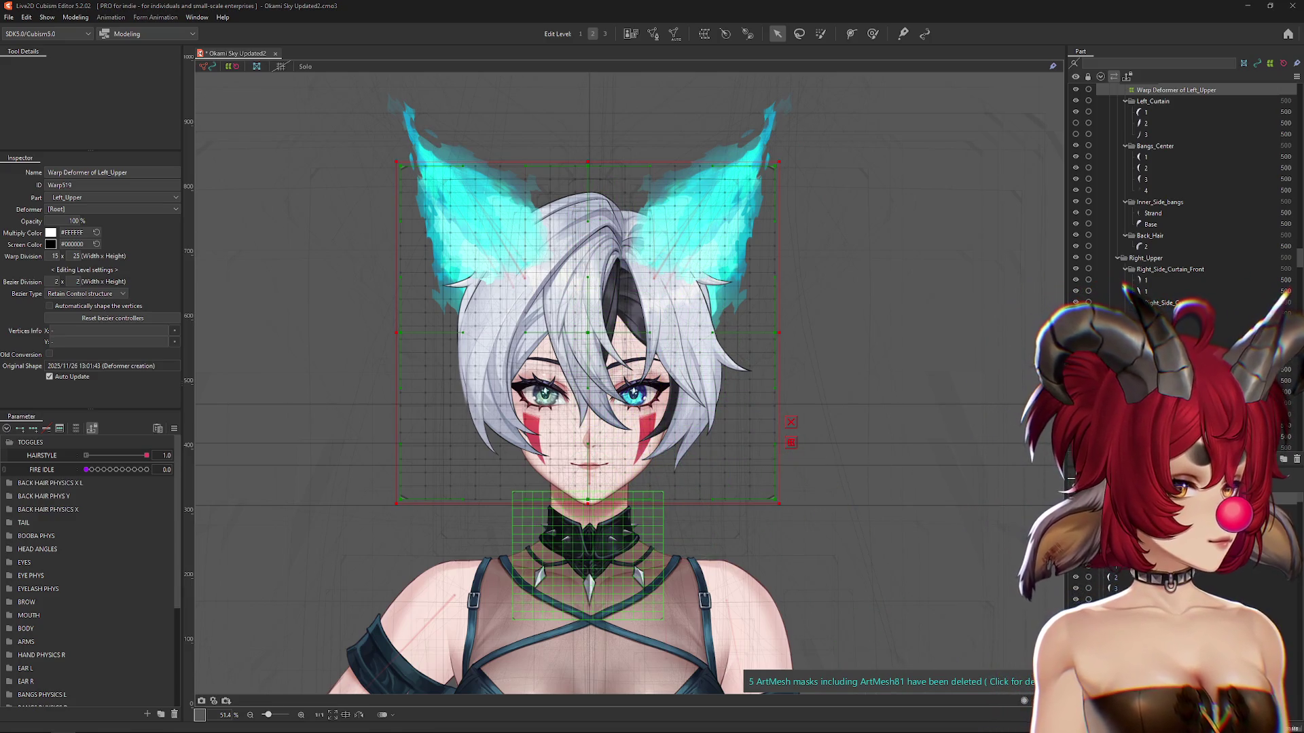
{"action": "right_click", "coordinate": [674, 469]}
{"action": "right_click", "coordinate": [686, 491]}
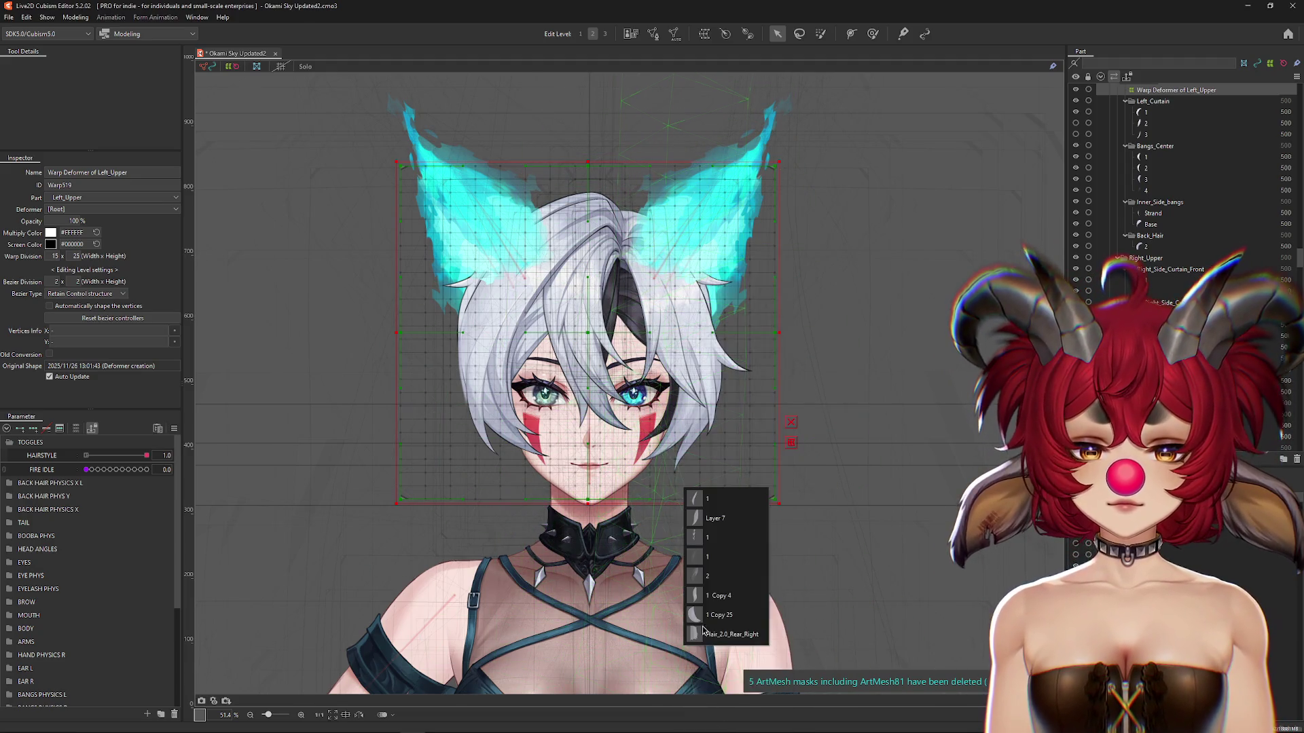
{"action": "left_click", "coordinate": [718, 615]}
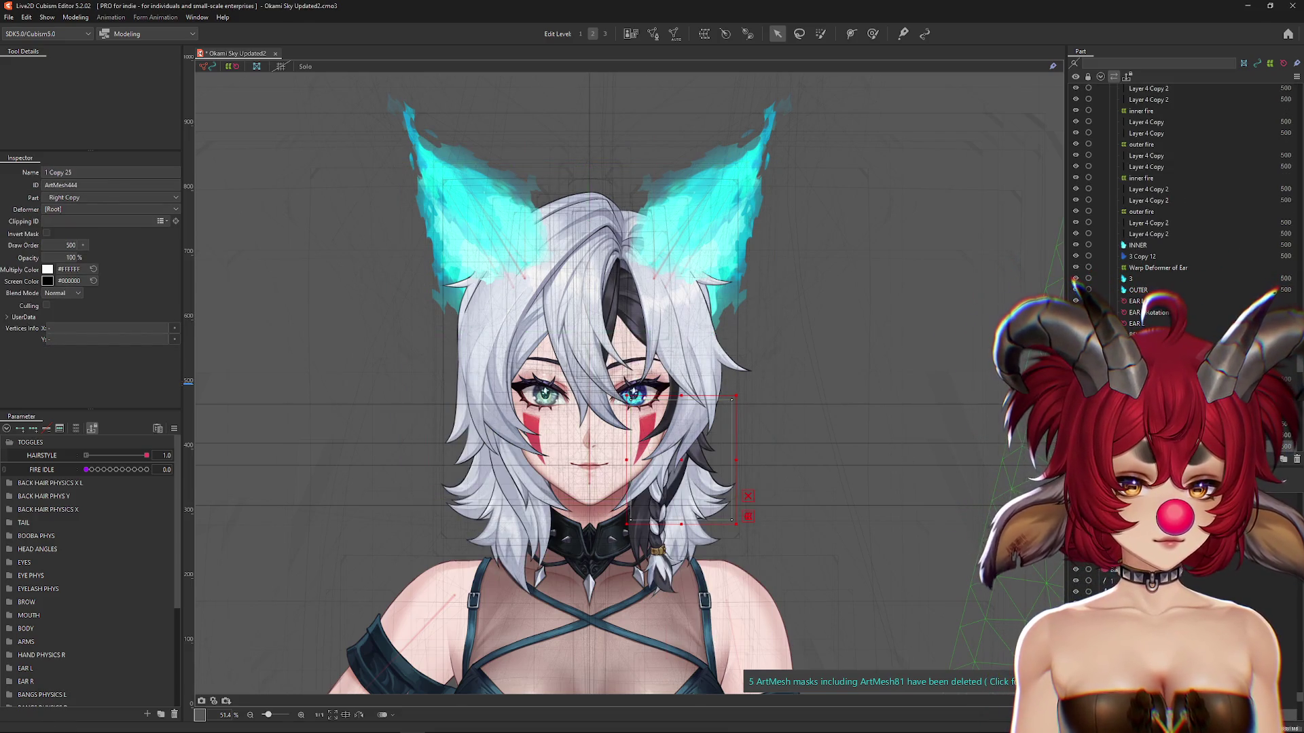
Step: Select the Lower_Hair_2.0 meshes and auto-mesh them with the ayaya preset
{"action": "left_click", "coordinate": [1154, 435]}
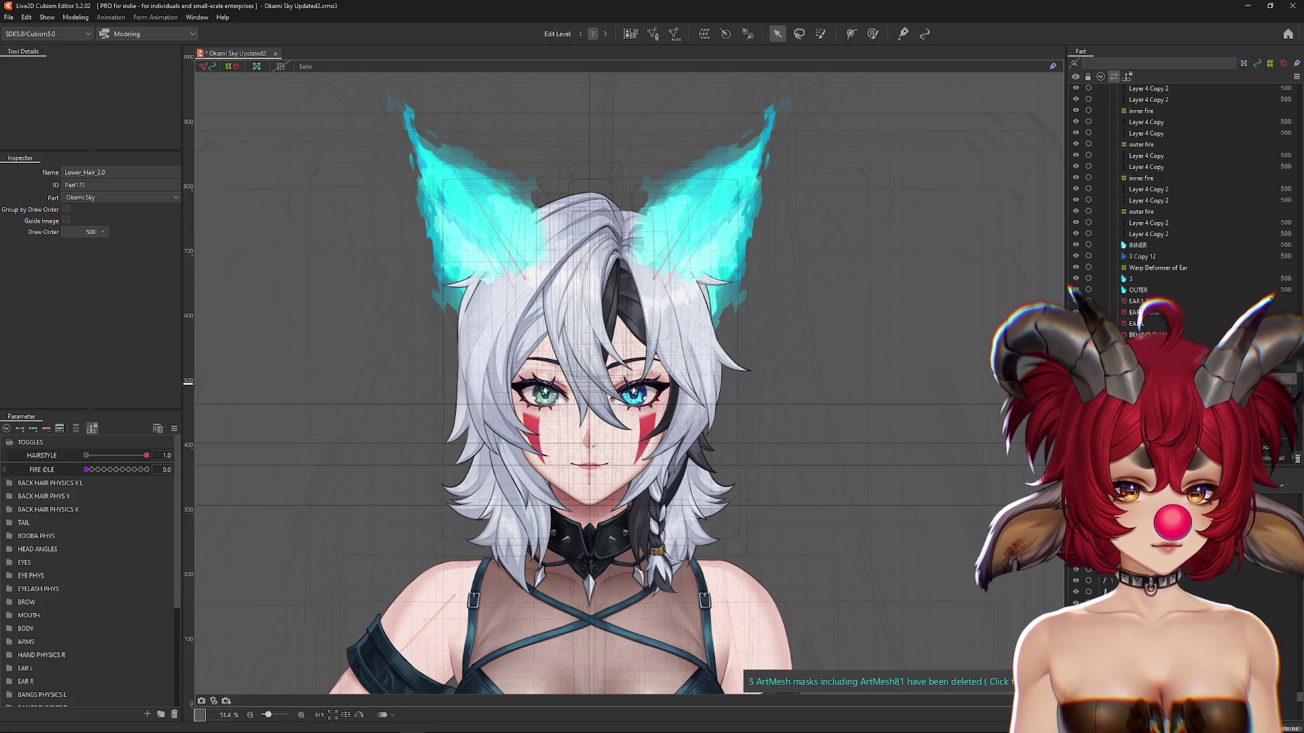
{"action": "left_click", "coordinate": [1154, 434]}
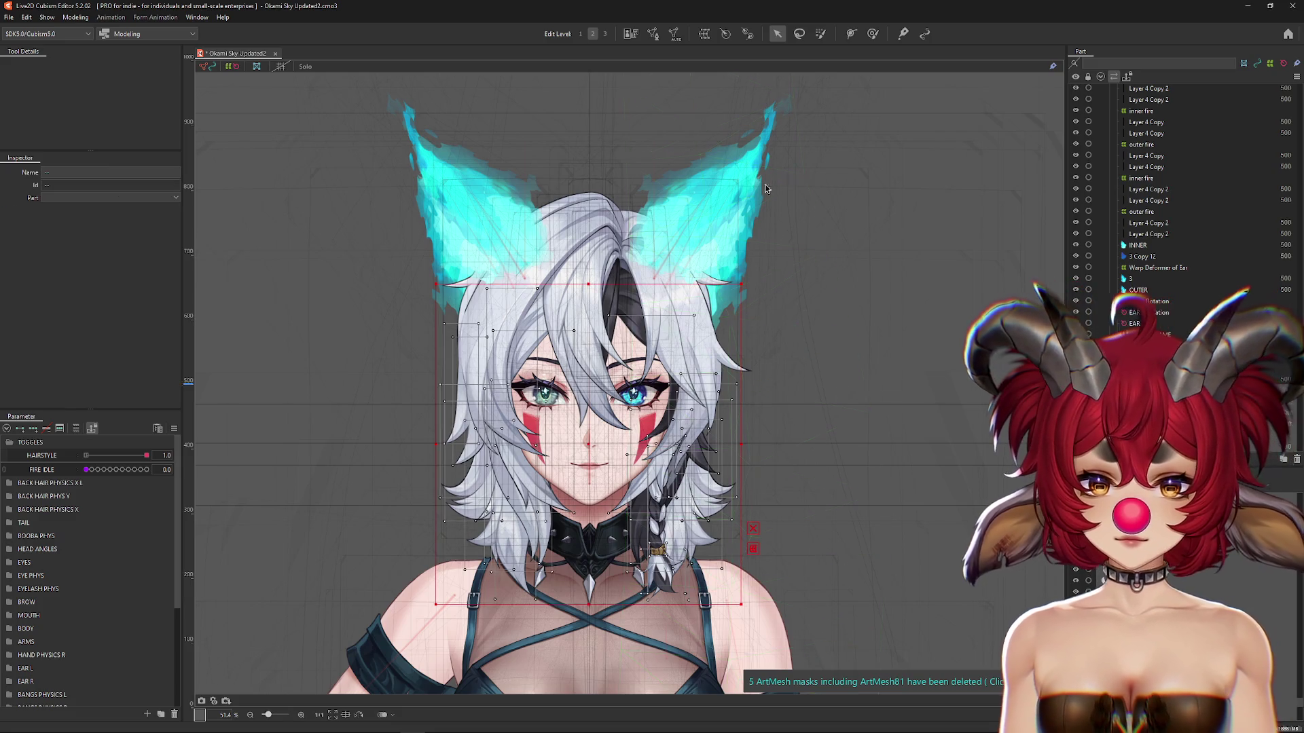
{"action": "left_click", "coordinate": [675, 35]}
{"action": "left_click", "coordinate": [832, 177]}
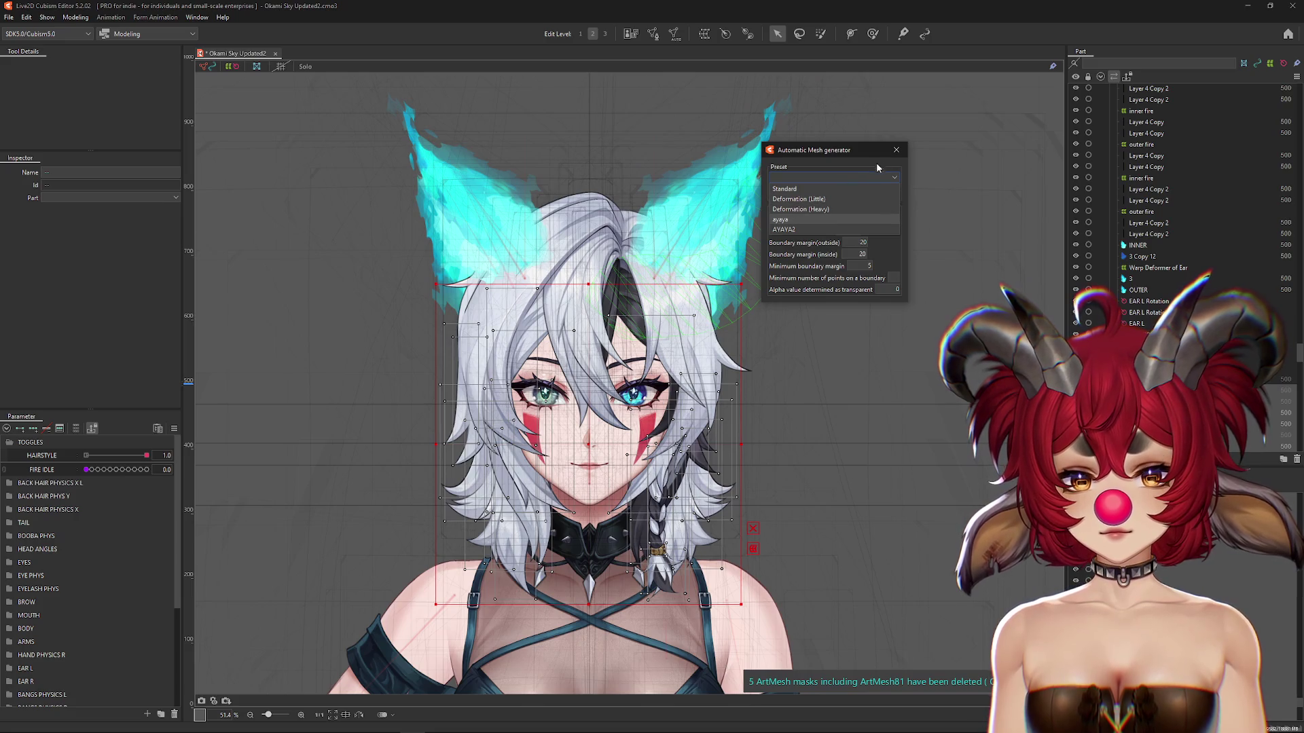
{"action": "key", "text": "Return"}
{"action": "left_click", "coordinate": [896, 149]}
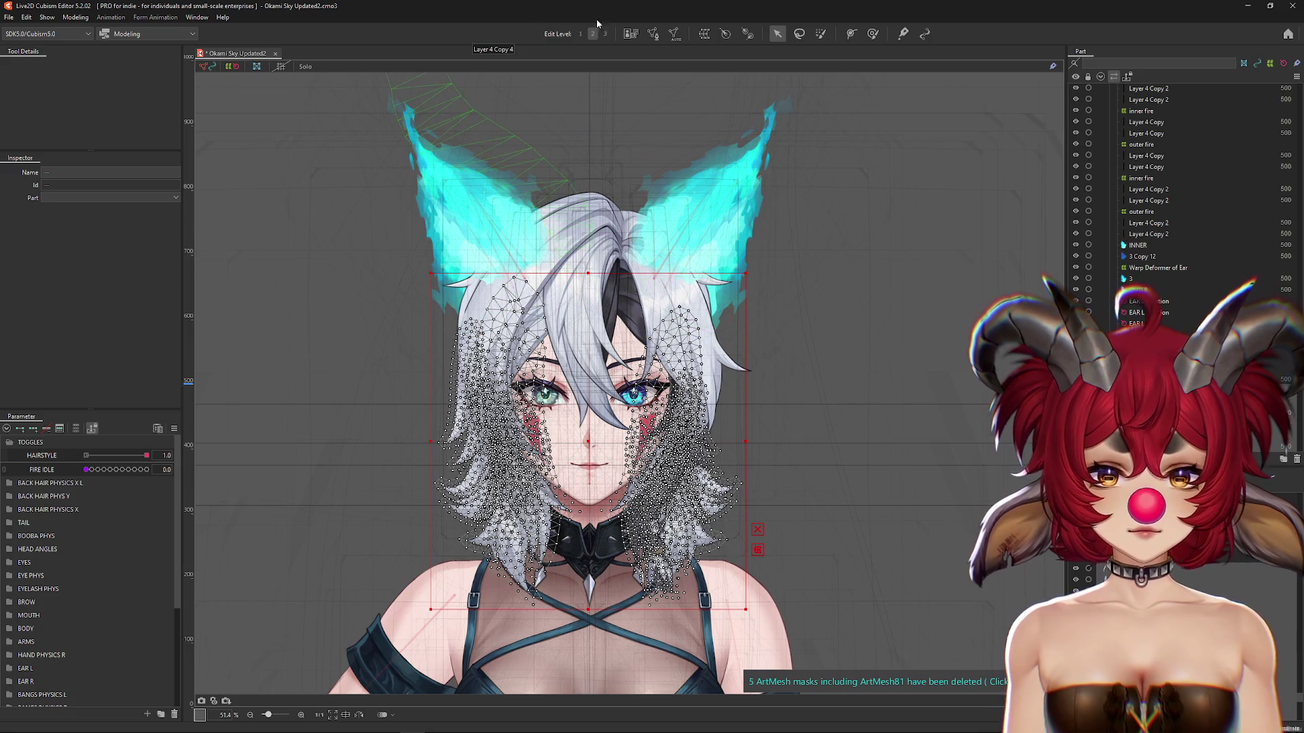
Step: Create a Warp Deformer of Left and enlarge it down to the shoulders
{"action": "left_click", "coordinate": [705, 34]}
{"action": "left_click", "coordinate": [759, 426]}
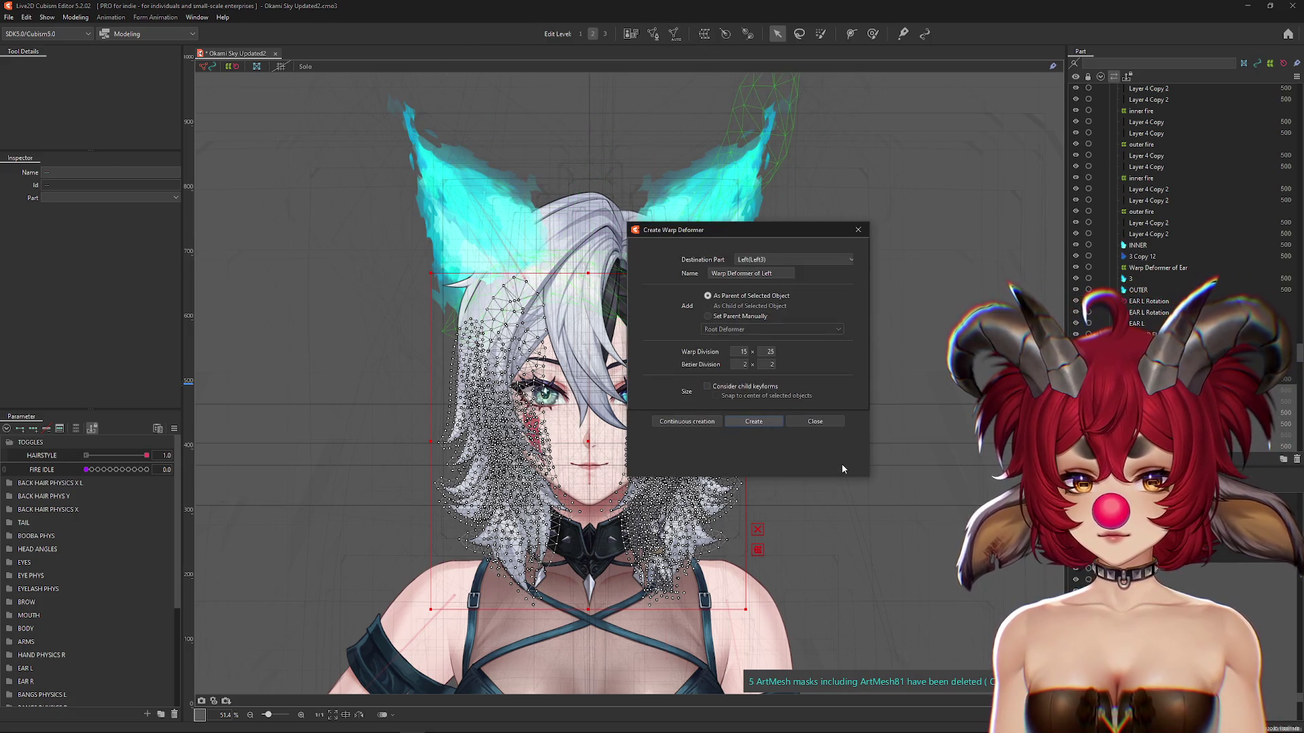
{"action": "left_click_drag", "start_coordinate": [759, 258], "coordinate": [821, 194]}
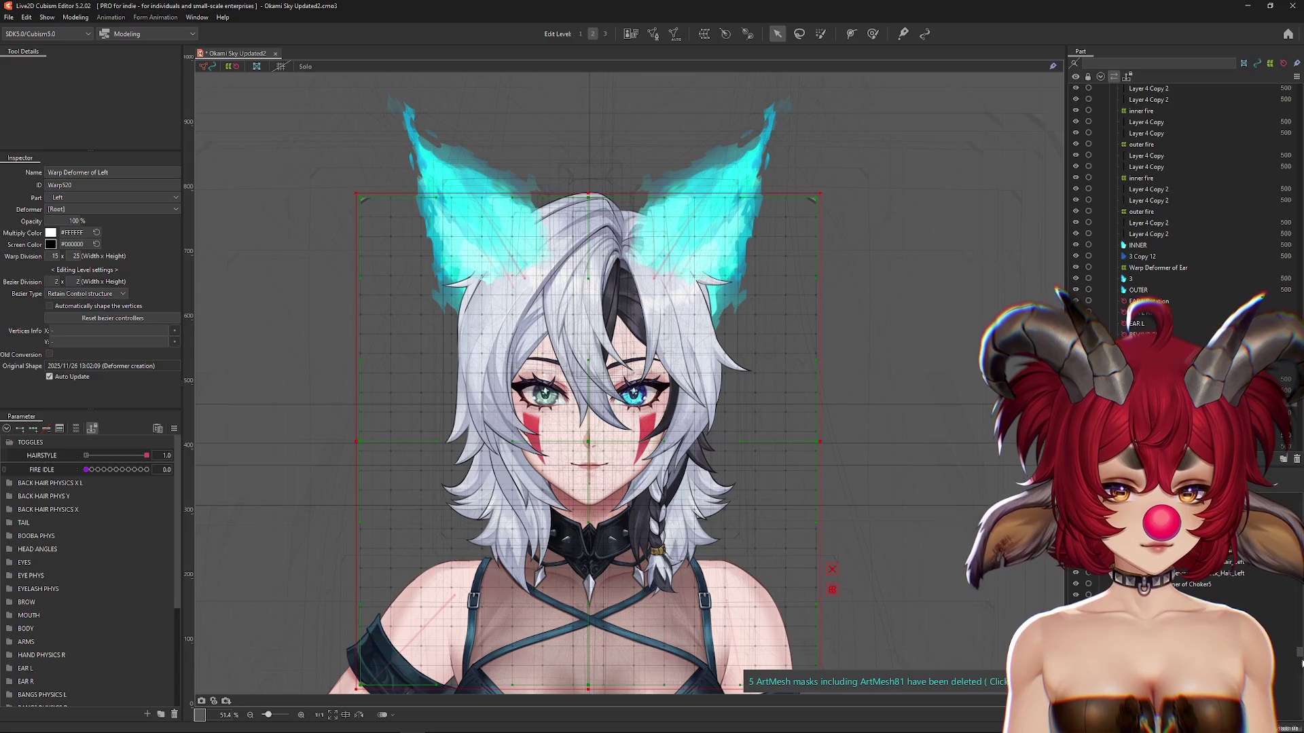
Step: Drag the Warp Deformer of Left_Upper's corner outward so it encloses the ears
{"action": "left_click", "coordinate": [518, 273]}
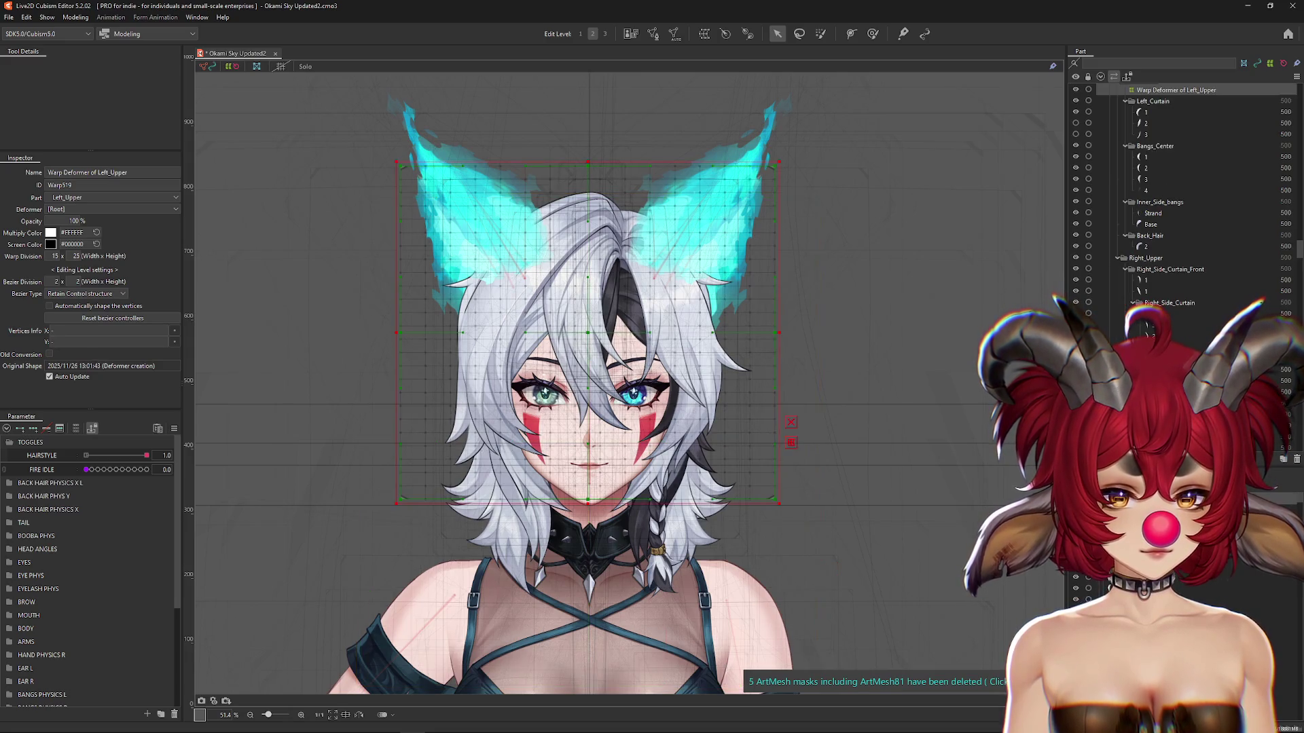
{"action": "left_click_drag", "start_coordinate": [780, 504], "coordinate": [817, 537]}
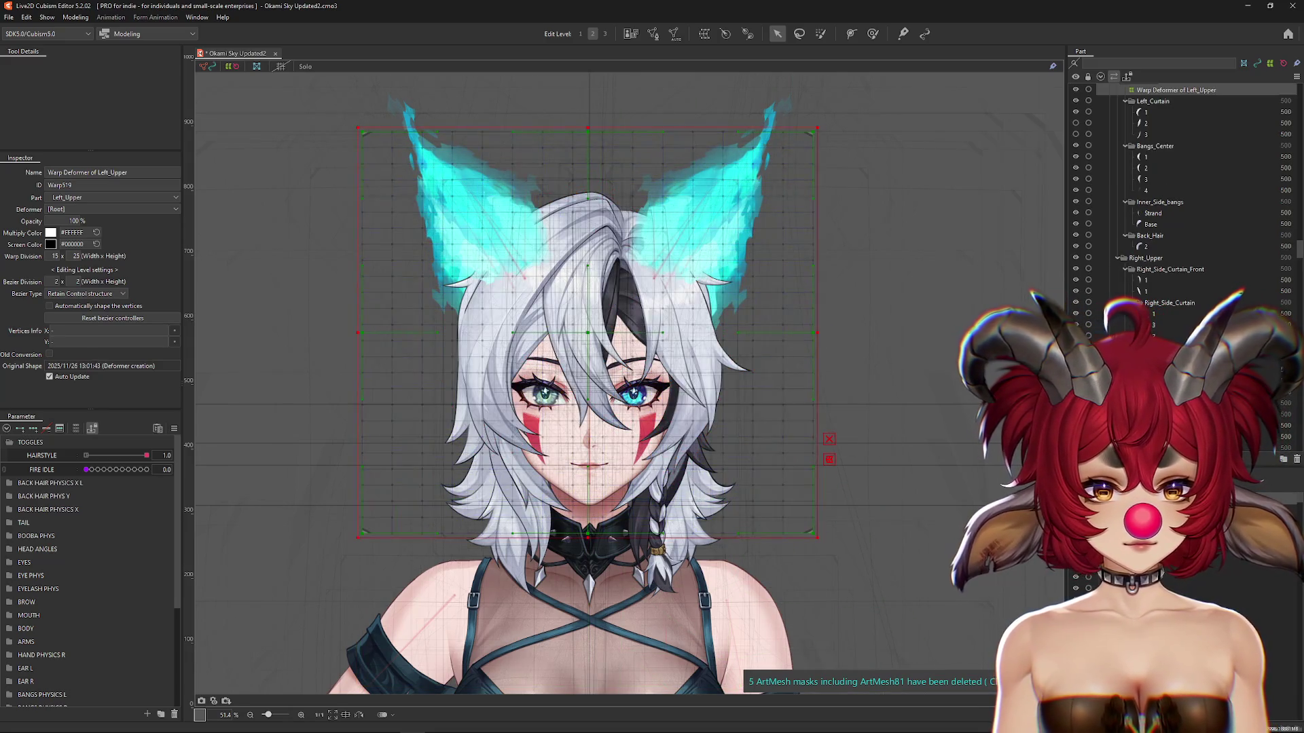
{"action": "left_click", "coordinate": [817, 537]}
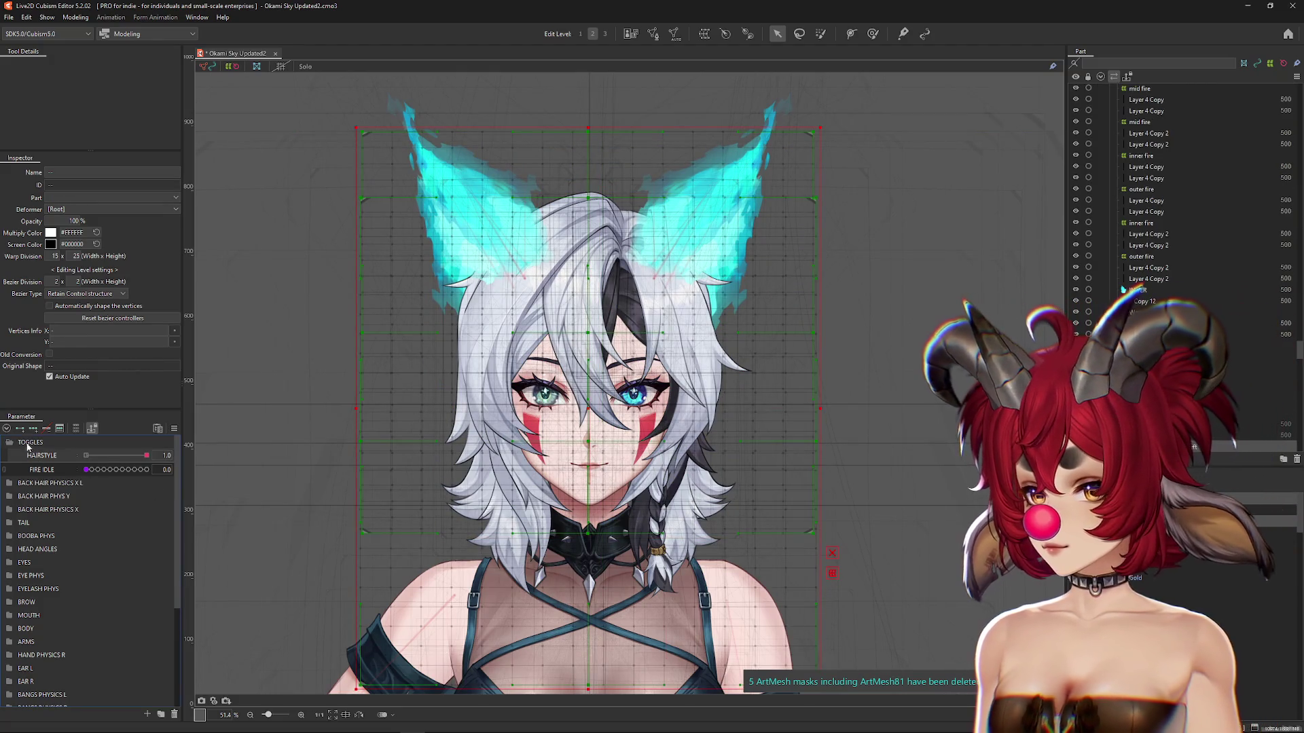
Step: Preview the long hairstyle, then return HAIRSTYLE to the short one with selection hidden
{"action": "left_click", "coordinate": [87, 455]}
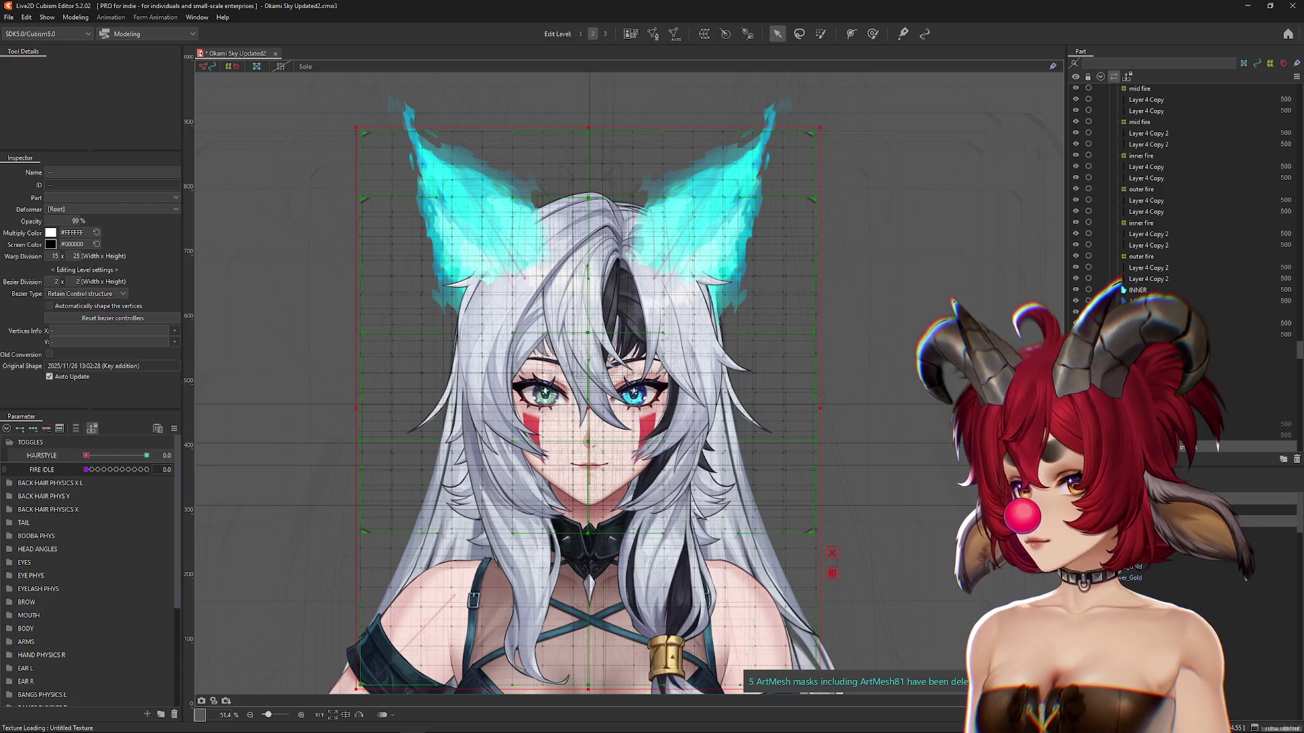
{"action": "key", "text": "ctrl+h"}
{"action": "left_click", "coordinate": [146, 455]}
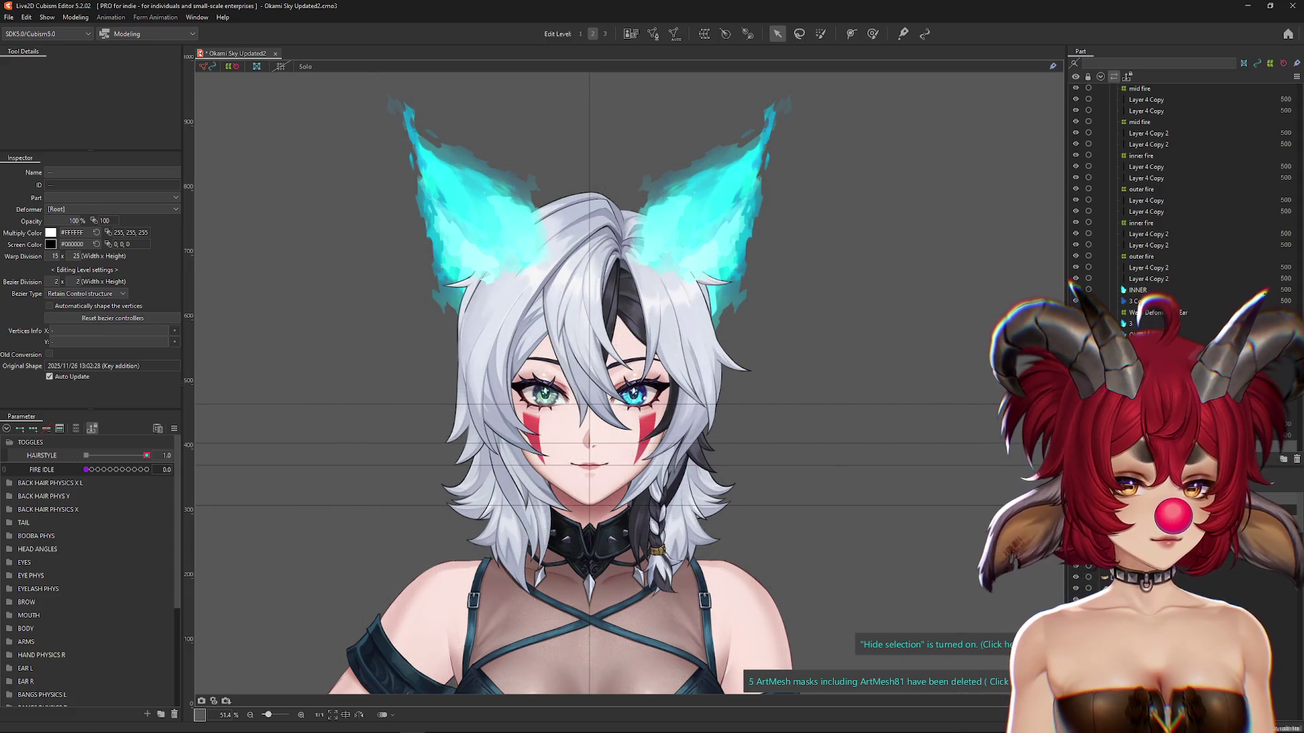
{"action": "left_click", "coordinate": [915, 326]}
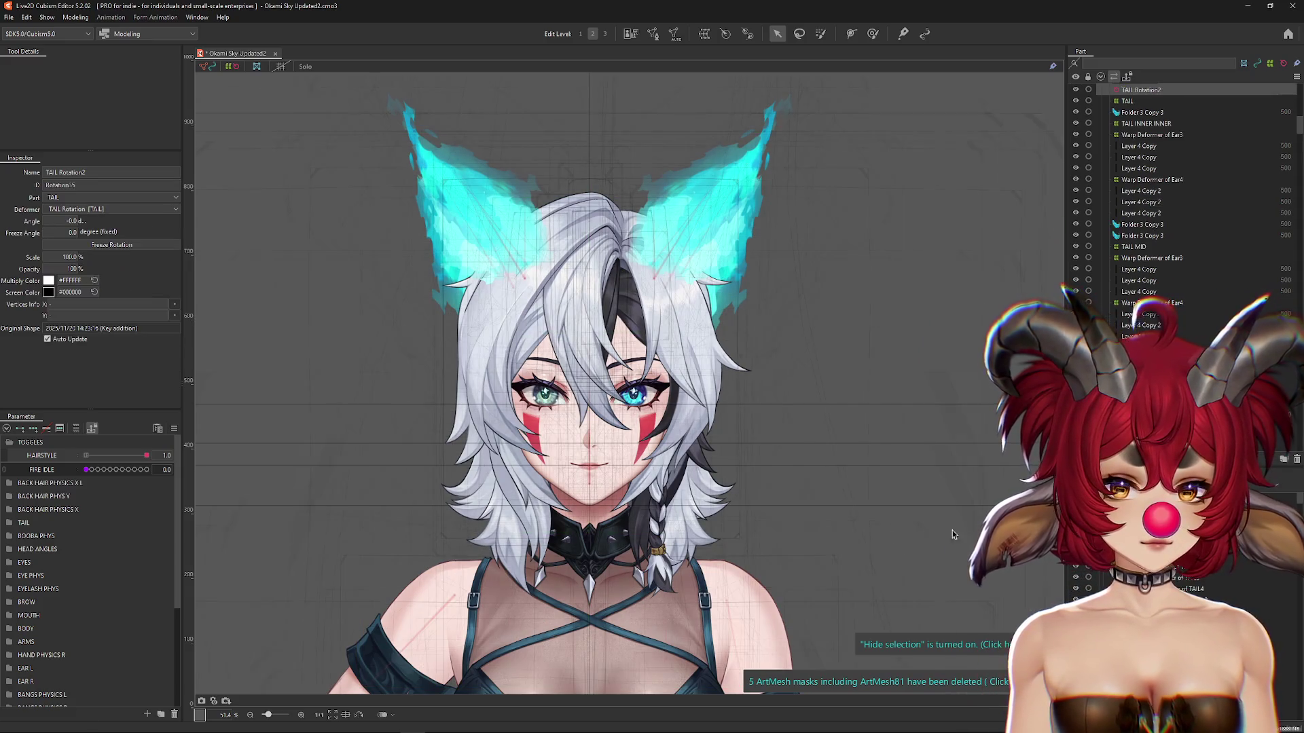
Step: Parent the Warp Deformers of Left_Upper and Left to the HEAD Z rotation deformer
{"action": "scroll", "coordinate": [915, 326], "scroll_direction": "down", "scroll_amount": 3}
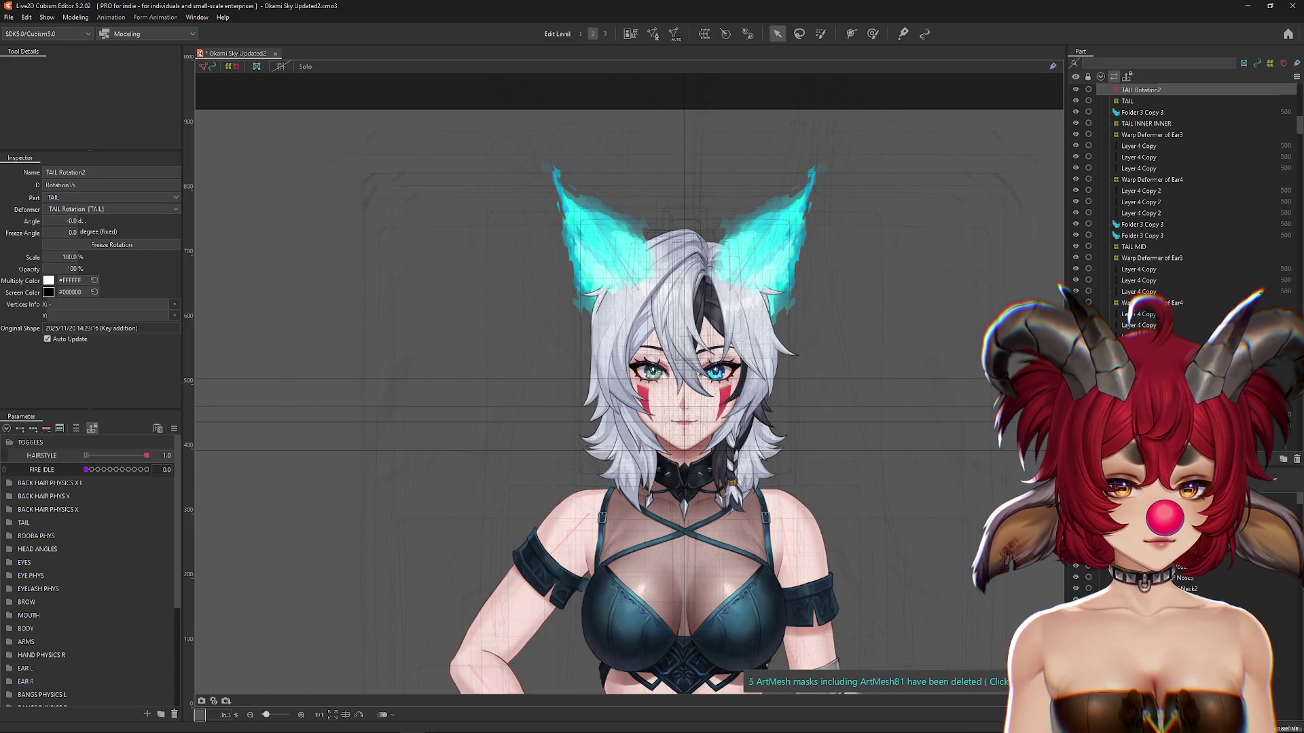
{"action": "left_click", "coordinate": [693, 438]}
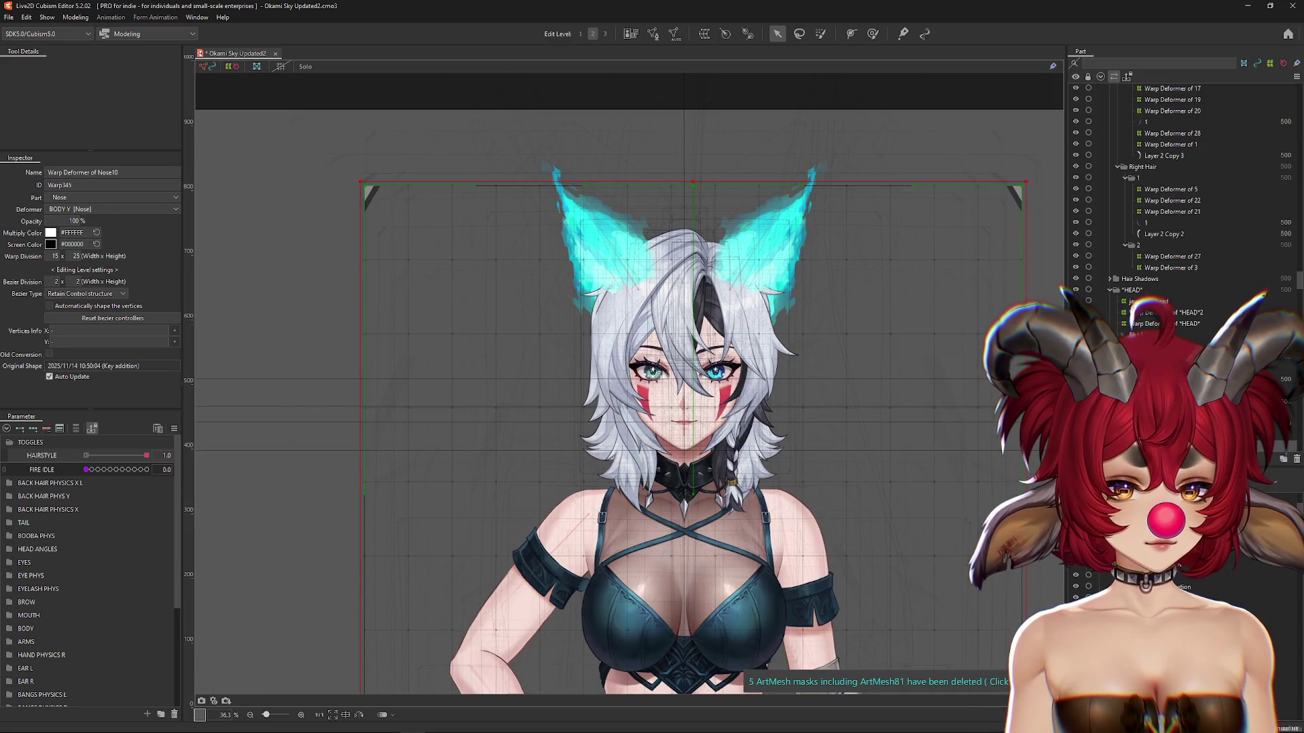
{"action": "left_click", "coordinate": [693, 438]}
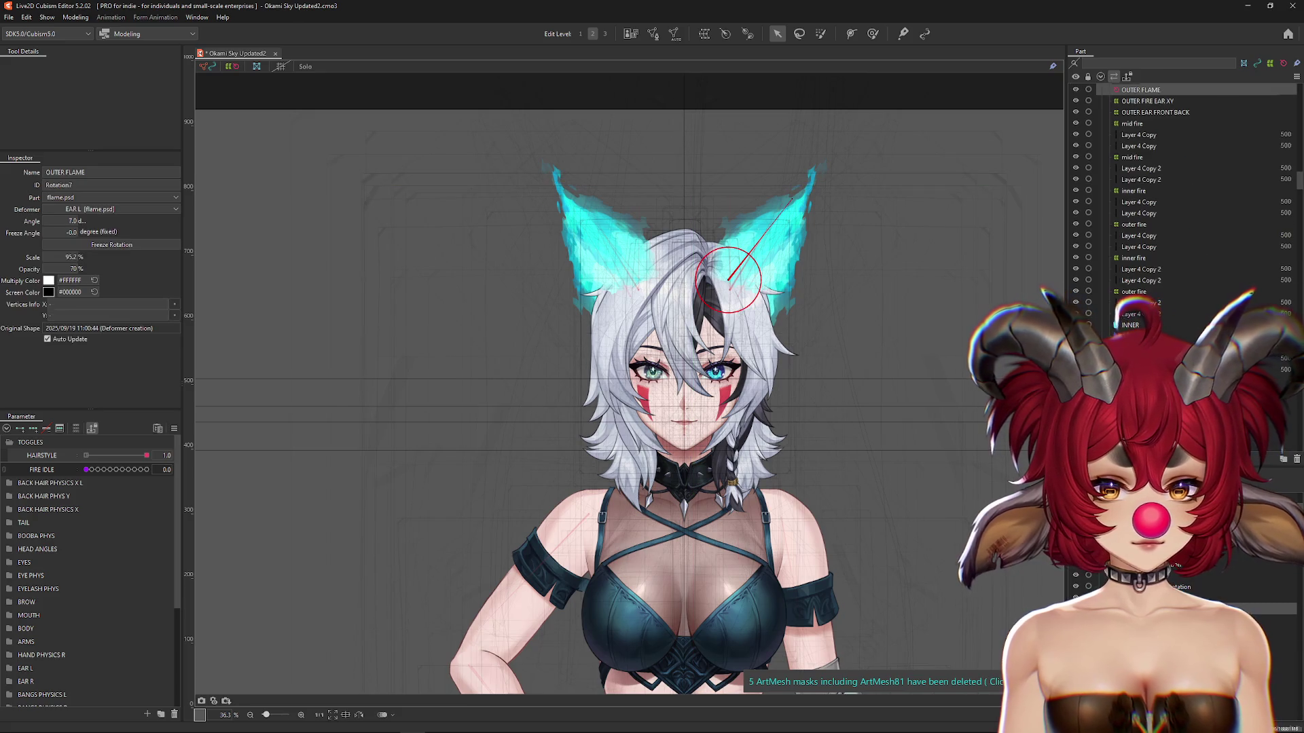
{"action": "left_click", "coordinate": [684, 434]}
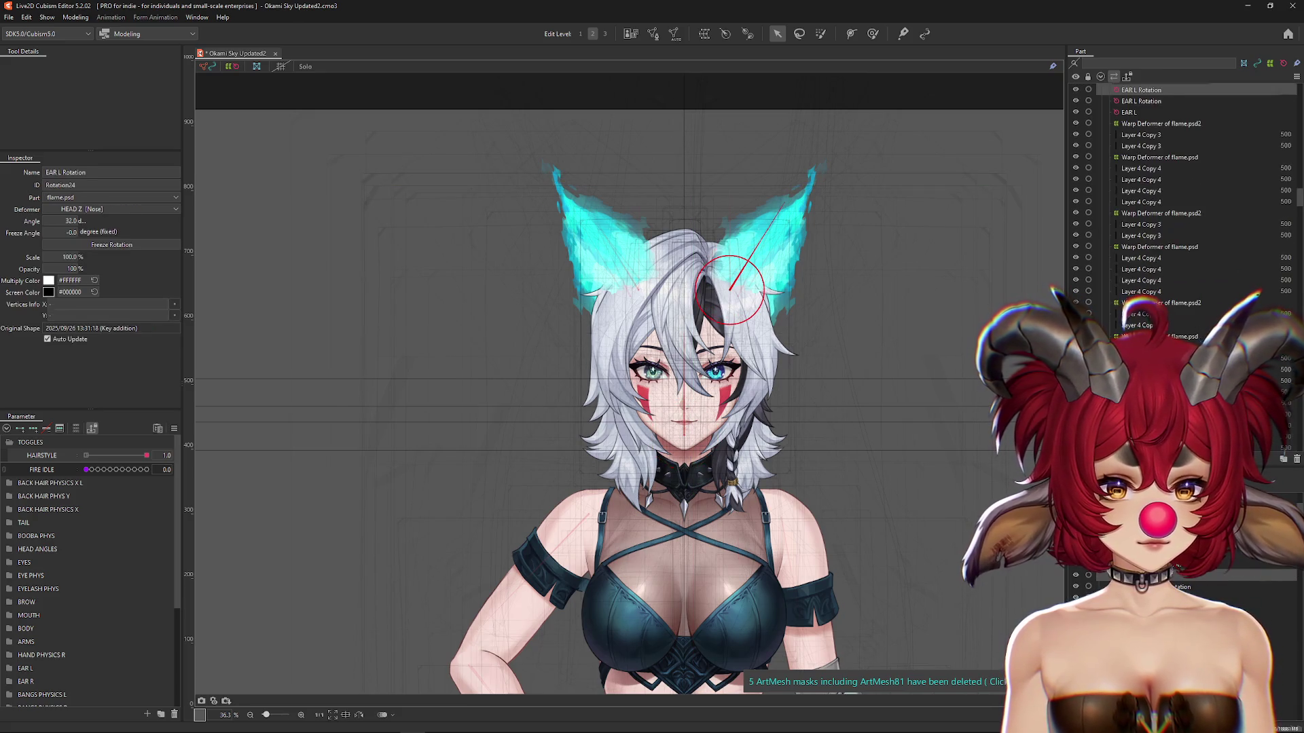
{"action": "left_click", "coordinate": [684, 435]}
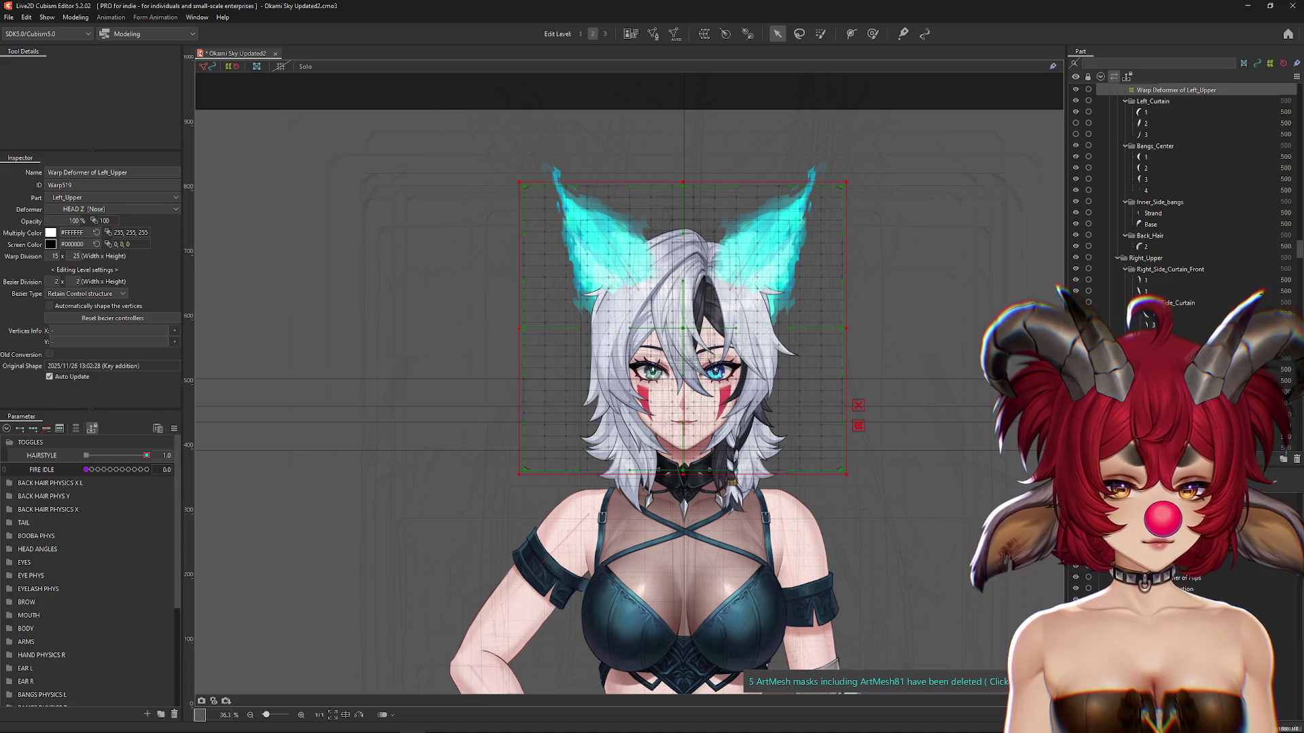
{"action": "left_click", "coordinate": [685, 435]}
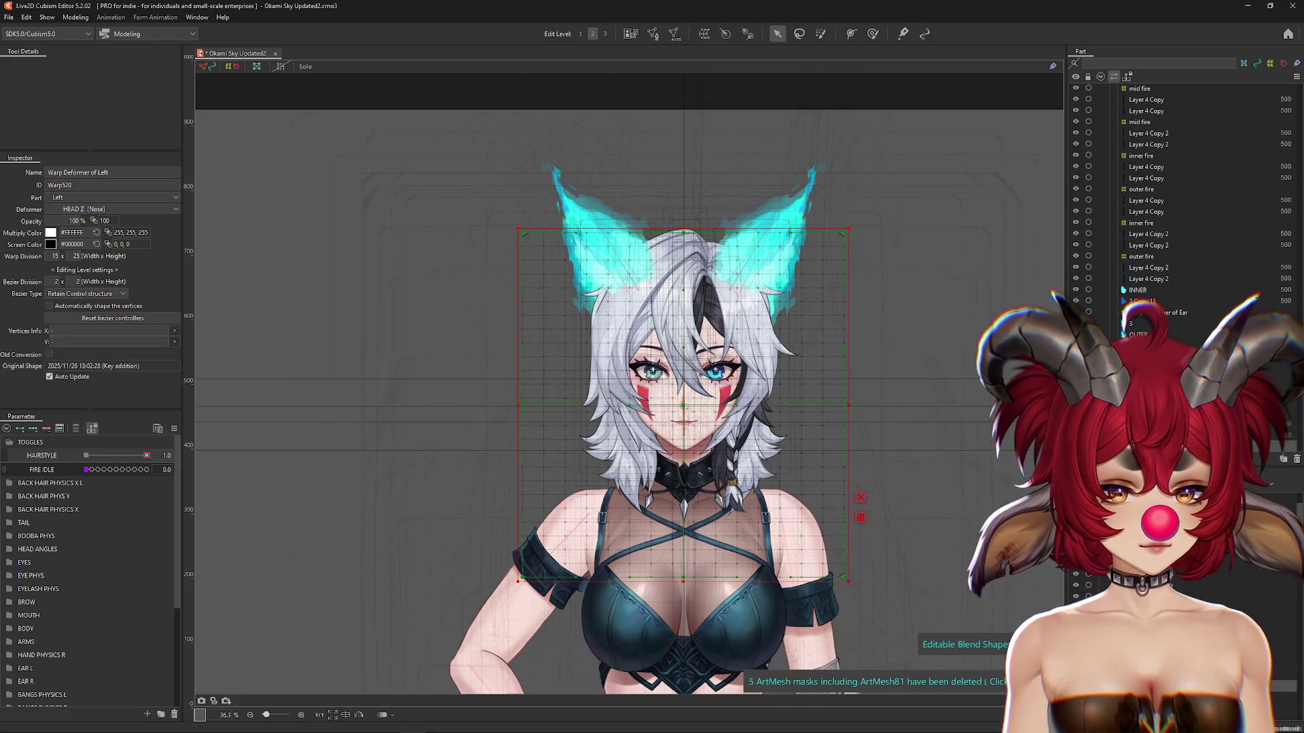
{"action": "key", "text": "ctrl+h"}
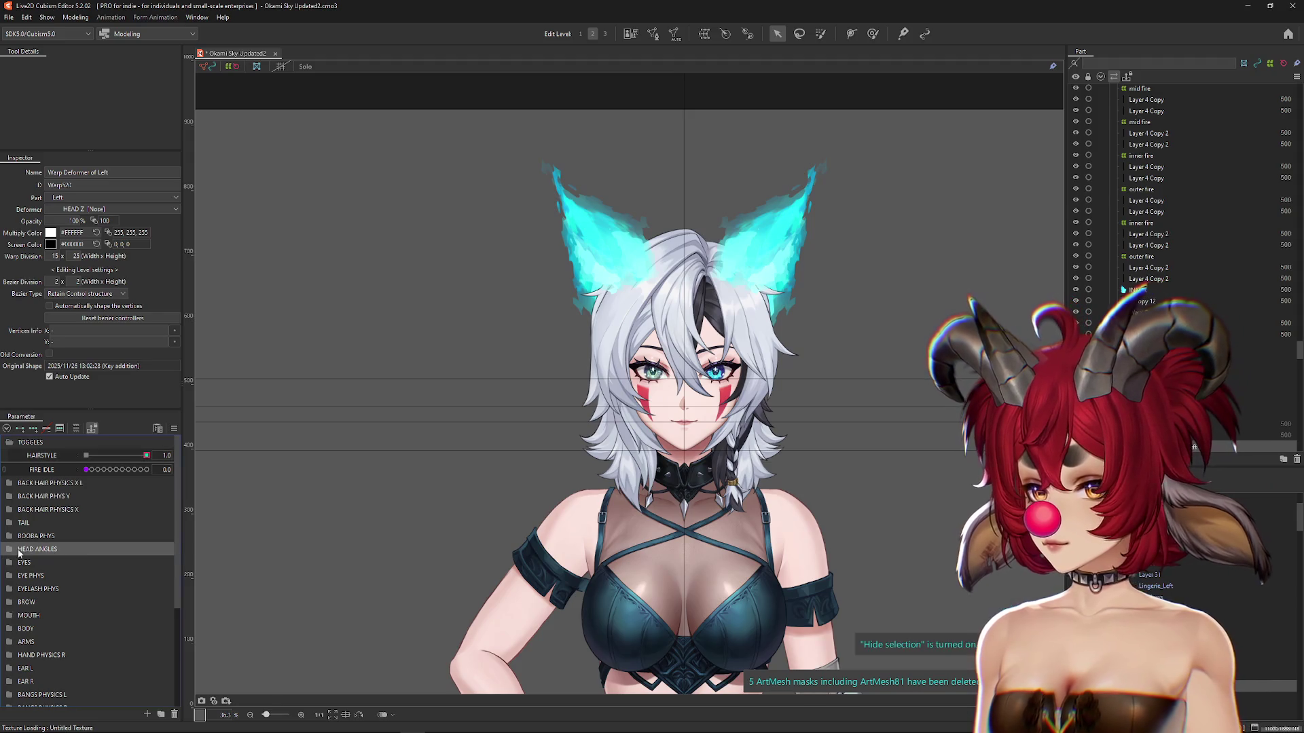
Step: Test the hair by turning the head to Angle X AUG -30 and back to forward
{"action": "left_click", "coordinate": [40, 550]}
{"action": "mouse_move", "coordinate": [127, 577]}
{"action": "left_mouse_down"}
{"action": "mouse_move", "coordinate": [68, 574]}
{"action": "mouse_move", "coordinate": [116, 576]}
{"action": "left_mouse_up"}
{"action": "mouse_move", "coordinate": [117, 628]}
{"action": "left_mouse_down"}
{"action": "mouse_move", "coordinate": [132, 626]}
{"action": "mouse_move", "coordinate": [116, 628]}
{"action": "mouse_move", "coordinate": [121, 589]}
{"action": "mouse_move", "coordinate": [24, 585]}
{"action": "left_mouse_up"}
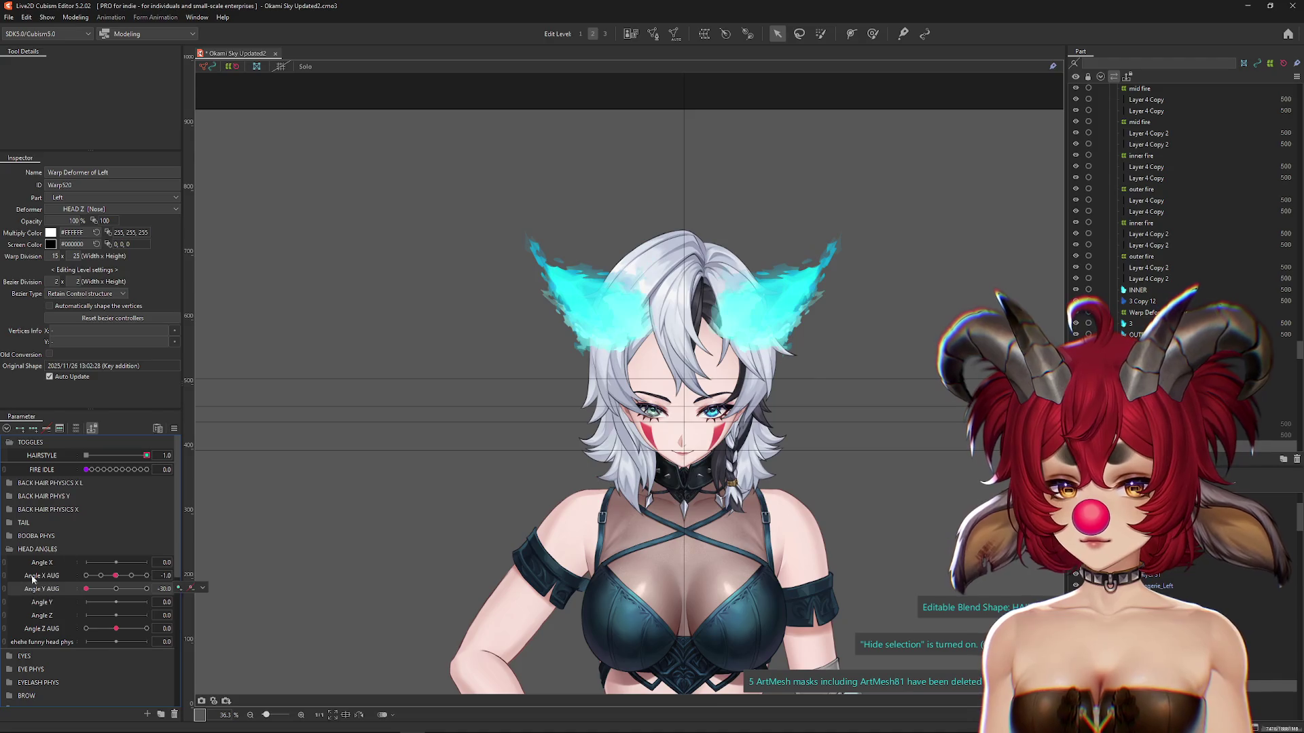
Step: Reset Angle Y AUG to its default value of 0
{"action": "left_click", "coordinate": [174, 429]}
{"action": "left_click", "coordinate": [224, 448]}
{"action": "scroll", "coordinate": [703, 336], "scroll_direction": "up", "scroll_amount": 5}
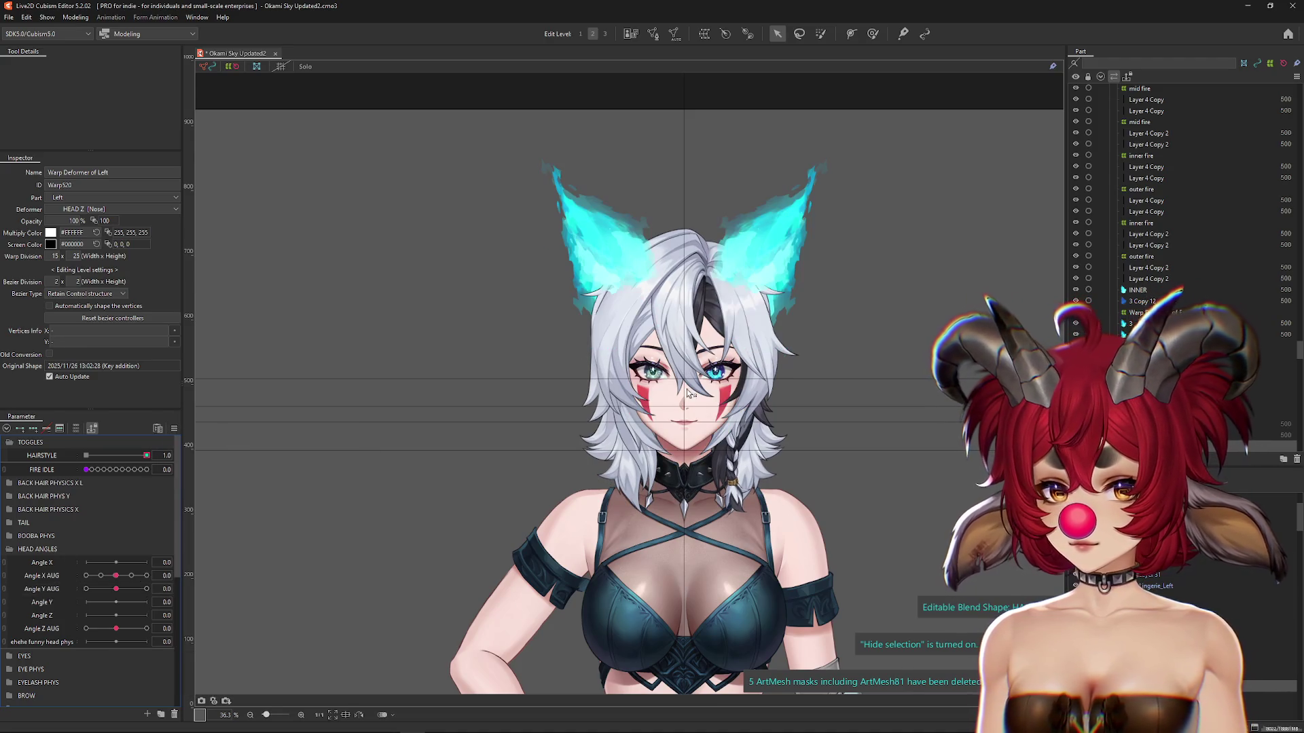
{"action": "scroll", "coordinate": [703, 336], "scroll_direction": "up", "scroll_amount": 2}
{"action": "scroll", "coordinate": [706, 326], "scroll_direction": "down", "scroll_amount": 4}
{"action": "scroll", "coordinate": [714, 310], "scroll_direction": "up", "scroll_amount": 1}
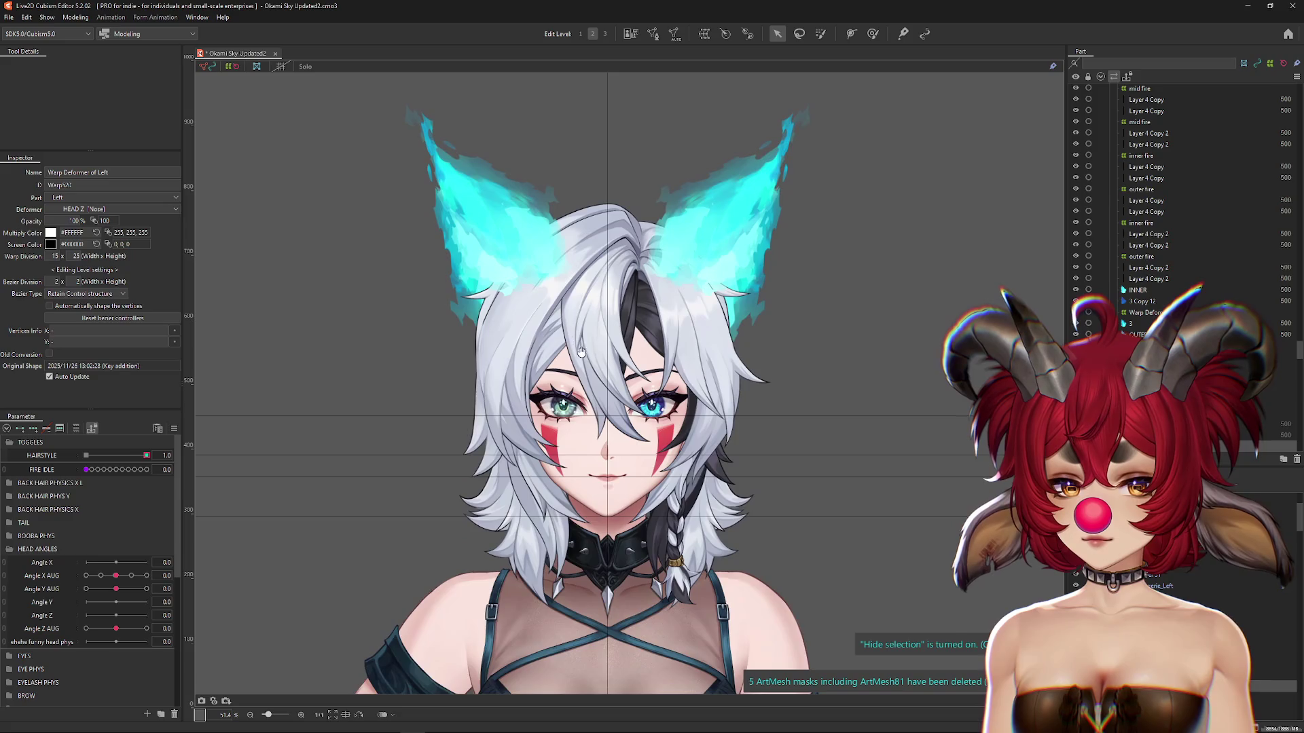
Step: Select the Strand_Hair_Center mesh and the side hair mesh 1 to inspect them
{"action": "right_click", "coordinate": [612, 370]}
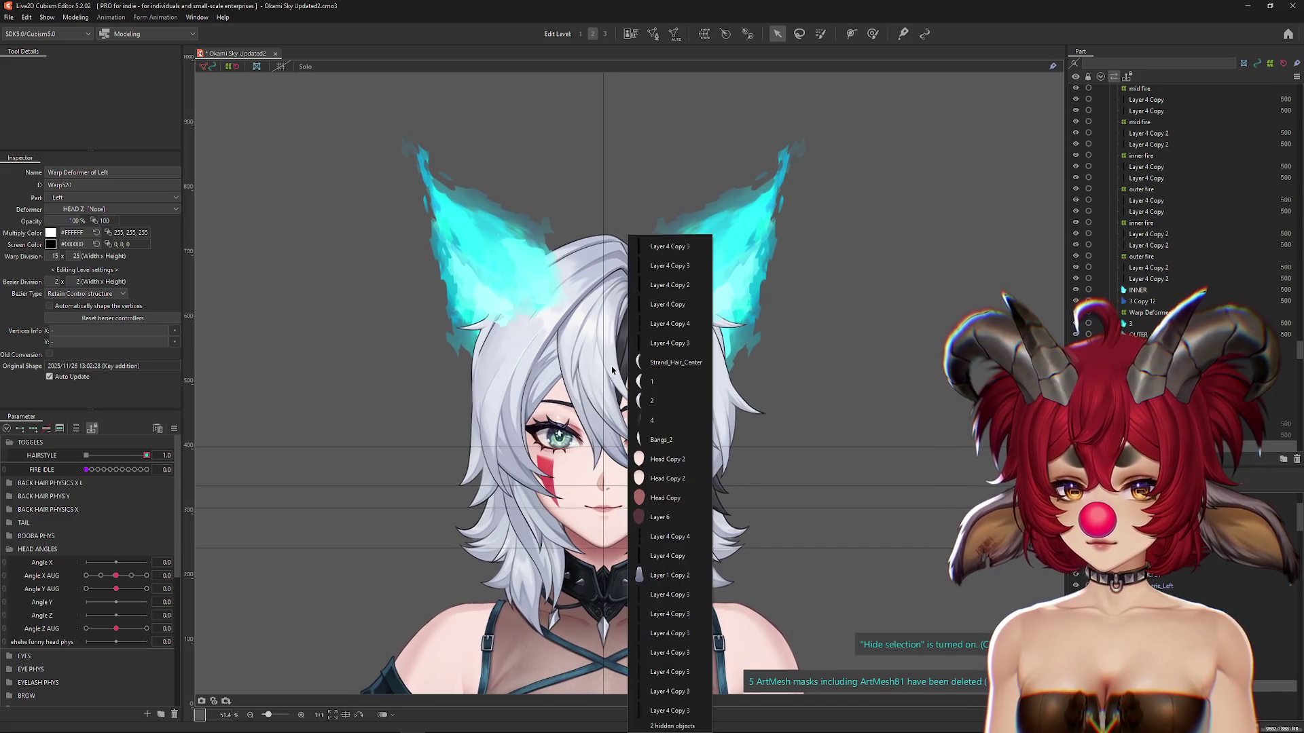
{"action": "left_click", "coordinate": [661, 365]}
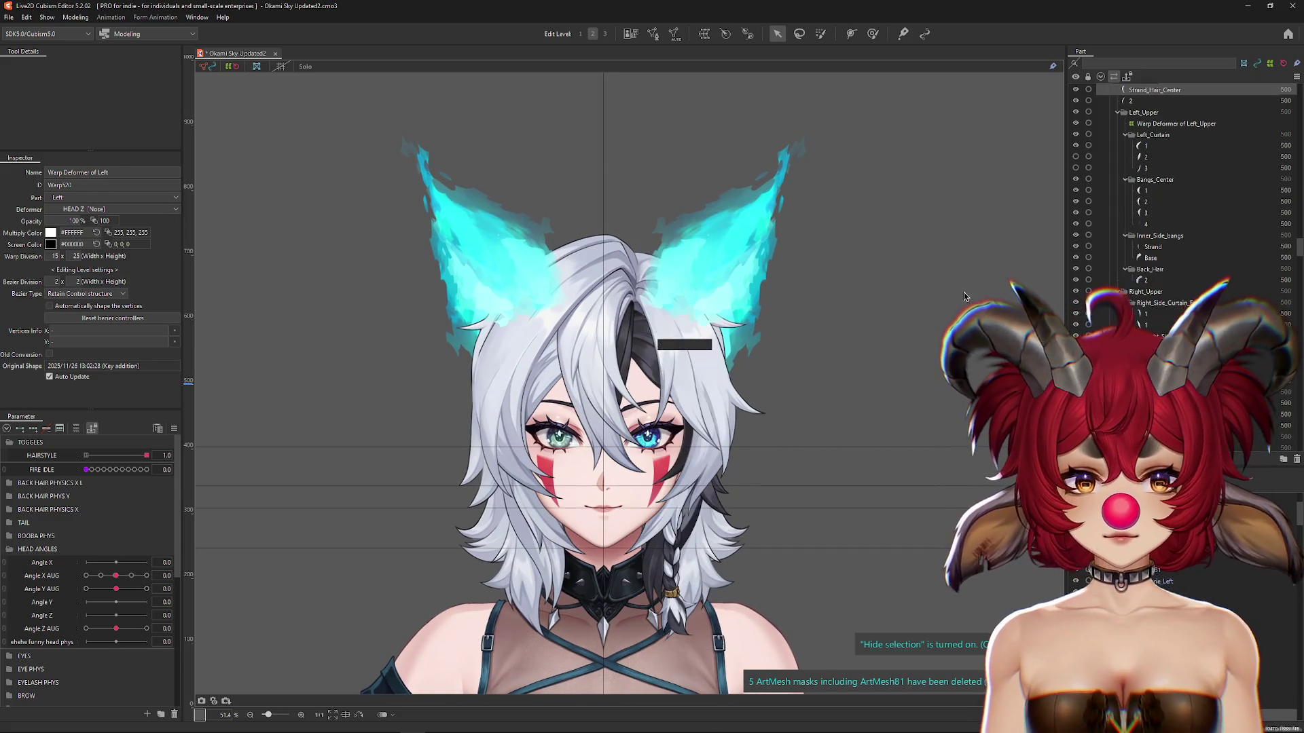
{"action": "scroll", "coordinate": [1146, 148], "scroll_direction": "up", "scroll_amount": 6}
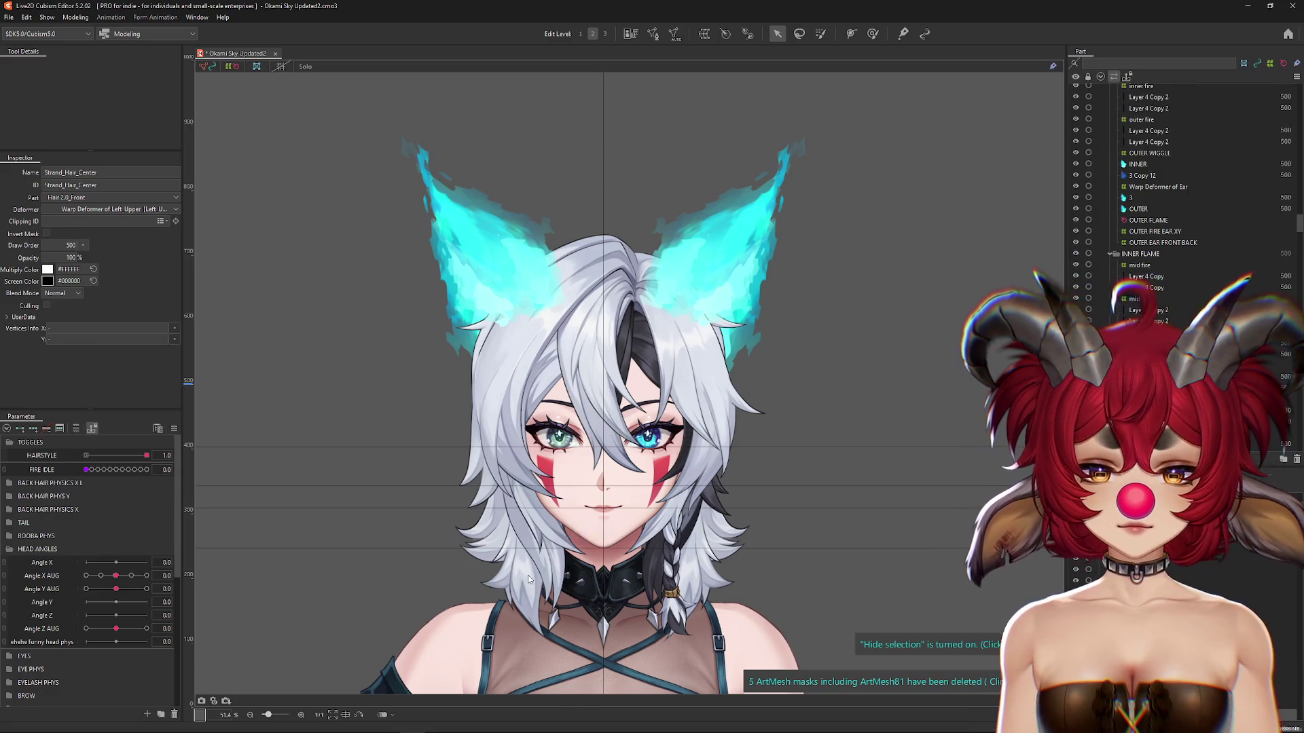
{"action": "right_click", "coordinate": [619, 435]}
{"action": "left_click", "coordinate": [583, 556]}
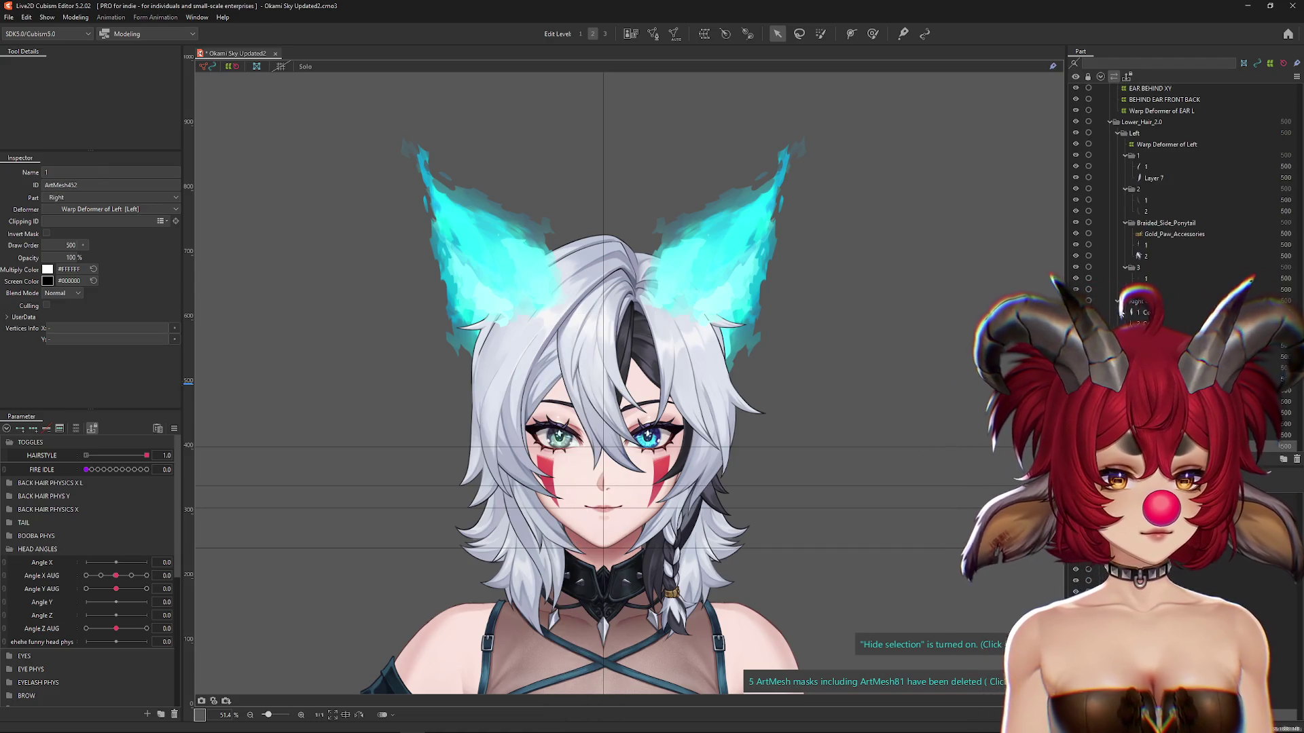
{"action": "scroll", "coordinate": [1107, 299], "scroll_direction": "up", "scroll_amount": 5}
Step: Hide the Lower_Hair_2.0 part so the long lower hair disappears
{"action": "left_click", "coordinate": [1077, 285]}
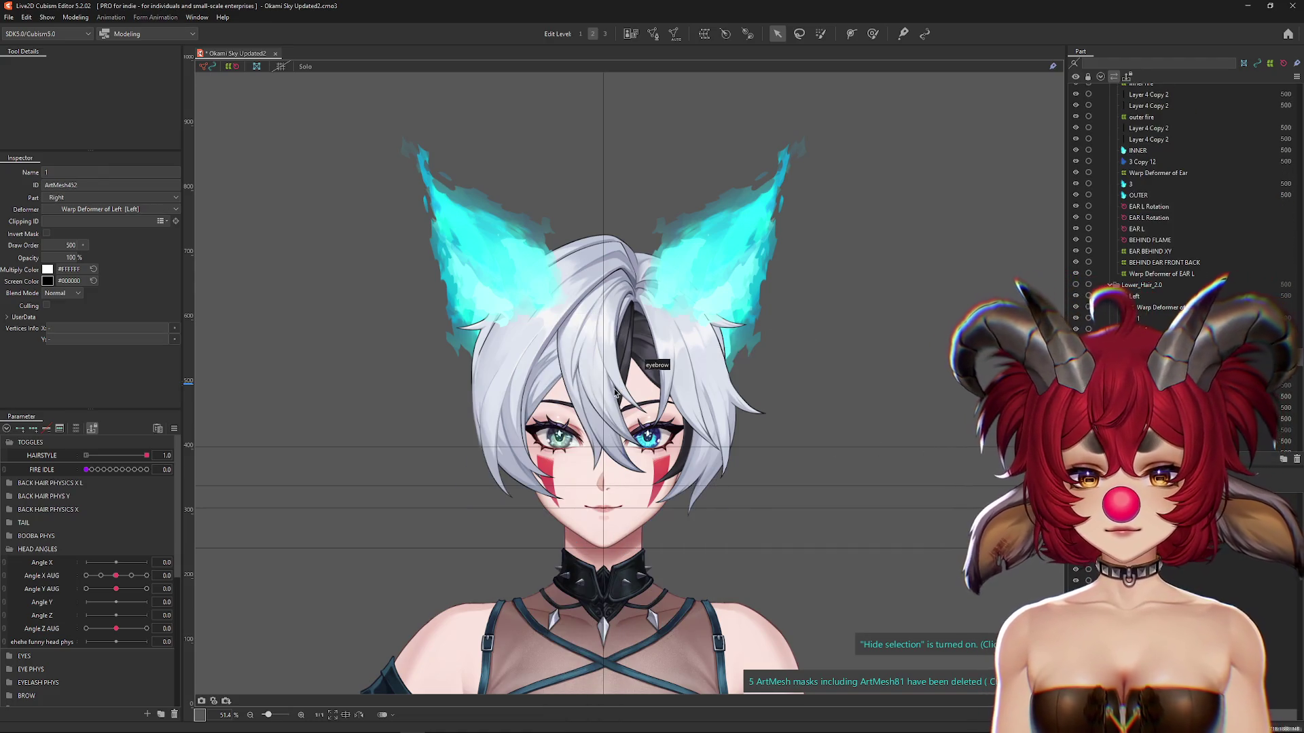
{"action": "scroll", "coordinate": [616, 392], "scroll_direction": "up", "scroll_amount": 2}
{"action": "right_click", "coordinate": [685, 244]}
{"action": "key", "text": "Escape"}
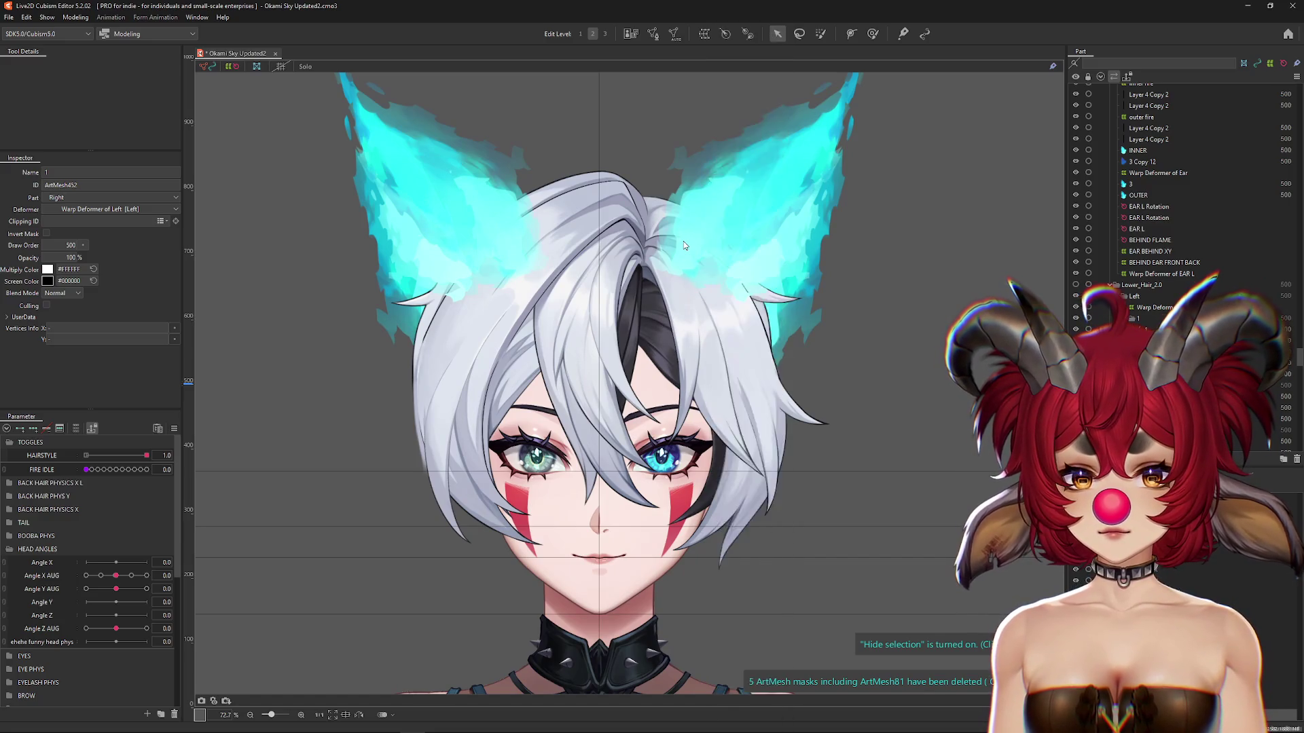
Step: Select the OUTER meshes of both flame ears and hide the EAR L part
{"action": "right_click", "coordinate": [684, 244]}
{"action": "left_click", "coordinate": [740, 149]}
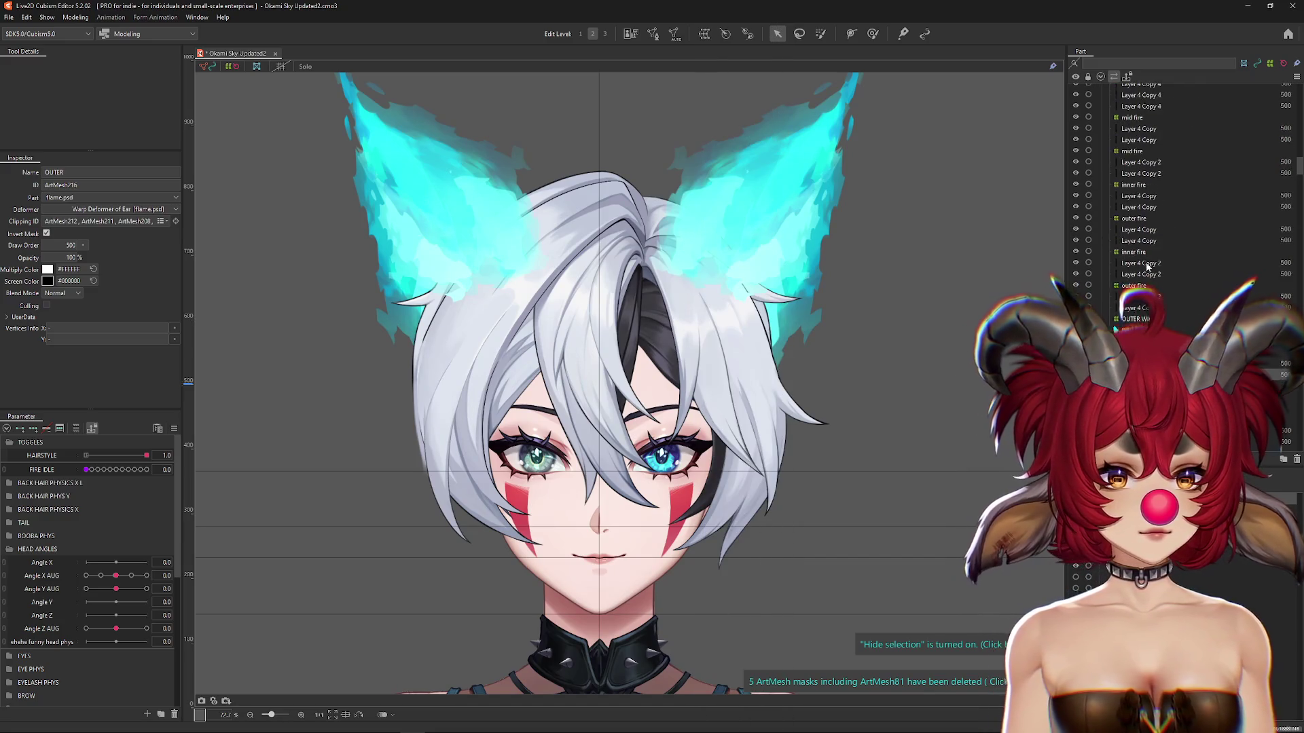
{"action": "scroll", "coordinate": [1148, 268], "scroll_direction": "up", "scroll_amount": 5}
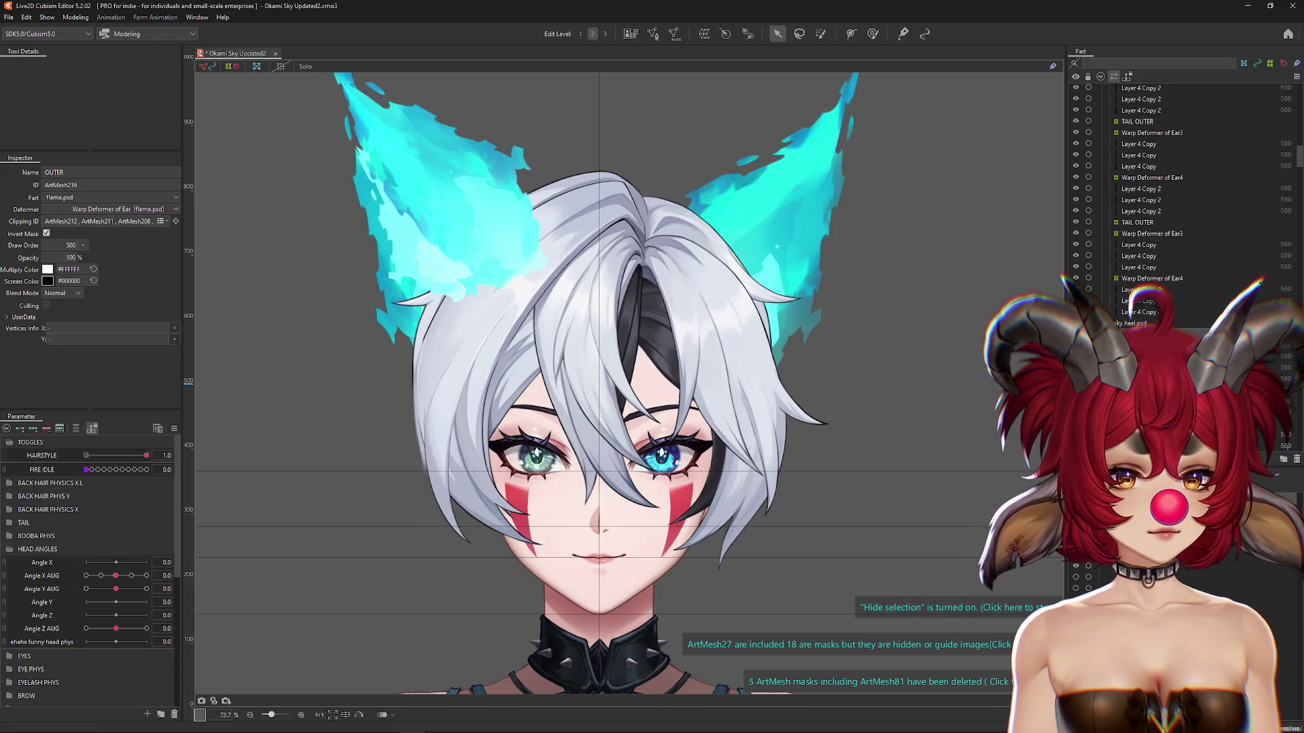
{"action": "scroll", "coordinate": [1154, 293], "scroll_direction": "down", "scroll_amount": 2}
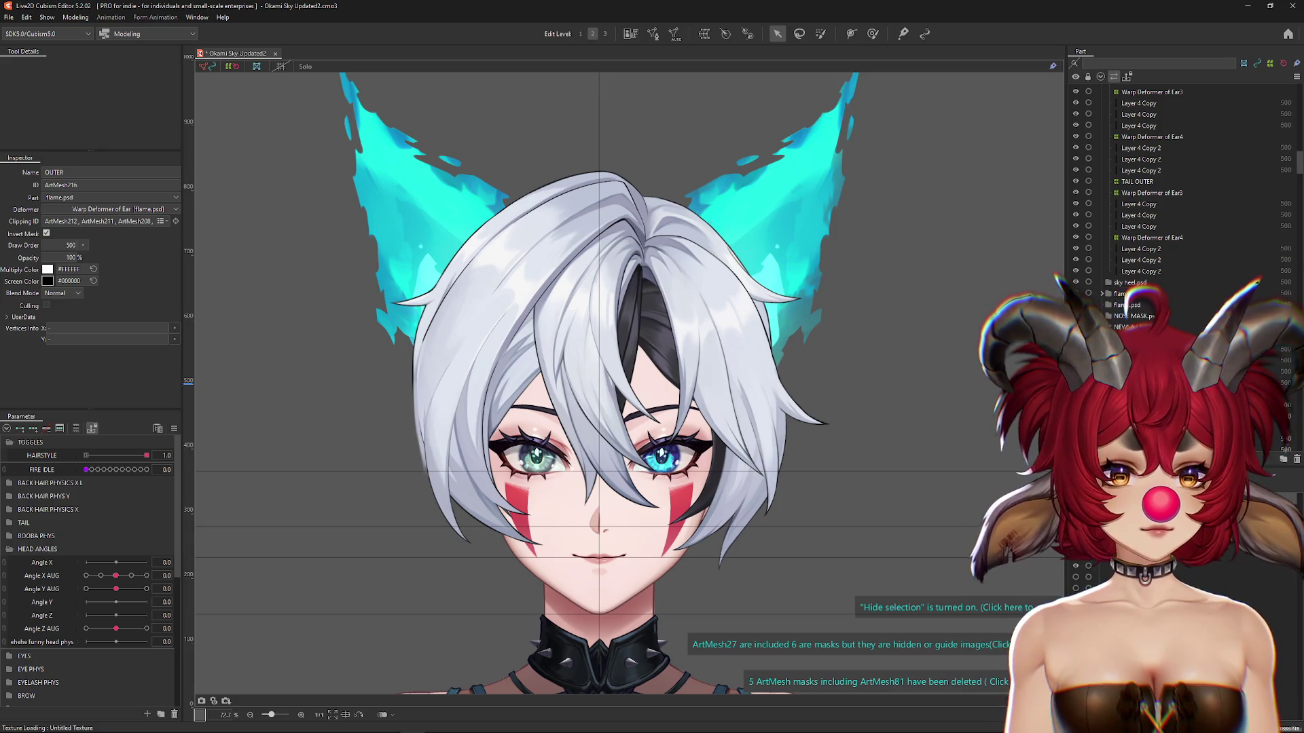
{"action": "scroll", "coordinate": [1155, 203], "scroll_direction": "up", "scroll_amount": 7}
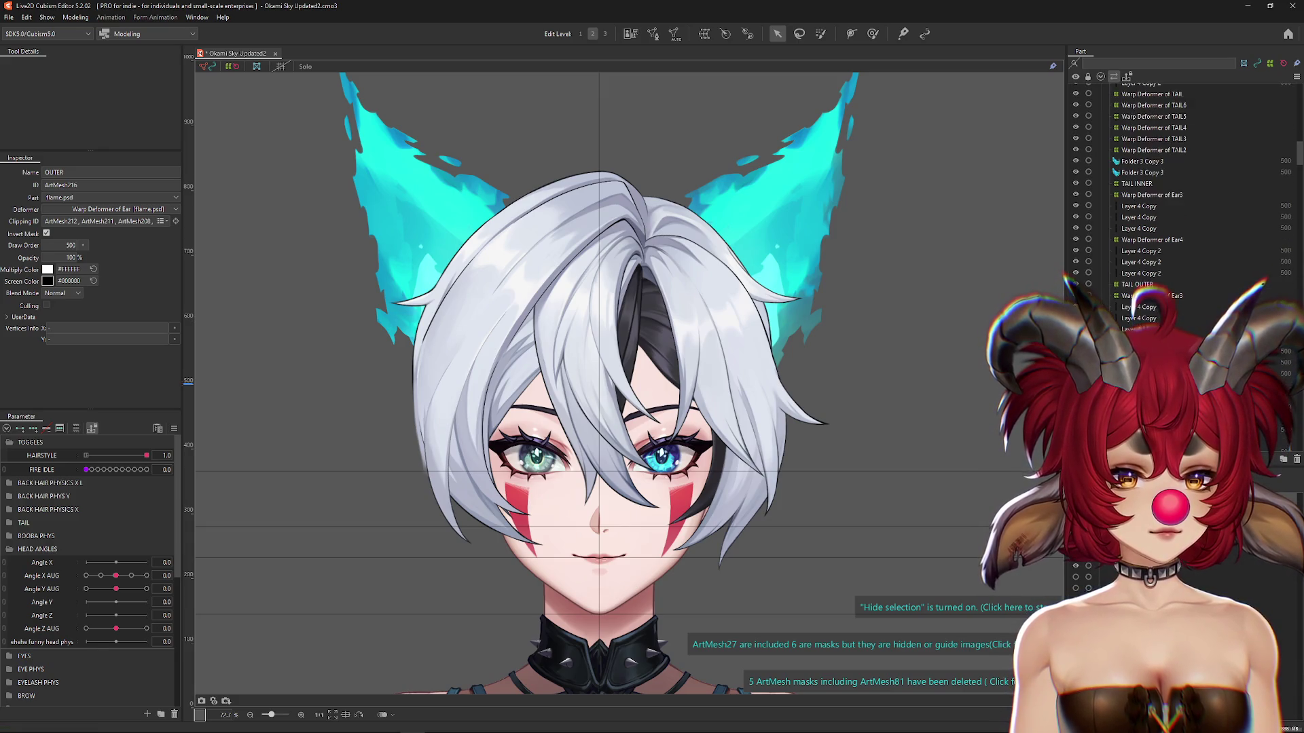
{"action": "right_click", "coordinate": [792, 252]}
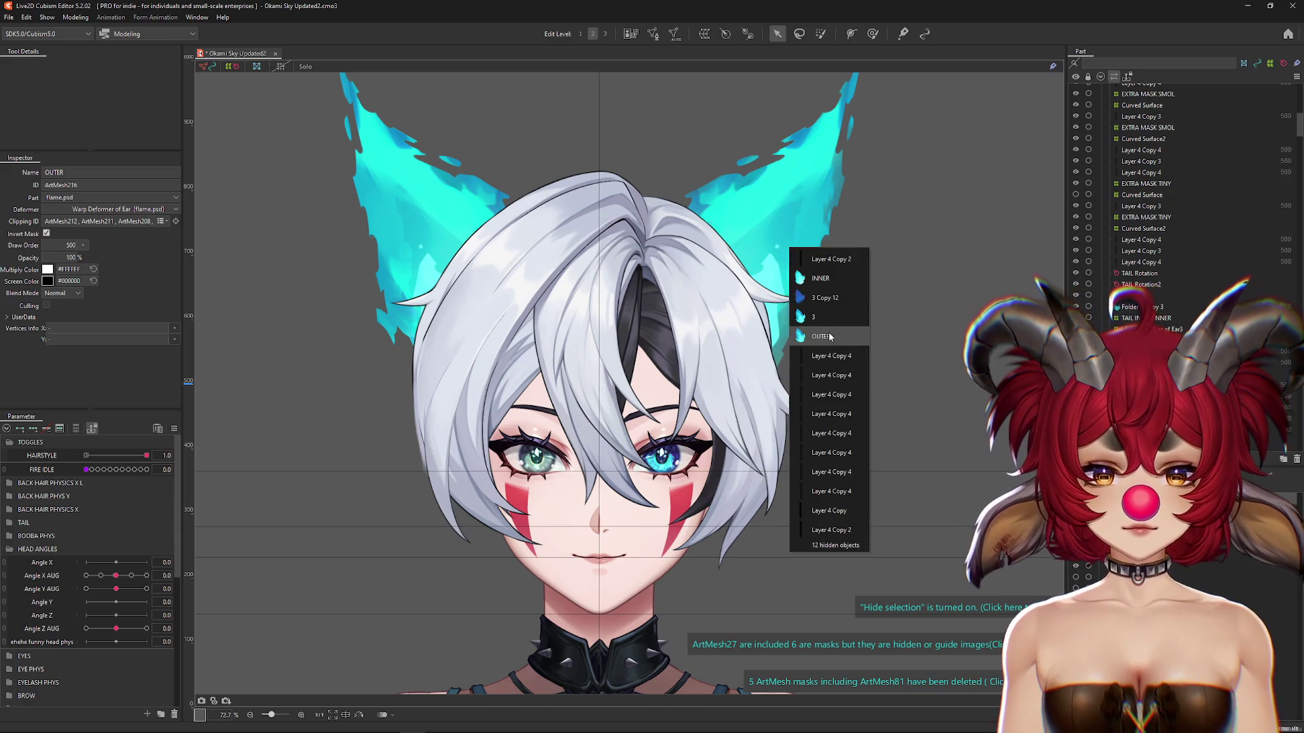
{"action": "left_click", "coordinate": [819, 336]}
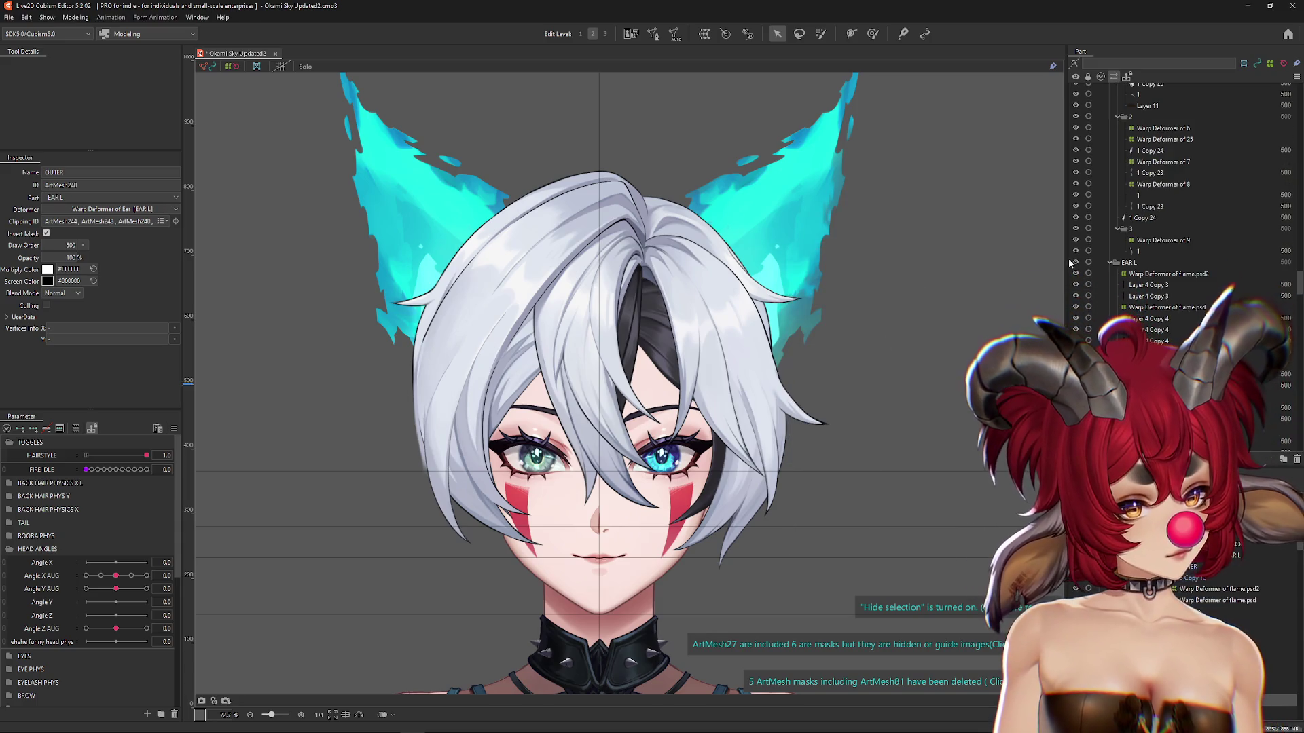
{"action": "left_click", "coordinate": [1076, 262]}
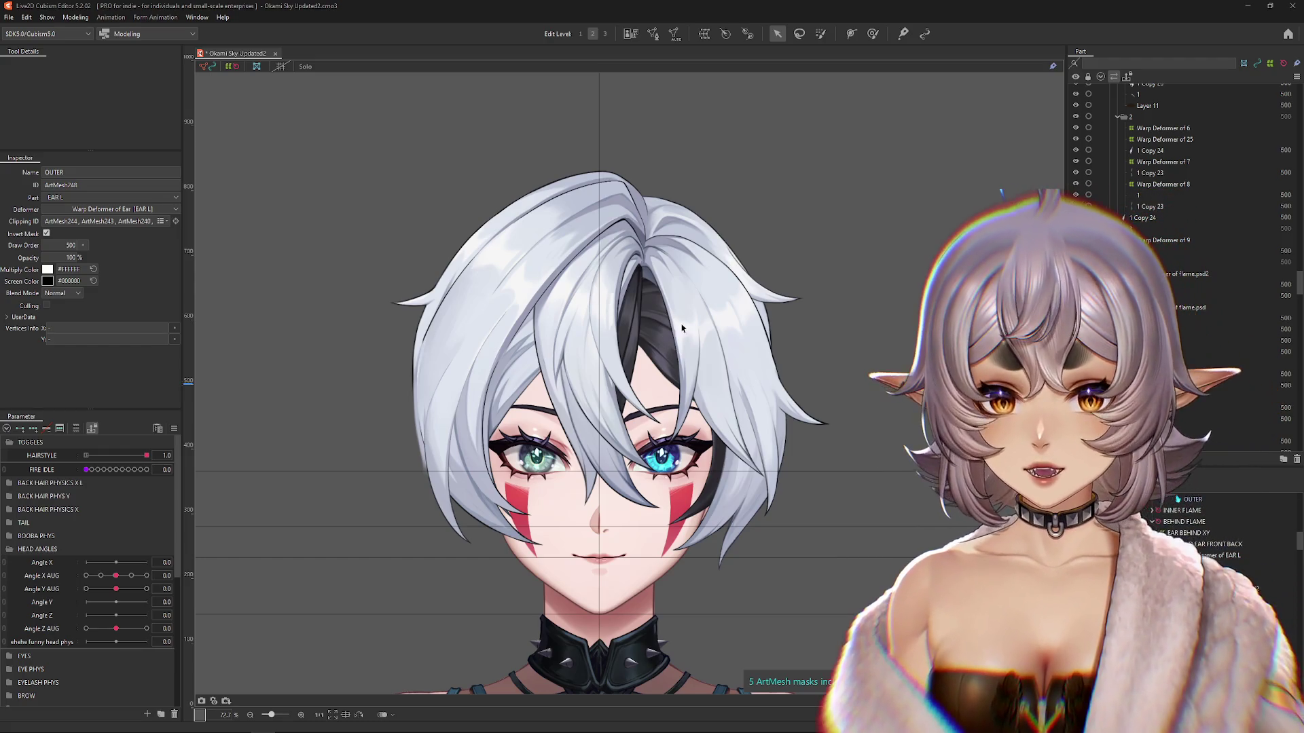
Step: Pick a hair mesh at the bangs and select the Left_Upper hair part
{"action": "right_click", "coordinate": [705, 256]}
{"action": "left_click", "coordinate": [732, 281]}
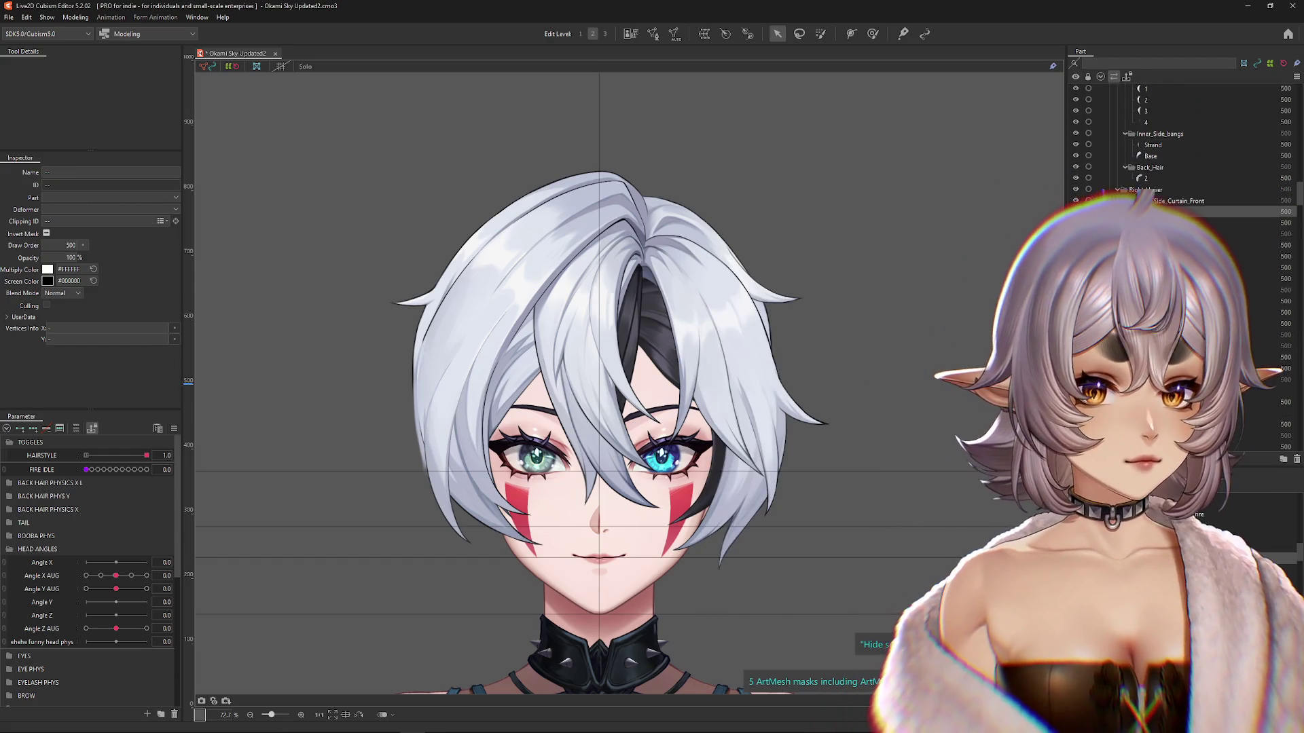
{"action": "scroll", "coordinate": [1080, 135], "scroll_direction": "up", "scroll_amount": 4}
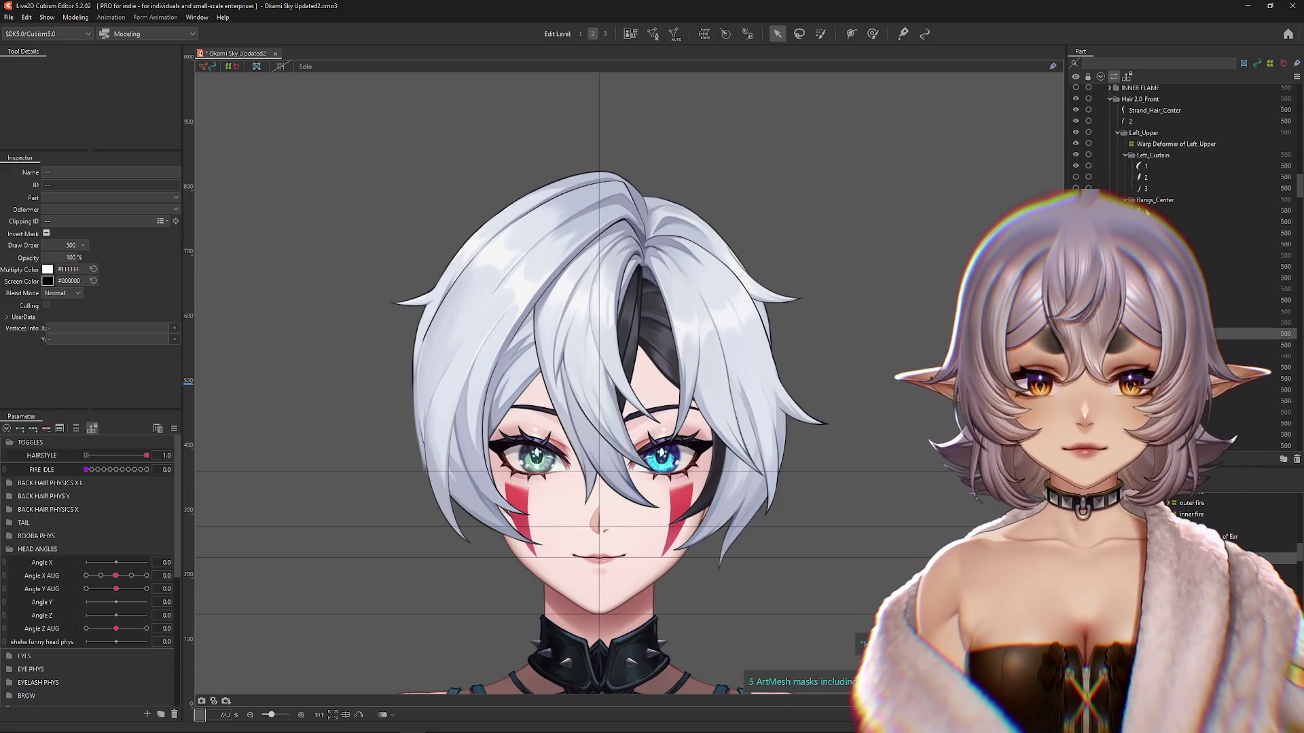
{"action": "left_click", "coordinate": [1168, 213]}
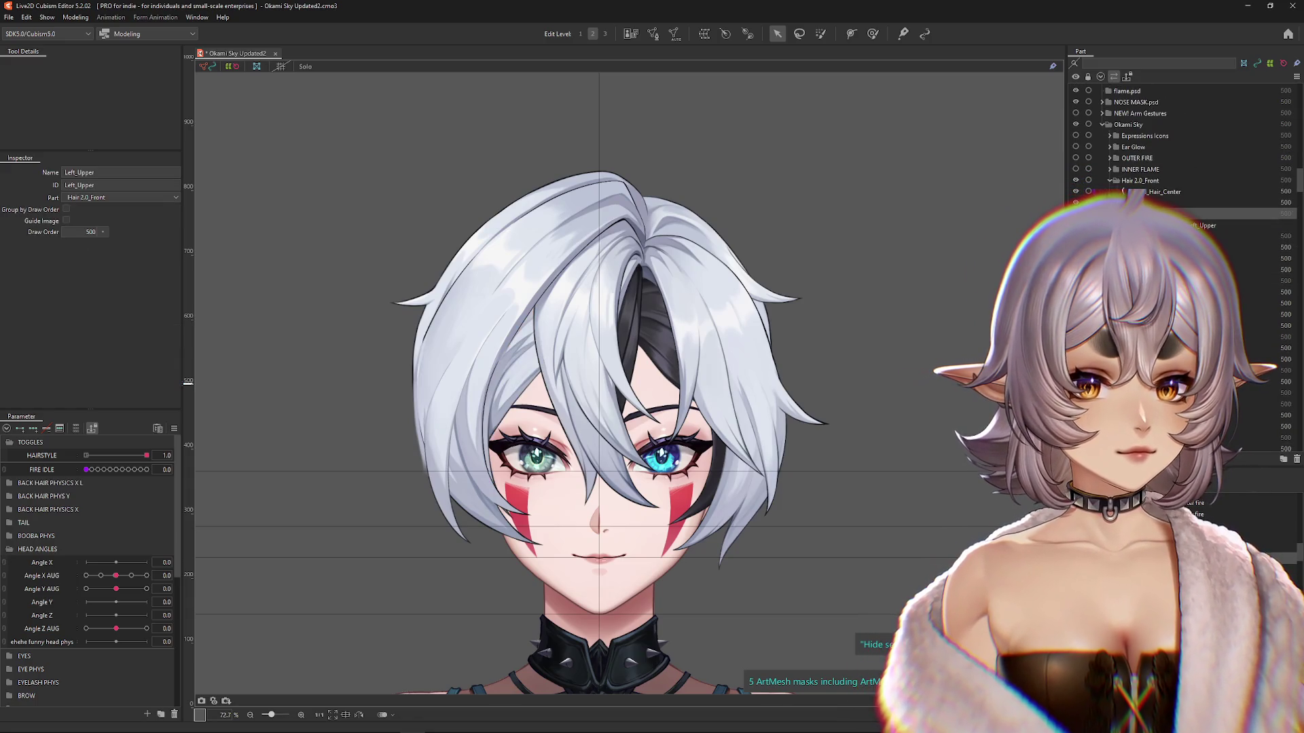
Step: Toggle Strand_Hair_Center and the left front hair on and off to identify them
{"action": "left_click", "coordinate": [1077, 194]}
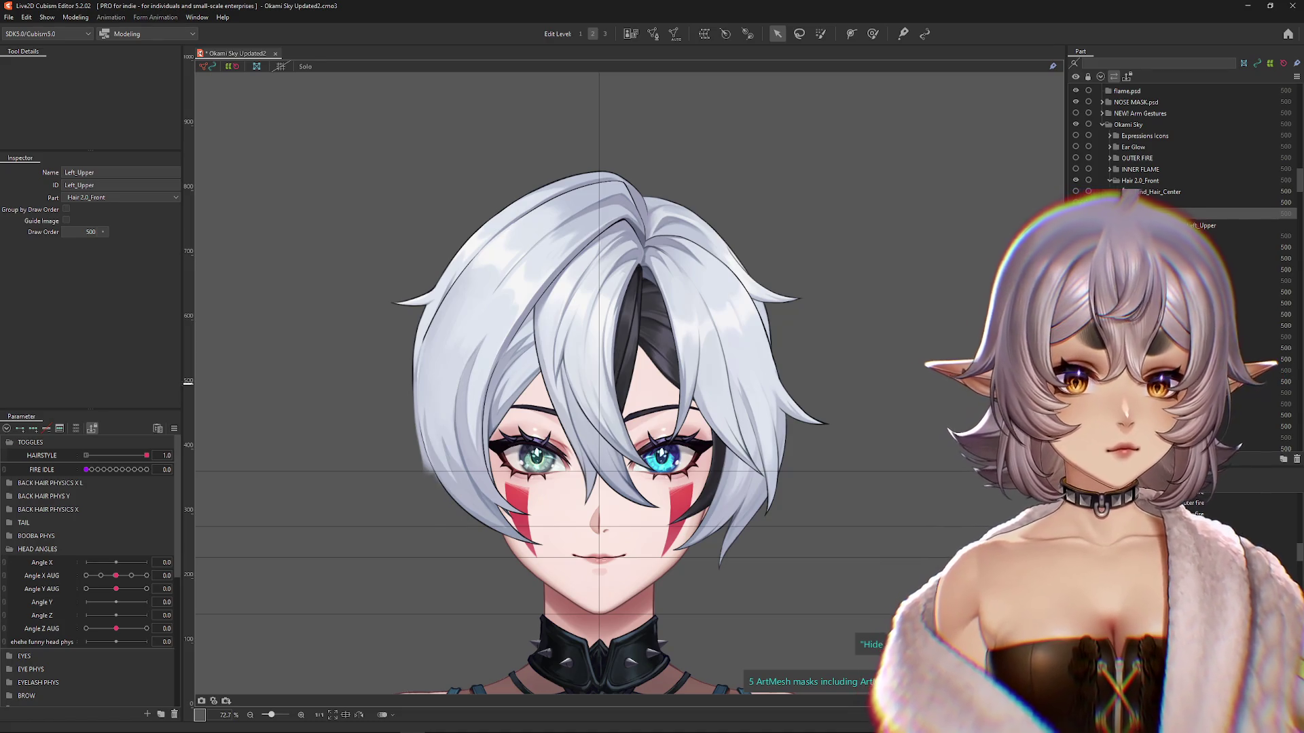
{"action": "left_click", "coordinate": [1076, 213]}
{"action": "left_click", "coordinate": [1076, 213]}
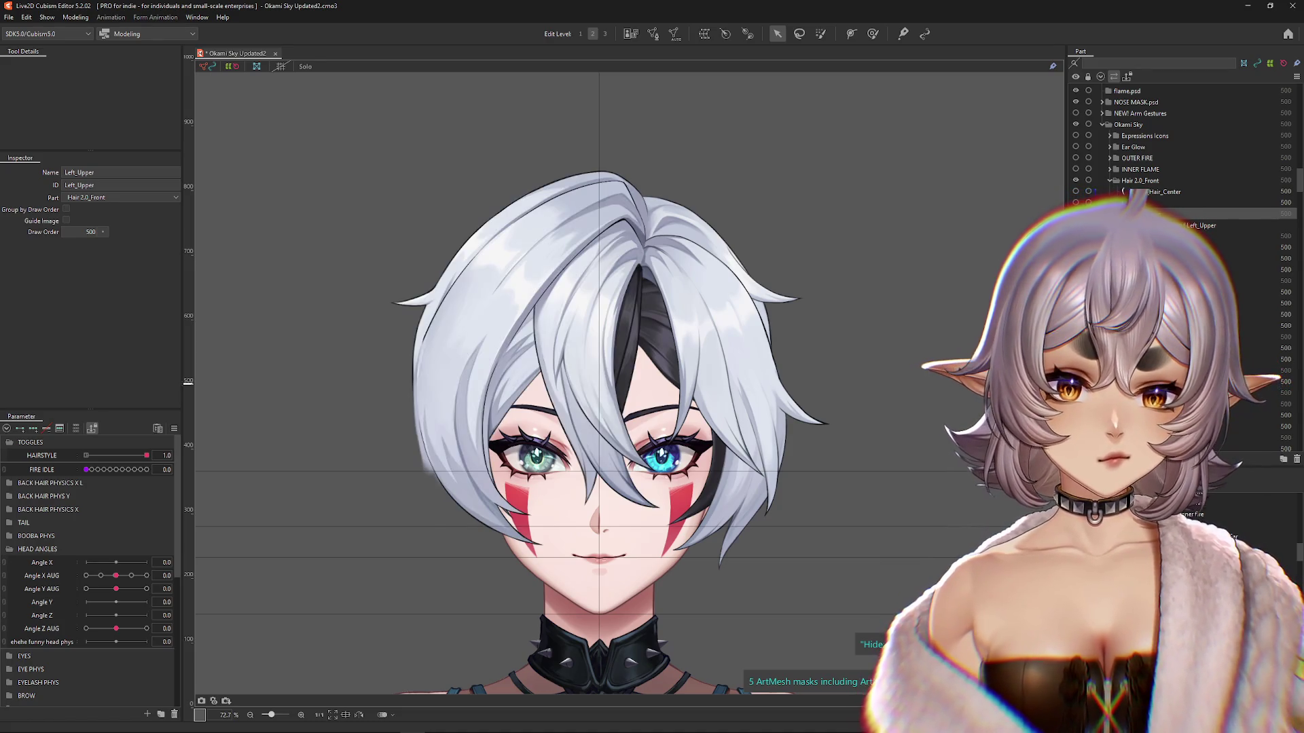
{"action": "left_click", "coordinate": [1076, 213]}
{"action": "left_click", "coordinate": [1075, 213]}
{"action": "left_click", "coordinate": [1076, 214]}
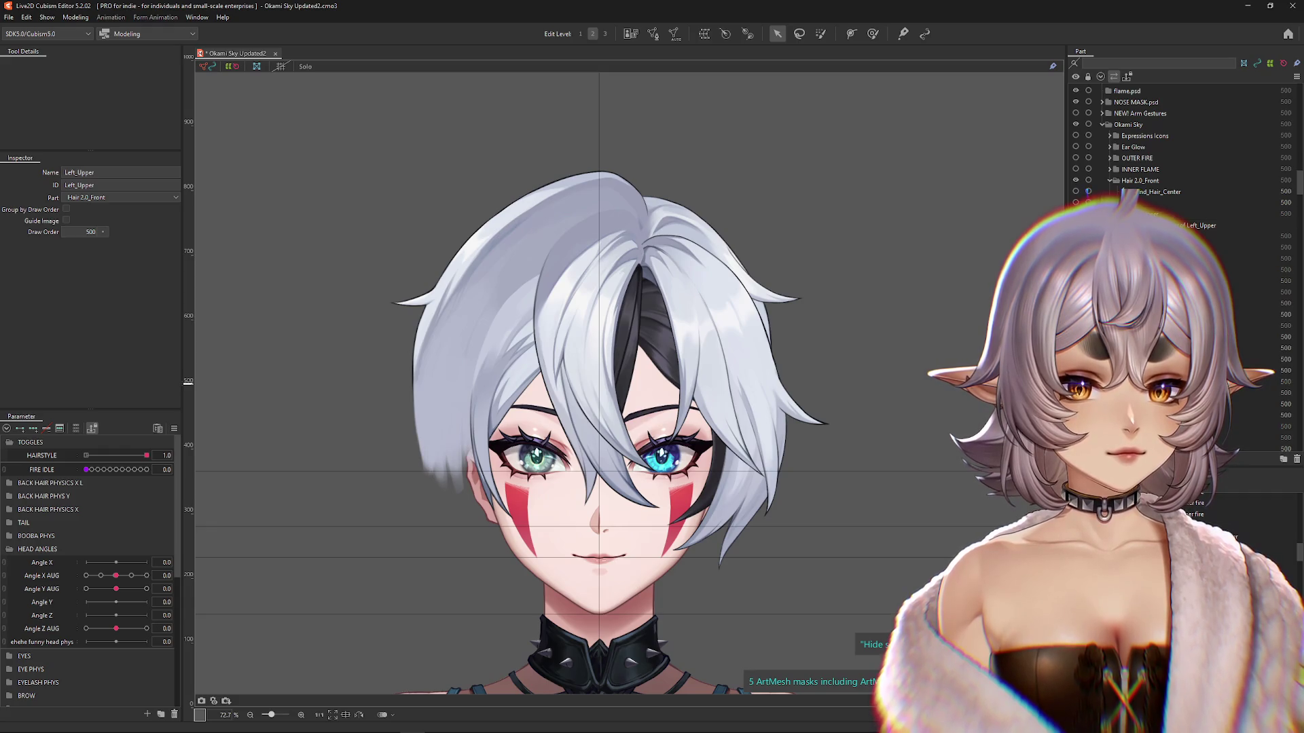
{"action": "left_click", "coordinate": [1076, 213]}
{"action": "left_click", "coordinate": [1075, 213]}
Step: Select Right_Side_Curtain_Front and toggle its strands' visibility to identify them
{"action": "left_click", "coordinate": [1155, 292]}
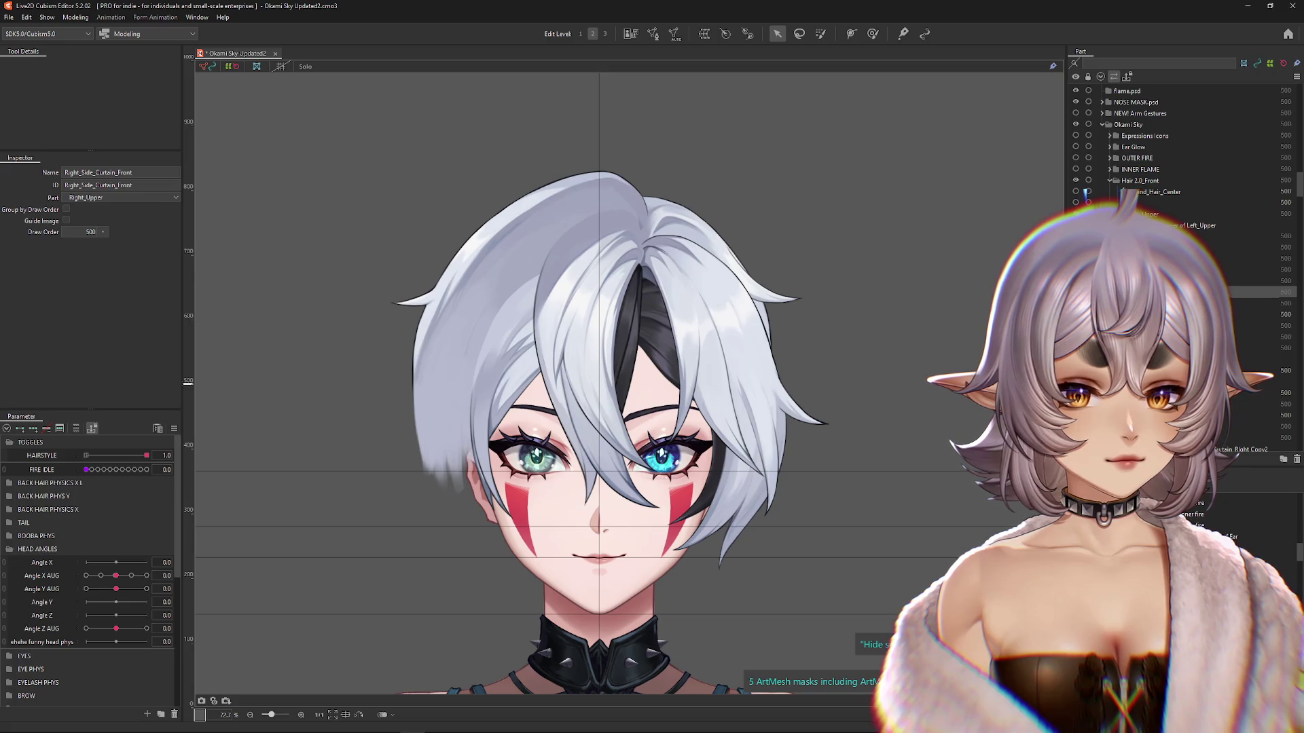
{"action": "left_click", "coordinate": [1076, 192]}
{"action": "left_click", "coordinate": [1076, 192]}
{"action": "left_click", "coordinate": [1076, 193]}
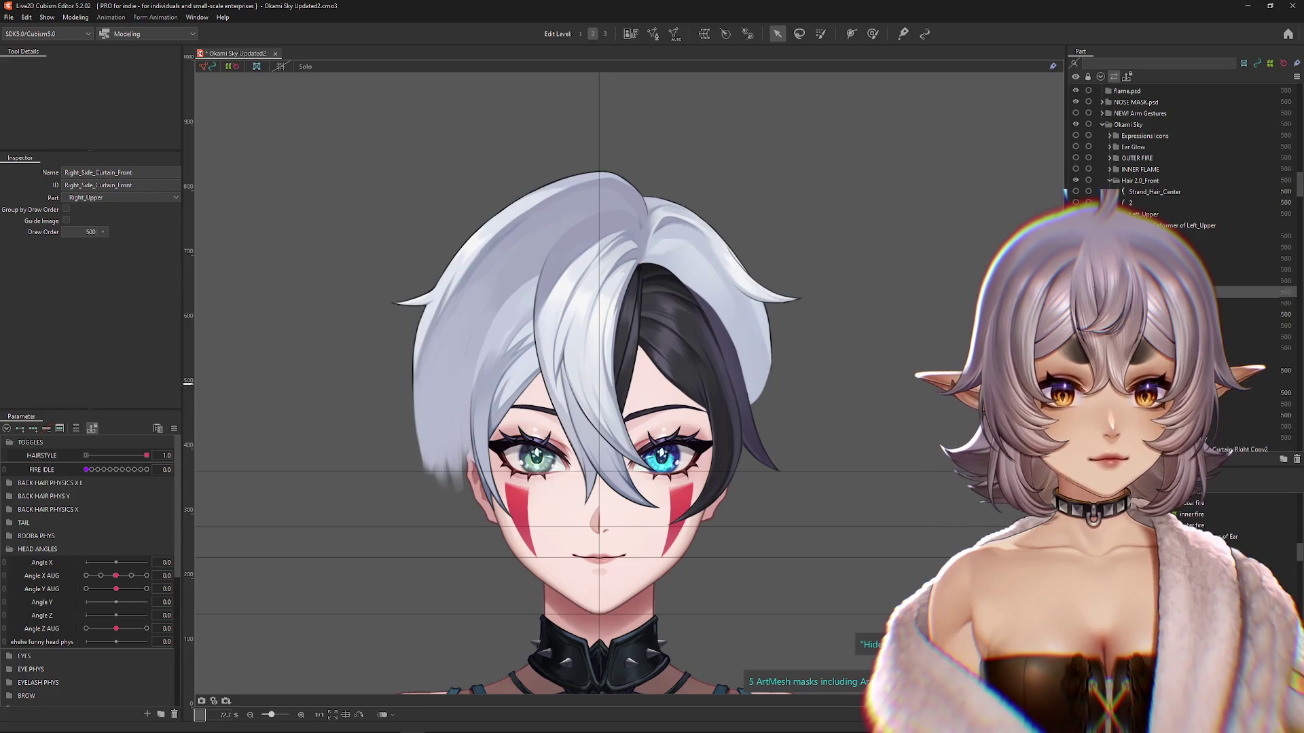
Step: Select Bangs_Center and toggle its centre strands on and off
{"action": "left_click", "coordinate": [1256, 248]}
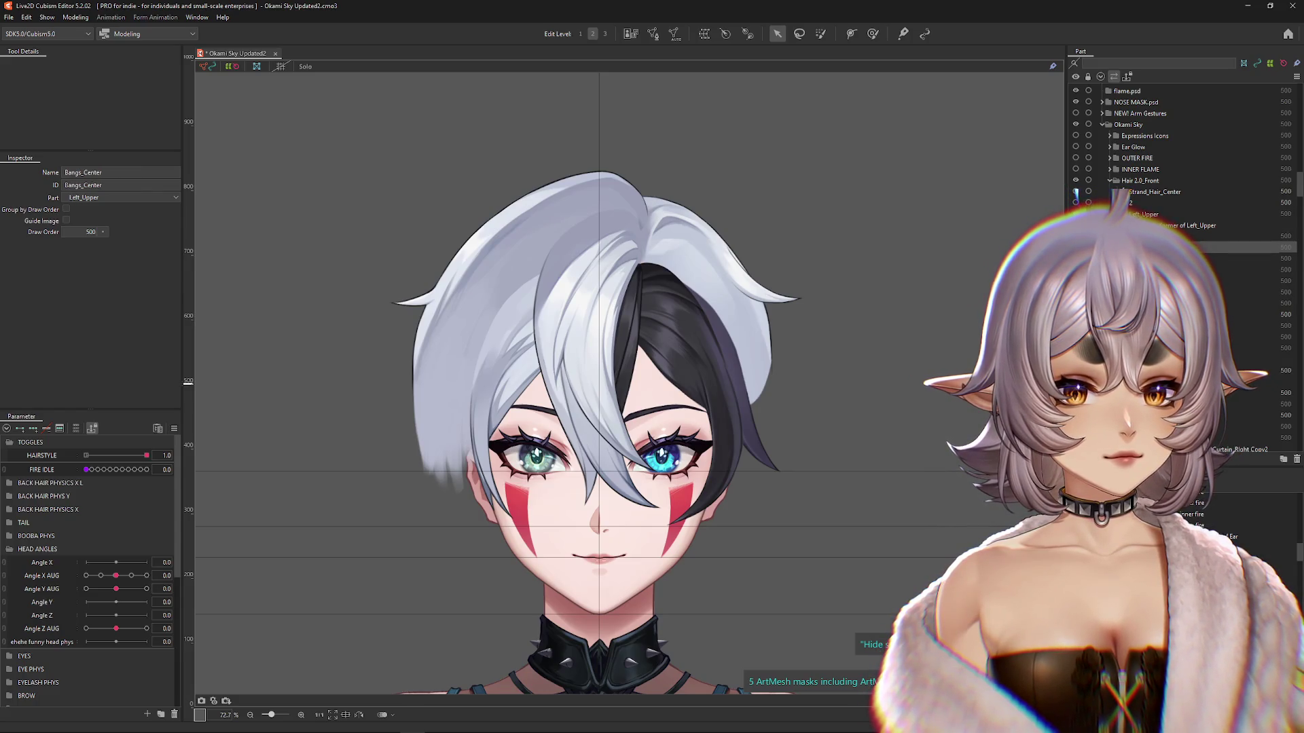
{"action": "left_click", "coordinate": [1075, 193]}
{"action": "left_click", "coordinate": [1076, 192]}
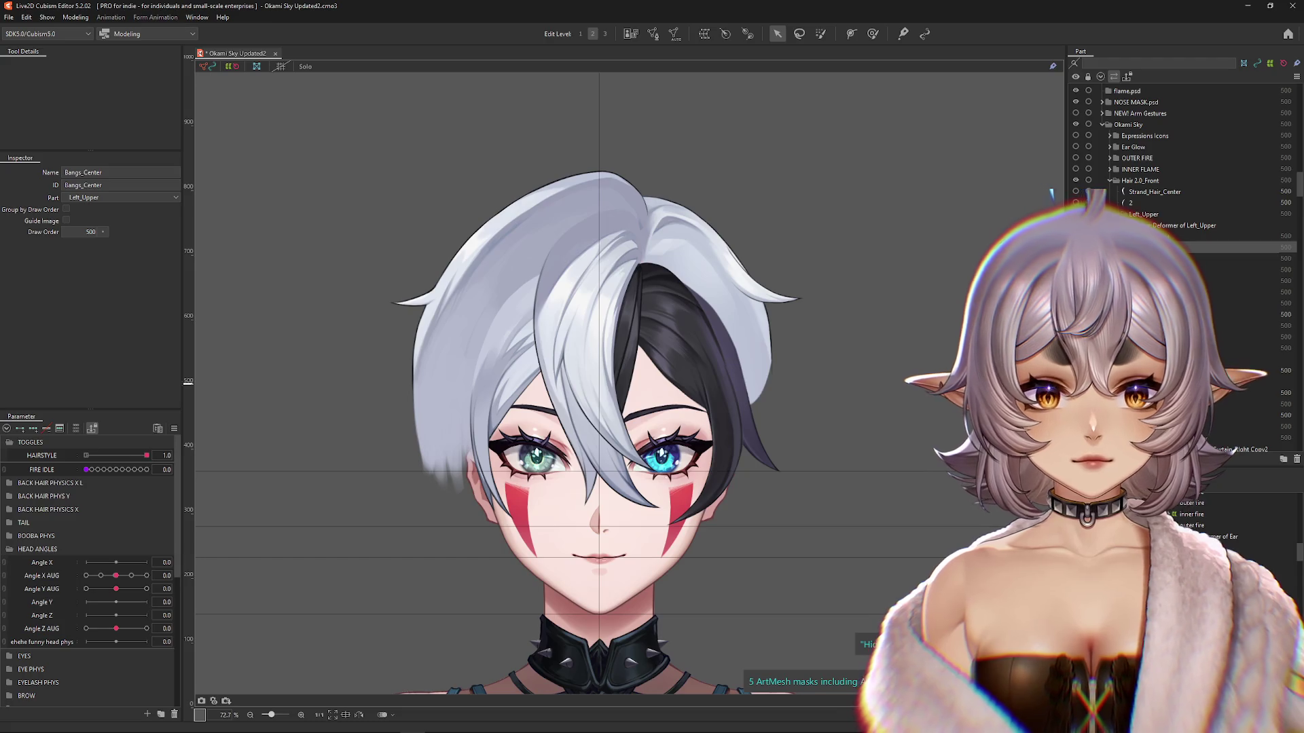
{"action": "left_click", "coordinate": [1075, 193]}
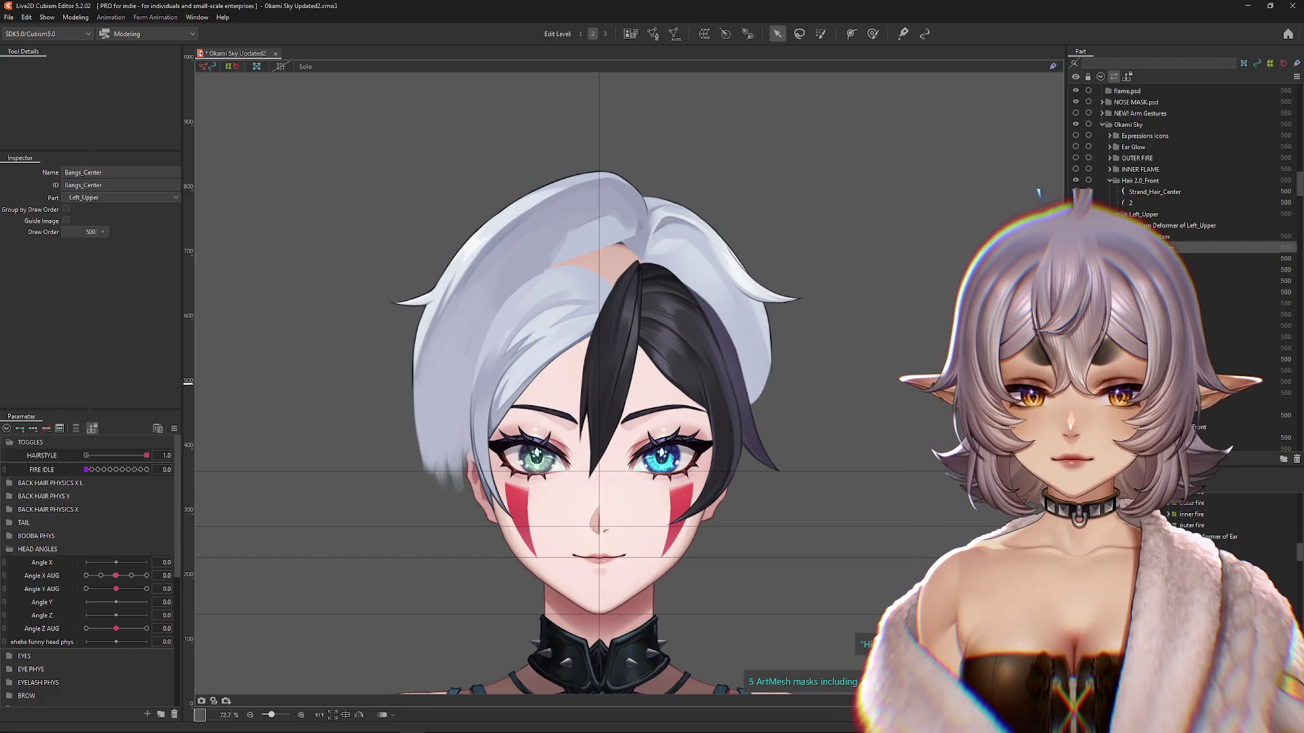
{"action": "left_click", "coordinate": [1076, 193]}
{"action": "left_click", "coordinate": [1076, 192]}
{"action": "left_click", "coordinate": [1076, 203]}
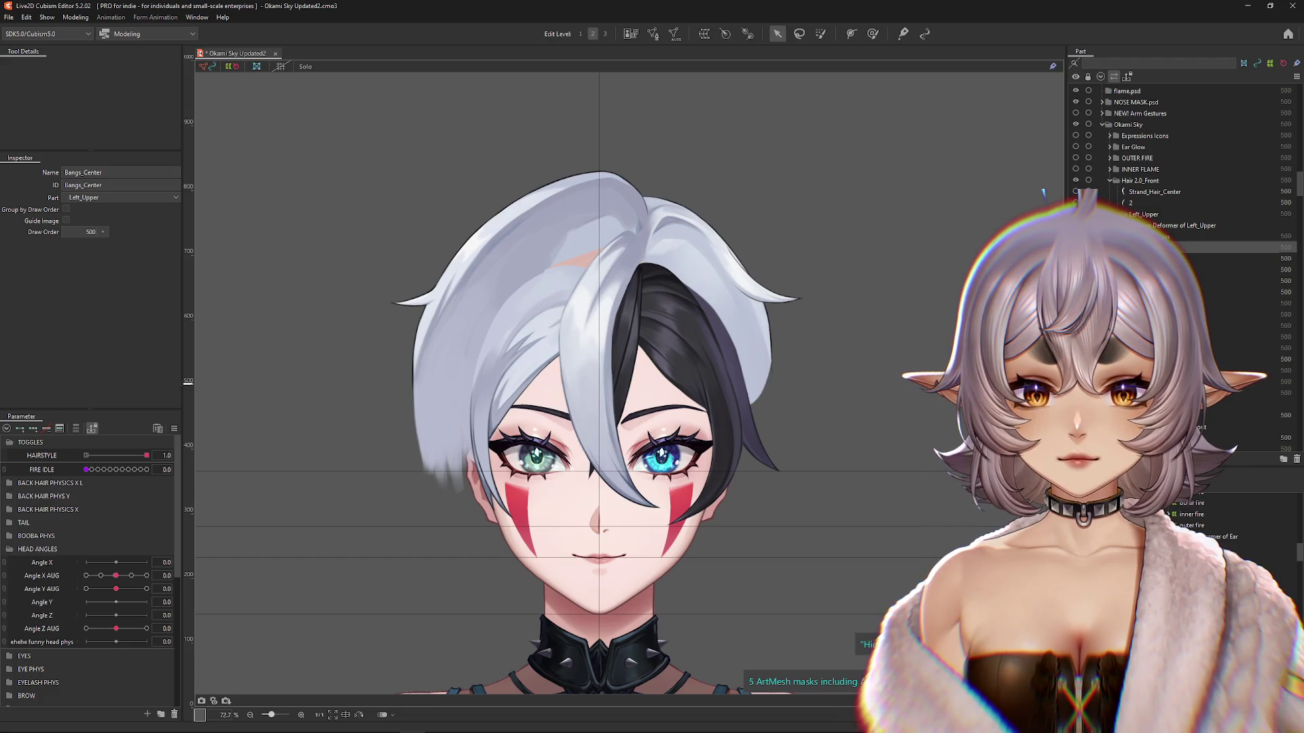
Step: Compare the left- and right-sweeping centre strands and the left white hair by toggling them
{"action": "left_click", "coordinate": [1076, 203]}
{"action": "left_click", "coordinate": [1075, 192]}
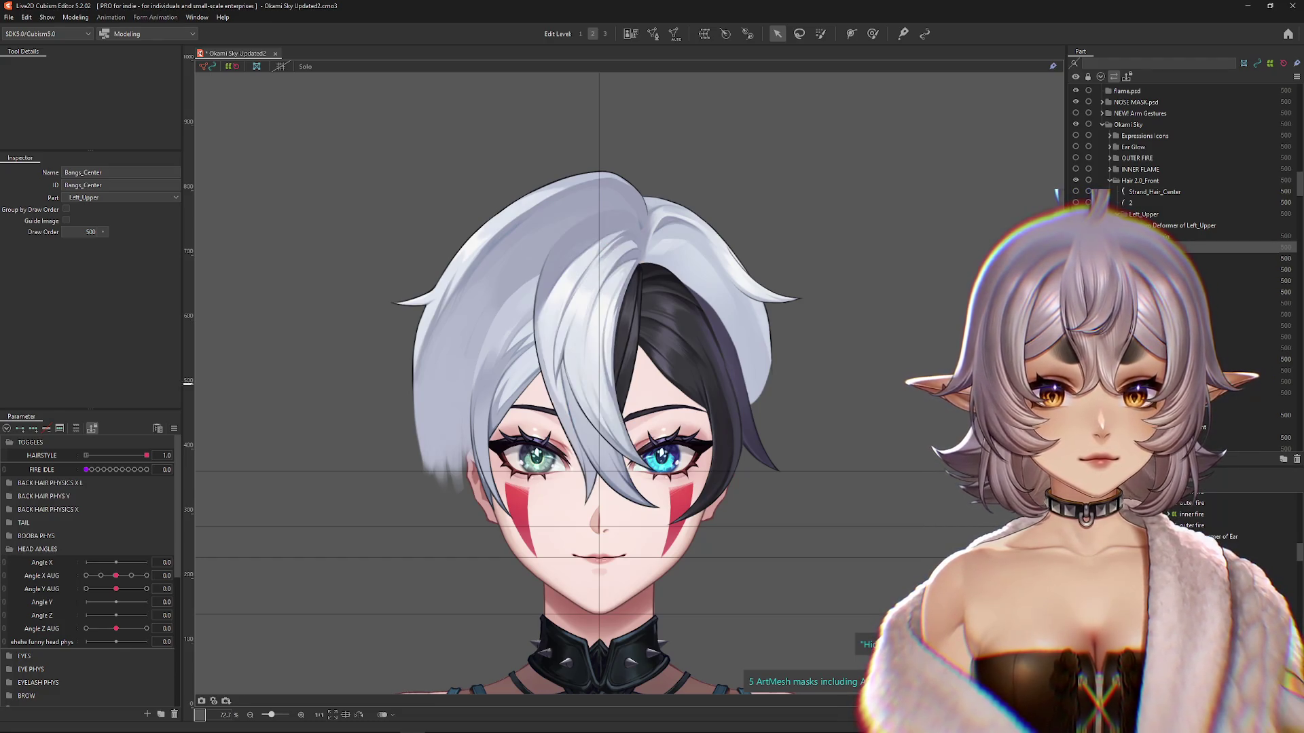
{"action": "left_click", "coordinate": [1075, 203]}
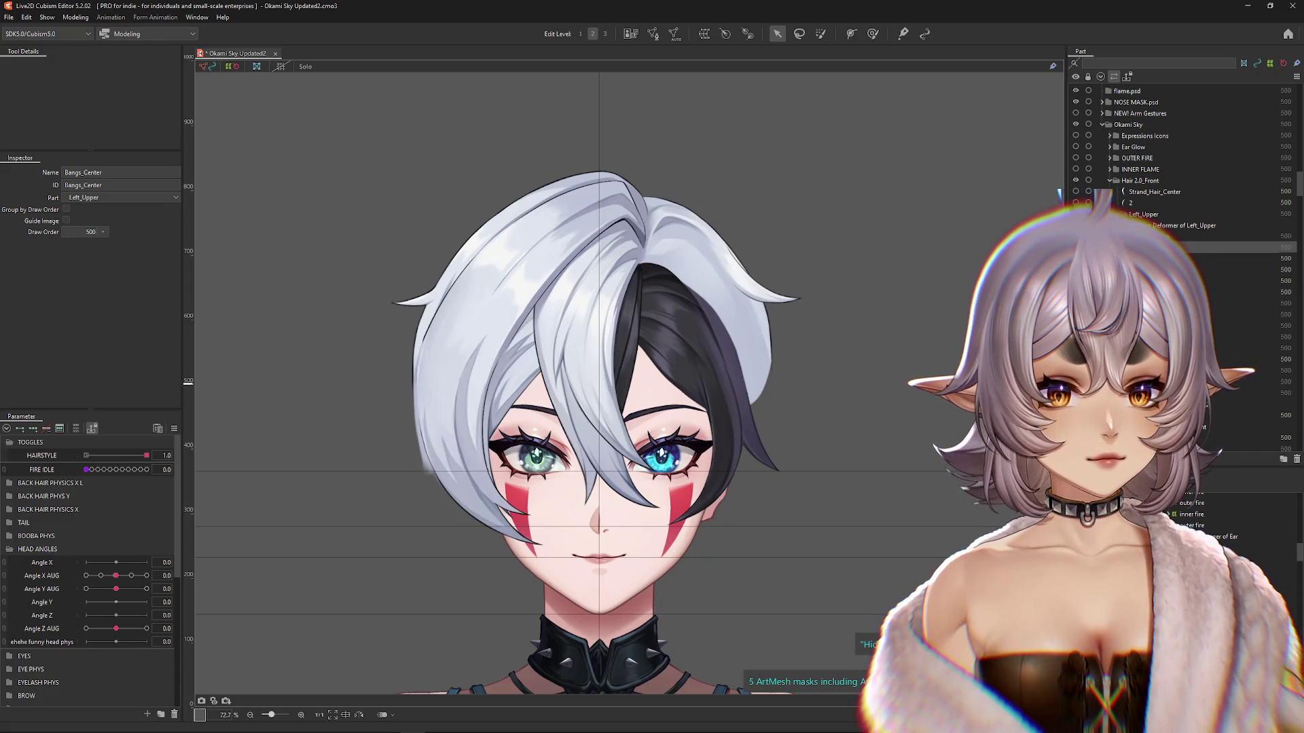
{"action": "left_click", "coordinate": [1076, 203]}
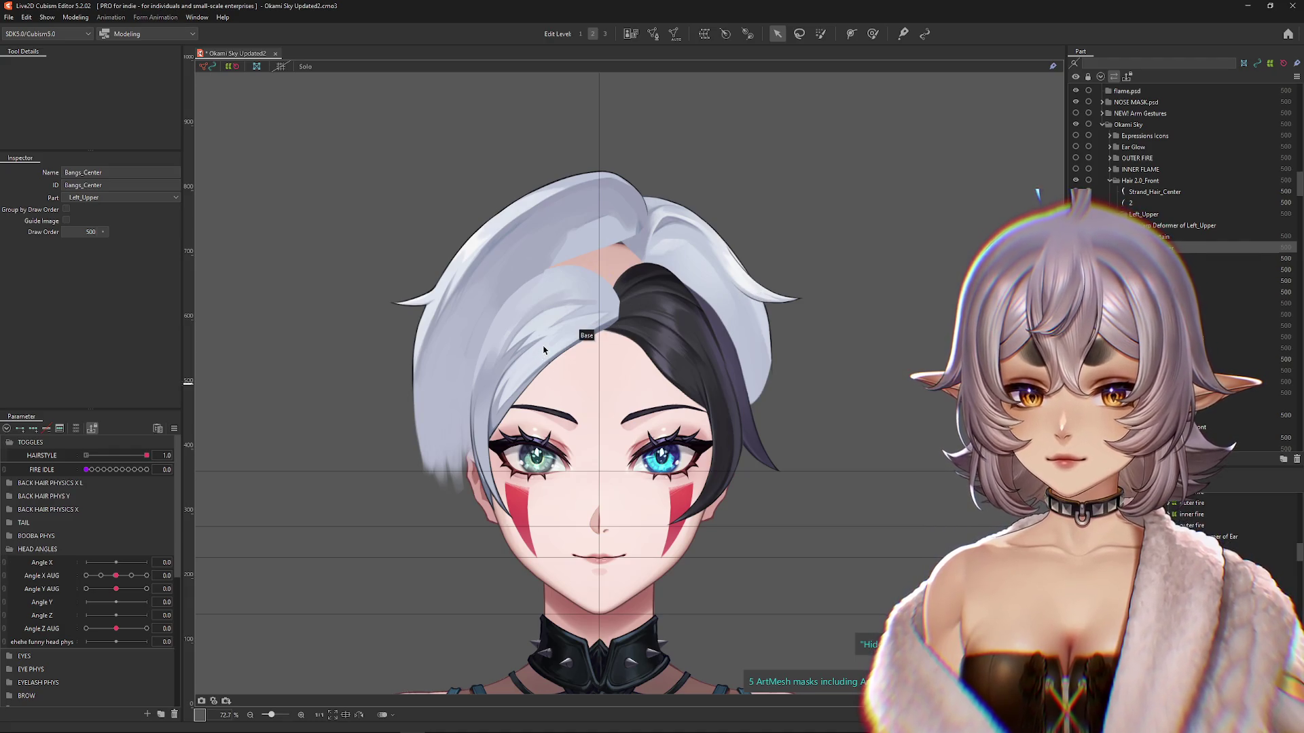
{"action": "left_click", "coordinate": [1076, 203]}
{"action": "left_click", "coordinate": [1076, 203]}
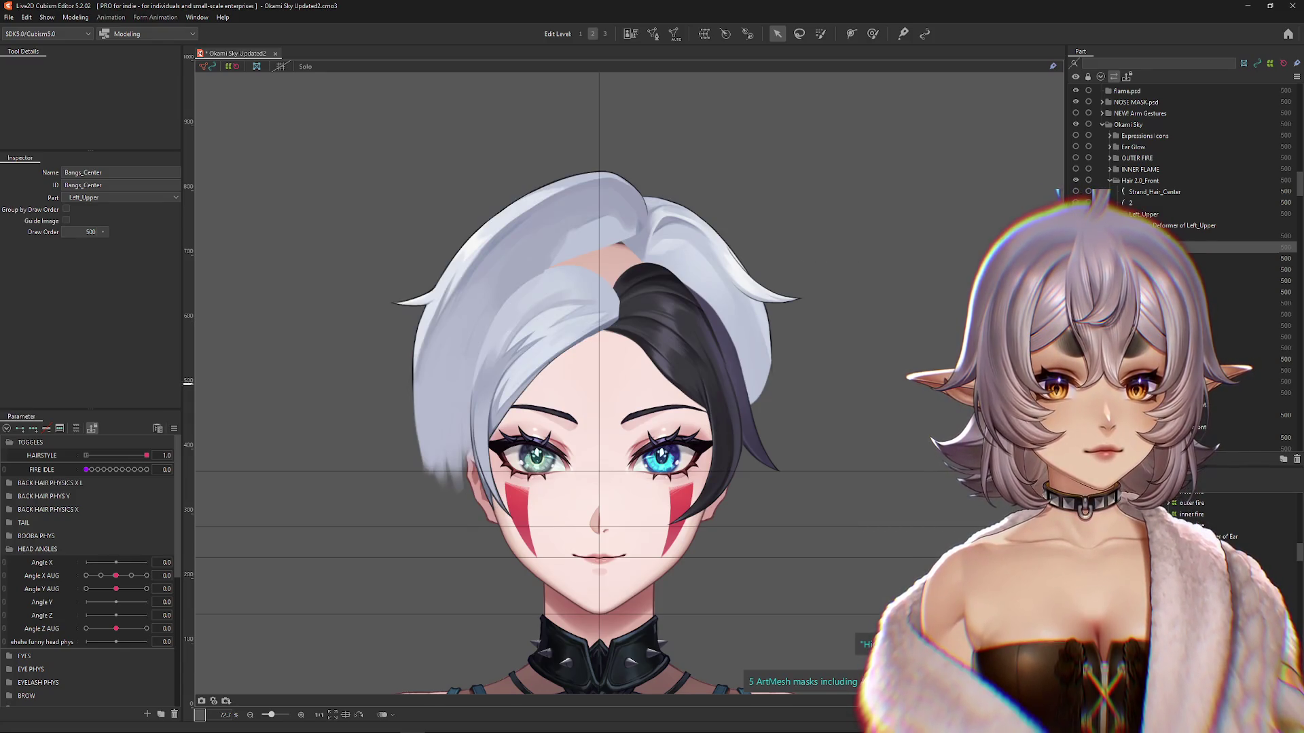
Step: Select Left_Curtain, then hide the large left white hair mesh and the curled silver strand
{"action": "left_click", "coordinate": [1168, 236]}
{"action": "left_click", "coordinate": [1168, 258]}
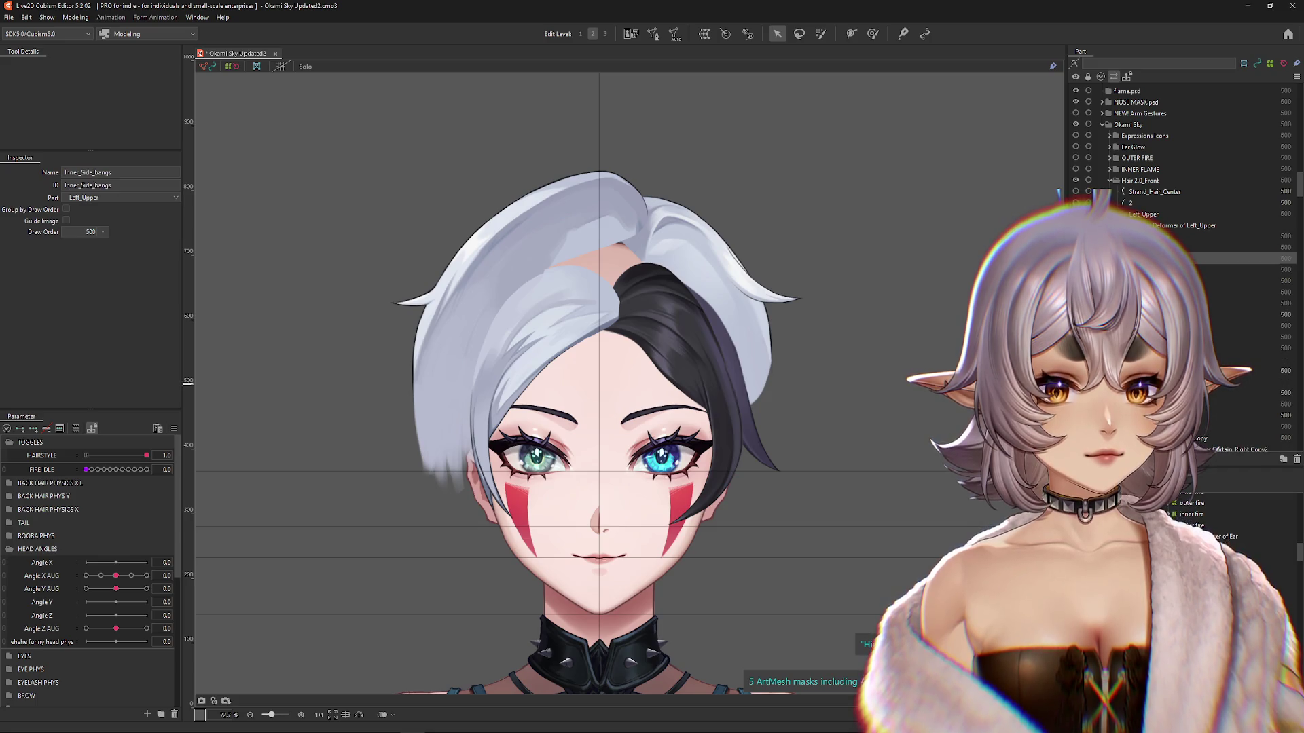
{"action": "left_click", "coordinate": [1075, 258]}
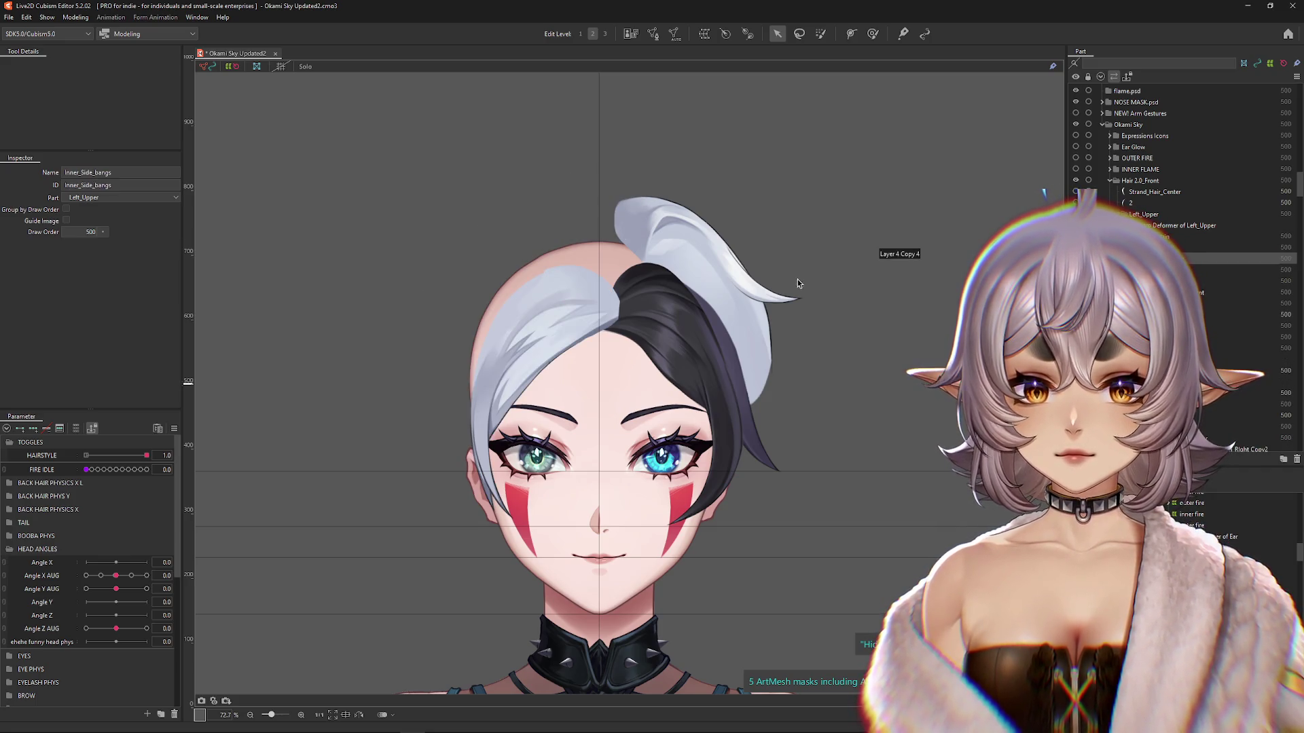
{"action": "left_click", "coordinate": [1075, 269]}
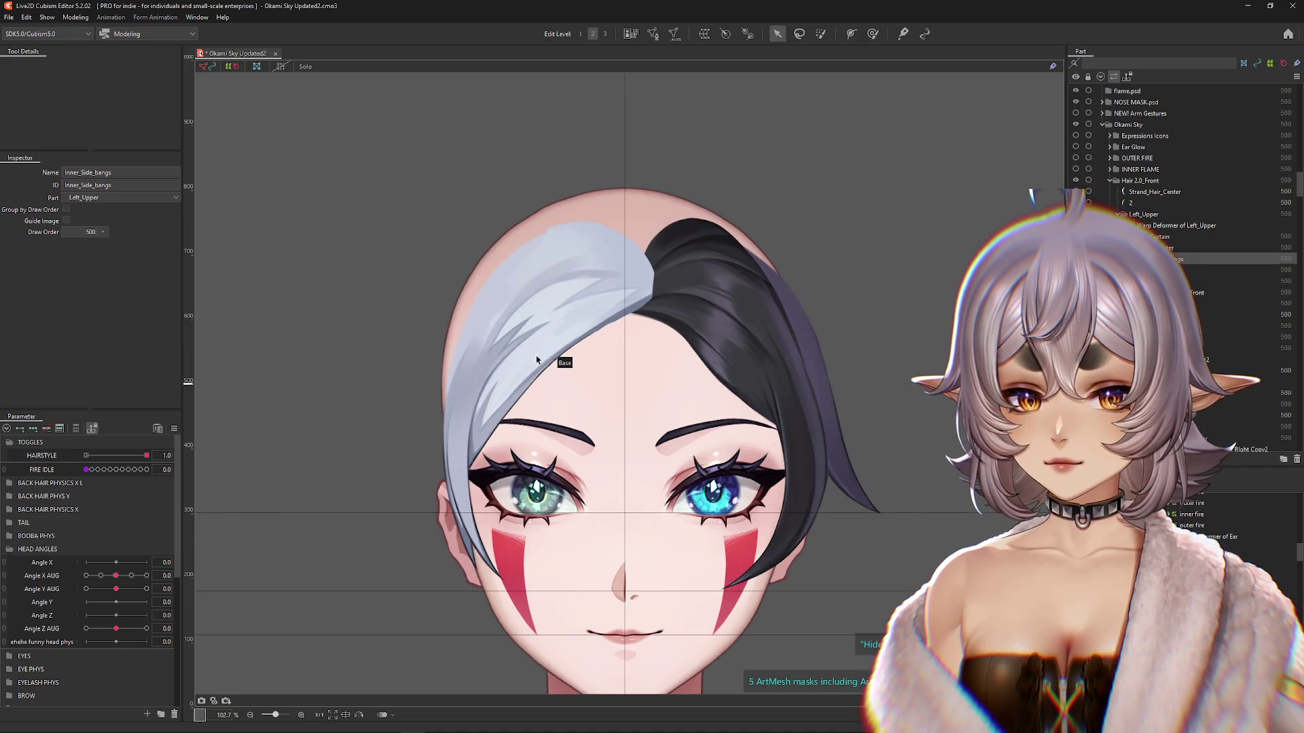
Step: Create the Warp Deformer of Inner_Side_bangs for the silver bangs, then pick the dark hair mesh
{"action": "right_click", "coordinate": [543, 358]}
{"action": "left_click", "coordinate": [570, 373]}
{"action": "scroll", "coordinate": [669, 370], "scroll_direction": "up", "scroll_amount": 3}
{"action": "left_click_drag", "start_coordinate": [669, 370], "coordinate": [723, 332]}
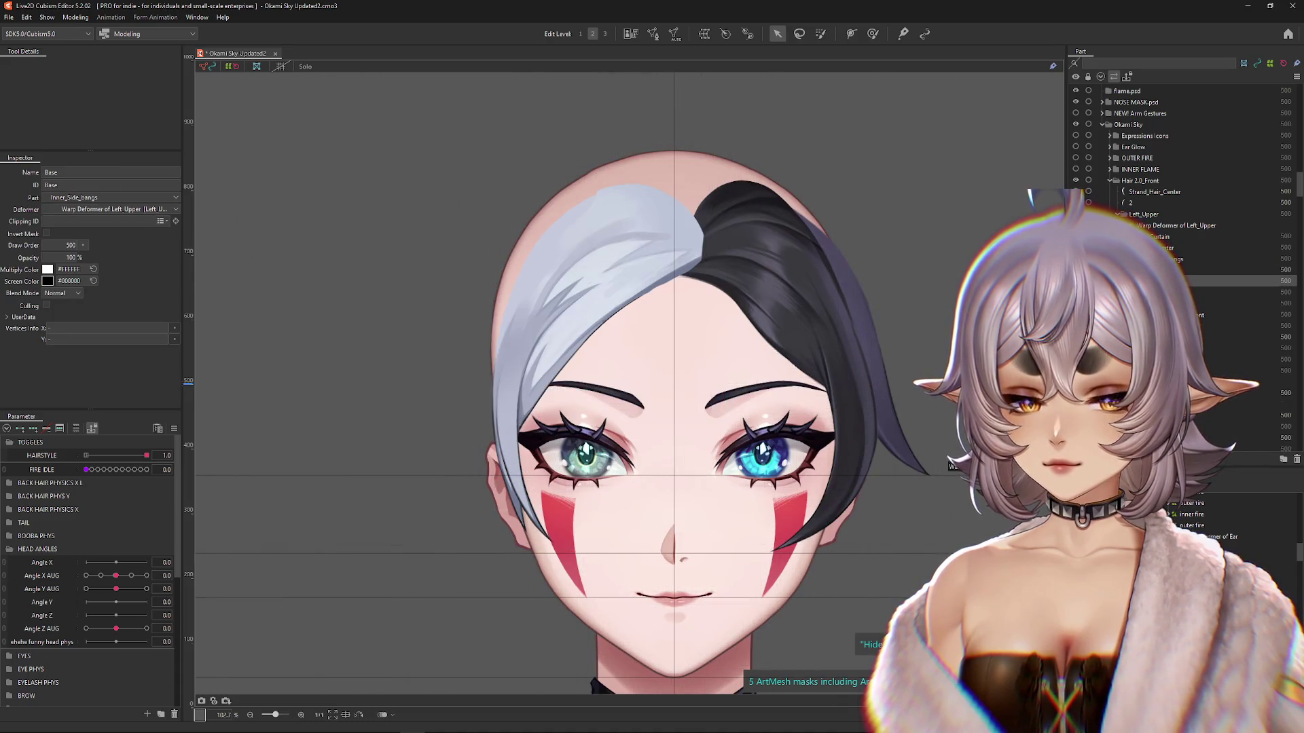
{"action": "left_click", "coordinate": [608, 353]}
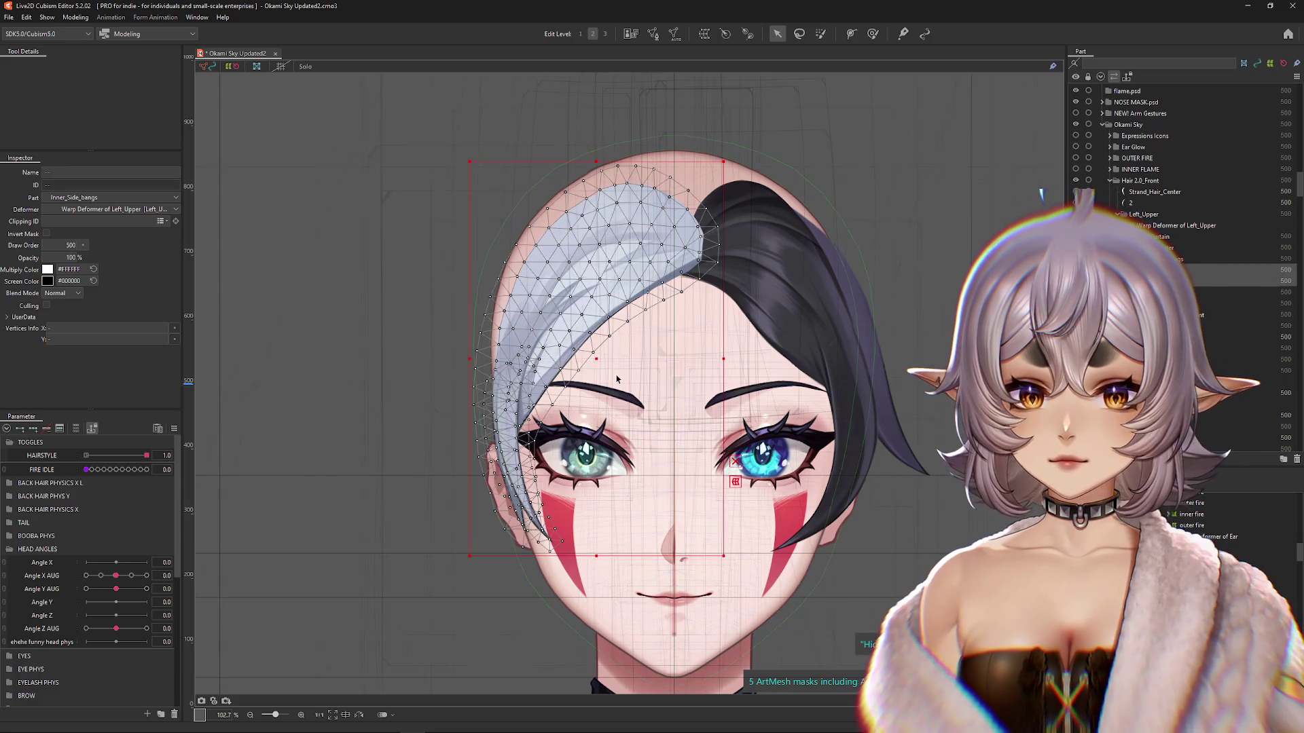
{"action": "left_click", "coordinate": [704, 33]}
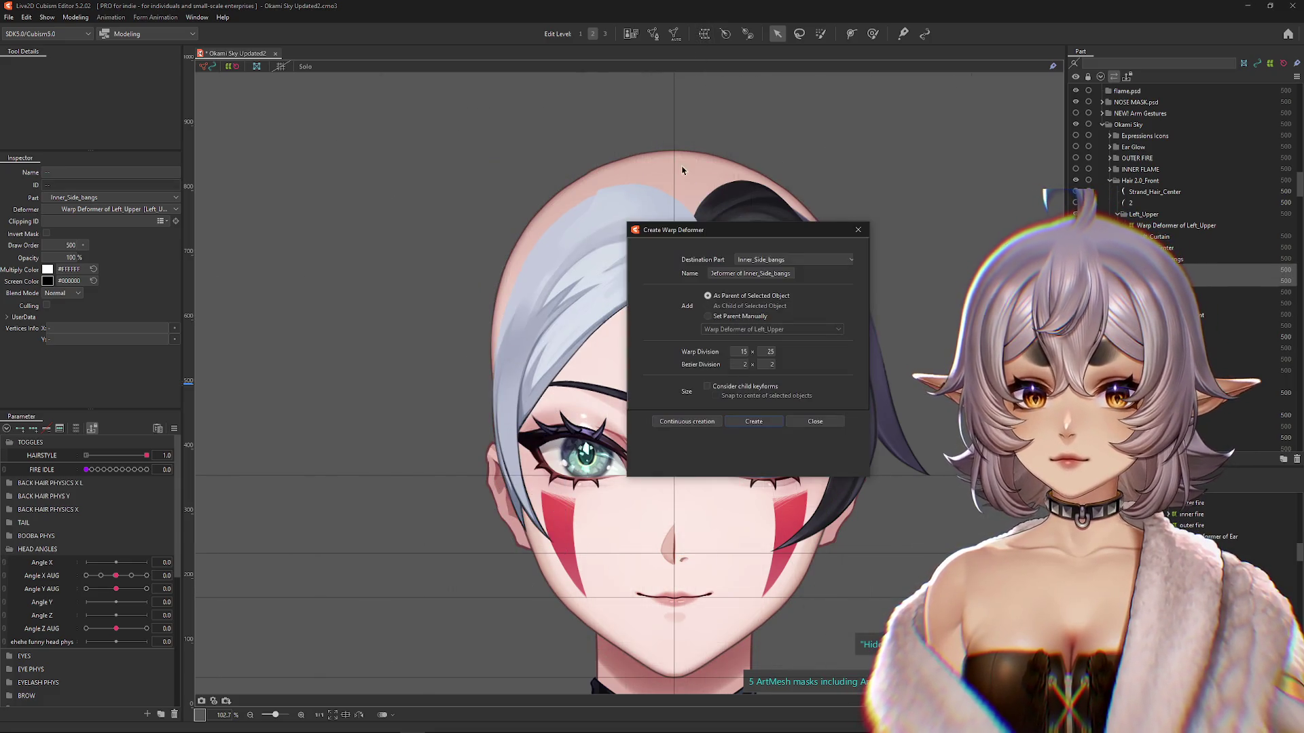
{"action": "left_click", "coordinate": [753, 421]}
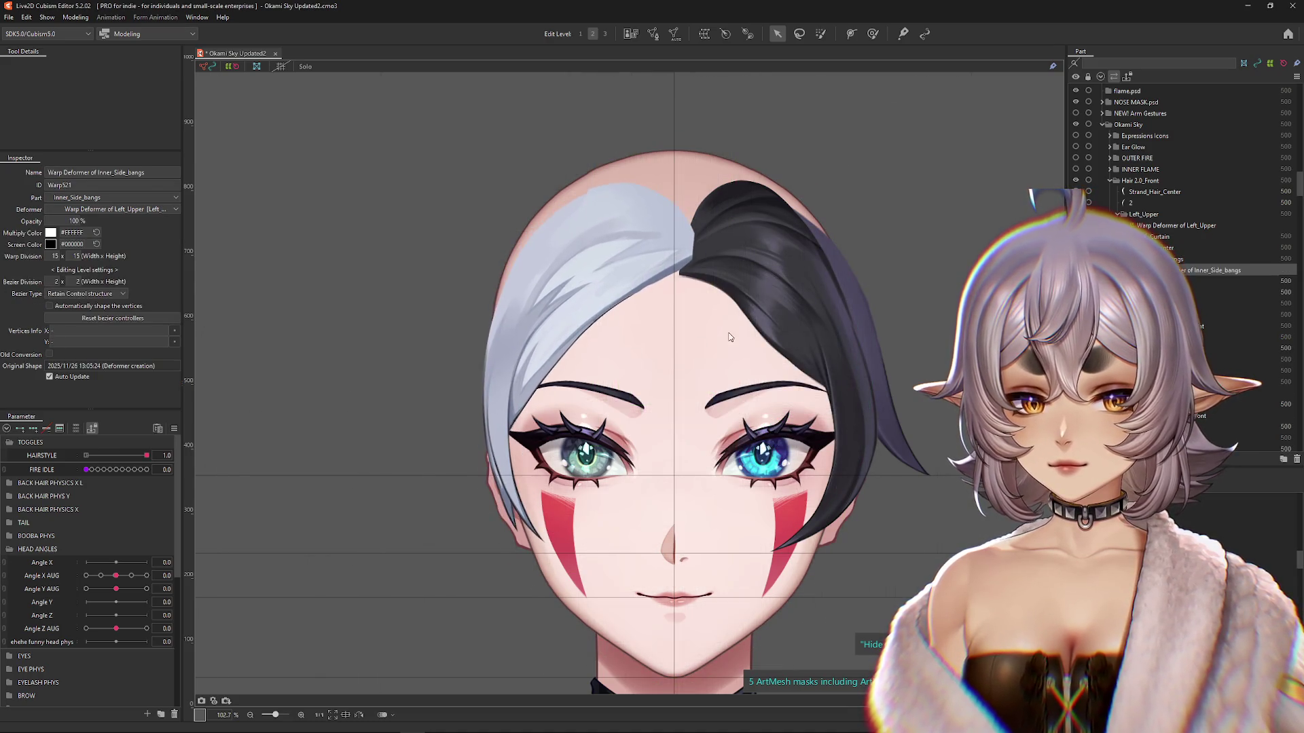
{"action": "right_click", "coordinate": [773, 308]}
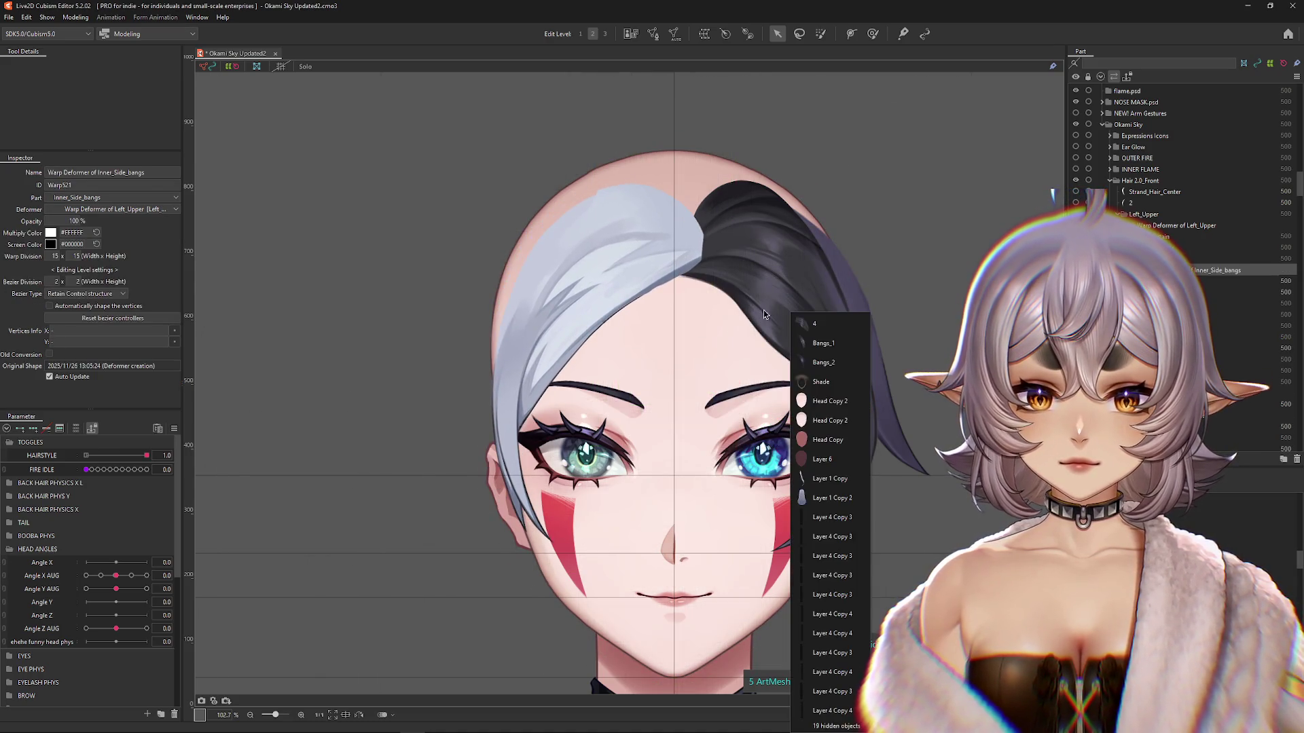
{"action": "left_click", "coordinate": [818, 324]}
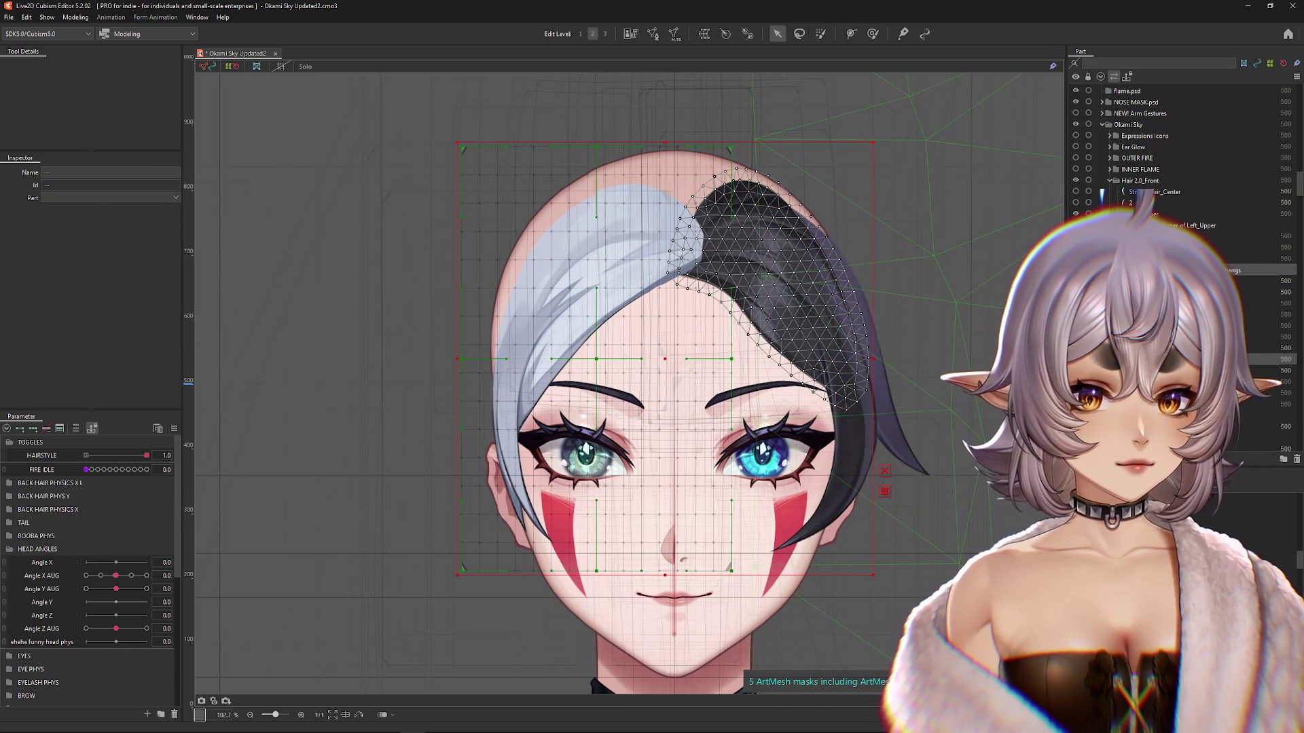
Step: Create a 15 × 15 warp deformer for the Inner_Side_hair_Black mesh
{"action": "left_click", "coordinate": [839, 462]}
{"action": "left_click_drag", "start_coordinate": [898, 368], "coordinate": [948, 368]}
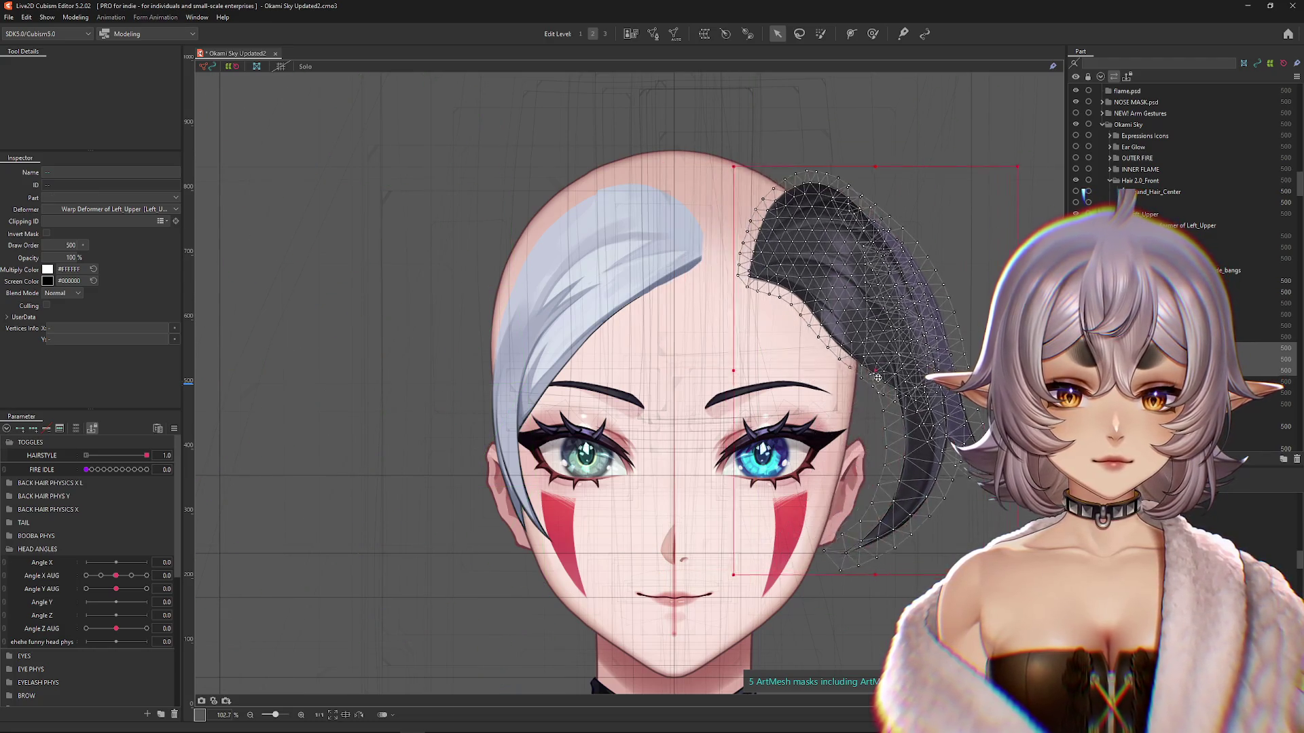
{"action": "left_click_drag", "start_coordinate": [804, 369], "coordinate": [765, 402]}
{"action": "key", "text": "Escape"}
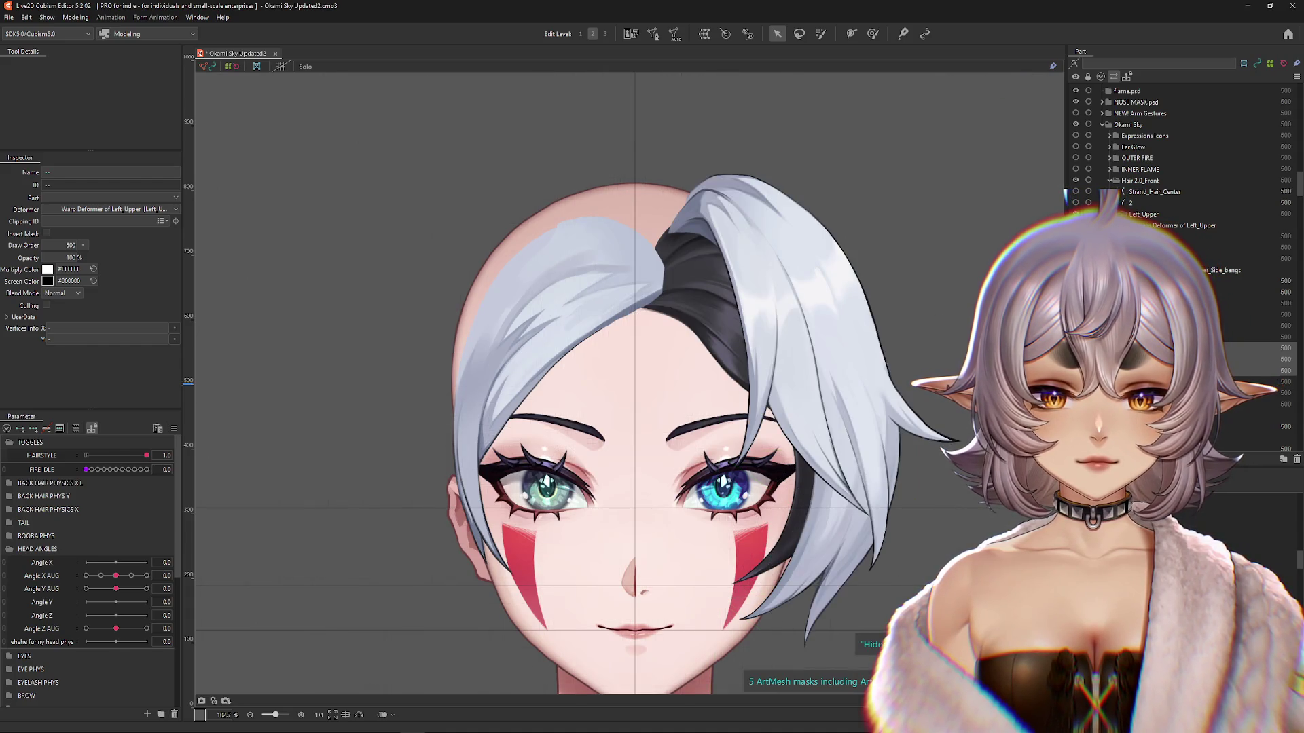
{"action": "key", "text": "ctrl+z"}
{"action": "left_click", "coordinate": [705, 34]}
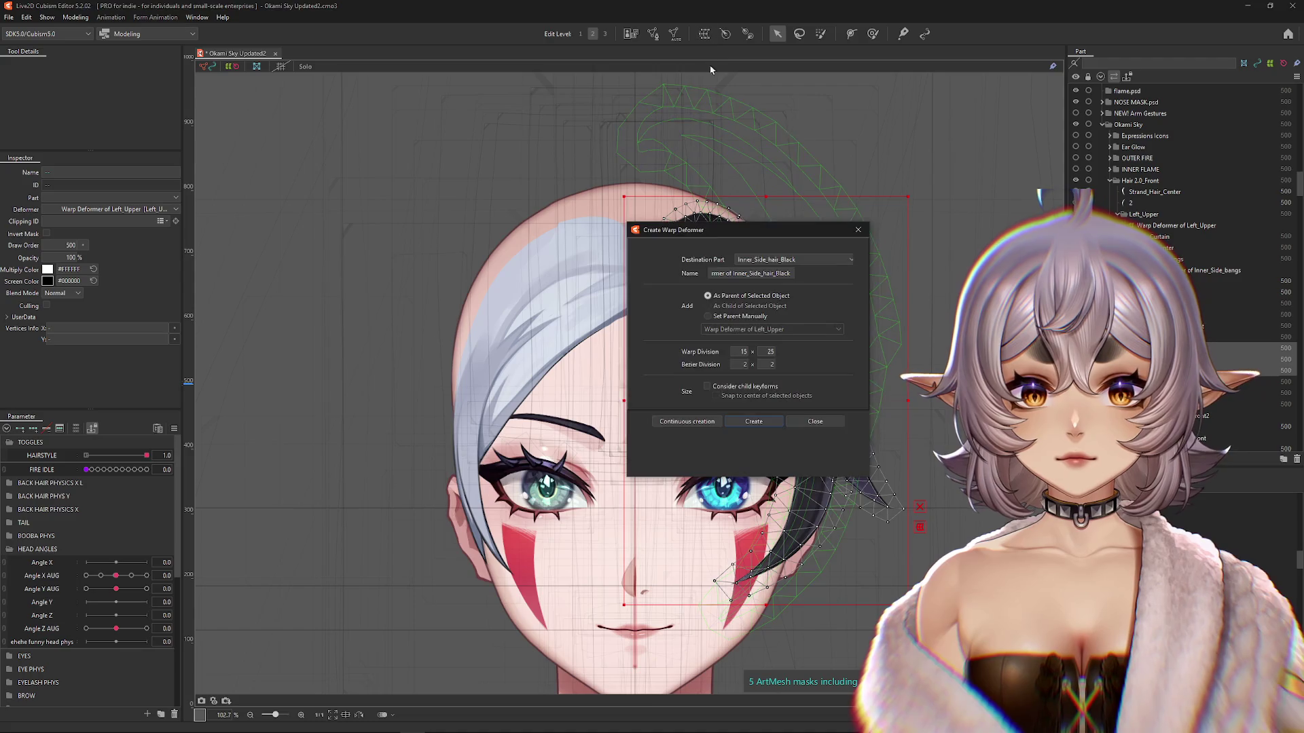
{"action": "left_click", "coordinate": [761, 423]}
Step: Turn the head to Angle X AUG 30 and select only the Inner_Side_bangs warp deformer
{"action": "left_click", "coordinate": [400, 564], "text": "shift"}
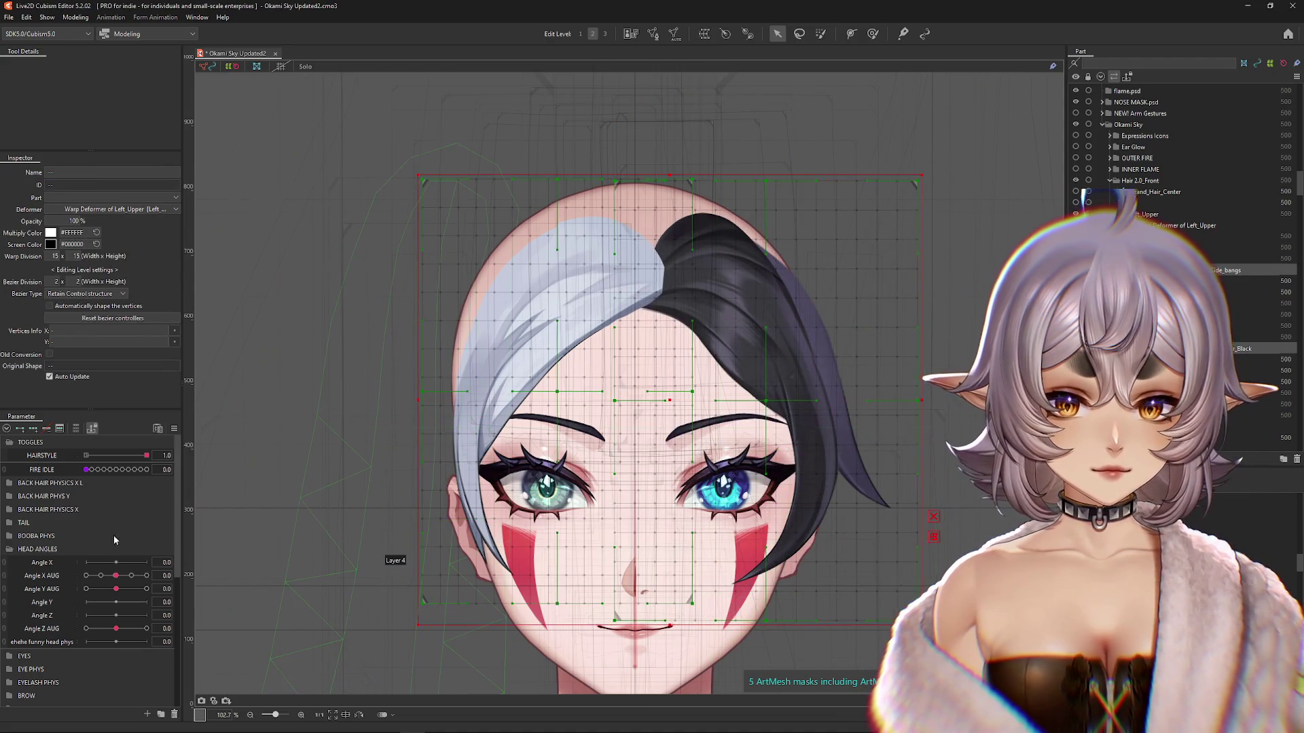
{"action": "mouse_move", "coordinate": [116, 575]}
{"action": "left_mouse_down"}
{"action": "mouse_move", "coordinate": [165, 586]}
{"action": "mouse_move", "coordinate": [116, 575]}
{"action": "mouse_move", "coordinate": [159, 576]}
{"action": "left_mouse_up"}
{"action": "left_click", "coordinate": [679, 374]}
Step: Show the Inner_Side_bangs warp grid at the Angle X AUG 30 turn and switch to the Deform Brush
{"action": "left_click", "coordinate": [656, 388]}
{"action": "left_click_drag", "start_coordinate": [656, 387], "coordinate": [665, 388]}
{"action": "mouse_move", "coordinate": [146, 575]}
{"action": "left_mouse_down"}
{"action": "mouse_move", "coordinate": [116, 575]}
{"action": "mouse_move", "coordinate": [146, 575]}
{"action": "left_mouse_up"}
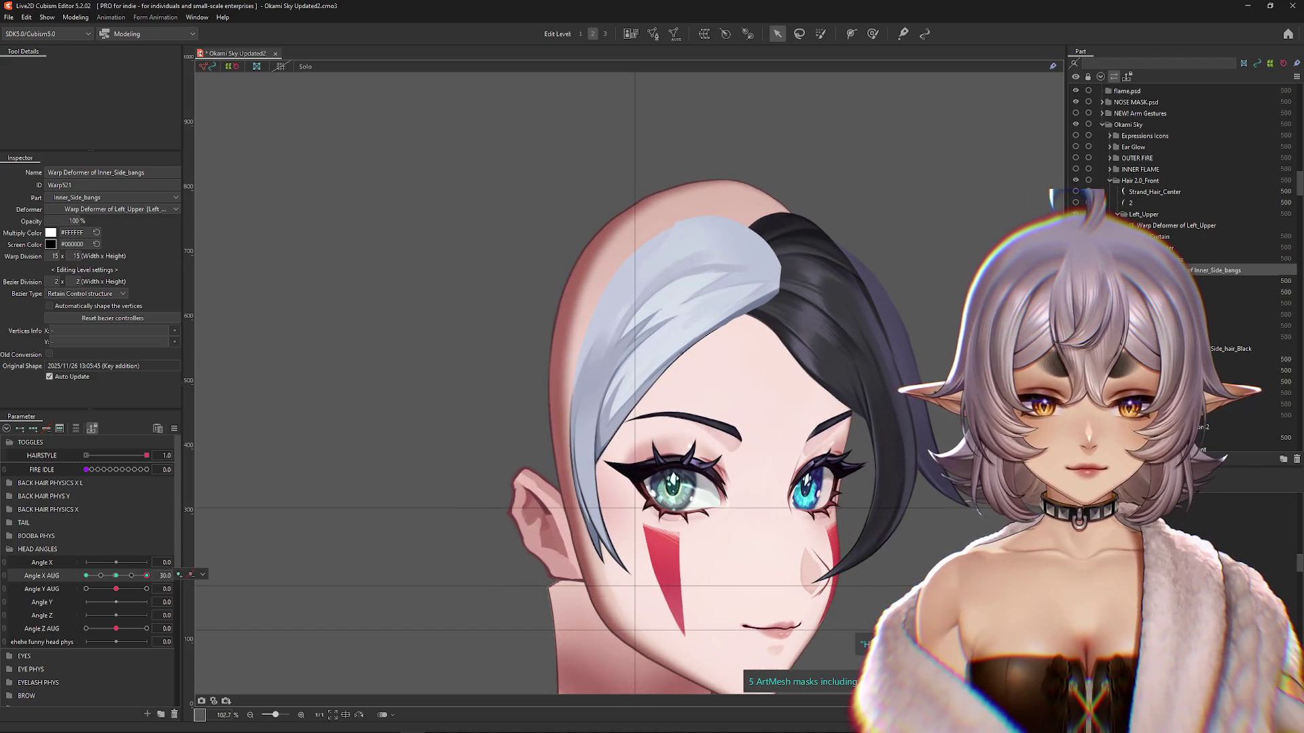
{"action": "left_click", "coordinate": [872, 33]}
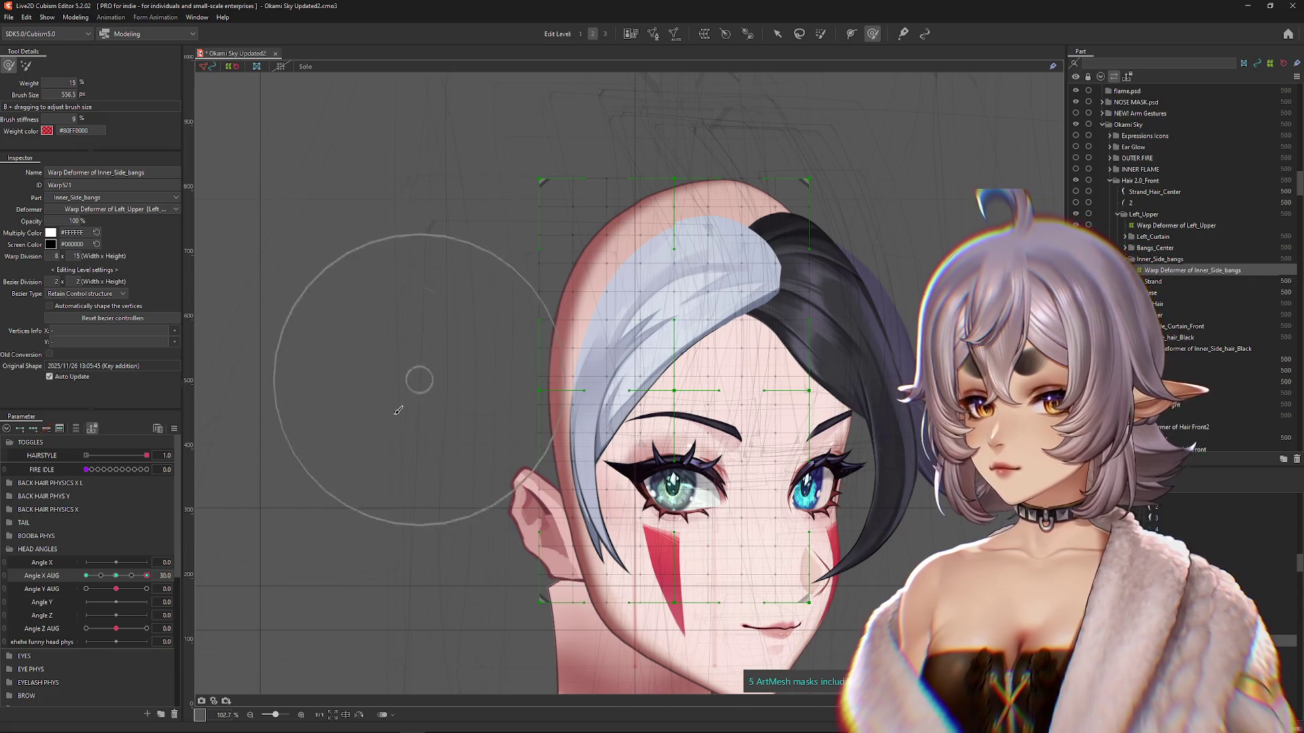
Step: Brush the silver bangs into the turned shape, pushing the top down-right and pulling the top-right tip left
{"action": "mouse_move", "coordinate": [147, 576]}
{"action": "left_mouse_down"}
{"action": "mouse_move", "coordinate": [134, 578]}
{"action": "mouse_move", "coordinate": [147, 576]}
{"action": "left_mouse_up"}
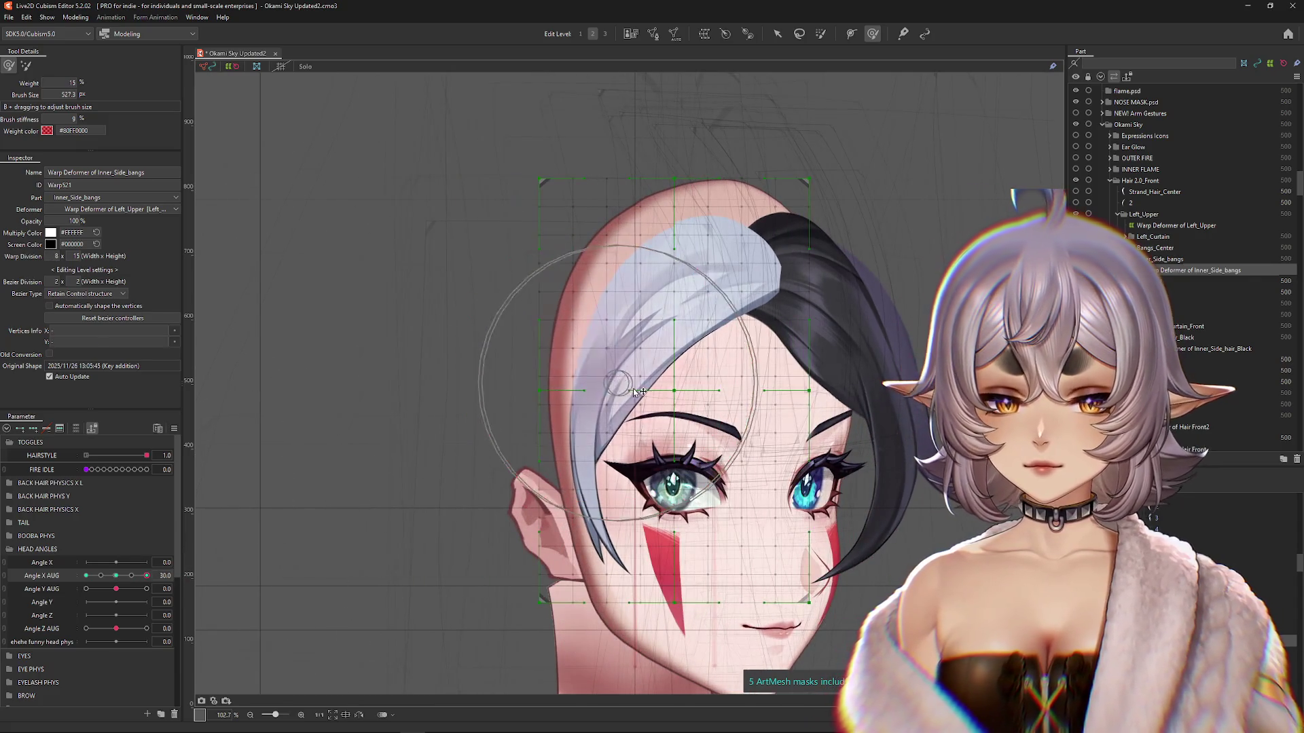
{"action": "mouse_move", "coordinate": [683, 337]}
{"action": "left_mouse_down"}
{"action": "mouse_move", "coordinate": [645, 285]}
{"action": "mouse_move", "coordinate": [698, 292]}
{"action": "mouse_move", "coordinate": [625, 292]}
{"action": "mouse_move", "coordinate": [686, 329]}
{"action": "mouse_move", "coordinate": [873, 291]}
{"action": "mouse_move", "coordinate": [839, 160]}
{"action": "mouse_move", "coordinate": [840, 305]}
{"action": "mouse_move", "coordinate": [683, 520]}
{"action": "mouse_move", "coordinate": [584, 530]}
{"action": "left_mouse_up"}
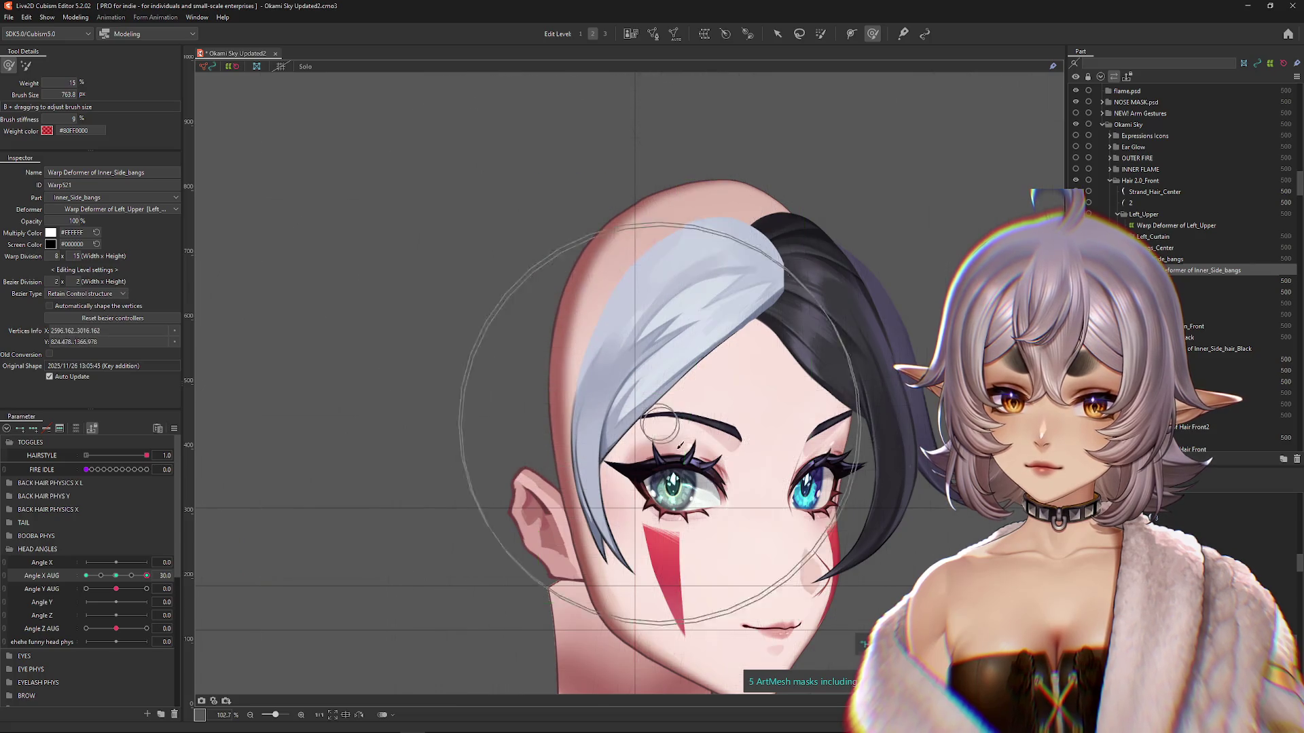
{"action": "mouse_move", "coordinate": [147, 575]}
{"action": "left_mouse_down"}
{"action": "mouse_move", "coordinate": [119, 575]}
{"action": "mouse_move", "coordinate": [138, 576]}
{"action": "left_mouse_up"}
{"action": "left_click", "coordinate": [146, 575]}
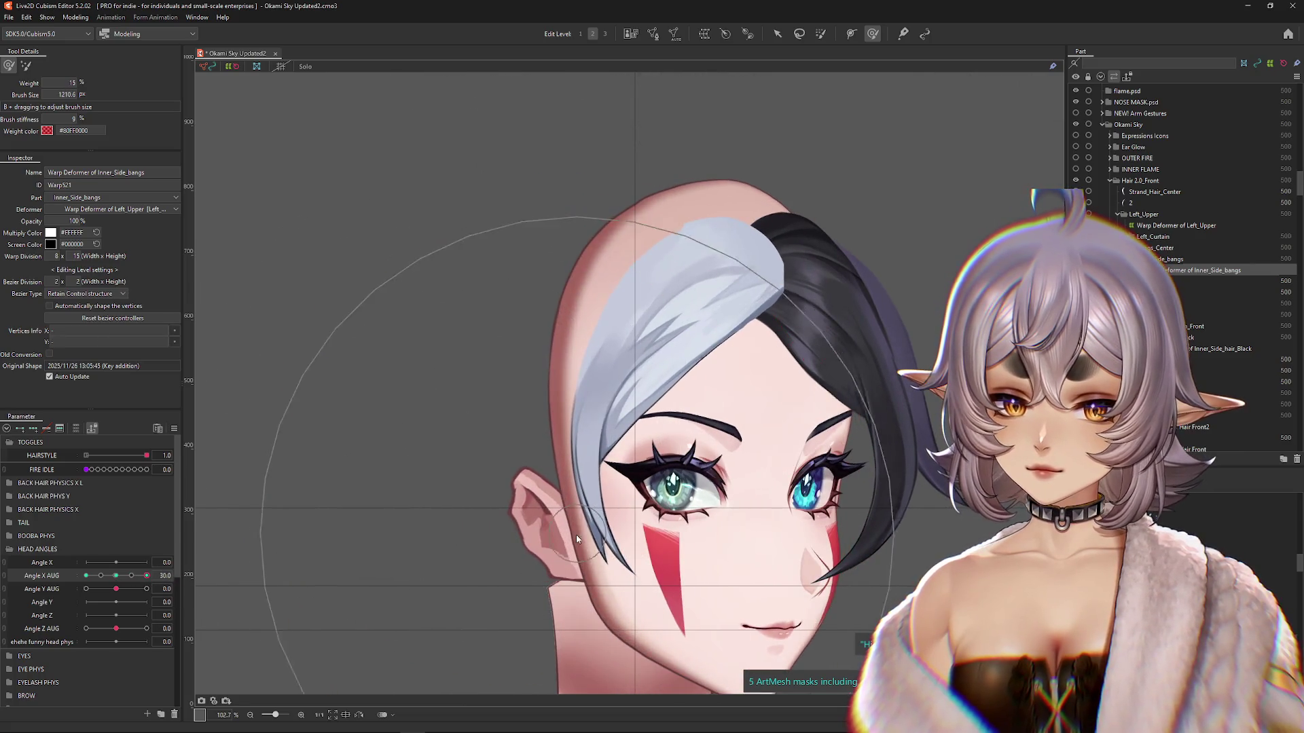
{"action": "left_click_drag", "start_coordinate": [633, 393], "coordinate": [660, 338]}
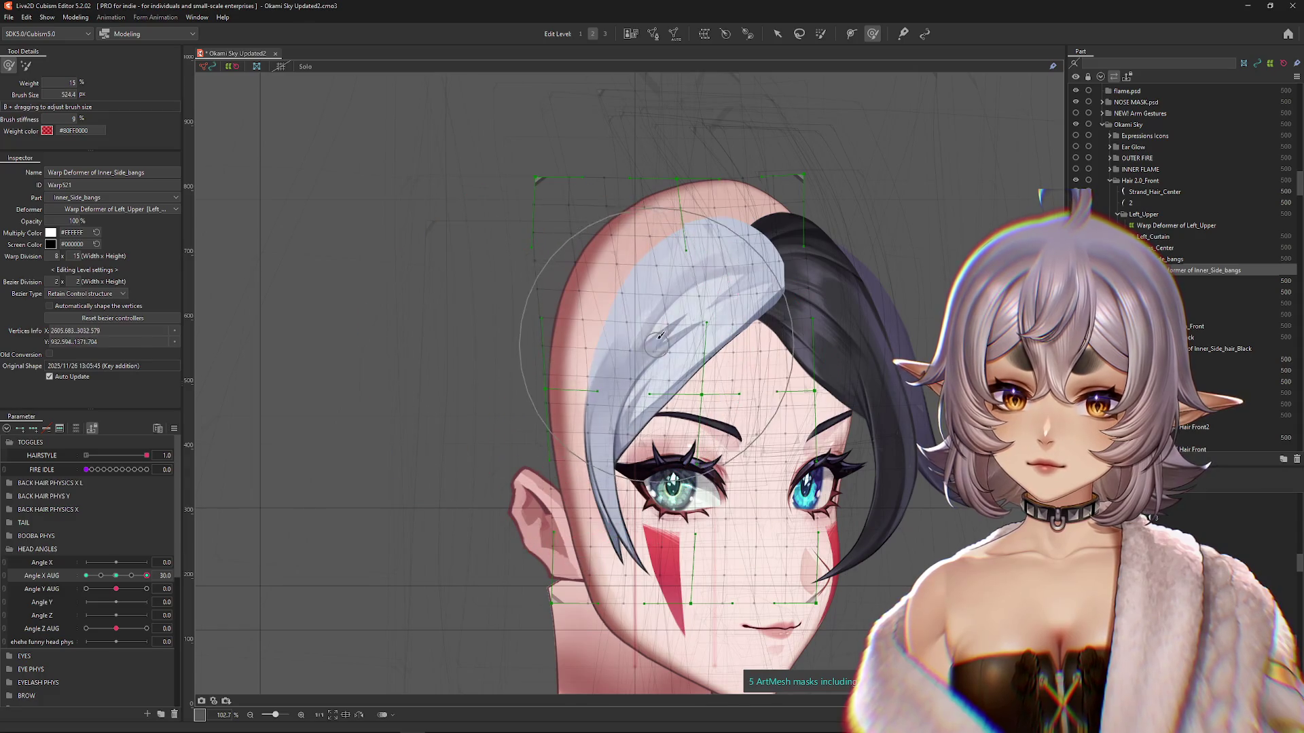
{"action": "left_click_drag", "start_coordinate": [665, 211], "coordinate": [669, 235]}
{"action": "left_click_drag", "start_coordinate": [116, 576], "coordinate": [146, 576]}
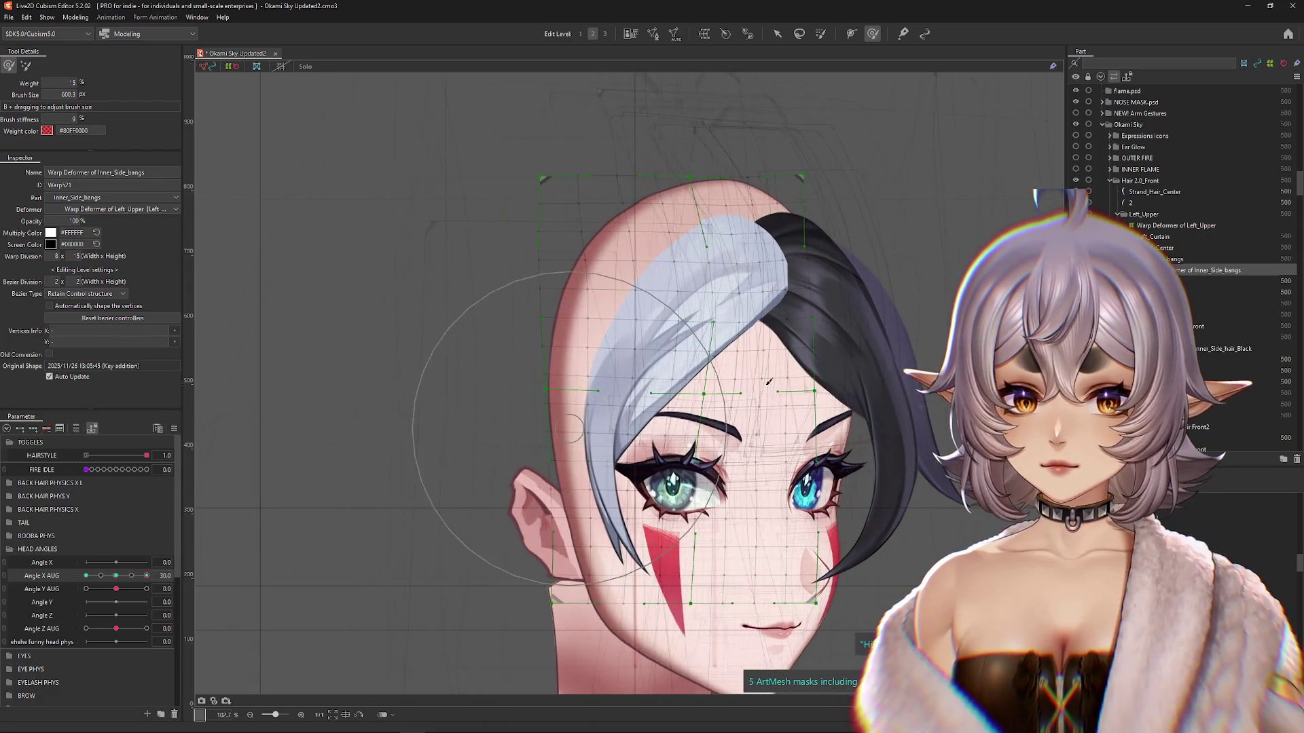
{"action": "left_click_drag", "start_coordinate": [878, 120], "coordinate": [786, 122]}
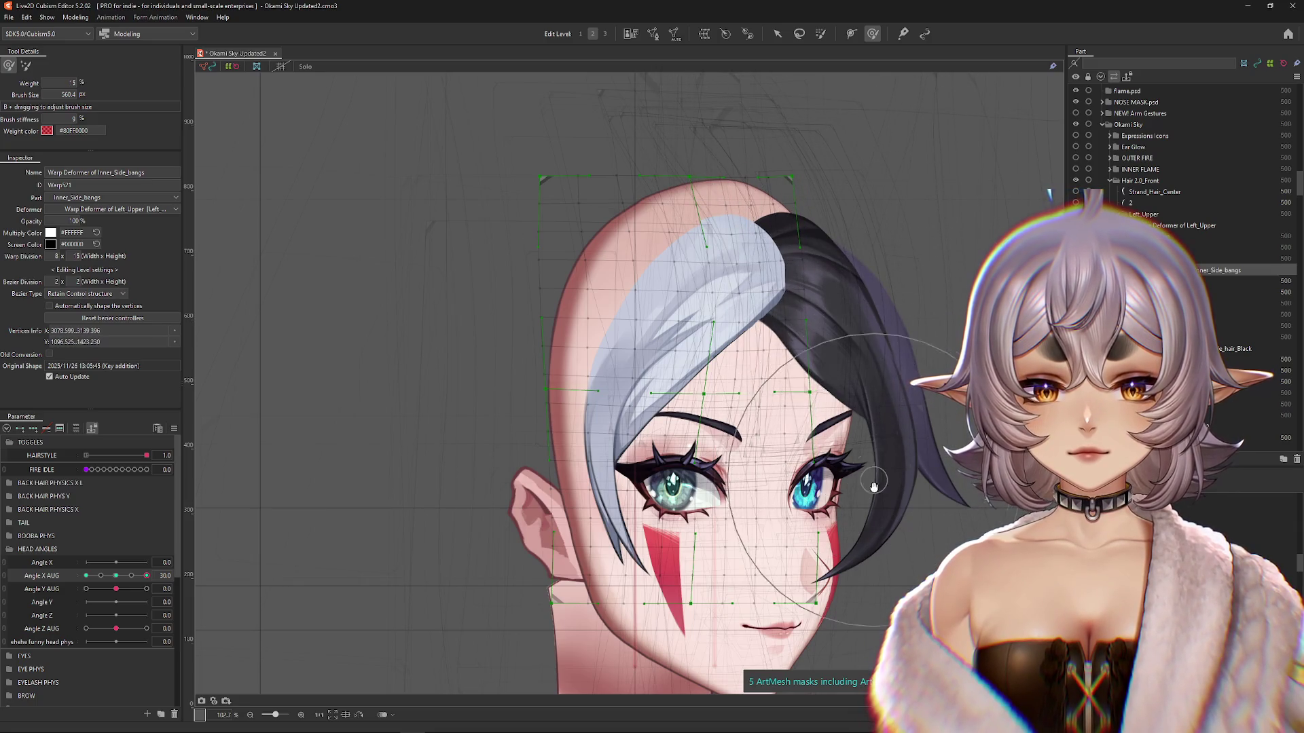
Step: Enlarge the brush and refine the bangs' grid, previewing the head turn up to 30
{"action": "scroll", "coordinate": [878, 481], "scroll_direction": "down", "scroll_amount": 3}
{"action": "left_click_drag", "start_coordinate": [882, 393], "coordinate": [895, 392]}
{"action": "left_click_drag", "start_coordinate": [900, 478], "coordinate": [914, 430]}
{"action": "scroll", "coordinate": [915, 429], "scroll_direction": "up", "scroll_amount": 2}
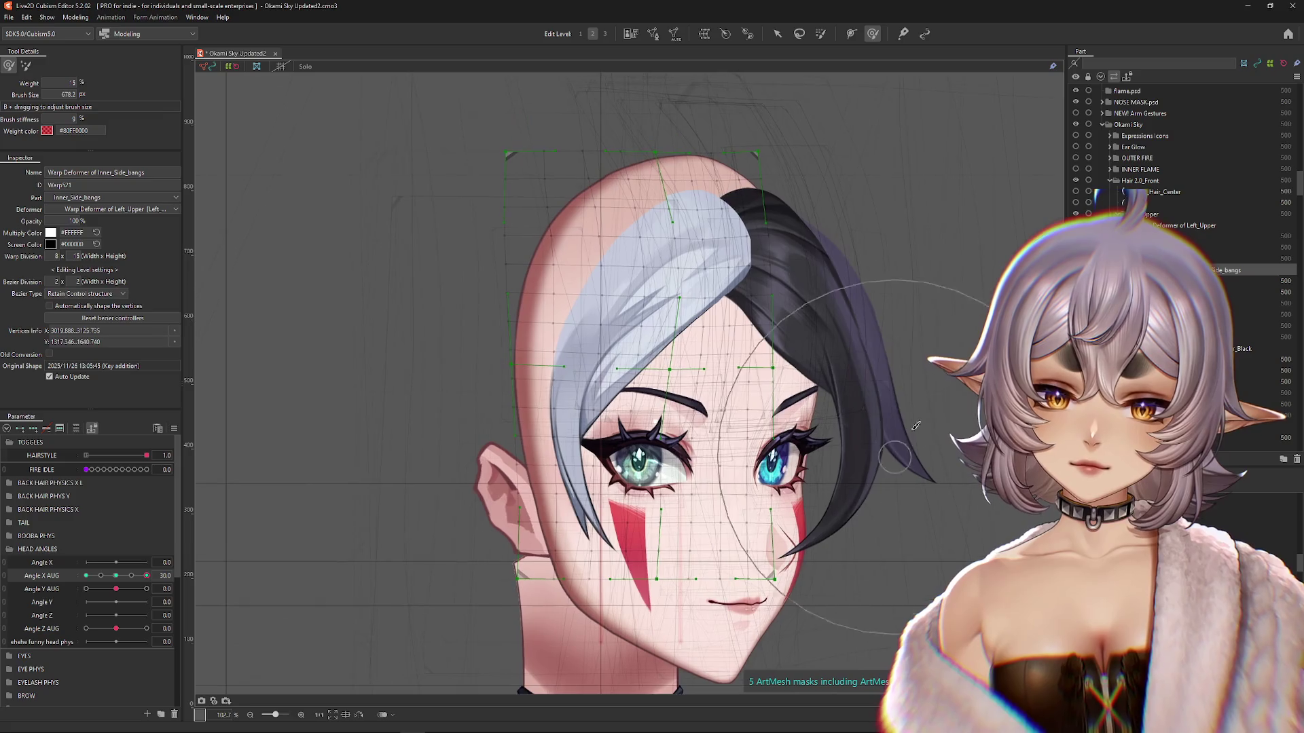
{"action": "scroll", "coordinate": [768, 367], "scroll_direction": "down", "scroll_amount": 3}
{"action": "mouse_move", "coordinate": [119, 575]}
{"action": "left_mouse_down"}
{"action": "mouse_move", "coordinate": [105, 576]}
{"action": "mouse_move", "coordinate": [155, 576]}
{"action": "left_mouse_up"}
Step: Refine the grey bangs' shape at the 30 turn with a progressively smaller brush
{"action": "mouse_move", "coordinate": [612, 289]}
{"action": "left_mouse_down"}
{"action": "mouse_move", "coordinate": [588, 267]}
{"action": "mouse_move", "coordinate": [523, 373]}
{"action": "mouse_move", "coordinate": [524, 436]}
{"action": "mouse_move", "coordinate": [649, 547]}
{"action": "left_mouse_up"}
{"action": "scroll", "coordinate": [646, 546], "scroll_direction": "down", "scroll_amount": 3}
{"action": "mouse_move", "coordinate": [146, 575]}
{"action": "left_mouse_down"}
{"action": "mouse_move", "coordinate": [116, 576]}
{"action": "mouse_move", "coordinate": [147, 575]}
{"action": "left_mouse_up"}
{"action": "scroll", "coordinate": [746, 384], "scroll_direction": "up", "scroll_amount": 3}
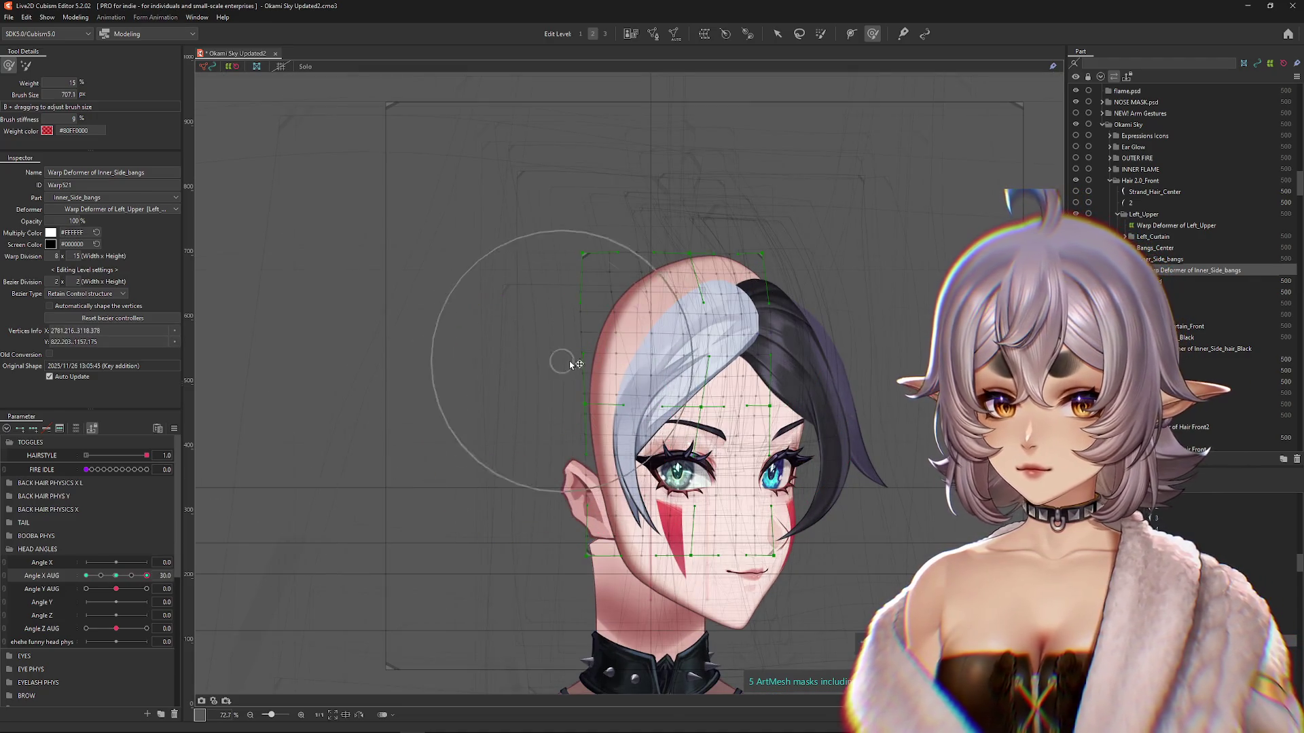
{"action": "left_click_drag", "start_coordinate": [584, 224], "coordinate": [693, 215]}
{"action": "left_click_drag", "start_coordinate": [654, 330], "coordinate": [688, 306]}
{"action": "mouse_move", "coordinate": [763, 332]}
{"action": "left_mouse_down"}
{"action": "mouse_move", "coordinate": [747, 306]}
{"action": "mouse_move", "coordinate": [713, 358]}
{"action": "left_mouse_up"}
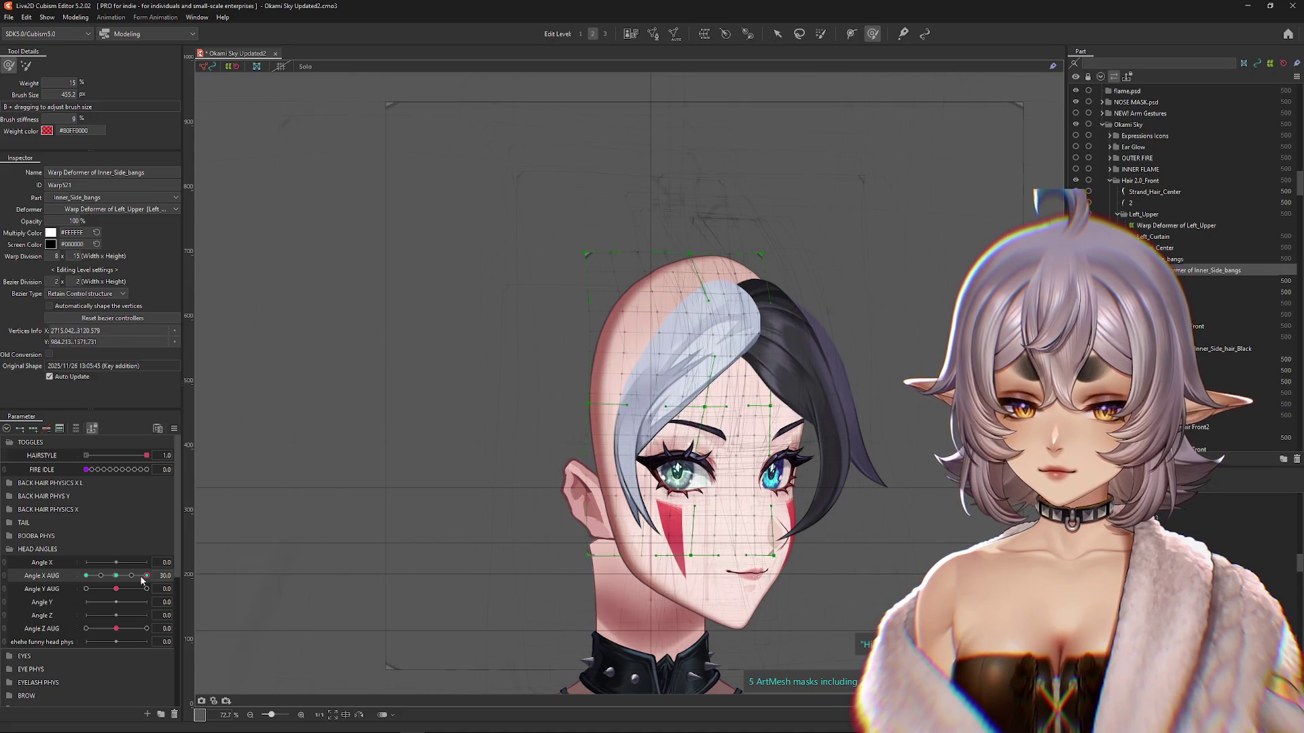
Step: Turn the head to Angle X AUG -30 and brush the silver bangs down and left
{"action": "left_click", "coordinate": [120, 575]}
{"action": "mouse_move", "coordinate": [120, 577]}
{"action": "left_mouse_down"}
{"action": "mouse_move", "coordinate": [93, 576]}
{"action": "mouse_move", "coordinate": [134, 582]}
{"action": "left_mouse_up"}
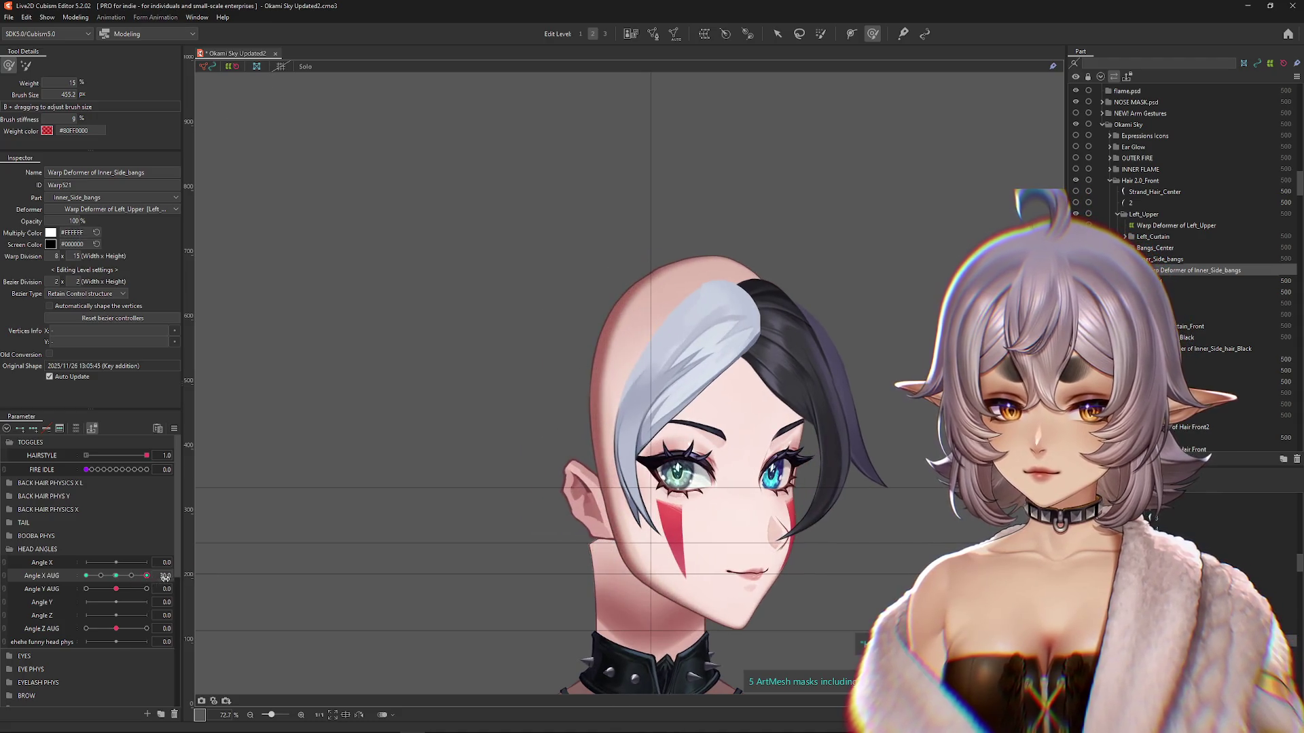
{"action": "left_click", "coordinate": [87, 576]}
{"action": "mouse_move", "coordinate": [523, 347]}
{"action": "left_mouse_down"}
{"action": "mouse_move", "coordinate": [524, 322]}
{"action": "mouse_move", "coordinate": [532, 391]}
{"action": "mouse_move", "coordinate": [524, 292]}
{"action": "mouse_move", "coordinate": [539, 378]}
{"action": "mouse_move", "coordinate": [506, 427]}
{"action": "left_mouse_up"}
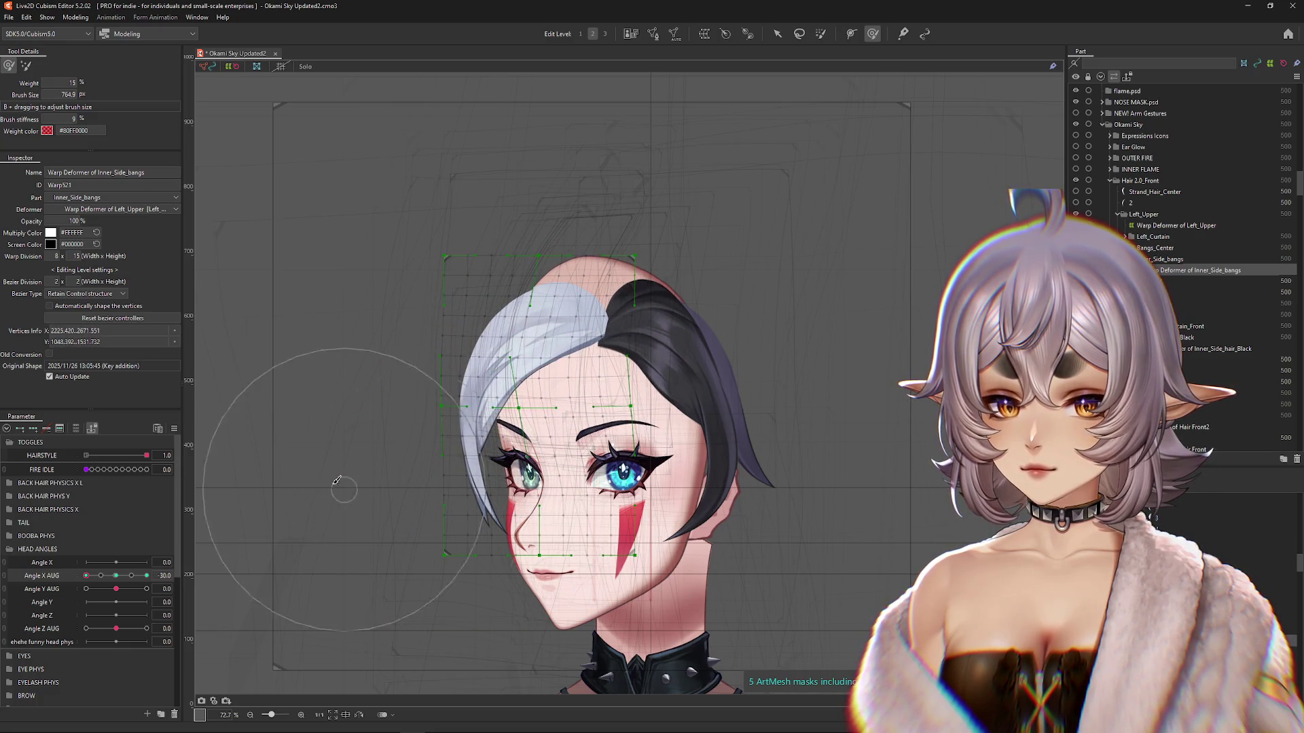
{"action": "mouse_move", "coordinate": [352, 311]}
{"action": "left_mouse_down"}
{"action": "mouse_move", "coordinate": [370, 314]}
{"action": "mouse_move", "coordinate": [378, 271]}
{"action": "mouse_move", "coordinate": [451, 194]}
{"action": "left_mouse_up"}
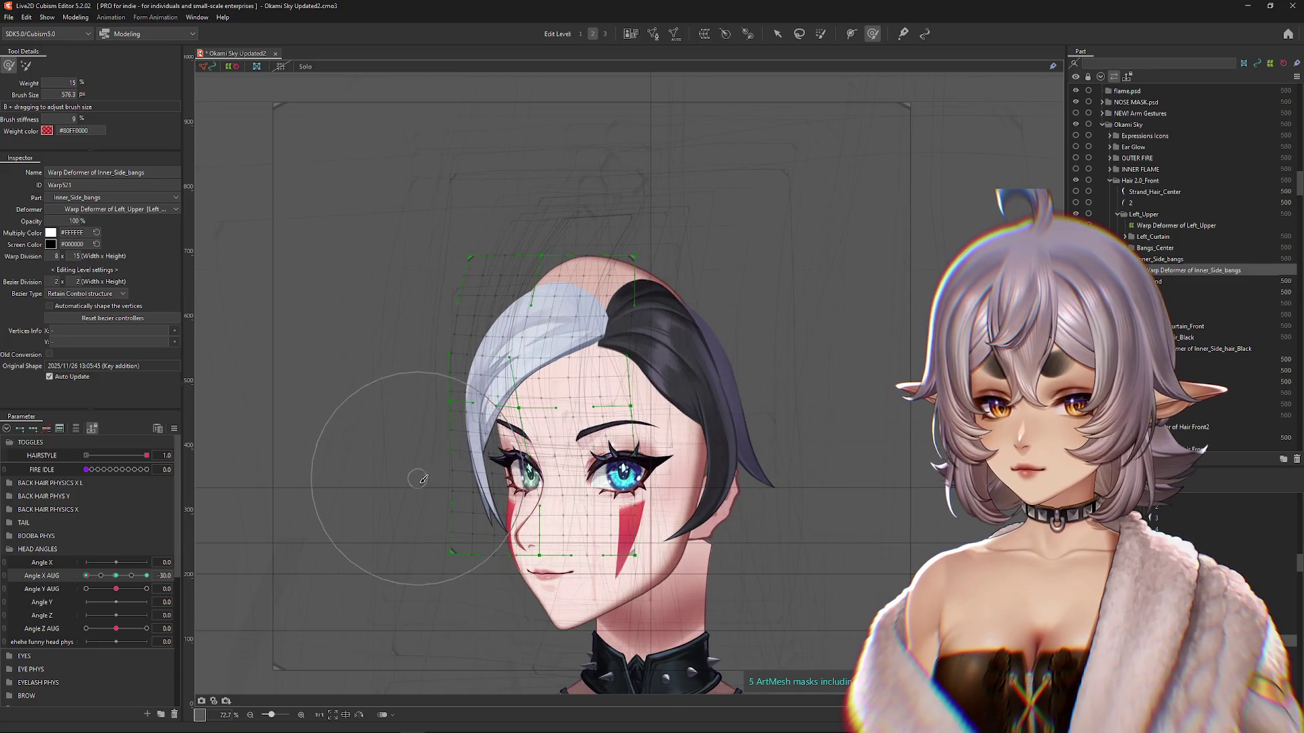
{"action": "left_click_drag", "start_coordinate": [423, 495], "coordinate": [373, 370]}
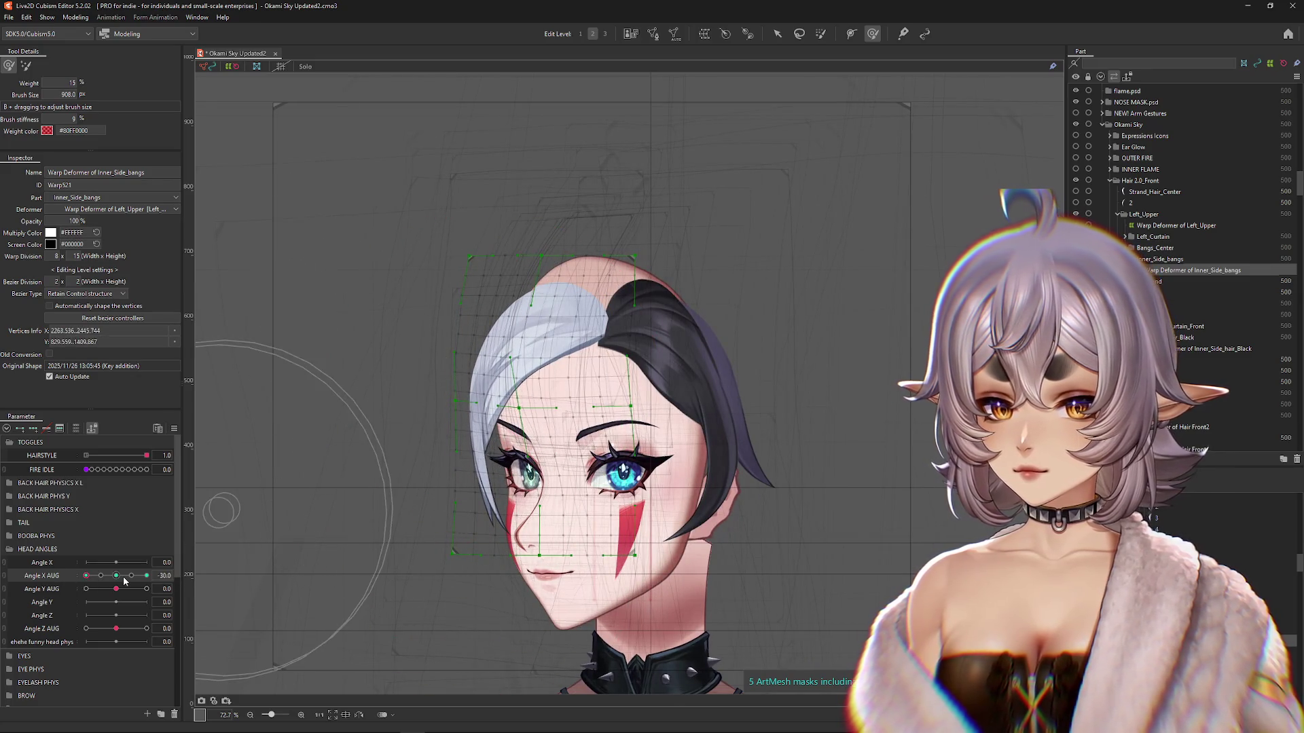
Step: Narrow the bangs' warp deformer slightly, then resize the deform brush for further shaping
{"action": "left_click", "coordinate": [778, 34]}
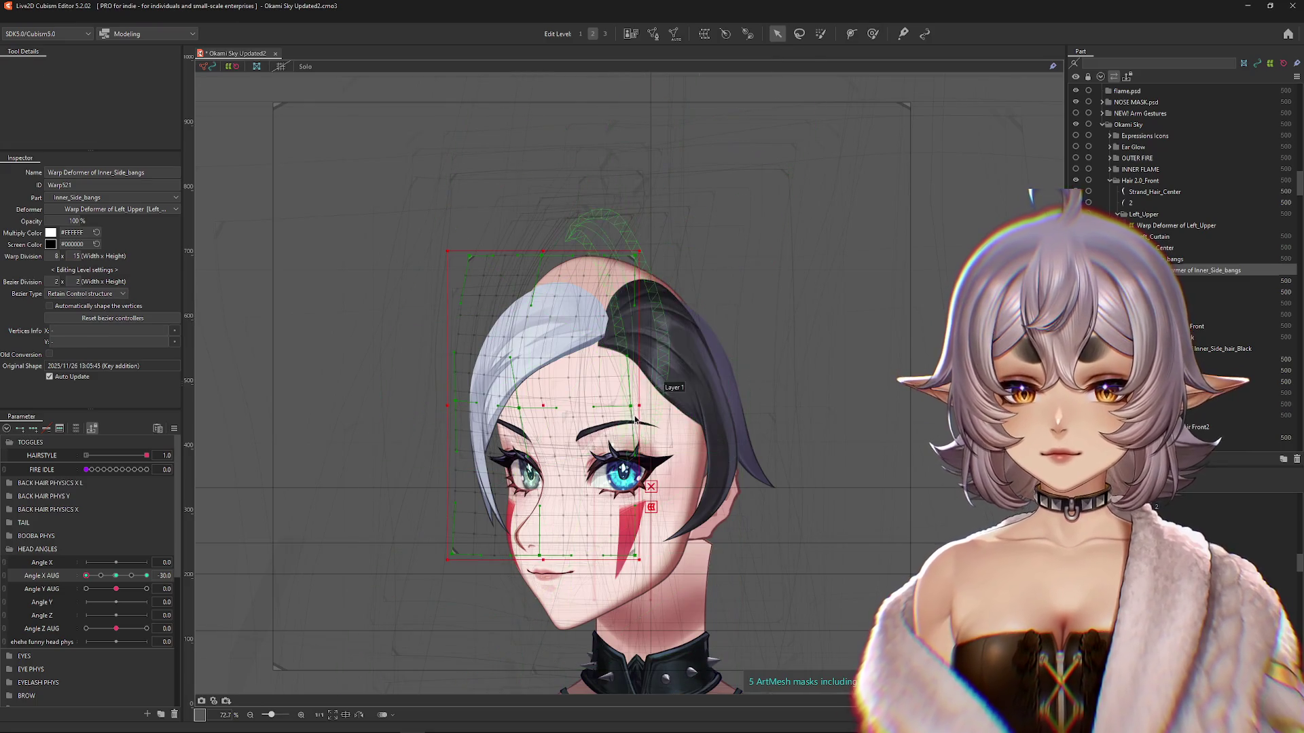
{"action": "left_click_drag", "start_coordinate": [641, 406], "coordinate": [627, 406]}
{"action": "key", "text": "b"}
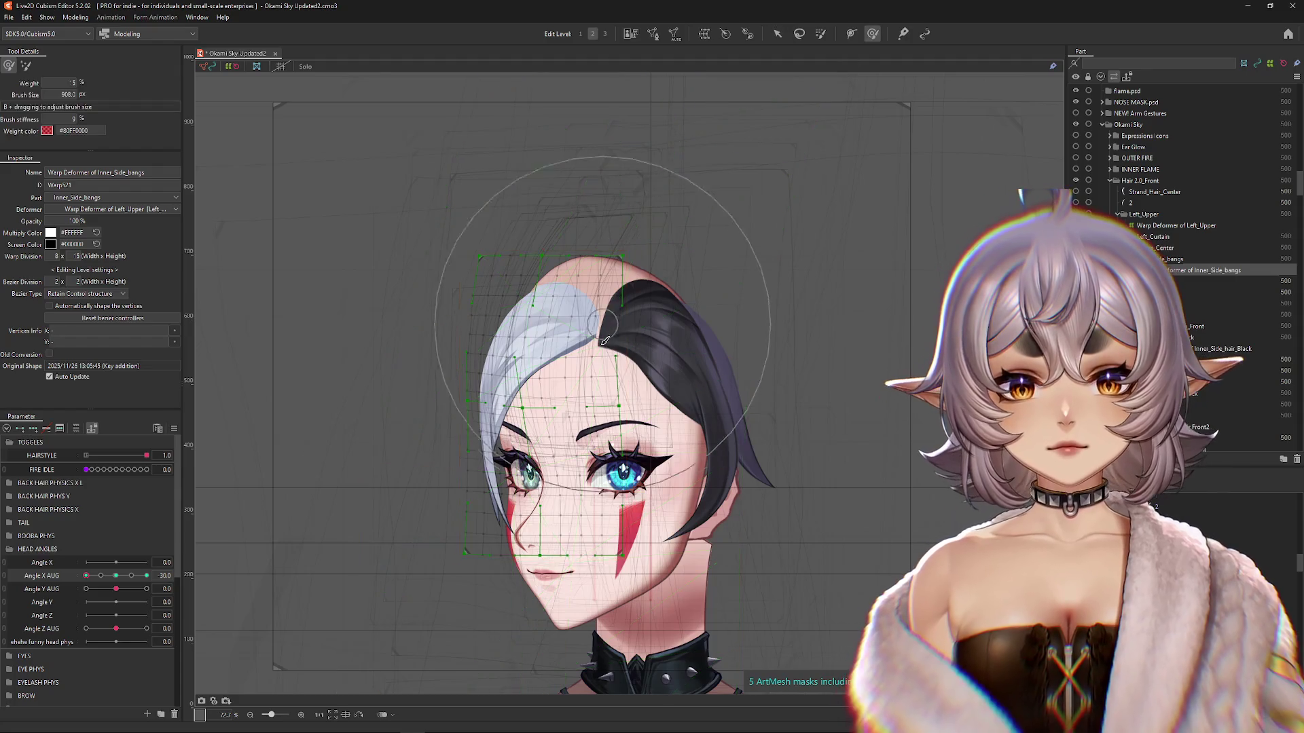
{"action": "mouse_move", "coordinate": [597, 367]}
{"action": "left_mouse_down"}
{"action": "mouse_move", "coordinate": [511, 307]}
{"action": "mouse_move", "coordinate": [491, 378]}
{"action": "left_mouse_up"}
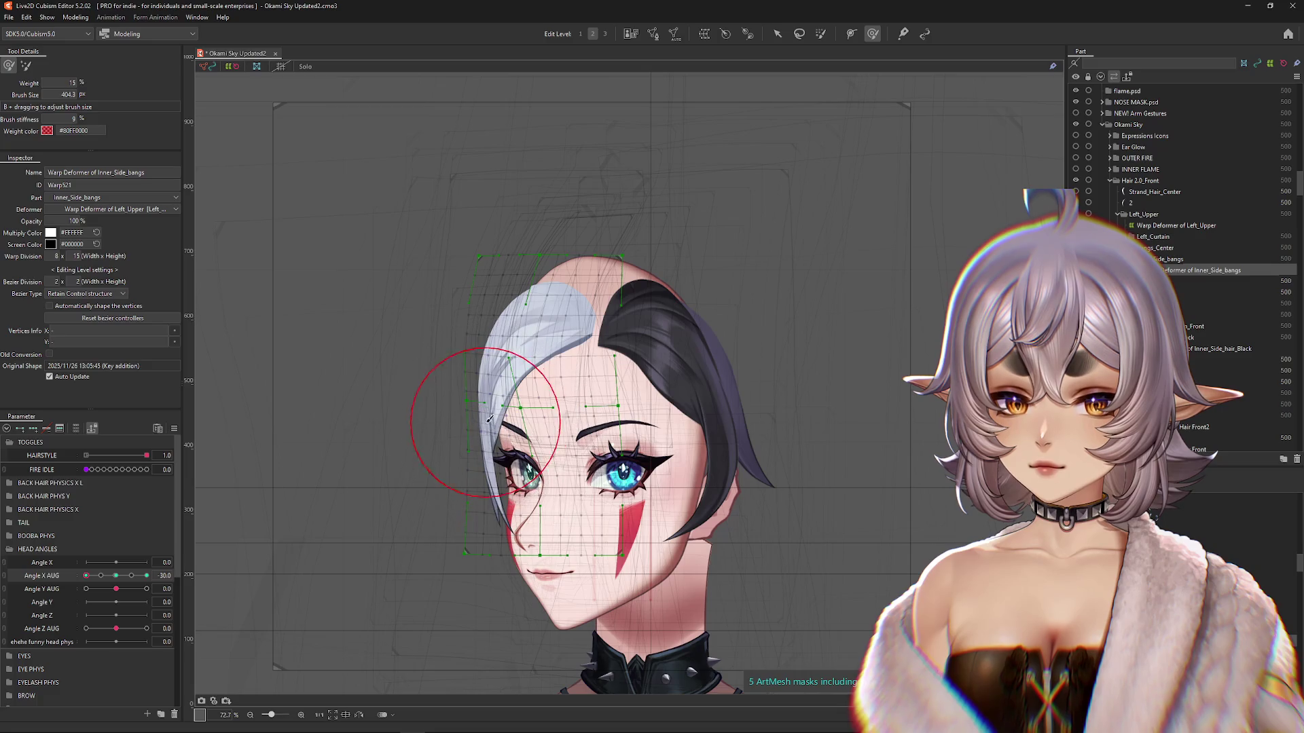
{"action": "mouse_move", "coordinate": [326, 486]}
{"action": "left_mouse_down"}
{"action": "mouse_move", "coordinate": [479, 497]}
{"action": "mouse_move", "coordinate": [466, 477]}
{"action": "mouse_move", "coordinate": [498, 454]}
{"action": "mouse_move", "coordinate": [475, 411]}
{"action": "left_mouse_up"}
{"action": "mouse_move", "coordinate": [628, 460]}
{"action": "left_mouse_down"}
{"action": "mouse_move", "coordinate": [524, 373]}
{"action": "mouse_move", "coordinate": [466, 373]}
{"action": "mouse_move", "coordinate": [422, 437]}
{"action": "mouse_move", "coordinate": [202, 528]}
{"action": "left_mouse_up"}
Step: Preview the full -30 to 30 head turn, then select the black side hair's warp deformer
{"action": "left_click_drag", "start_coordinate": [101, 575], "coordinate": [146, 575]}
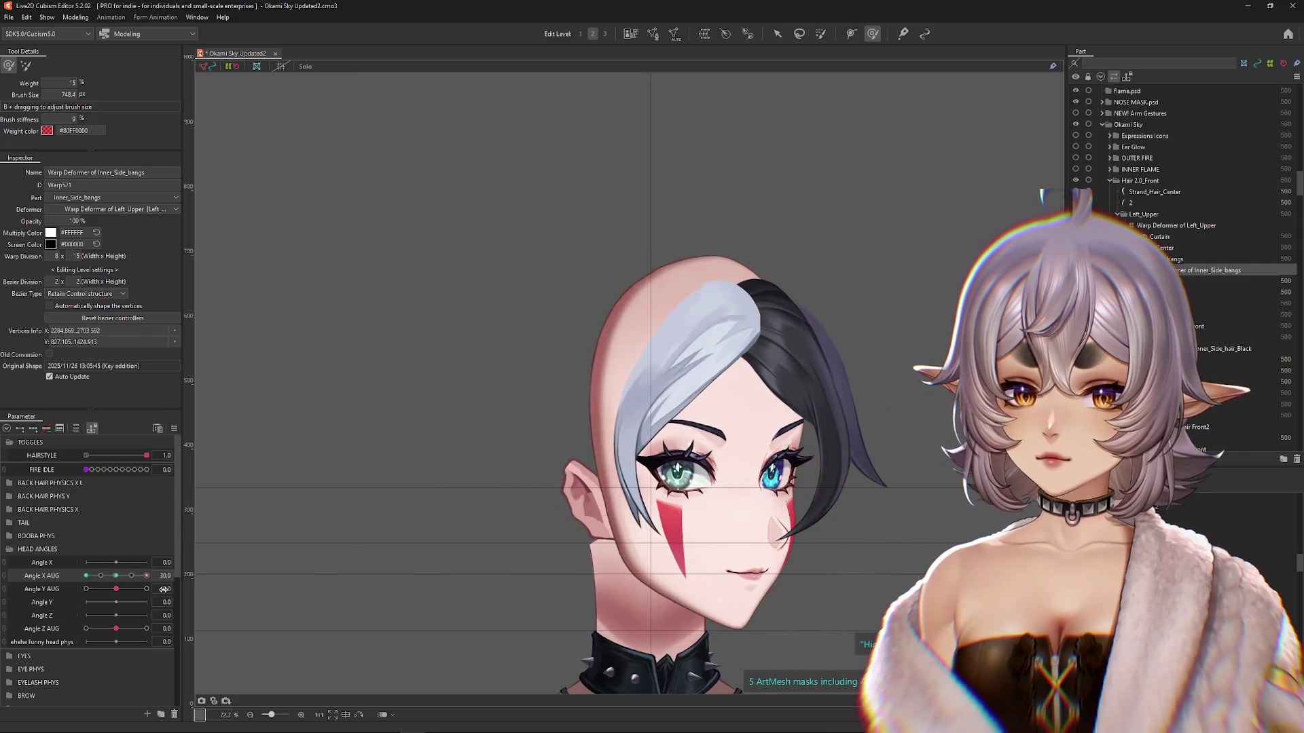
{"action": "left_click", "coordinate": [630, 365]}
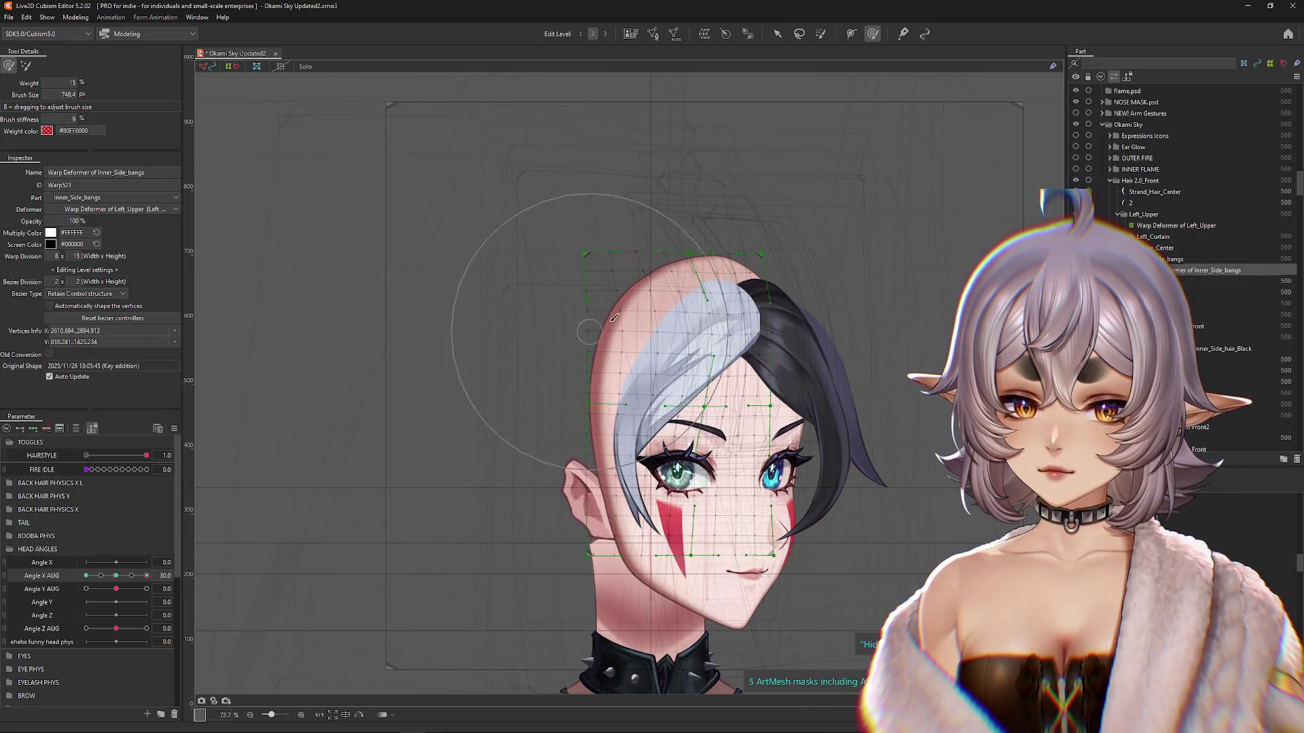
{"action": "left_click_drag", "start_coordinate": [146, 575], "coordinate": [124, 585]}
{"action": "left_click", "coordinate": [1223, 348]}
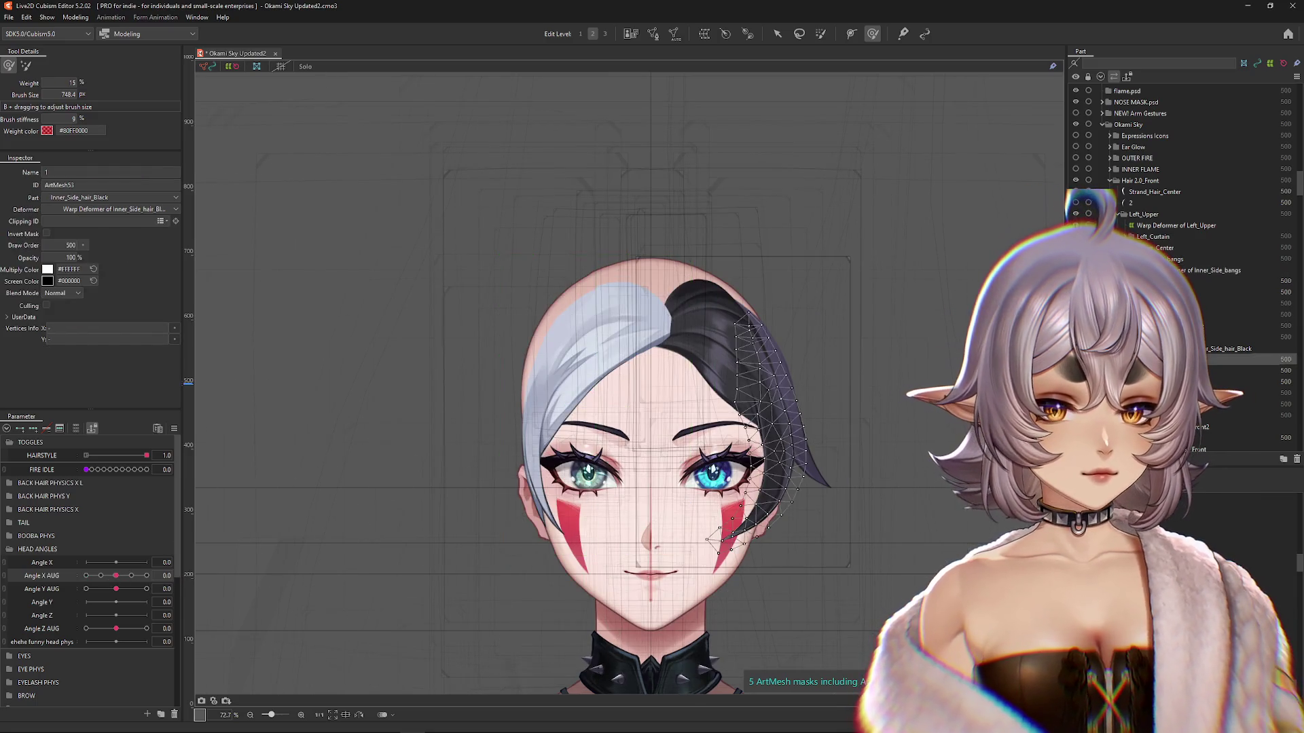
Step: At Angle X AUG 30, brush the black hair's warp to follow the turn, pushing its right edge left
{"action": "left_click_drag", "start_coordinate": [117, 576], "coordinate": [146, 575]}
{"action": "mouse_move", "coordinate": [702, 360]}
{"action": "left_mouse_down"}
{"action": "mouse_move", "coordinate": [683, 292]}
{"action": "mouse_move", "coordinate": [741, 286]}
{"action": "mouse_move", "coordinate": [758, 407]}
{"action": "mouse_move", "coordinate": [815, 469]}
{"action": "left_mouse_up"}
{"action": "left_click_drag", "start_coordinate": [893, 484], "coordinate": [908, 438]}
{"action": "left_click_drag", "start_coordinate": [917, 174], "coordinate": [832, 173]}
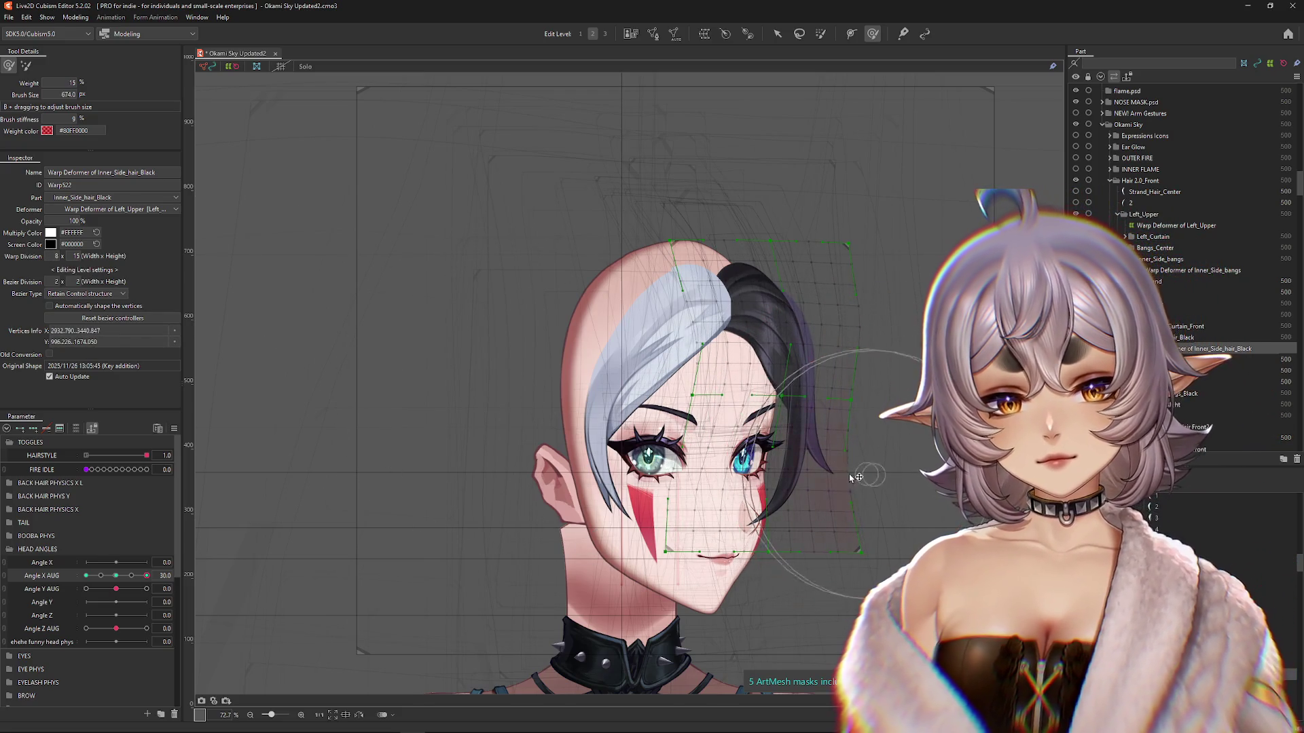
{"action": "left_click", "coordinate": [754, 456]}
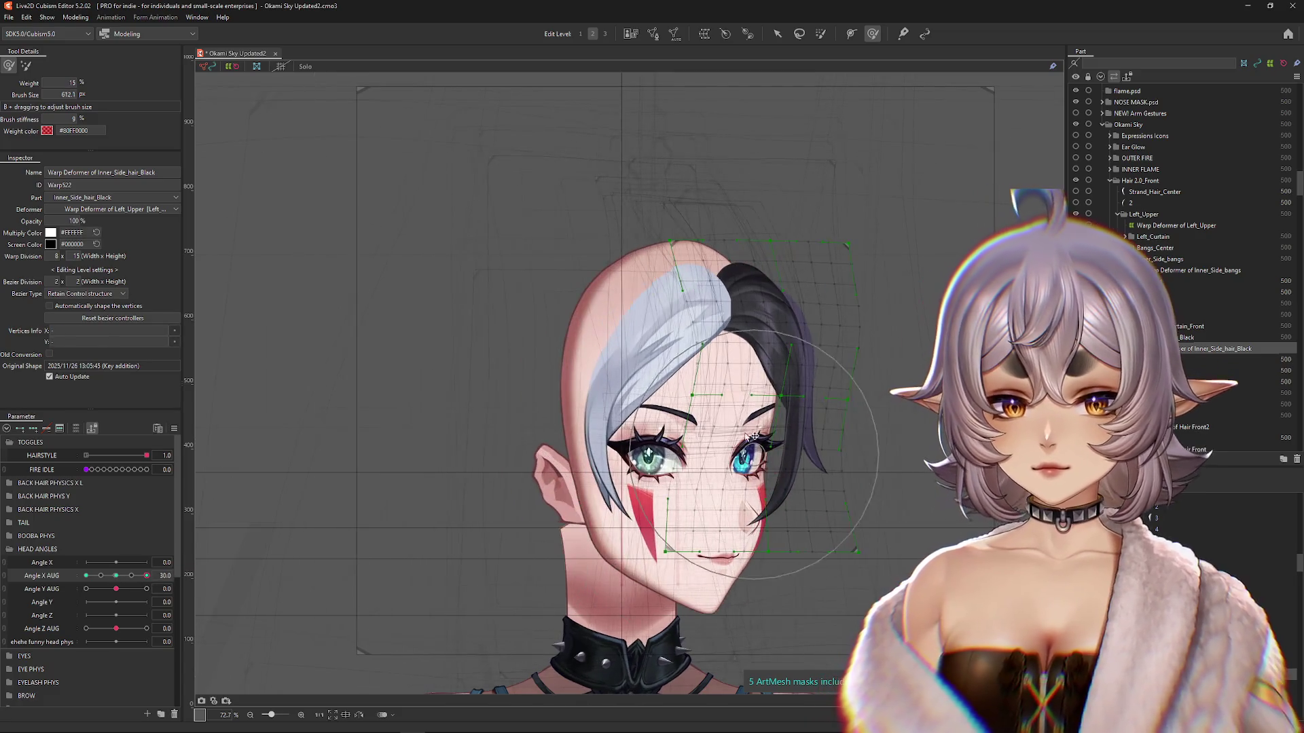
{"action": "left_click_drag", "start_coordinate": [715, 446], "coordinate": [716, 429]}
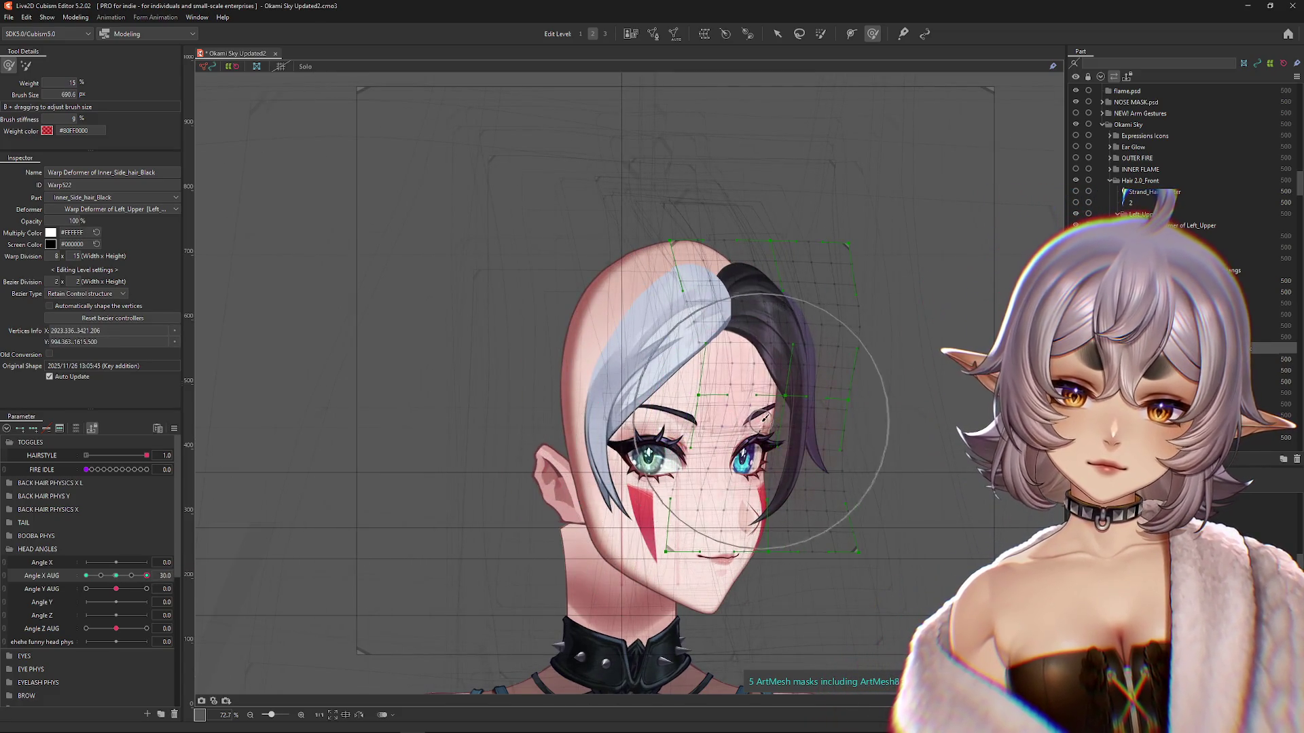
Step: Push the upper-right black hair warp vertices leftward, checking the hair with the lattice hidden
{"action": "mouse_move", "coordinate": [146, 576]}
{"action": "left_mouse_down"}
{"action": "mouse_move", "coordinate": [117, 576]}
{"action": "mouse_move", "coordinate": [146, 576]}
{"action": "left_mouse_up"}
{"action": "left_click_drag", "start_coordinate": [874, 334], "coordinate": [860, 221]}
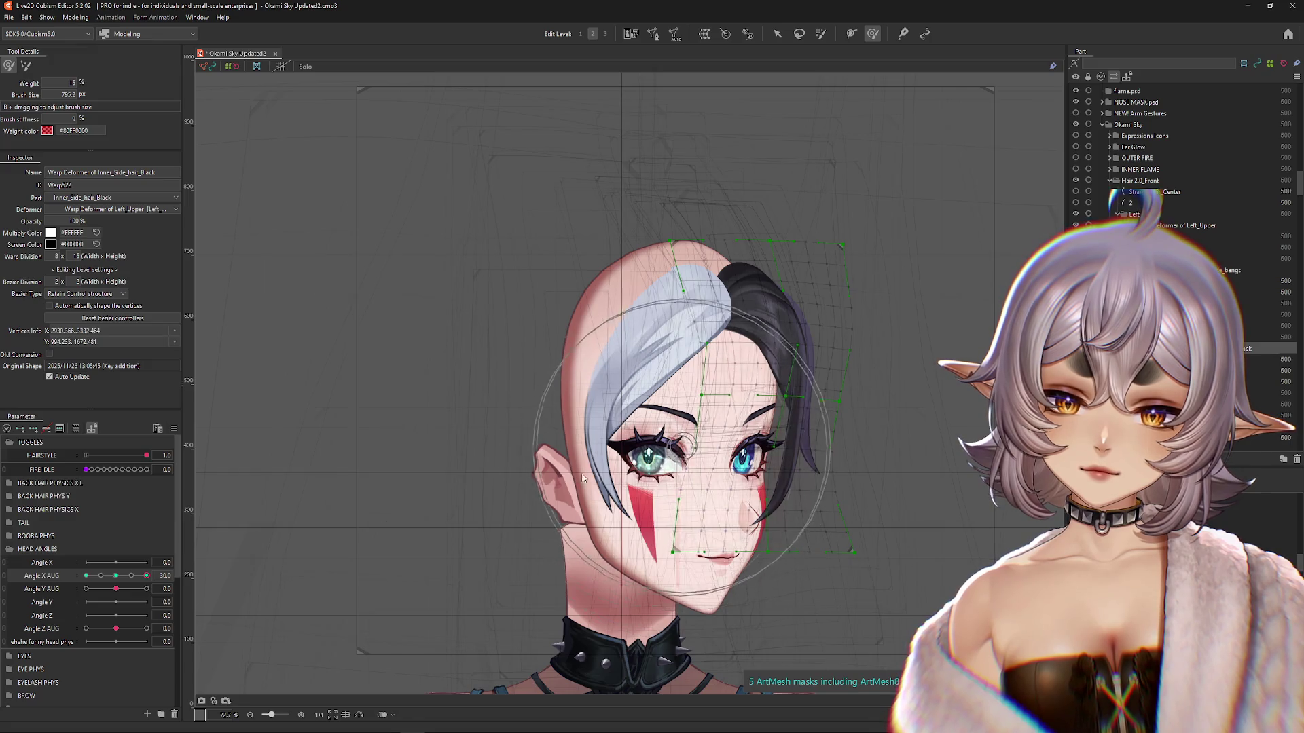
{"action": "left_click", "coordinate": [119, 575]}
{"action": "left_click", "coordinate": [457, 535]}
{"action": "key", "text": "ctrl+z"}
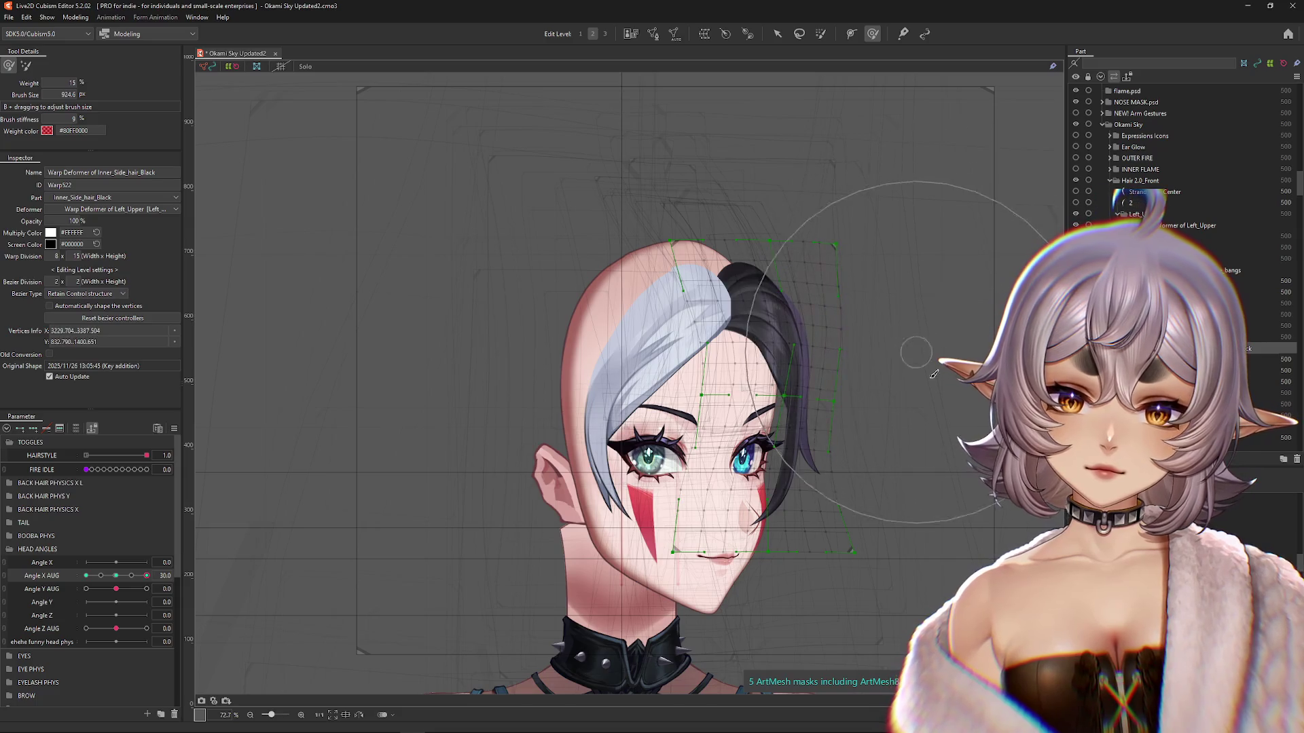
{"action": "left_click_drag", "start_coordinate": [830, 441], "coordinate": [781, 468]}
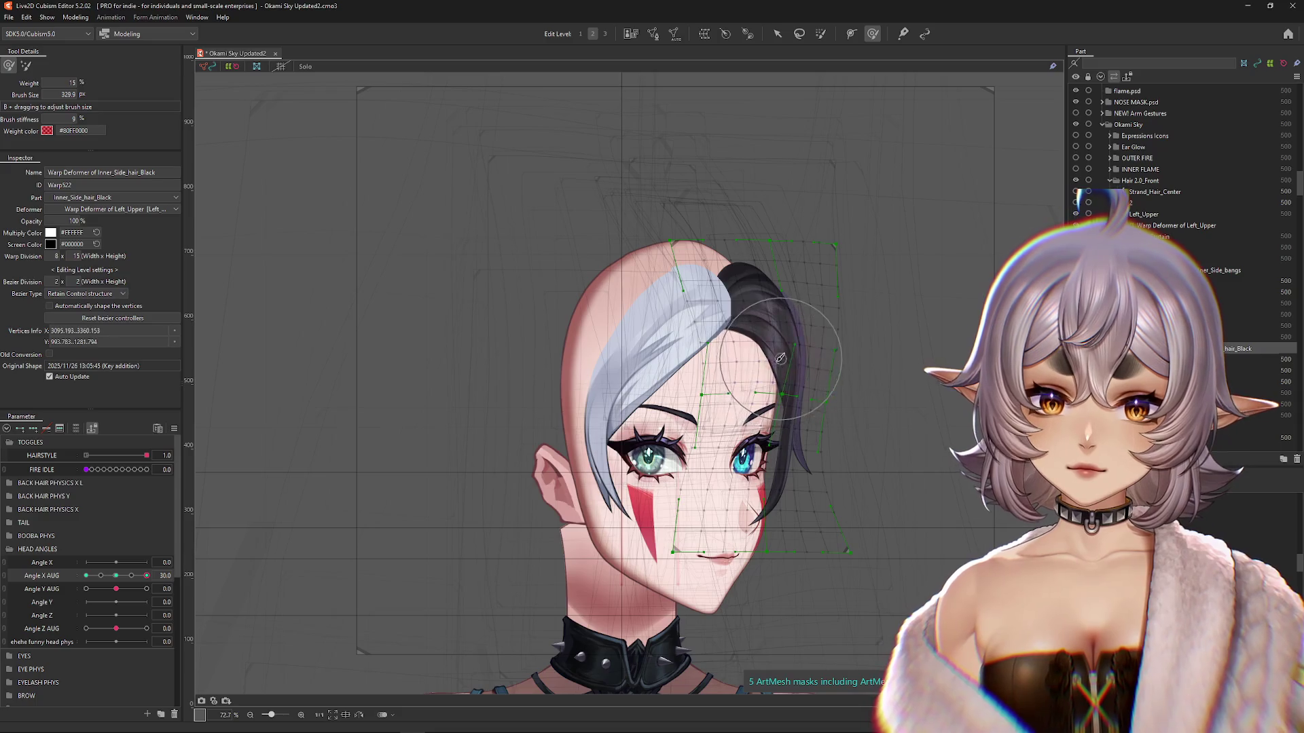
{"action": "left_click_drag", "start_coordinate": [146, 575], "coordinate": [86, 575]}
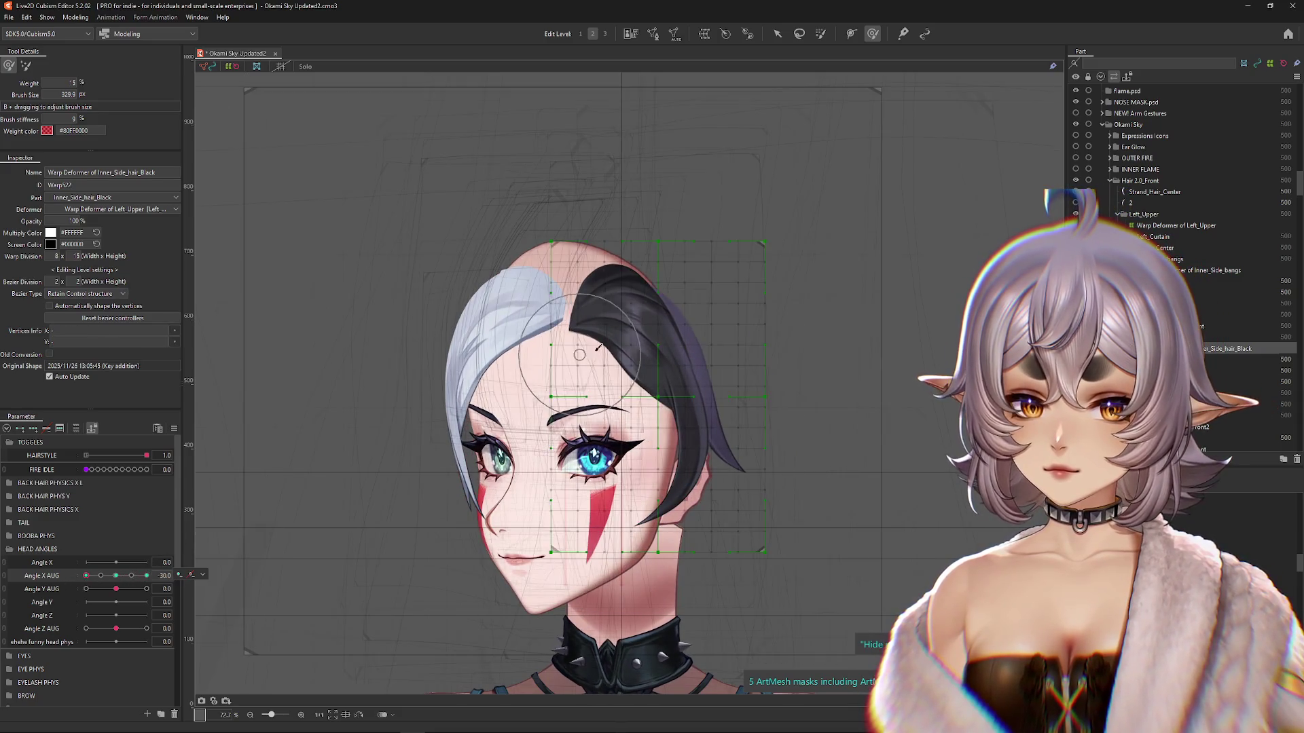
Step: Brush the black hair warp up and left to fit the head at Angle X AUG -30
{"action": "mouse_move", "coordinate": [656, 388]}
{"action": "left_mouse_down"}
{"action": "mouse_move", "coordinate": [608, 347]}
{"action": "mouse_move", "coordinate": [665, 320]}
{"action": "left_mouse_up"}
{"action": "left_click", "coordinate": [68, 579]}
{"action": "mouse_move", "coordinate": [625, 422]}
{"action": "left_mouse_down"}
{"action": "mouse_move", "coordinate": [604, 389]}
{"action": "mouse_move", "coordinate": [611, 344]}
{"action": "left_mouse_up"}
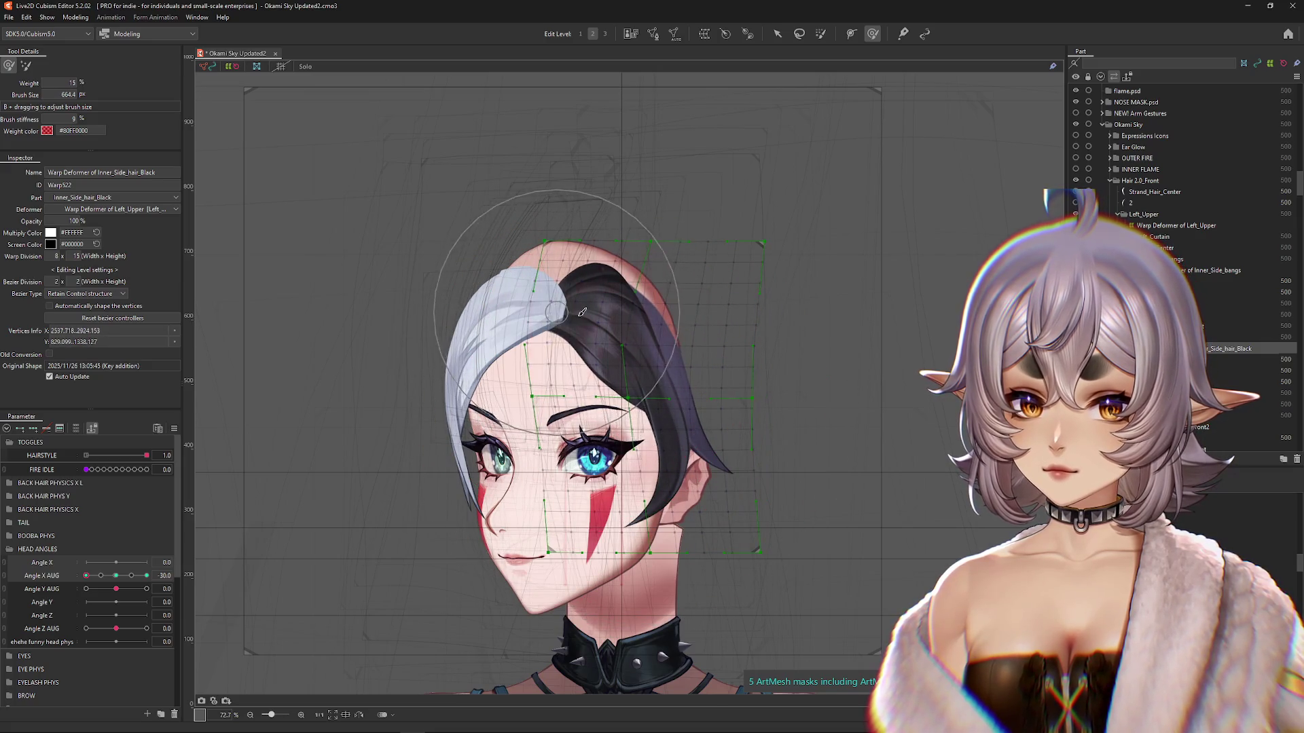
{"action": "left_click_drag", "start_coordinate": [733, 334], "coordinate": [713, 344]}
{"action": "left_click_drag", "start_coordinate": [119, 579], "coordinate": [86, 576]}
{"action": "mouse_move", "coordinate": [689, 541]}
{"action": "left_mouse_down"}
{"action": "mouse_move", "coordinate": [654, 495]}
{"action": "mouse_move", "coordinate": [655, 466]}
{"action": "mouse_move", "coordinate": [553, 451]}
{"action": "mouse_move", "coordinate": [567, 367]}
{"action": "mouse_move", "coordinate": [669, 302]}
{"action": "left_mouse_up"}
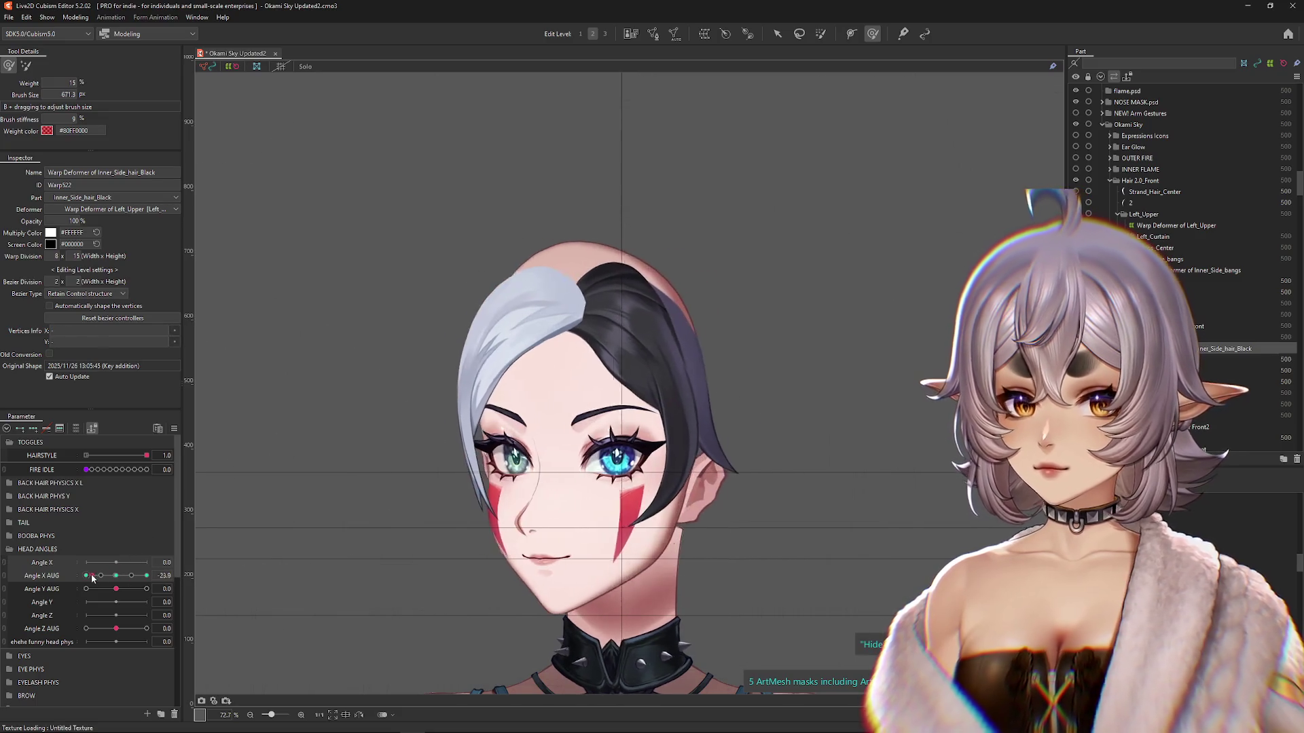
{"action": "mouse_move", "coordinate": [704, 347]}
{"action": "left_mouse_down"}
{"action": "mouse_move", "coordinate": [706, 380]}
{"action": "mouse_move", "coordinate": [726, 407]}
{"action": "mouse_move", "coordinate": [745, 401]}
{"action": "mouse_move", "coordinate": [682, 314]}
{"action": "left_mouse_up"}
Step: Preview the hair swing and keep reshaping the warp, smoothing its top edge over the head
{"action": "mouse_move", "coordinate": [86, 576]}
{"action": "left_mouse_down"}
{"action": "mouse_move", "coordinate": [118, 579]}
{"action": "mouse_move", "coordinate": [86, 576]}
{"action": "left_mouse_up"}
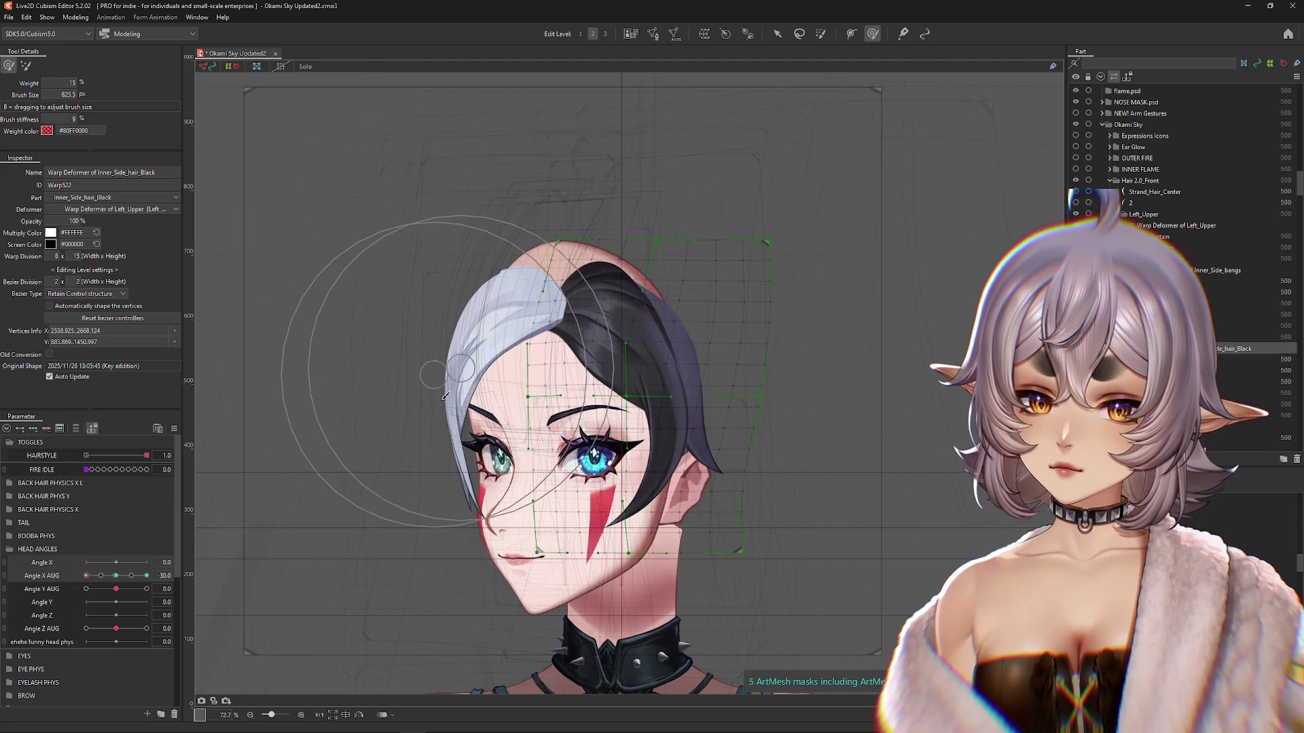
{"action": "mouse_move", "coordinate": [86, 575]}
{"action": "left_mouse_down"}
{"action": "mouse_move", "coordinate": [100, 579]}
{"action": "mouse_move", "coordinate": [86, 576]}
{"action": "left_mouse_up"}
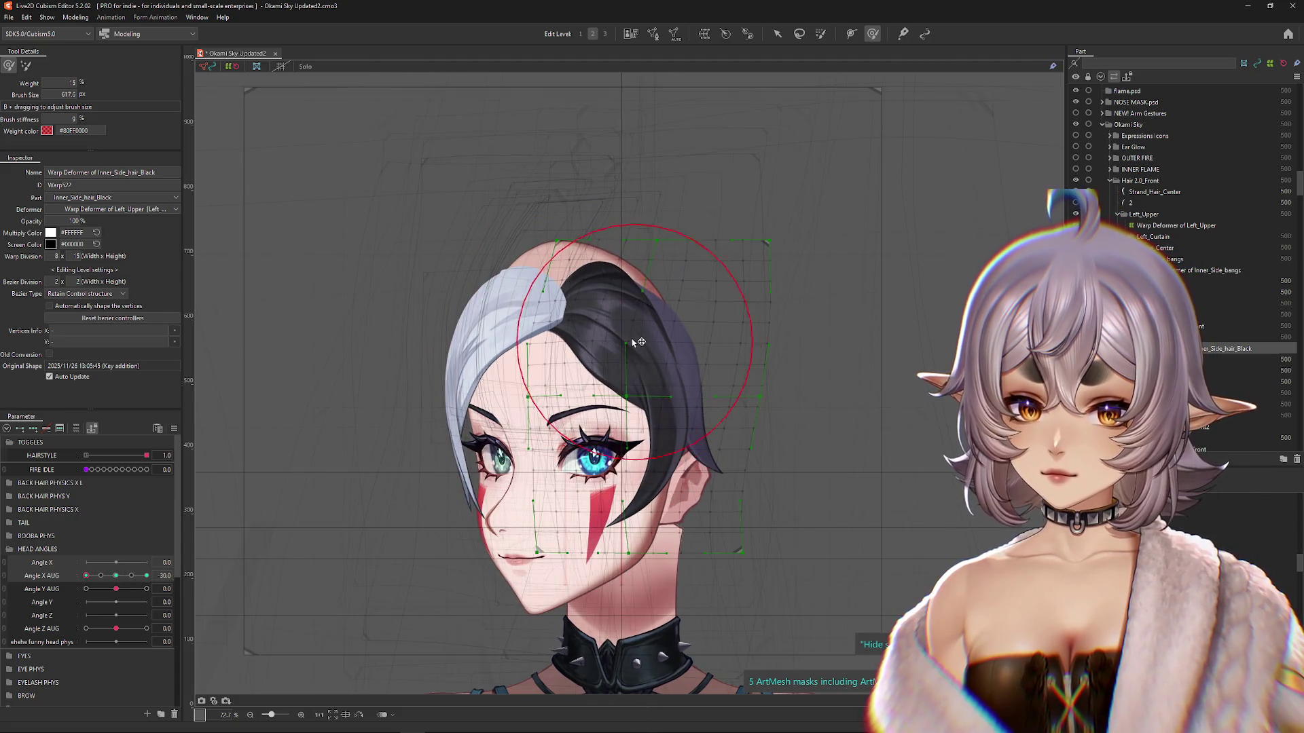
{"action": "left_click_drag", "start_coordinate": [640, 343], "coordinate": [707, 393]}
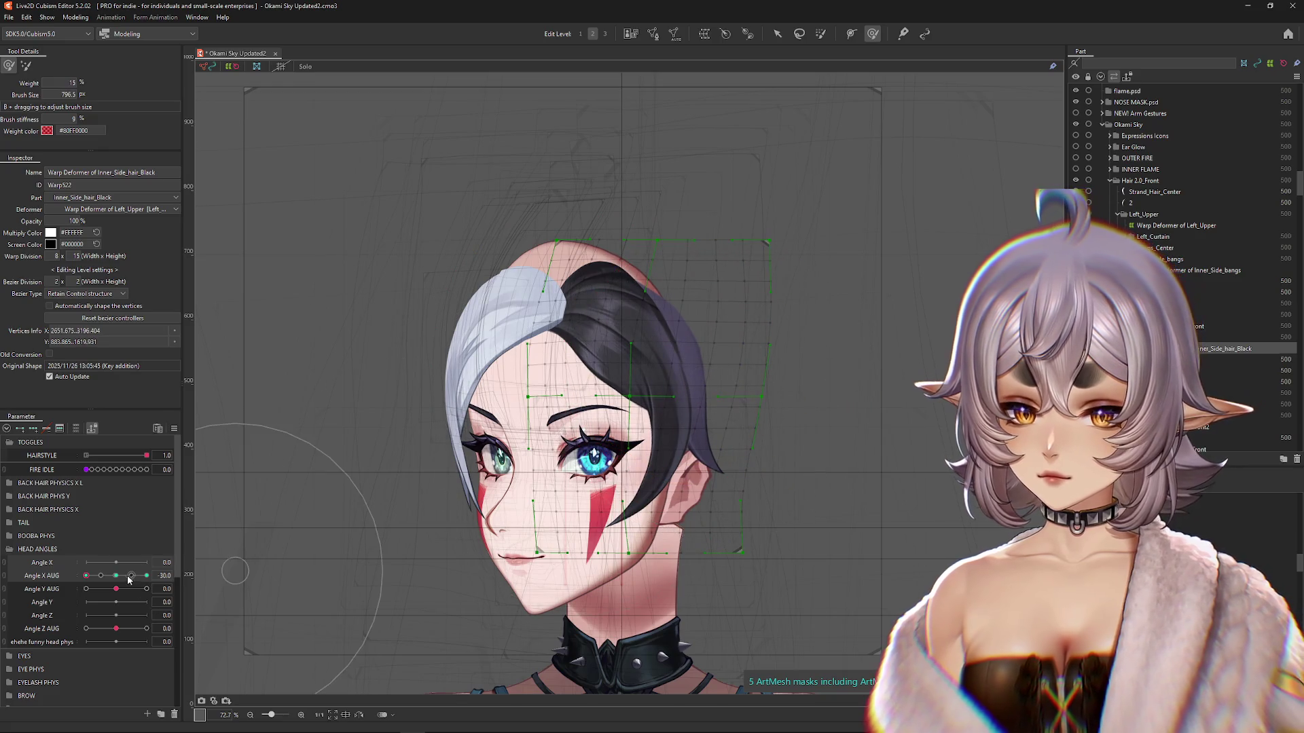
{"action": "left_click", "coordinate": [116, 576]}
{"action": "left_click", "coordinate": [87, 576]}
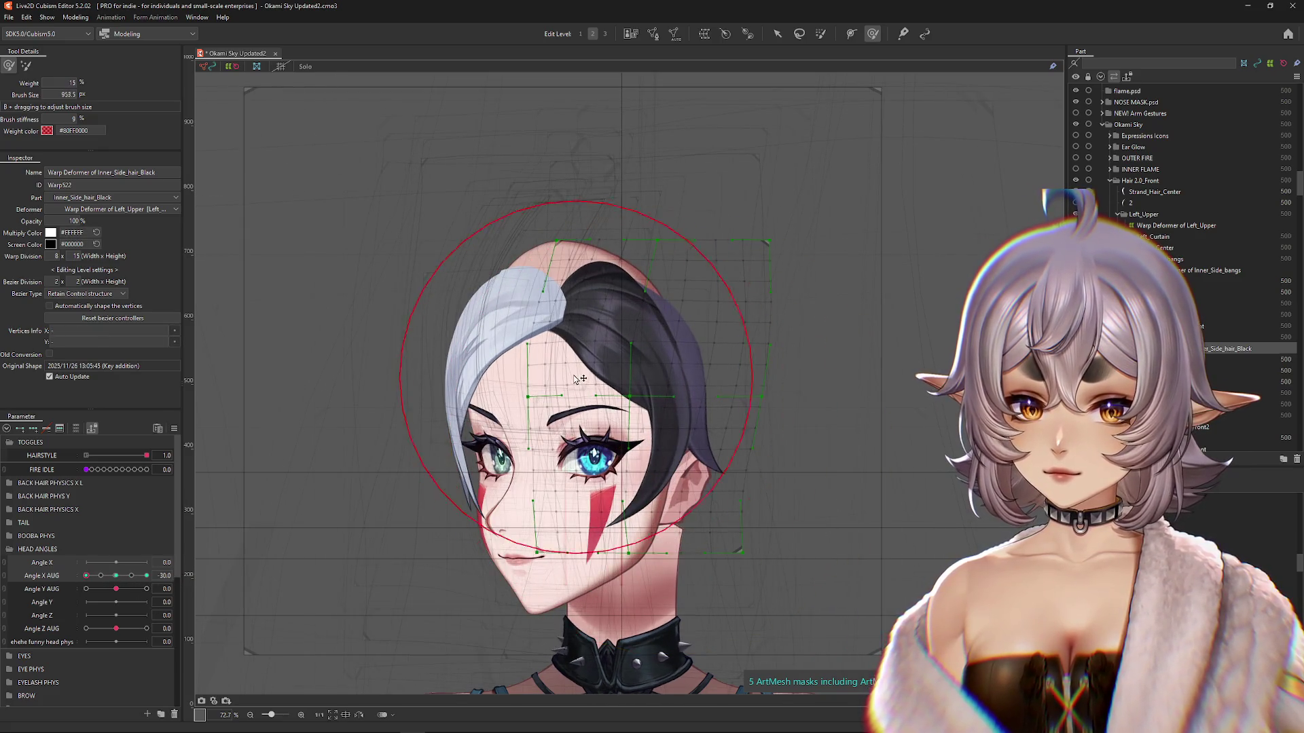
{"action": "left_click_drag", "start_coordinate": [597, 370], "coordinate": [630, 428]}
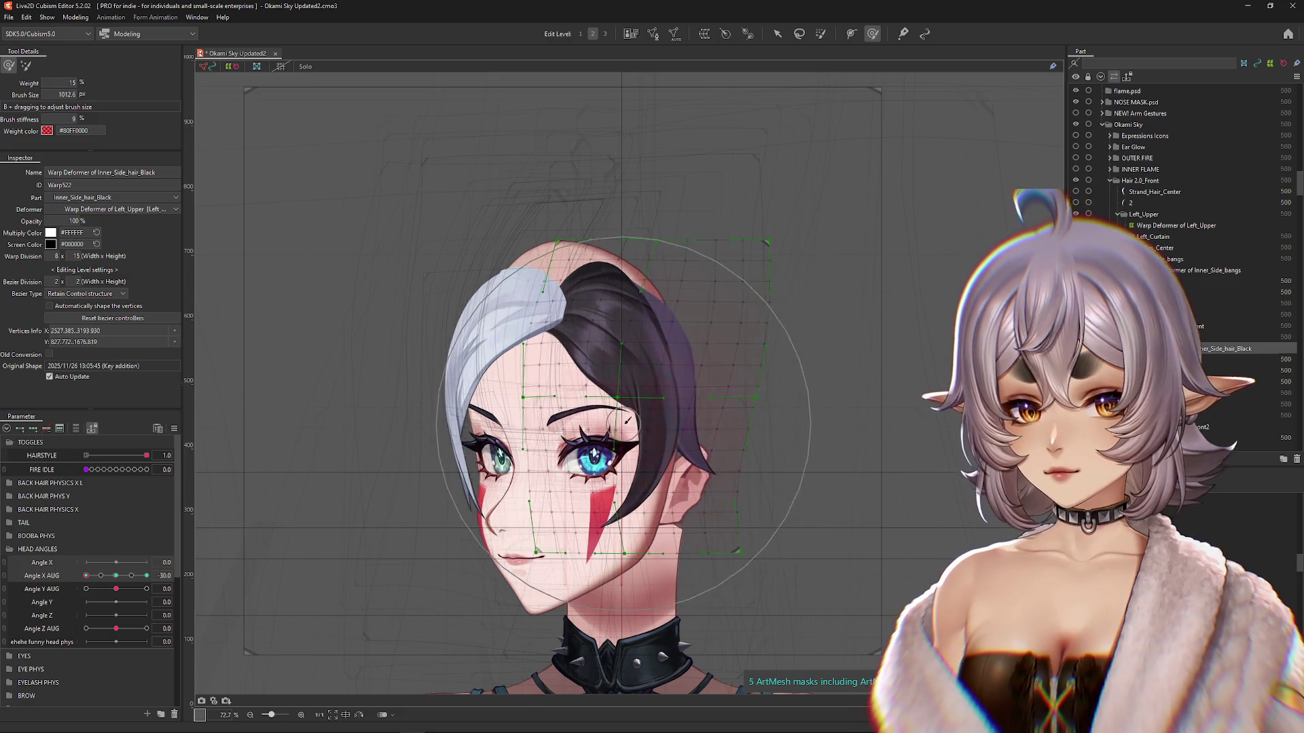
{"action": "left_click_drag", "start_coordinate": [436, 278], "coordinate": [421, 299]}
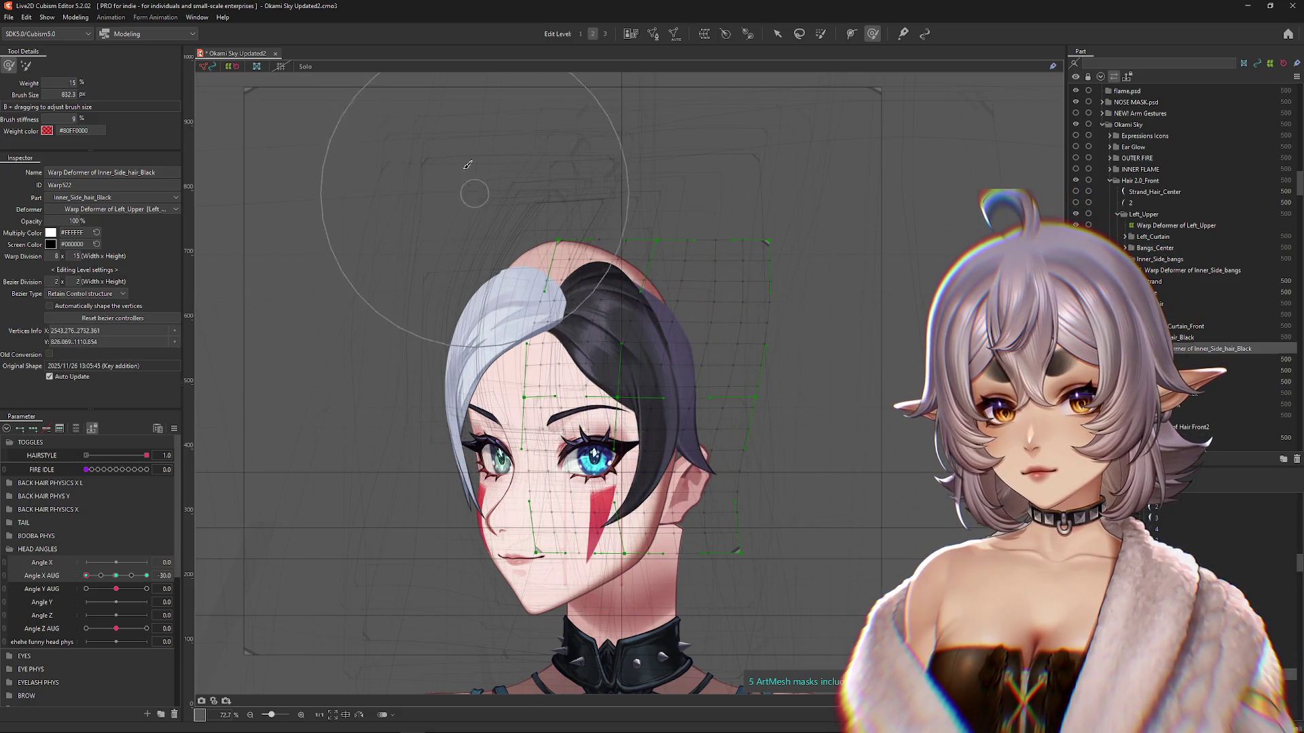
{"action": "left_click_drag", "start_coordinate": [470, 174], "coordinate": [585, 144]}
Step: Fine-tune the black hair warp with a smaller brush, swinging the head from -30 to 30 to check
{"action": "left_click", "coordinate": [406, 263]}
{"action": "left_click", "coordinate": [583, 278]}
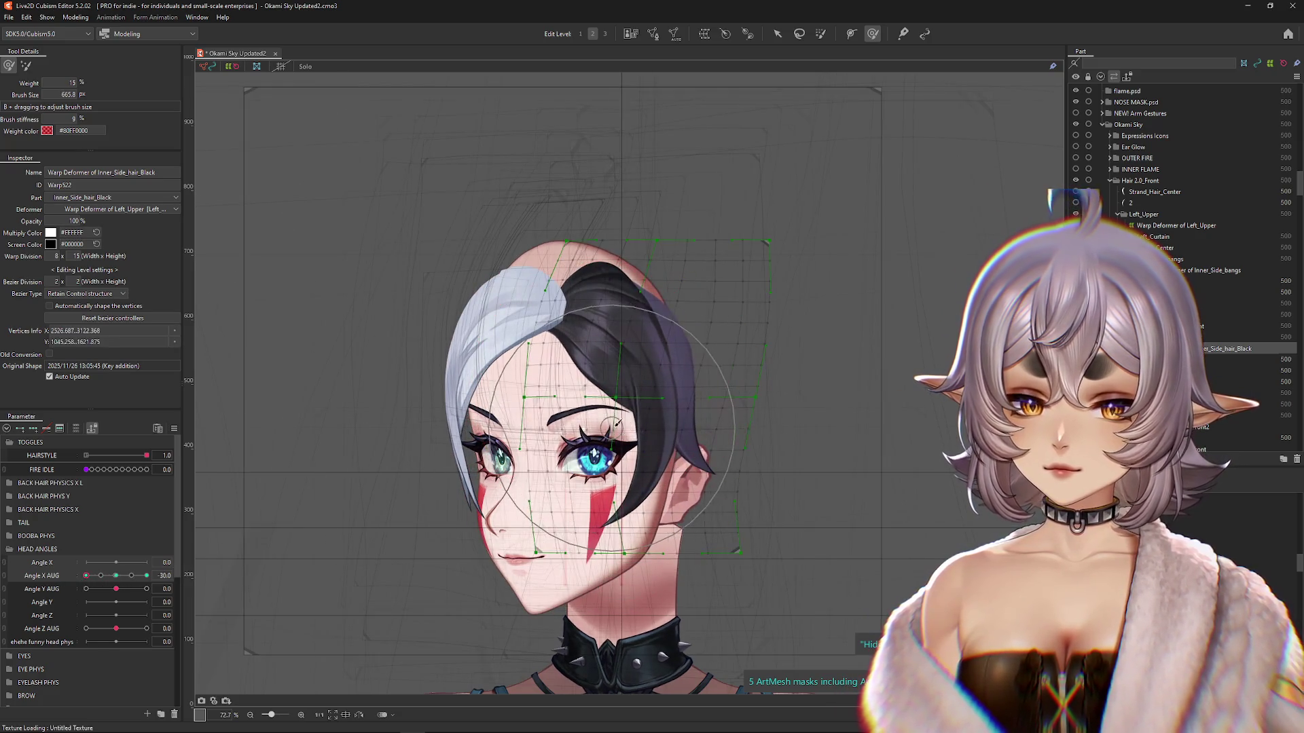
{"action": "left_click_drag", "start_coordinate": [734, 402], "coordinate": [713, 326]}
{"action": "mouse_move", "coordinate": [86, 576]}
{"action": "left_mouse_down"}
{"action": "mouse_move", "coordinate": [114, 583]}
{"action": "mouse_move", "coordinate": [86, 576]}
{"action": "left_mouse_up"}
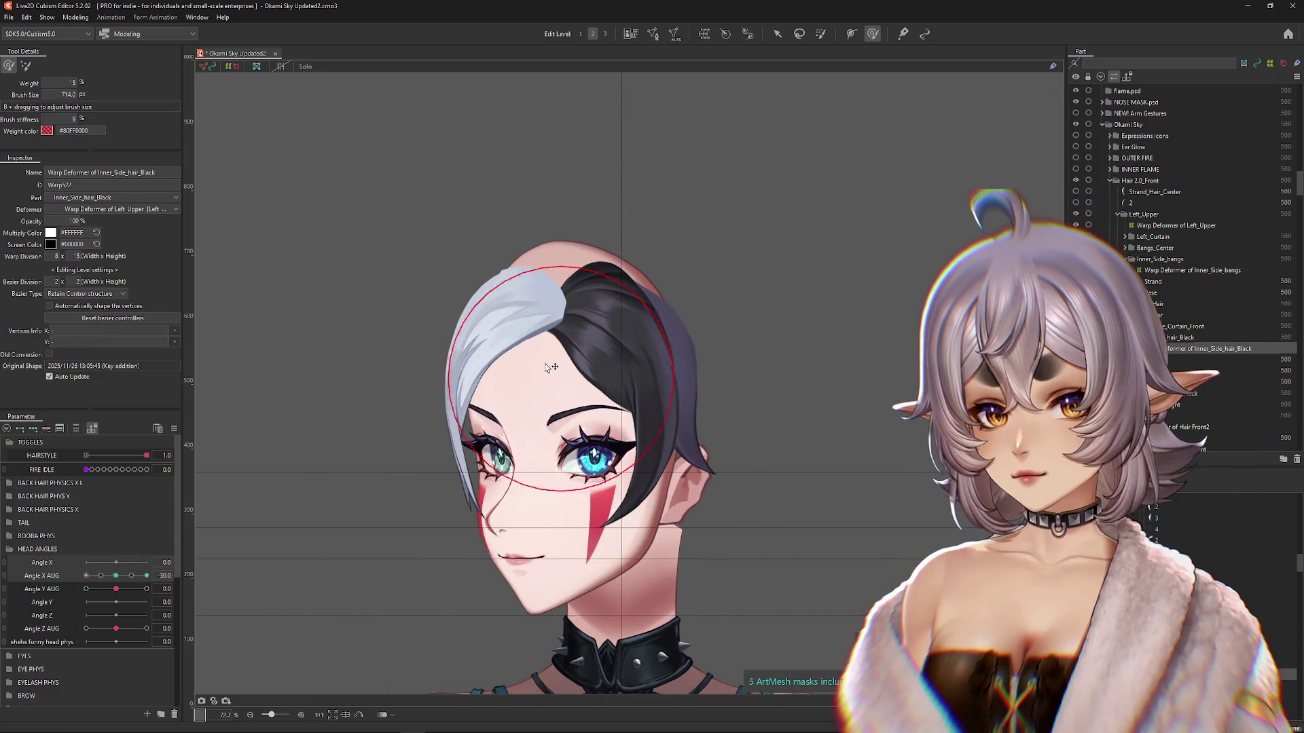
{"action": "left_click_drag", "start_coordinate": [634, 478], "coordinate": [592, 442]}
{"action": "left_click_drag", "start_coordinate": [86, 576], "coordinate": [147, 576]}
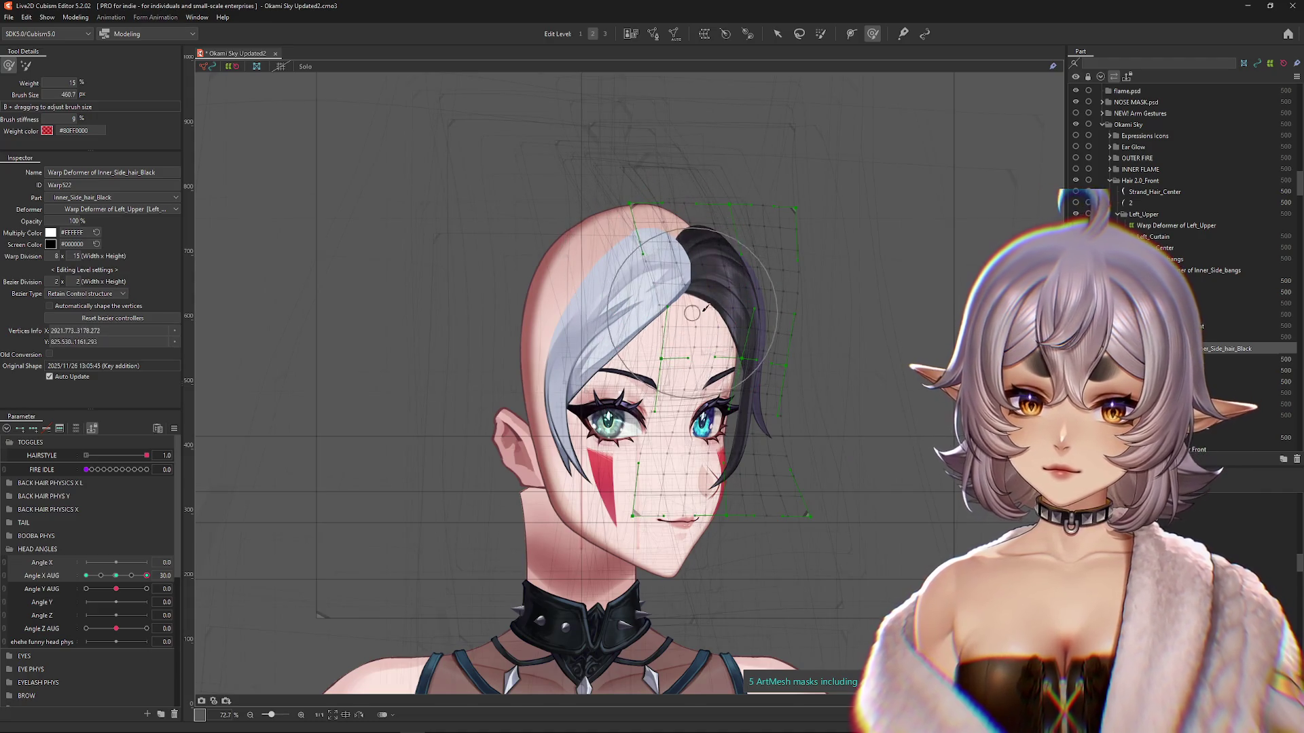
{"action": "scroll", "coordinate": [641, 338], "scroll_direction": "down", "scroll_amount": 5}
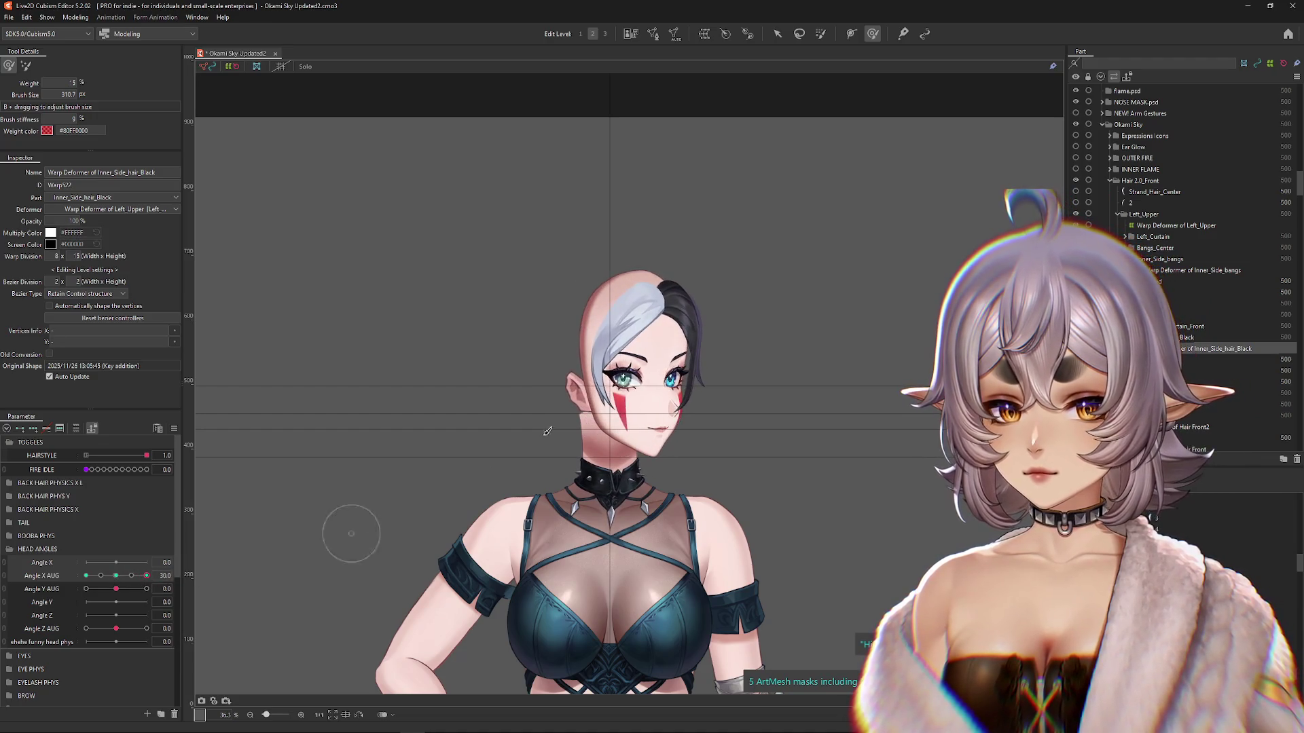
{"action": "scroll", "coordinate": [625, 291], "scroll_direction": "up", "scroll_amount": 2}
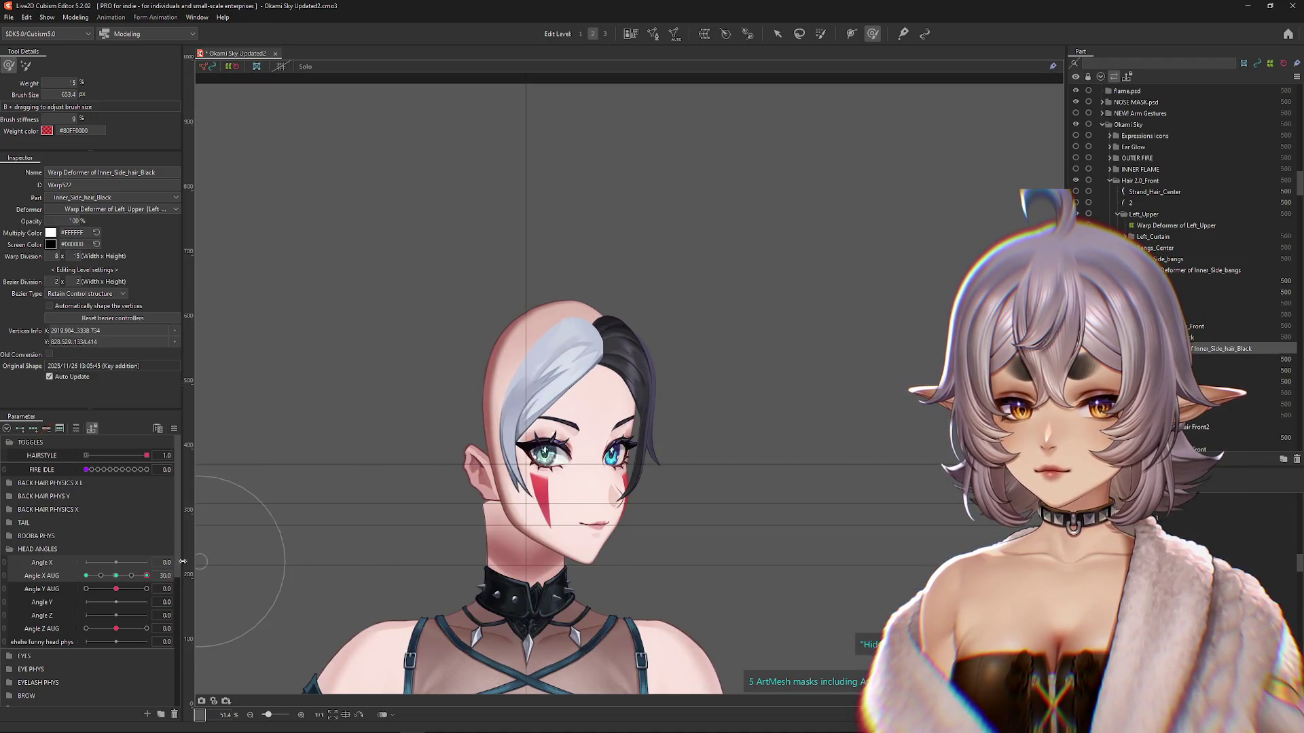
{"action": "left_click_drag", "start_coordinate": [146, 576], "coordinate": [86, 575]}
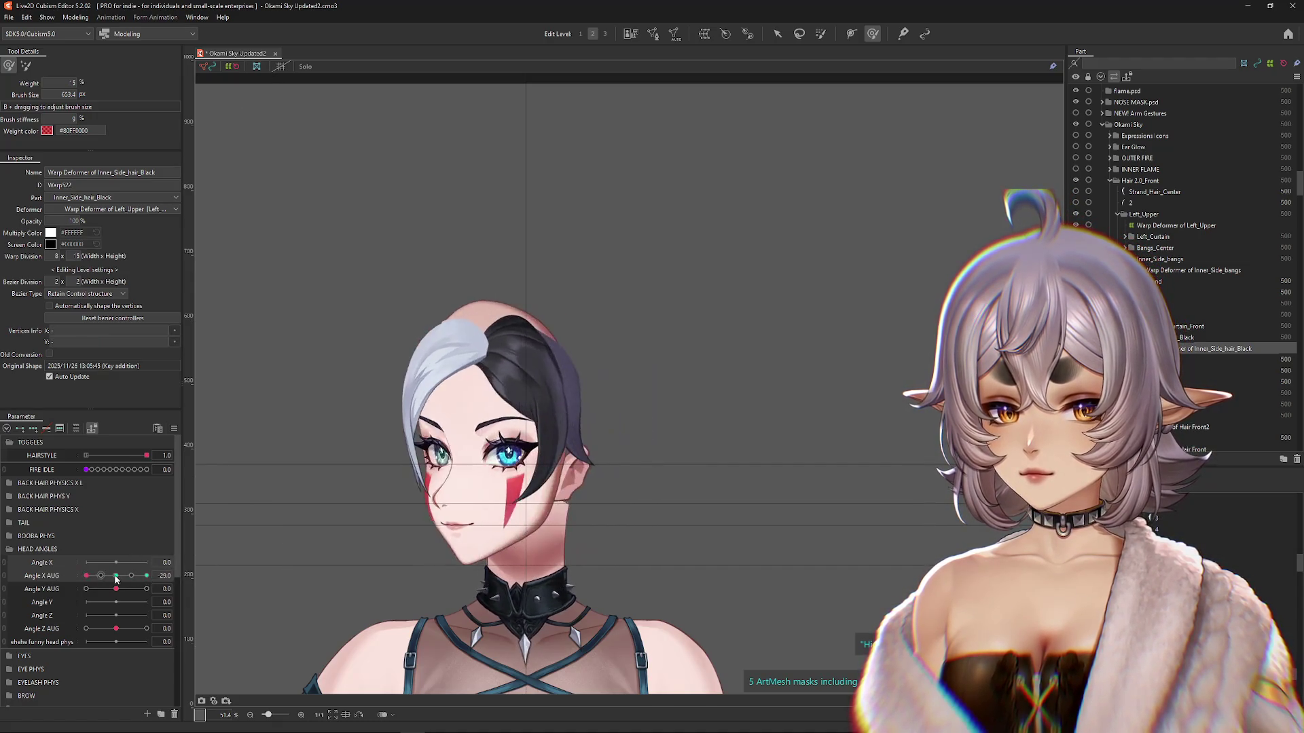
{"action": "mouse_move", "coordinate": [527, 499]}
{"action": "left_mouse_down"}
{"action": "mouse_move", "coordinate": [745, 407]}
{"action": "mouse_move", "coordinate": [711, 425]}
{"action": "left_mouse_up"}
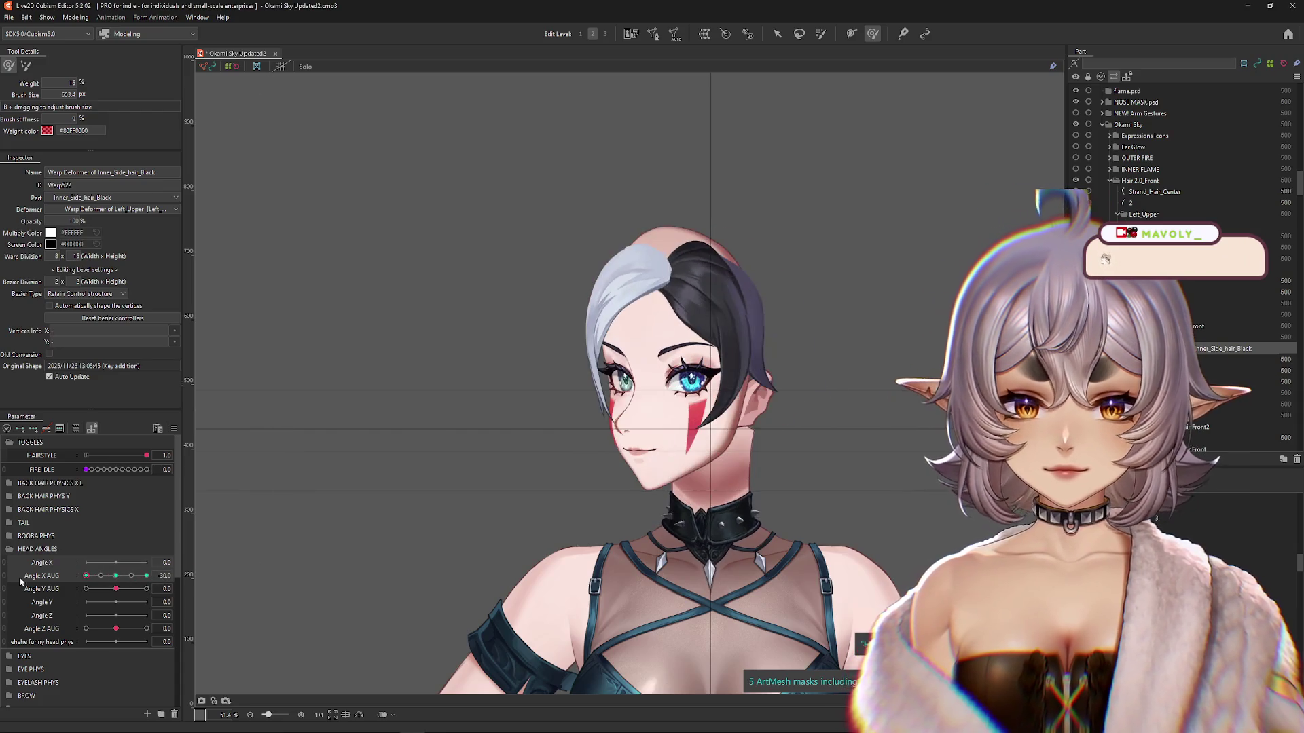
{"action": "mouse_move", "coordinate": [86, 576]}
{"action": "left_mouse_down"}
{"action": "mouse_move", "coordinate": [143, 590]}
{"action": "mouse_move", "coordinate": [116, 590]}
{"action": "left_mouse_up"}
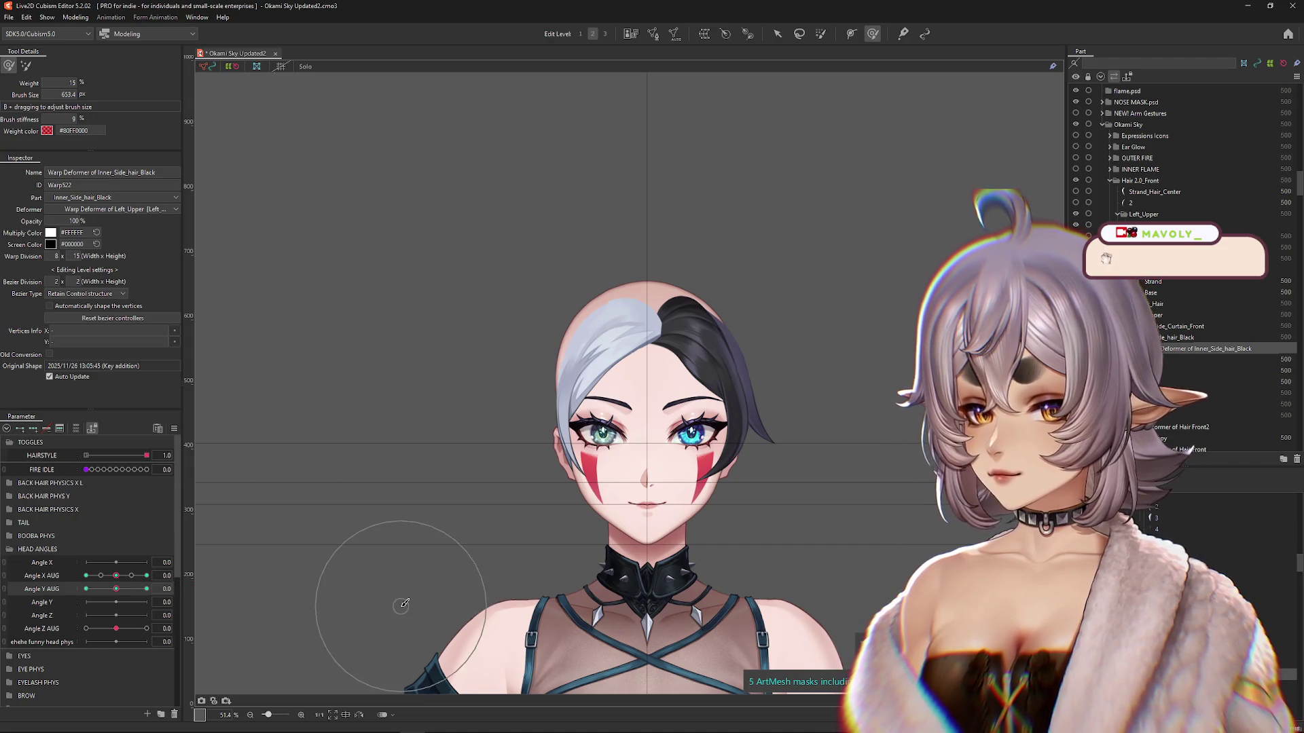
Step: Show the front hair's warp deformer, tilt the head to Angle Y AUG 30, and enlarge the deform brush
{"action": "left_click", "coordinate": [607, 639]}
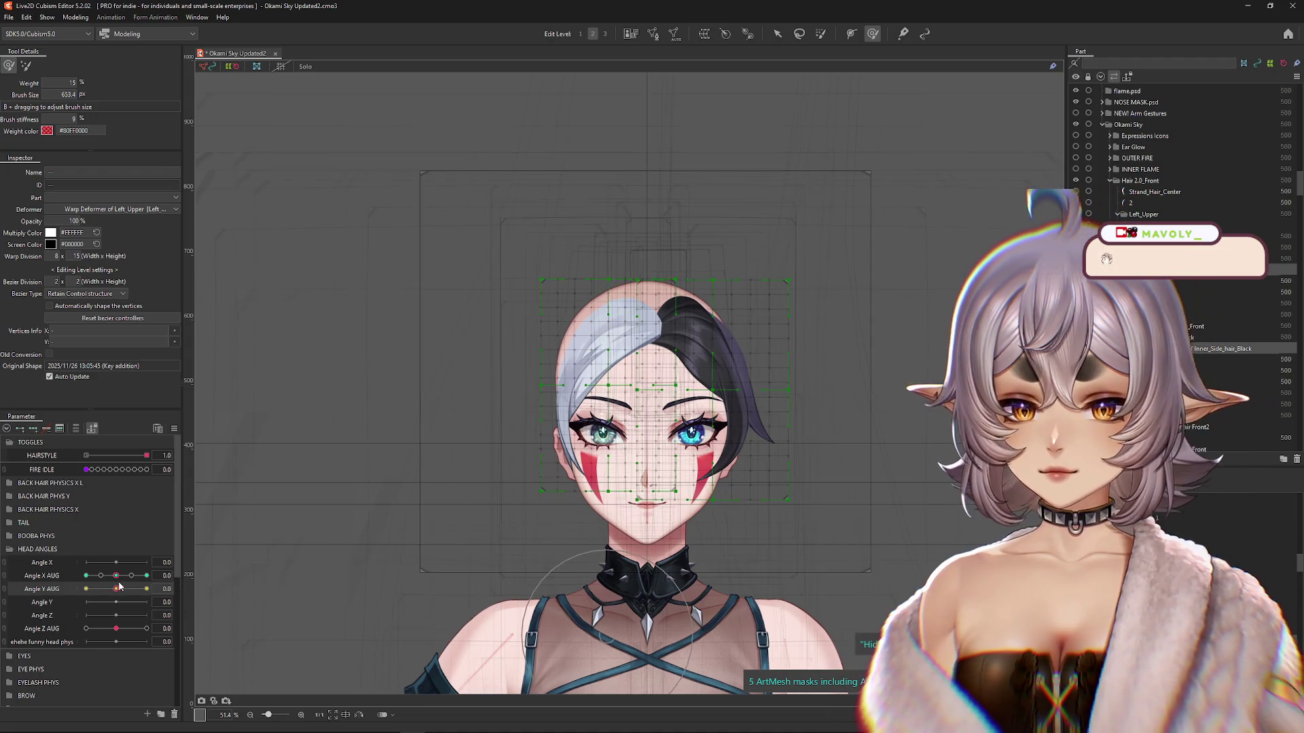
{"action": "left_click_drag", "start_coordinate": [113, 593], "coordinate": [146, 588]}
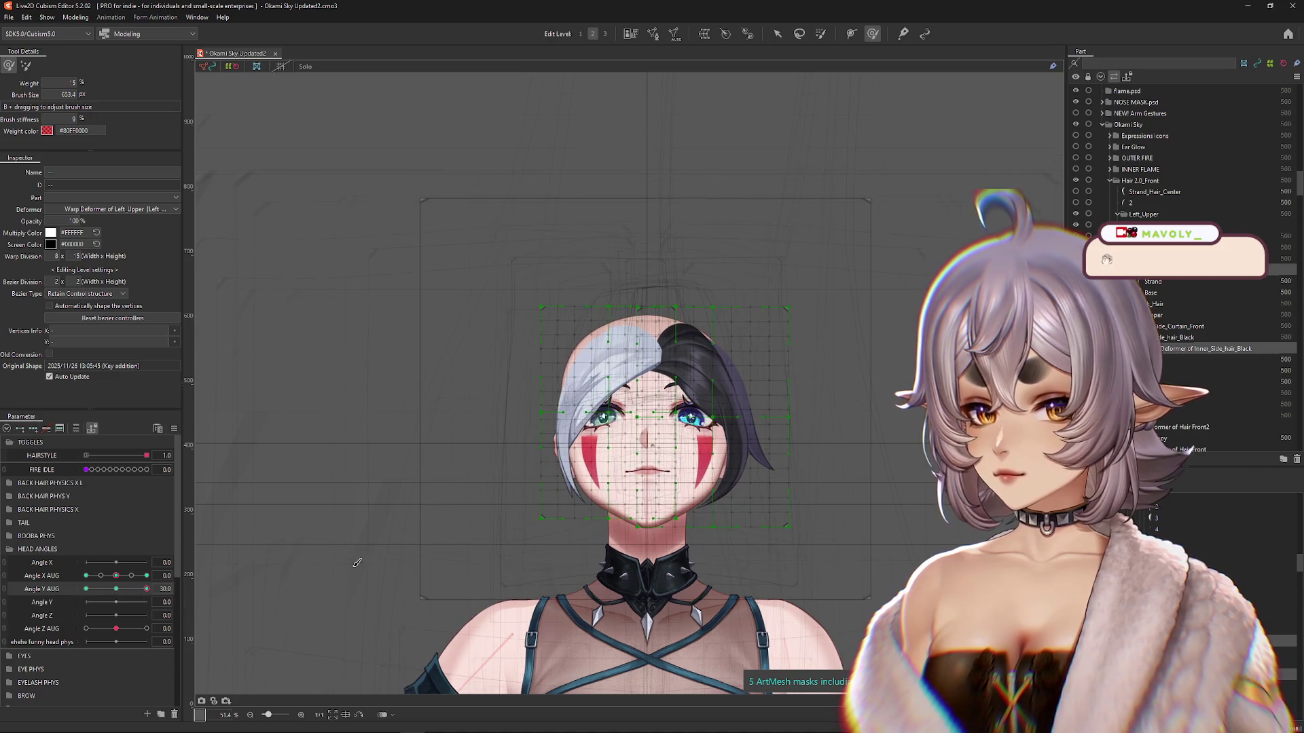
{"action": "left_click", "coordinate": [778, 34]}
{"action": "scroll", "coordinate": [667, 415], "scroll_direction": "up", "scroll_amount": 2}
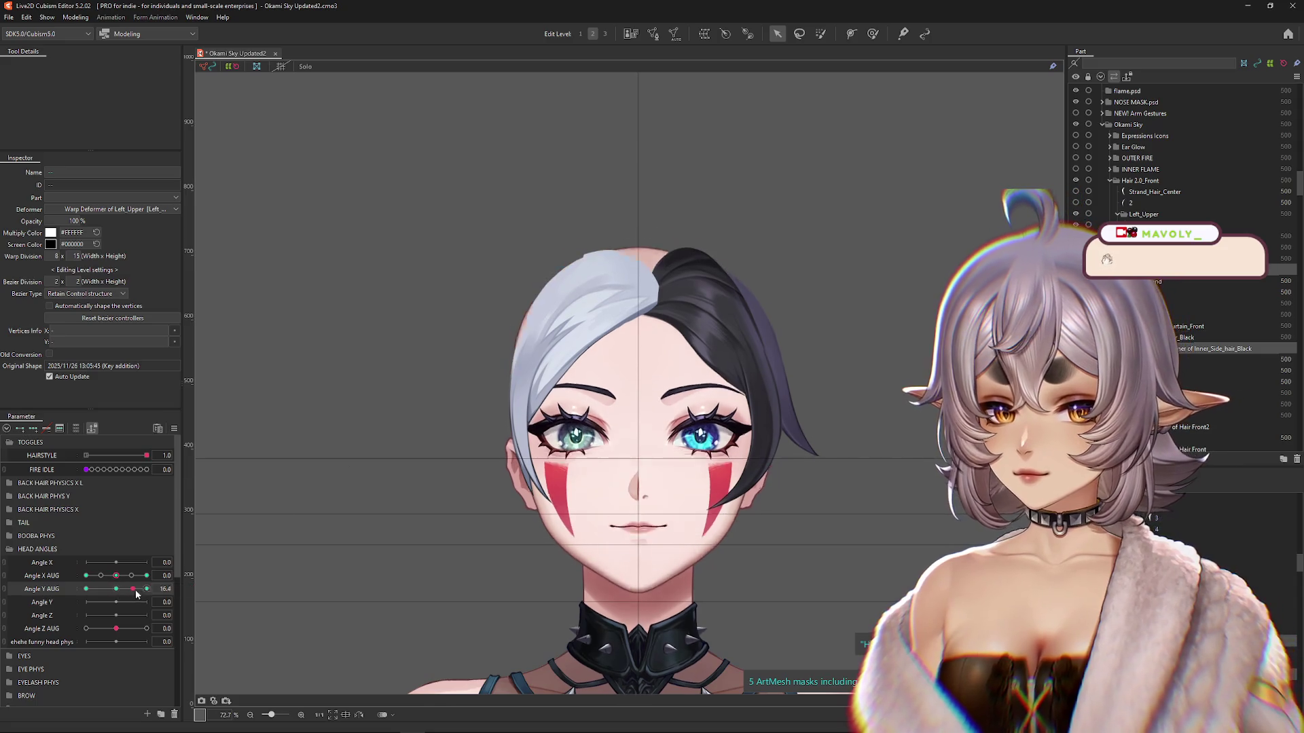
{"action": "left_click", "coordinate": [873, 33]}
{"action": "mouse_move", "coordinate": [625, 342]}
{"action": "left_mouse_down"}
{"action": "mouse_move", "coordinate": [495, 167]}
{"action": "mouse_move", "coordinate": [457, 204]}
{"action": "mouse_move", "coordinate": [479, 133]}
{"action": "mouse_move", "coordinate": [554, 156]}
{"action": "mouse_move", "coordinate": [717, 95]}
{"action": "mouse_move", "coordinate": [922, 265]}
{"action": "left_mouse_up"}
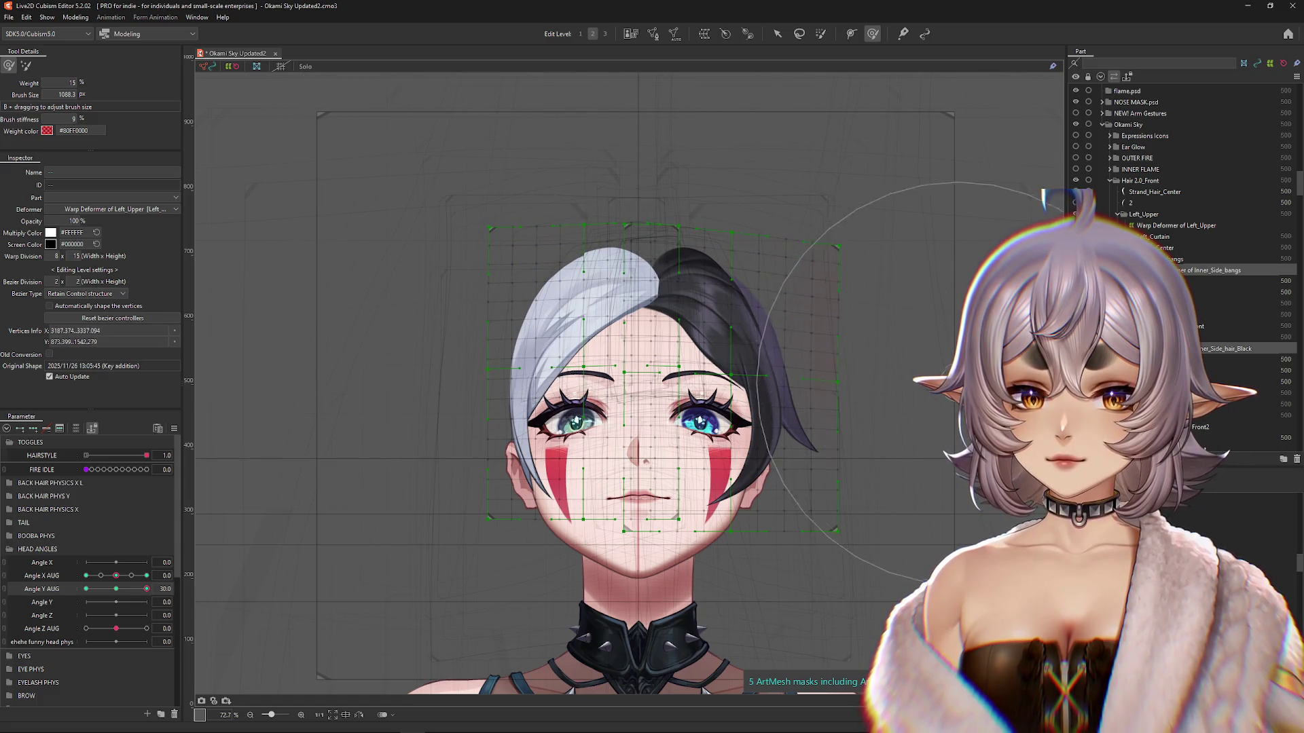
Step: Reshape the front hair warp near the forehead and left cheek, nudging its top down
{"action": "mouse_move", "coordinate": [939, 421]}
{"action": "left_mouse_down"}
{"action": "mouse_move", "coordinate": [780, 381]}
{"action": "mouse_move", "coordinate": [679, 326]}
{"action": "mouse_move", "coordinate": [513, 293]}
{"action": "left_mouse_up"}
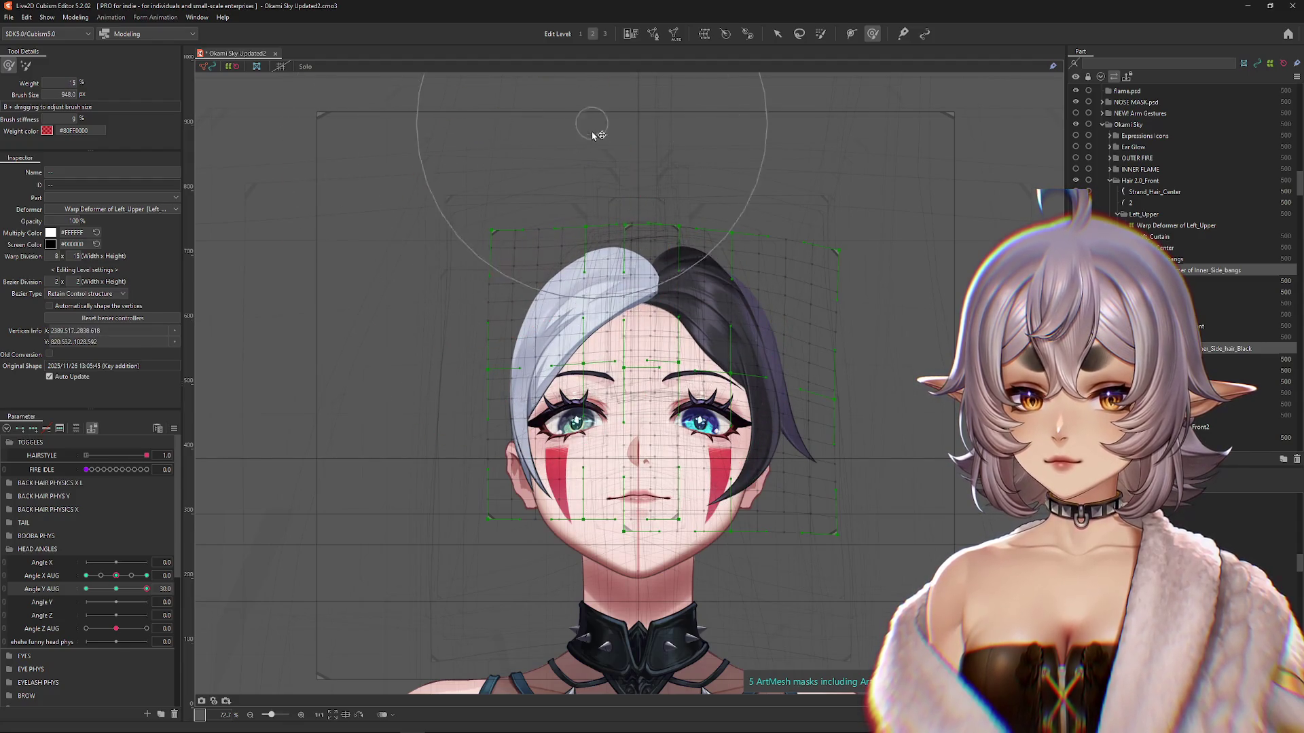
{"action": "mouse_move", "coordinate": [379, 268]}
{"action": "left_mouse_down"}
{"action": "mouse_move", "coordinate": [530, 485]}
{"action": "mouse_move", "coordinate": [617, 492]}
{"action": "mouse_move", "coordinate": [642, 370]}
{"action": "mouse_move", "coordinate": [381, 312]}
{"action": "mouse_move", "coordinate": [378, 436]}
{"action": "mouse_move", "coordinate": [846, 293]}
{"action": "mouse_move", "coordinate": [879, 402]}
{"action": "mouse_move", "coordinate": [890, 527]}
{"action": "left_mouse_up"}
{"action": "mouse_move", "coordinate": [147, 589]}
{"action": "left_mouse_down"}
{"action": "mouse_move", "coordinate": [122, 588]}
{"action": "mouse_move", "coordinate": [149, 589]}
{"action": "left_mouse_up"}
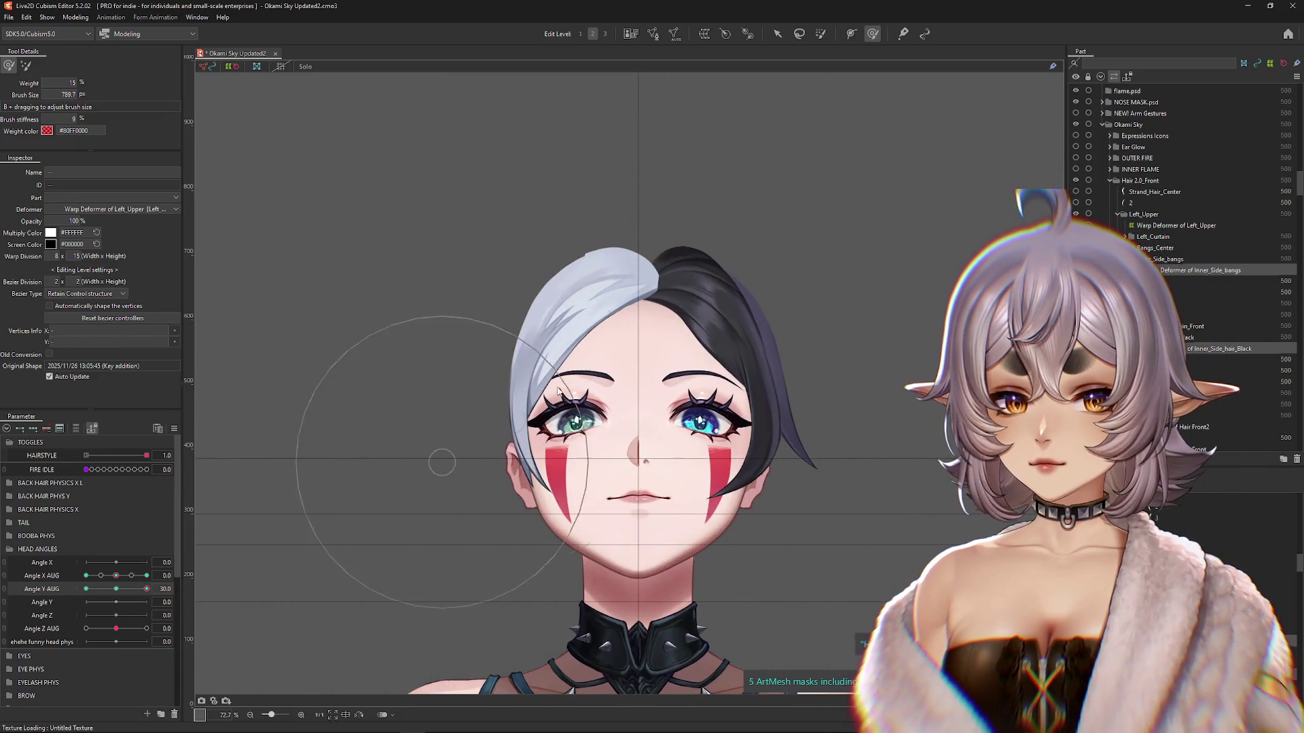
{"action": "mouse_move", "coordinate": [640, 183]}
{"action": "left_mouse_down"}
{"action": "mouse_move", "coordinate": [466, 137]}
{"action": "mouse_move", "coordinate": [701, 136]}
{"action": "mouse_move", "coordinate": [773, 174]}
{"action": "mouse_move", "coordinate": [696, 408]}
{"action": "left_mouse_up"}
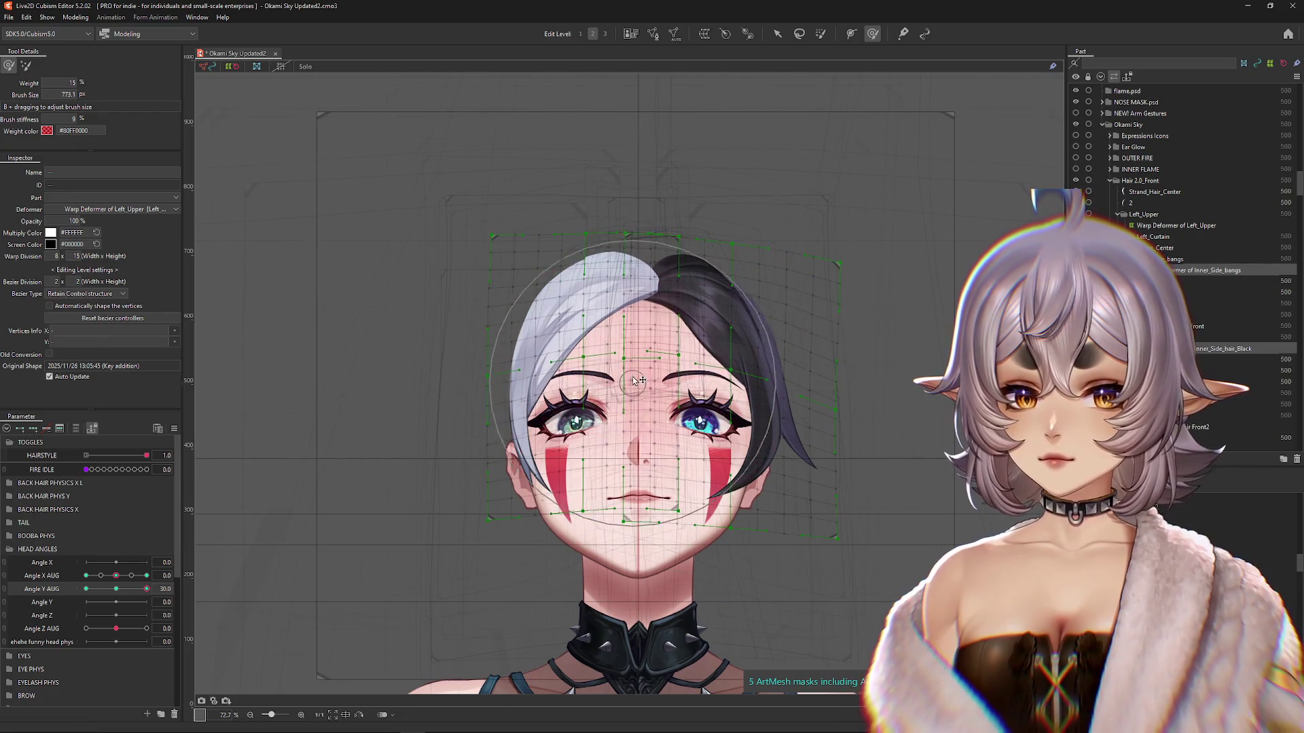
{"action": "left_click", "coordinate": [119, 589]}
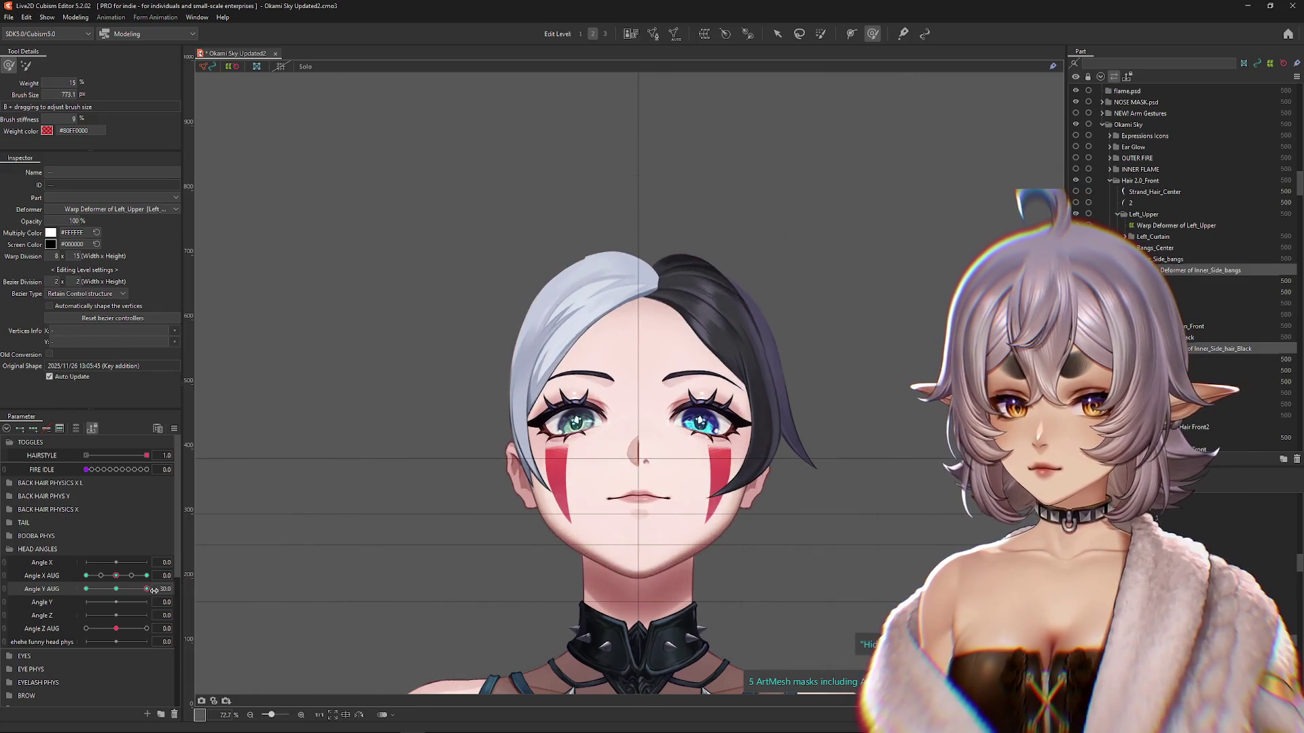
{"action": "left_click_drag", "start_coordinate": [144, 590], "coordinate": [147, 589]}
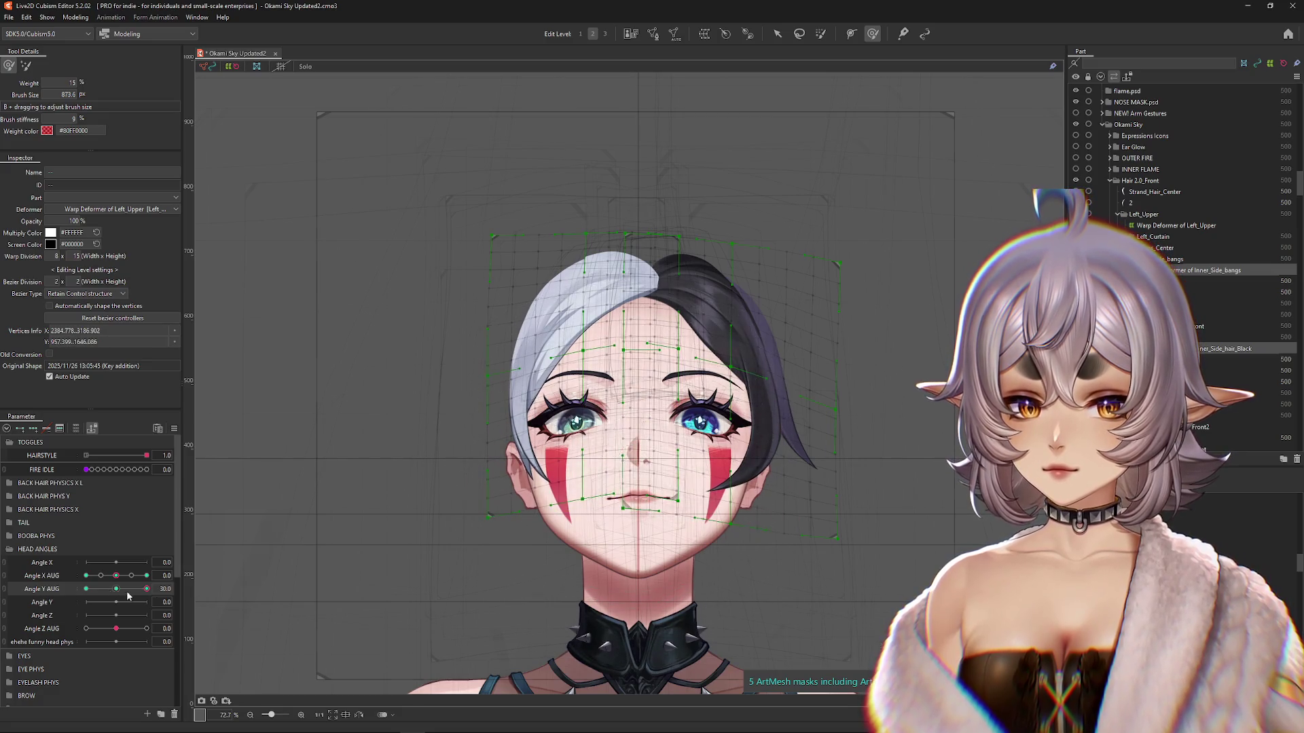
Step: Scrub Angle Y AUG between a slight tilt and 30, then pan the view up and left
{"action": "left_click", "coordinate": [116, 589]}
{"action": "scroll", "coordinate": [101, 543], "scroll_direction": "down", "scroll_amount": 3}
{"action": "left_click_drag", "start_coordinate": [116, 588], "coordinate": [129, 553]}
{"action": "left_click", "coordinate": [117, 588]}
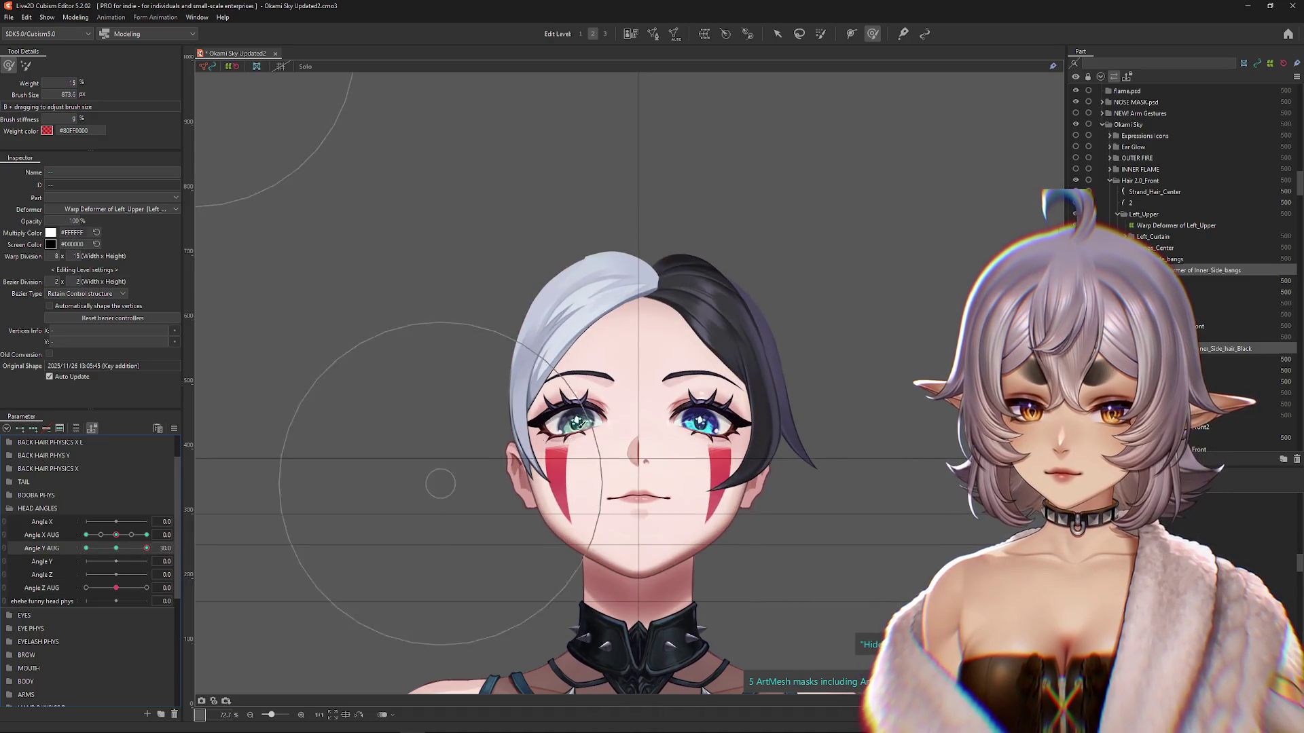
{"action": "left_click_drag", "start_coordinate": [146, 548], "coordinate": [124, 549]}
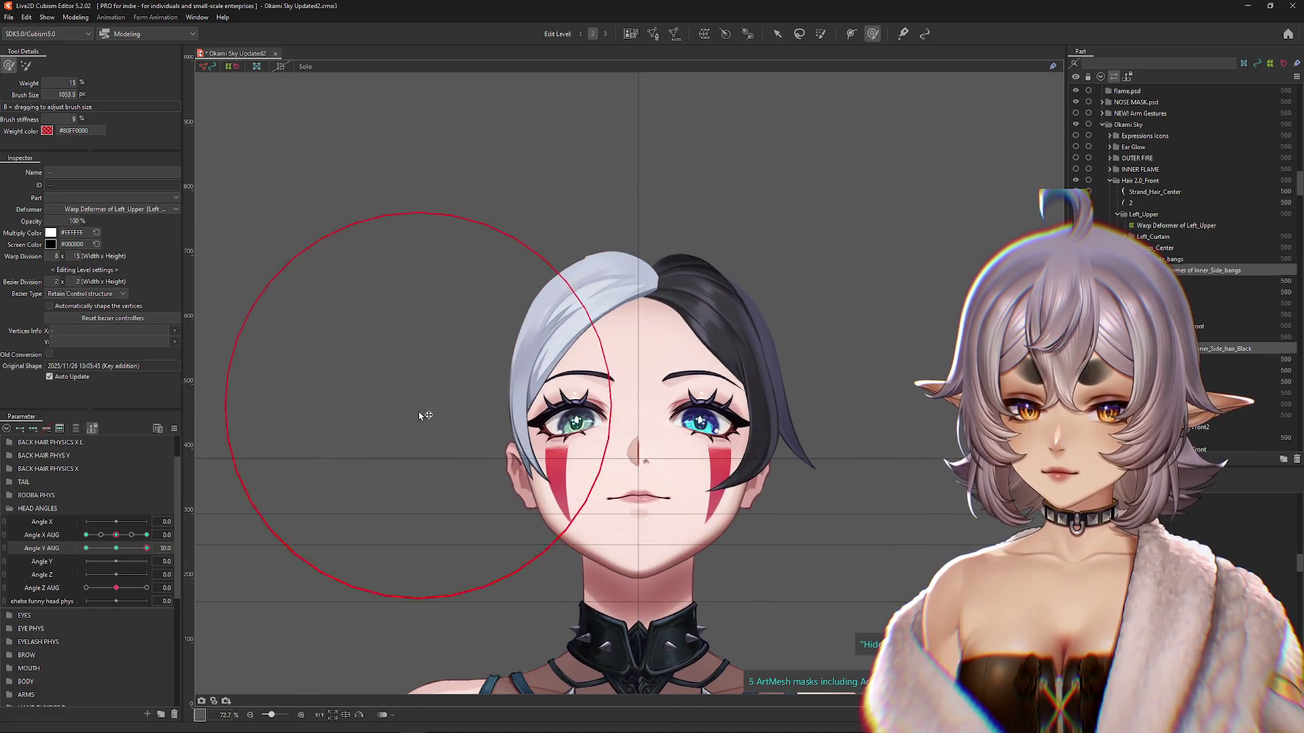
{"action": "left_click_drag", "start_coordinate": [128, 548], "coordinate": [157, 550]}
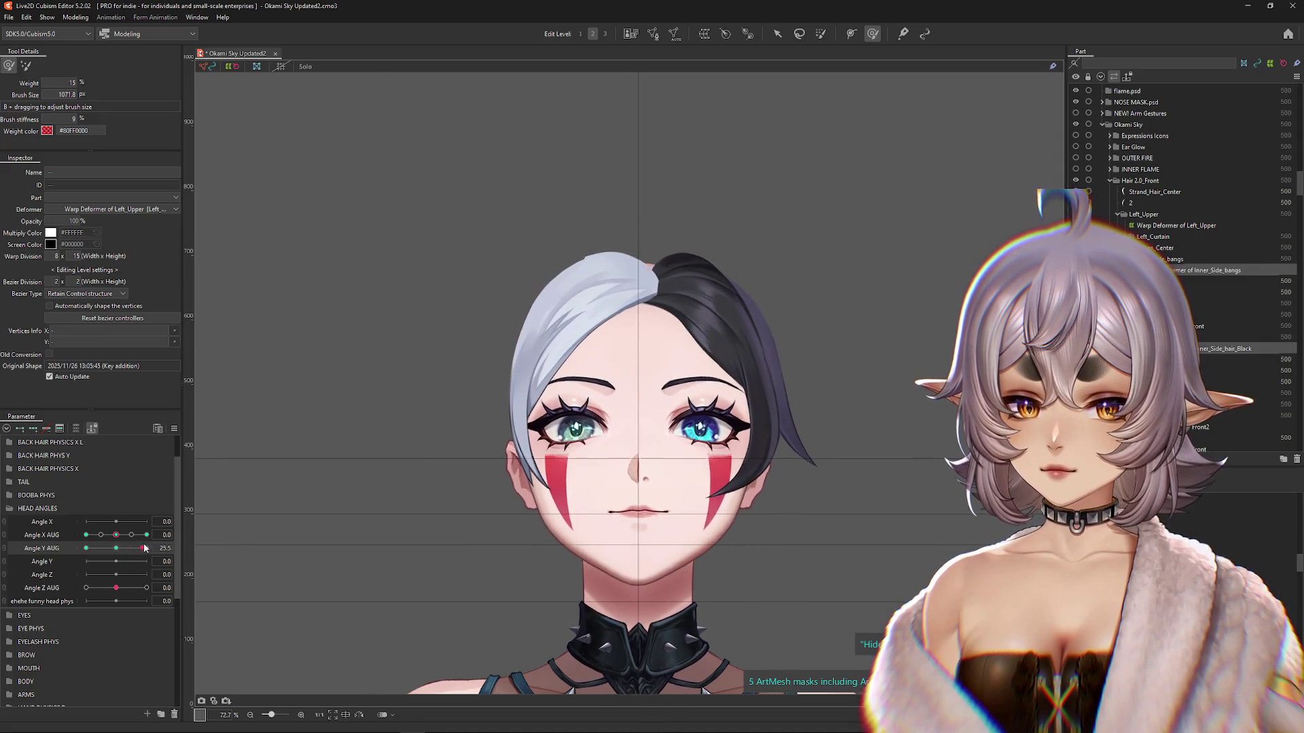
{"action": "left_click_drag", "start_coordinate": [546, 511], "coordinate": [511, 449]}
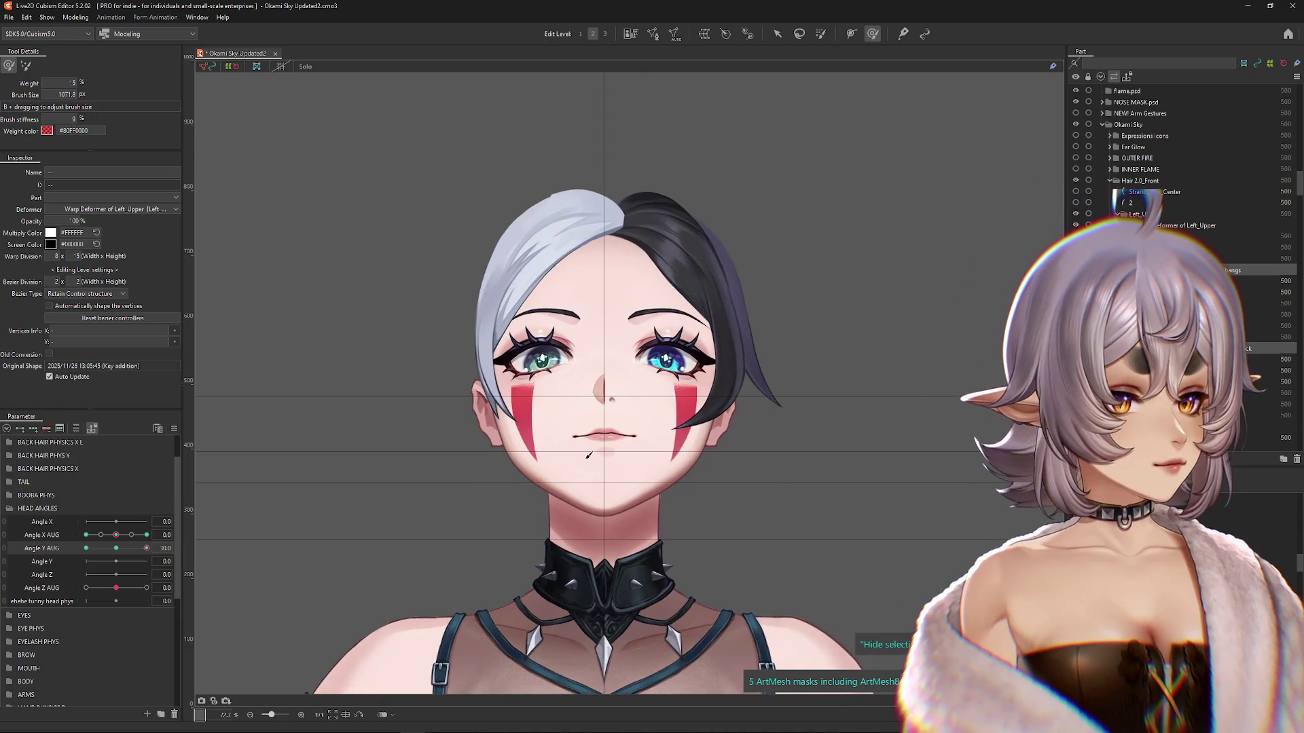
Step: Return Angle Y AUG near neutral, shrink the brush slightly and clear the vertex selection
{"action": "left_click_drag", "start_coordinate": [147, 548], "coordinate": [116, 550]}
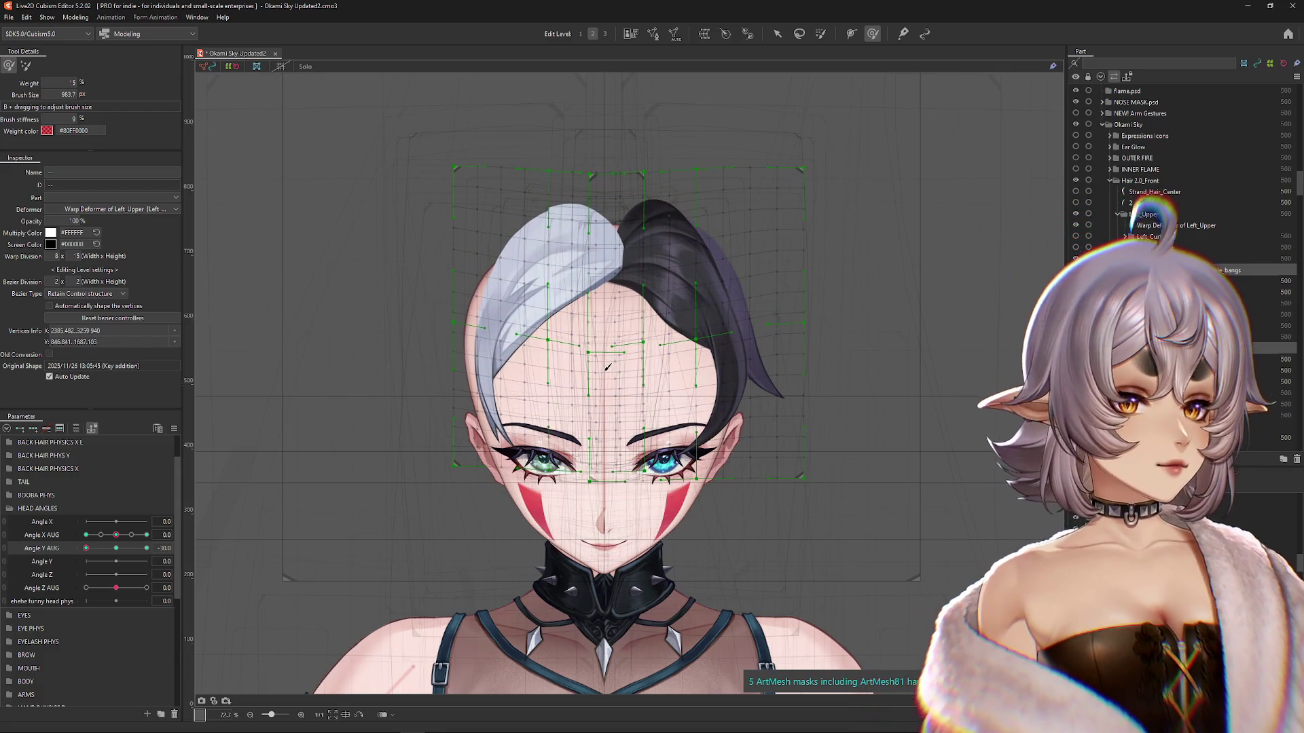
{"action": "left_click_drag", "start_coordinate": [607, 368], "coordinate": [605, 384]}
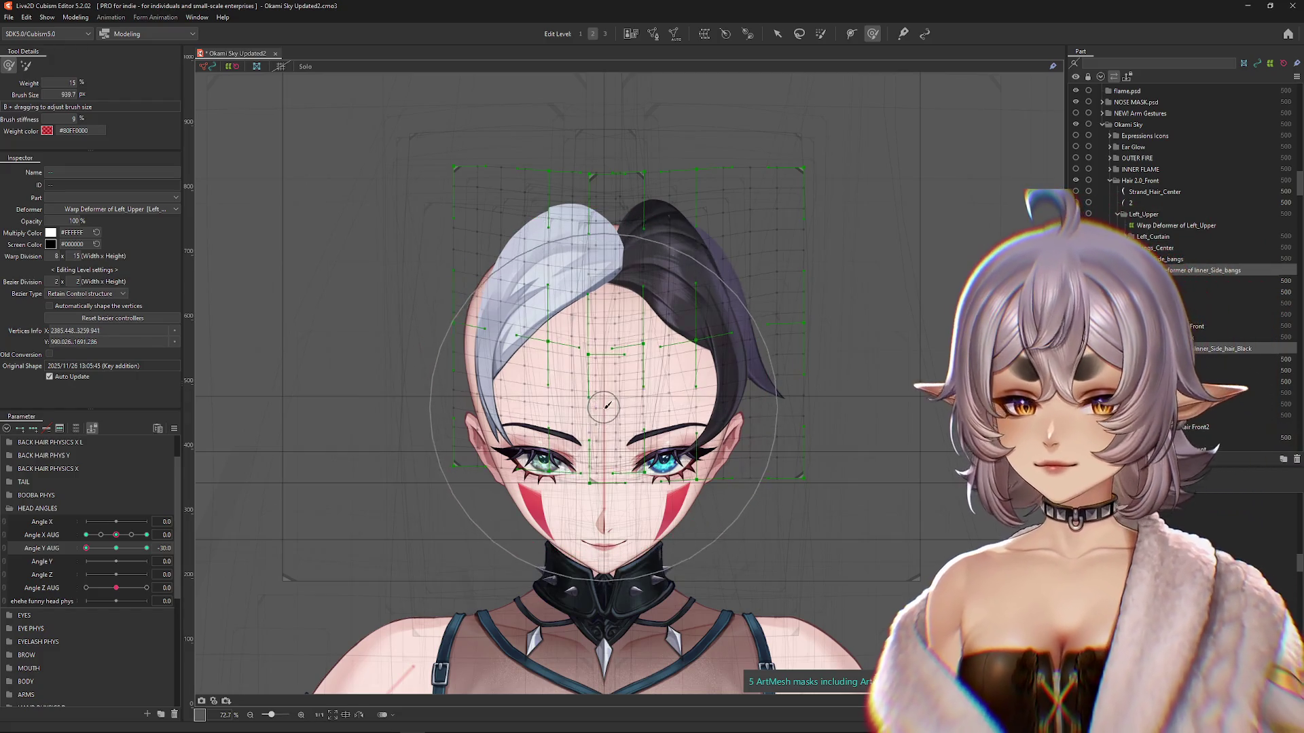
{"action": "key", "text": "Escape"}
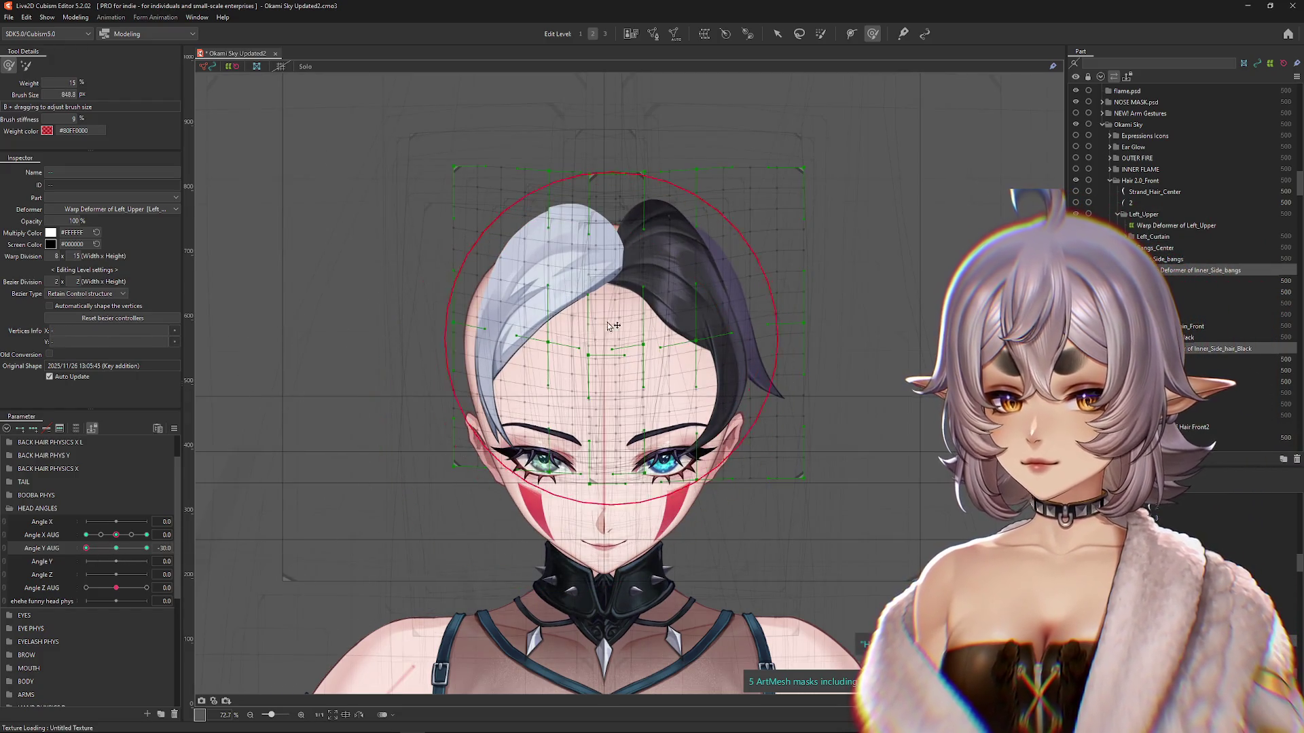
{"action": "left_click_drag", "start_coordinate": [608, 310], "coordinate": [605, 343]}
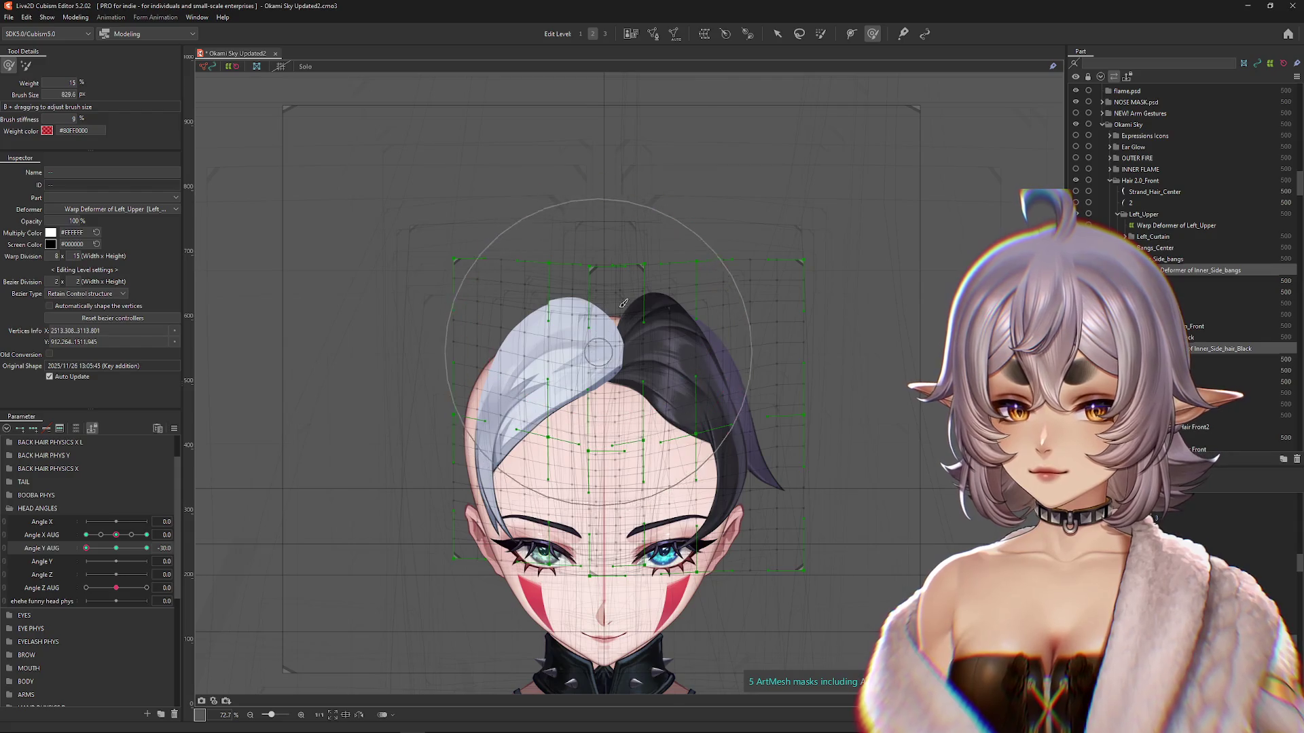
Step: Move the front hair deformer down over the skull and slightly right for the head-down pose
{"action": "left_click", "coordinate": [781, 34]}
{"action": "left_click_drag", "start_coordinate": [111, 549], "coordinate": [57, 569]}
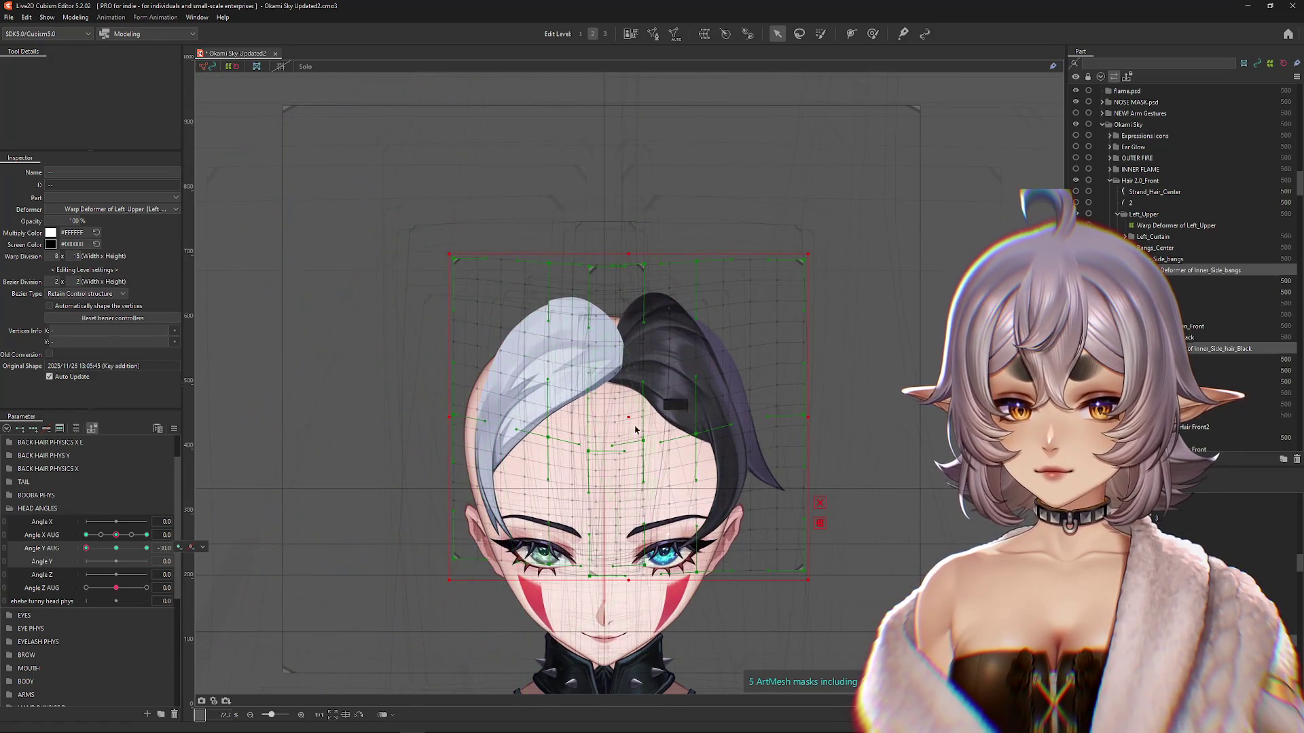
{"action": "left_click_drag", "start_coordinate": [620, 422], "coordinate": [618, 477]}
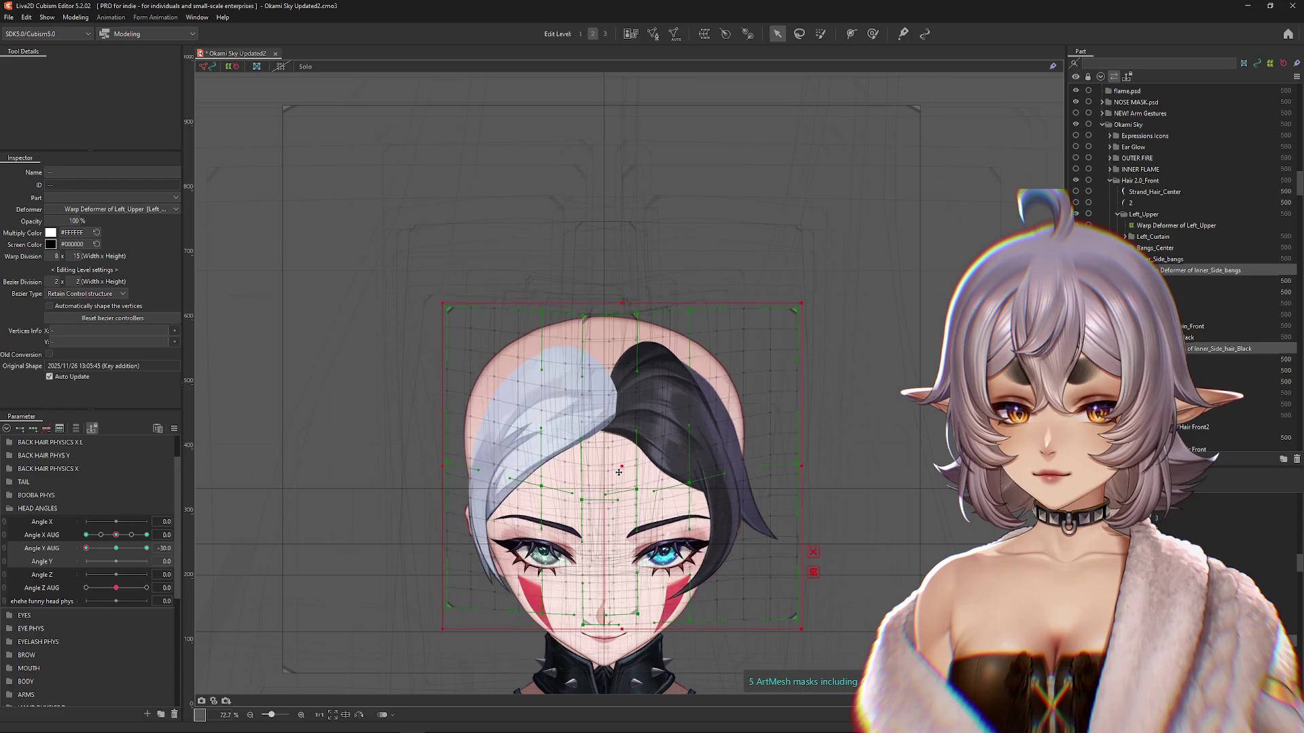
{"action": "mouse_move", "coordinate": [87, 548]}
{"action": "left_mouse_down"}
{"action": "mouse_move", "coordinate": [102, 548]}
{"action": "mouse_move", "coordinate": [86, 548]}
{"action": "left_mouse_up"}
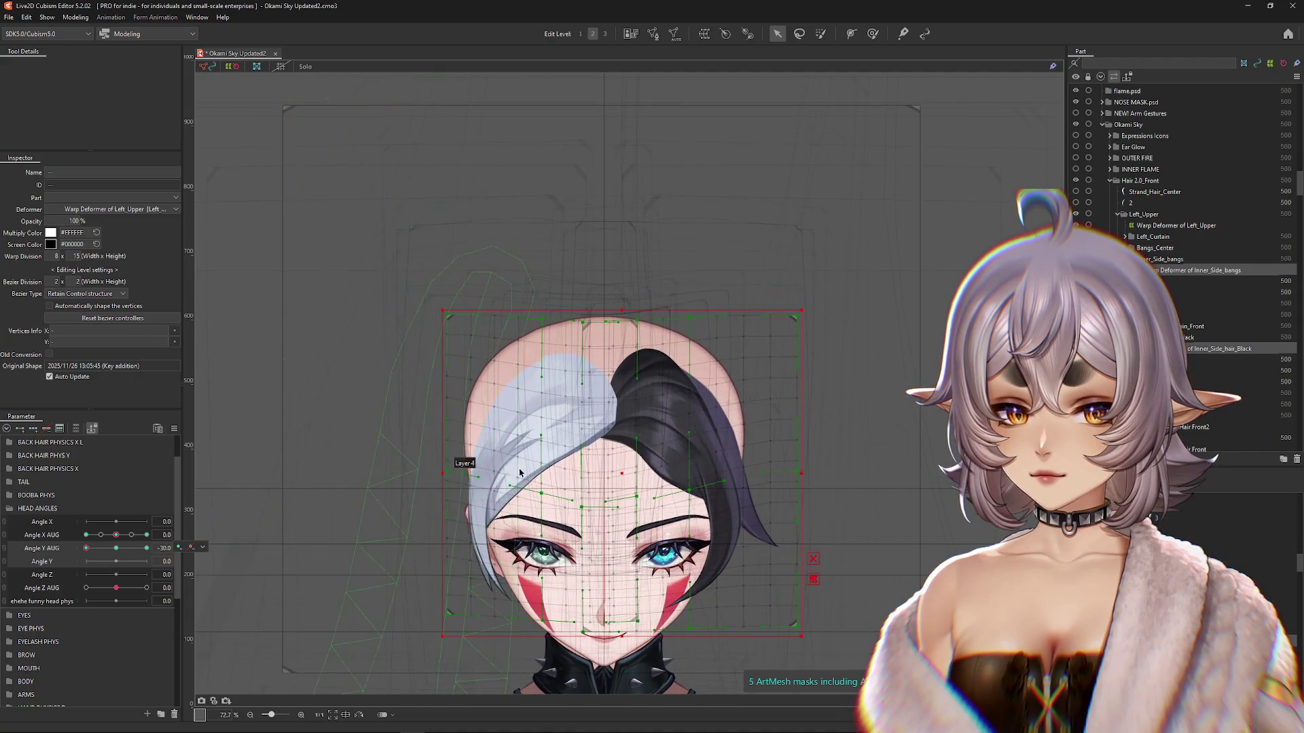
{"action": "left_click_drag", "start_coordinate": [619, 473], "coordinate": [622, 474]}
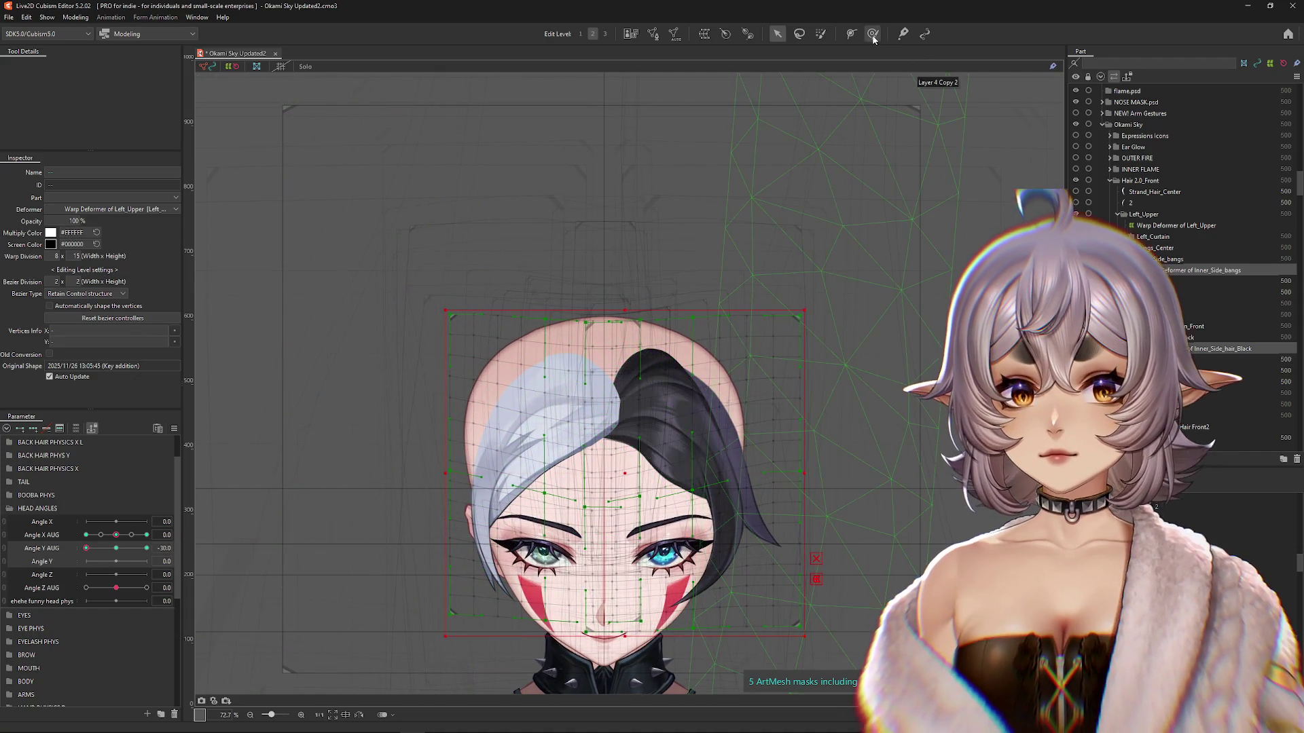
Step: With an enlarged deform brush, push the light bangs up and to the right
{"action": "left_click", "coordinate": [873, 33]}
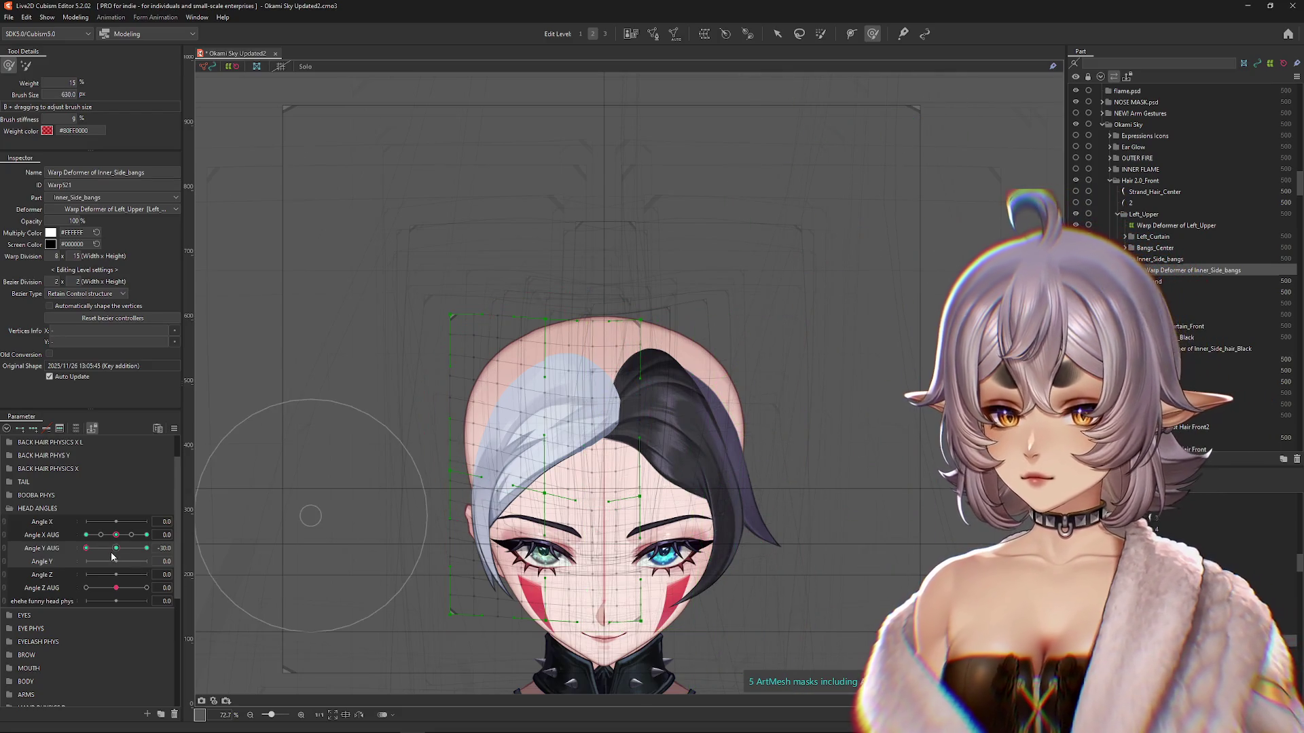
{"action": "left_click_drag", "start_coordinate": [421, 422], "coordinate": [430, 421]}
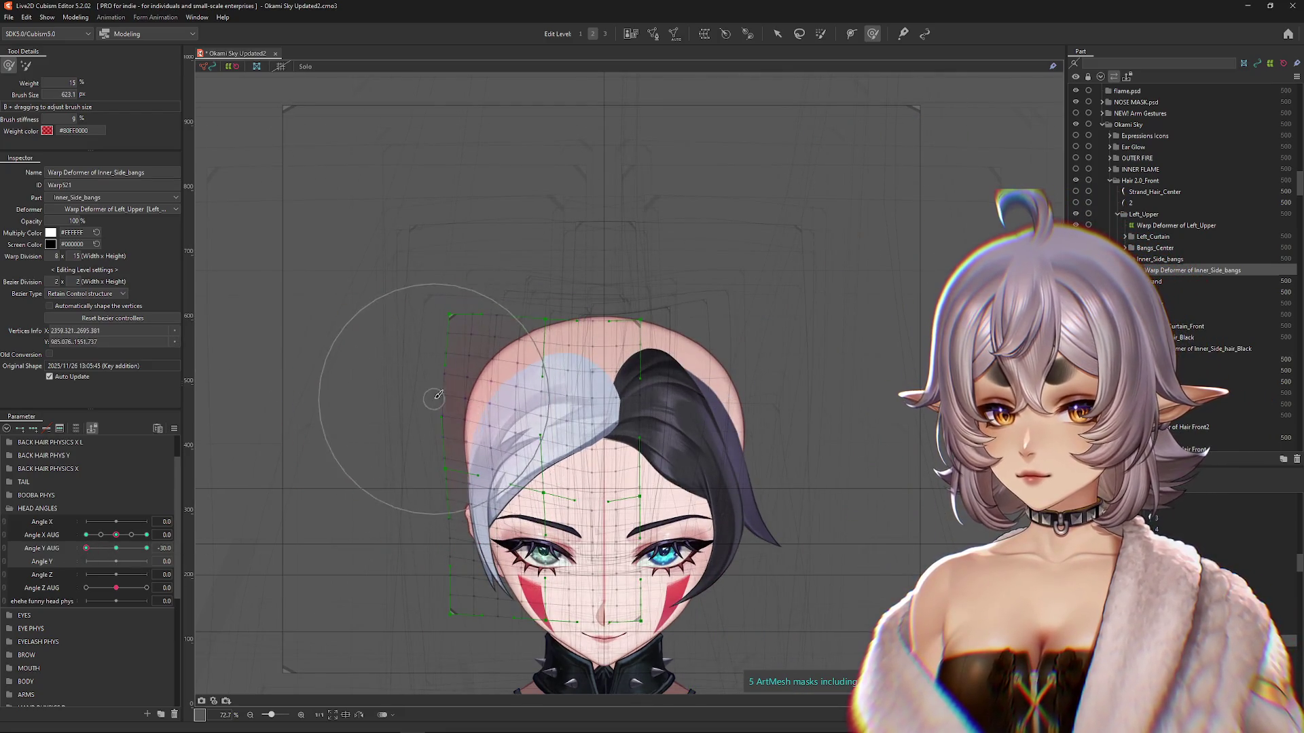
{"action": "left_click_drag", "start_coordinate": [518, 348], "coordinate": [664, 305]}
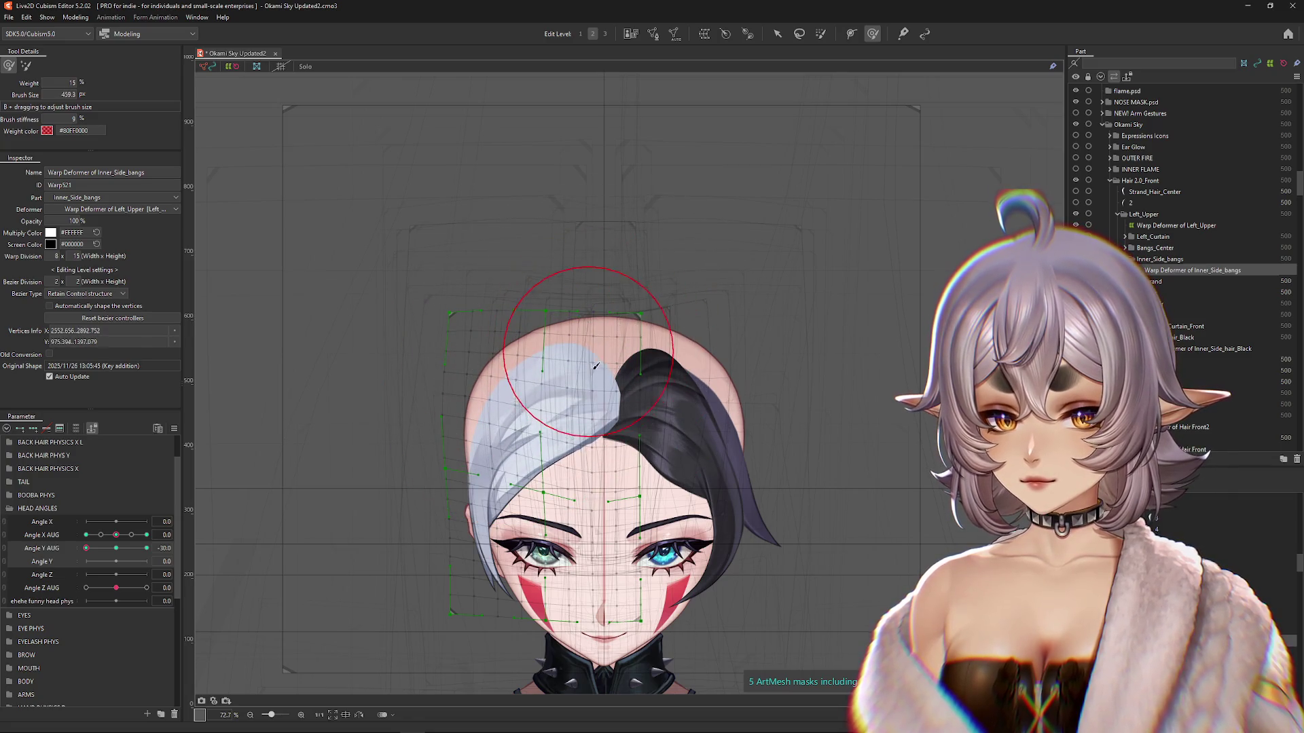
{"action": "left_click", "coordinate": [278, 493]}
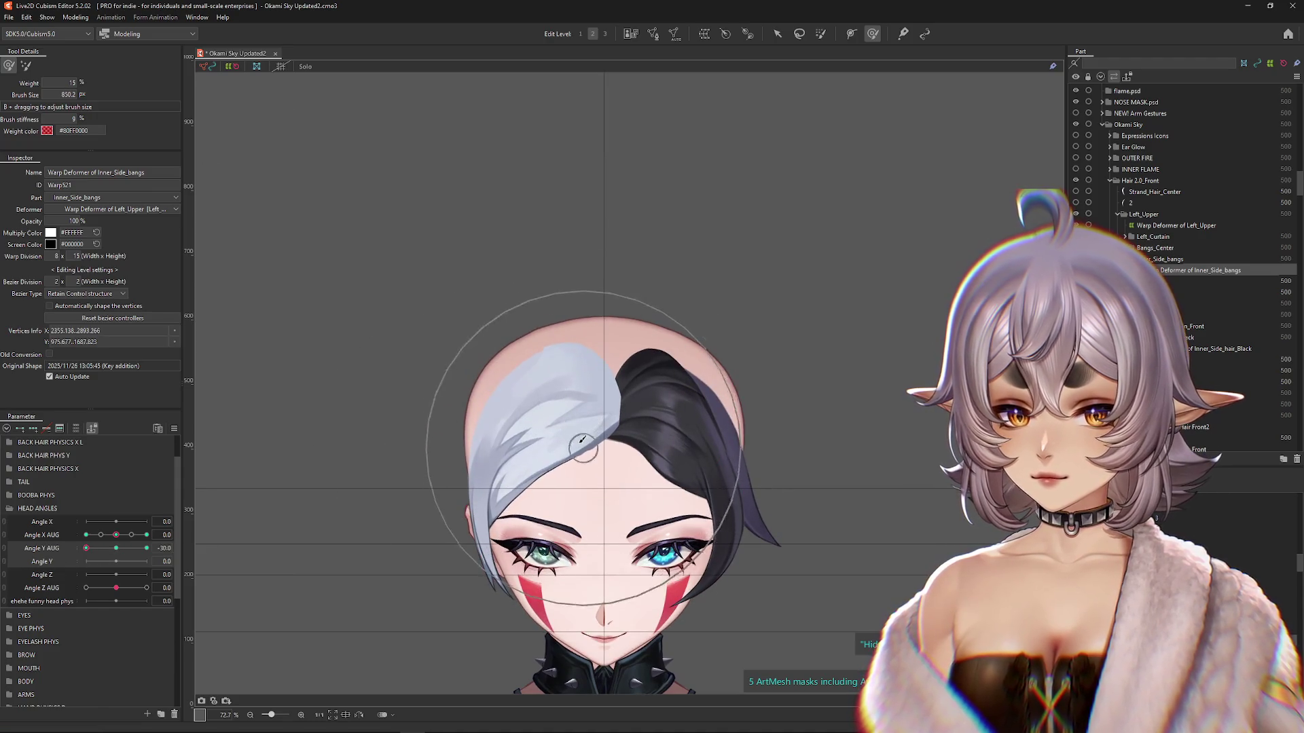
{"action": "left_click_drag", "start_coordinate": [87, 548], "coordinate": [102, 548]}
Step: Return to the fully head-down pose and reshape the light bangs near the top of the head
{"action": "key", "text": "ctrl+z"}
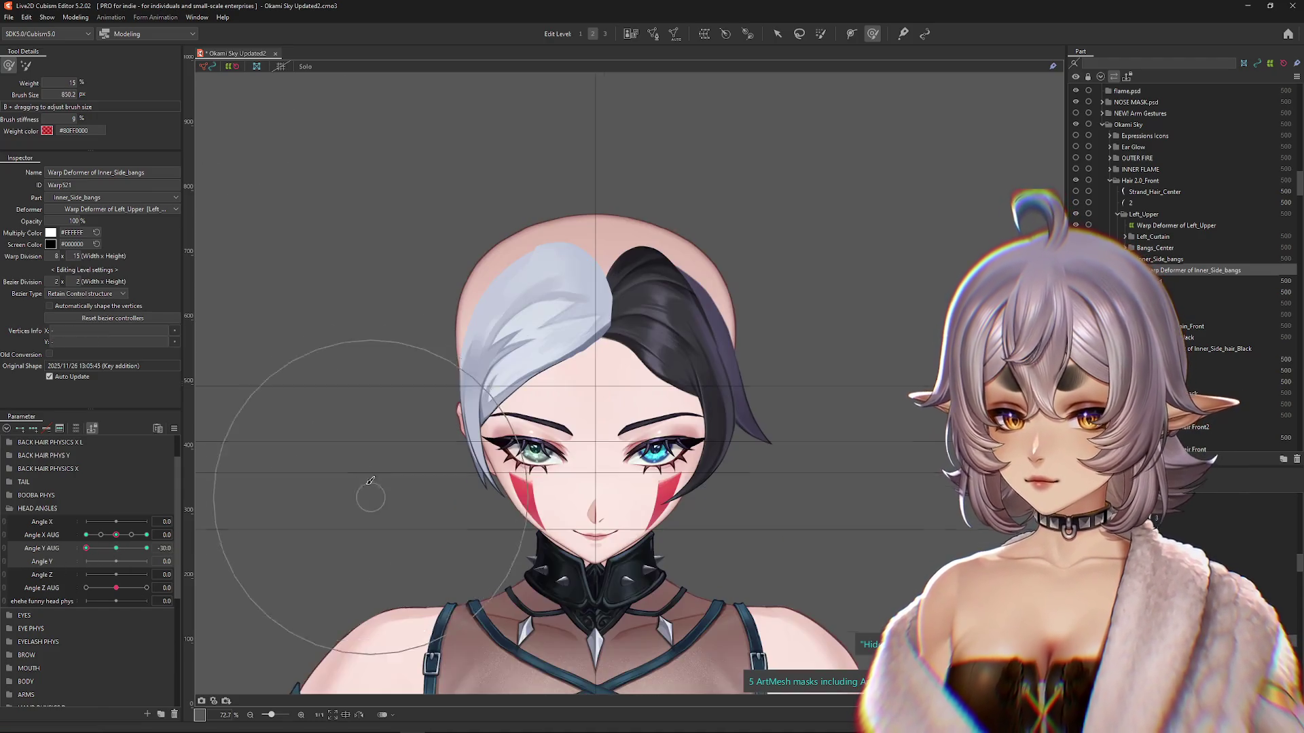
{"action": "left_click_drag", "start_coordinate": [387, 515], "coordinate": [421, 554]}
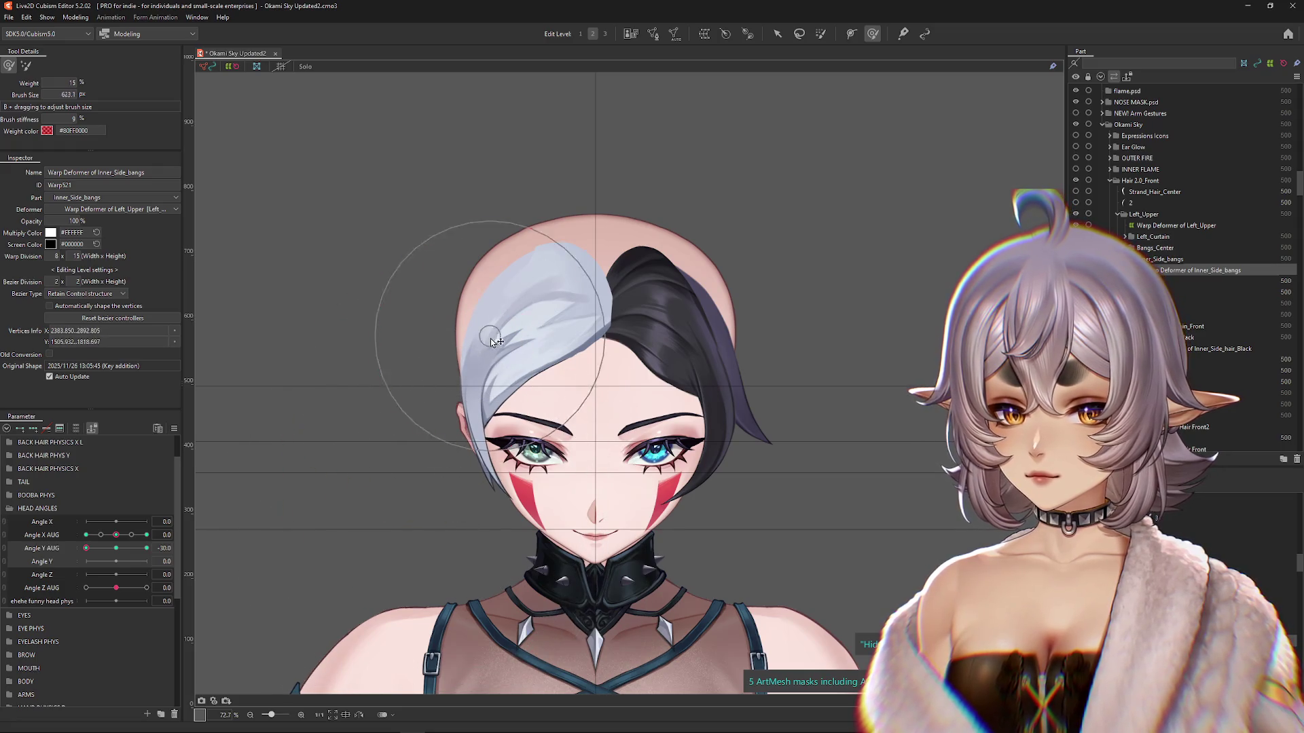
{"action": "left_click_drag", "start_coordinate": [493, 340], "coordinate": [475, 347]}
{"action": "left_click", "coordinate": [380, 421]}
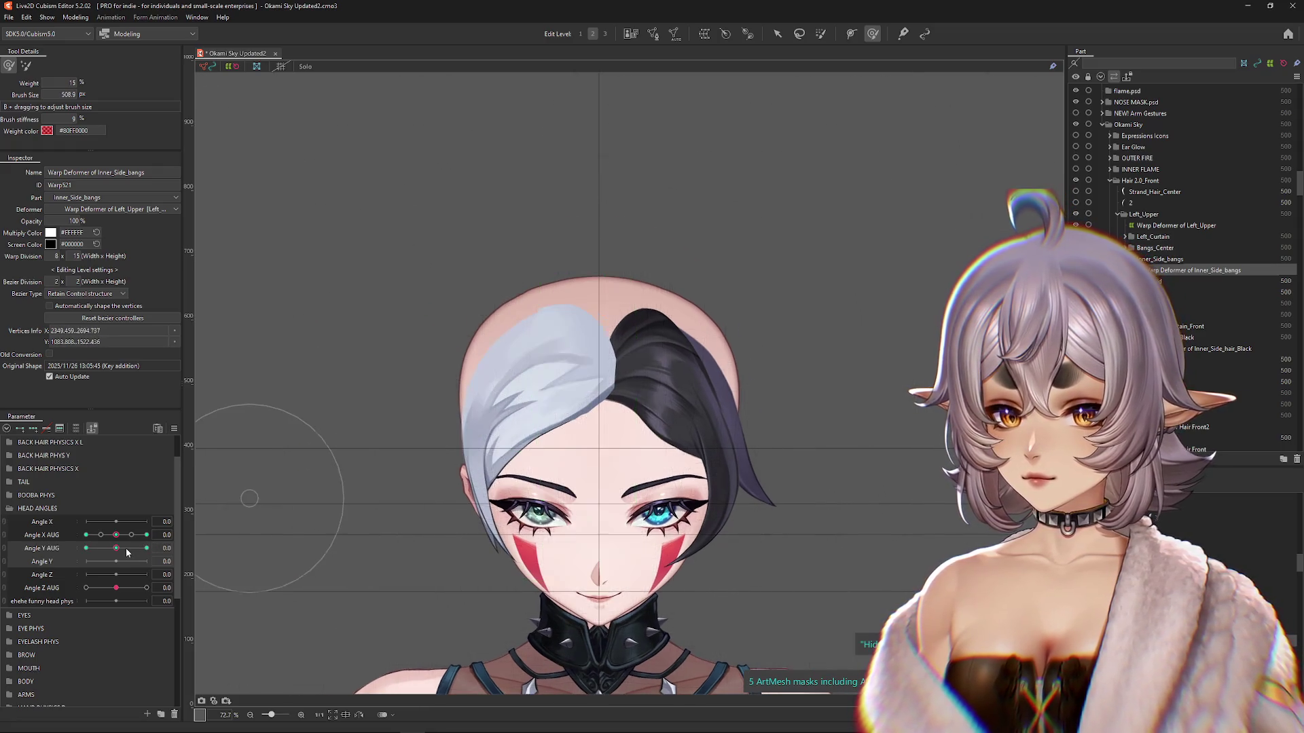
{"action": "left_click", "coordinate": [572, 352]}
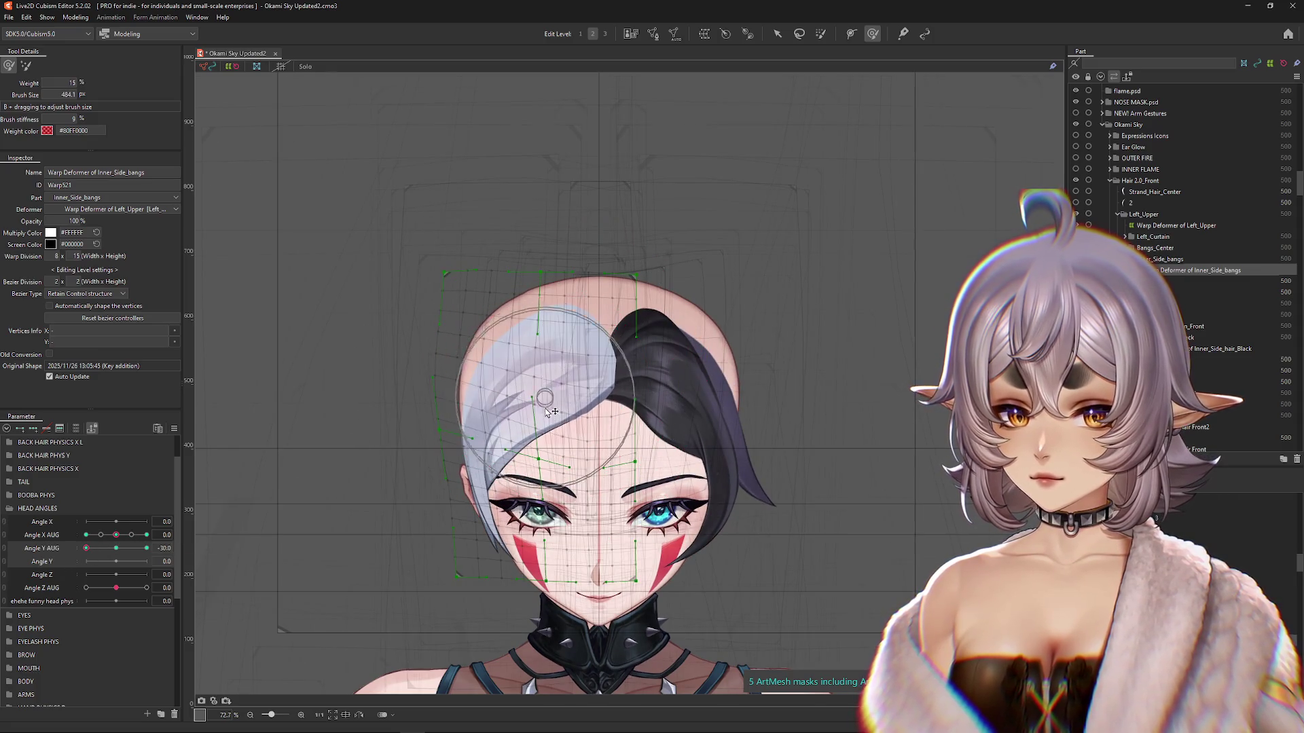
Step: Enlarge the brush in the alternate deform mode and compare Angle Y AUG neutral against -30
{"action": "left_click", "coordinate": [26, 65]}
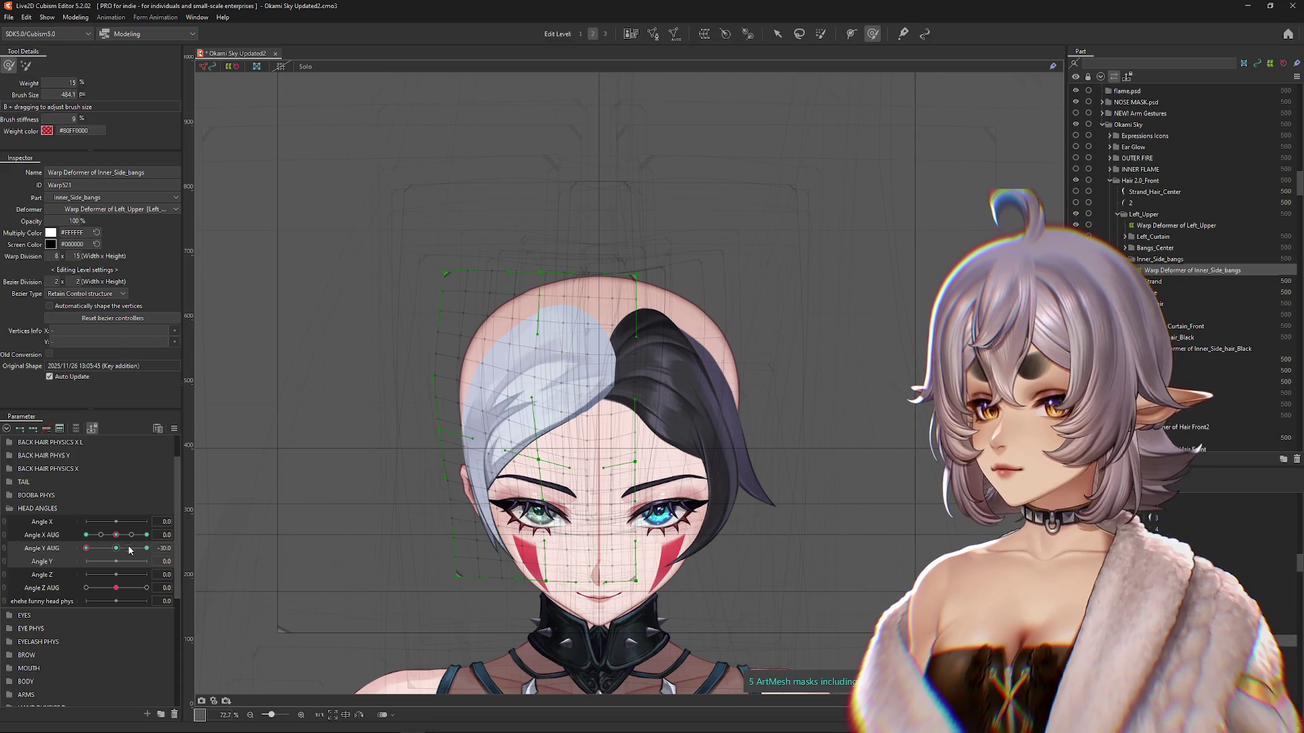
{"action": "mouse_move", "coordinate": [561, 319]}
{"action": "left_mouse_down"}
{"action": "mouse_move", "coordinate": [569, 419]}
{"action": "mouse_move", "coordinate": [500, 353]}
{"action": "left_mouse_up"}
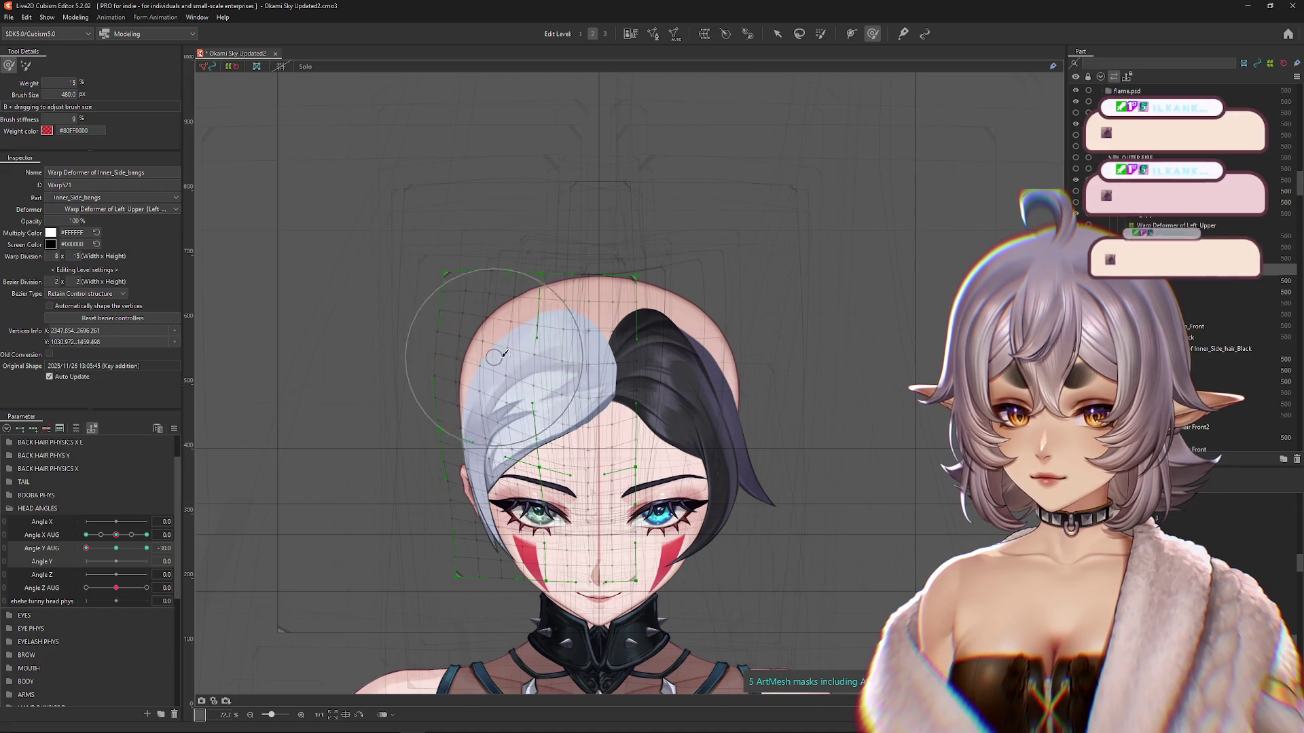
{"action": "left_click_drag", "start_coordinate": [605, 392], "coordinate": [599, 359]}
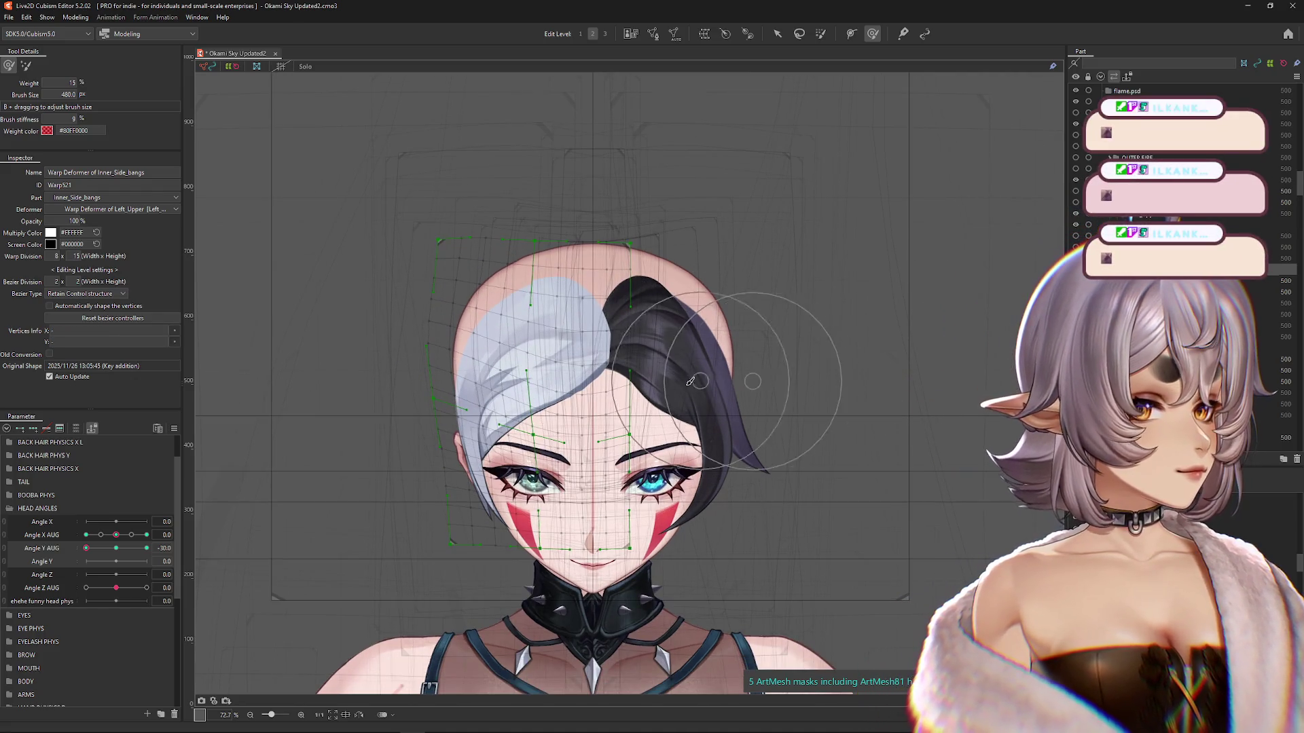
{"action": "key", "text": "b"}
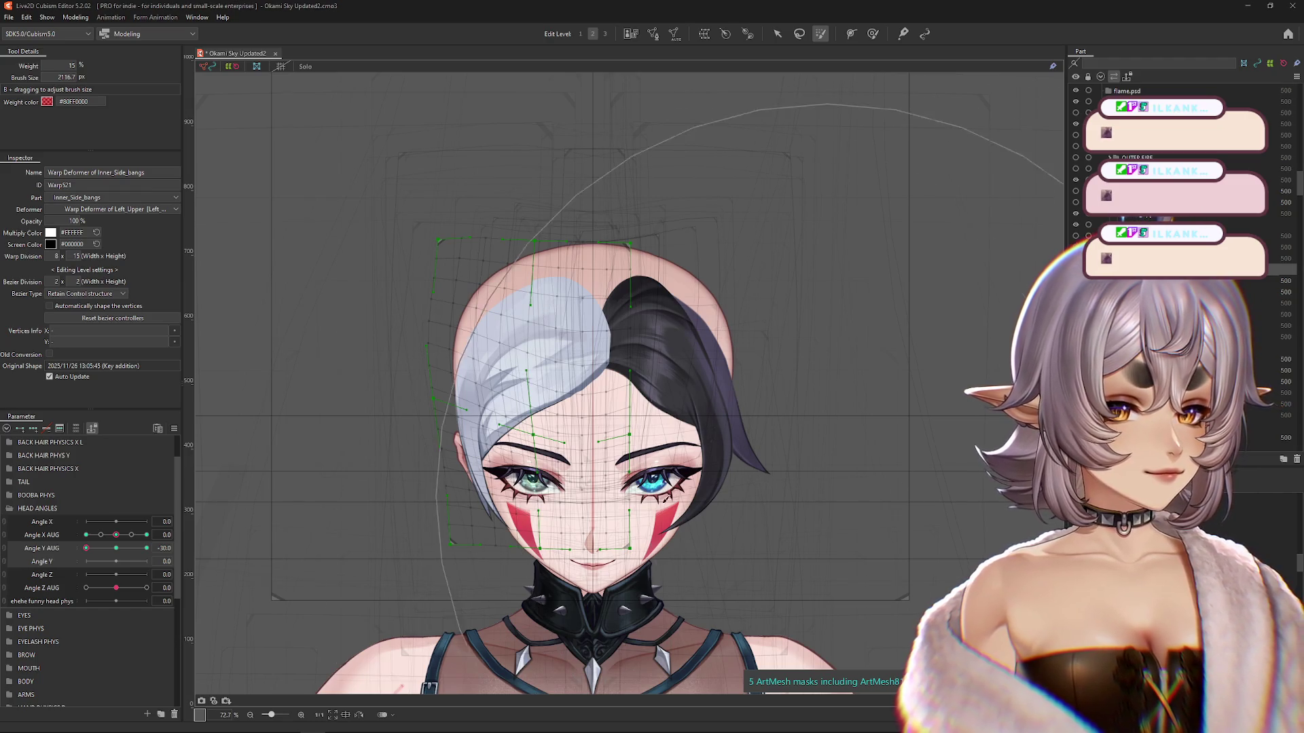
{"action": "left_click", "coordinate": [118, 549]}
{"action": "left_click", "coordinate": [87, 548]}
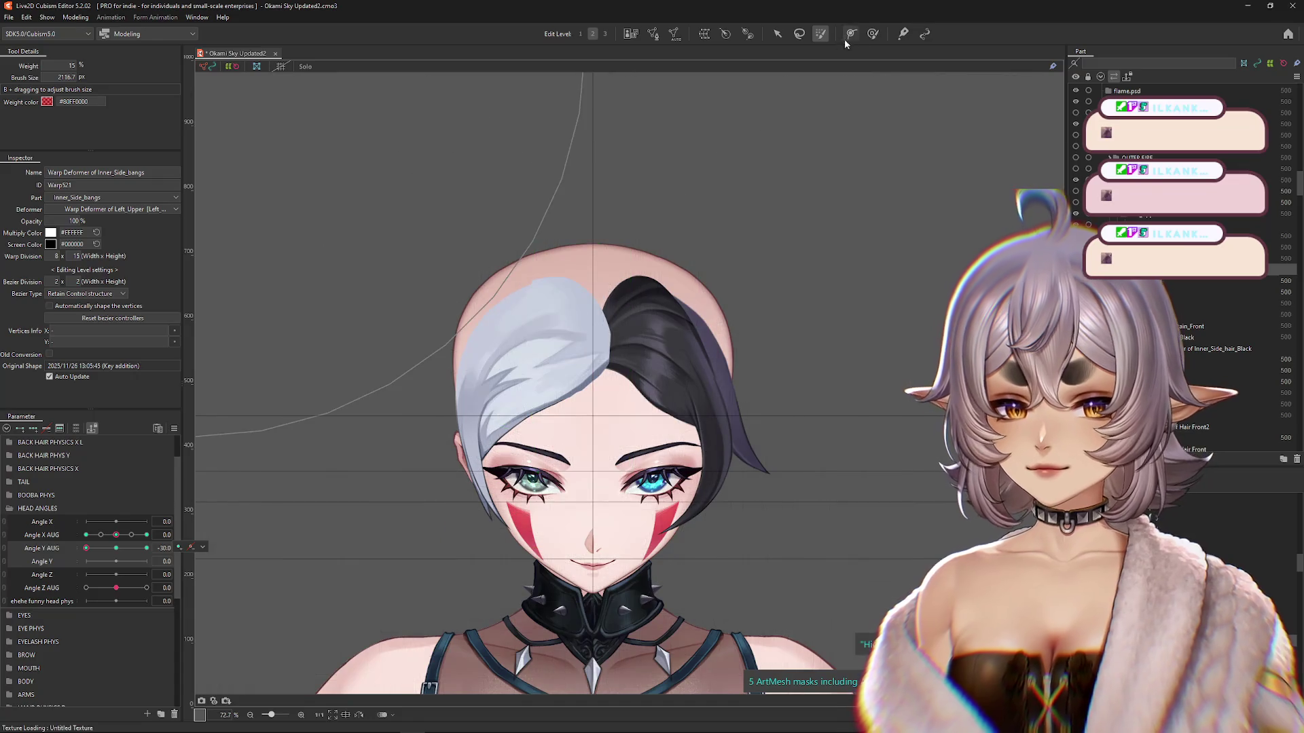
{"action": "key", "text": "b"}
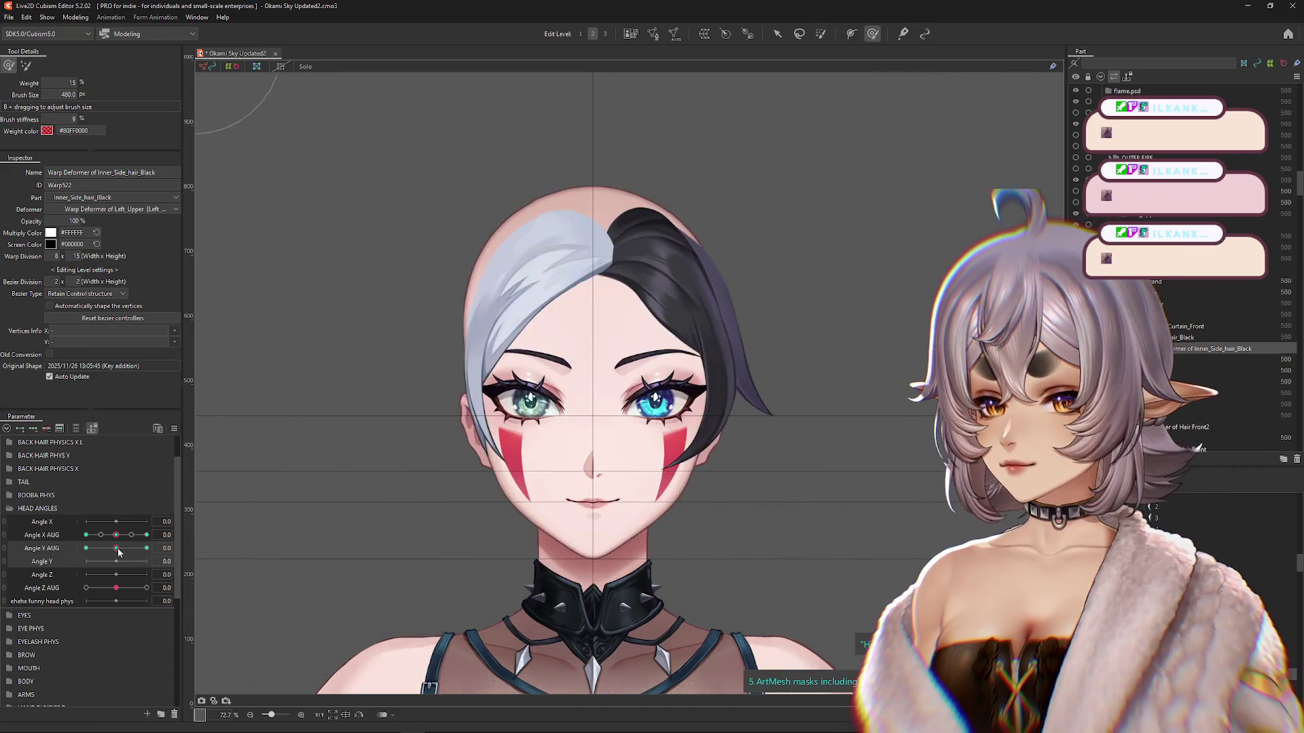
Step: Enlarge the Deform Brush and push the black inner side hair into shape at Angle Y AUG -30
{"action": "left_click_drag", "start_coordinate": [616, 385], "coordinate": [626, 373]}
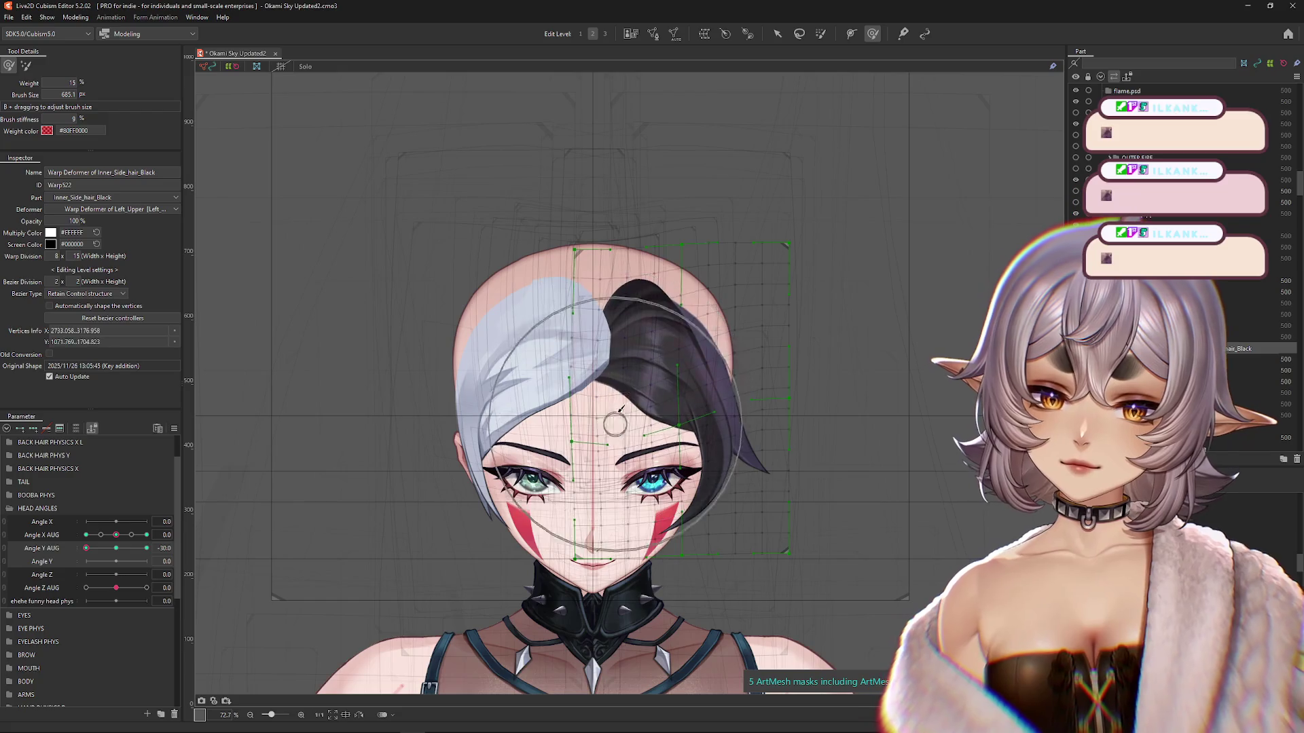
{"action": "left_click", "coordinate": [117, 549]}
{"action": "left_click", "coordinate": [87, 548]}
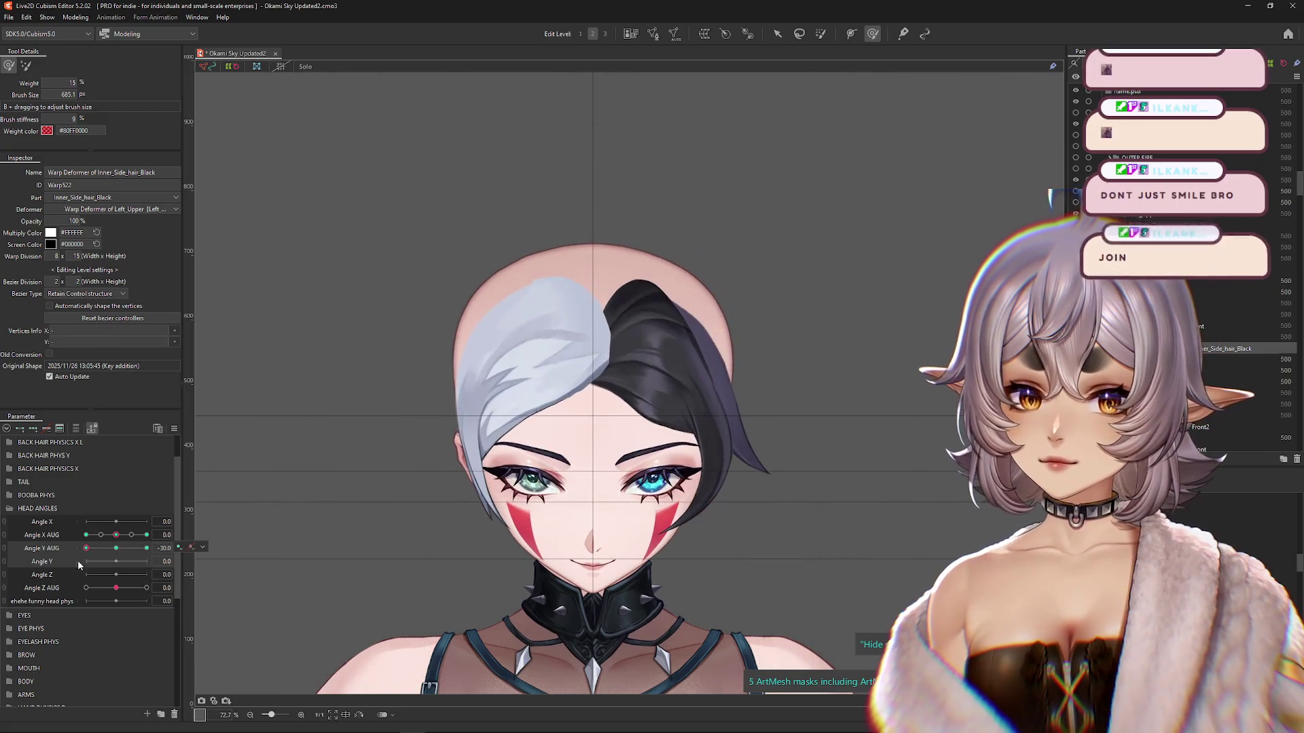
{"action": "left_click_drag", "start_coordinate": [581, 292], "coordinate": [686, 224]}
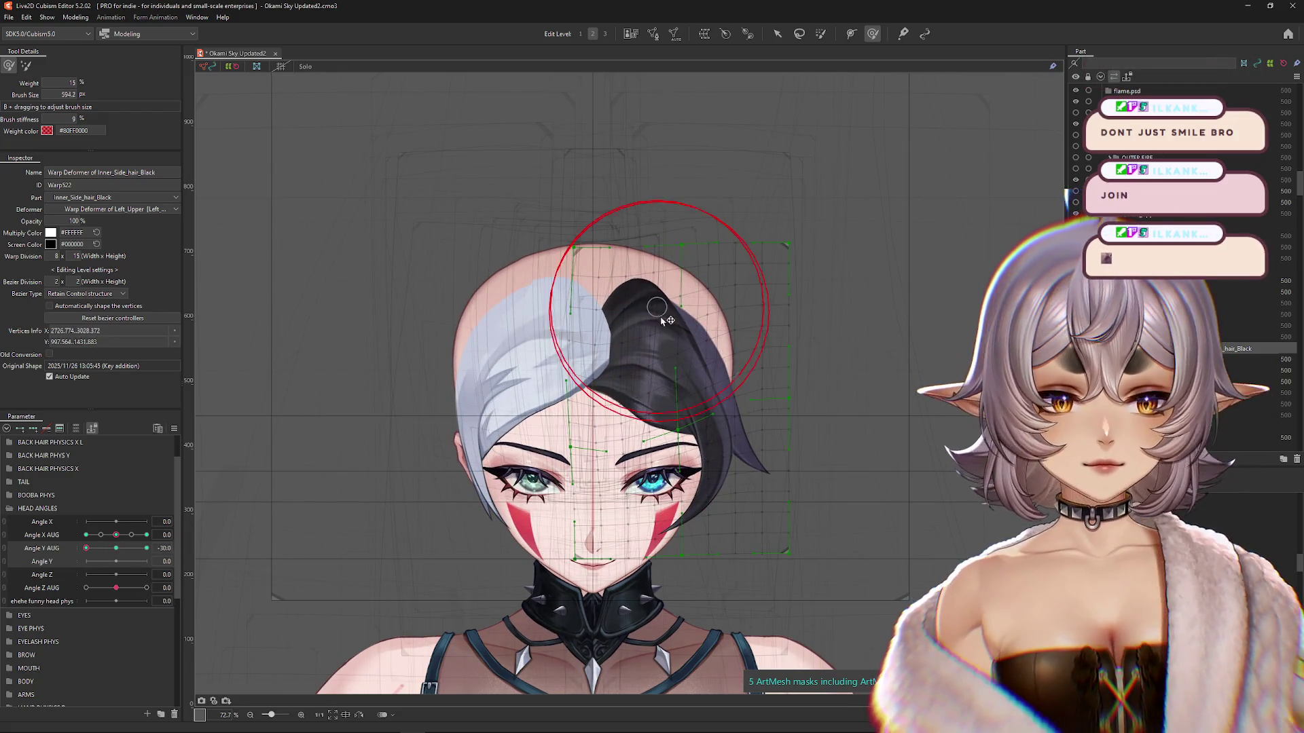
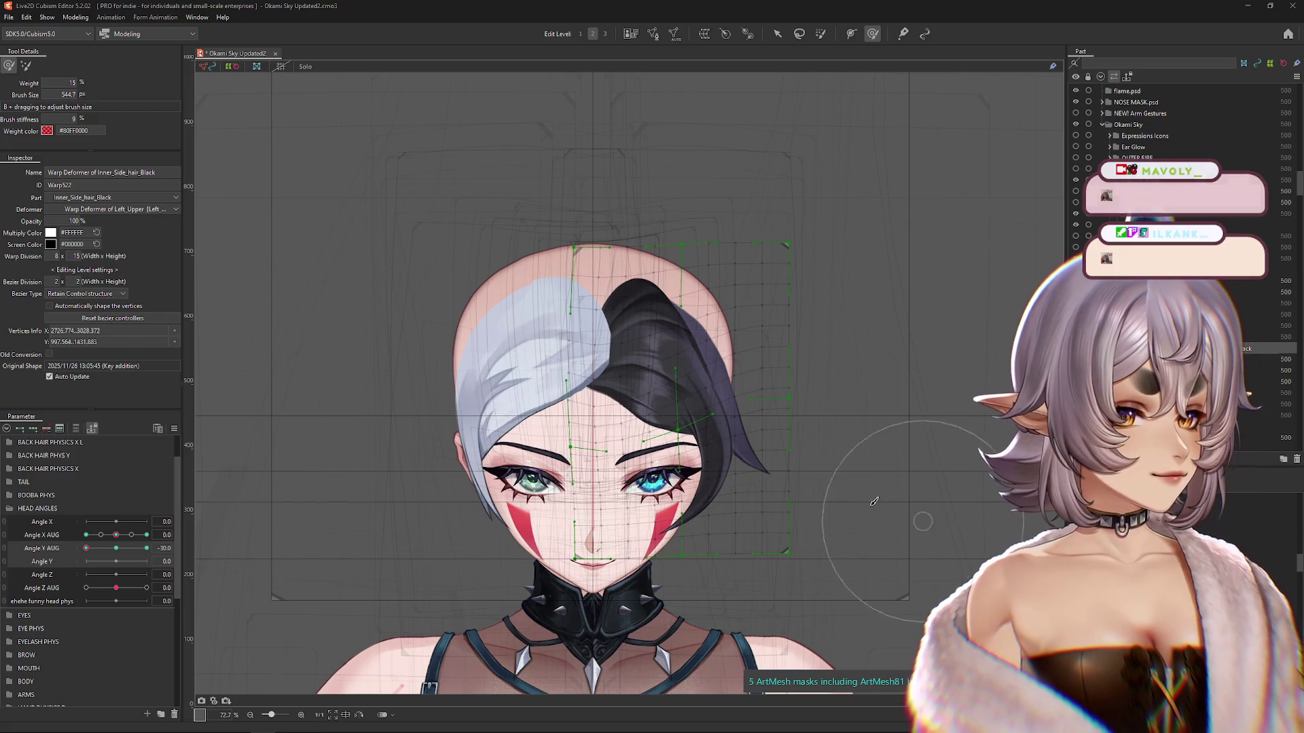
Step: Push the Inner_Side_bangs near the parting down for Angle Y AUG -30, then preview the full tilt range
{"action": "left_click_drag", "start_coordinate": [86, 548], "coordinate": [163, 548]}
{"action": "left_click_drag", "start_coordinate": [636, 256], "coordinate": [574, 278]}
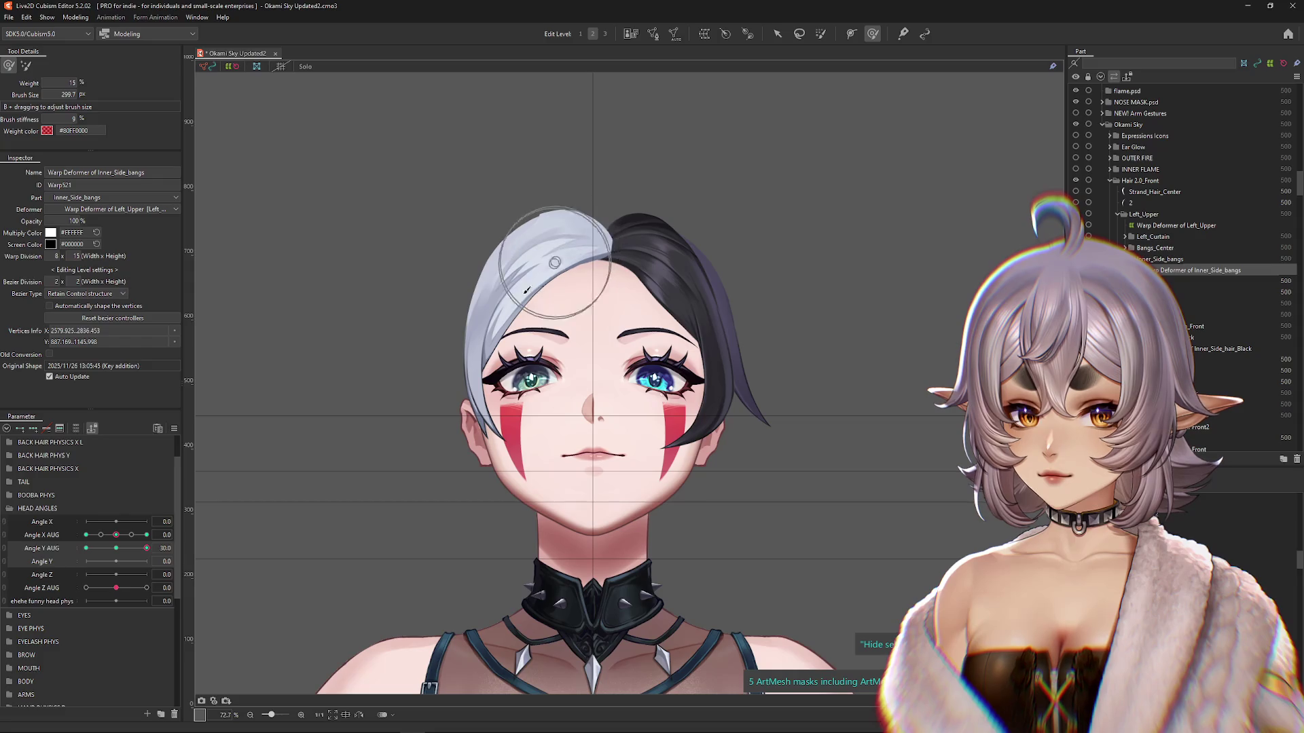
{"action": "left_click_drag", "start_coordinate": [123, 548], "coordinate": [86, 548]}
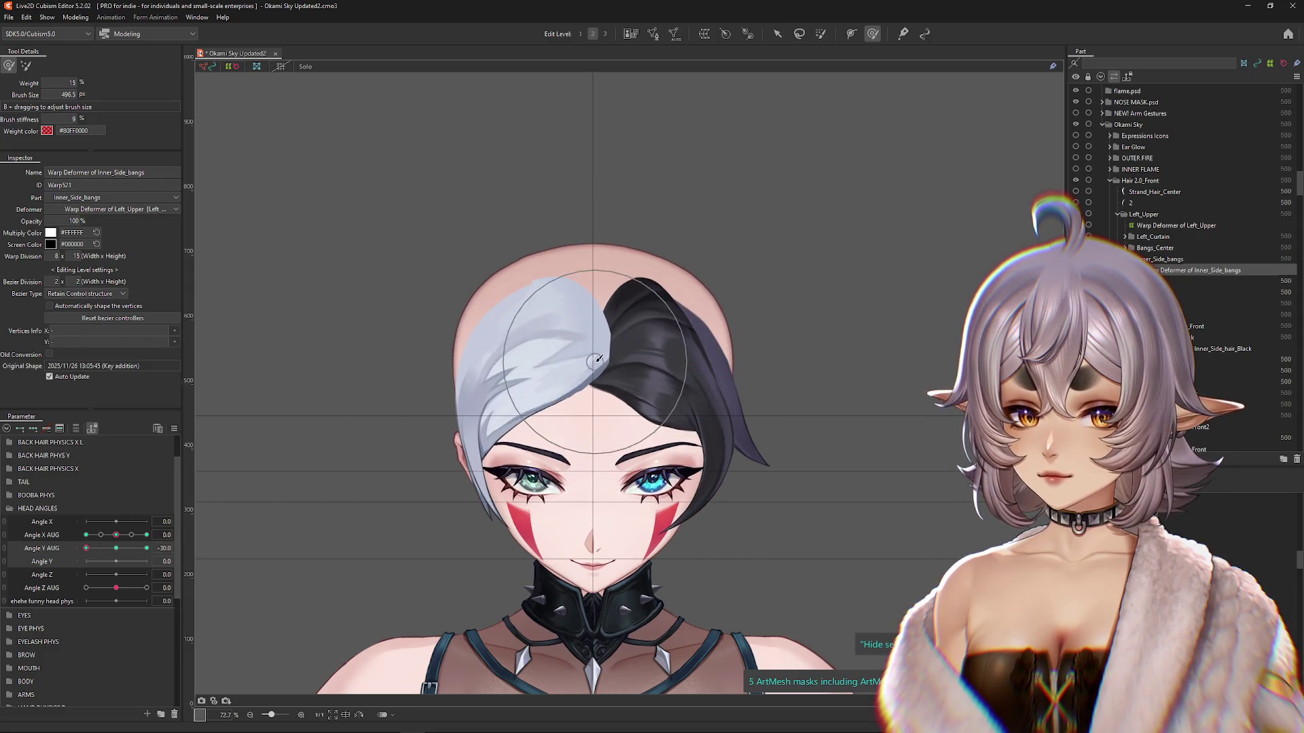
{"action": "left_click_drag", "start_coordinate": [596, 360], "coordinate": [593, 412]}
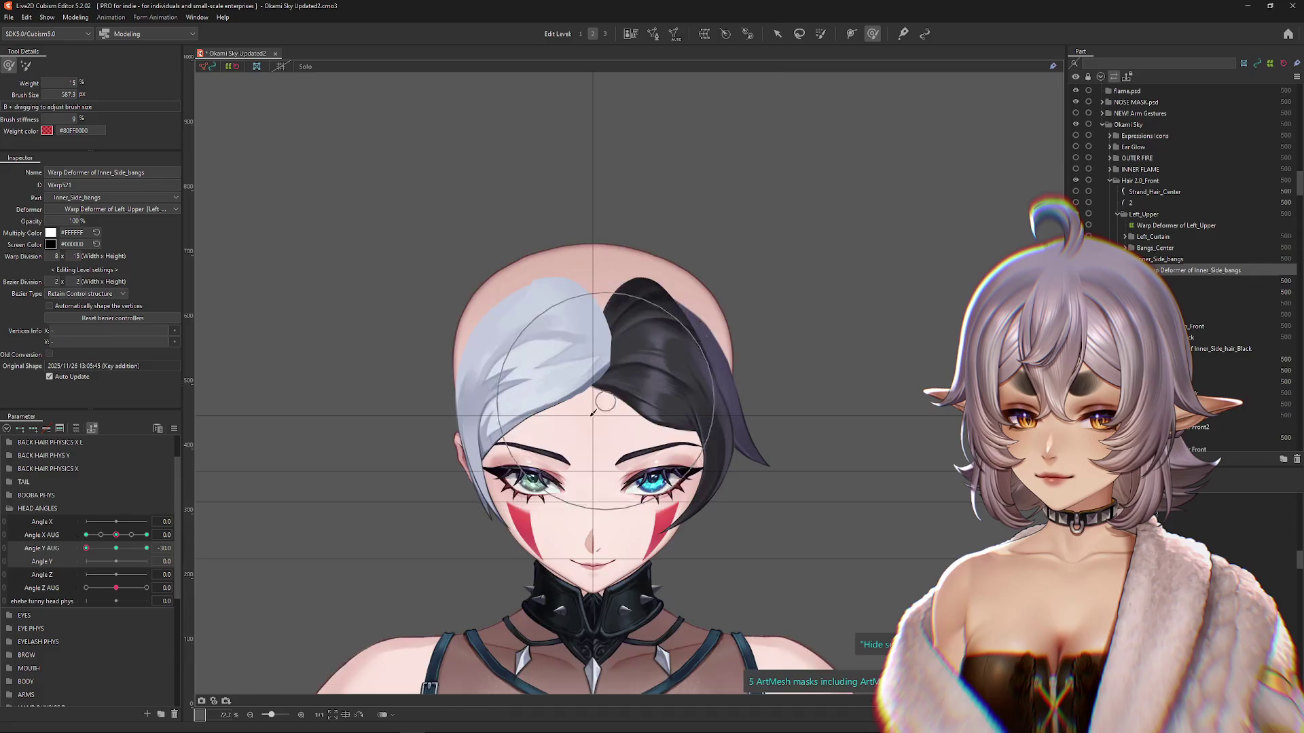
{"action": "scroll", "coordinate": [593, 412], "scroll_direction": "down", "scroll_amount": 3}
{"action": "mouse_move", "coordinate": [86, 548]}
{"action": "left_mouse_down"}
{"action": "mouse_move", "coordinate": [148, 553]}
{"action": "mouse_move", "coordinate": [70, 557]}
{"action": "mouse_move", "coordinate": [176, 540]}
{"action": "left_mouse_up"}
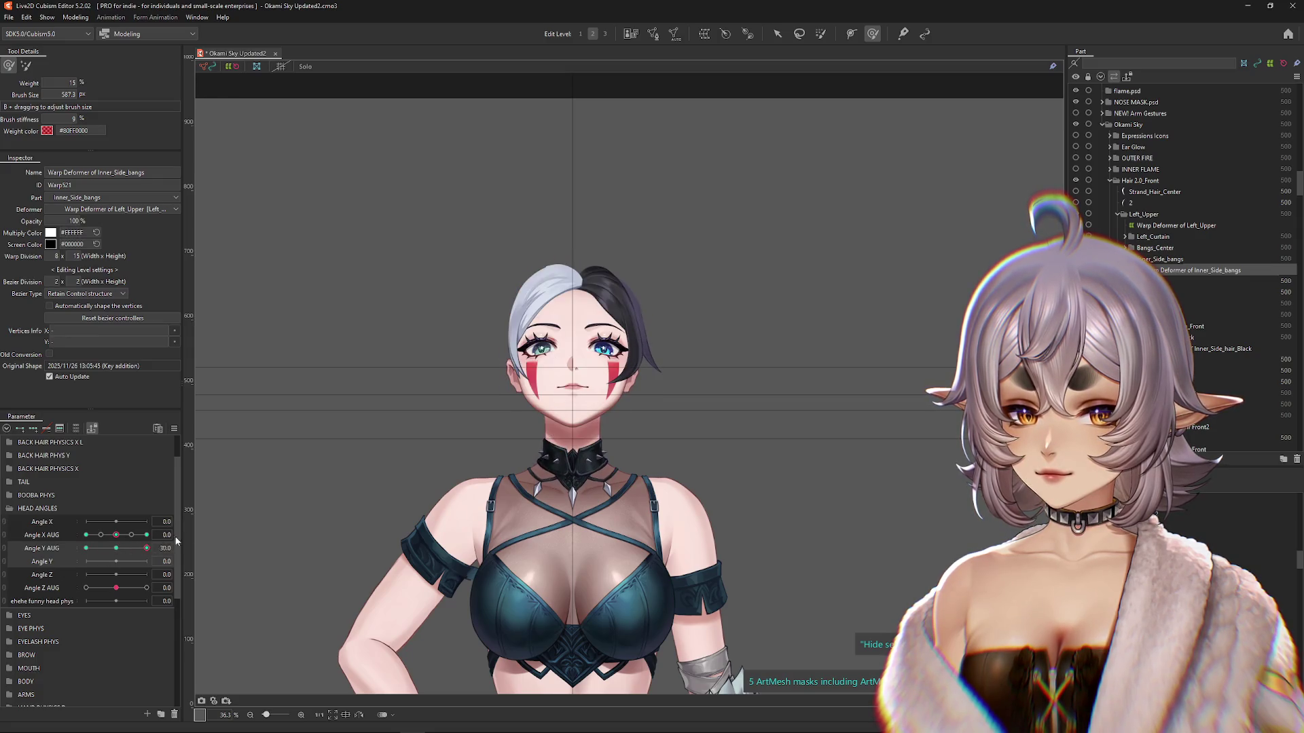
Step: Return Angle Y AUG to neutral and reselect the Inner_Side_bangs warp deformer
{"action": "scroll", "coordinate": [552, 378], "scroll_direction": "up", "scroll_amount": 2}
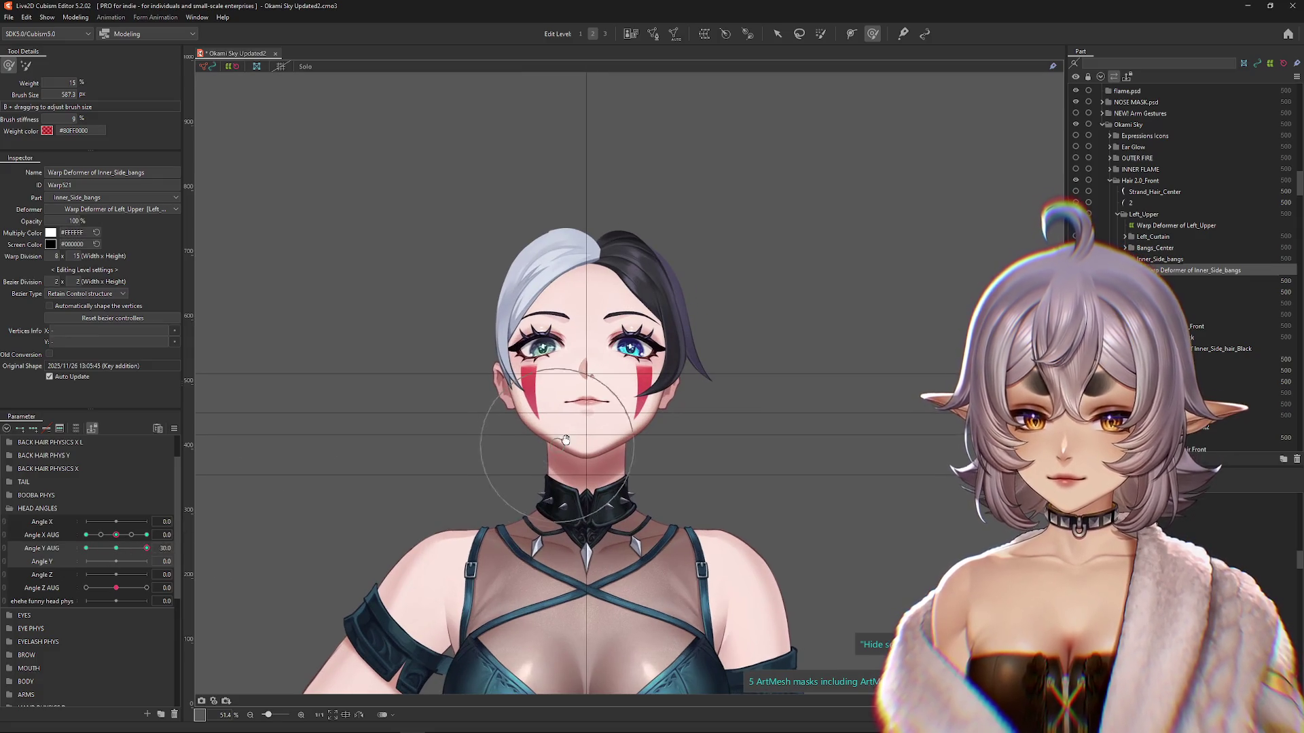
{"action": "left_click", "coordinate": [116, 548]}
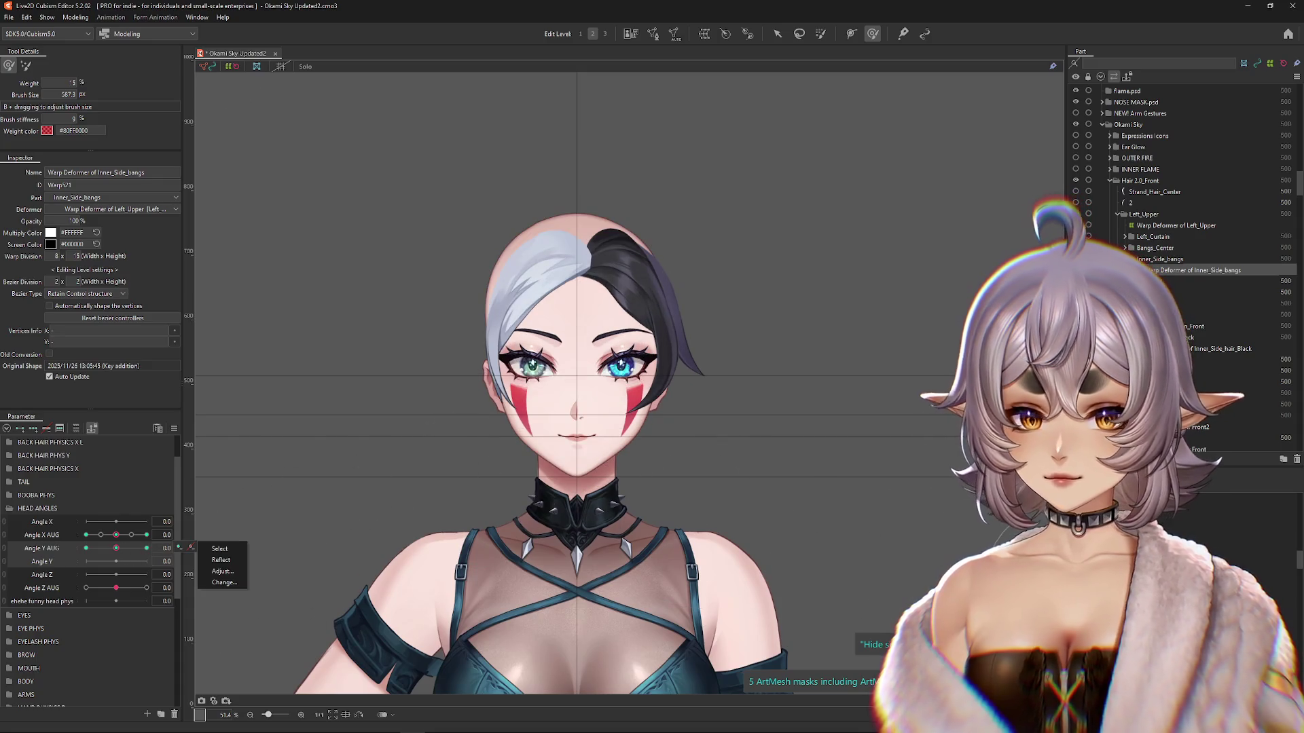
{"action": "left_click", "coordinate": [1176, 225]}
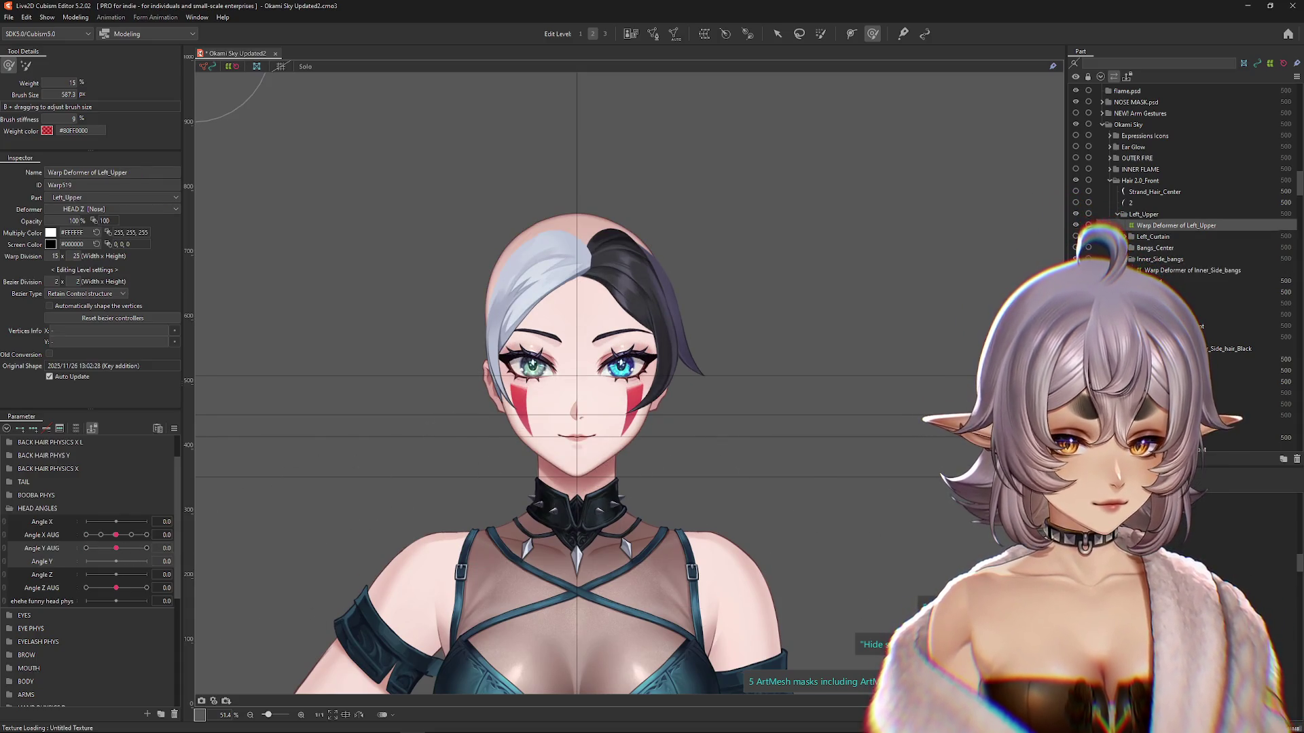
{"action": "left_click", "coordinate": [1193, 270]}
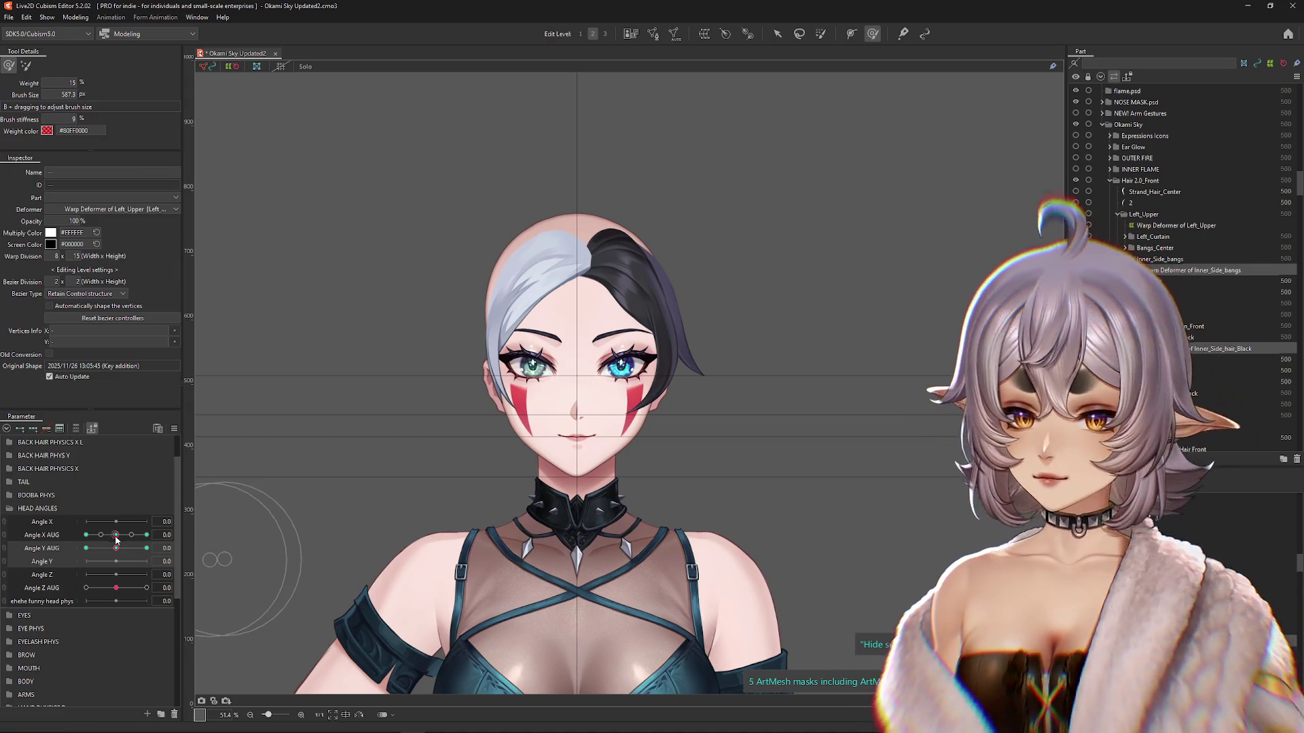
{"action": "left_click_drag", "start_coordinate": [116, 538], "coordinate": [161, 535]}
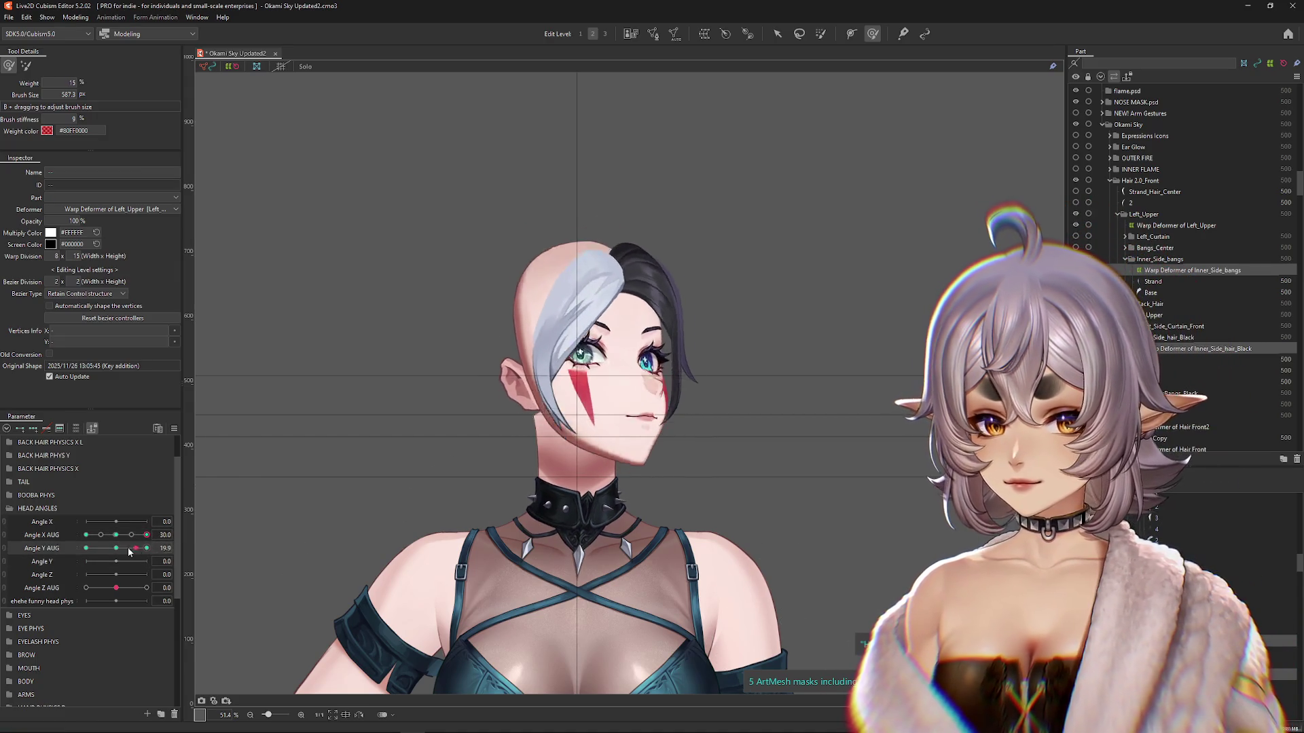
{"action": "left_click", "coordinate": [116, 535]}
Step: Pose the head at Angle X AUG 30 and Angle Y AUG 30 with the Arrow tool active
{"action": "left_click", "coordinate": [174, 428]}
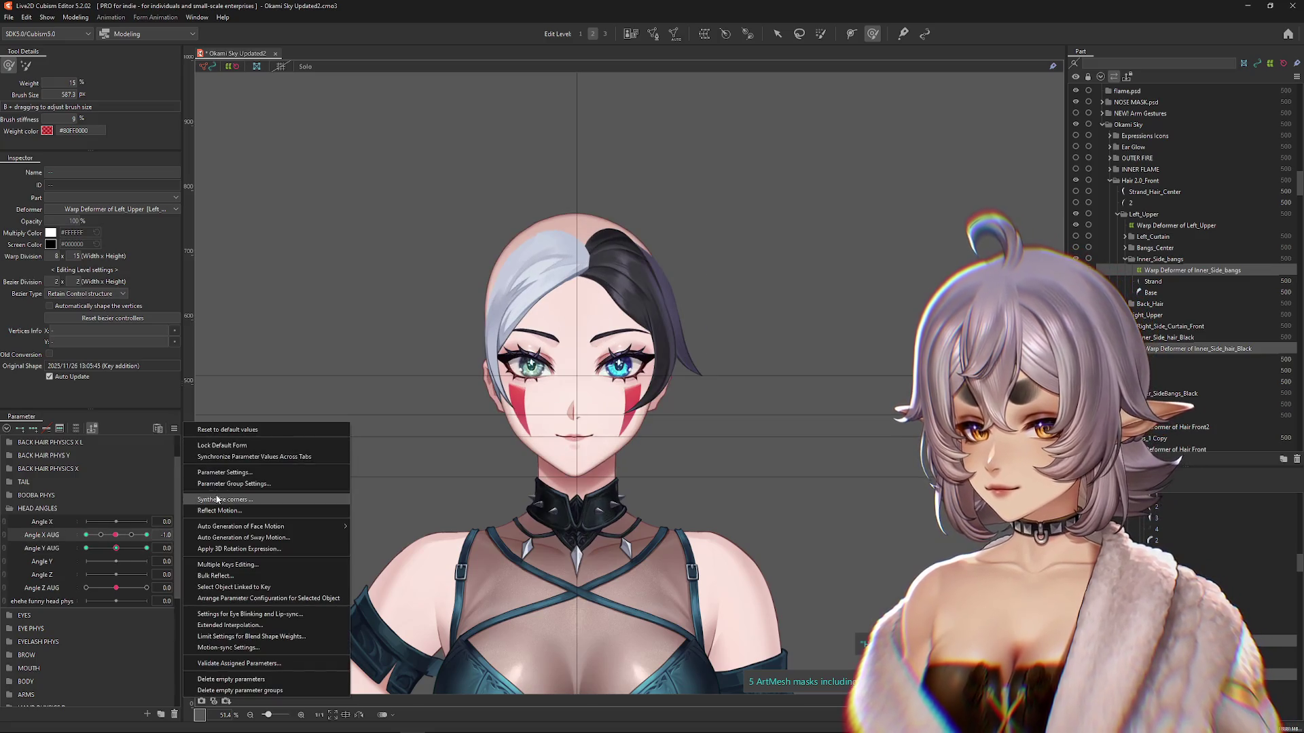
{"action": "left_click", "coordinate": [219, 500]}
{"action": "left_click", "coordinate": [589, 466]}
{"action": "left_click", "coordinate": [121, 538]}
{"action": "mouse_move", "coordinate": [120, 538]}
{"action": "left_mouse_down"}
{"action": "mouse_move", "coordinate": [153, 536]}
{"action": "mouse_move", "coordinate": [158, 550]}
{"action": "left_mouse_up"}
{"action": "left_click_drag", "start_coordinate": [144, 538], "coordinate": [147, 535]}
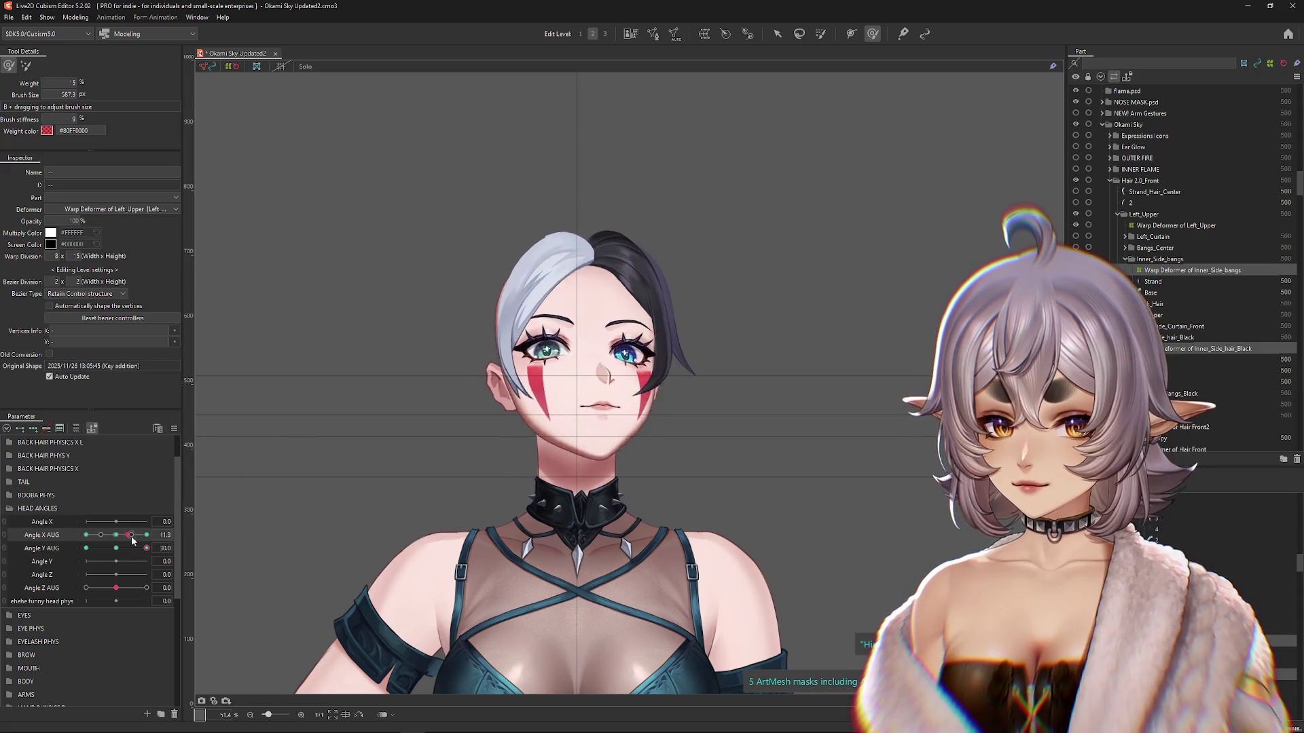
{"action": "left_click", "coordinate": [777, 34]}
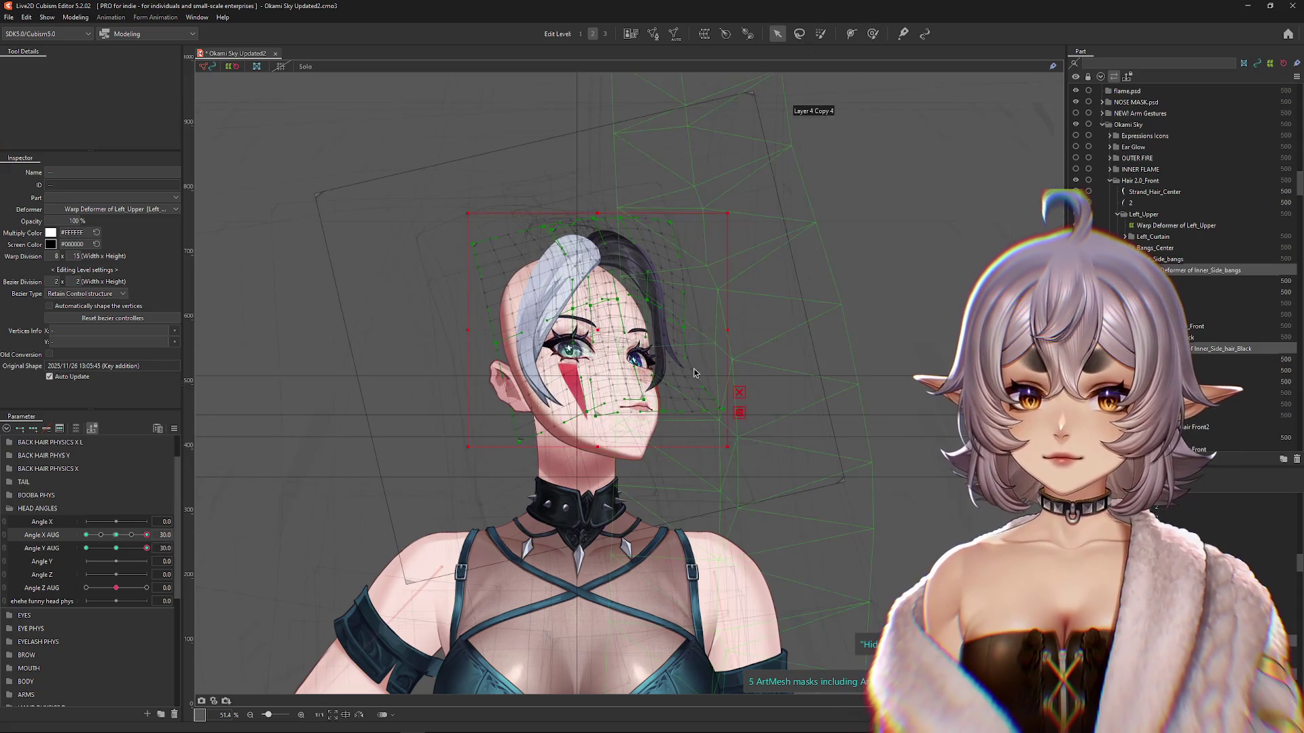
Step: Skew the hair with a Distortion temporary deform at Angle X AUG 30, Angle Y AUG 30
{"action": "left_click", "coordinate": [739, 412]}
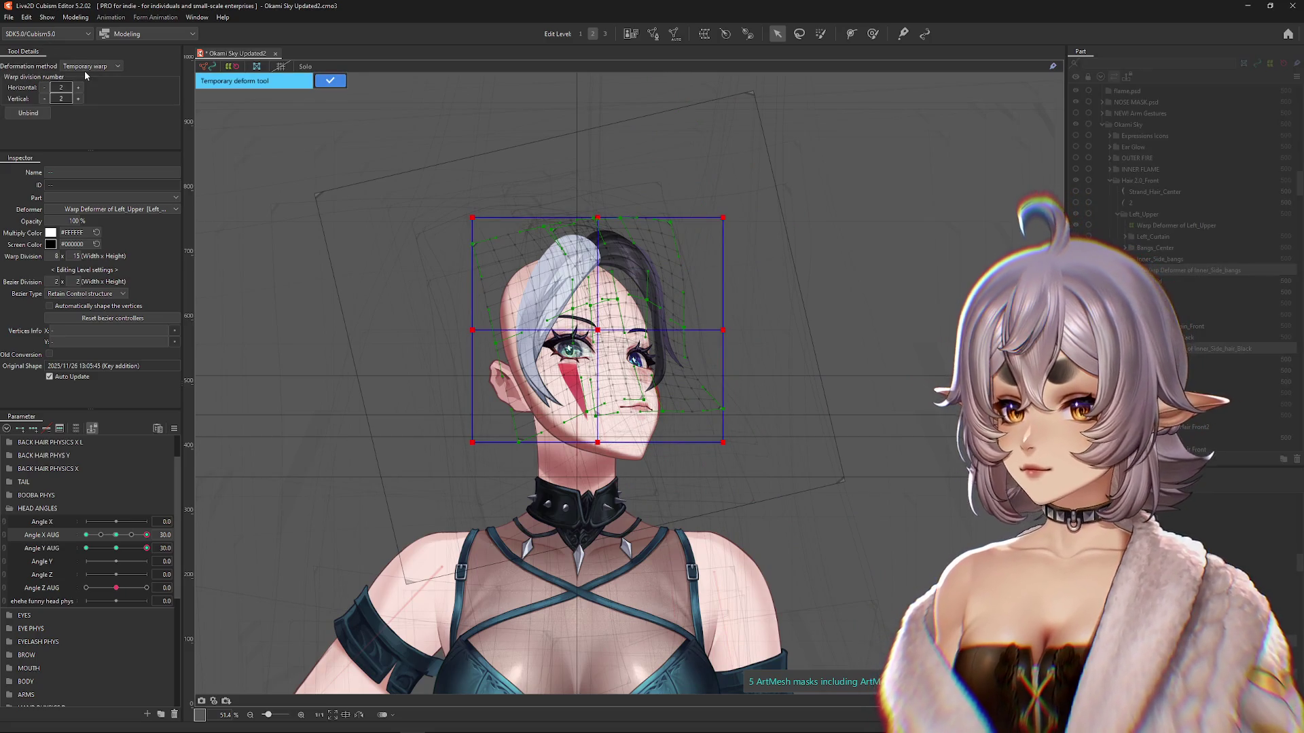
{"action": "left_click", "coordinate": [106, 65]}
{"action": "left_click", "coordinate": [88, 119]}
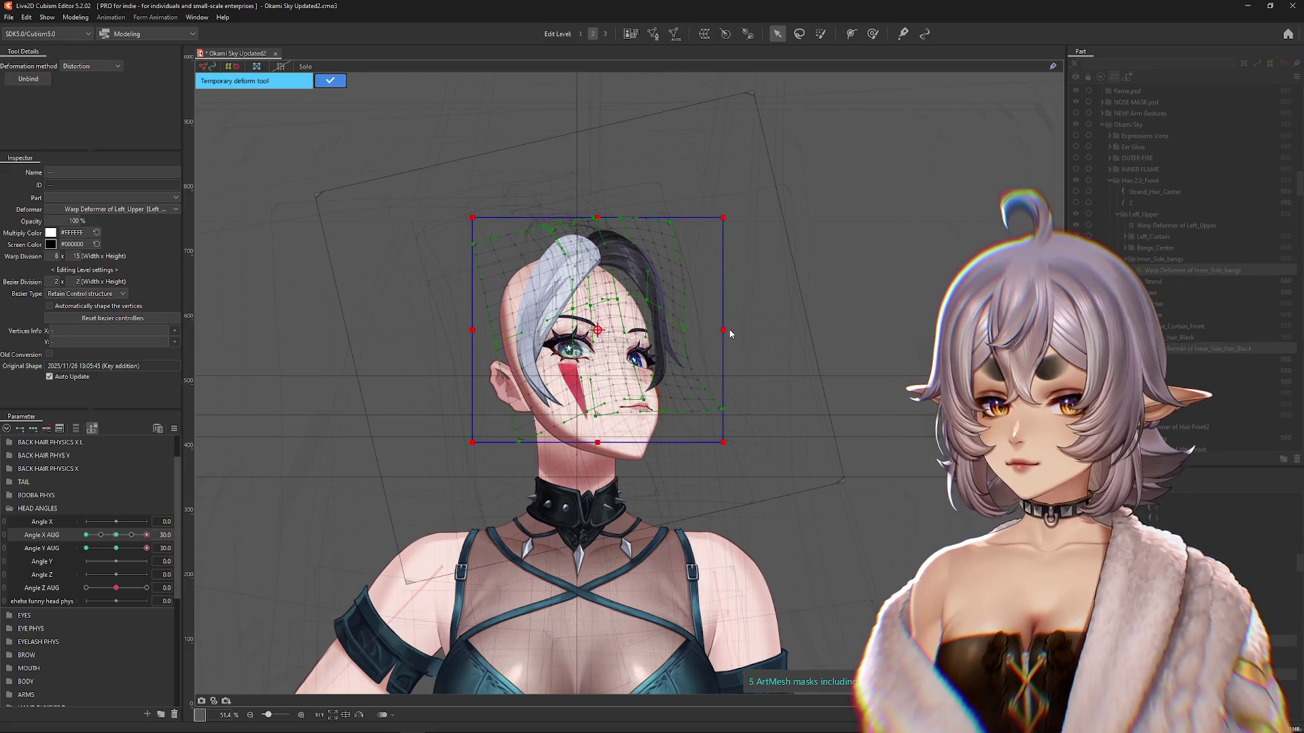
{"action": "left_click", "coordinate": [731, 333]}
{"action": "left_click", "coordinate": [495, 360]}
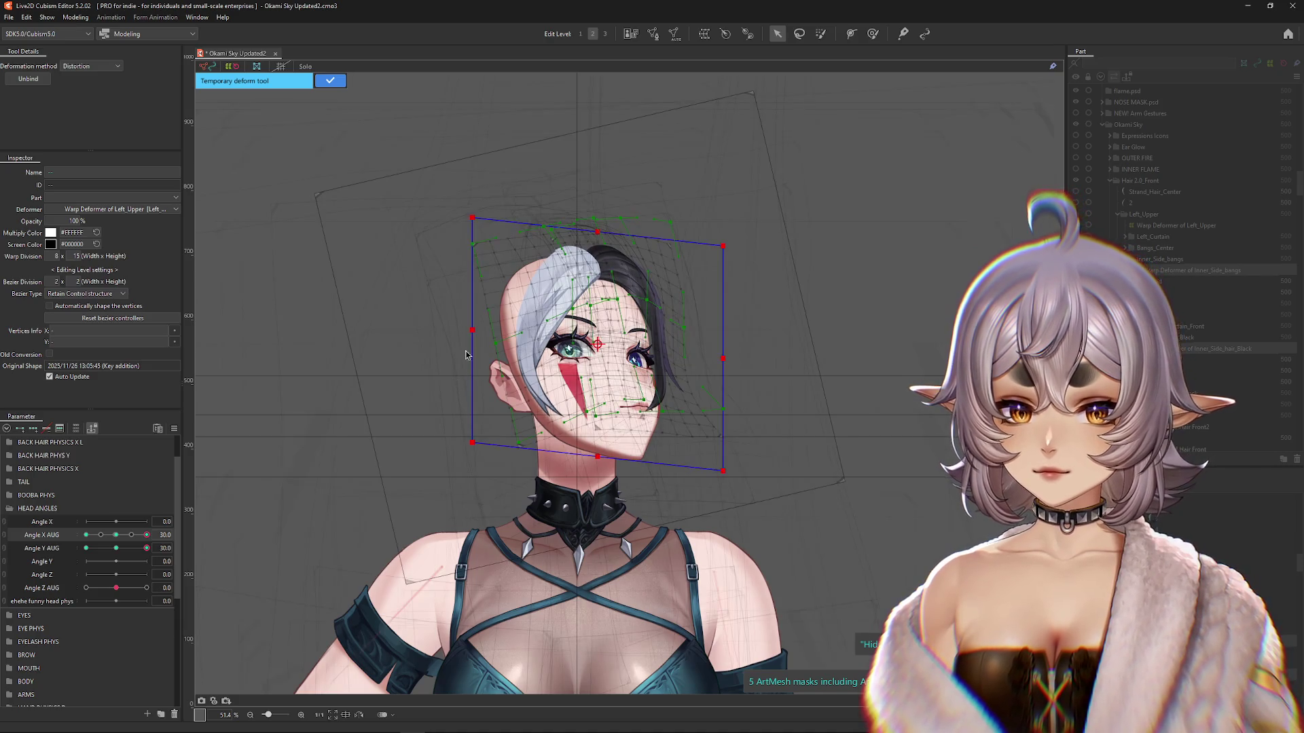
{"action": "left_click", "coordinate": [478, 328]}
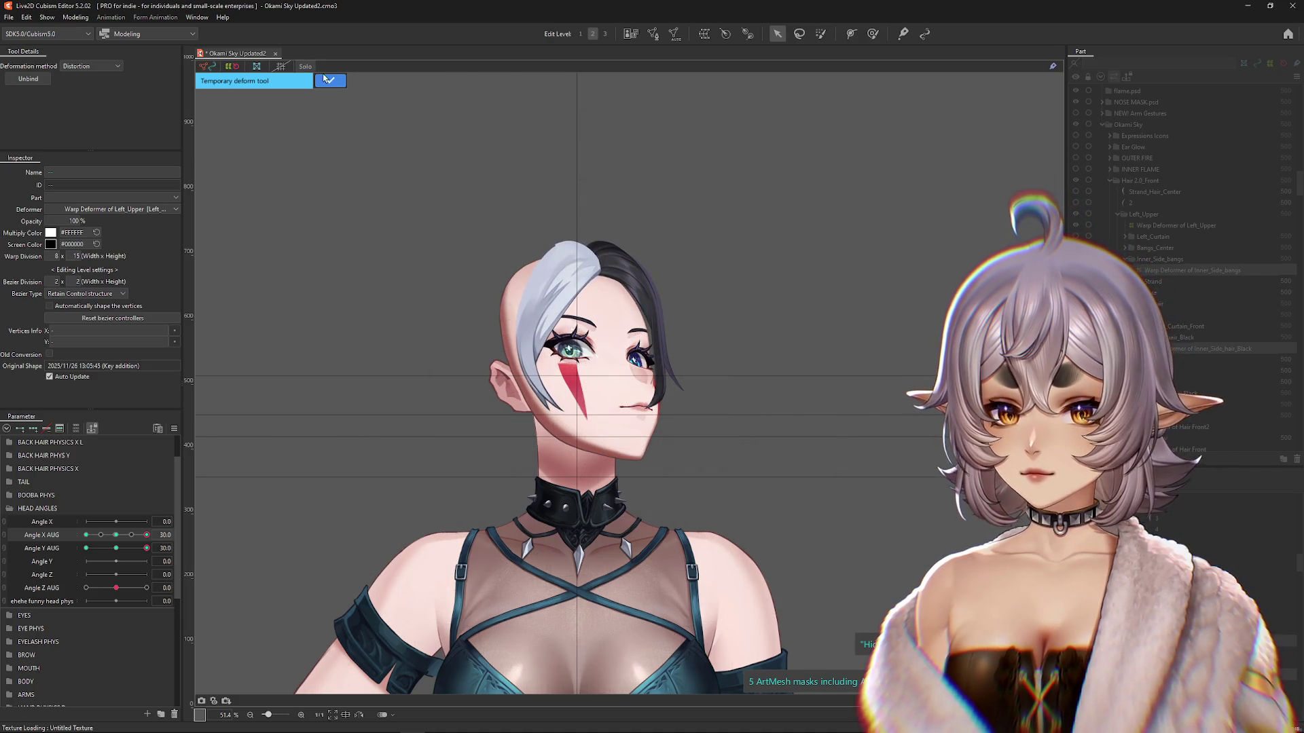
{"action": "left_click", "coordinate": [329, 80]}
Step: At Angle X AUG -30, distort the hair lower on the left and higher on the right, then return to Angle Y AUG 30
{"action": "left_click_drag", "start_coordinate": [147, 535], "coordinate": [58, 543]}
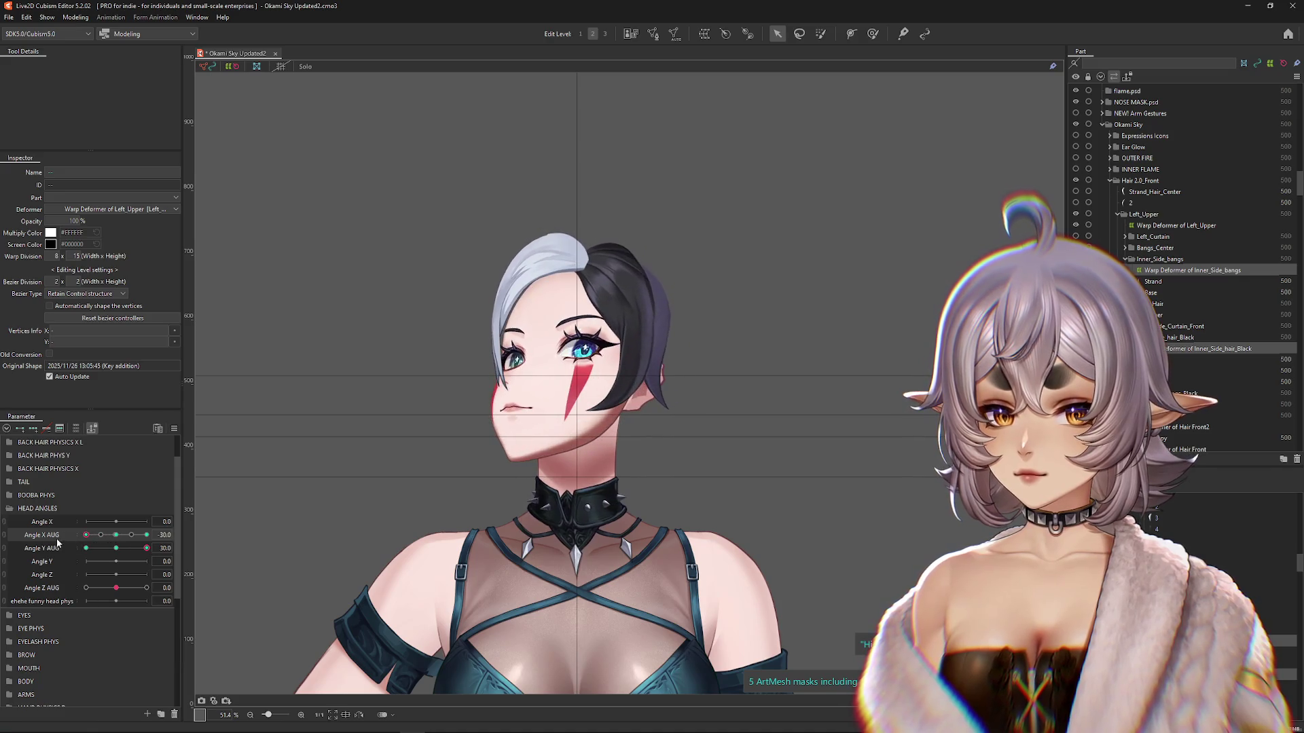
{"action": "left_click", "coordinate": [648, 442]}
{"action": "left_click", "coordinate": [751, 425]}
{"action": "left_click", "coordinate": [91, 66]}
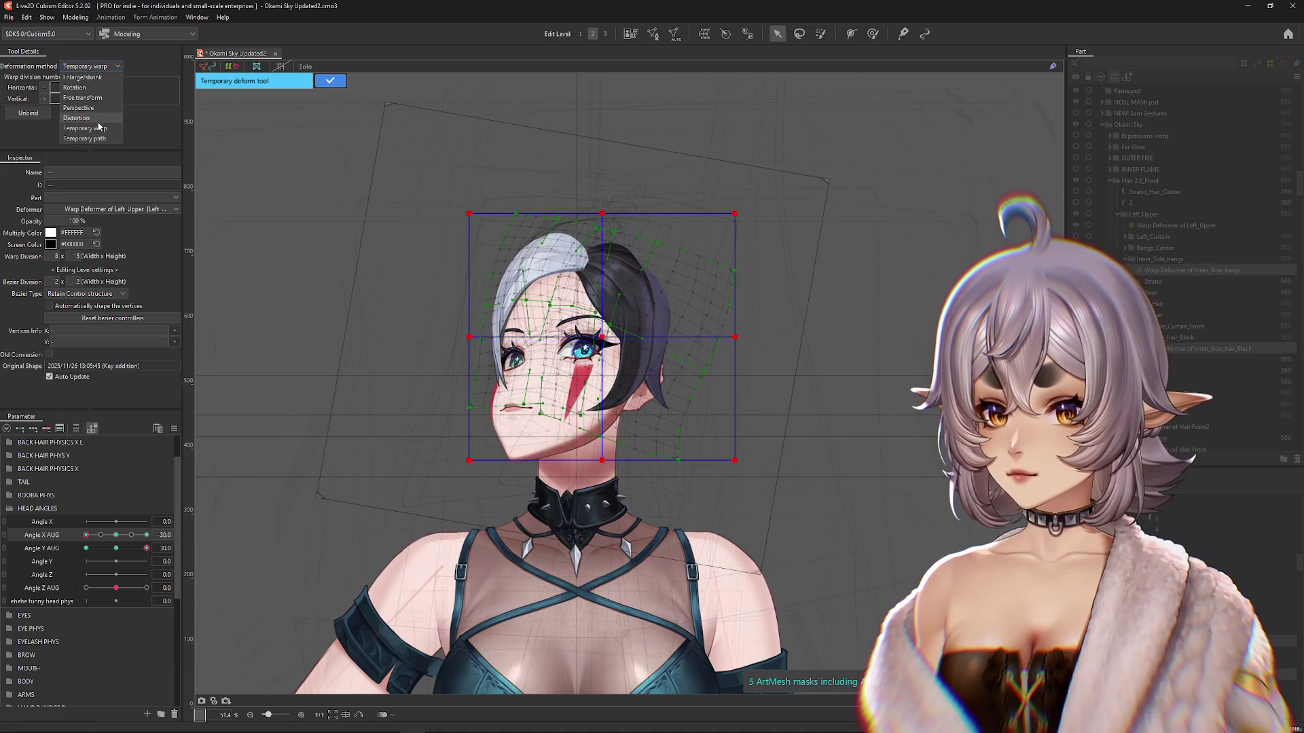
{"action": "left_click", "coordinate": [76, 117]}
{"action": "left_click_drag", "start_coordinate": [469, 337], "coordinate": [469, 351]}
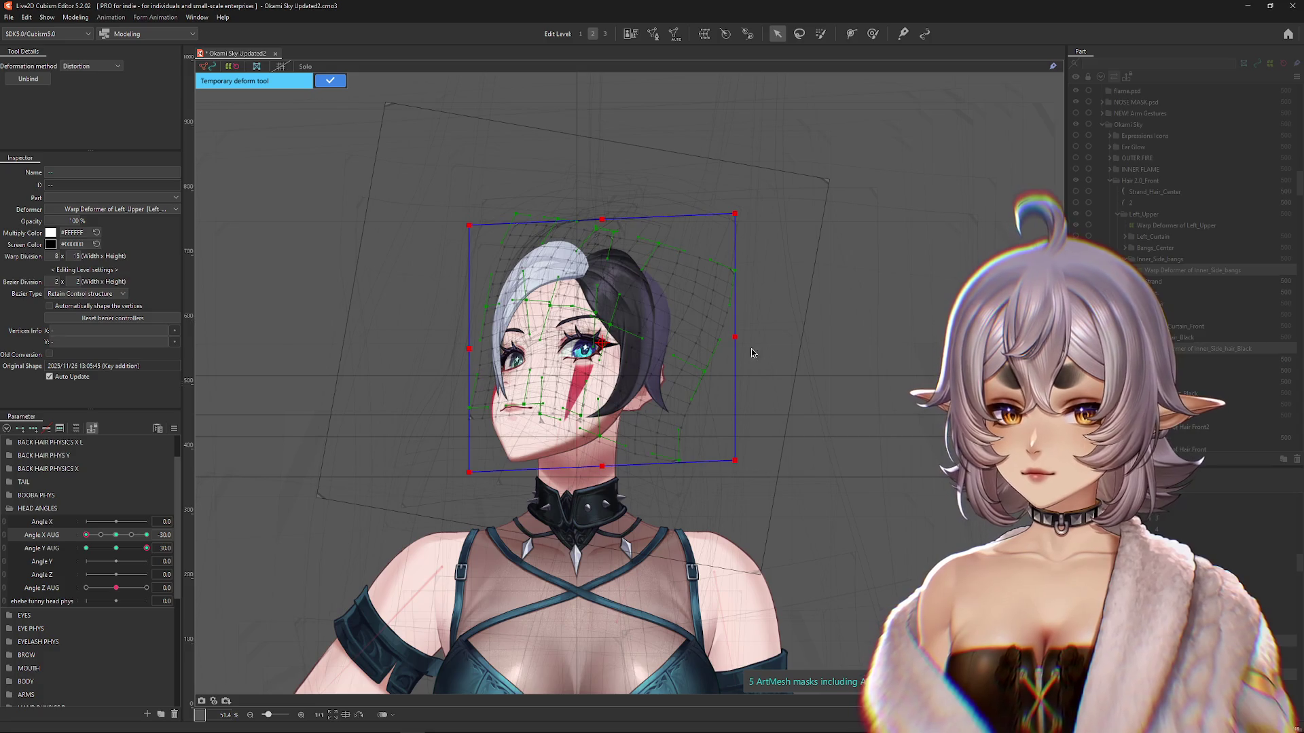
{"action": "left_click_drag", "start_coordinate": [736, 337], "coordinate": [735, 312]}
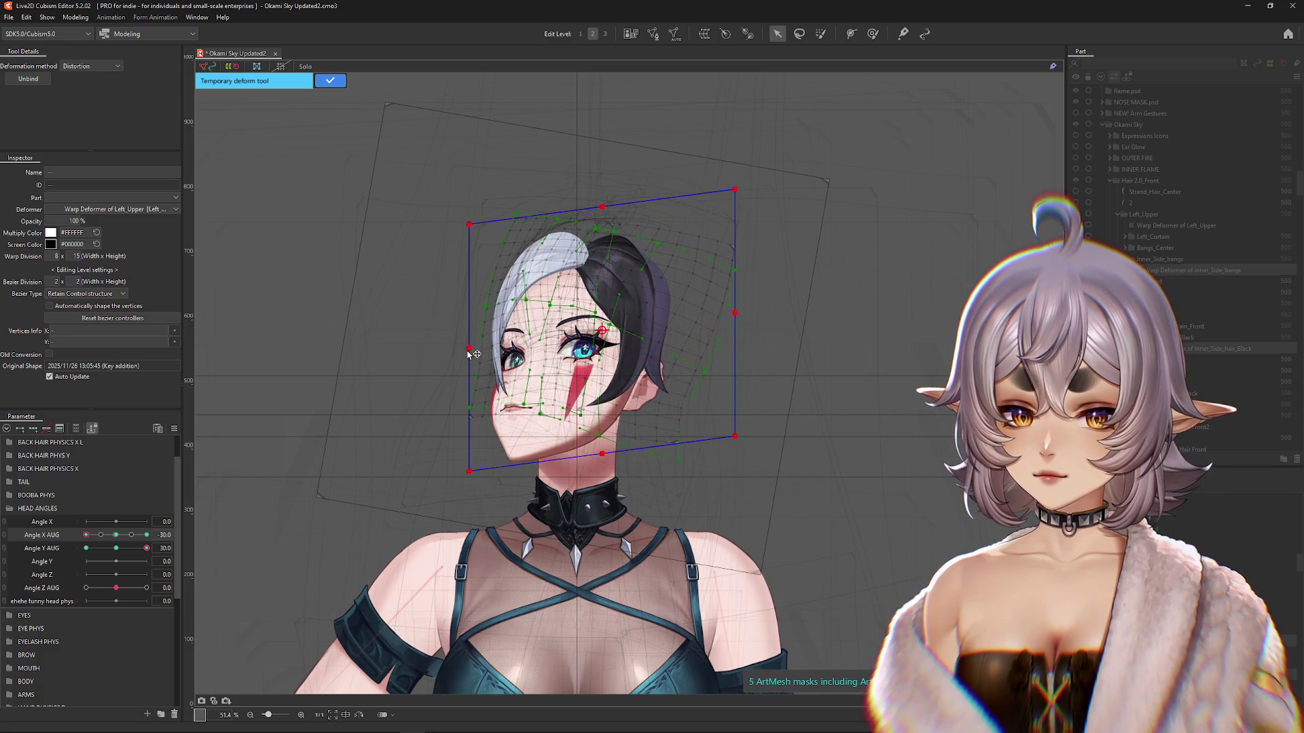
{"action": "left_click_drag", "start_coordinate": [473, 354], "coordinate": [465, 359]}
{"action": "key", "text": "Return"}
{"action": "left_click", "coordinate": [116, 550]}
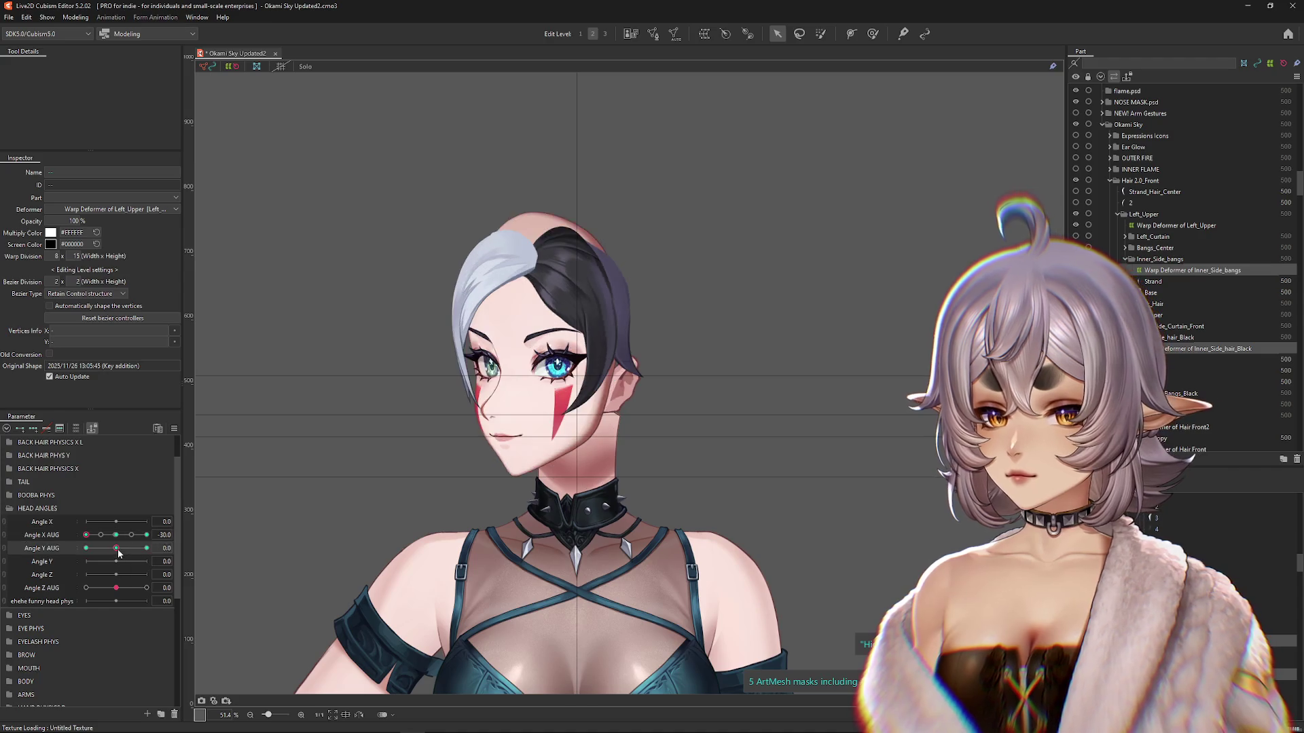
{"action": "mouse_move", "coordinate": [117, 550]}
{"action": "left_mouse_down"}
{"action": "mouse_move", "coordinate": [151, 548]}
{"action": "mouse_move", "coordinate": [162, 532]}
{"action": "left_mouse_up"}
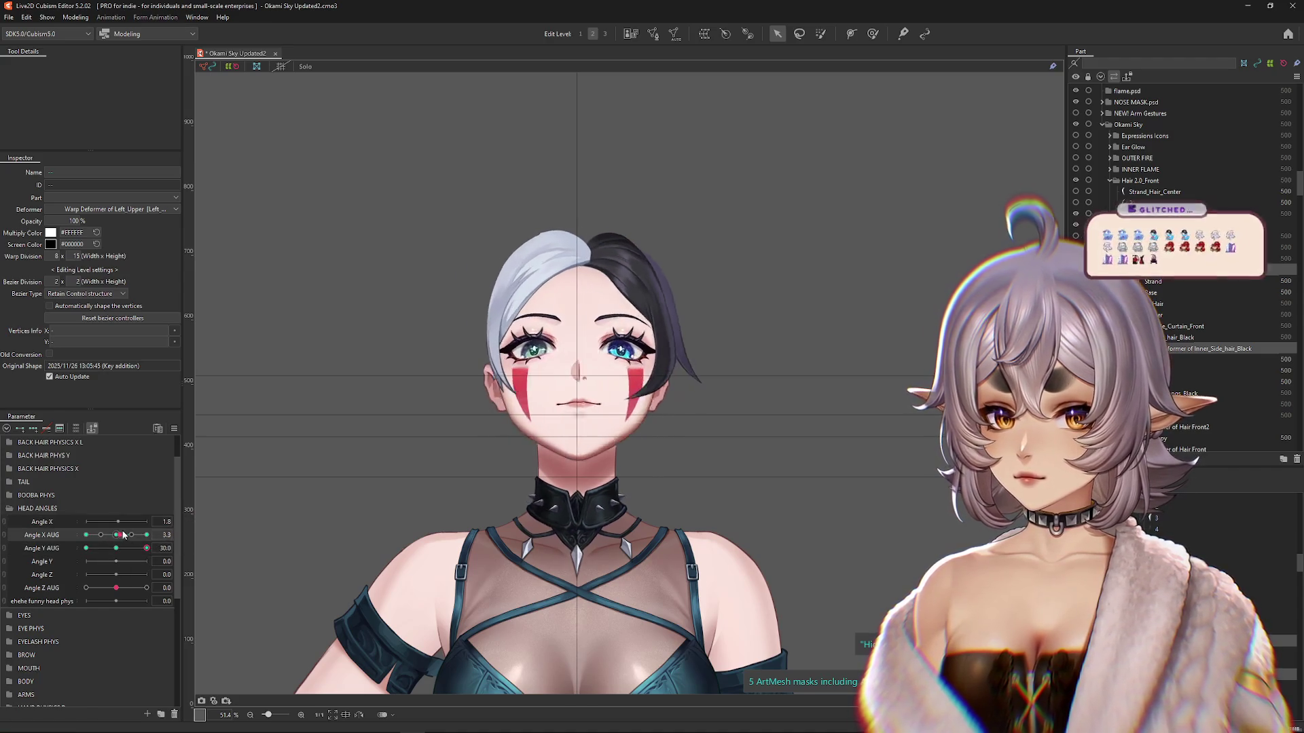
Step: With the Deform Brush active, select the Inner_Side_bangs warp deformer
{"action": "scroll", "coordinate": [454, 425], "scroll_direction": "up", "scroll_amount": 2}
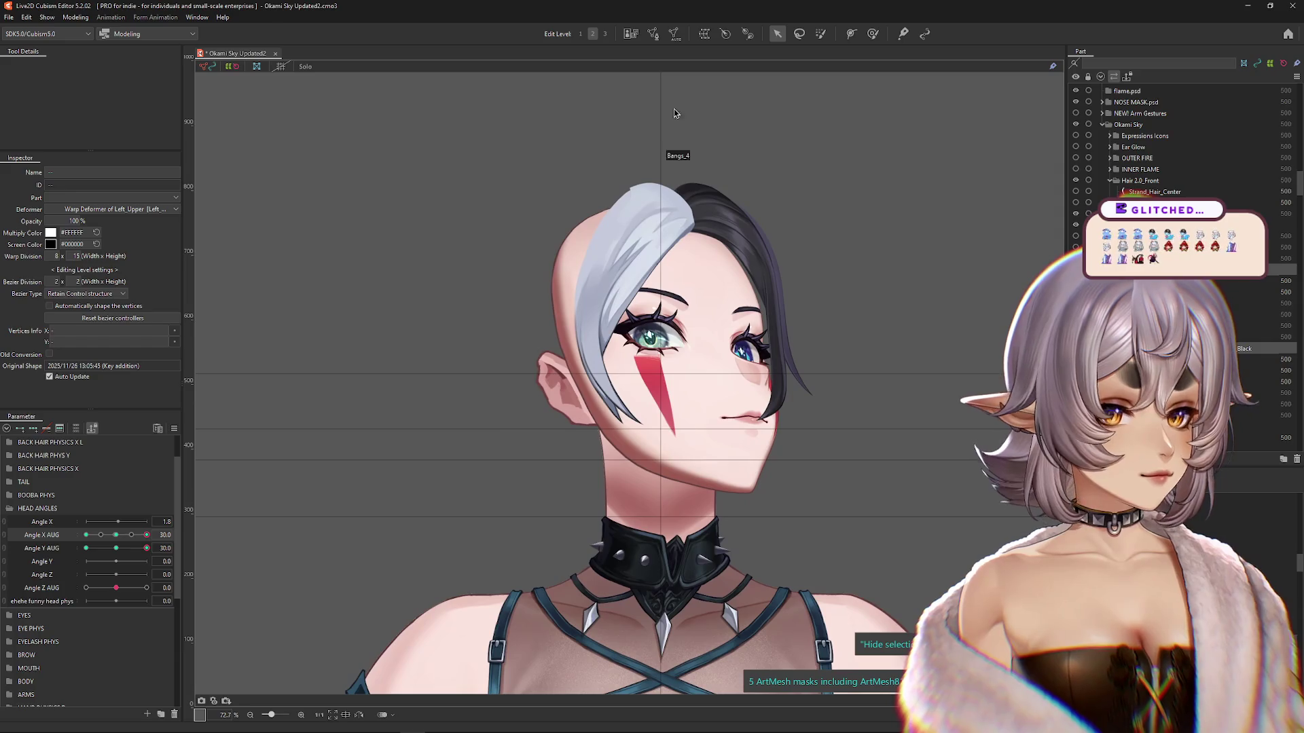
{"action": "left_click", "coordinate": [873, 35]}
{"action": "left_click", "coordinate": [476, 292]}
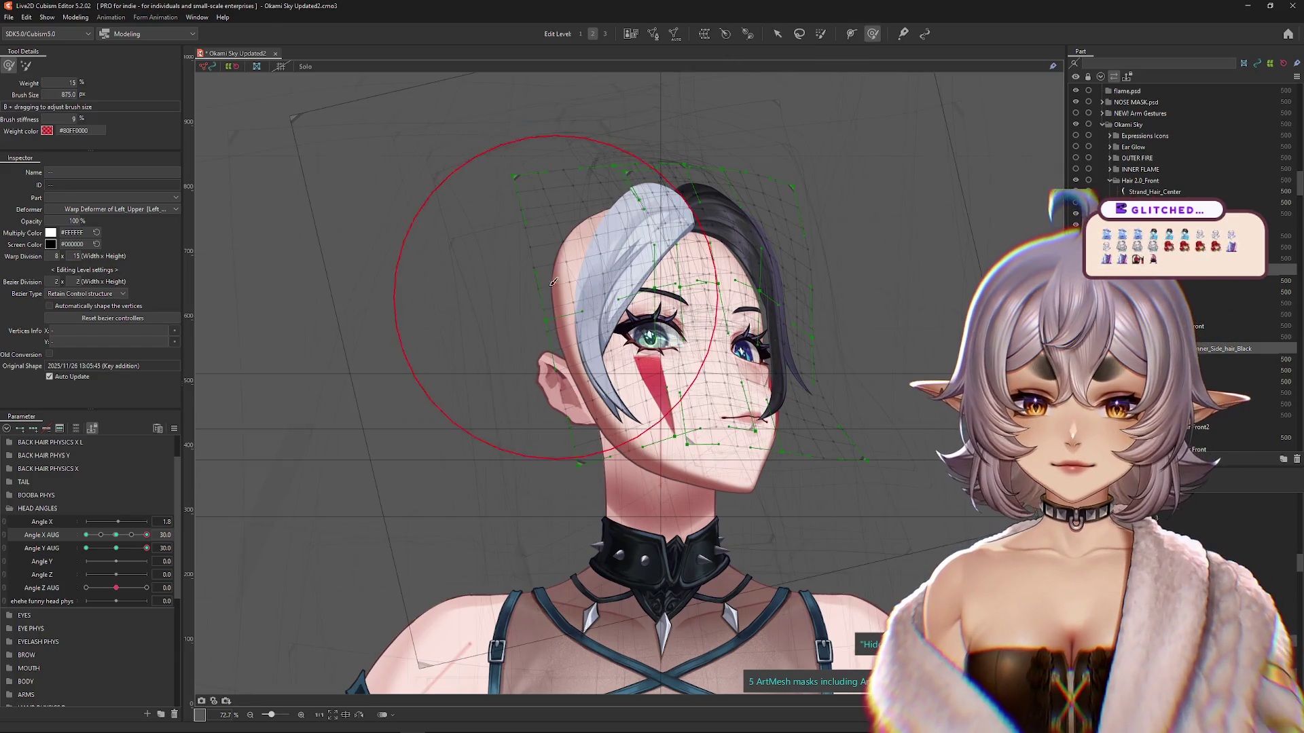
{"action": "key", "text": "Escape"}
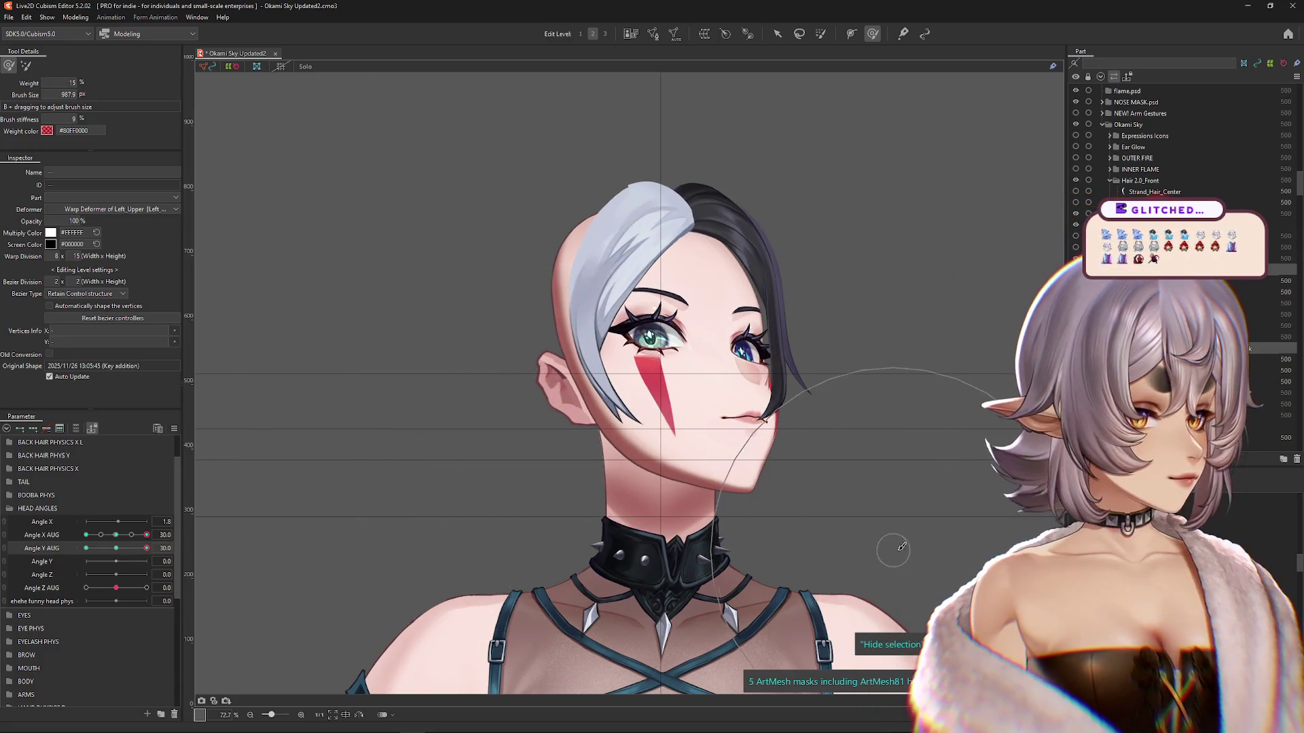
{"action": "left_click", "coordinate": [632, 258]}
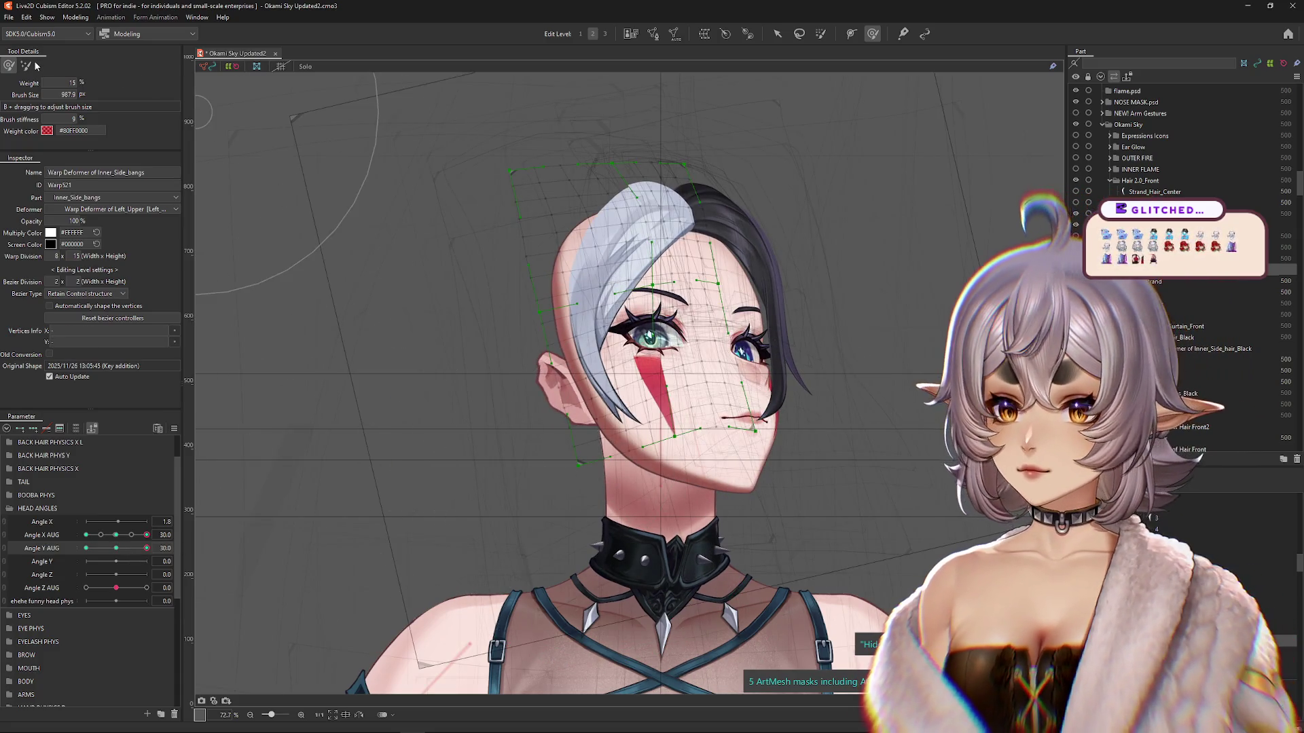
Step: Enlarge the brush, push the white bangs up-left, then check the upward tilt and front-facing pose
{"action": "left_click_drag", "start_coordinate": [376, 202], "coordinate": [364, 235]}
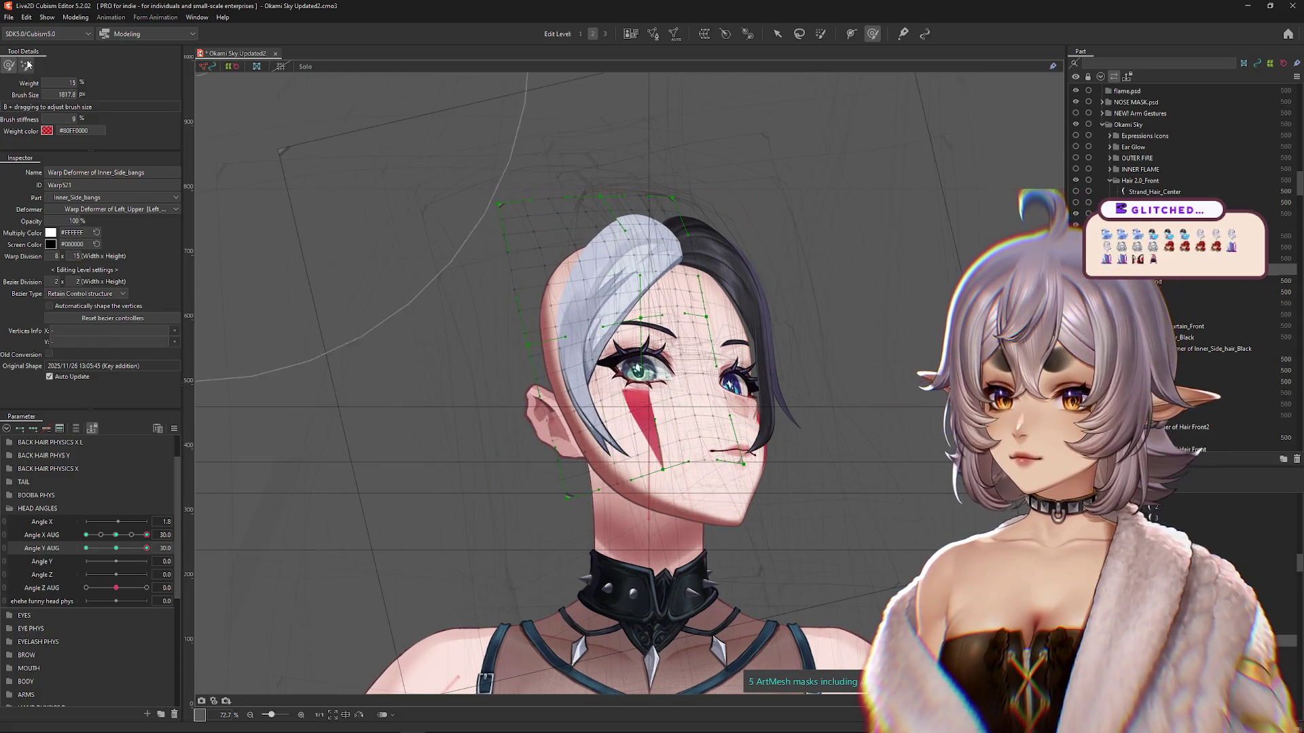
{"action": "left_click", "coordinate": [8, 65]}
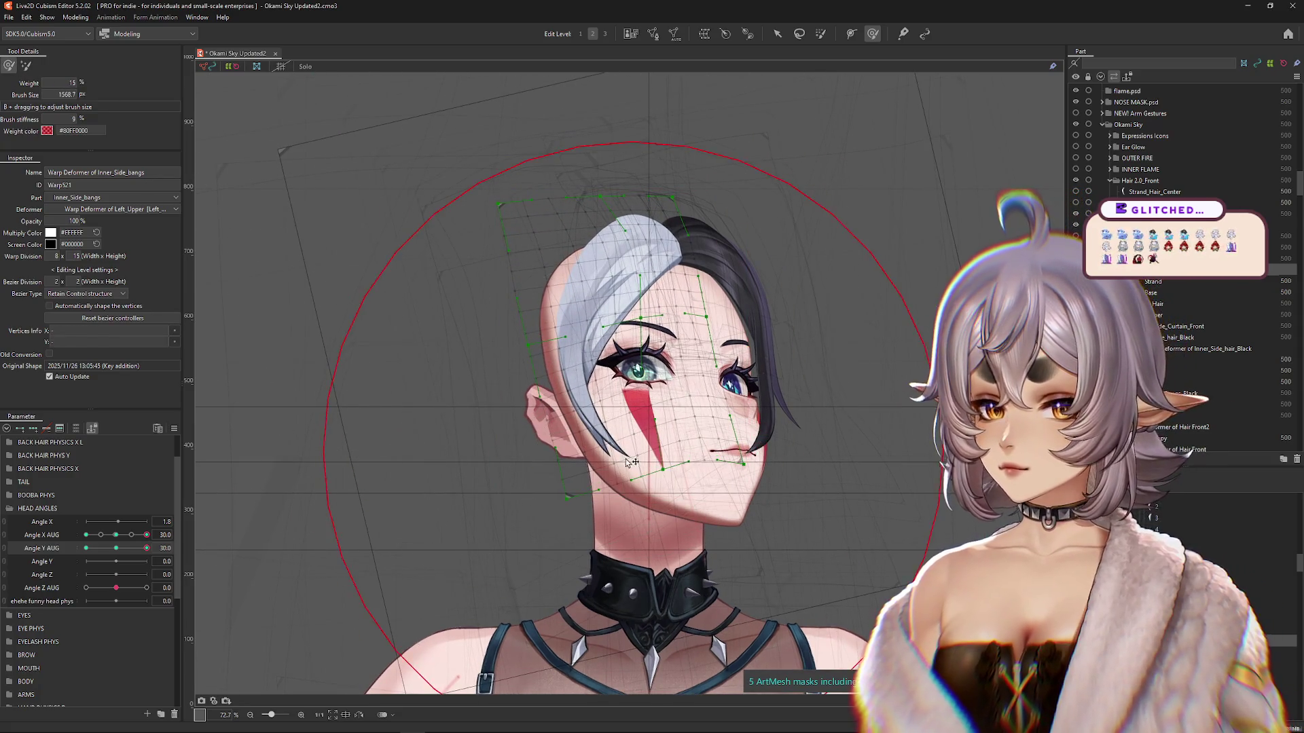
{"action": "left_click_drag", "start_coordinate": [625, 554], "coordinate": [676, 495]}
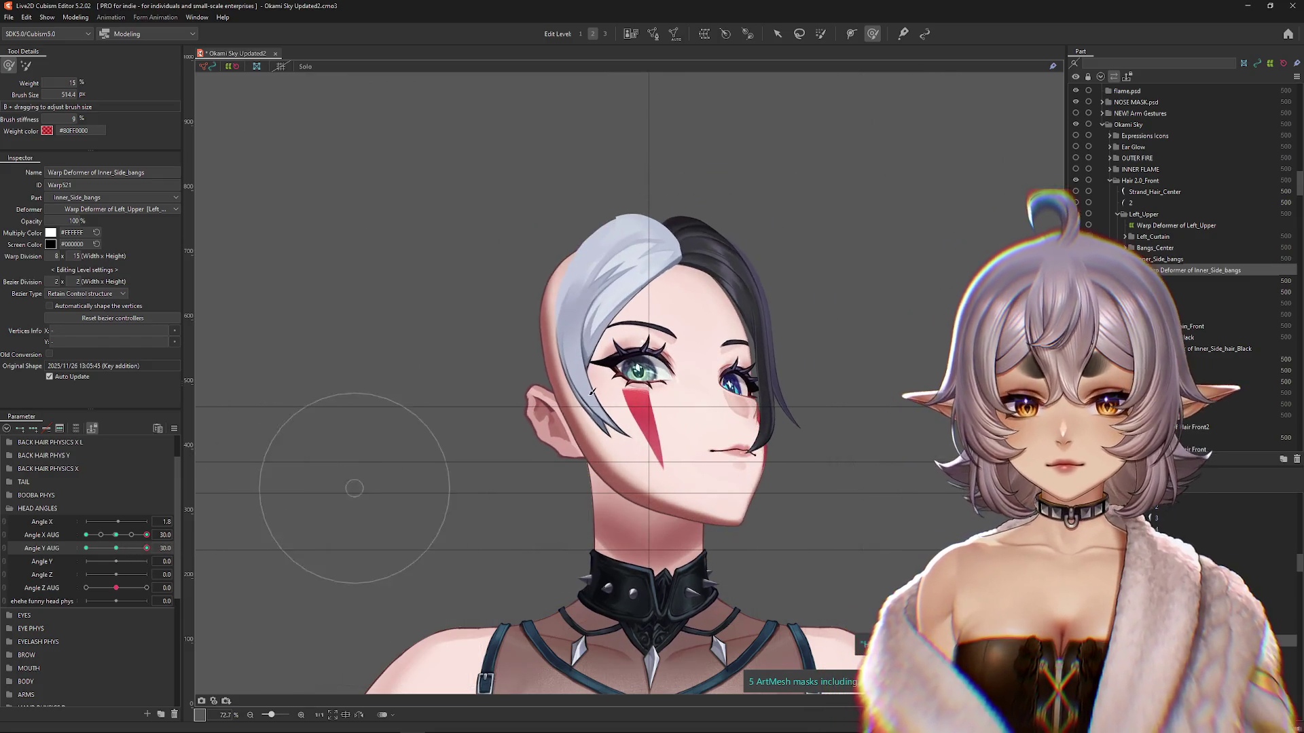
{"action": "left_click_drag", "start_coordinate": [364, 480], "coordinate": [635, 428]}
{"action": "left_click_drag", "start_coordinate": [563, 314], "coordinate": [543, 299]}
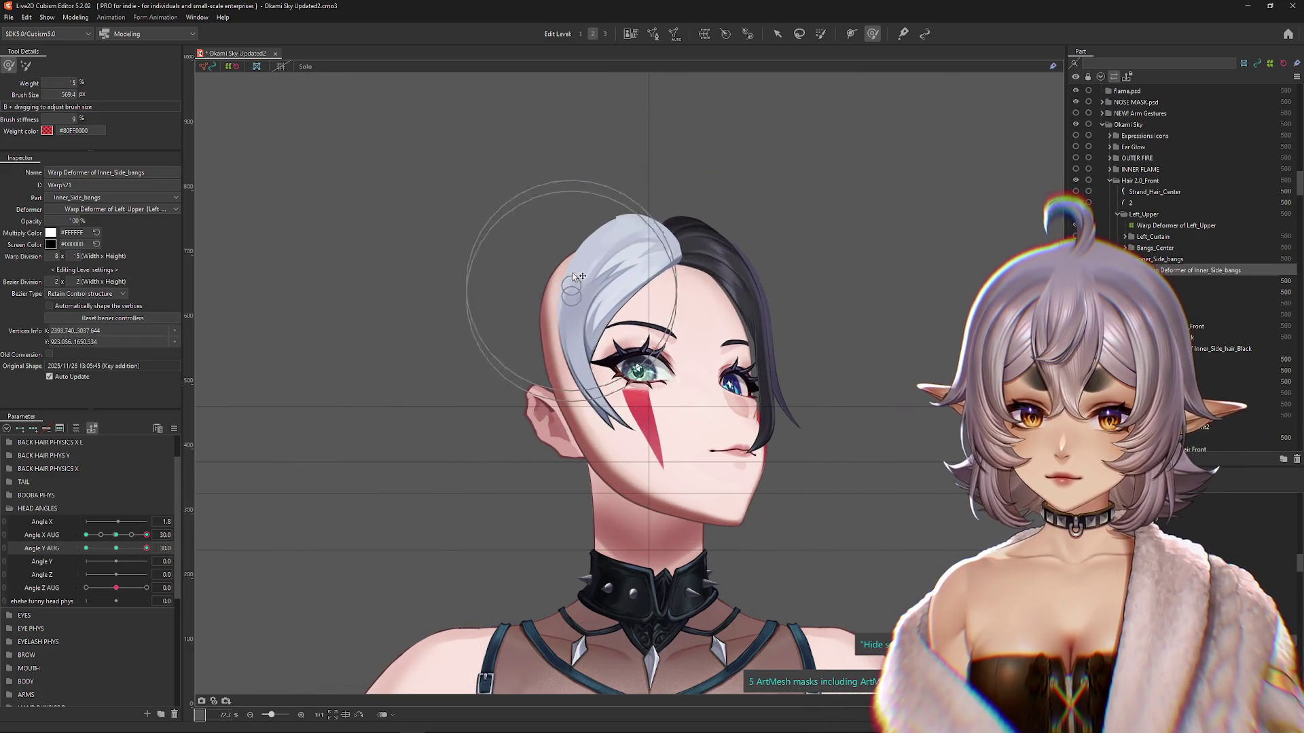
{"action": "left_click_drag", "start_coordinate": [123, 546], "coordinate": [147, 548]}
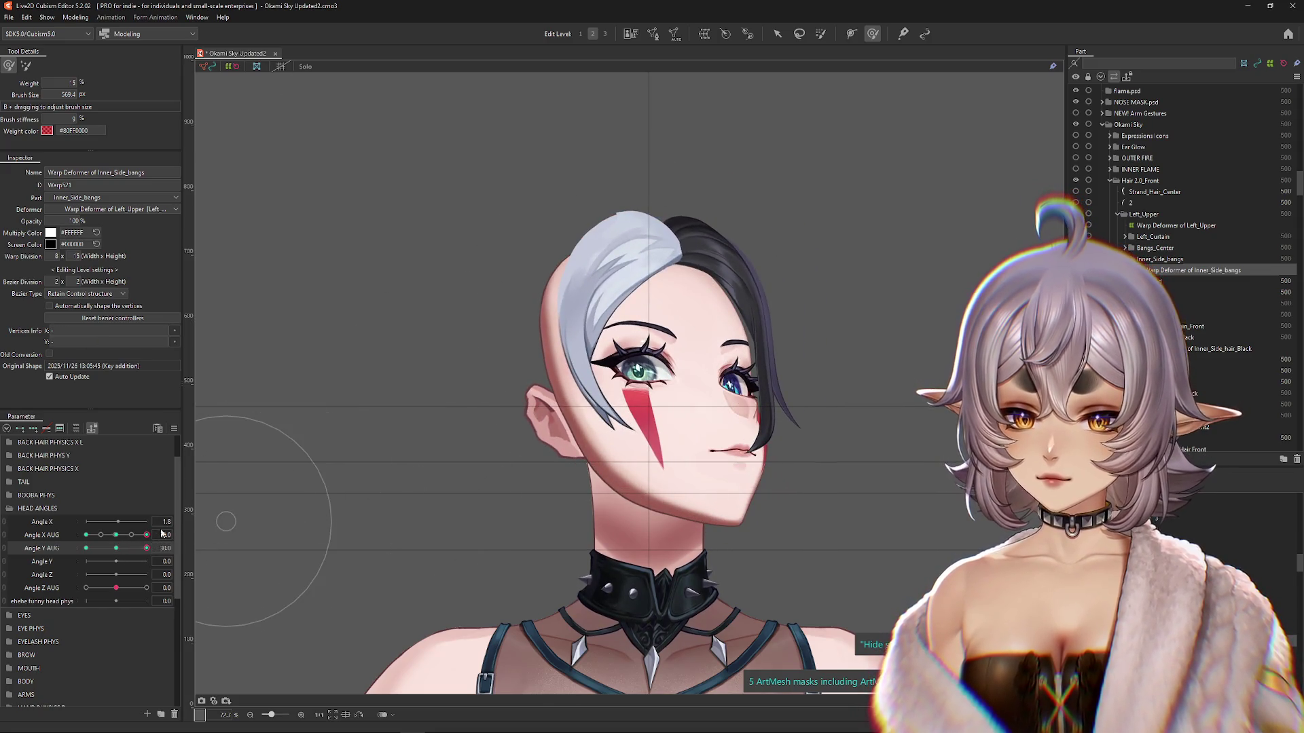
{"action": "left_click", "coordinate": [116, 535]}
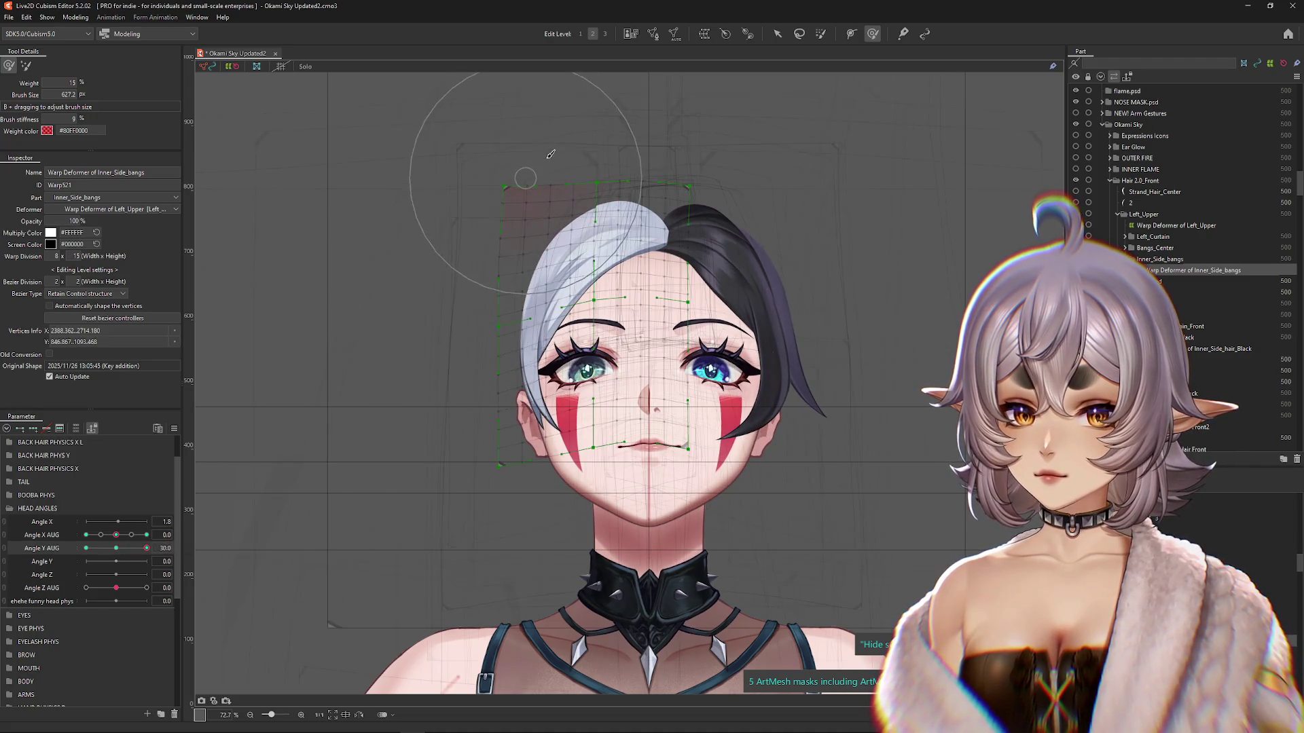
Step: Pose the head at Angle X AUG -30, Angle Y AUG 30 and brush the bangs lattice
{"action": "left_click", "coordinate": [86, 535]}
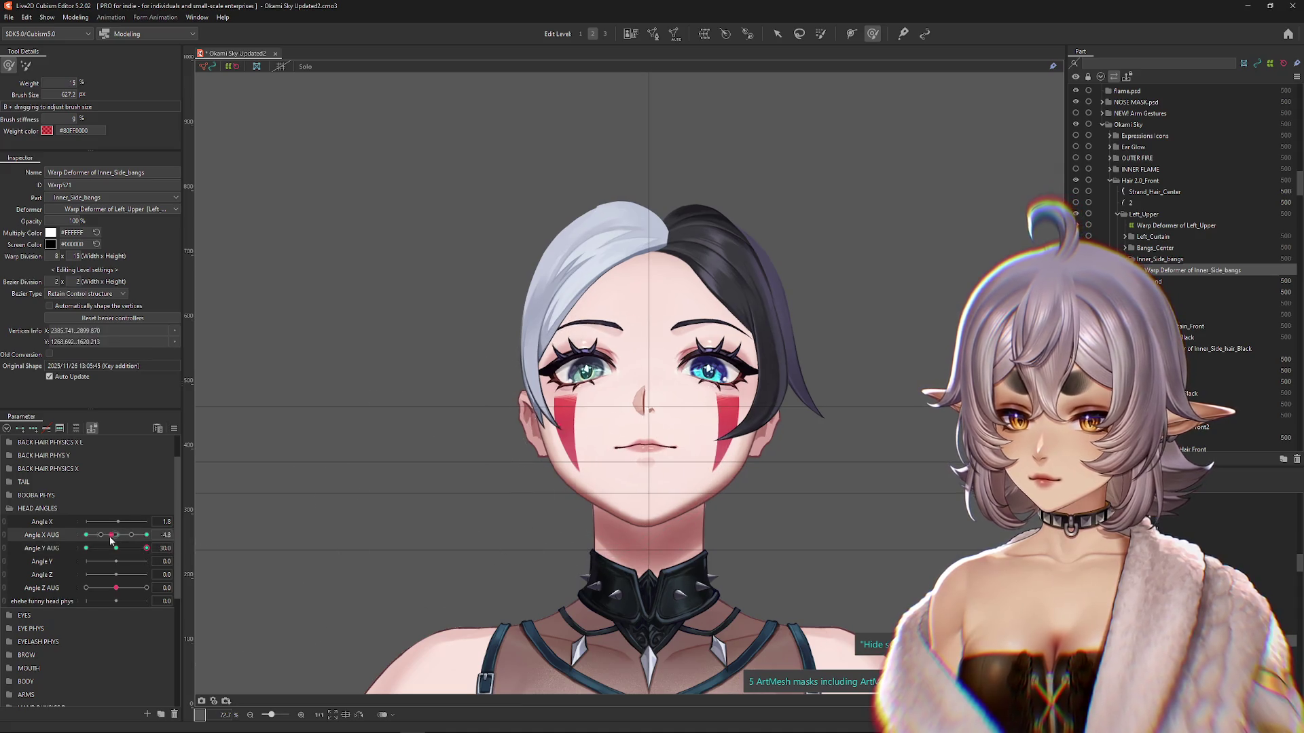
{"action": "left_click", "coordinate": [132, 548]}
{"action": "left_click", "coordinate": [147, 548]}
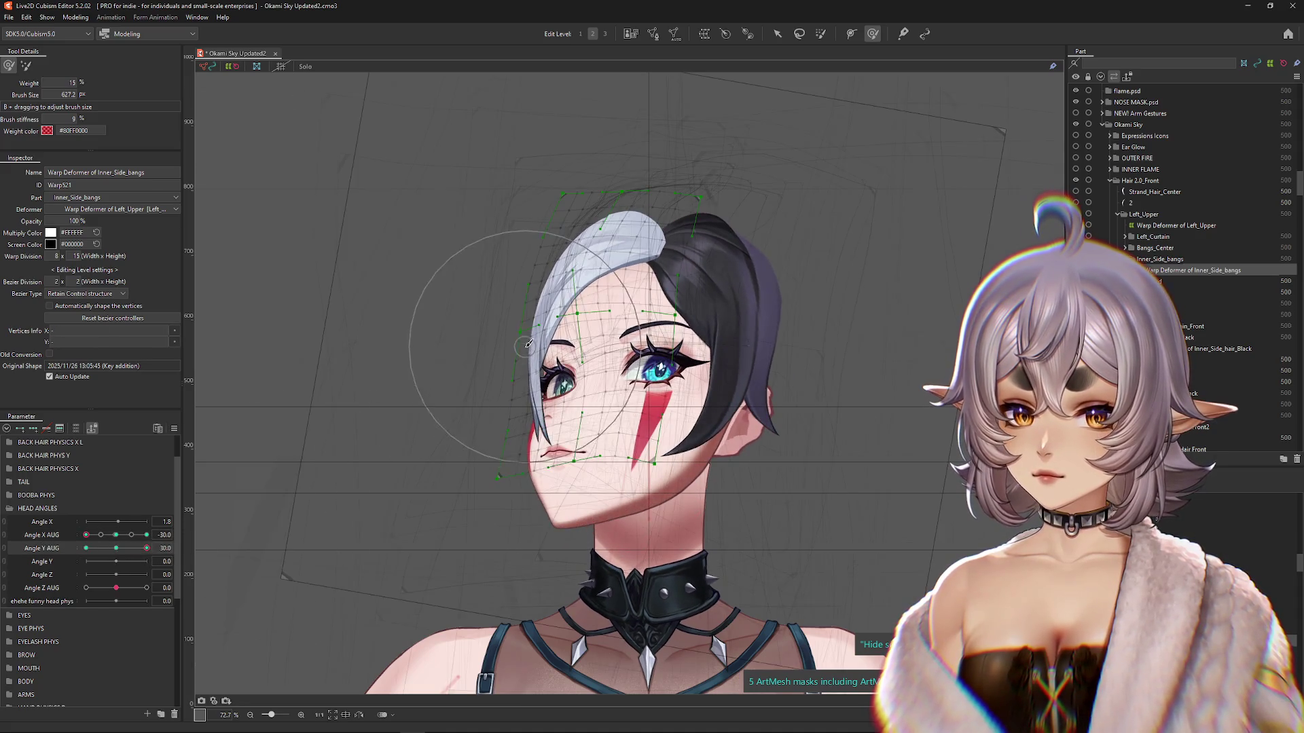
{"action": "left_click_drag", "start_coordinate": [593, 219], "coordinate": [652, 225]}
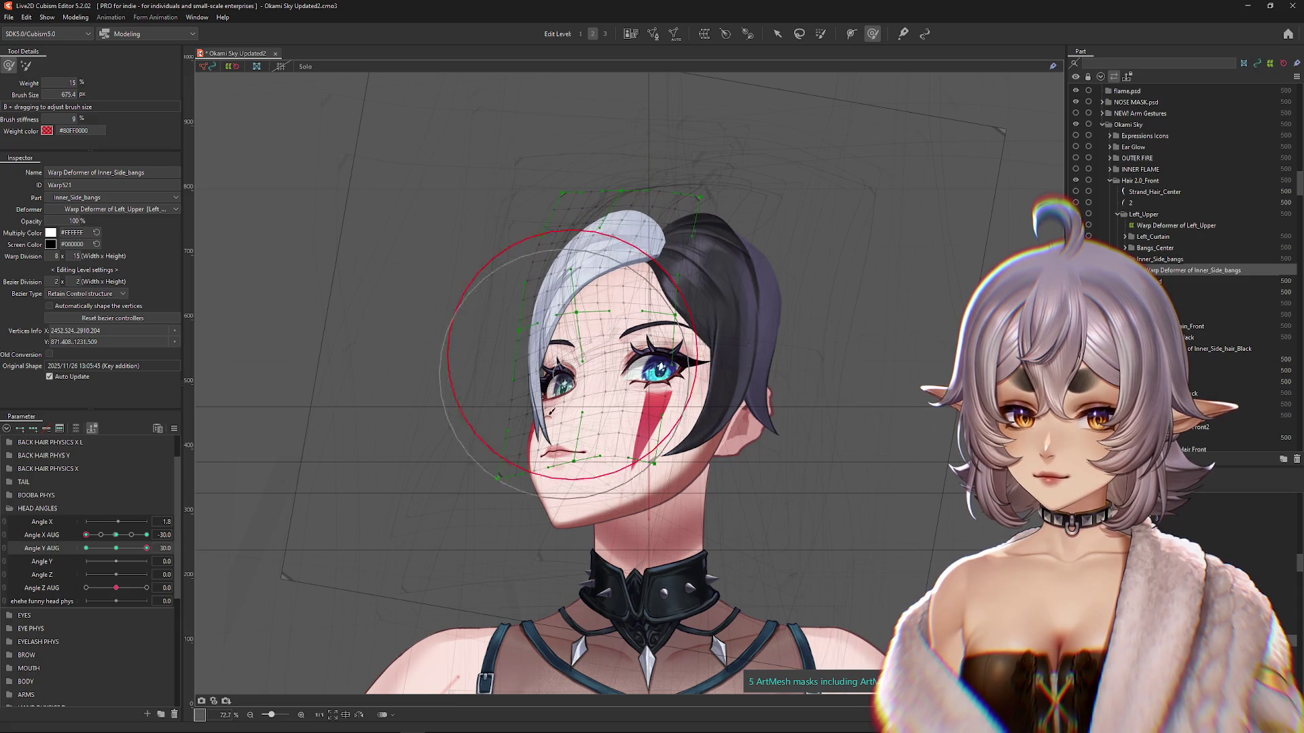
{"action": "left_click_drag", "start_coordinate": [452, 446], "coordinate": [506, 417]}
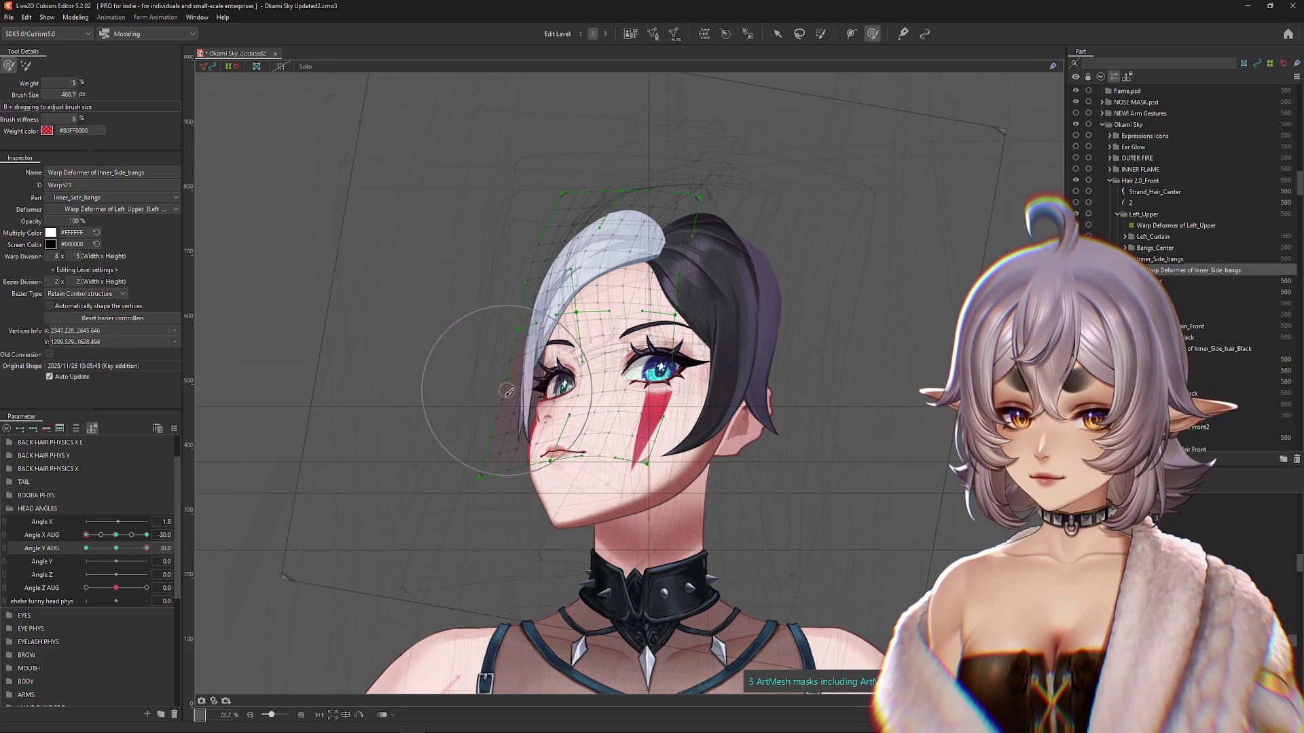
{"action": "left_click_drag", "start_coordinate": [530, 473], "coordinate": [522, 410]}
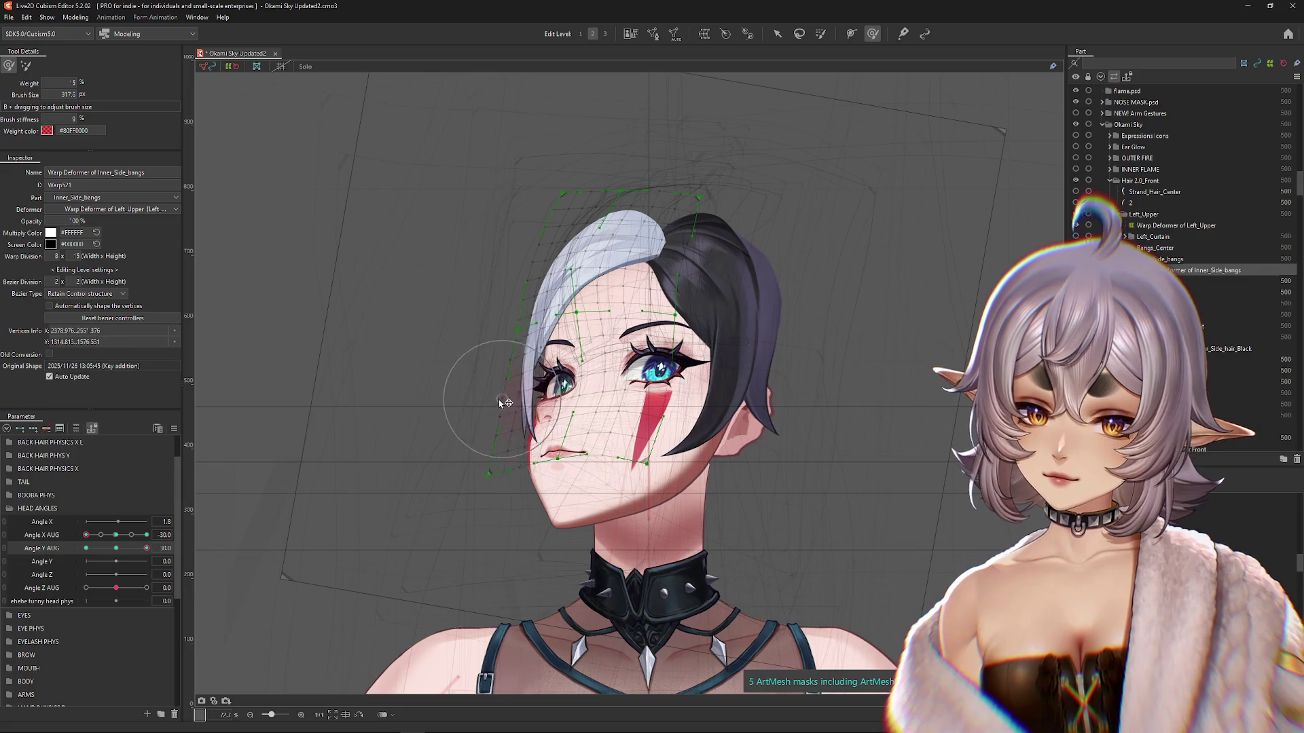
{"action": "left_click_drag", "start_coordinate": [568, 497], "coordinate": [575, 495]}
Step: Compare level and upward tilts, then reshape the bangs warp over the face with a smaller brush
{"action": "left_click", "coordinate": [114, 548]}
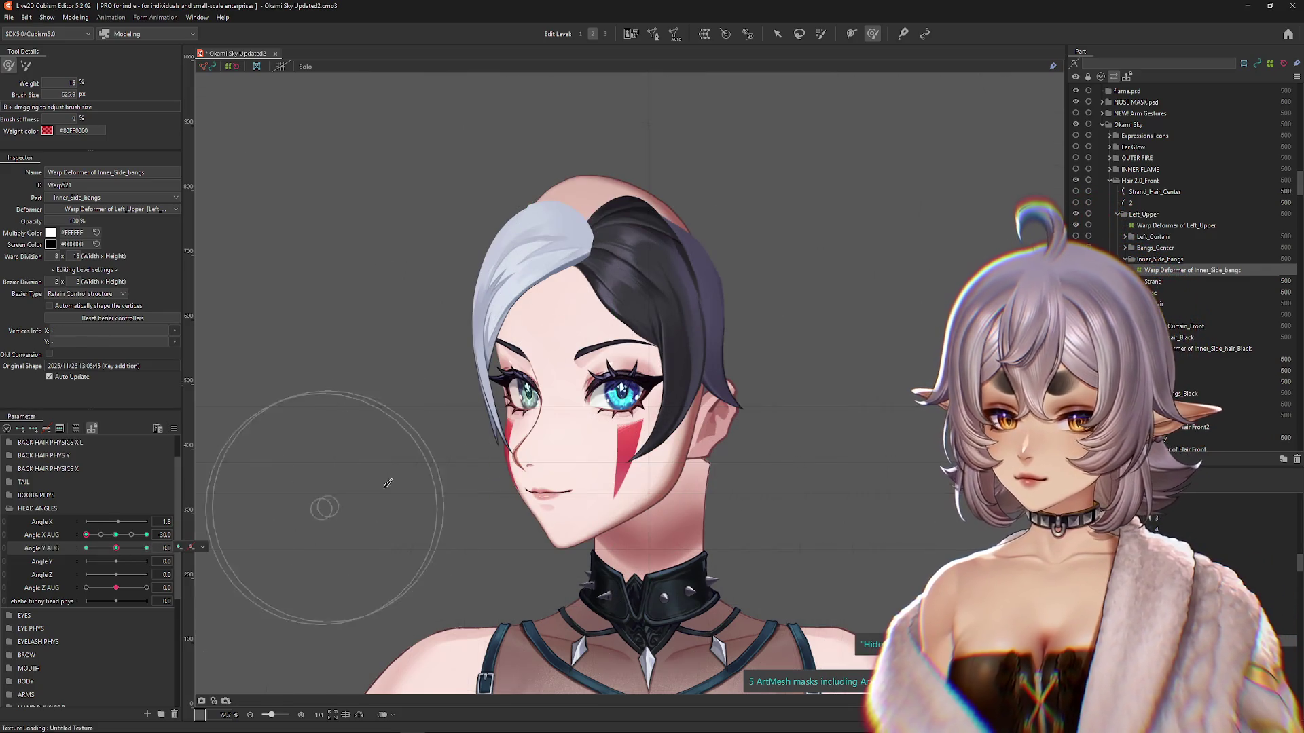
{"action": "left_click", "coordinate": [146, 548]}
{"action": "left_click", "coordinate": [116, 547]}
{"action": "left_click_drag", "start_coordinate": [457, 437], "coordinate": [472, 370]}
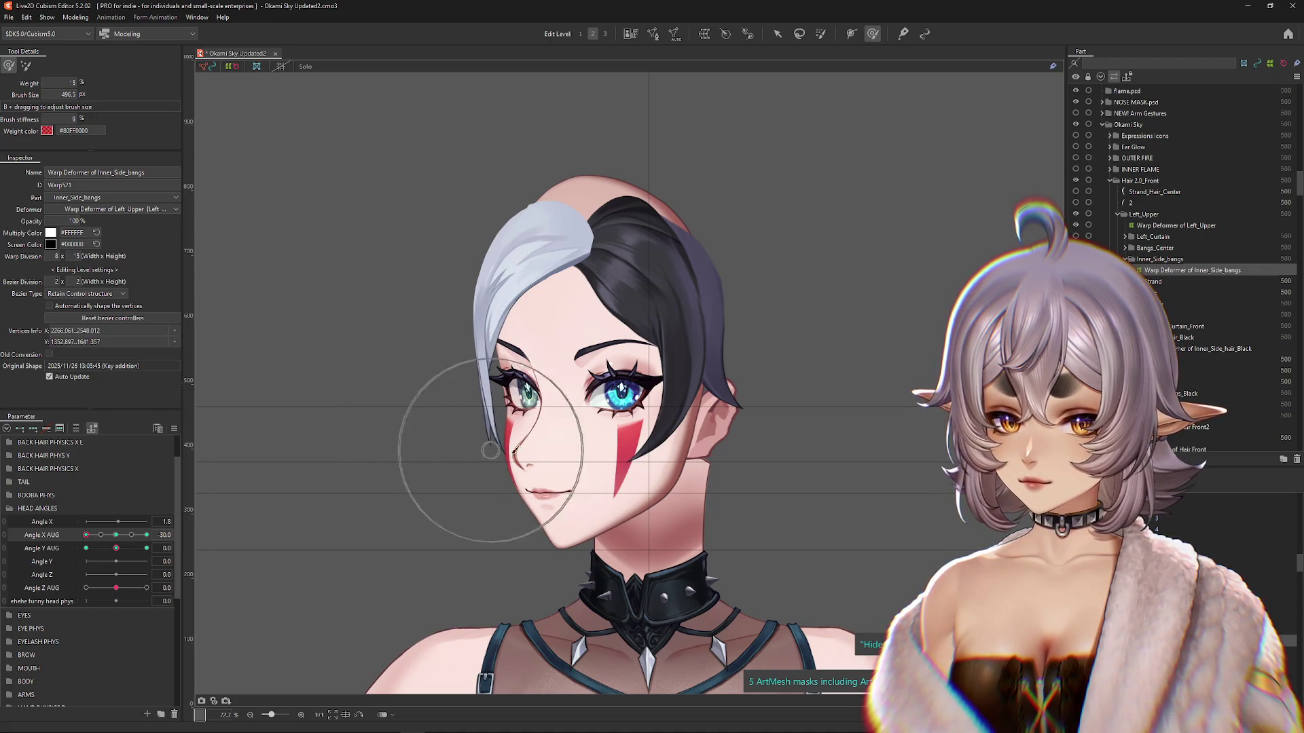
{"action": "left_click_drag", "start_coordinate": [453, 462], "coordinate": [443, 427]}
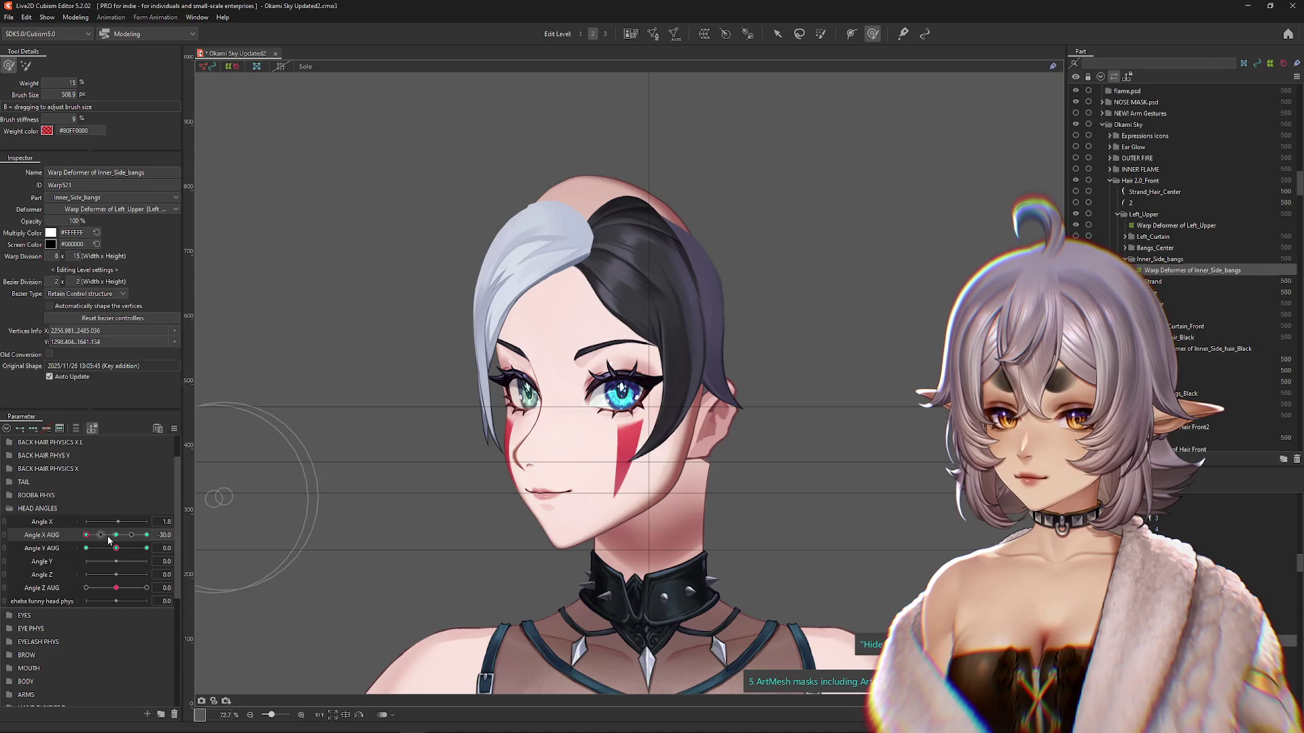
Step: Return to Angle X AUG -30, Angle Y AUG 30 and refine the bangs in the other brush mode
{"action": "left_click_drag", "start_coordinate": [109, 540], "coordinate": [122, 540]}
{"action": "left_click", "coordinate": [87, 536]}
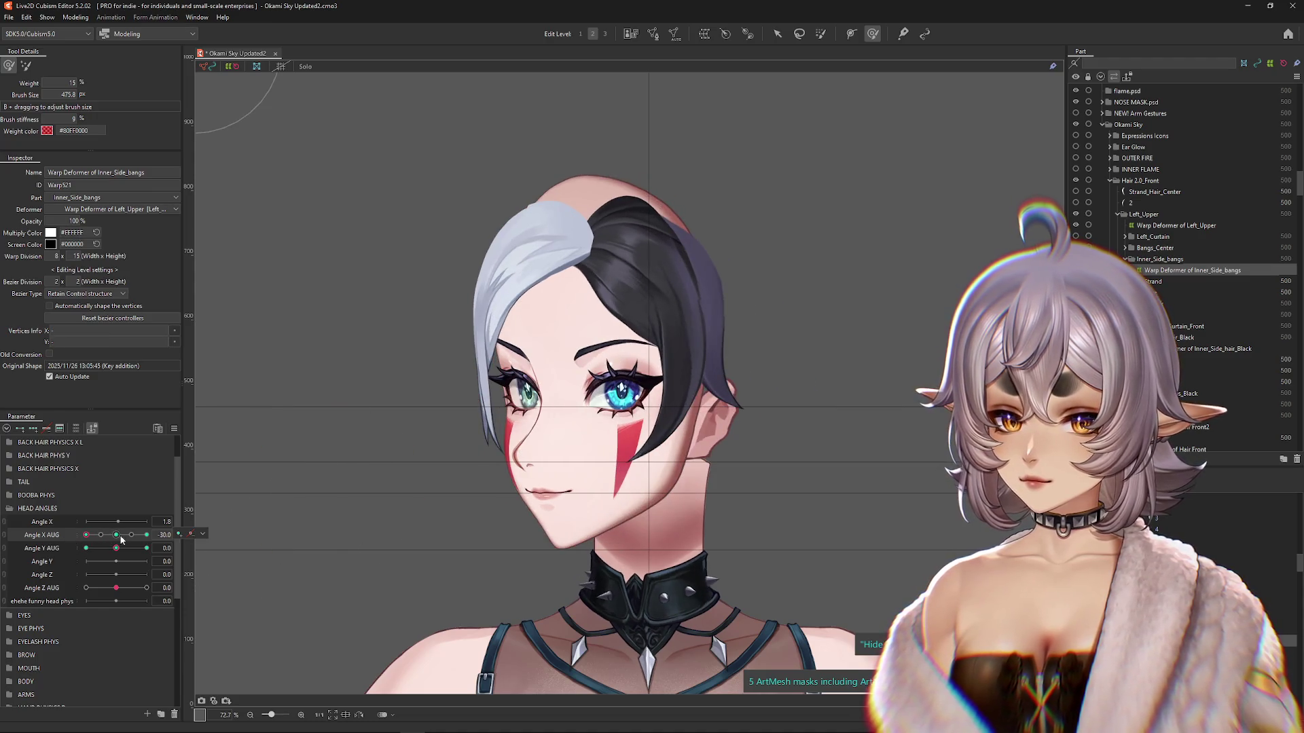
{"action": "left_click", "coordinate": [148, 549]}
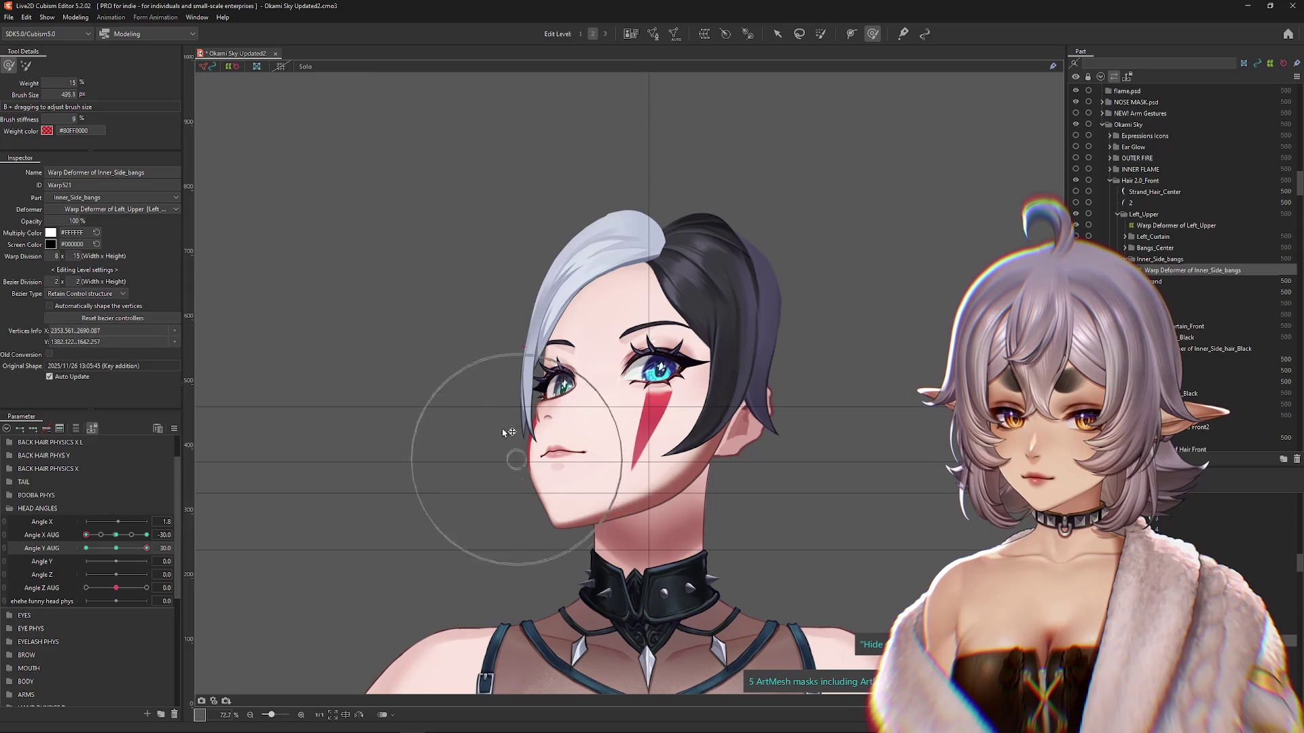
{"action": "left_click_drag", "start_coordinate": [518, 442], "coordinate": [519, 383]}
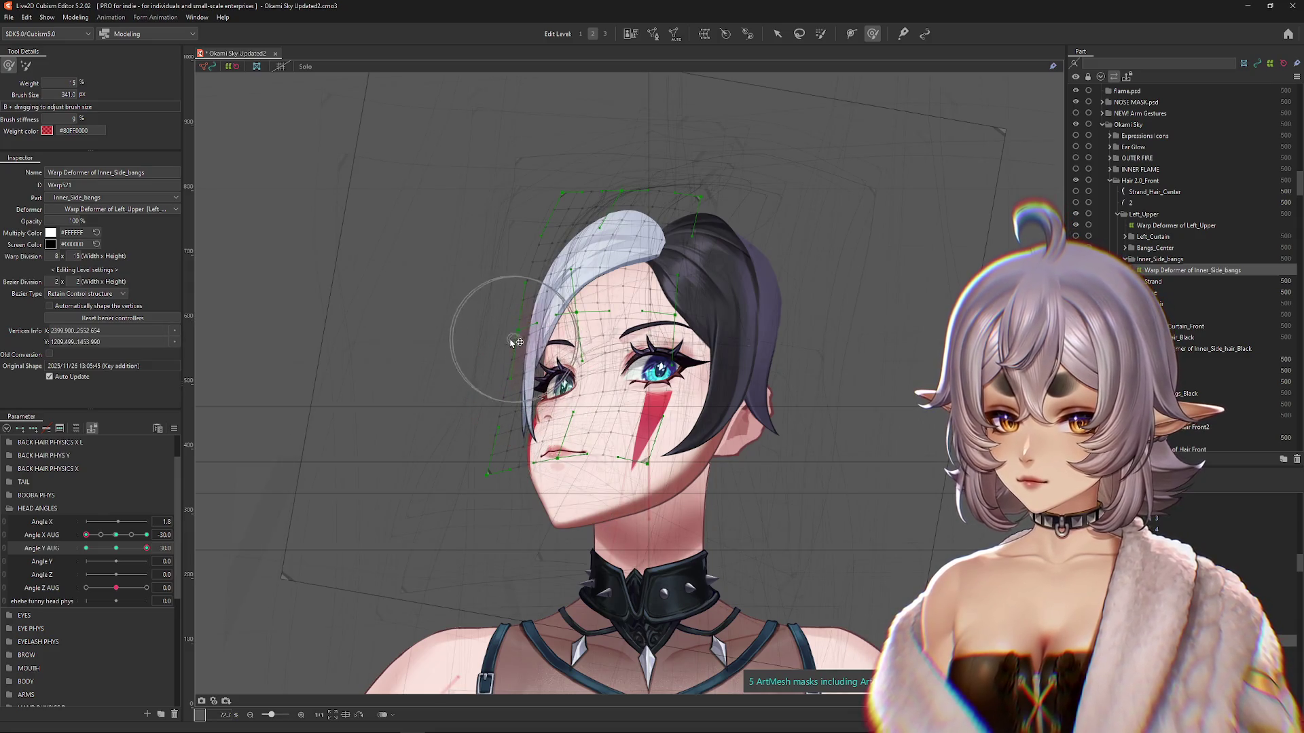
{"action": "left_click", "coordinate": [26, 65]}
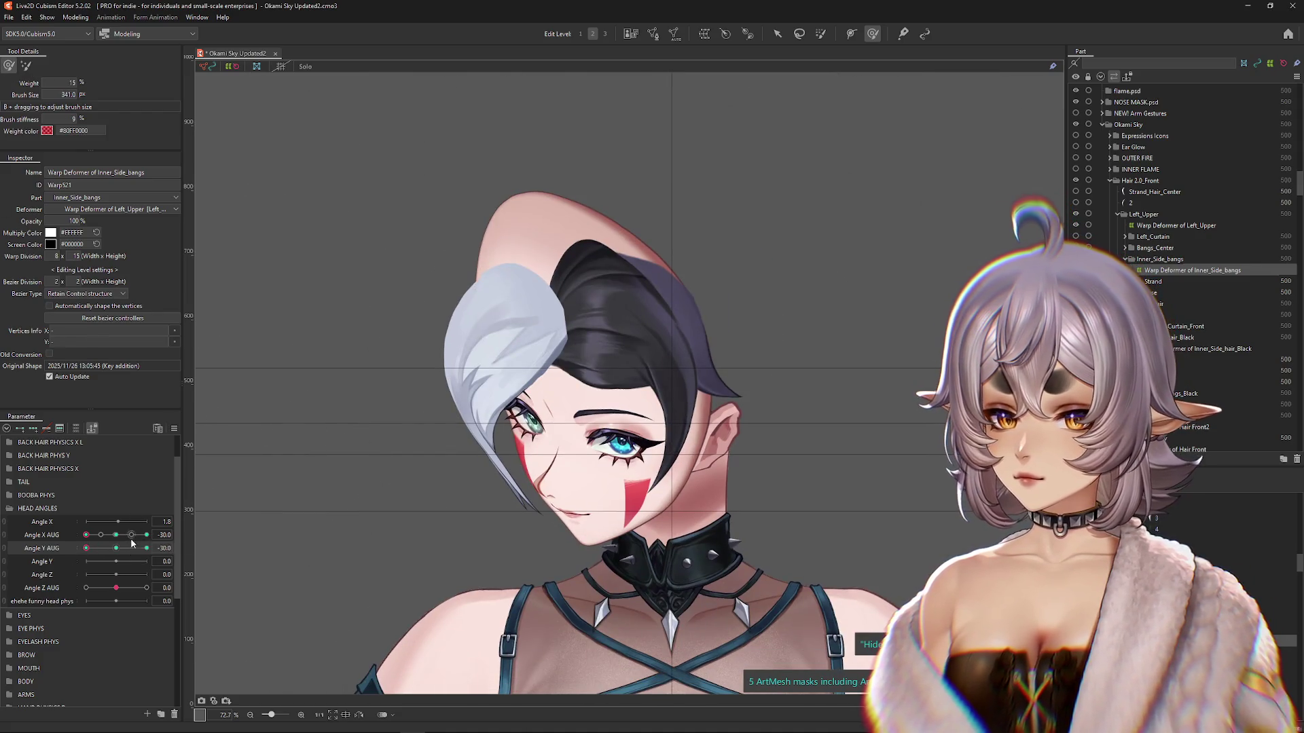
{"action": "left_click_drag", "start_coordinate": [133, 543], "coordinate": [157, 547]}
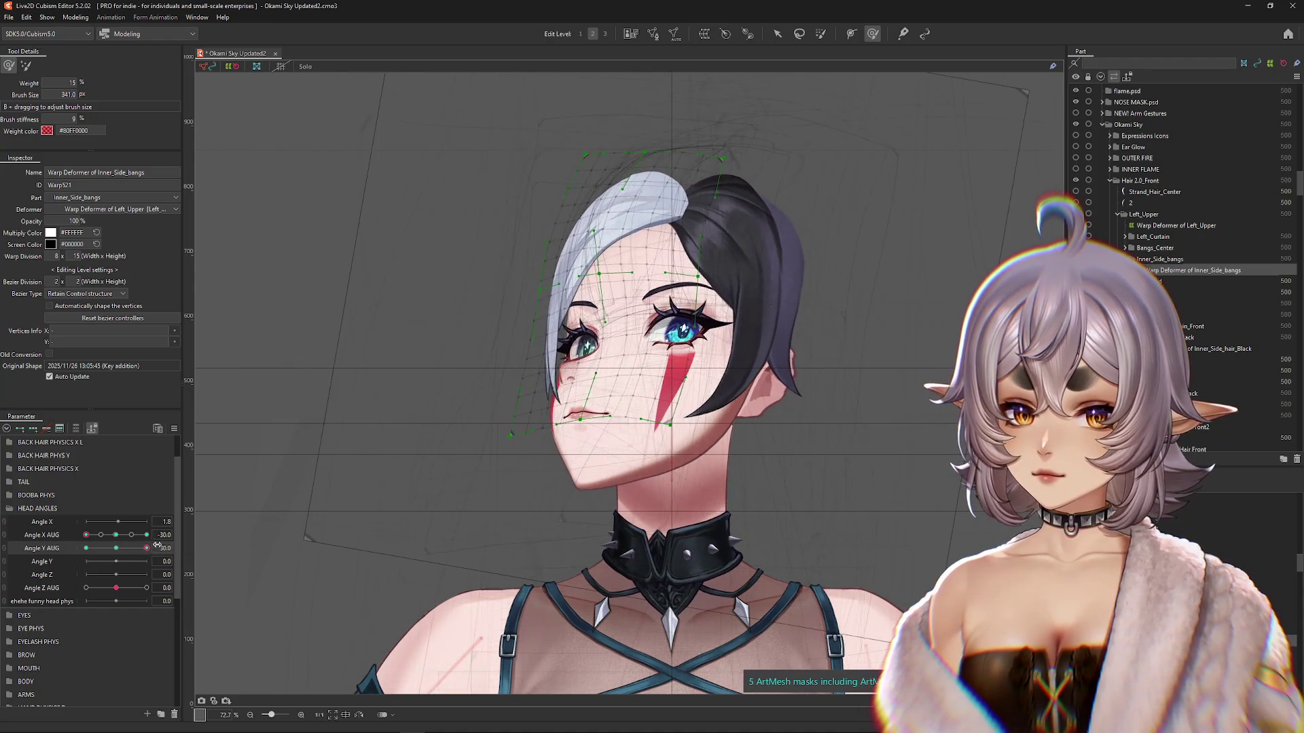
Step: Select the Inner_Side_hair_Black warp deformer, enlarge the brush, and test it across head angles
{"action": "left_click", "coordinate": [1223, 349]}
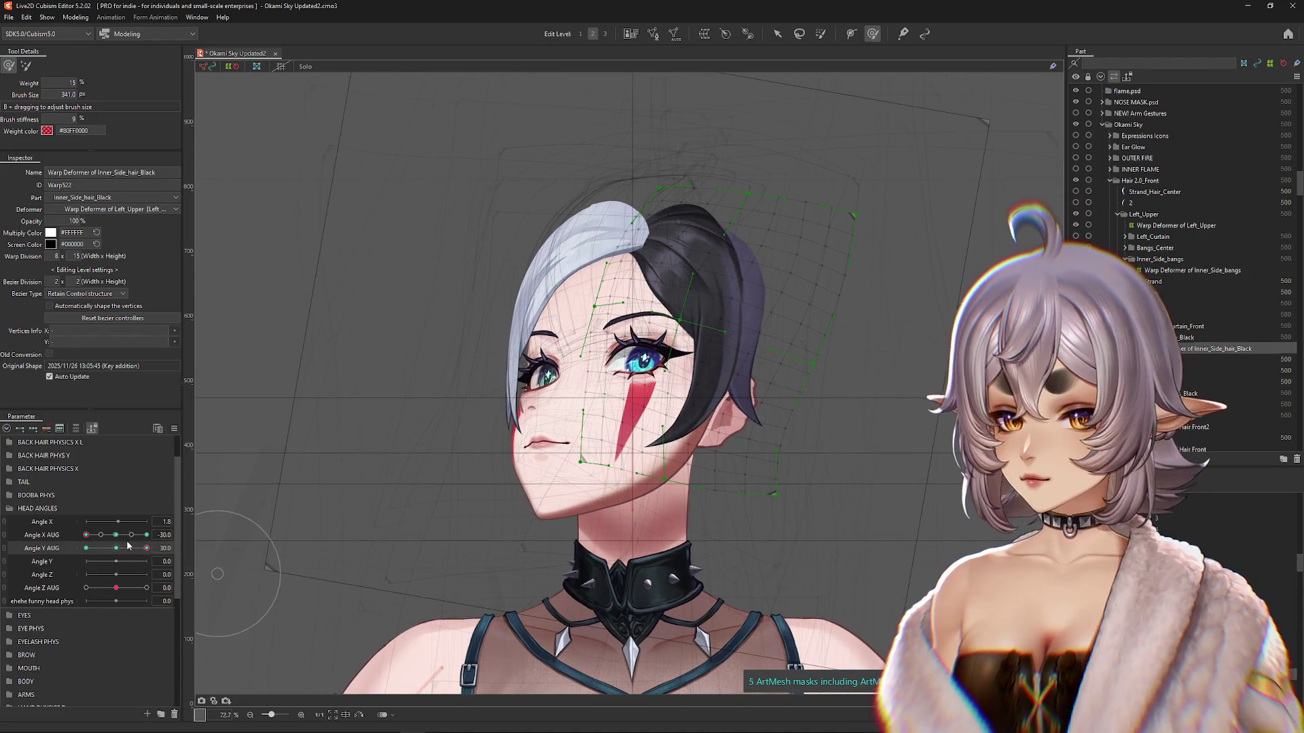
{"action": "left_click_drag", "start_coordinate": [322, 385], "coordinate": [553, 407]}
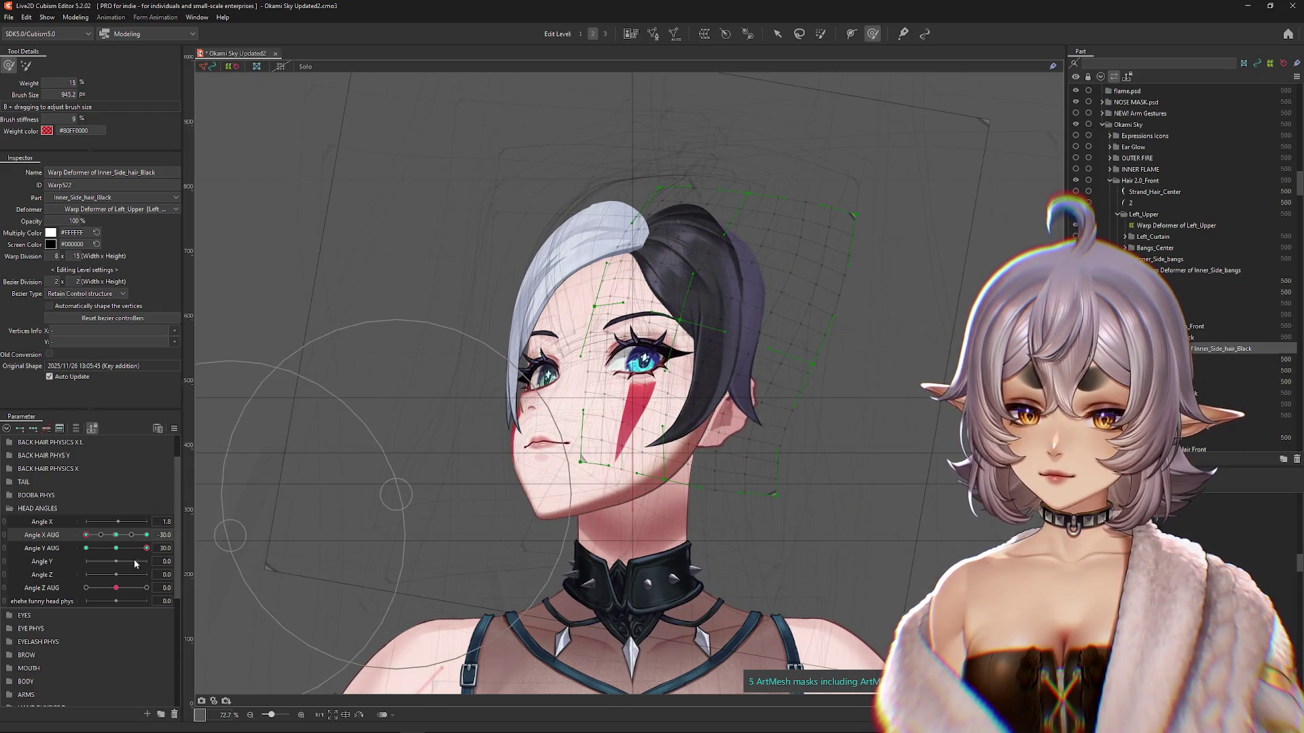
{"action": "left_click_drag", "start_coordinate": [669, 292], "coordinate": [674, 288]}
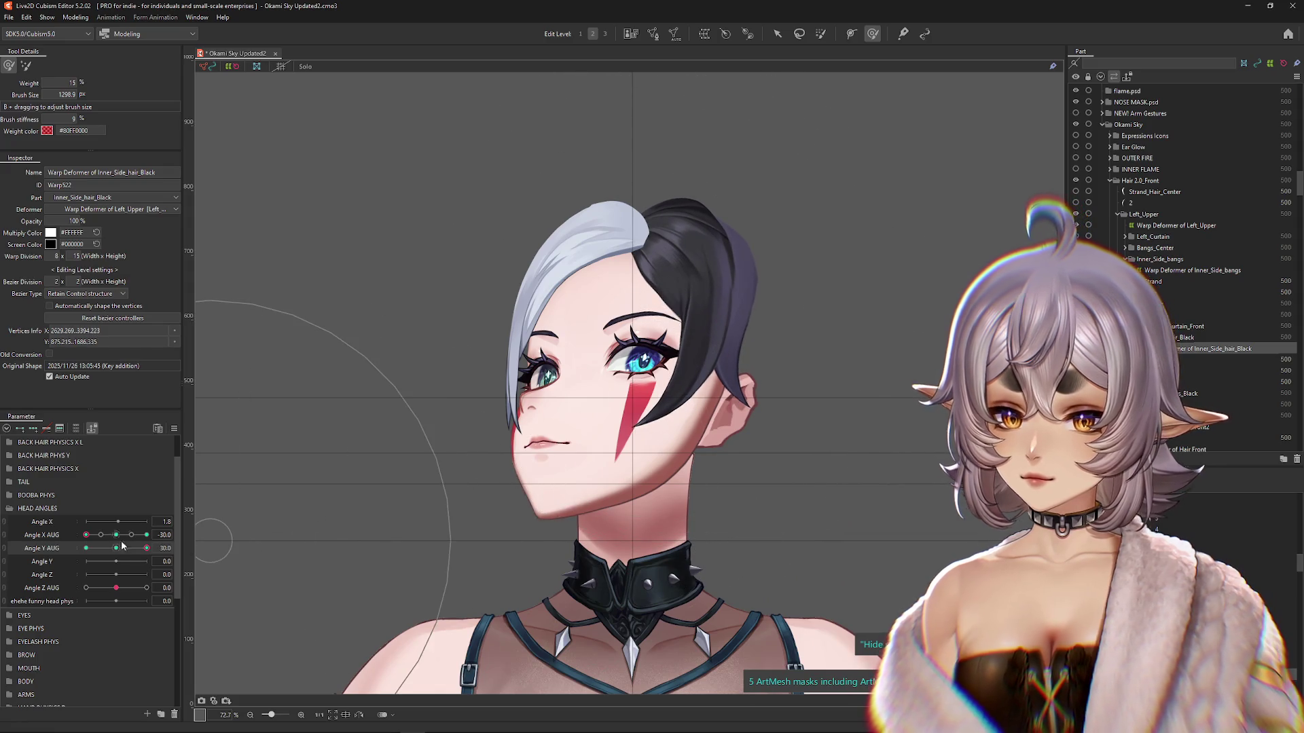
{"action": "mouse_move", "coordinate": [123, 548]}
{"action": "left_mouse_down"}
{"action": "mouse_move", "coordinate": [150, 556]}
{"action": "mouse_move", "coordinate": [80, 538]}
{"action": "left_mouse_up"}
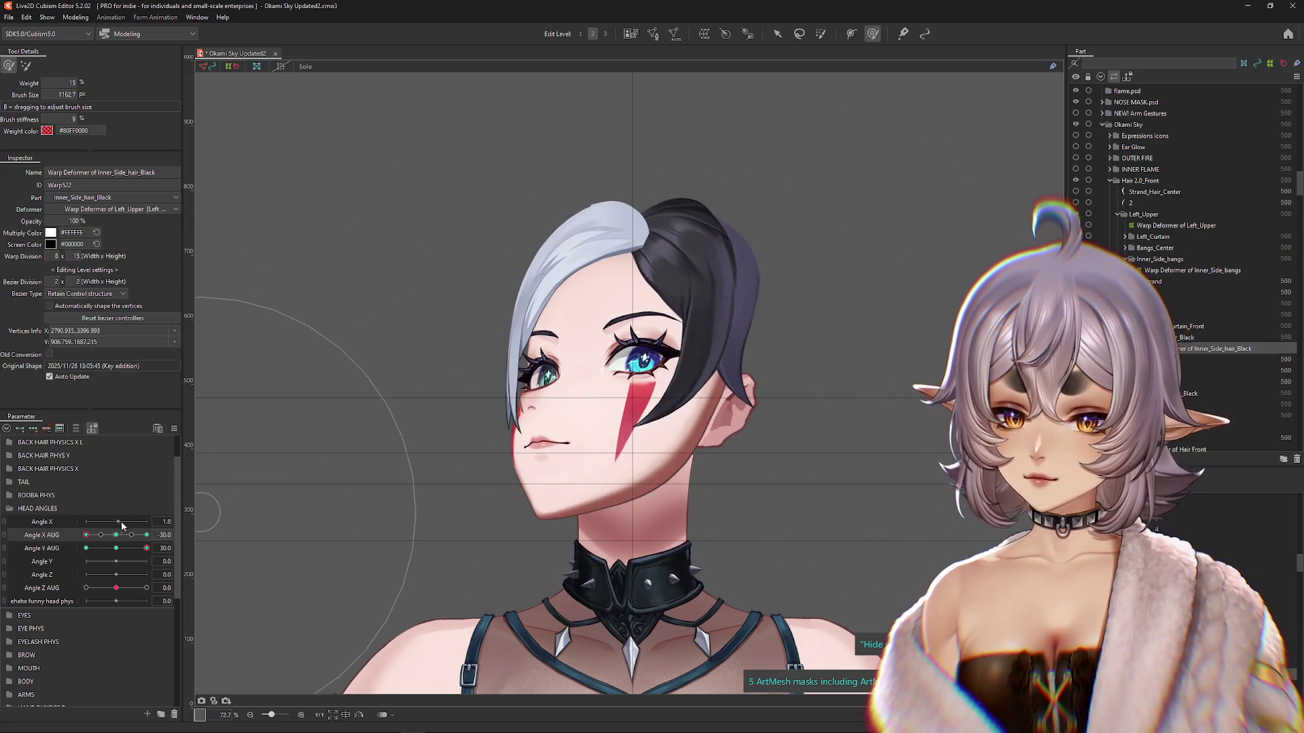
{"action": "left_click", "coordinate": [147, 535]}
{"action": "left_click", "coordinate": [123, 551]}
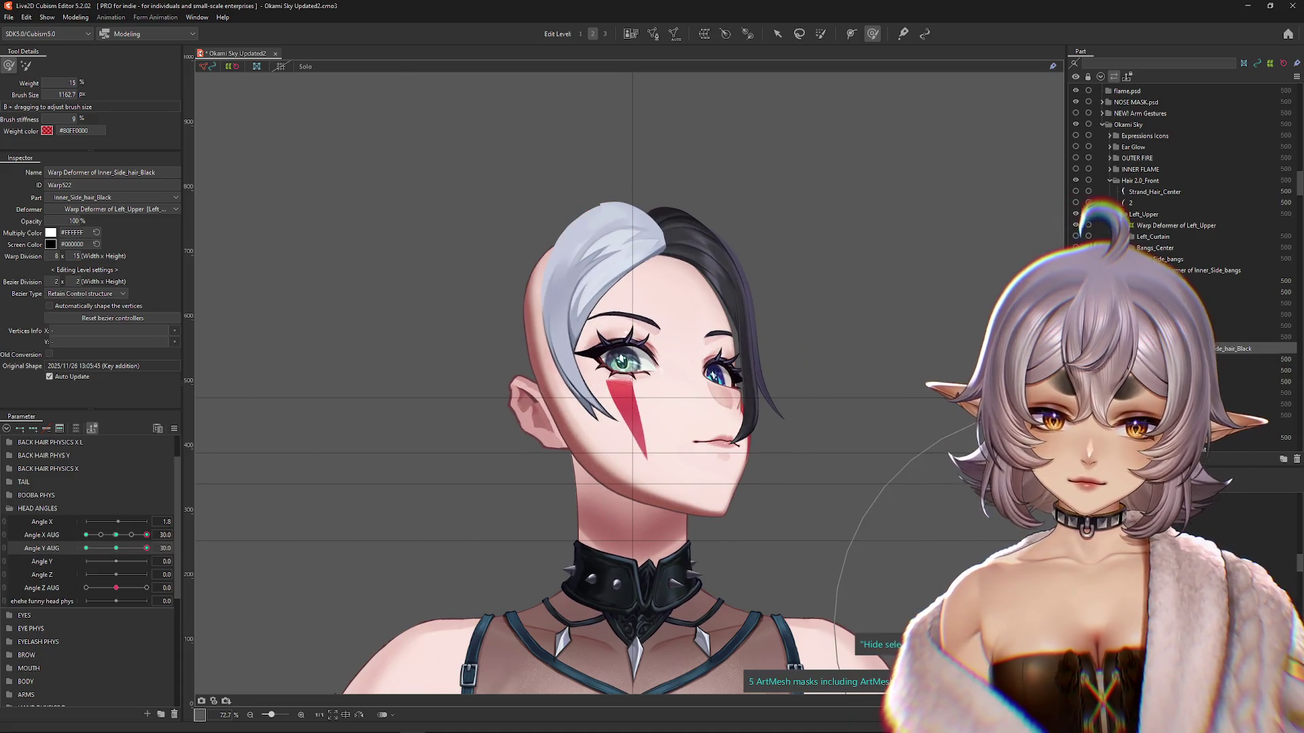
Step: Nudge the Inner_Side_bangs warp vertices with the brush and preview the result
{"action": "left_click", "coordinate": [1209, 271]}
{"action": "left_click_drag", "start_coordinate": [738, 527], "coordinate": [715, 423]}
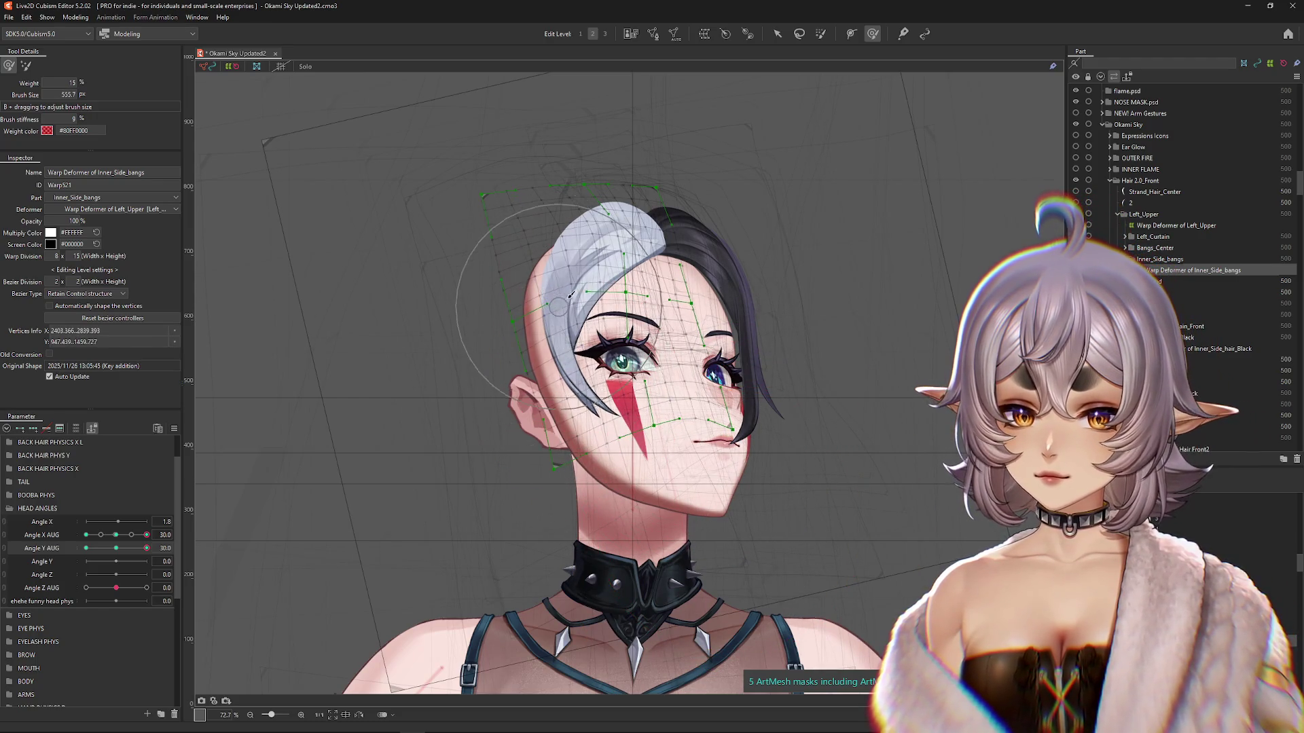
{"action": "key", "text": "Escape"}
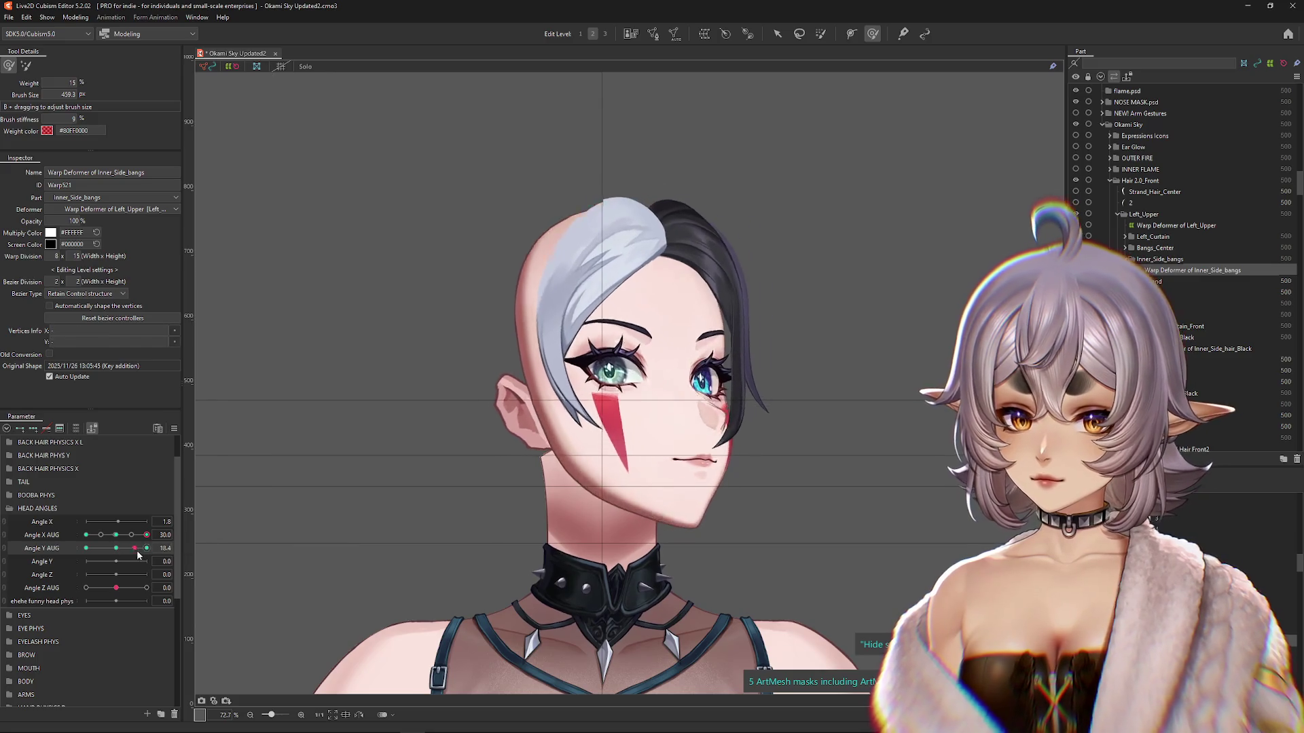
{"action": "mouse_move", "coordinate": [448, 170]}
{"action": "left_mouse_down"}
{"action": "mouse_move", "coordinate": [466, 163]}
{"action": "mouse_move", "coordinate": [498, 191]}
{"action": "left_mouse_up"}
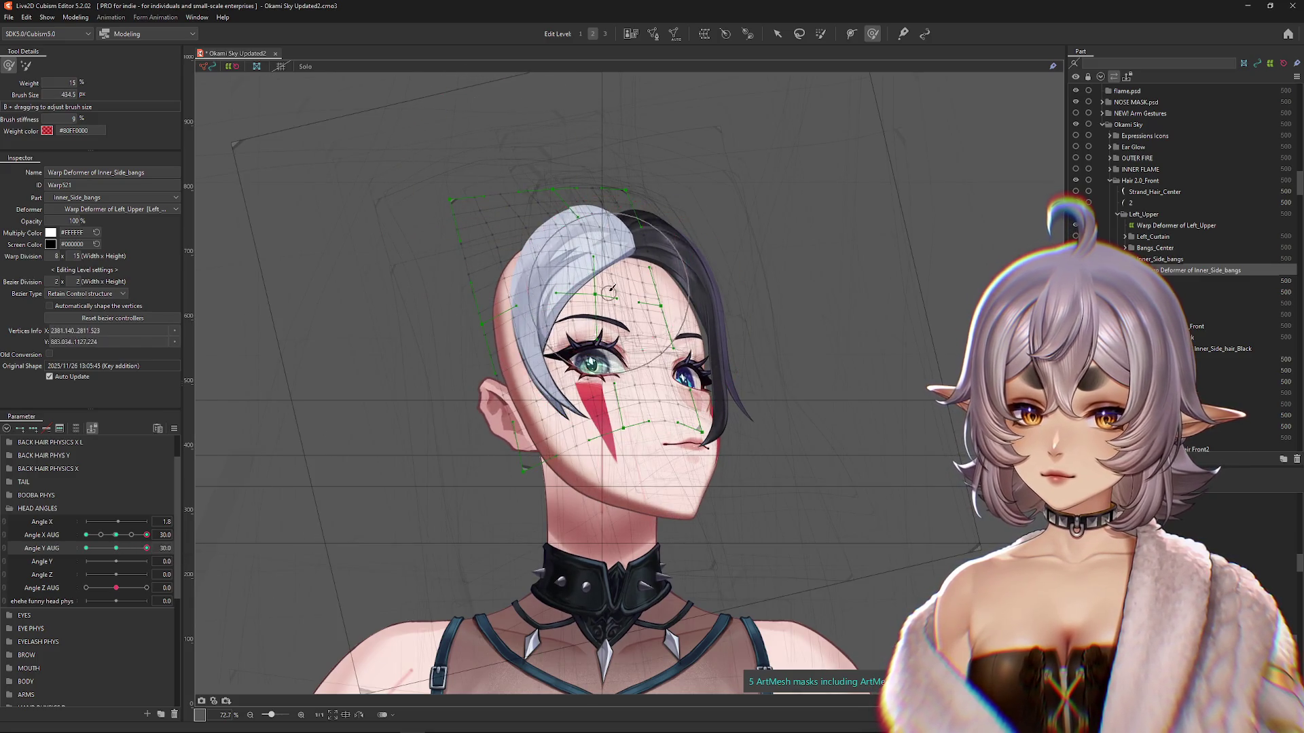
{"action": "left_click", "coordinate": [841, 409]}
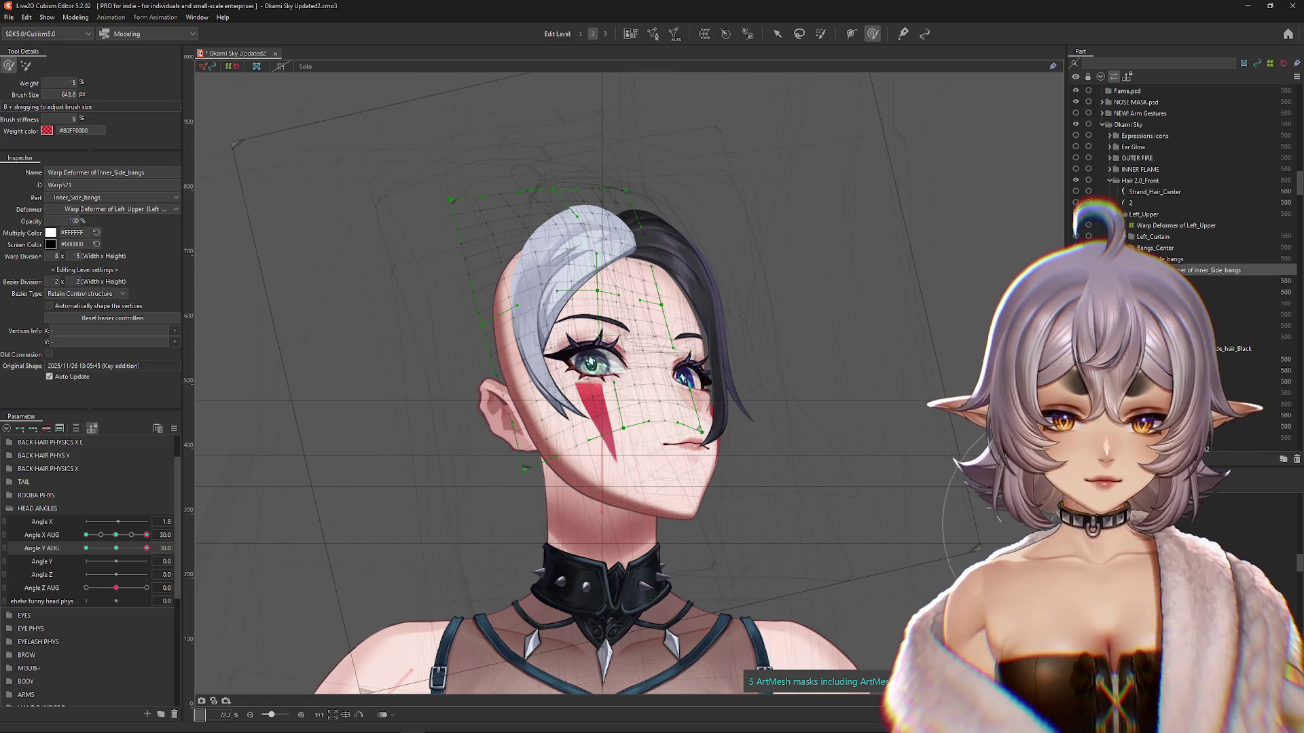
Step: At Angle Y AUG 30, lift and reshape the black side hair warp around the eye
{"action": "mouse_move", "coordinate": [147, 548]}
{"action": "left_mouse_down"}
{"action": "mouse_move", "coordinate": [138, 558]}
{"action": "mouse_move", "coordinate": [119, 536]}
{"action": "mouse_move", "coordinate": [147, 536]}
{"action": "left_mouse_up"}
{"action": "left_click", "coordinate": [147, 548]}
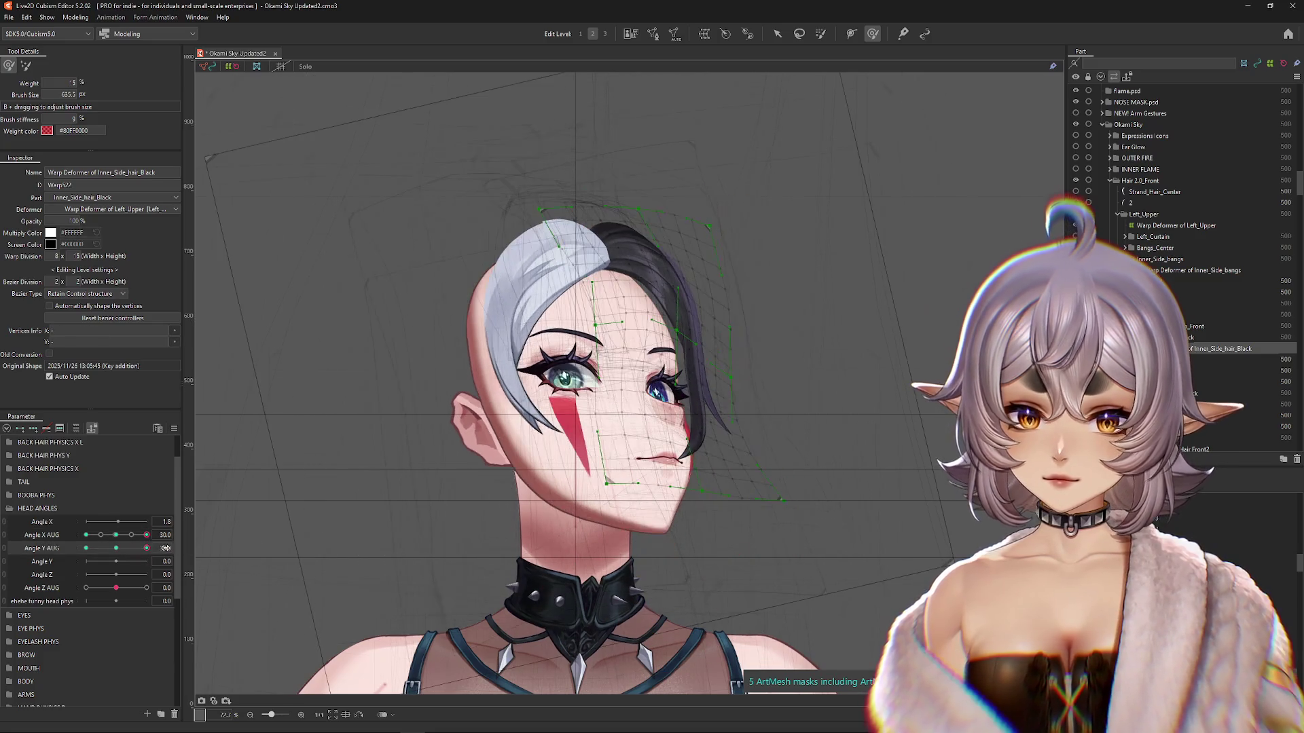
{"action": "left_click_drag", "start_coordinate": [651, 543], "coordinate": [668, 534]}
{"action": "left_click_drag", "start_coordinate": [696, 470], "coordinate": [703, 442]}
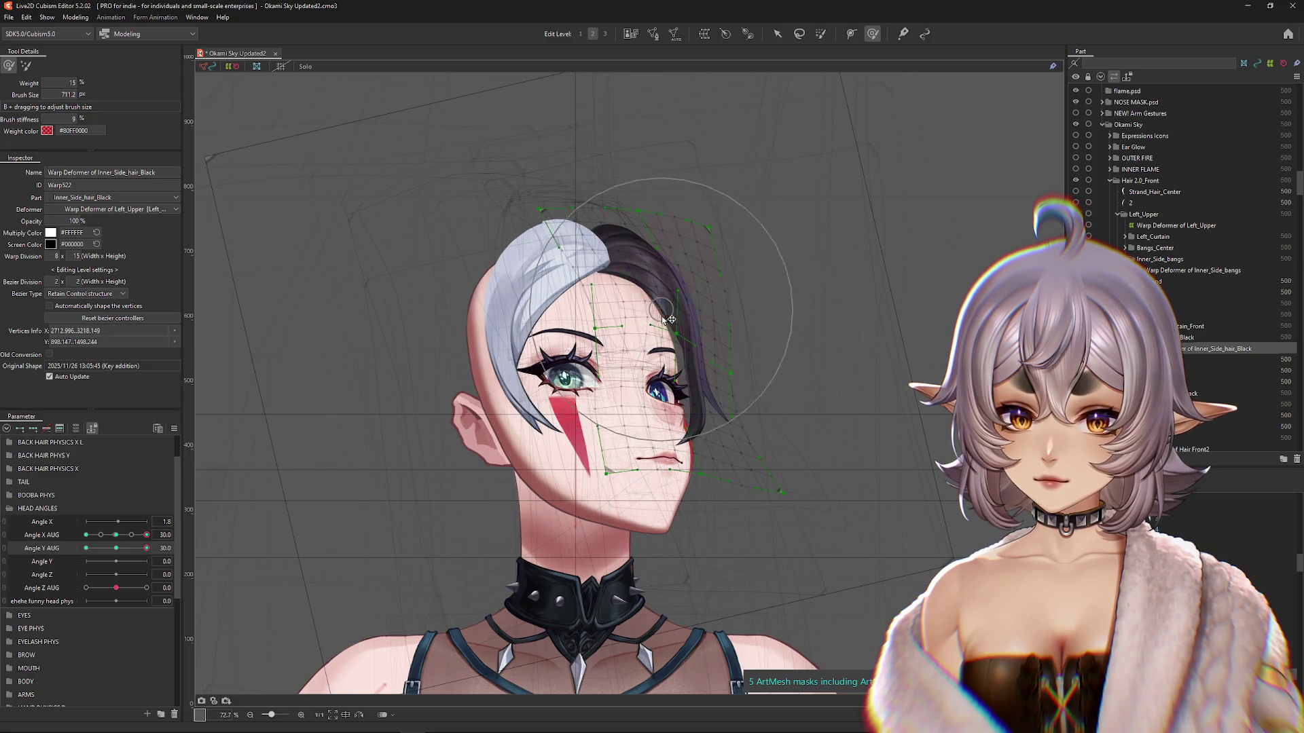
{"action": "left_click", "coordinate": [247, 481]}
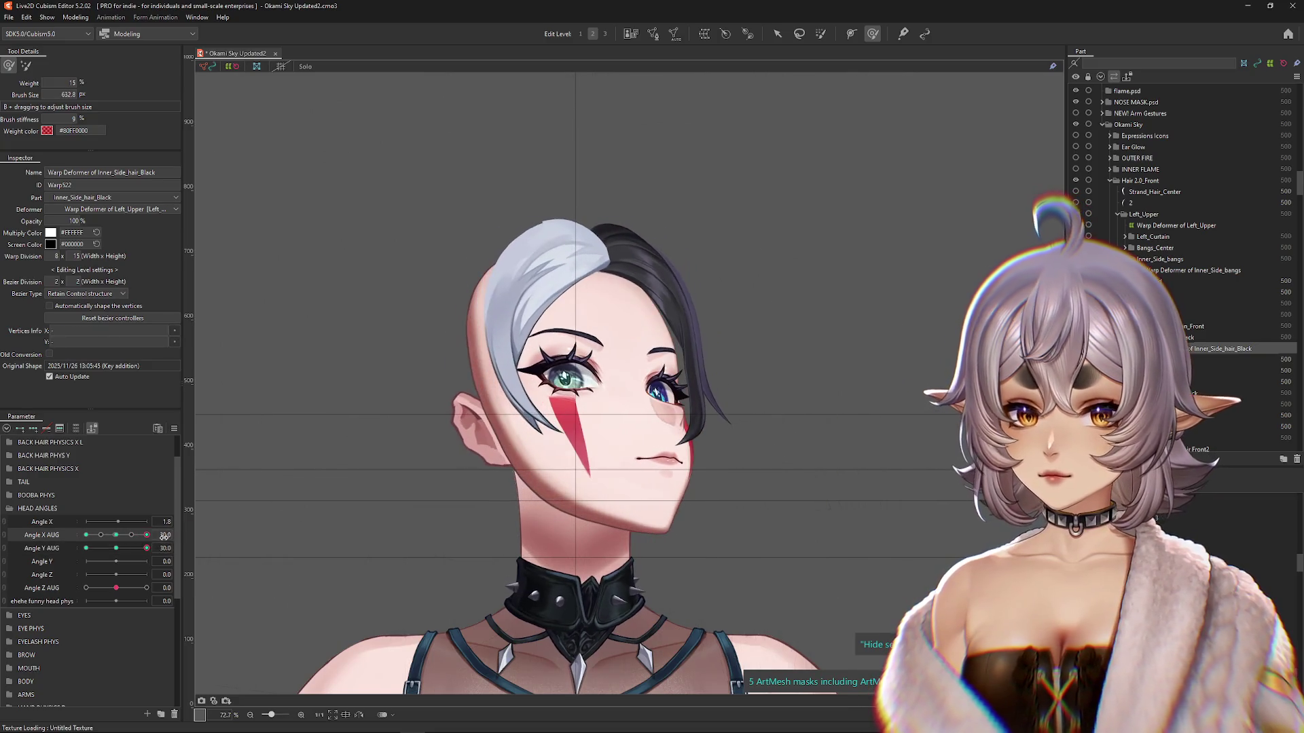
{"action": "mouse_move", "coordinate": [684, 353]}
{"action": "left_mouse_down"}
{"action": "mouse_move", "coordinate": [672, 367]}
{"action": "mouse_move", "coordinate": [743, 324]}
{"action": "left_mouse_up"}
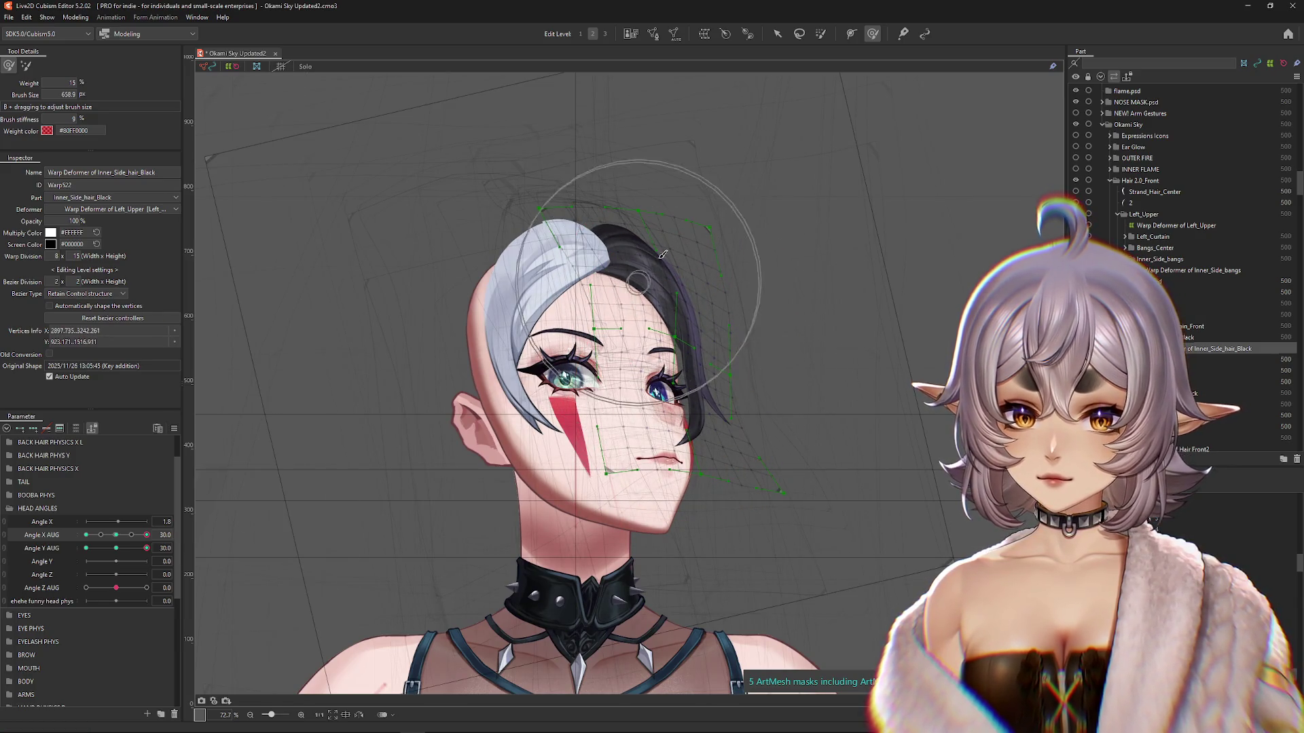
Step: Preview the black side hair across head angles and reshape it near the crown
{"action": "left_click_drag", "start_coordinate": [125, 549], "coordinate": [147, 549]}
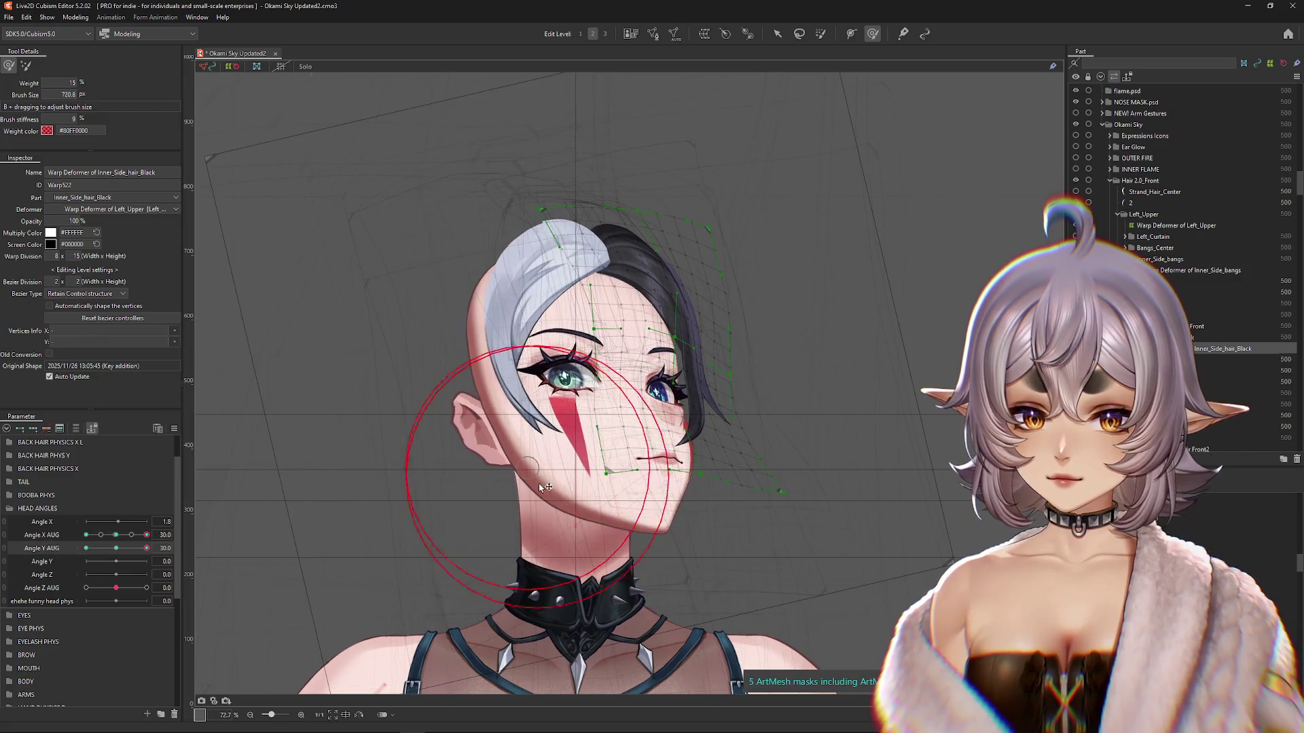
{"action": "left_click_drag", "start_coordinate": [598, 451], "coordinate": [683, 382]}
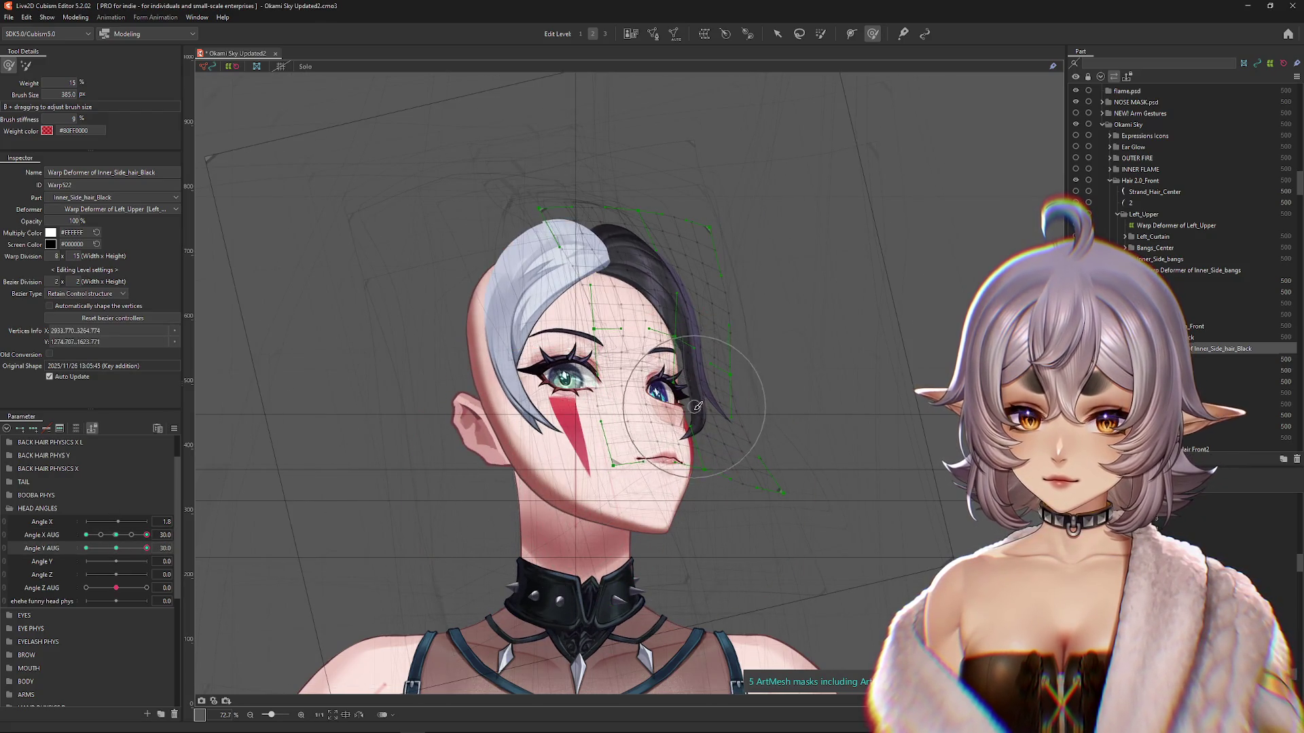
{"action": "left_click_drag", "start_coordinate": [166, 561], "coordinate": [168, 561]}
{"action": "mouse_move", "coordinate": [734, 518]}
{"action": "left_mouse_down"}
{"action": "mouse_move", "coordinate": [742, 247]}
{"action": "mouse_move", "coordinate": [699, 212]}
{"action": "mouse_move", "coordinate": [736, 239]}
{"action": "mouse_move", "coordinate": [786, 401]}
{"action": "left_mouse_up"}
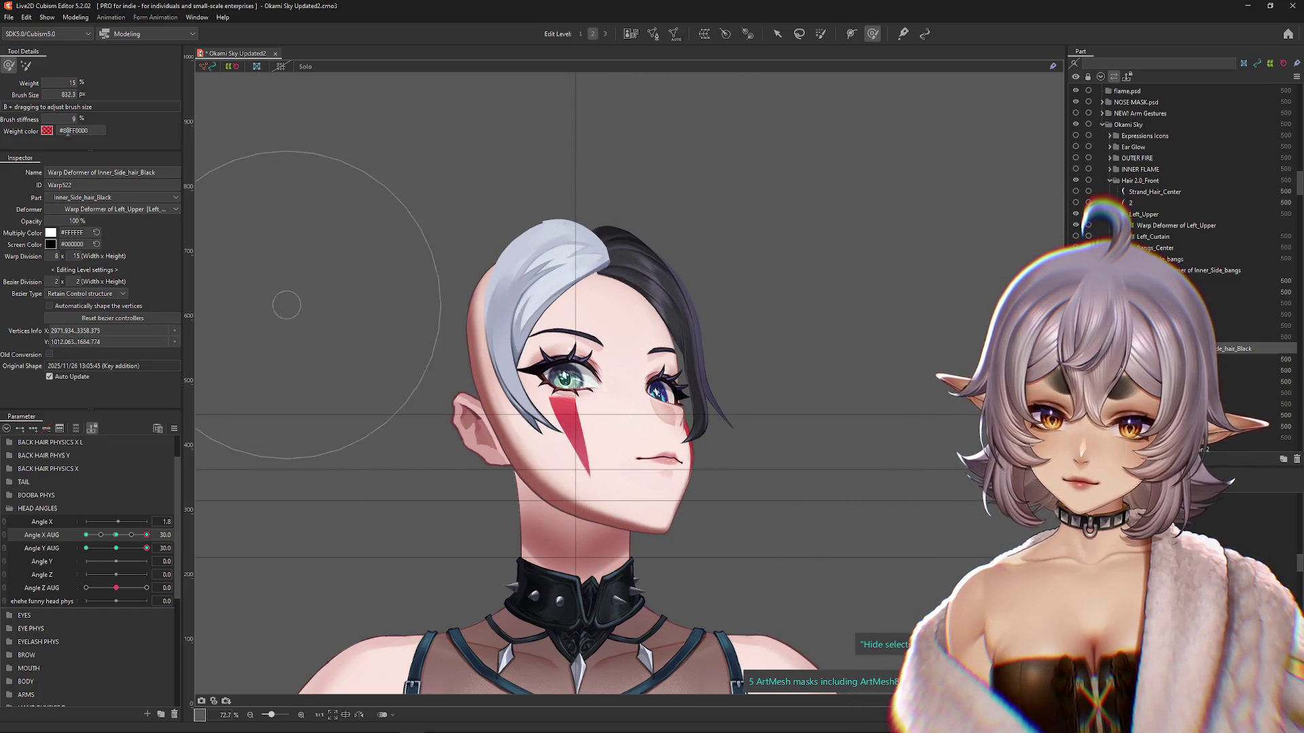
{"action": "left_click", "coordinate": [26, 66]}
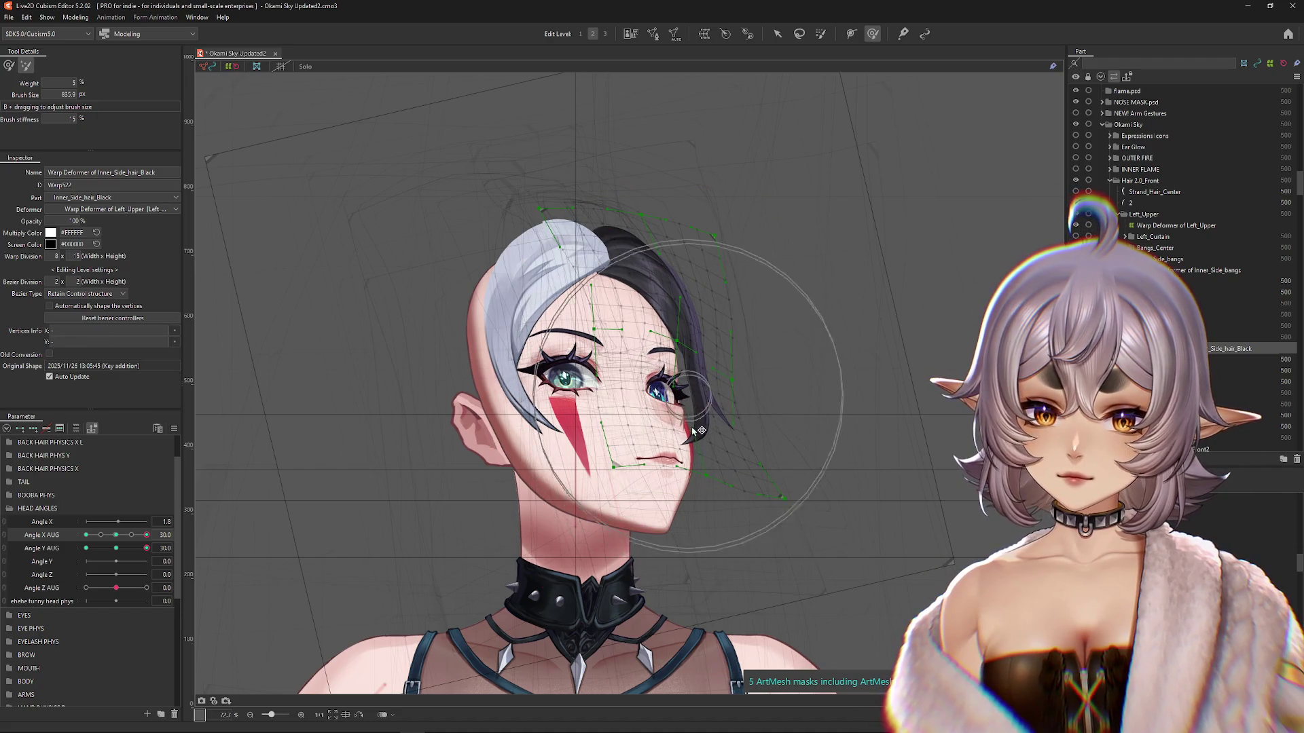
Step: Brush the black inner side hair with a smaller deform brush, hiding the mesh to check it
{"action": "key", "text": "ctrl+h"}
{"action": "left_click", "coordinate": [147, 562]}
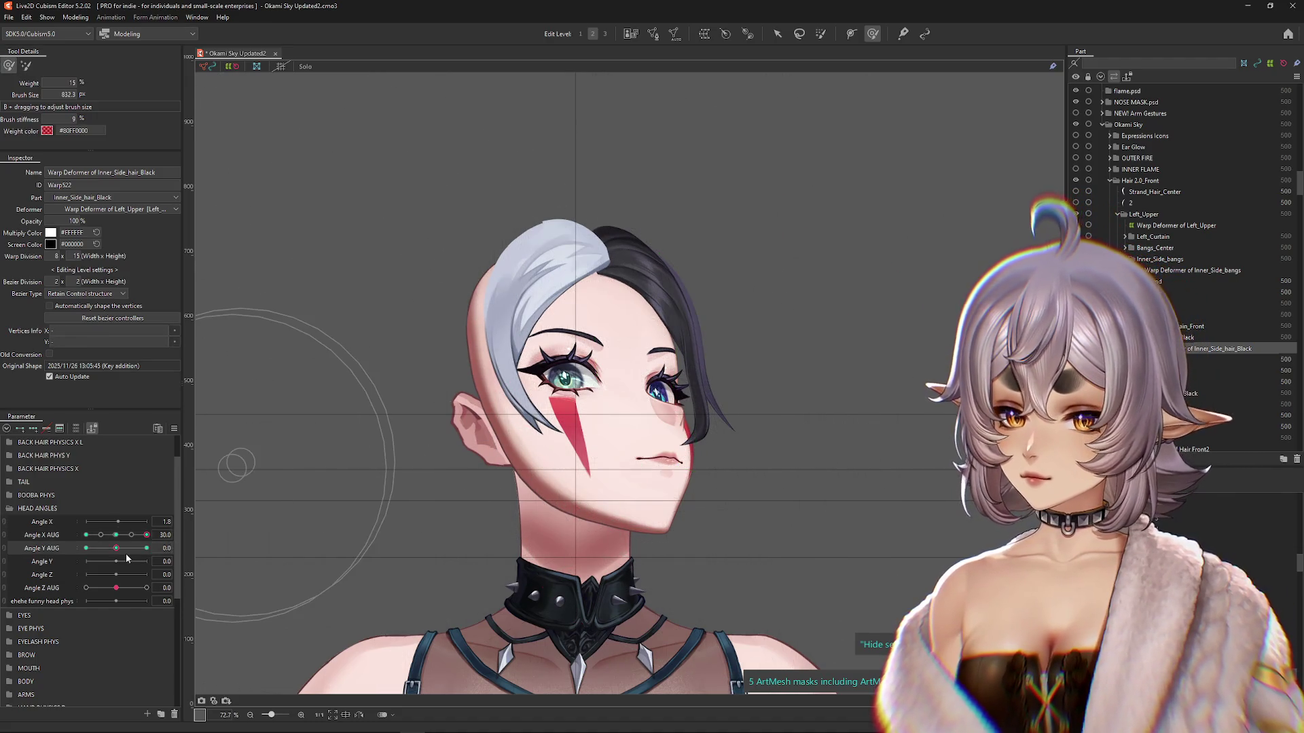
{"action": "left_click", "coordinate": [147, 548]}
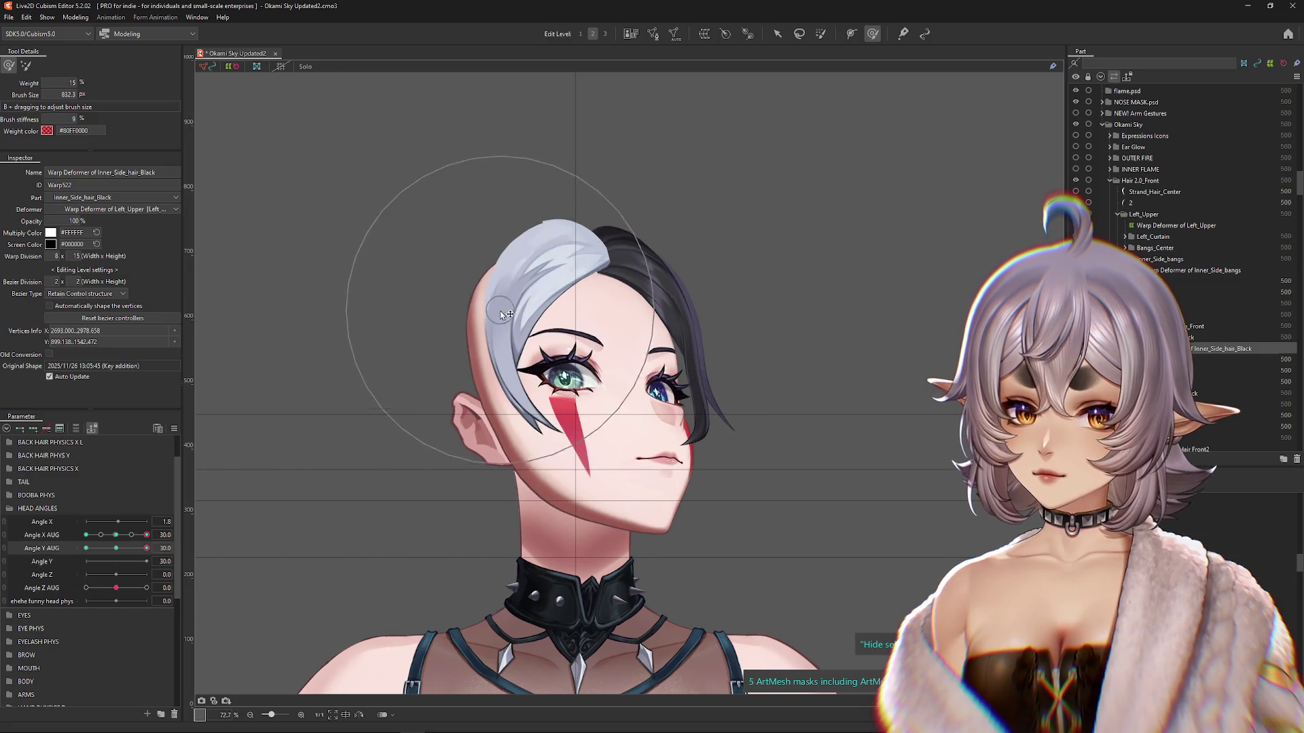
{"action": "left_click_drag", "start_coordinate": [242, 551], "coordinate": [293, 547]}
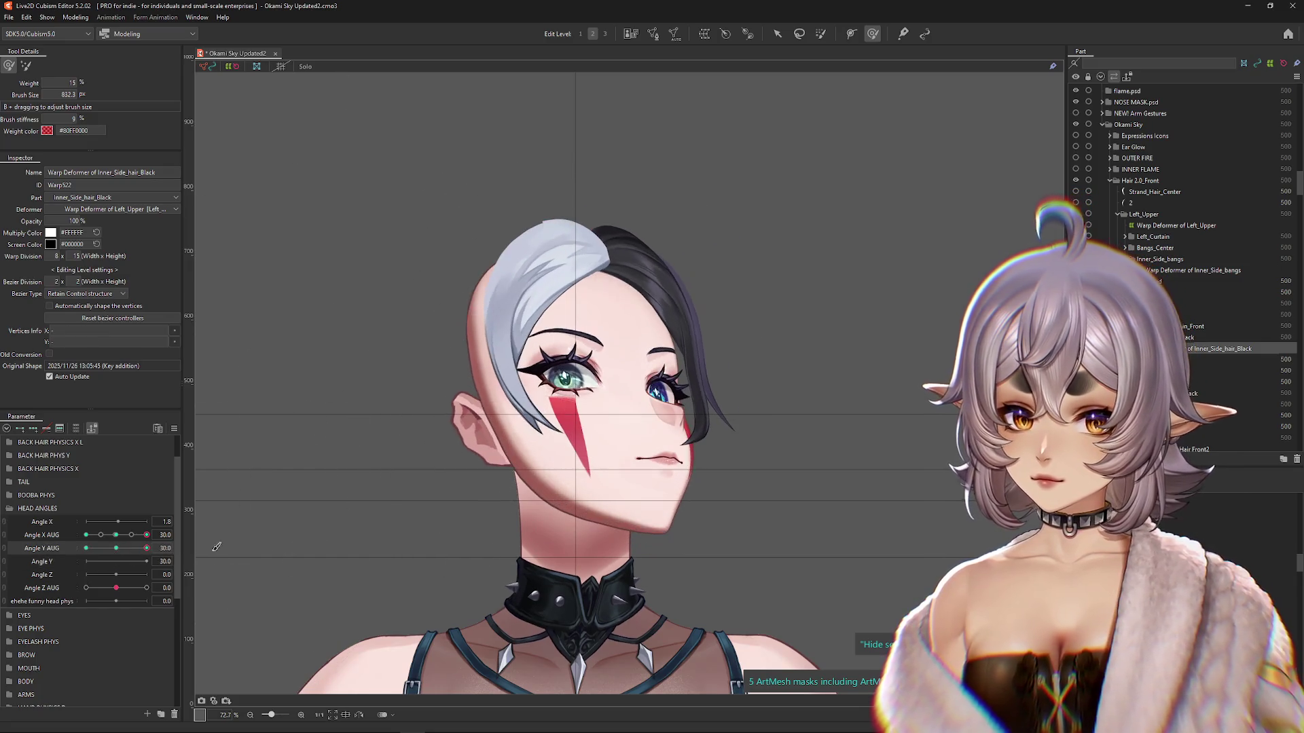
{"action": "key", "text": "ctrl+h"}
Step: Tilt the head down to Angle Y AUG -30 and add Inner_Side_bangs to the selection
{"action": "key", "text": "ctrl+h"}
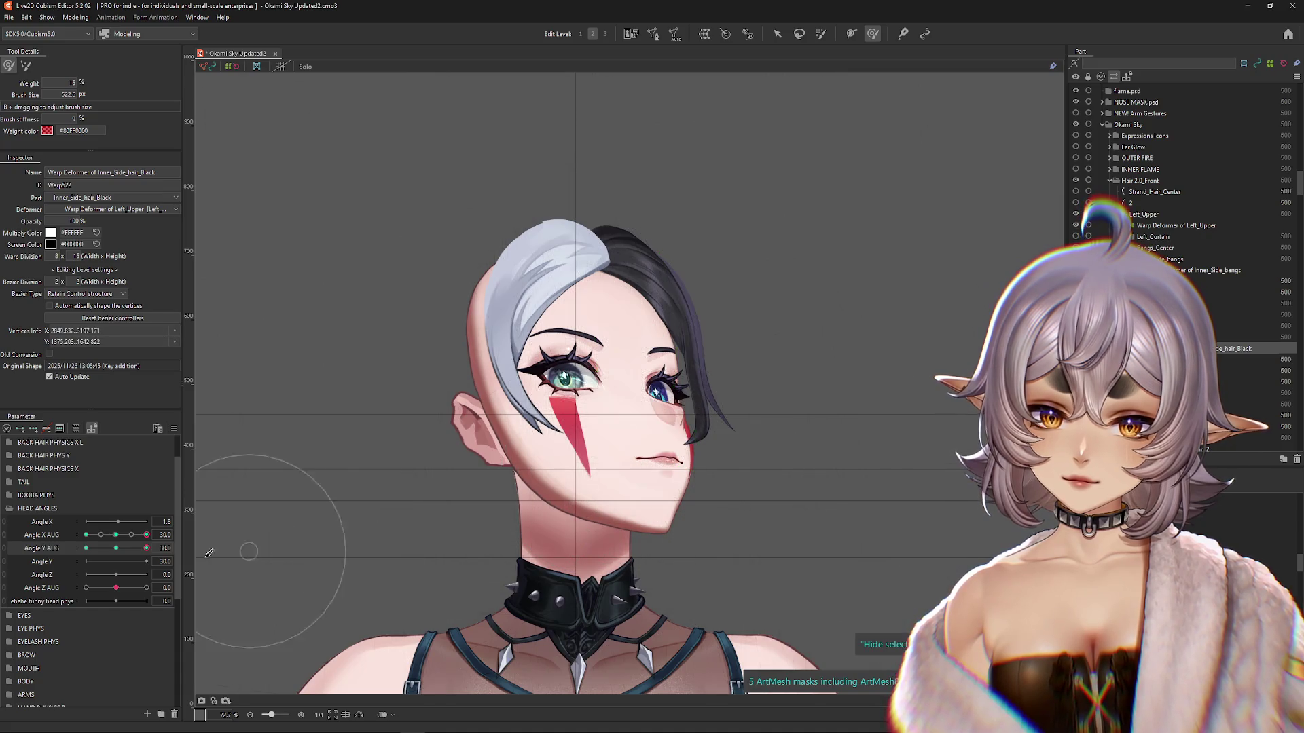
{"action": "left_click_drag", "start_coordinate": [121, 552], "coordinate": [119, 560]}
{"action": "key", "text": "ctrl+h"}
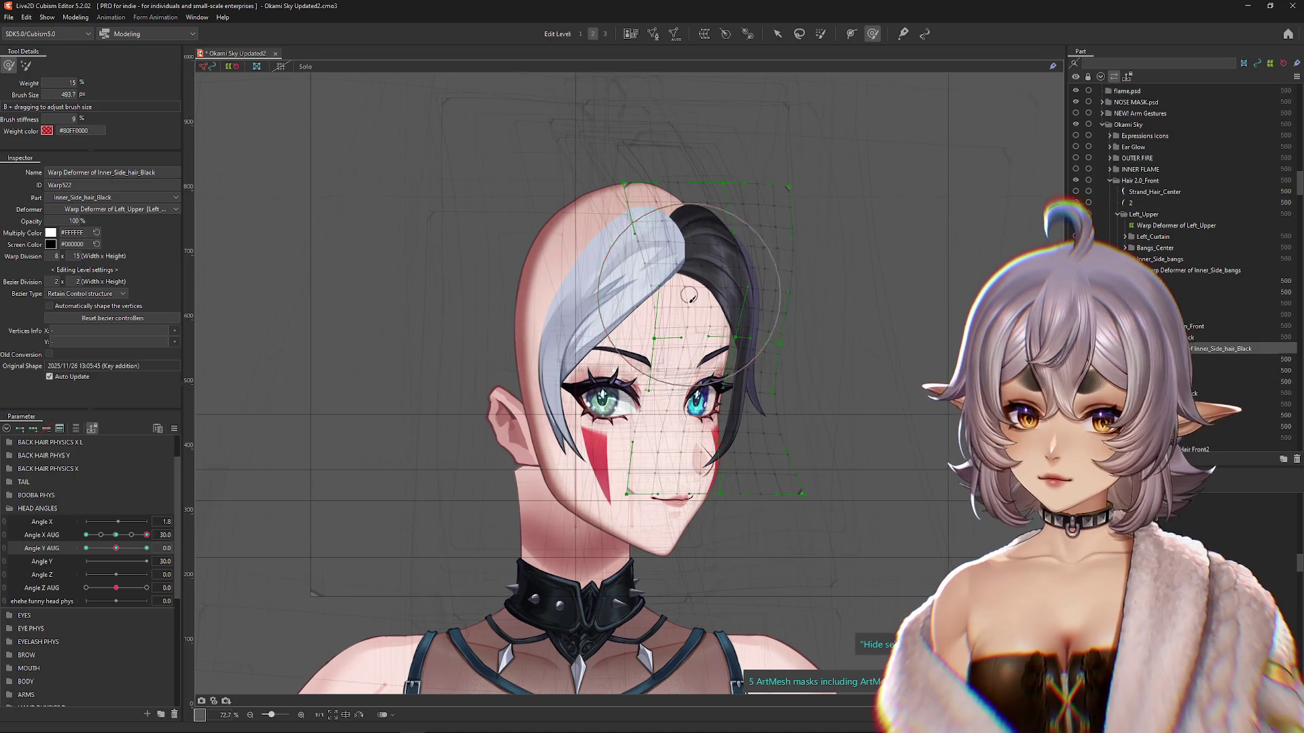
{"action": "key", "text": "ctrl+h"}
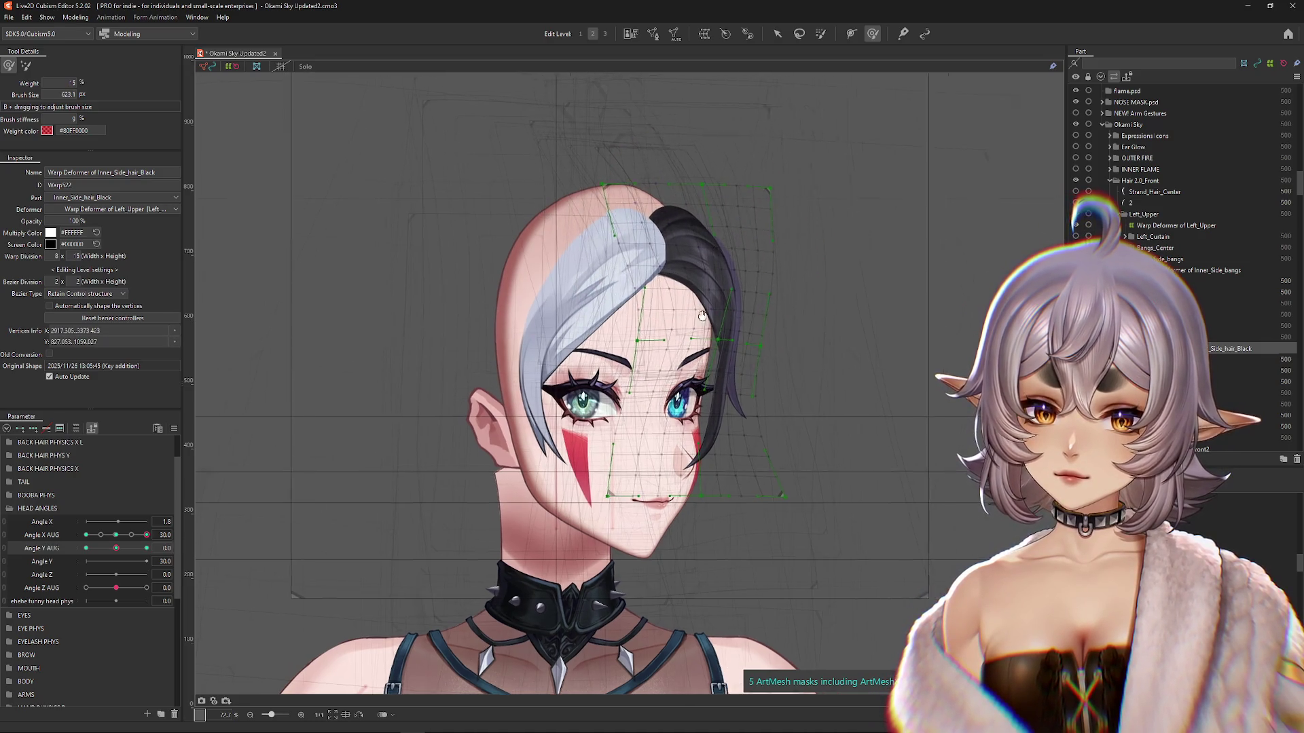
{"action": "mouse_move", "coordinate": [116, 549]}
{"action": "left_mouse_down"}
{"action": "mouse_move", "coordinate": [126, 554]}
{"action": "mouse_move", "coordinate": [63, 558]}
{"action": "left_mouse_up"}
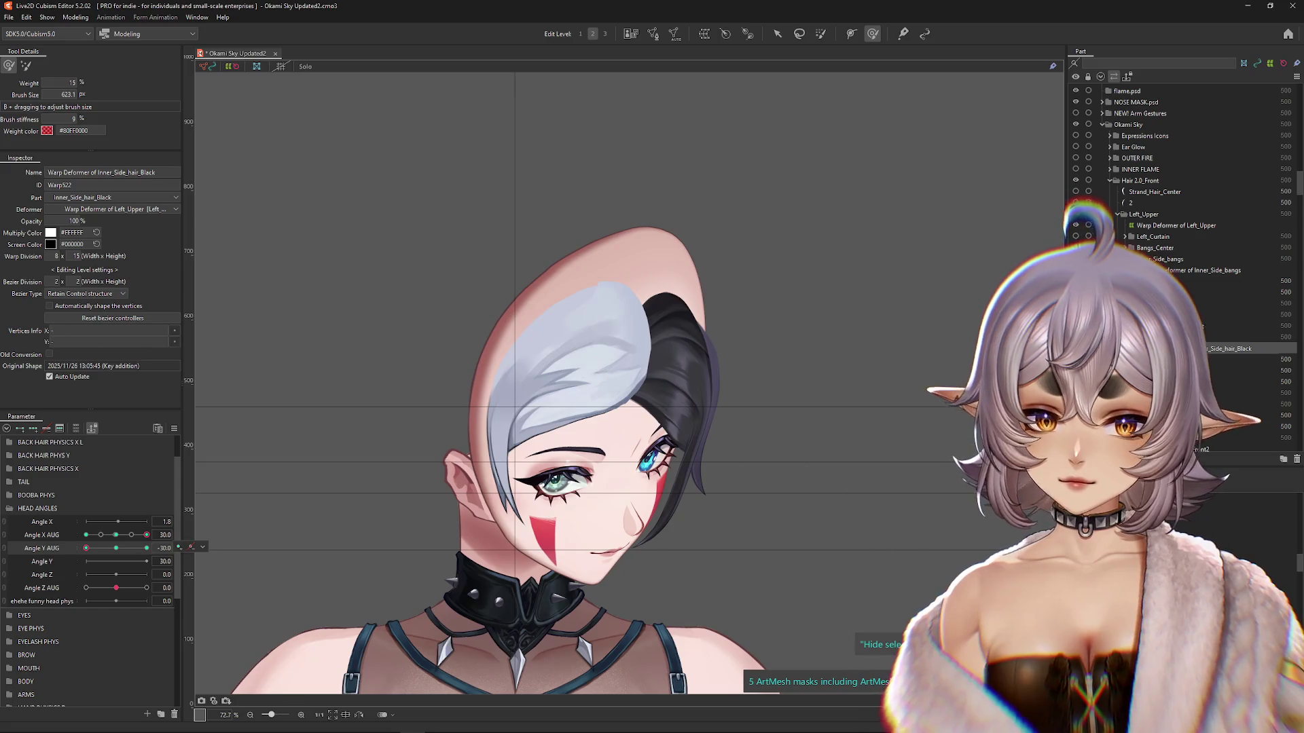
{"action": "left_click", "coordinate": [1215, 271], "text": "ctrl"}
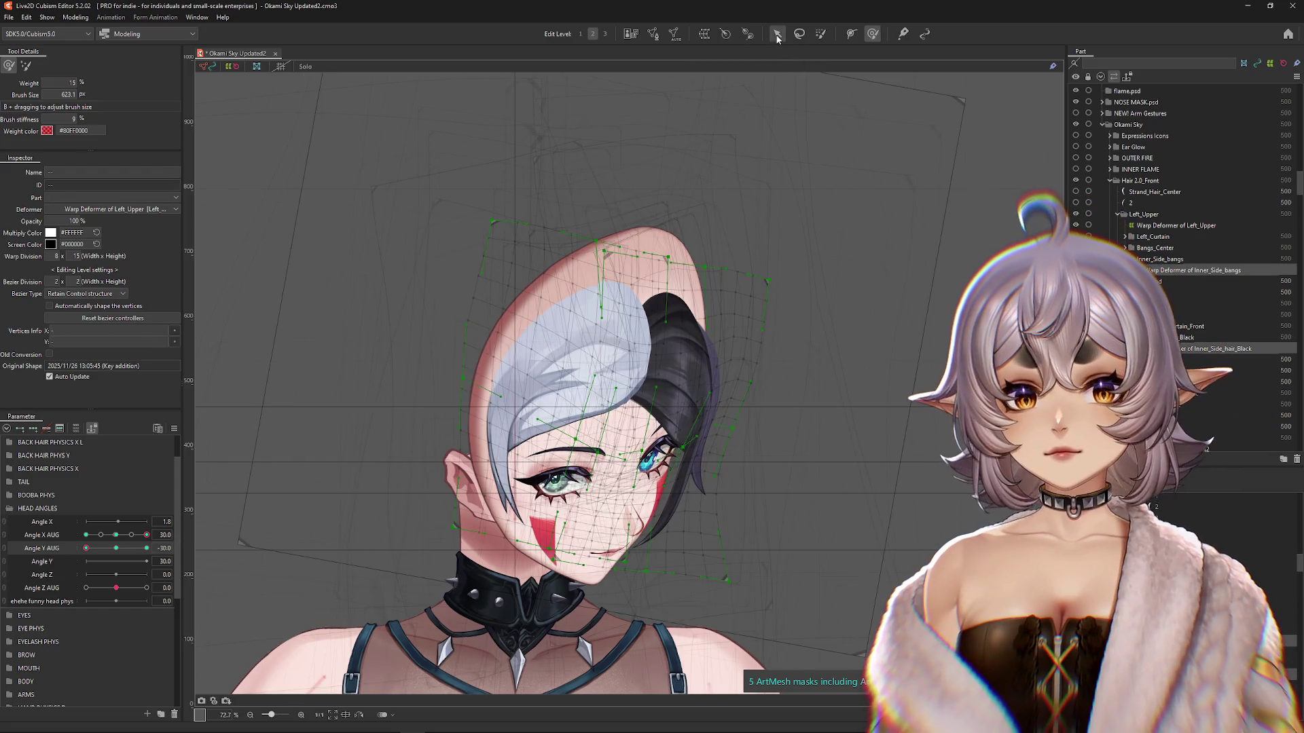
Step: Distort both hair deformers with the Distortion method, raising the right side and lowering the left
{"action": "left_click", "coordinate": [778, 35]}
{"action": "left_click", "coordinate": [84, 66]}
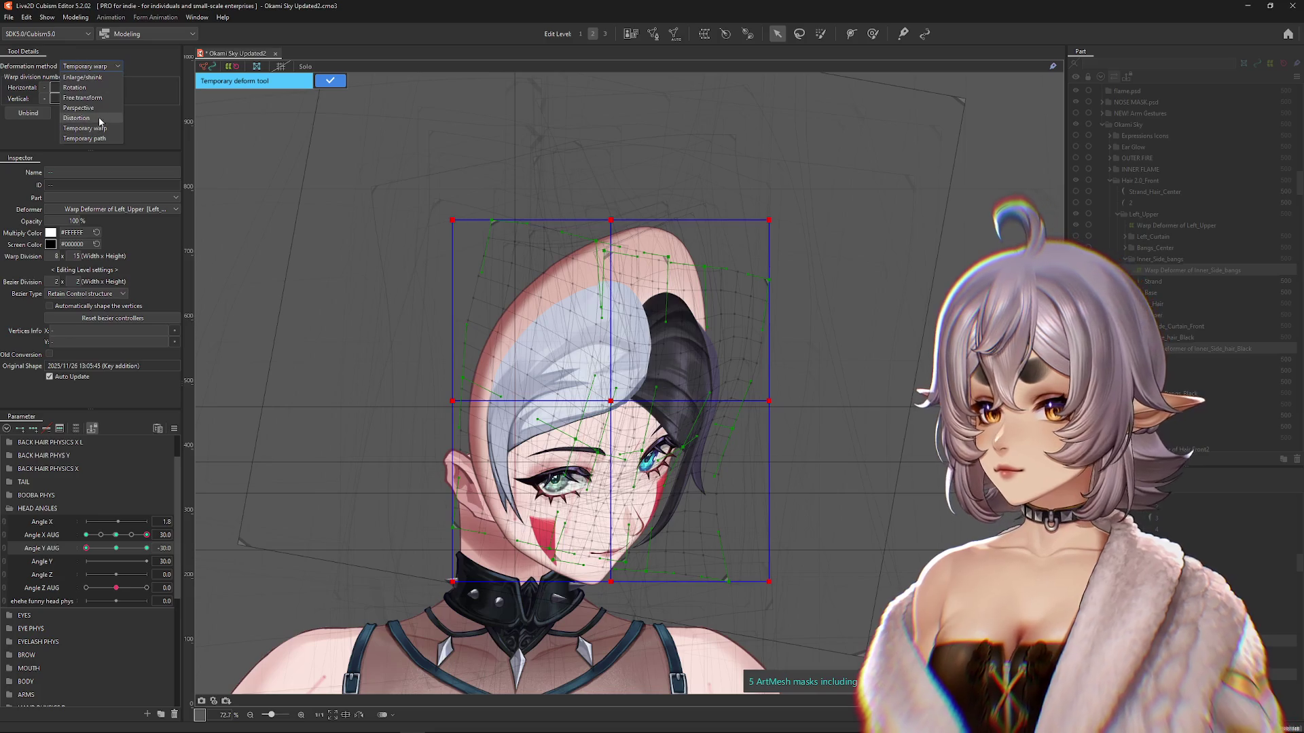
{"action": "left_click", "coordinate": [95, 123]}
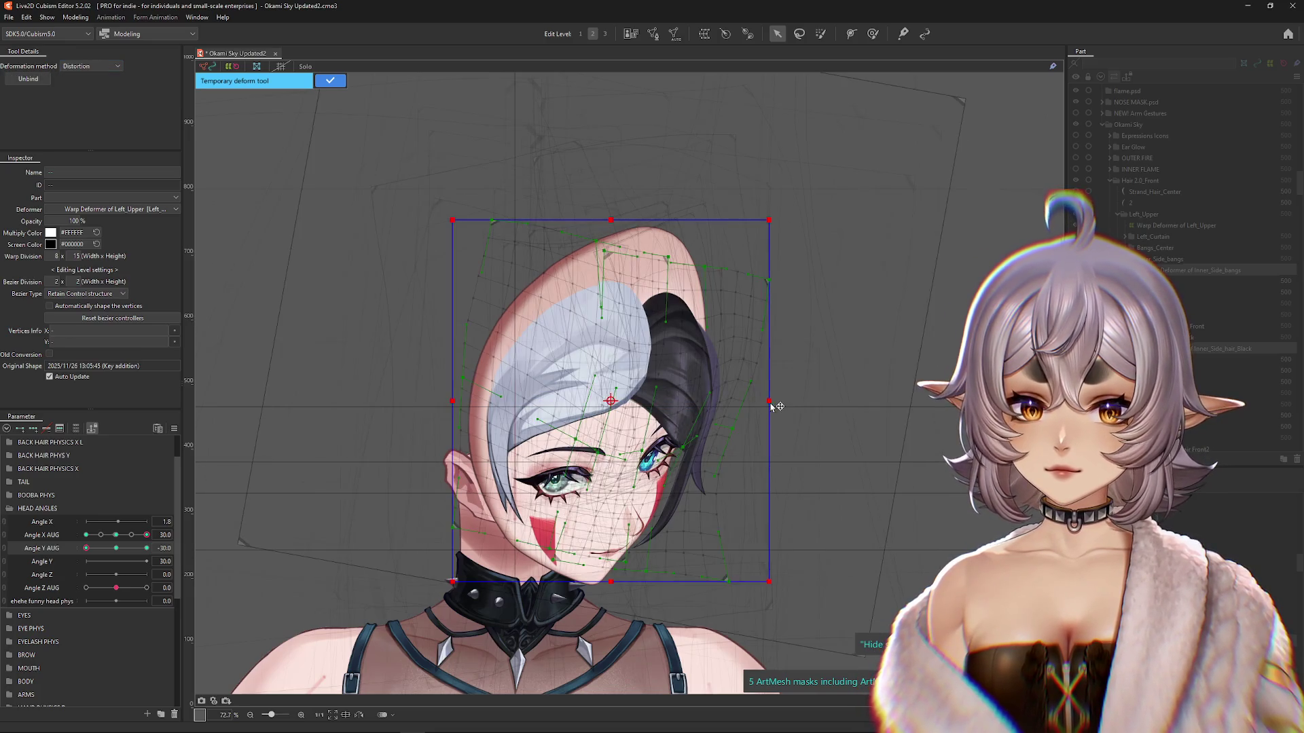
{"action": "left_click_drag", "start_coordinate": [774, 405], "coordinate": [777, 323]}
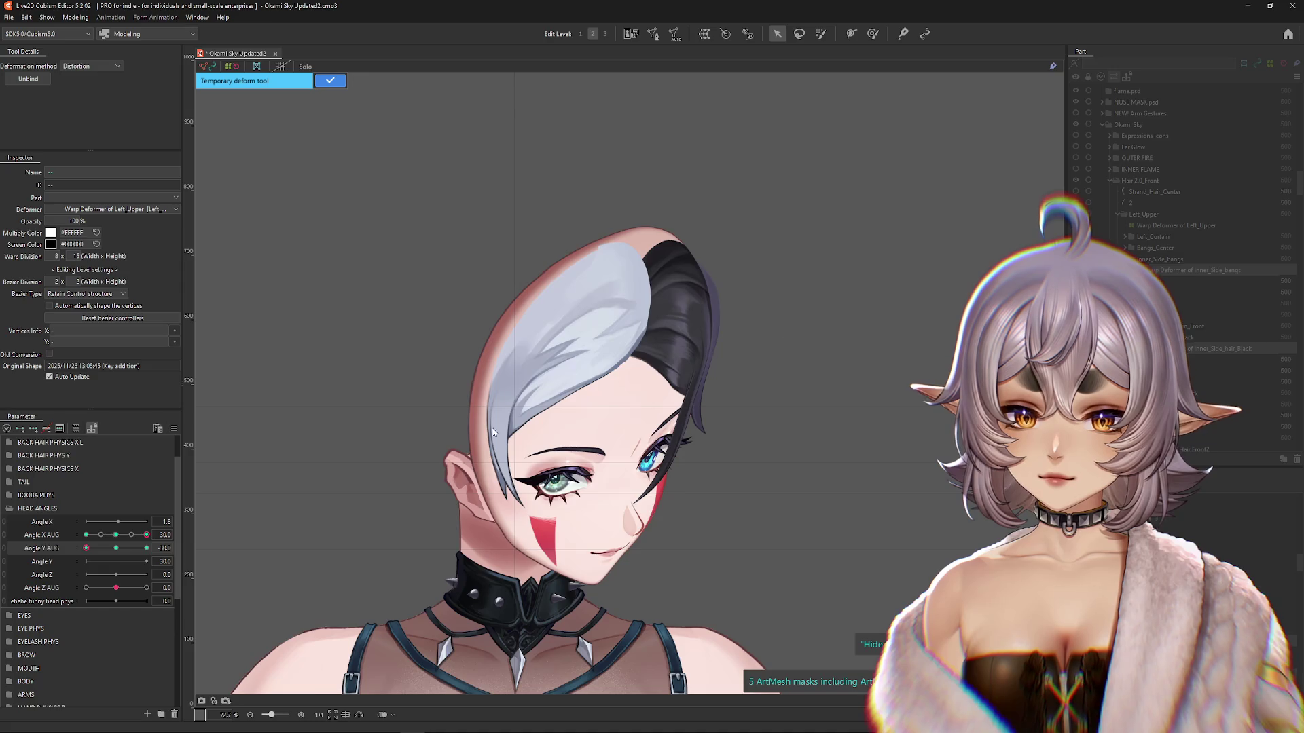
{"action": "left_click_drag", "start_coordinate": [452, 408], "coordinate": [447, 459]}
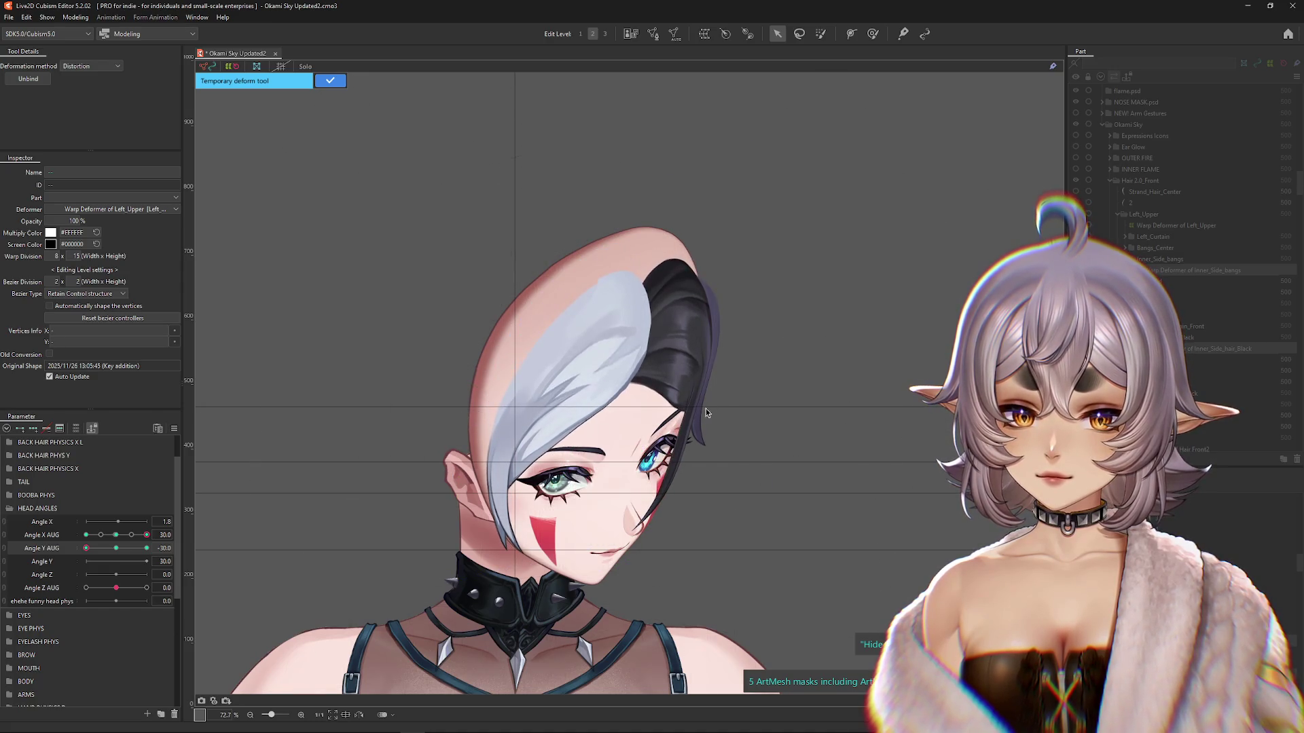
Step: Check the hair at a milder downward tilt and shift the distorted shapes slightly right
{"action": "mouse_move", "coordinate": [114, 548]}
{"action": "left_mouse_down"}
{"action": "mouse_move", "coordinate": [97, 560]}
{"action": "mouse_move", "coordinate": [86, 549]}
{"action": "left_mouse_up"}
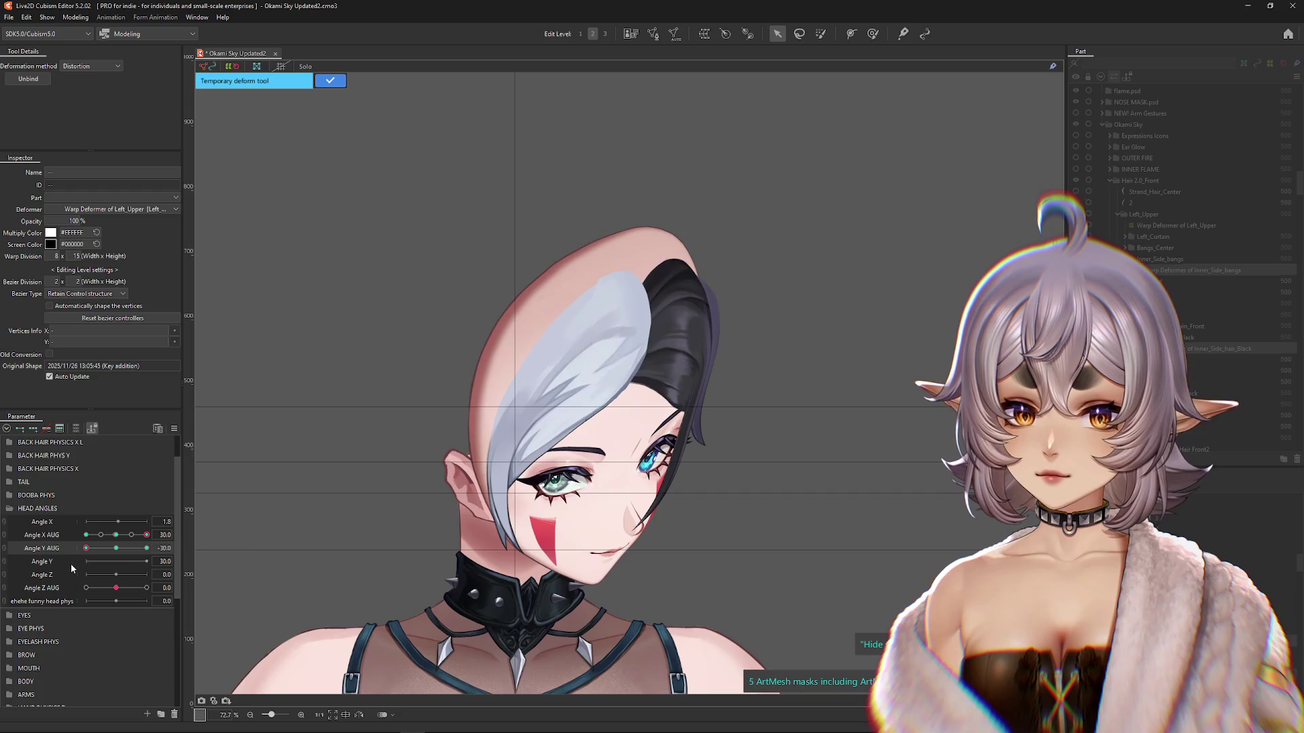
{"action": "left_click_drag", "start_coordinate": [613, 576], "coordinate": [623, 575]}
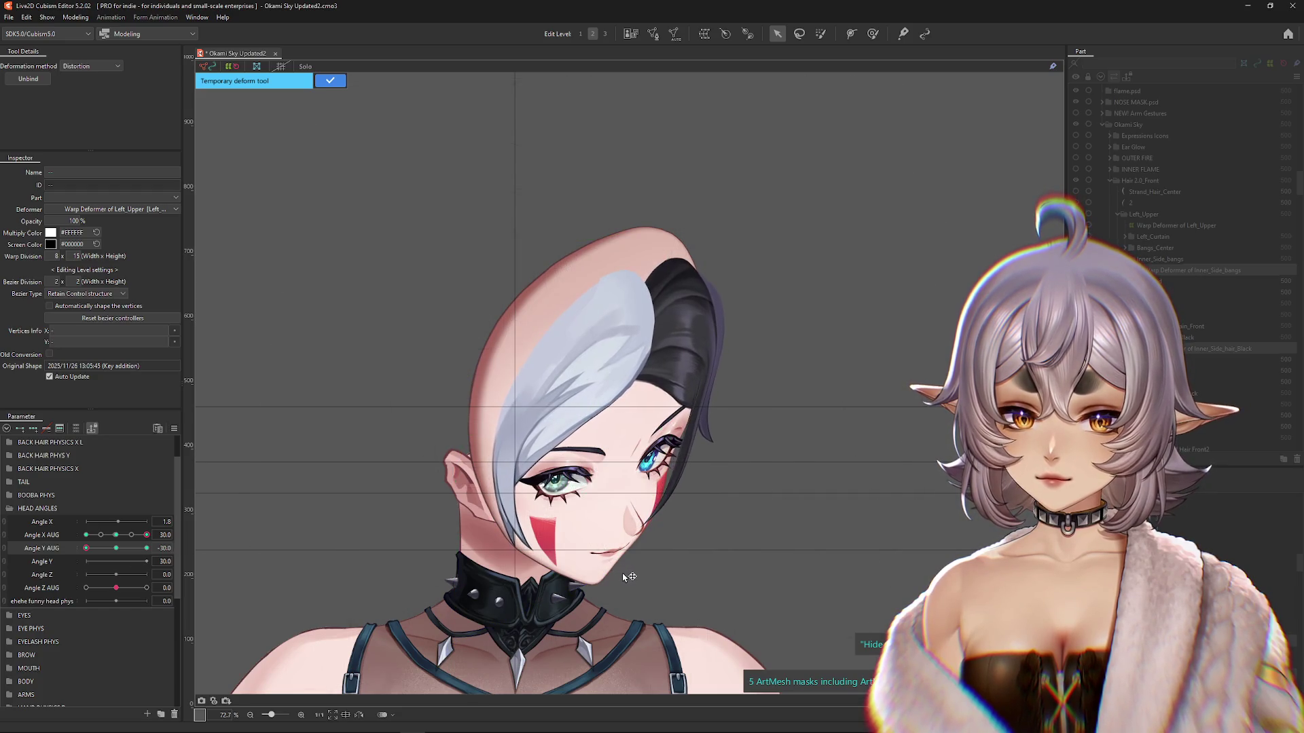
{"action": "left_click", "coordinate": [618, 363]}
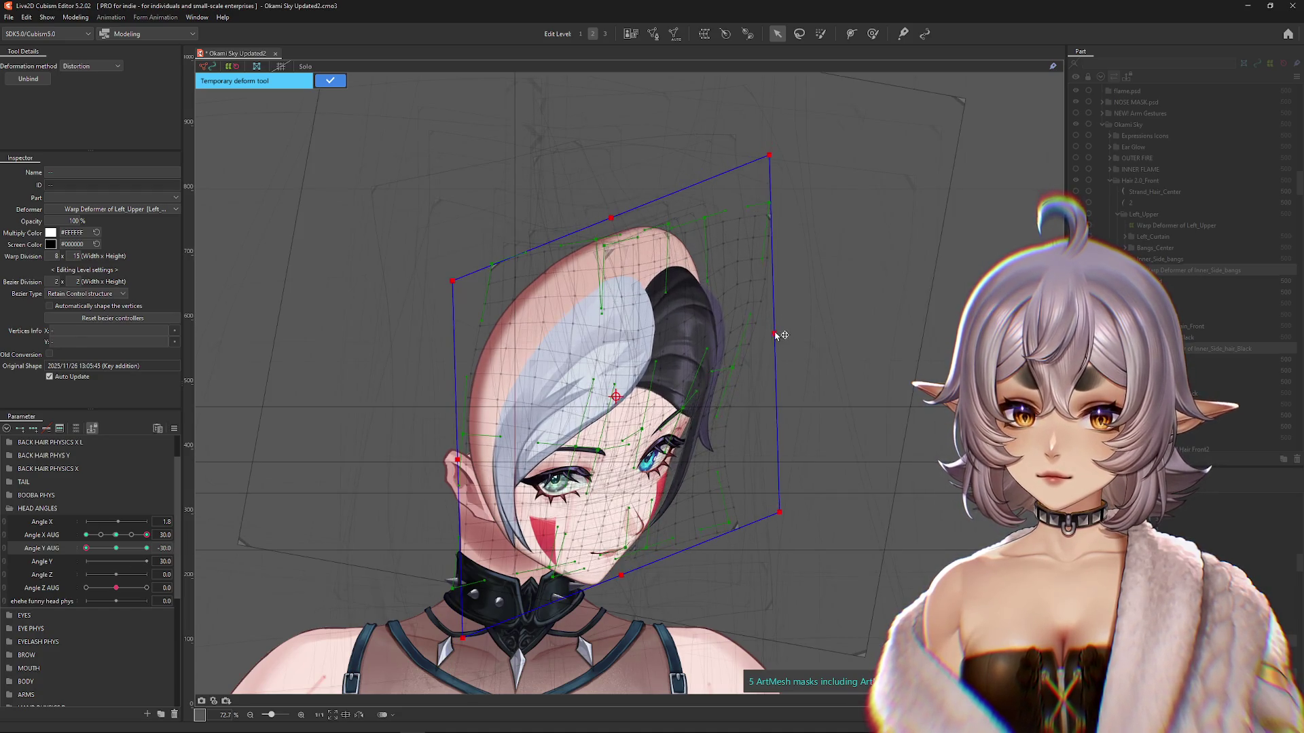
{"action": "left_click", "coordinate": [616, 218]}
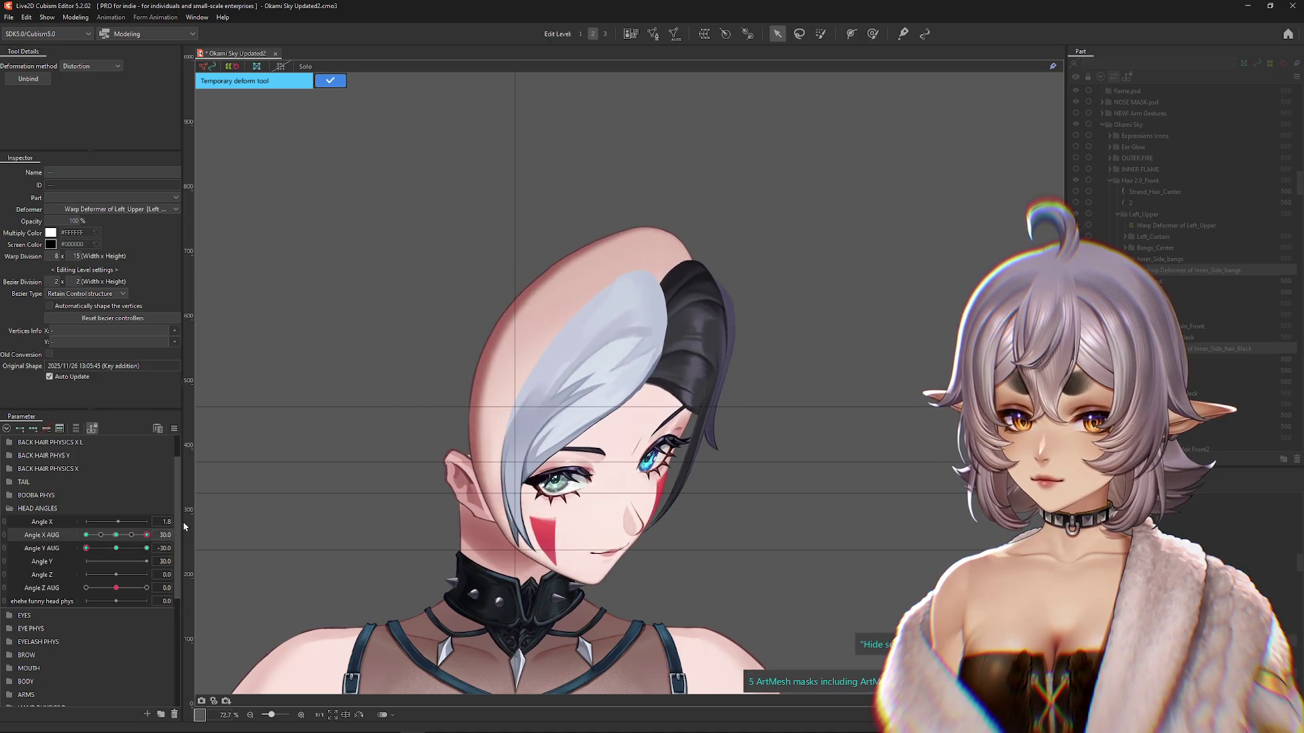
{"action": "left_click", "coordinate": [873, 33]}
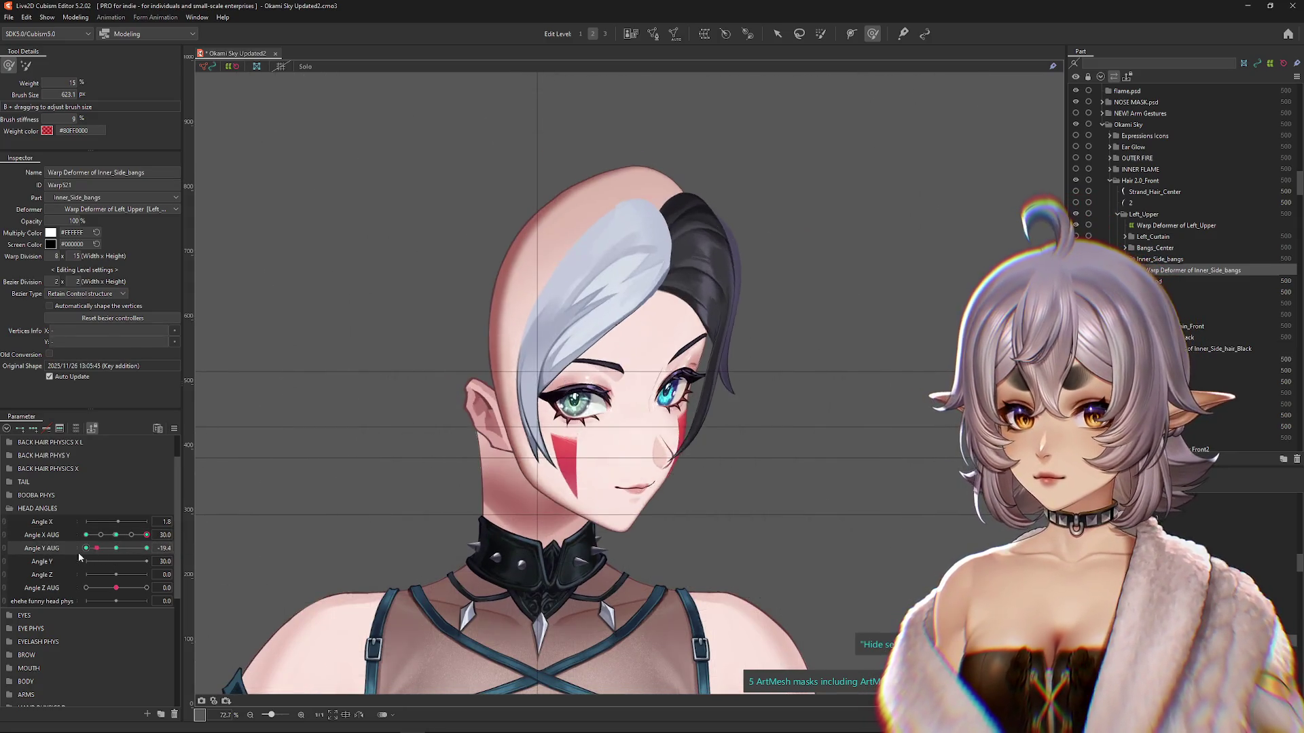
Step: Brush the Inner_Side_bangs at the crown for Angle Y AUG -30, switching between brush modes
{"action": "left_click_drag", "start_coordinate": [469, 554], "coordinate": [481, 579]}
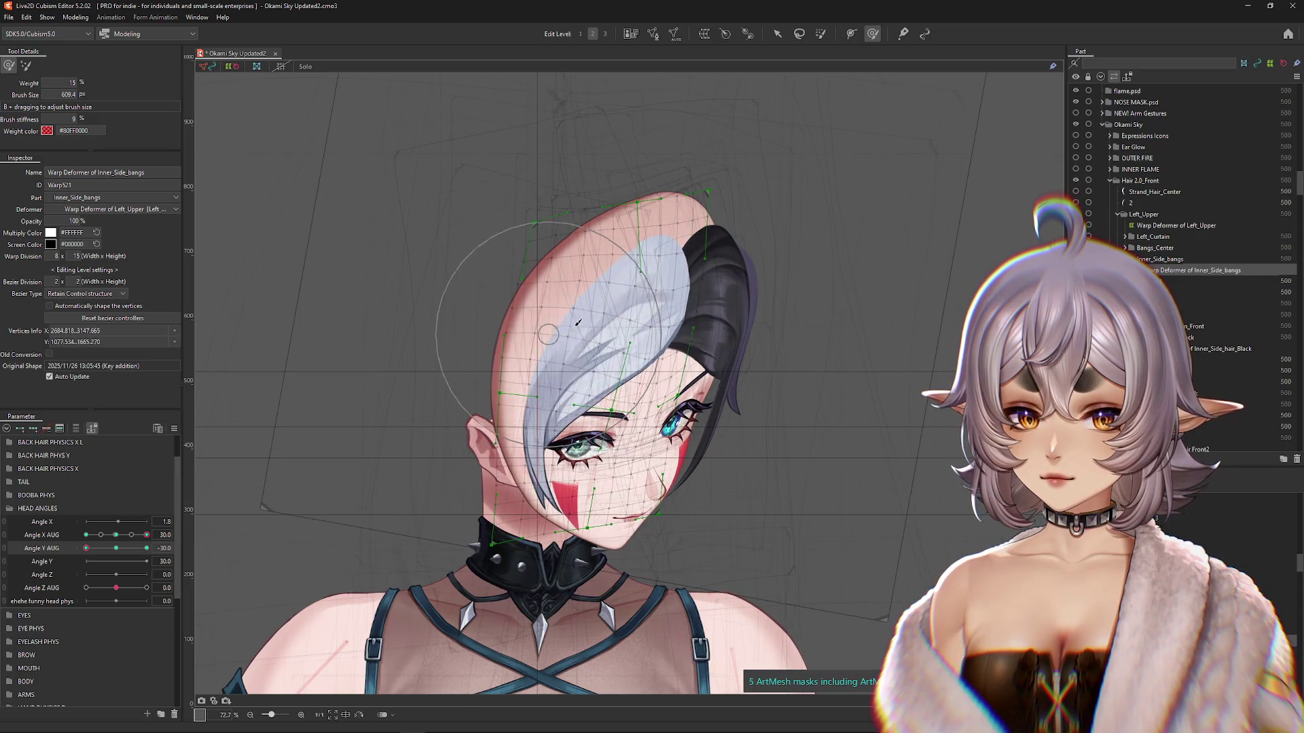
{"action": "left_click_drag", "start_coordinate": [567, 303], "coordinate": [691, 294]}
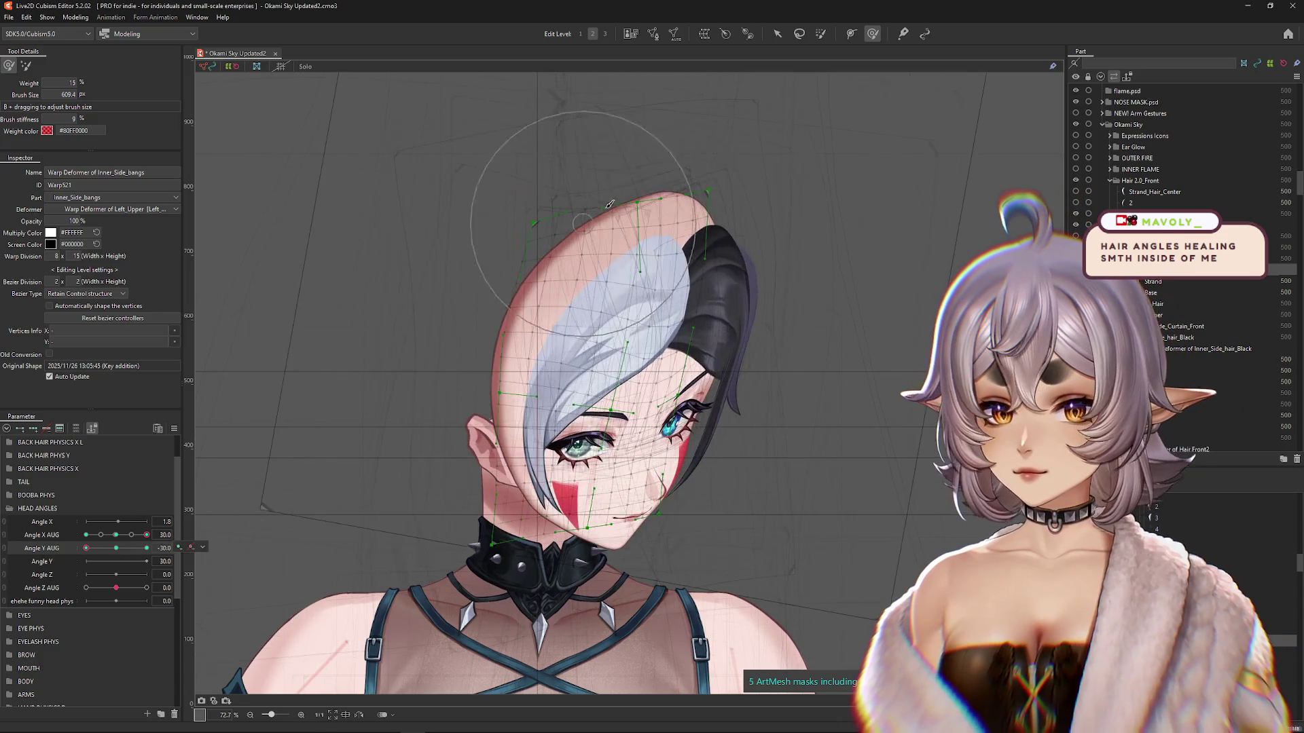
{"action": "left_click_drag", "start_coordinate": [553, 218], "coordinate": [299, 261]}
{"action": "left_click", "coordinate": [25, 65]}
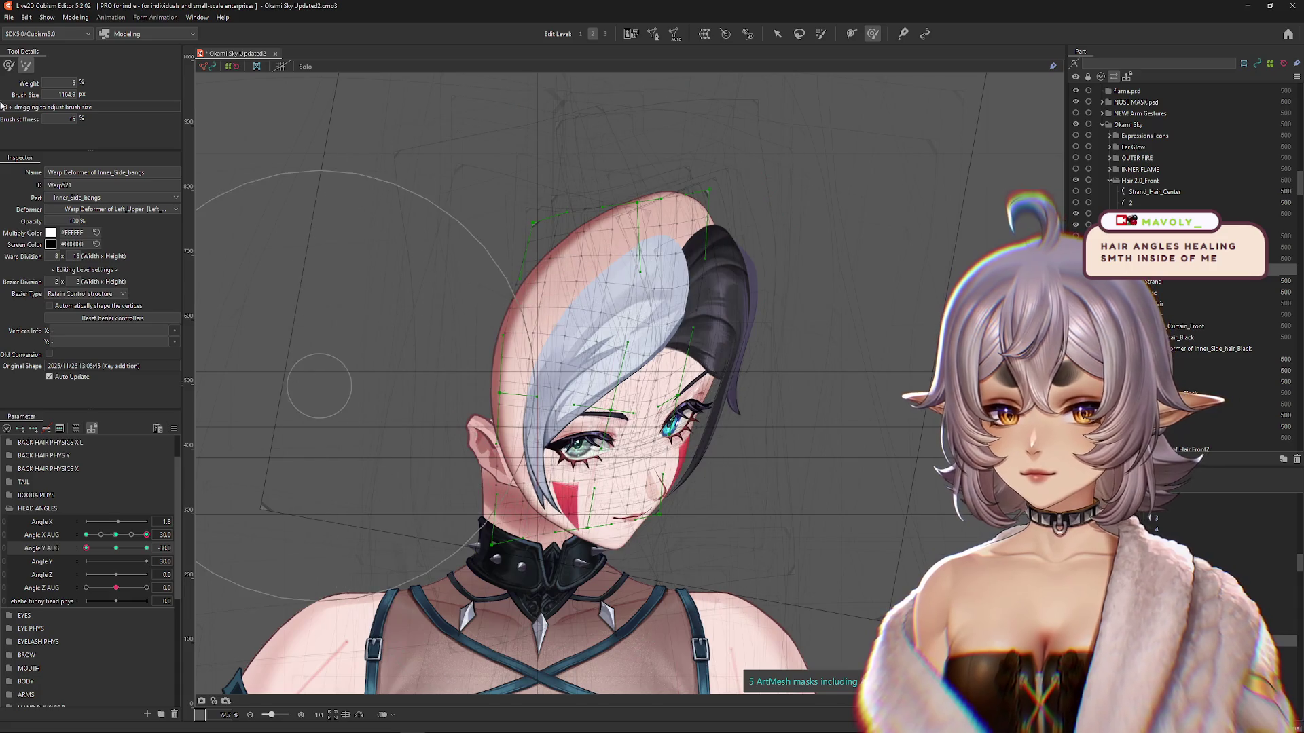
{"action": "key", "text": "b"}
{"action": "mouse_move", "coordinate": [86, 548]}
{"action": "left_mouse_down"}
{"action": "mouse_move", "coordinate": [146, 548]}
{"action": "mouse_move", "coordinate": [87, 548]}
{"action": "left_mouse_up"}
{"action": "key", "text": "b"}
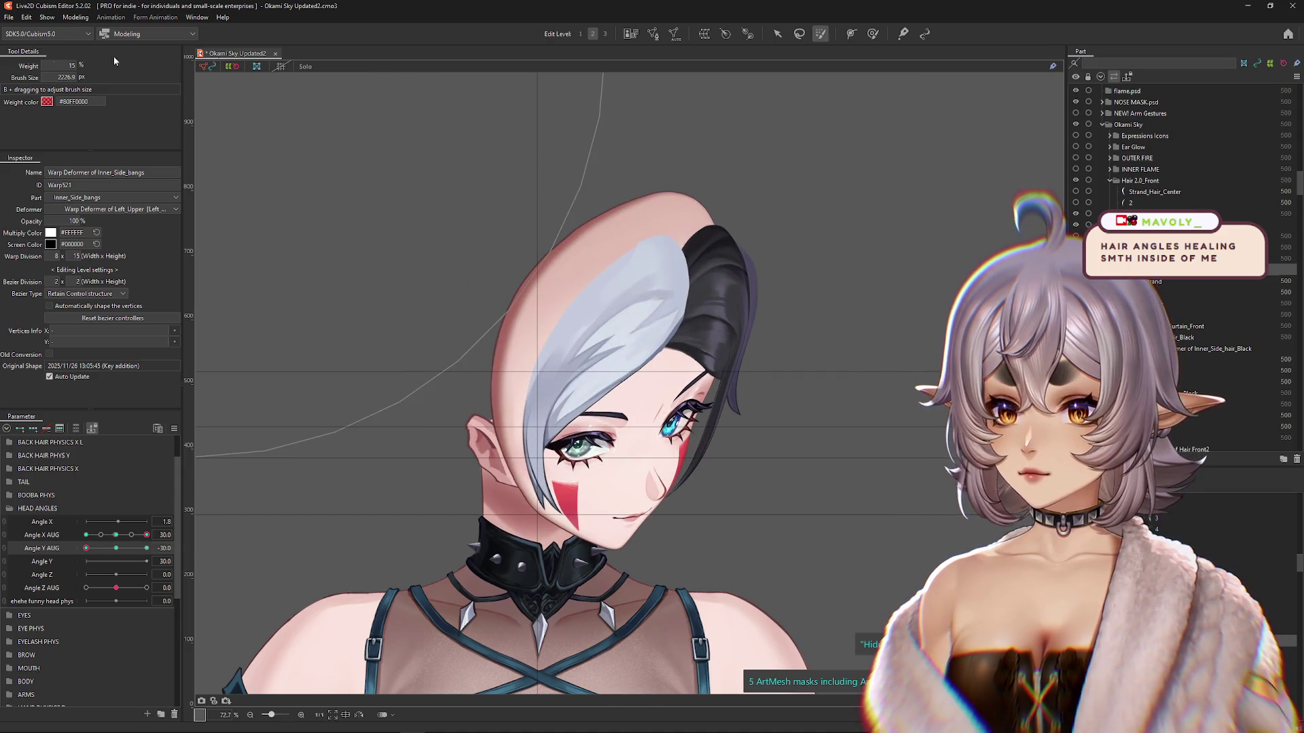
{"action": "left_click", "coordinate": [874, 38]}
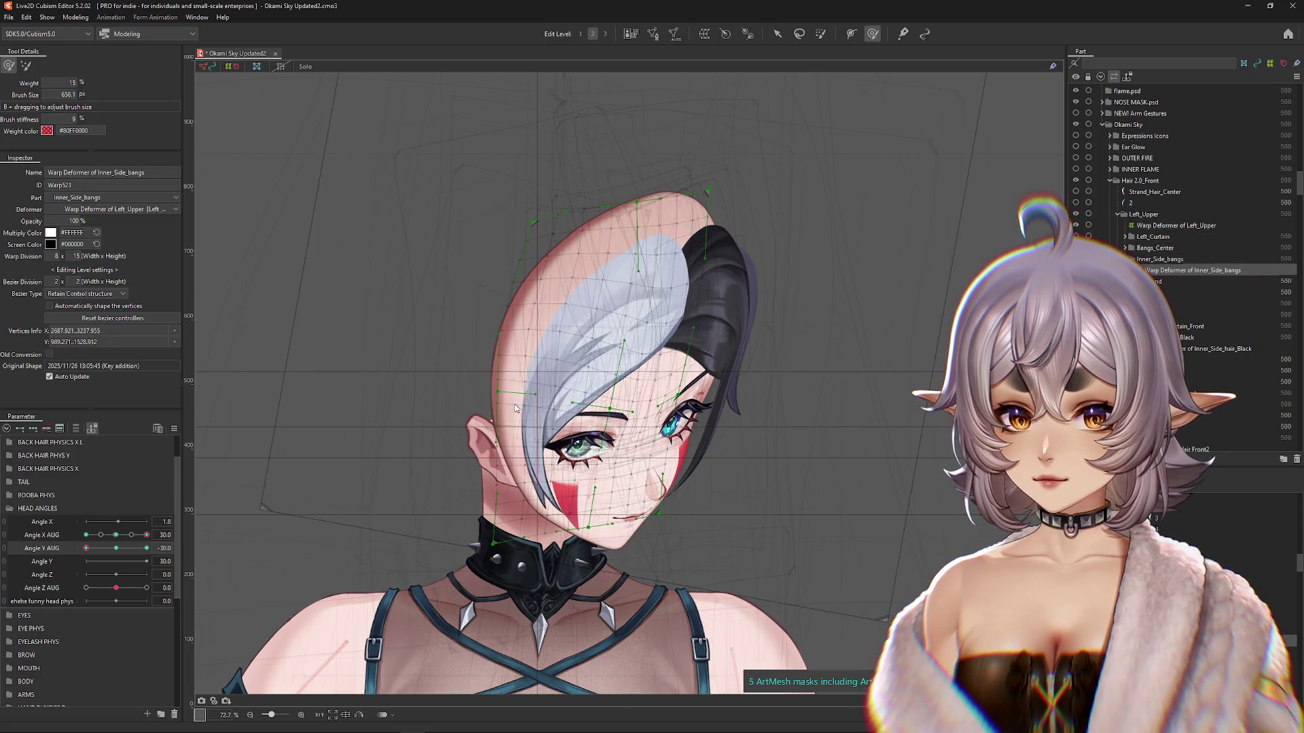
Step: Push the bangs outward over the forehead, scrub Angle Y AUG to check, and select Inner_Side_hair_Black
{"action": "mouse_move", "coordinate": [87, 548]}
{"action": "left_mouse_down"}
{"action": "mouse_move", "coordinate": [116, 548]}
{"action": "mouse_move", "coordinate": [86, 548]}
{"action": "left_mouse_up"}
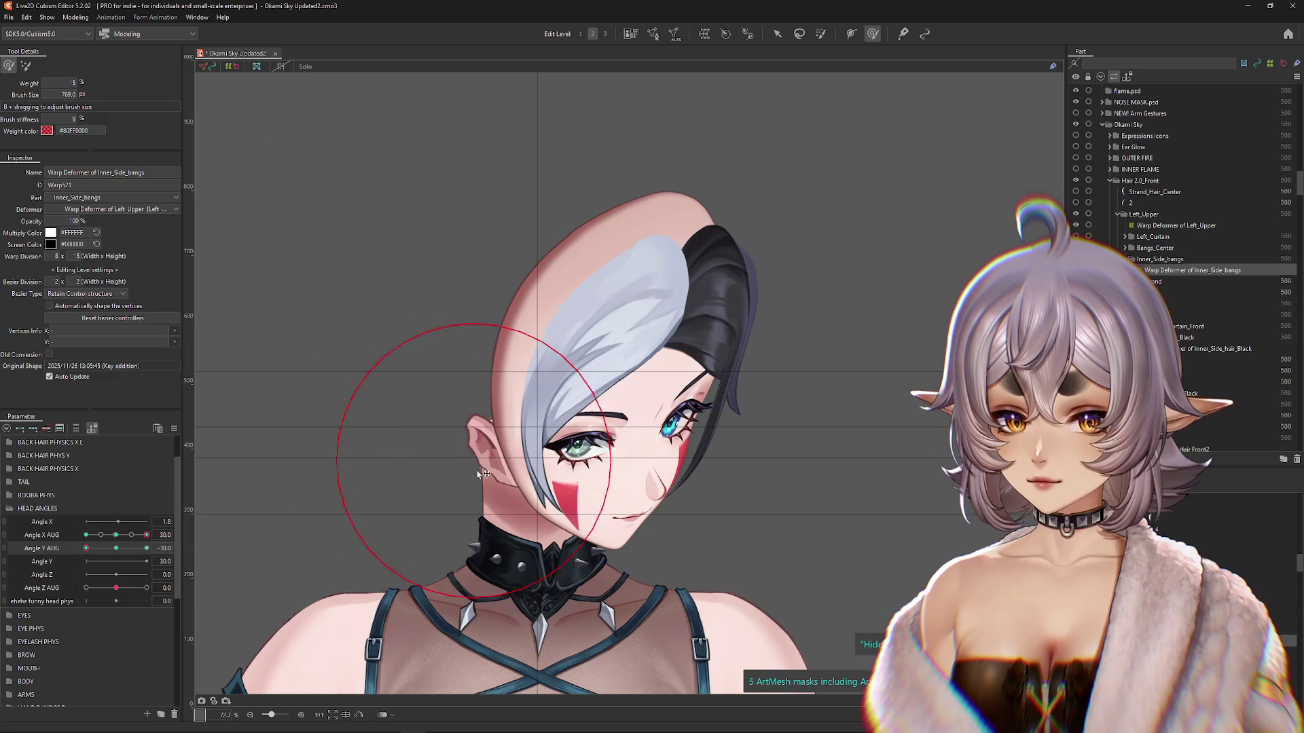
{"action": "left_click_drag", "start_coordinate": [509, 324], "coordinate": [481, 375]}
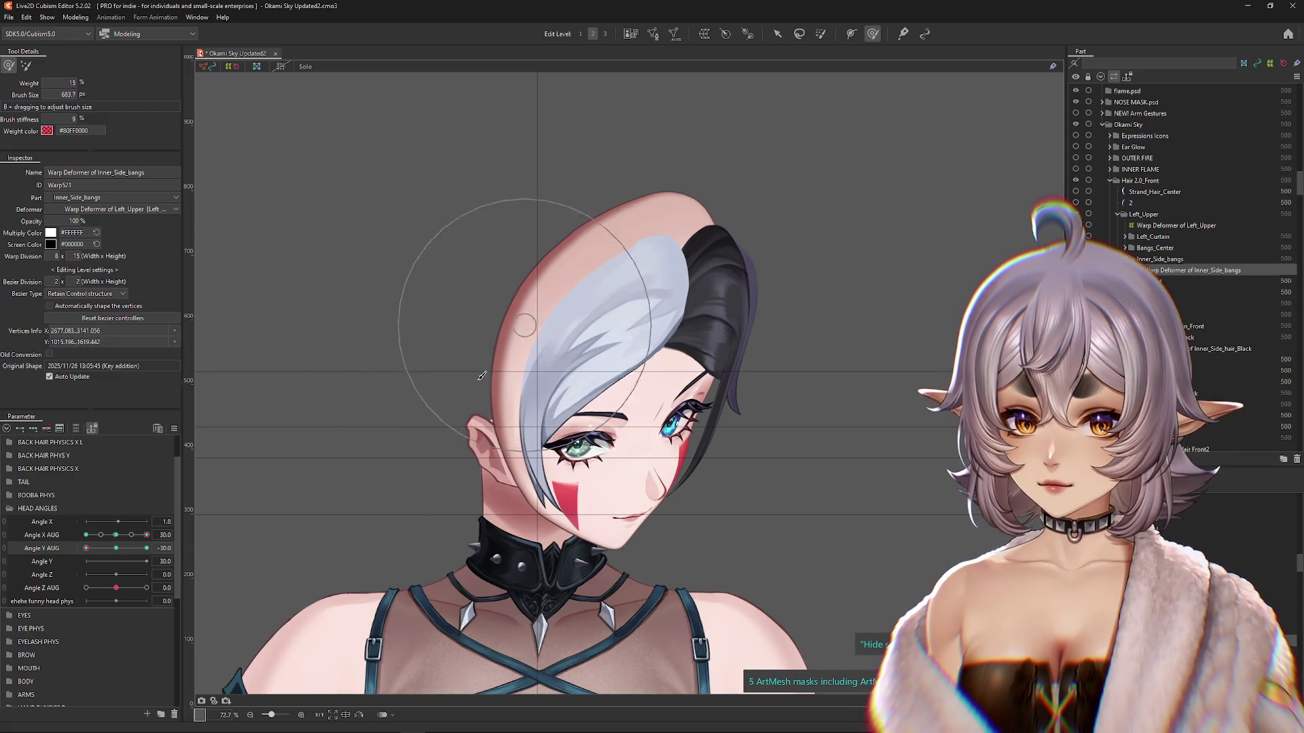
{"action": "mouse_move", "coordinate": [119, 553]}
{"action": "left_mouse_down"}
{"action": "mouse_move", "coordinate": [86, 550]}
{"action": "mouse_move", "coordinate": [116, 550]}
{"action": "mouse_move", "coordinate": [74, 564]}
{"action": "left_mouse_up"}
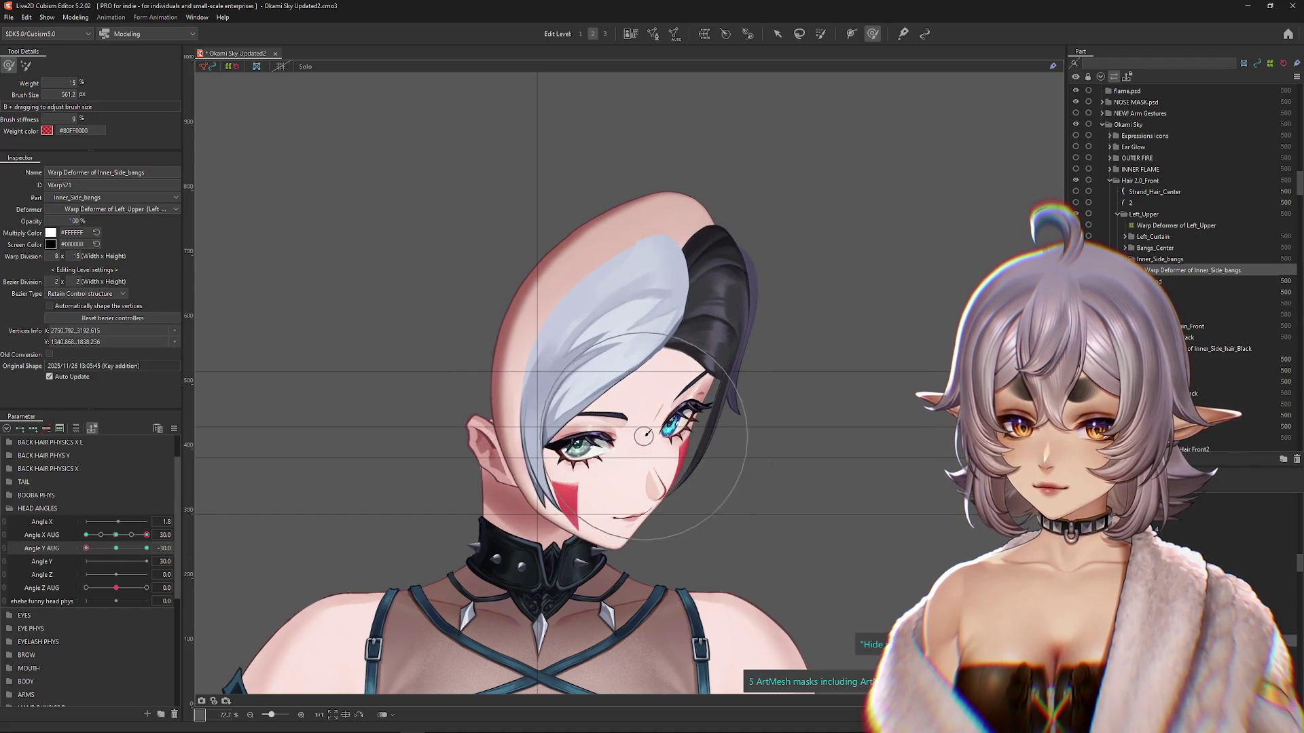
{"action": "mouse_move", "coordinate": [86, 549]}
{"action": "left_mouse_down"}
{"action": "mouse_move", "coordinate": [149, 561]}
{"action": "mouse_move", "coordinate": [86, 548]}
{"action": "left_mouse_up"}
{"action": "right_click", "coordinate": [199, 539]}
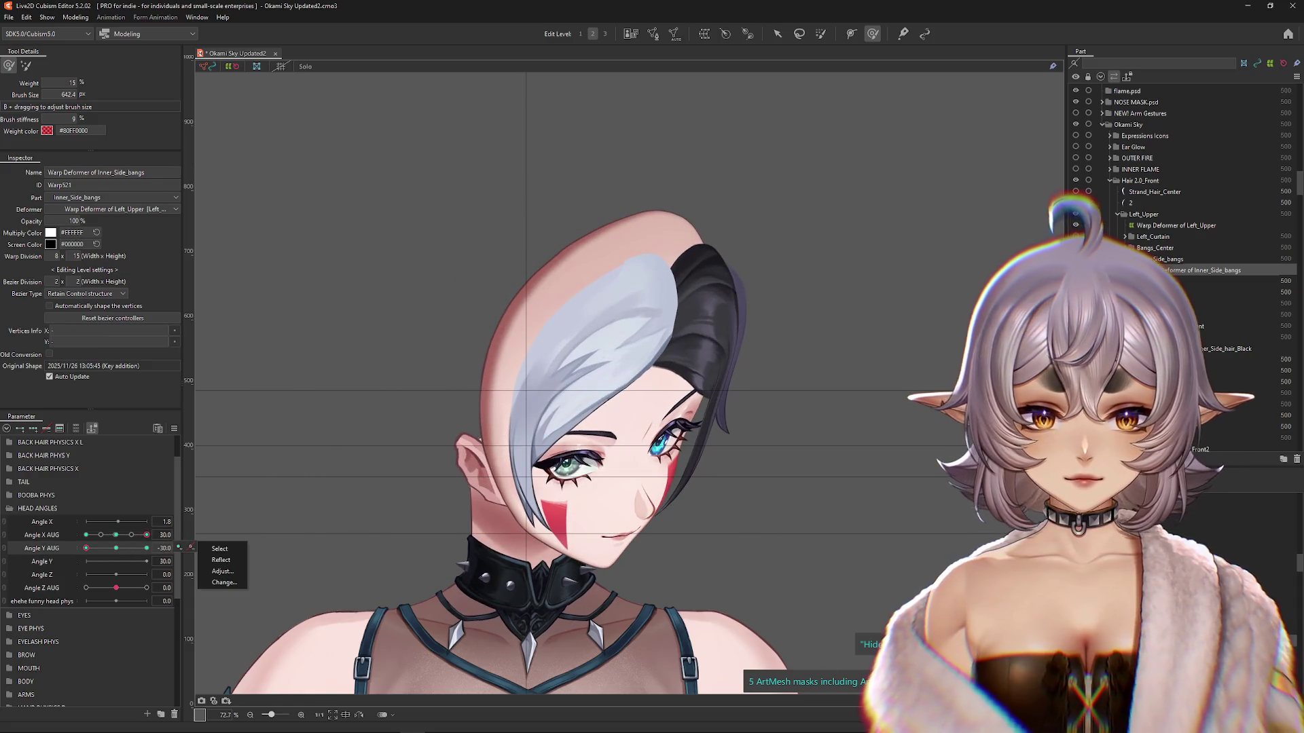
{"action": "left_click", "coordinate": [217, 564]}
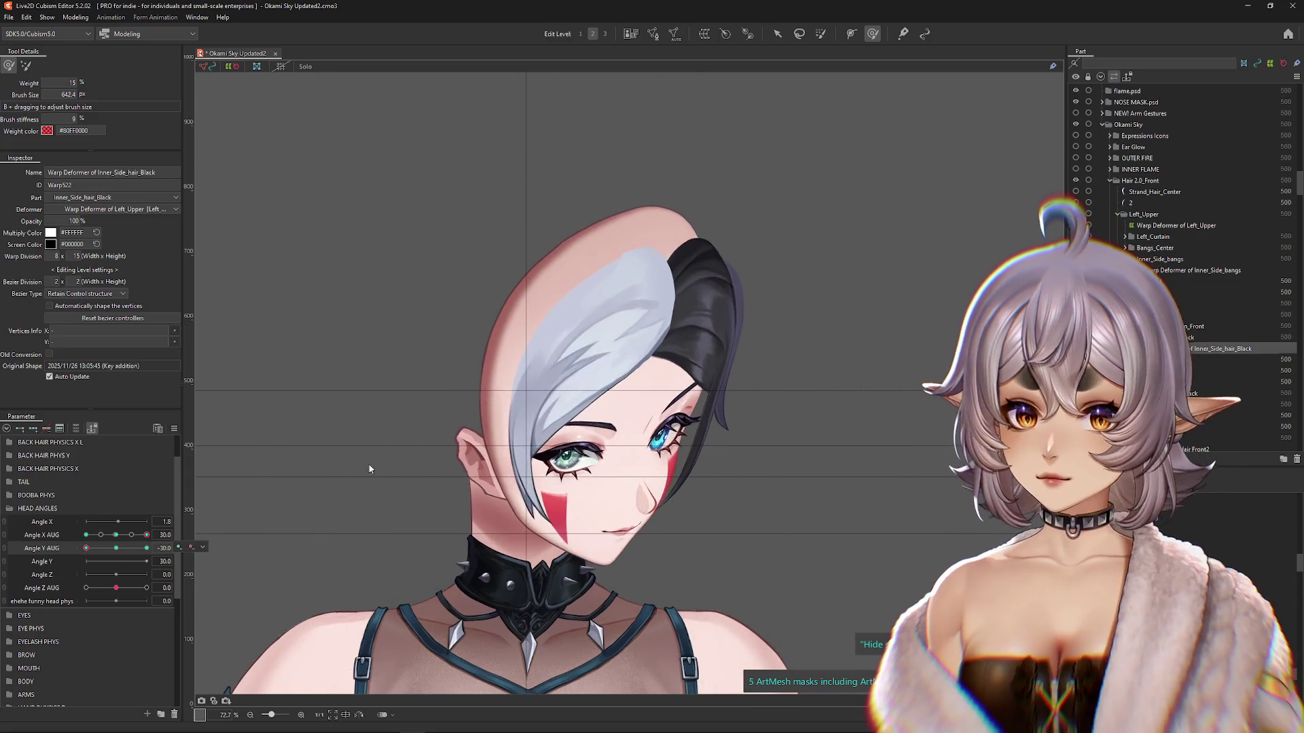
Step: Brush the Inner_Side_hair_Black warp with the weighted deform brush at Angle X AUG 30, tilted down
{"action": "left_click_drag", "start_coordinate": [241, 218], "coordinate": [37, 56]}
{"action": "left_click", "coordinate": [25, 65]}
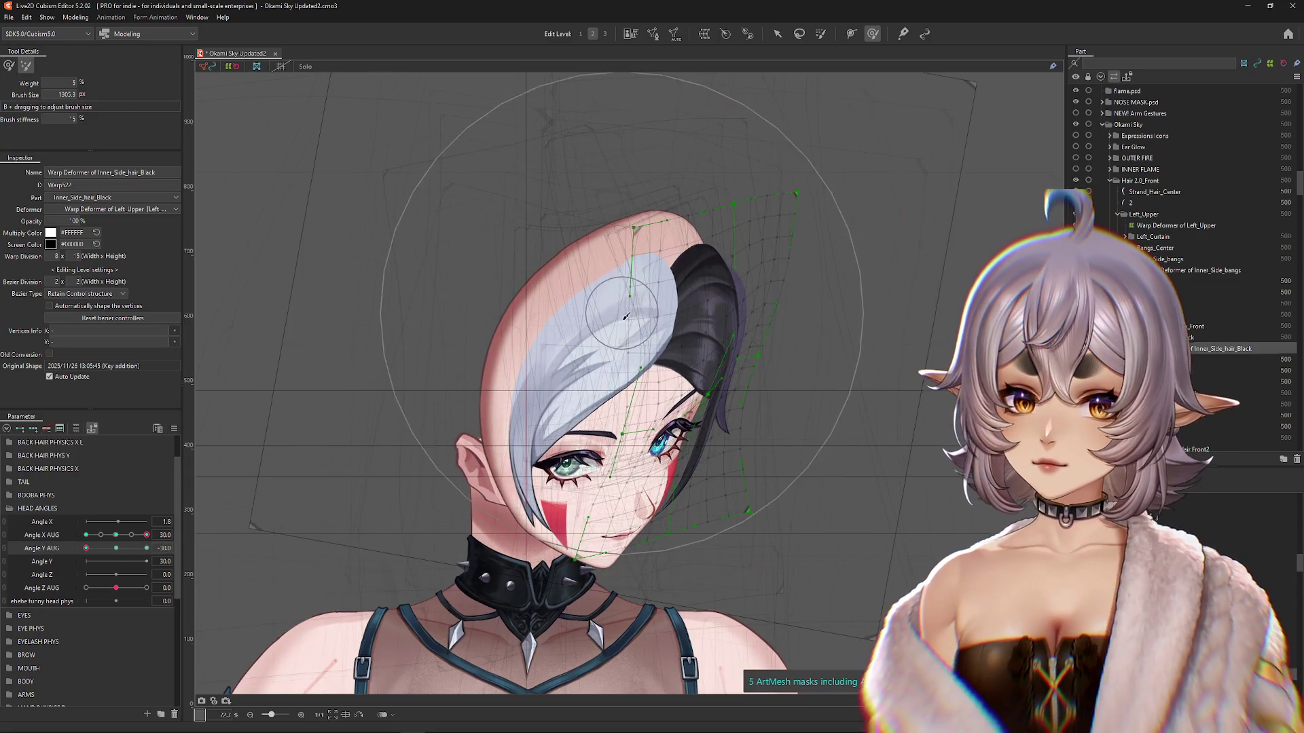
{"action": "left_click", "coordinate": [8, 65]}
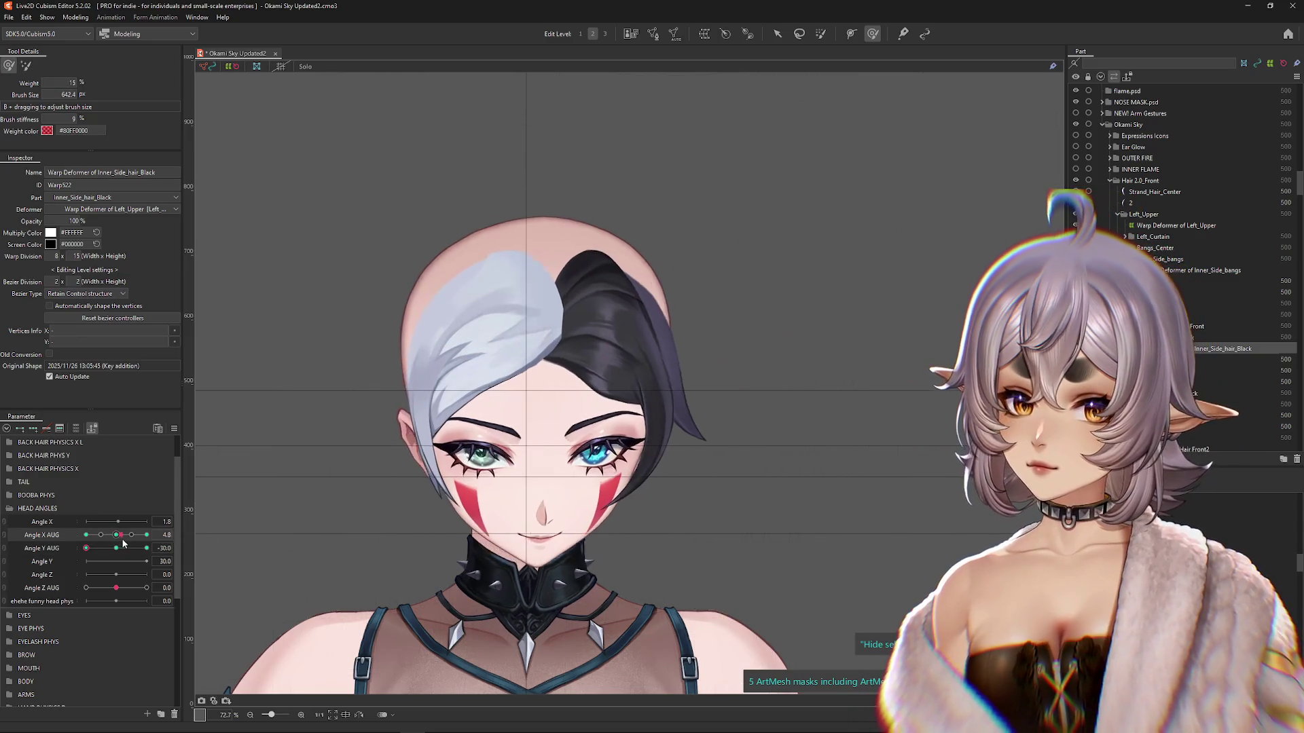
{"action": "left_click", "coordinate": [591, 302]}
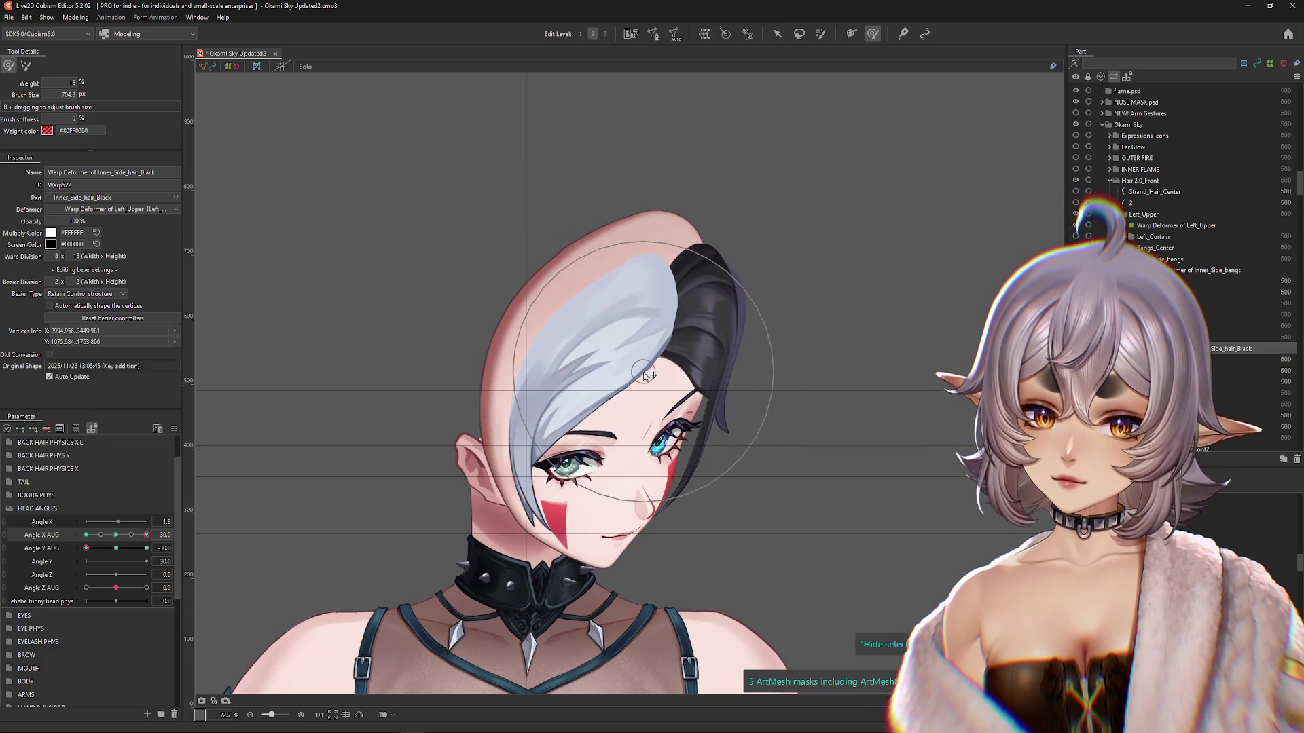
{"action": "mouse_move", "coordinate": [780, 377]}
{"action": "left_mouse_down"}
{"action": "mouse_move", "coordinate": [790, 399]}
{"action": "mouse_move", "coordinate": [765, 262]}
{"action": "left_mouse_up"}
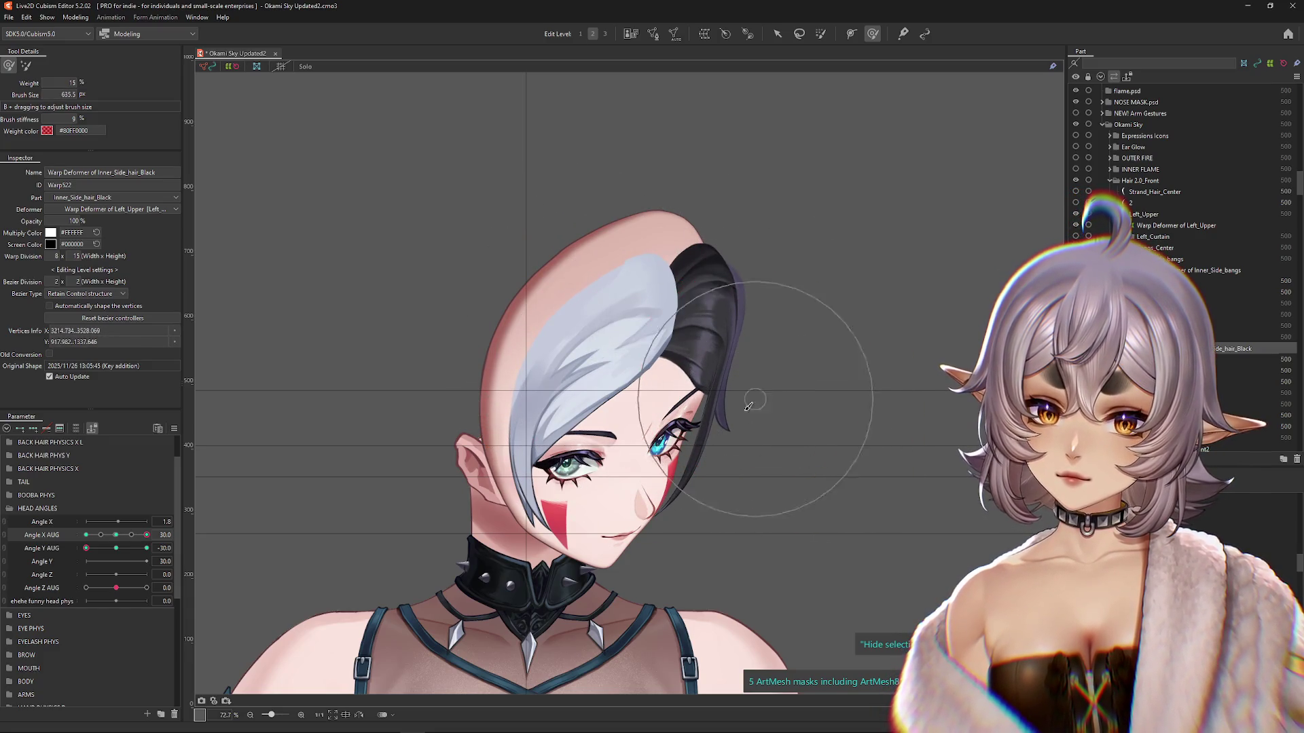
{"action": "left_click", "coordinate": [624, 599]}
{"action": "left_click_drag", "start_coordinate": [625, 599], "coordinate": [705, 519]}
{"action": "mouse_move", "coordinate": [86, 548]}
{"action": "left_mouse_down"}
{"action": "mouse_move", "coordinate": [115, 542]}
{"action": "mouse_move", "coordinate": [87, 551]}
{"action": "mouse_move", "coordinate": [89, 565]}
{"action": "mouse_move", "coordinate": [116, 538]}
{"action": "mouse_move", "coordinate": [81, 547]}
{"action": "left_mouse_up"}
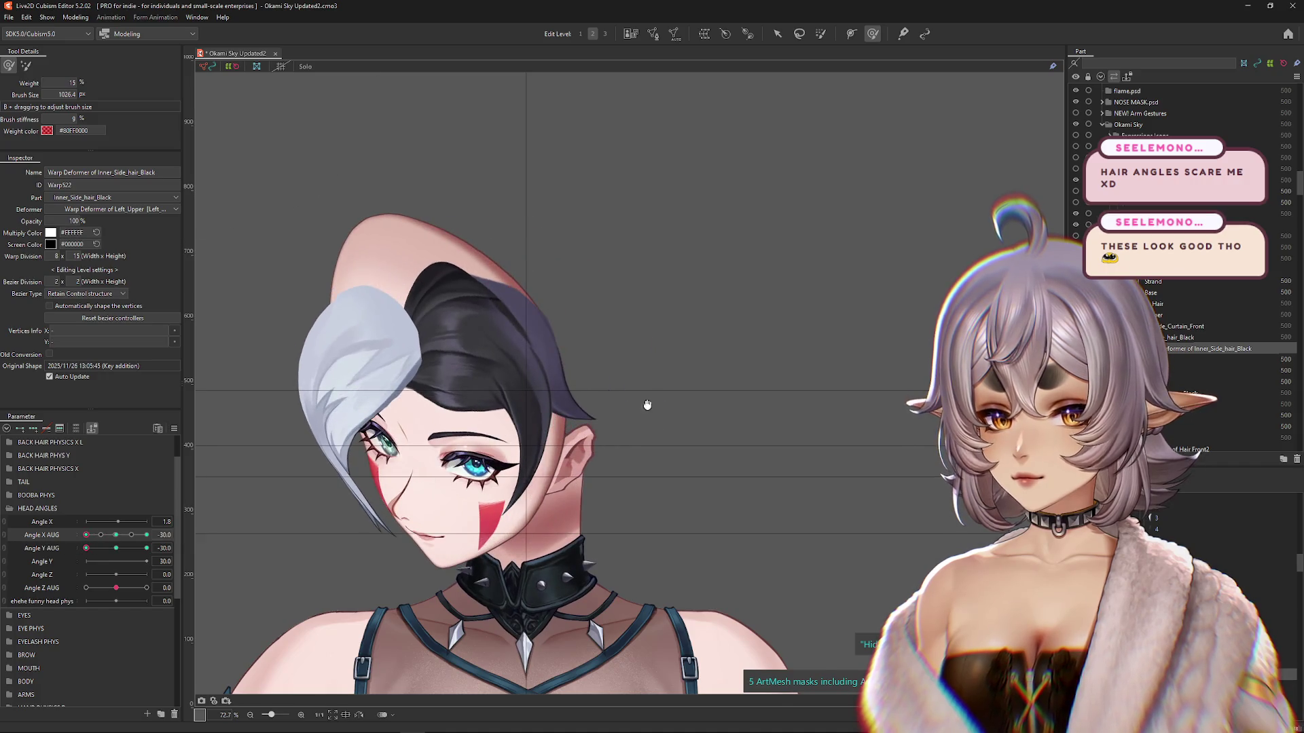
Step: Select the Inner_Side_bangs warp, set Angle Y AUG to -30, and switch to the Arrow tool
{"action": "left_click_drag", "start_coordinate": [648, 405], "coordinate": [770, 422]}
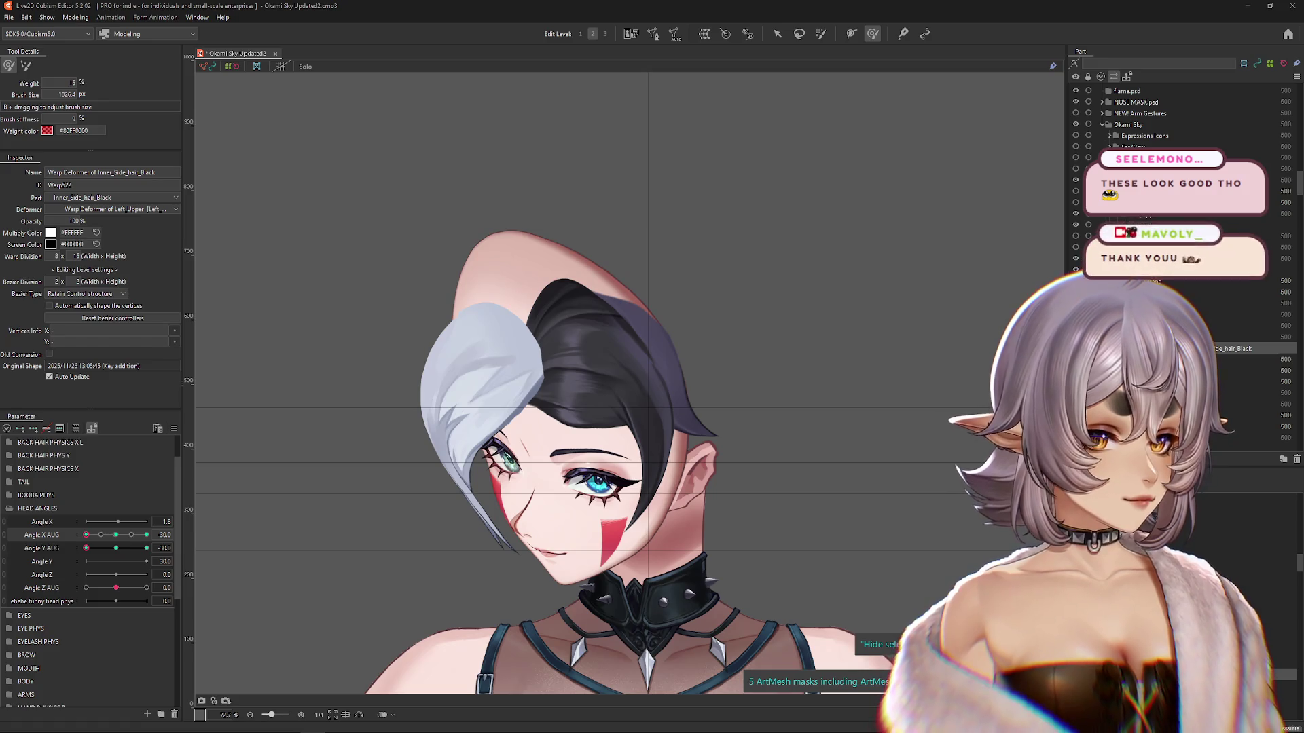
{"action": "left_click", "coordinate": [1277, 270]}
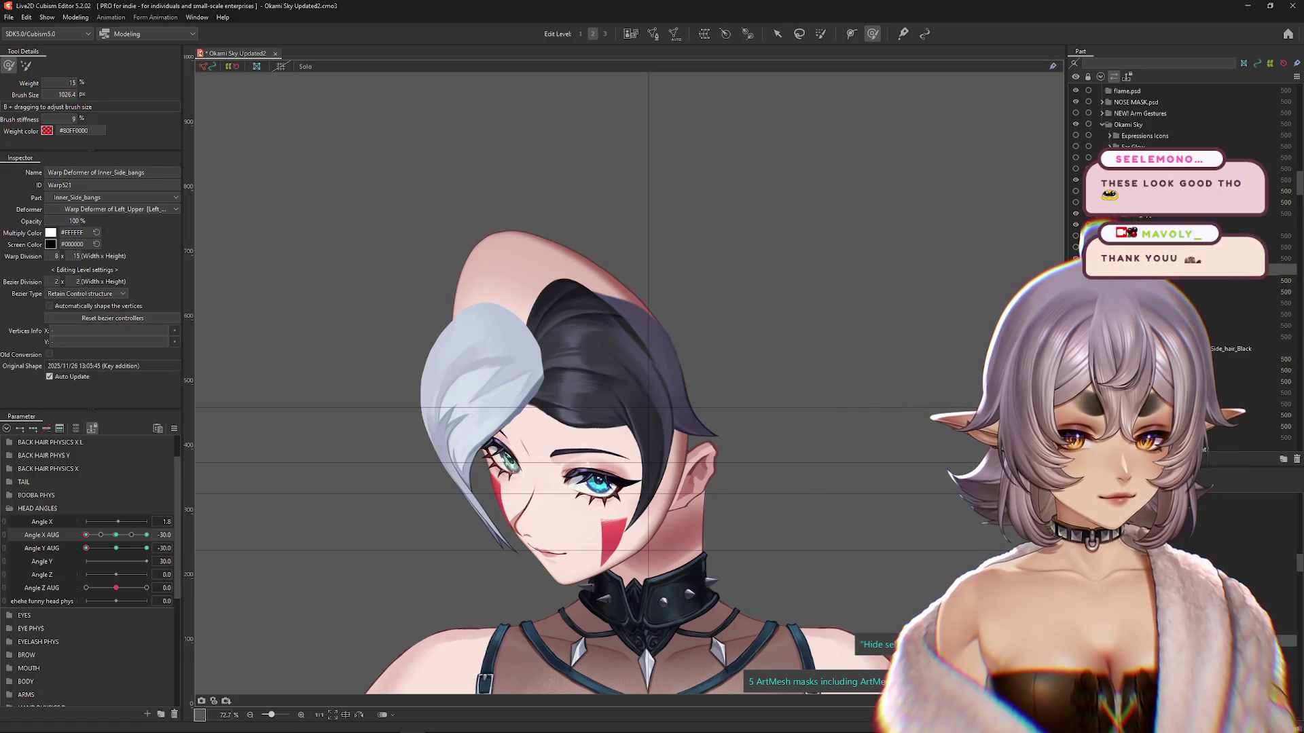
{"action": "mouse_move", "coordinate": [117, 548]}
{"action": "left_mouse_down"}
{"action": "mouse_move", "coordinate": [102, 548]}
{"action": "mouse_move", "coordinate": [116, 548]}
{"action": "left_mouse_up"}
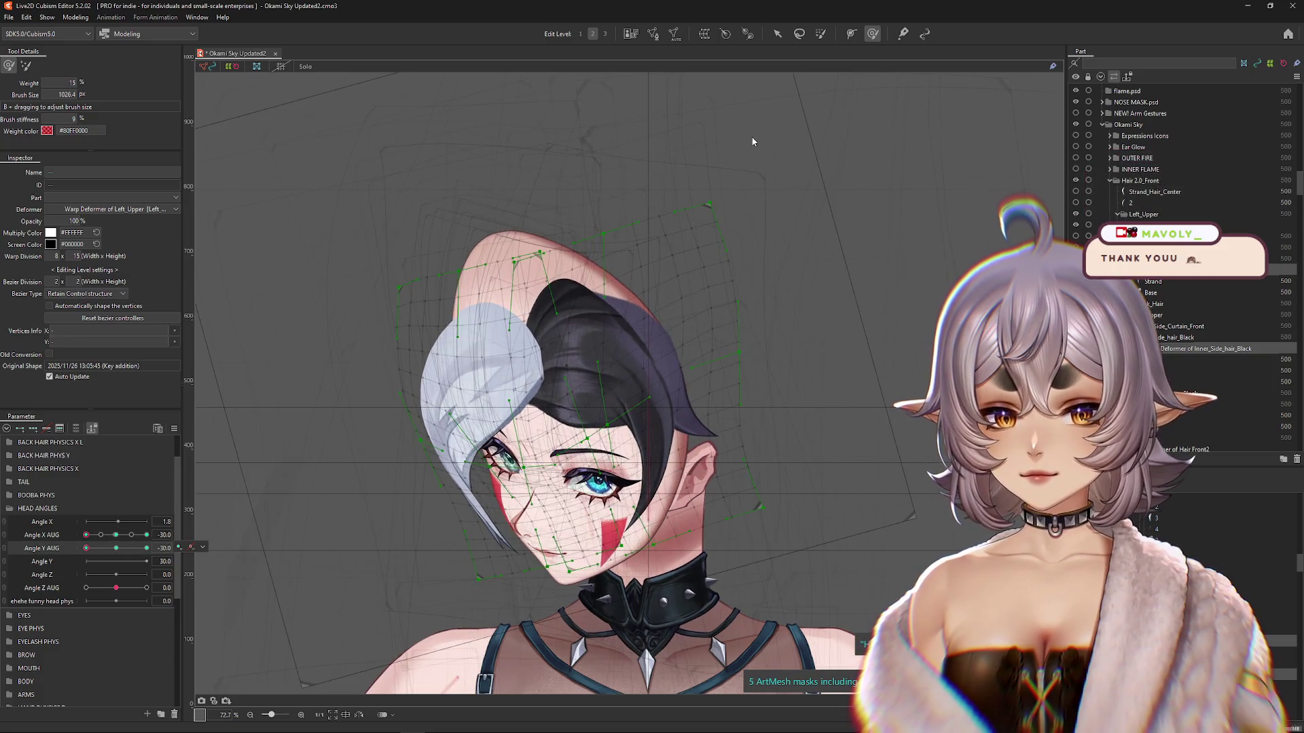
{"action": "left_click_drag", "start_coordinate": [117, 549], "coordinate": [60, 567]}
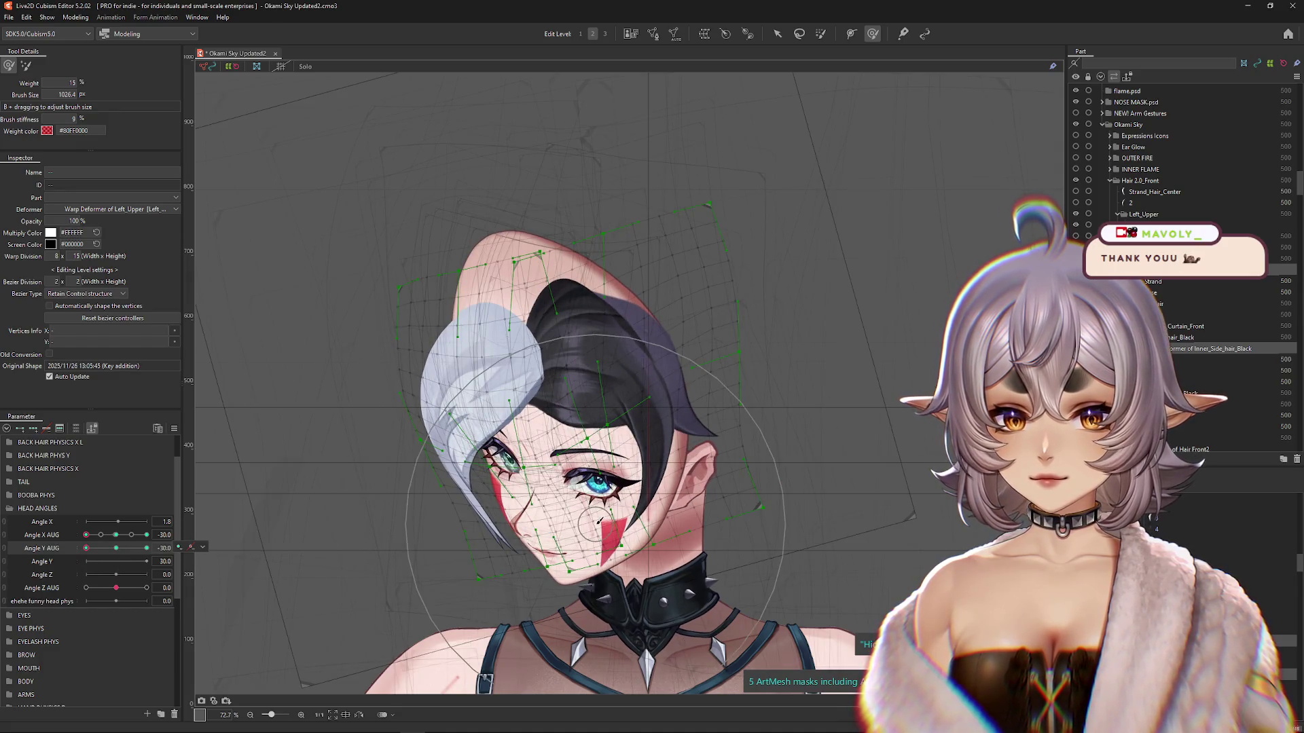
{"action": "left_click", "coordinate": [778, 34]}
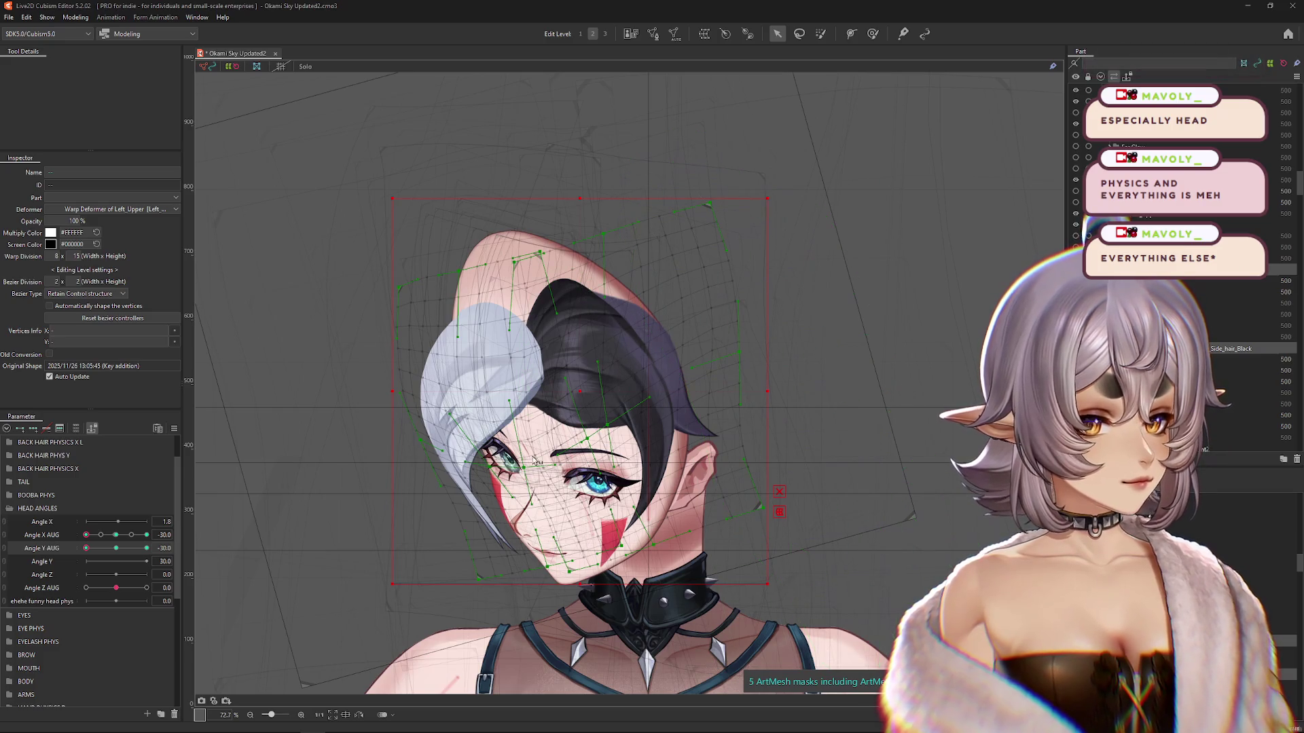
Step: Start a Temporary deform on the Left_Upper warp with Distortion method at the Angle Y AUG -30 pose
{"action": "left_click", "coordinate": [780, 511]}
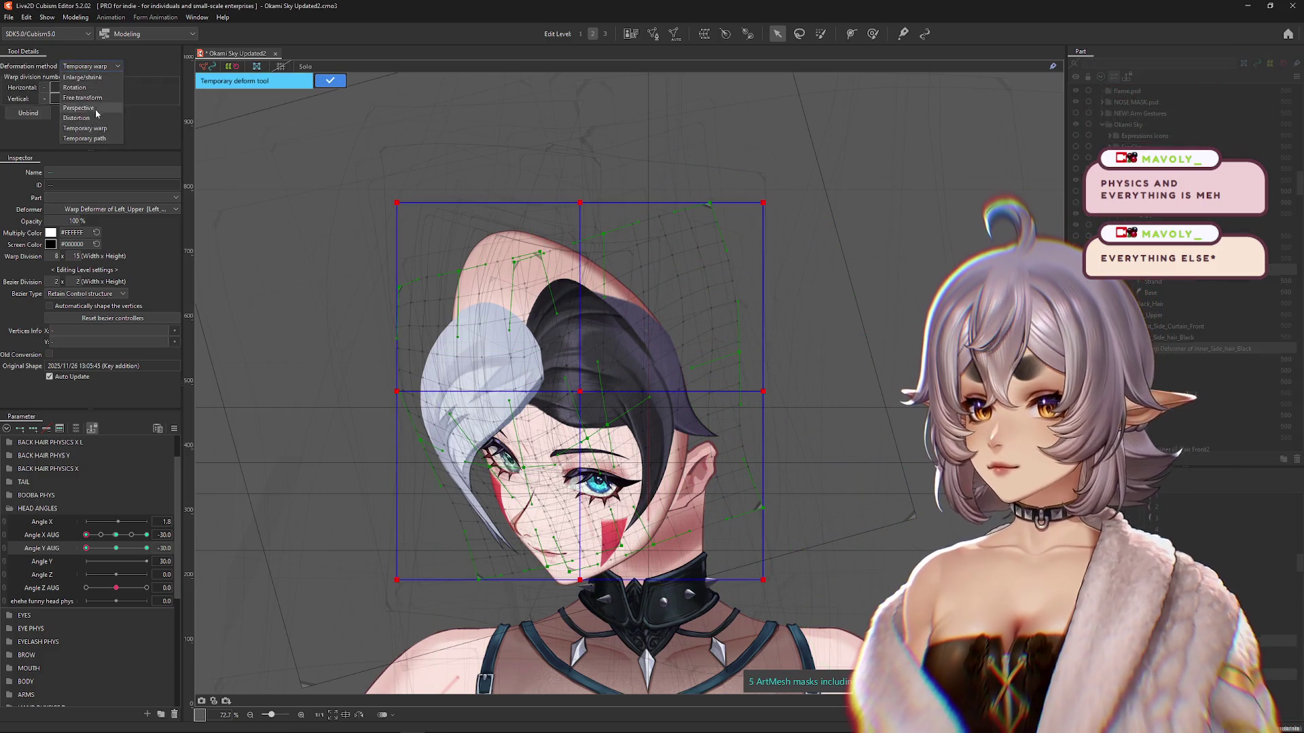
{"action": "mouse_move", "coordinate": [412, 431]}
{"action": "left_mouse_down"}
{"action": "mouse_move", "coordinate": [398, 392]}
{"action": "mouse_move", "coordinate": [410, 334]}
{"action": "left_mouse_up"}
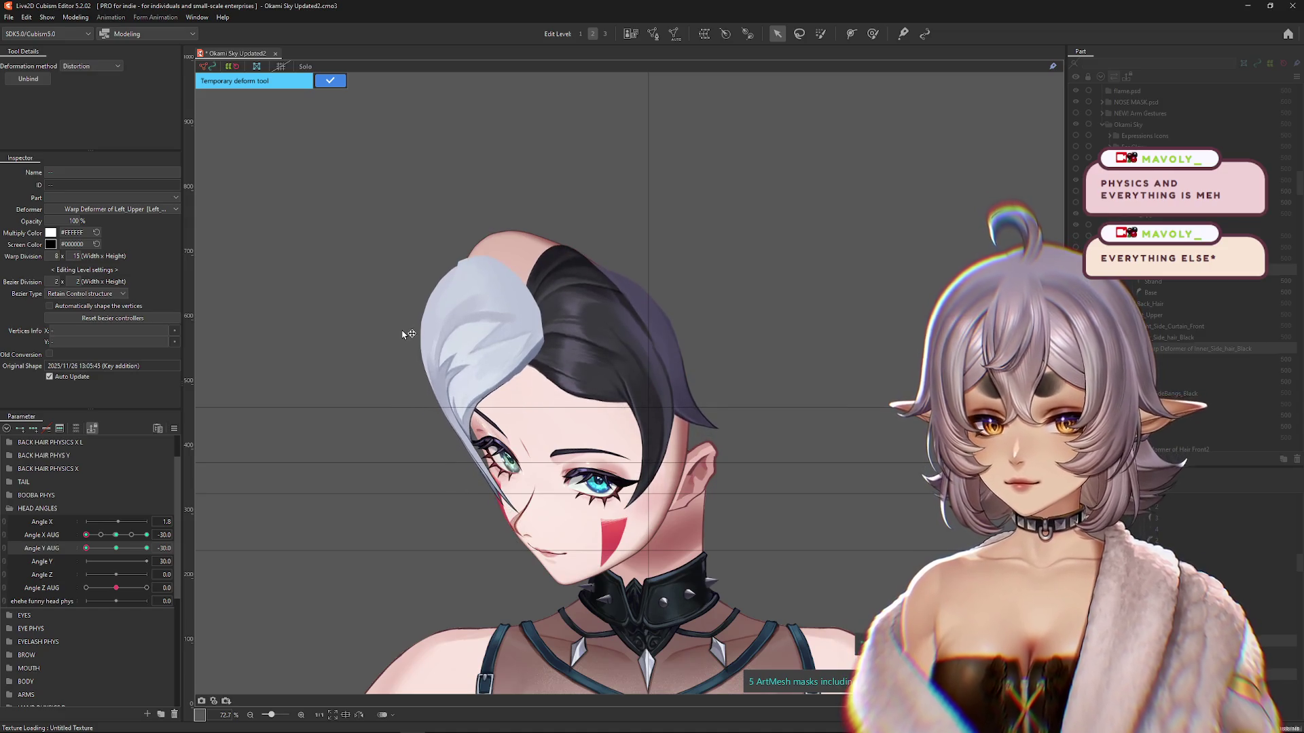
{"action": "mouse_move", "coordinate": [751, 402]}
{"action": "left_mouse_down"}
{"action": "mouse_move", "coordinate": [772, 410]}
{"action": "mouse_move", "coordinate": [755, 454]}
{"action": "left_mouse_up"}
{"action": "left_click", "coordinate": [117, 548]}
{"action": "left_click", "coordinate": [85, 548]}
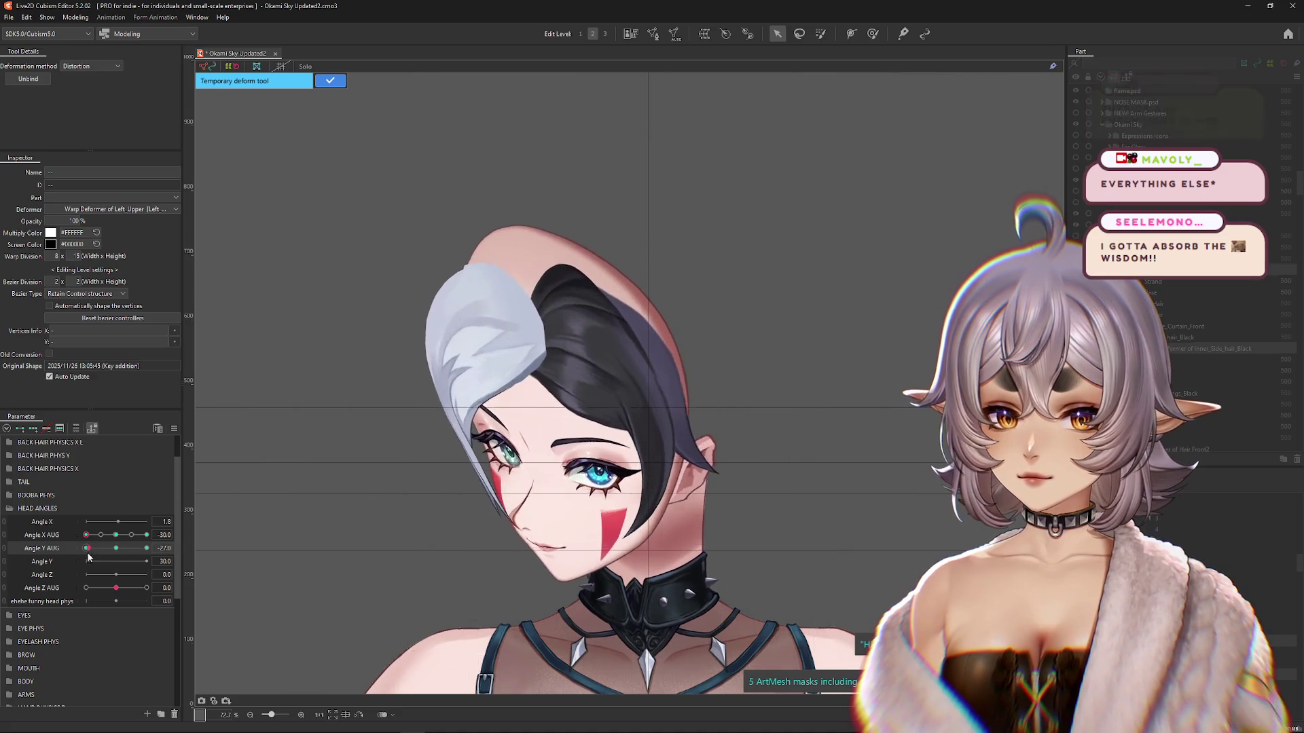
Step: Drag the distortion box corners so the Left_Upper hair leans with the head, apply, and return to the deform brush
{"action": "left_click", "coordinate": [540, 521]}
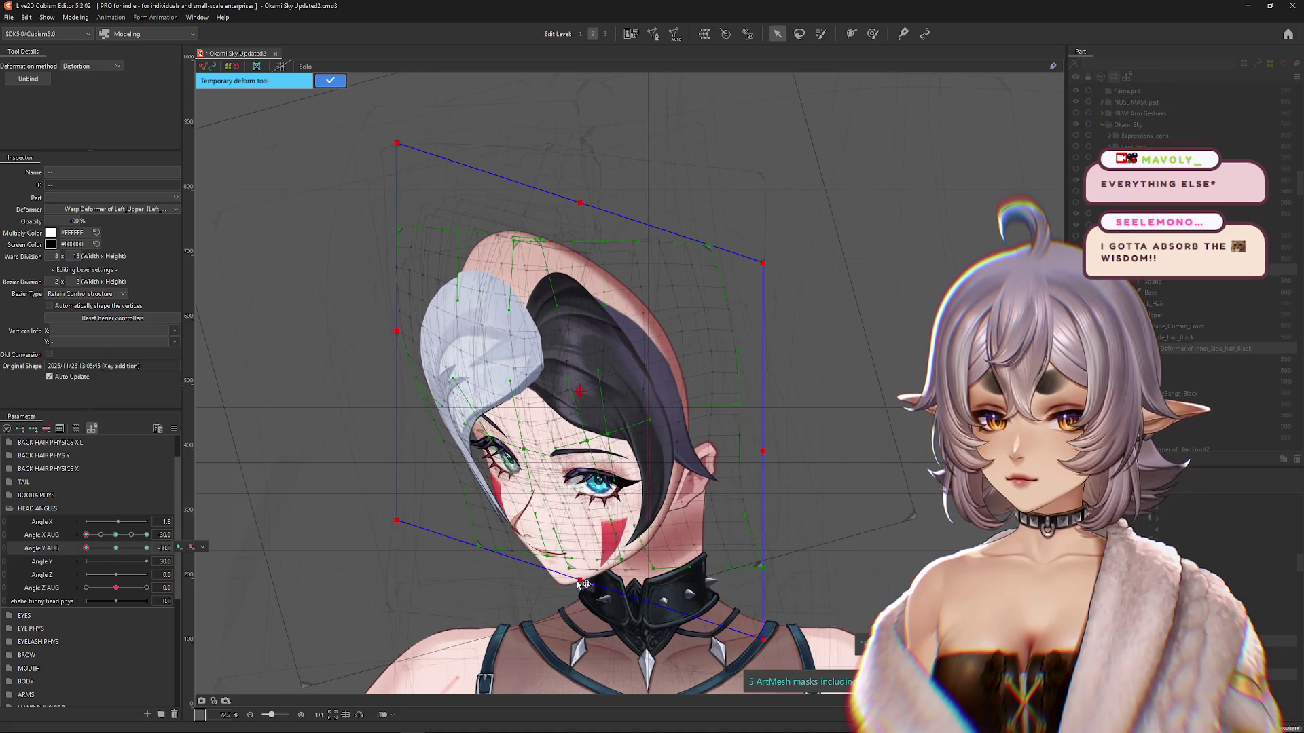
{"action": "left_click_drag", "start_coordinate": [581, 583], "coordinate": [569, 568]}
{"action": "left_click_drag", "start_coordinate": [394, 329], "coordinate": [396, 314]}
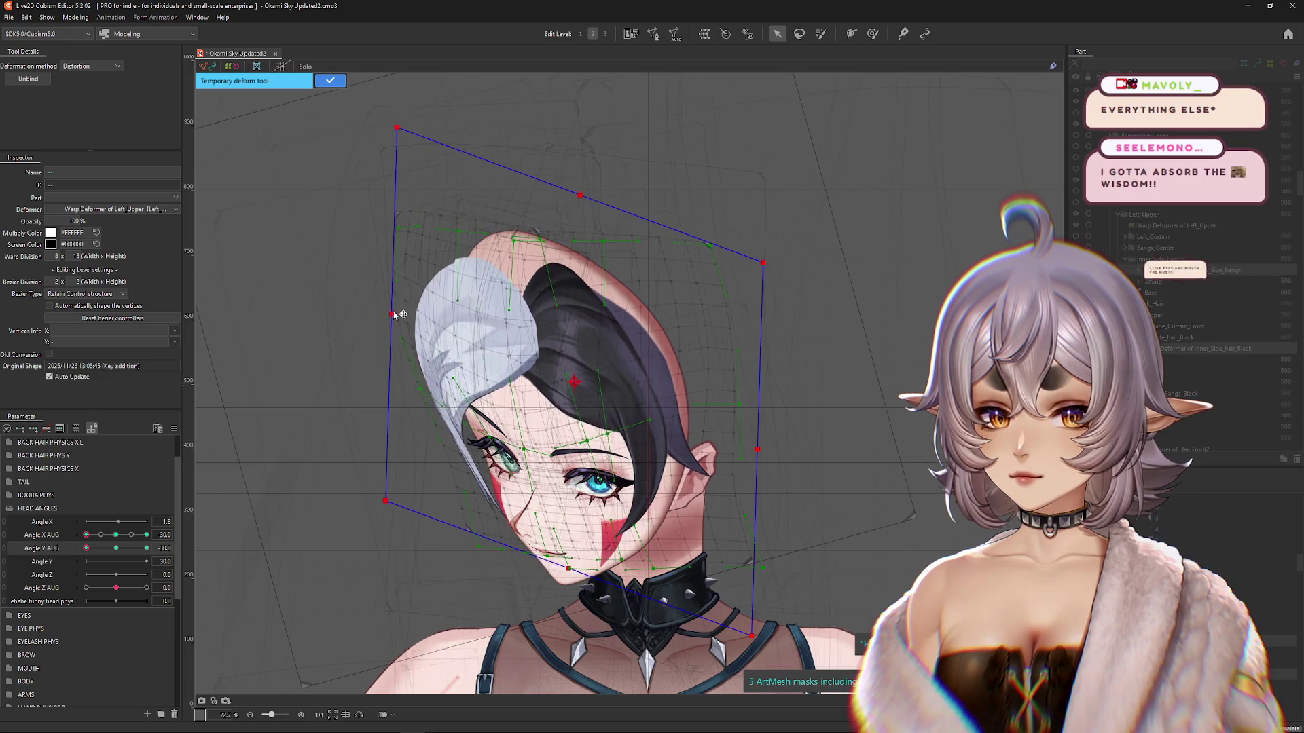
{"action": "left_click", "coordinate": [330, 80]}
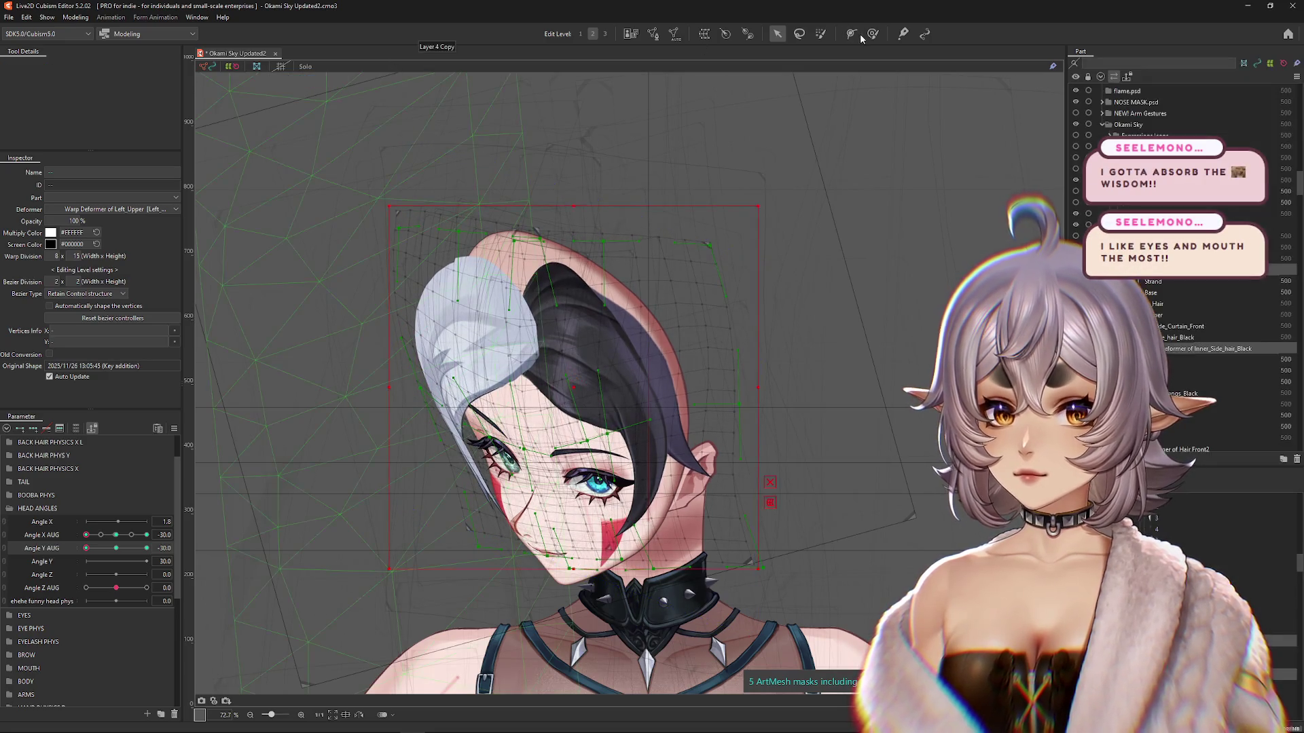
{"action": "left_click", "coordinate": [873, 35]}
{"action": "left_click_drag", "start_coordinate": [761, 294], "coordinate": [779, 263]}
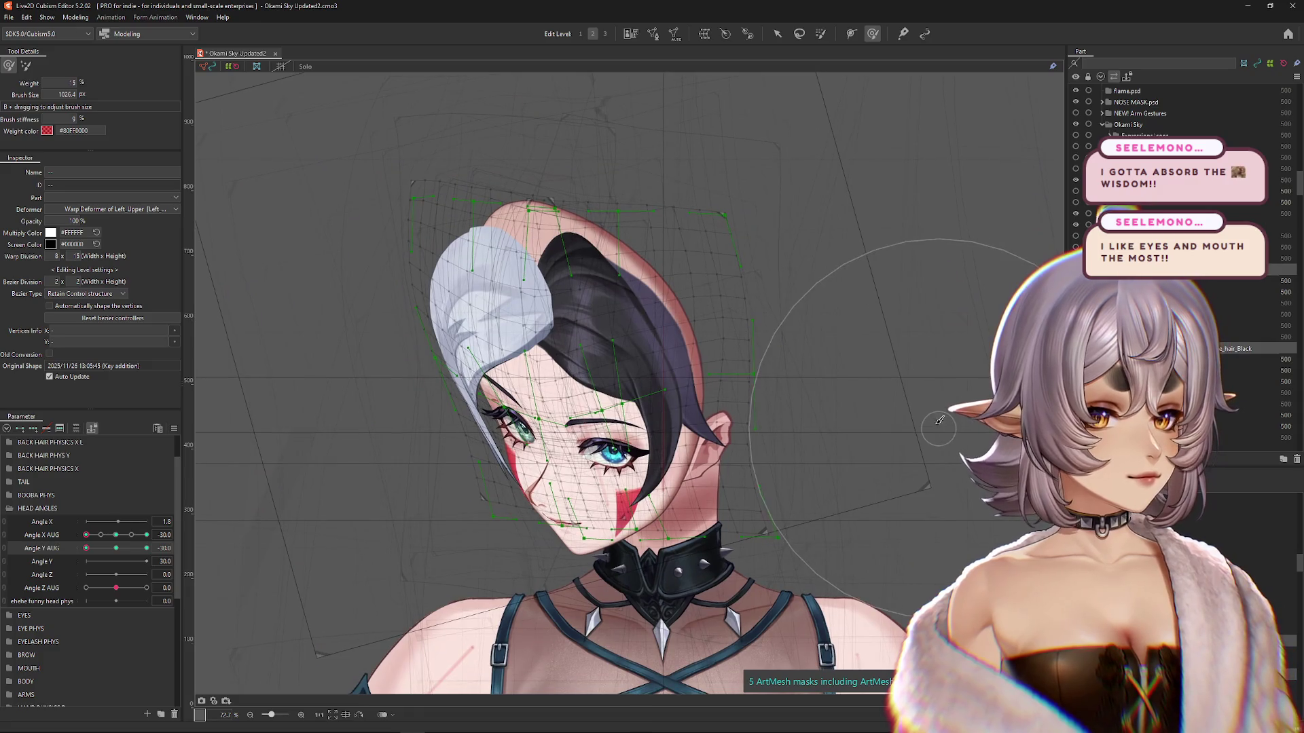
Step: Zoom into the face and drag Angle X AUG to preview the reshaped hair at different turns
{"action": "scroll", "coordinate": [809, 466], "scroll_direction": "up", "scroll_amount": 8}
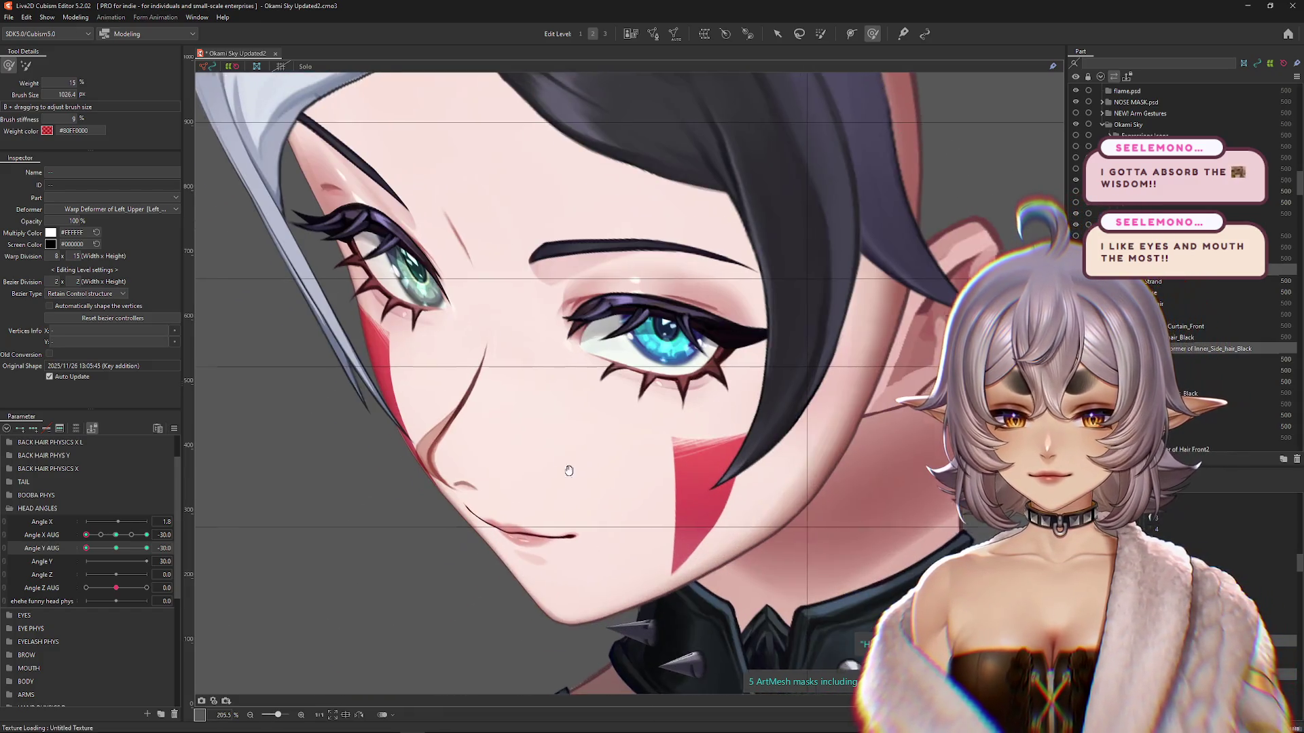
{"action": "left_click_drag", "start_coordinate": [569, 471], "coordinate": [553, 490]}
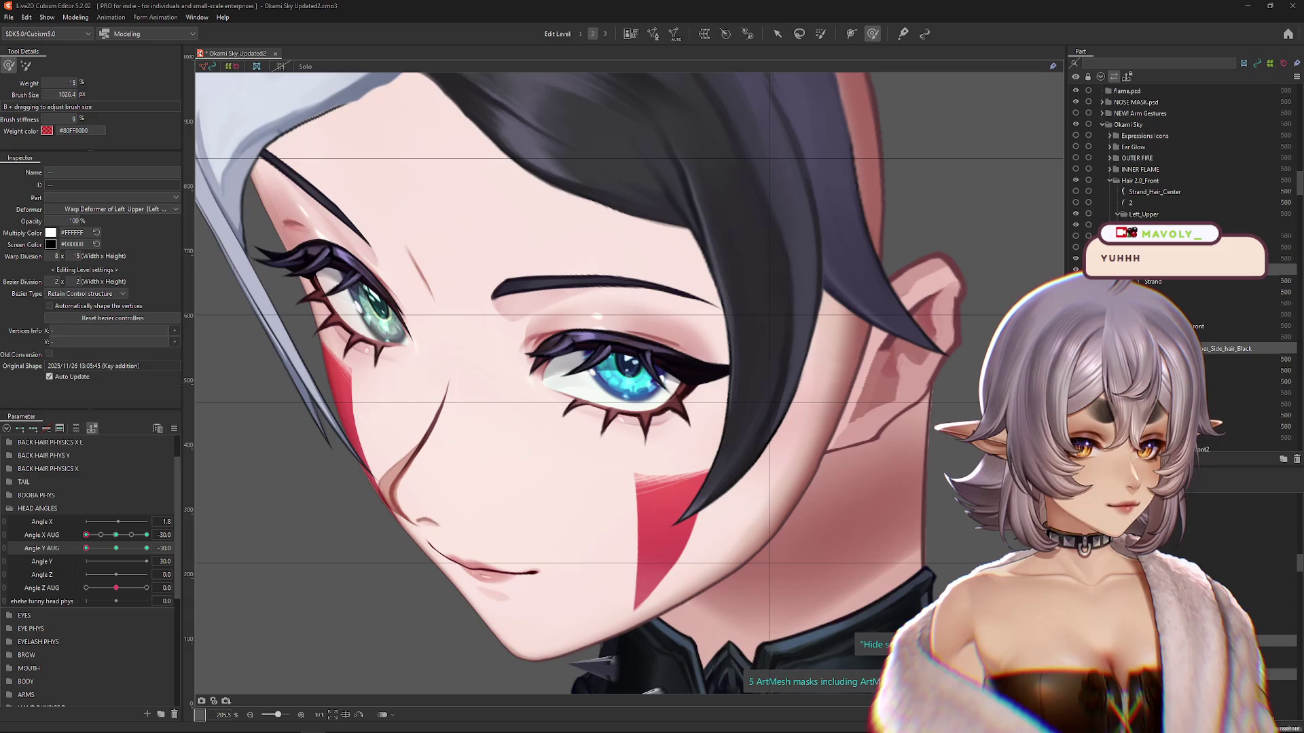
{"action": "scroll", "coordinate": [268, 501], "scroll_direction": "down", "scroll_amount": 5}
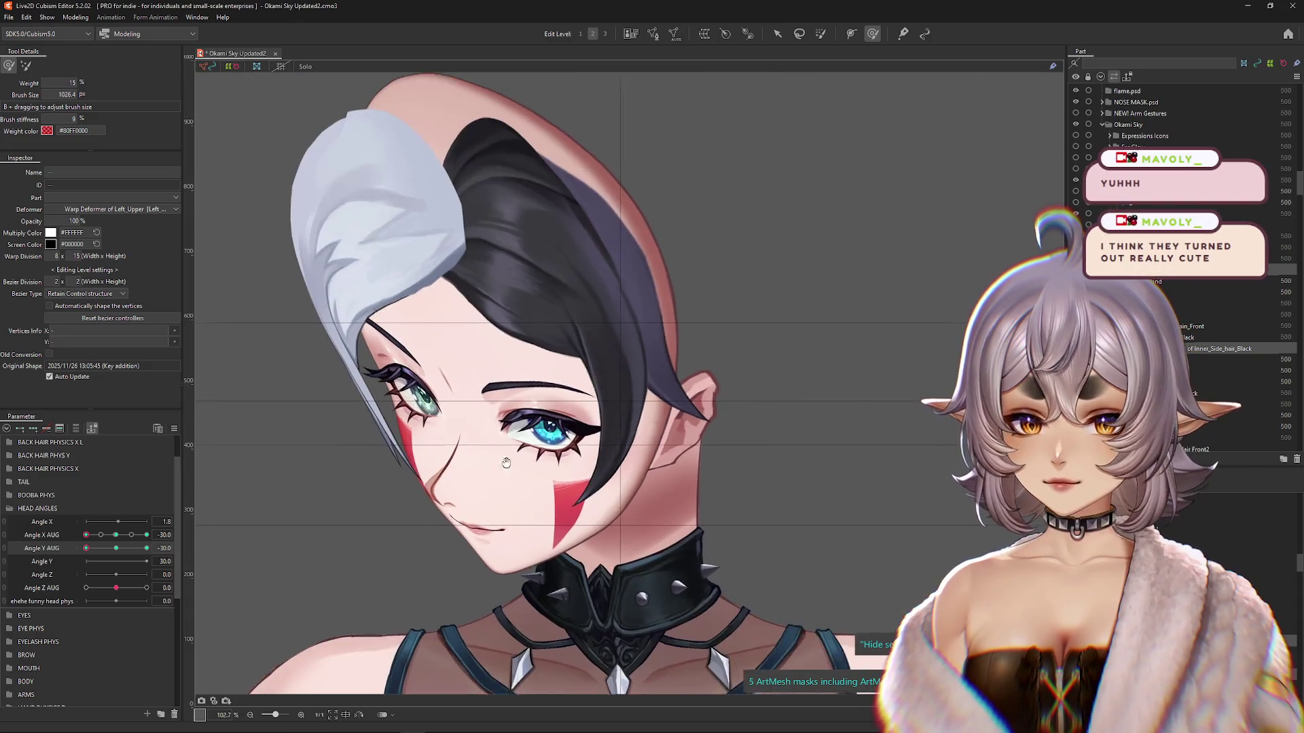
{"action": "left_click", "coordinate": [109, 538]}
{"action": "mouse_move", "coordinate": [109, 538]}
{"action": "left_mouse_down"}
{"action": "mouse_move", "coordinate": [135, 541]}
{"action": "mouse_move", "coordinate": [90, 548]}
{"action": "mouse_move", "coordinate": [144, 548]}
{"action": "mouse_move", "coordinate": [86, 549]}
{"action": "mouse_move", "coordinate": [147, 537]}
{"action": "mouse_move", "coordinate": [100, 548]}
{"action": "mouse_move", "coordinate": [116, 548]}
{"action": "mouse_move", "coordinate": [115, 535]}
{"action": "mouse_move", "coordinate": [88, 548]}
{"action": "mouse_move", "coordinate": [147, 548]}
{"action": "left_mouse_up"}
{"action": "scroll", "coordinate": [631, 495], "scroll_direction": "up", "scroll_amount": 3}
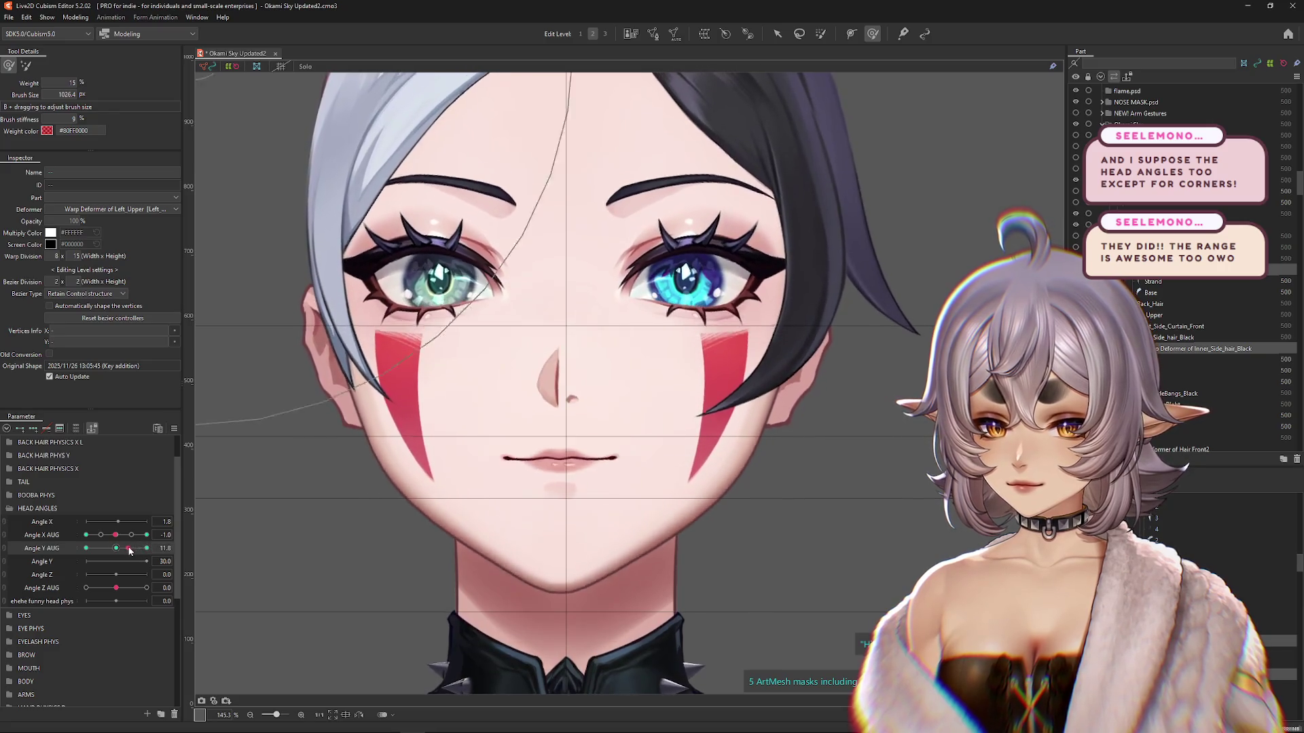
{"action": "mouse_move", "coordinate": [129, 548]}
{"action": "left_mouse_down"}
{"action": "mouse_move", "coordinate": [114, 536]}
{"action": "mouse_move", "coordinate": [146, 537]}
{"action": "mouse_move", "coordinate": [107, 561]}
{"action": "mouse_move", "coordinate": [110, 544]}
{"action": "left_mouse_up"}
Step: Reset the parameters to default values so Angle X returns to 0
{"action": "left_click", "coordinate": [174, 428]}
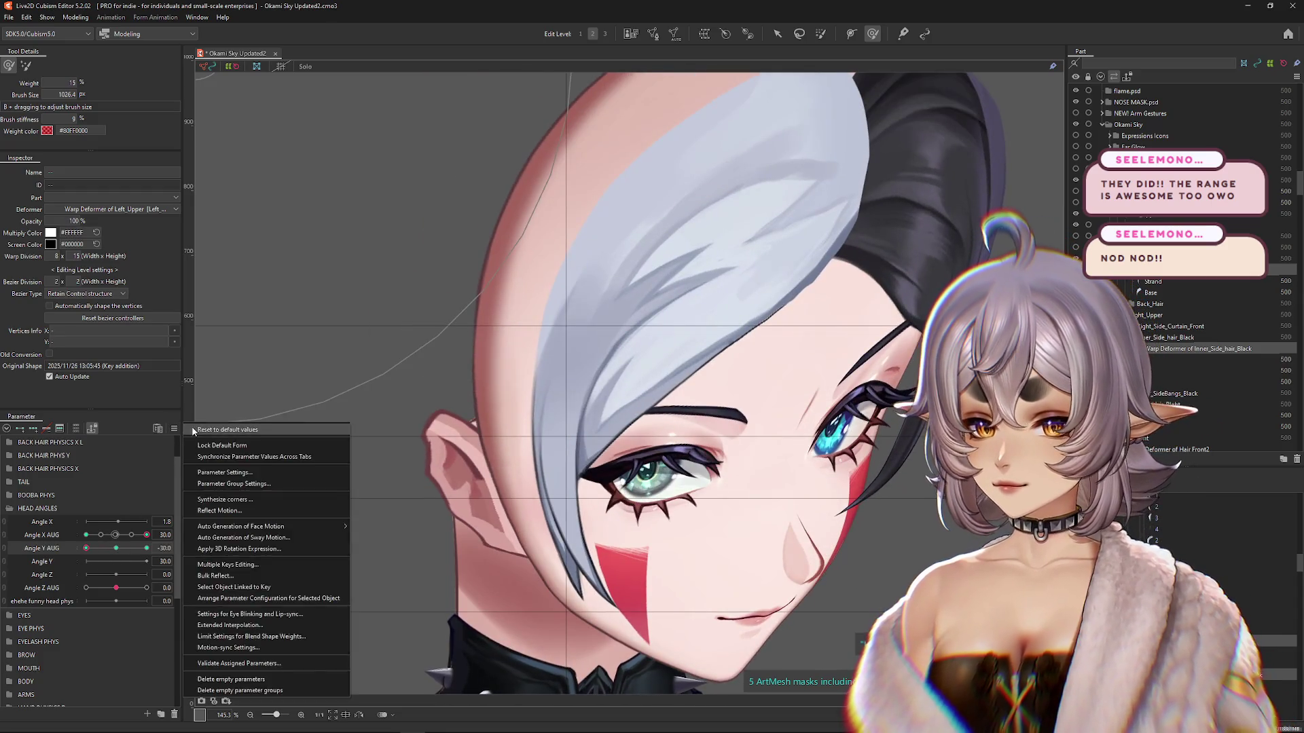
{"action": "left_click", "coordinate": [218, 516]}
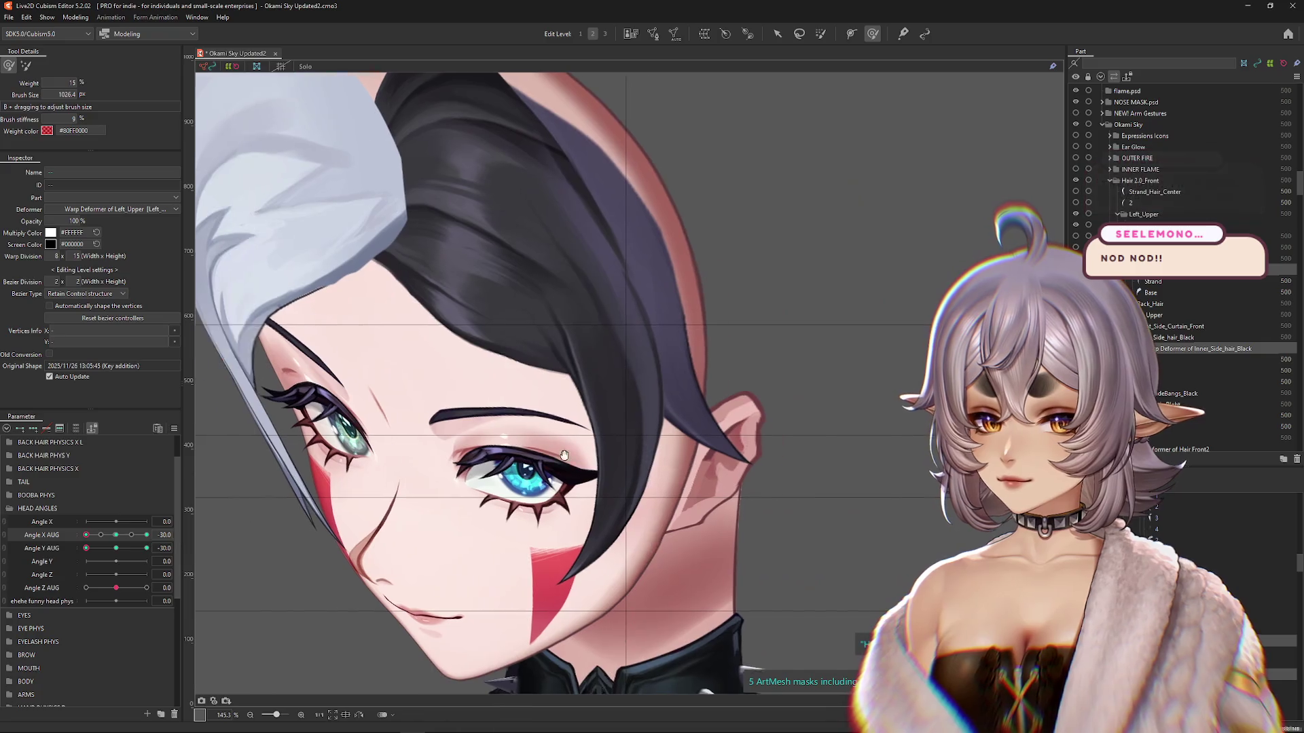
{"action": "left_click_drag", "start_coordinate": [564, 455], "coordinate": [635, 459]}
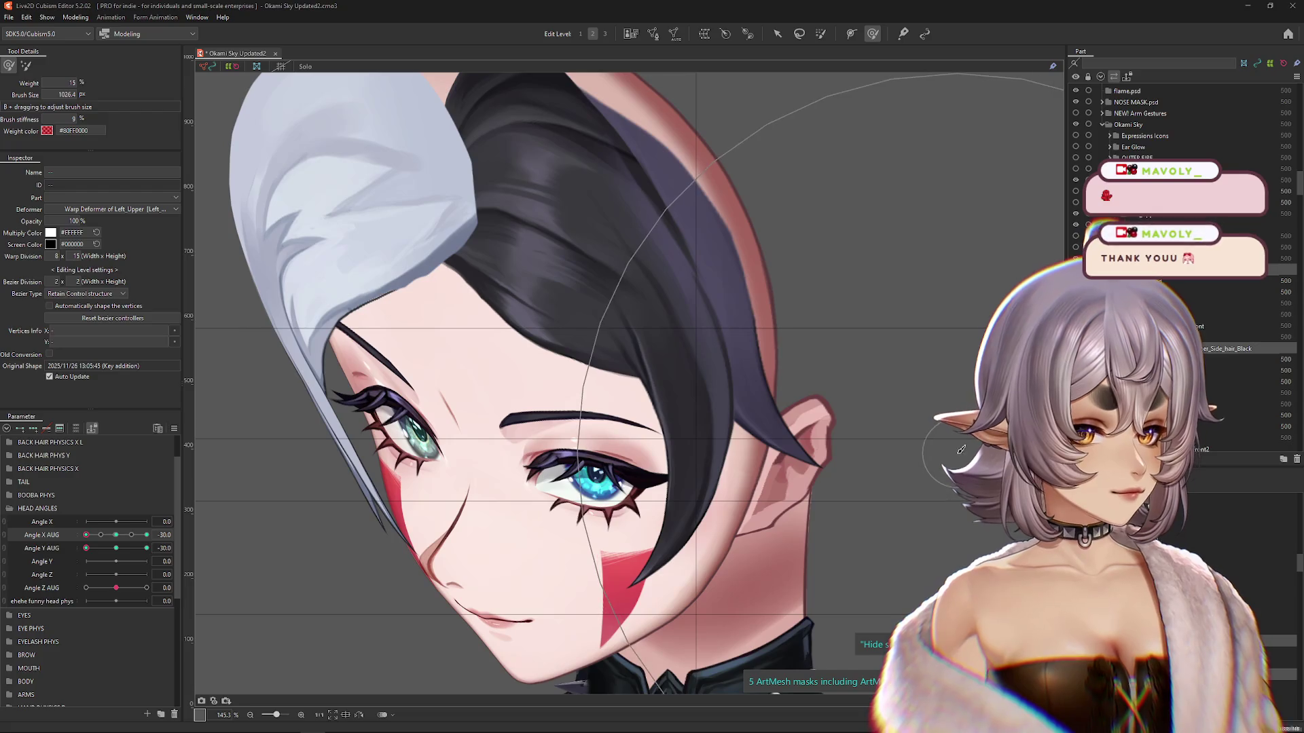
{"action": "scroll", "coordinate": [397, 539], "scroll_direction": "down", "scroll_amount": 2}
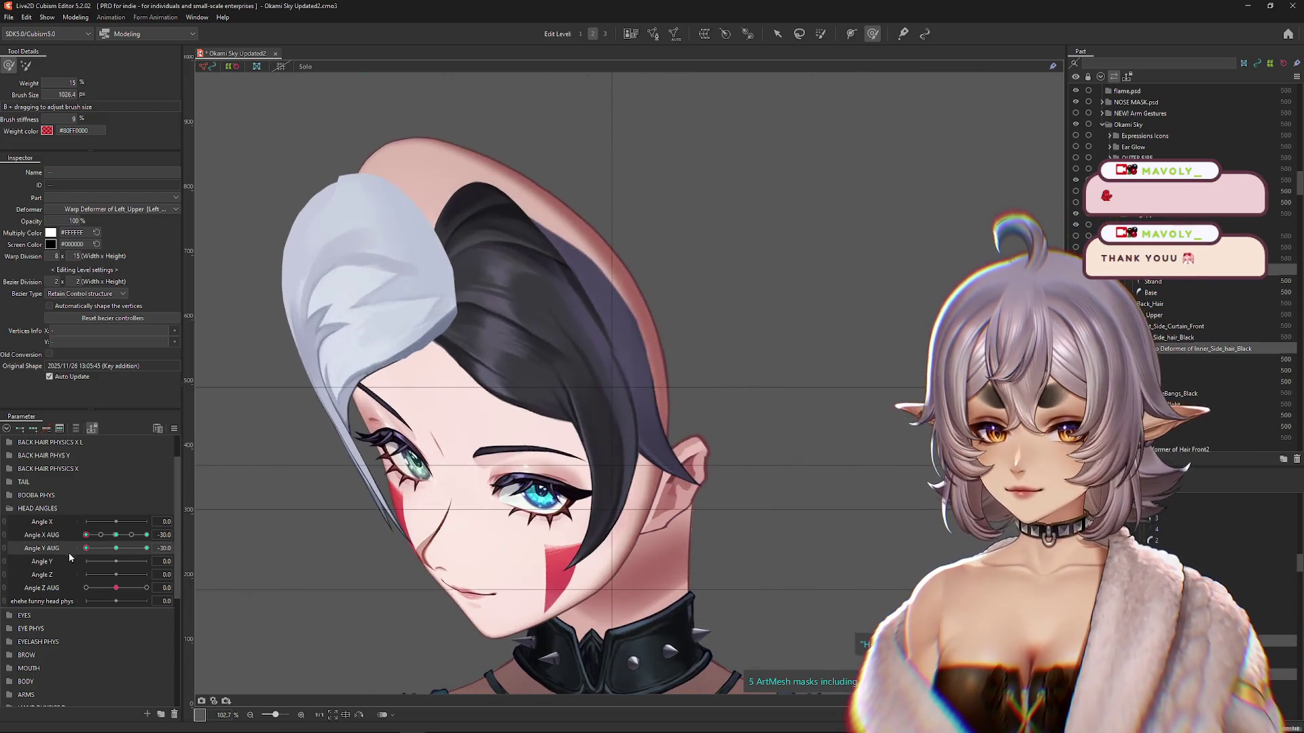
Step: Show the hair warp mesh, select the Inner_Side_bangs warp, and enlarge the deform brush
{"action": "left_click", "coordinate": [333, 502]}
{"action": "scroll", "coordinate": [551, 442], "scroll_direction": "down", "scroll_amount": 2}
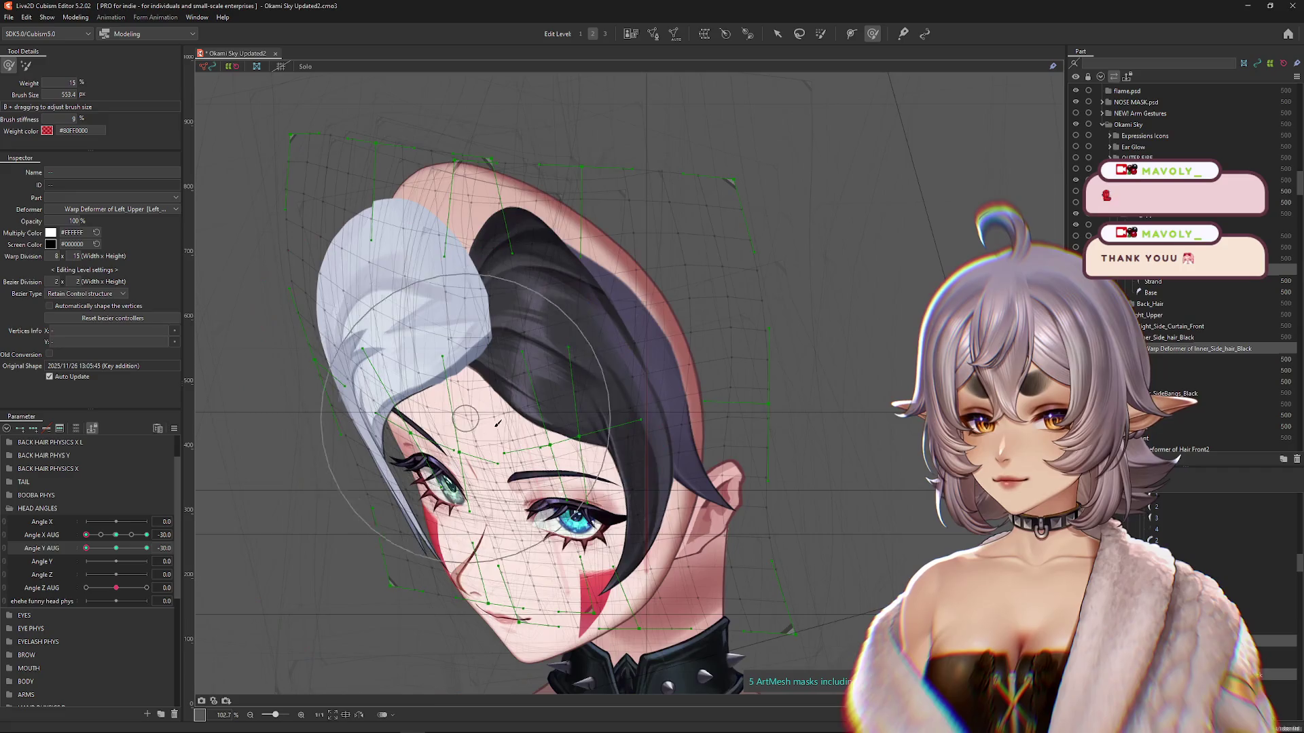
{"action": "left_click", "coordinate": [434, 306]}
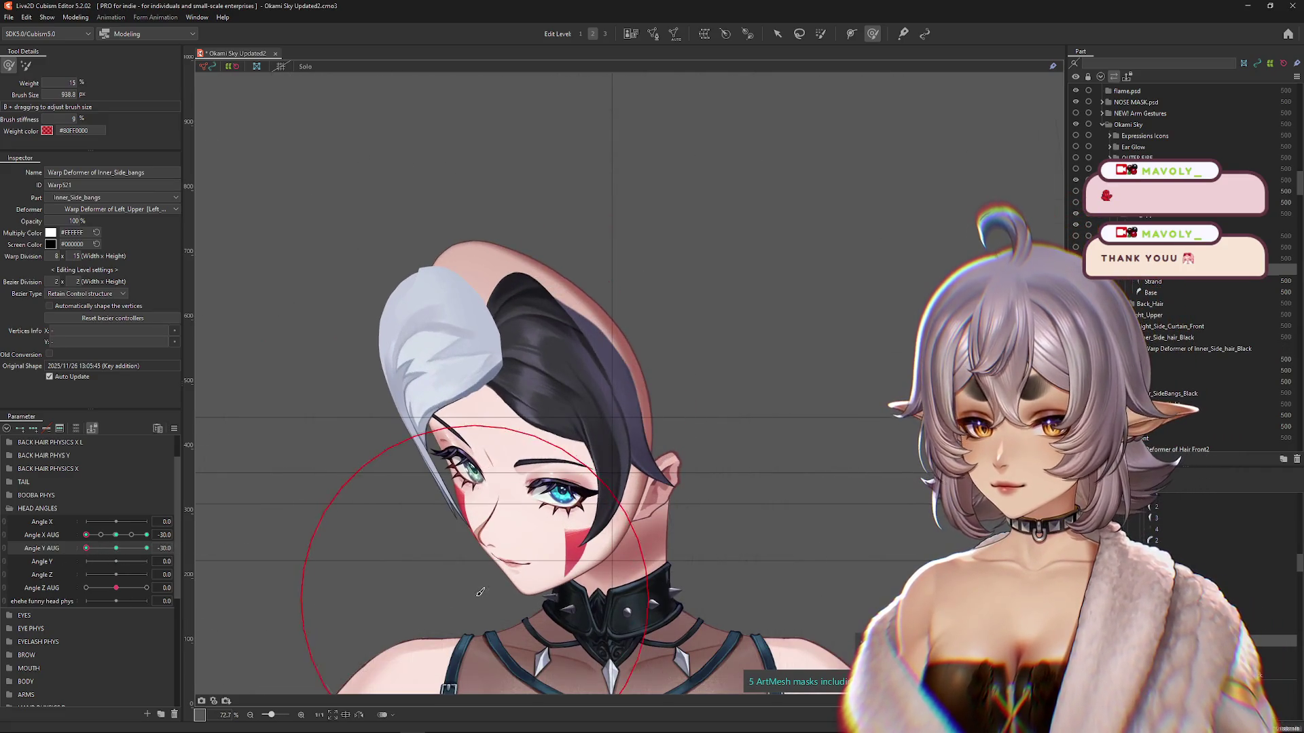
{"action": "left_click_drag", "start_coordinate": [553, 567], "coordinate": [440, 527]}
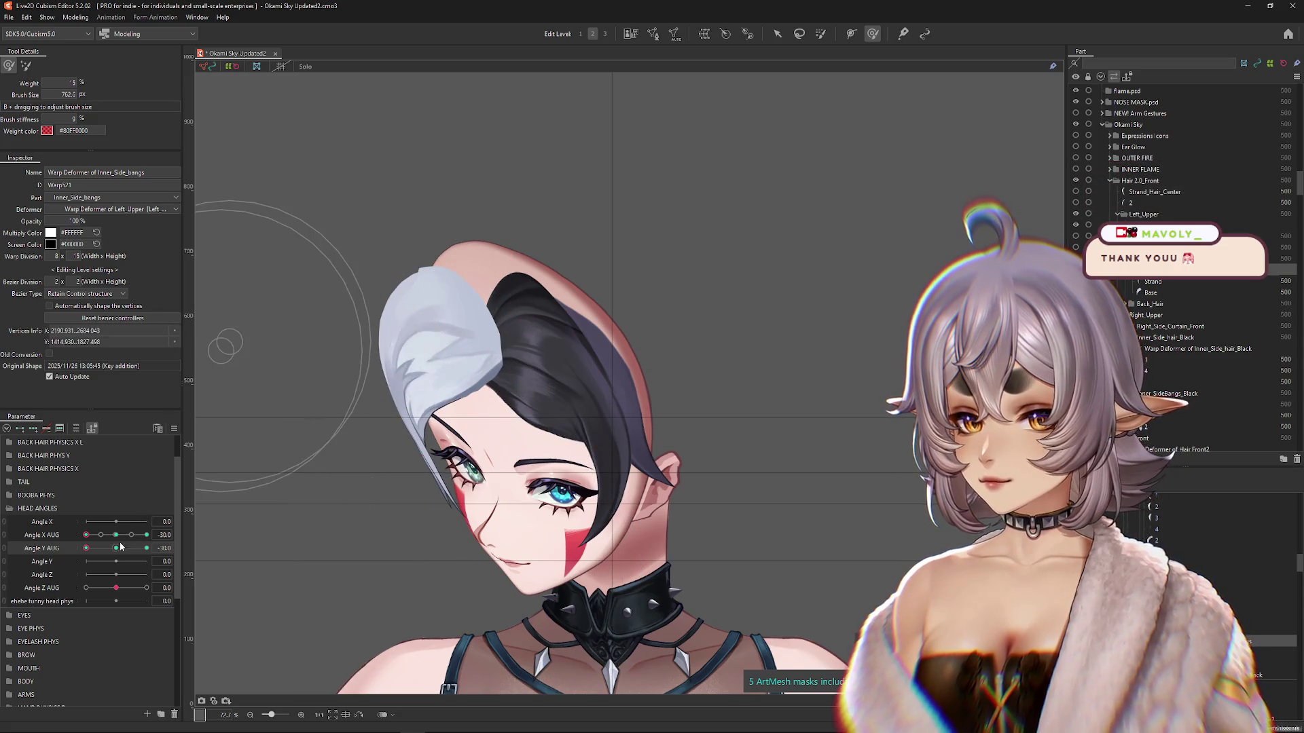
{"action": "mouse_move", "coordinate": [86, 548]}
{"action": "left_mouse_down"}
{"action": "mouse_move", "coordinate": [122, 551]}
{"action": "mouse_move", "coordinate": [86, 548]}
{"action": "left_mouse_up"}
{"action": "left_click", "coordinate": [353, 351]}
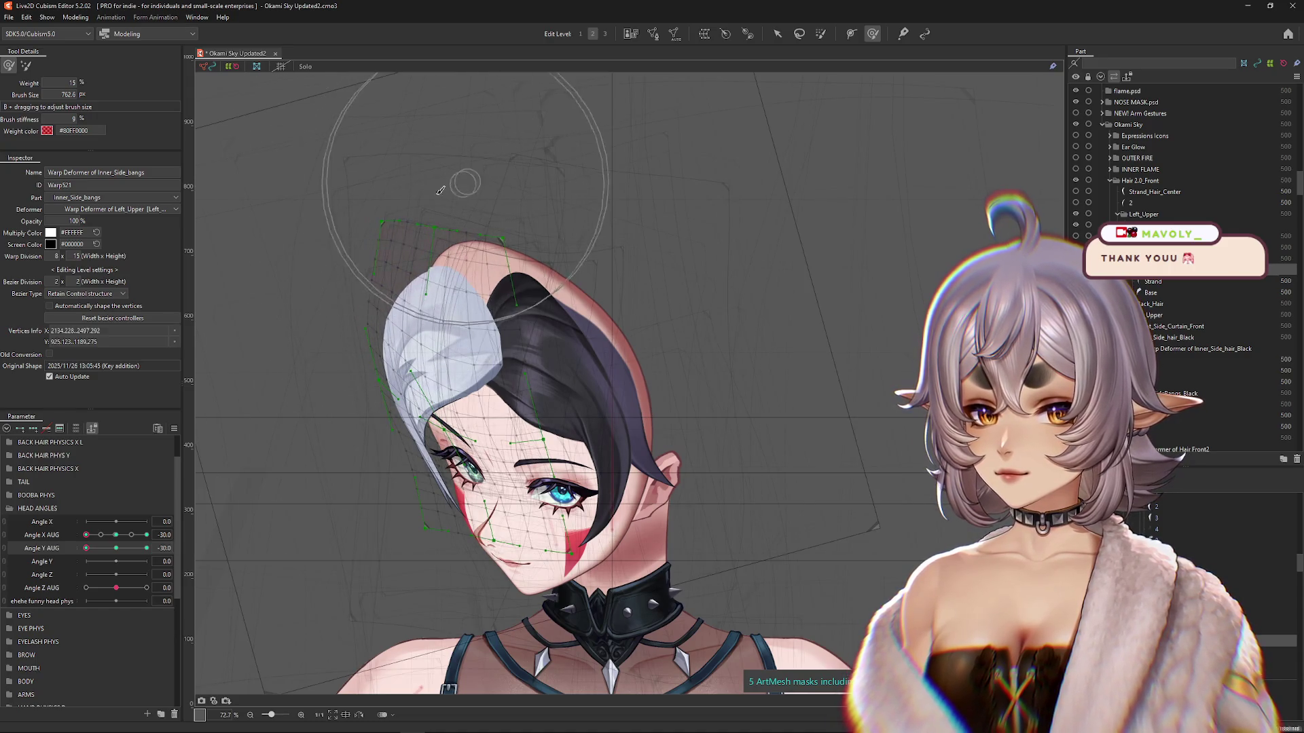
{"action": "left_click", "coordinate": [347, 314]}
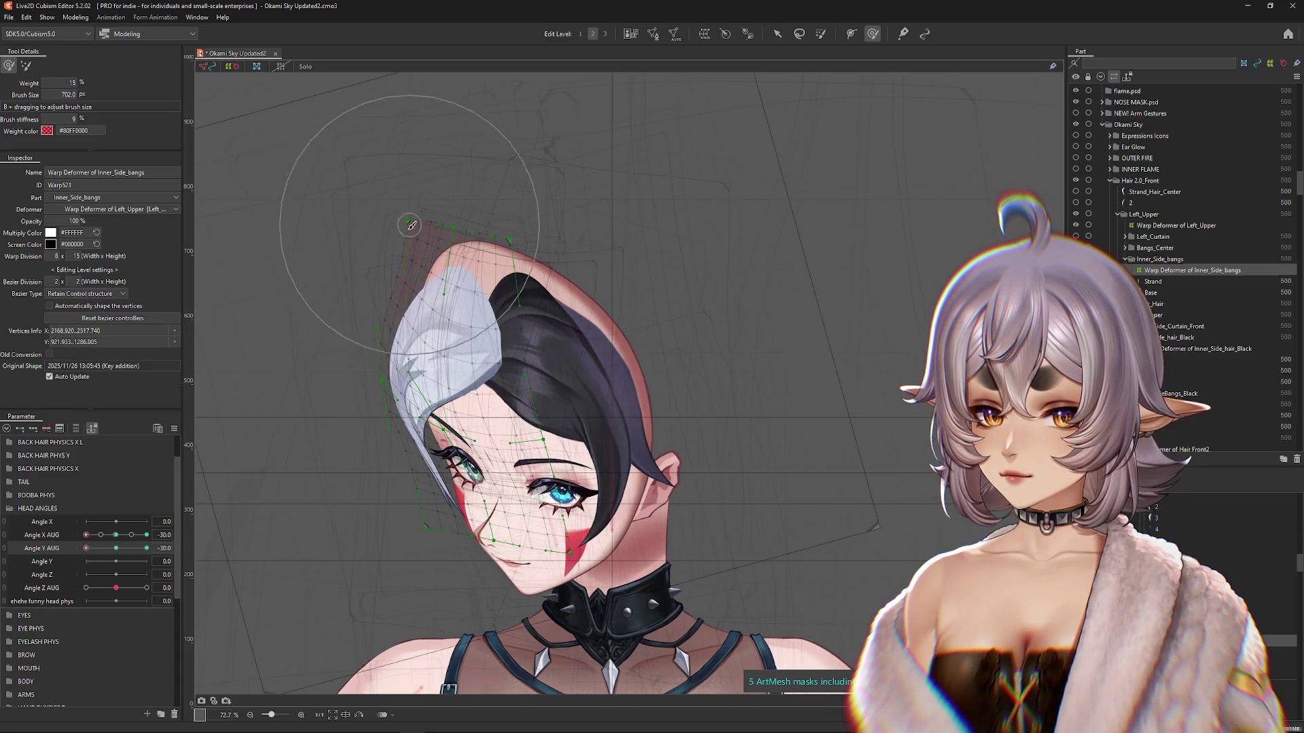
Step: At Angle X AUG -30, reshape the top of the bangs warp along the head
{"action": "left_click_drag", "start_coordinate": [82, 535], "coordinate": [102, 536]}
{"action": "left_click_drag", "start_coordinate": [113, 538], "coordinate": [82, 538]}
{"action": "left_click", "coordinate": [527, 250]}
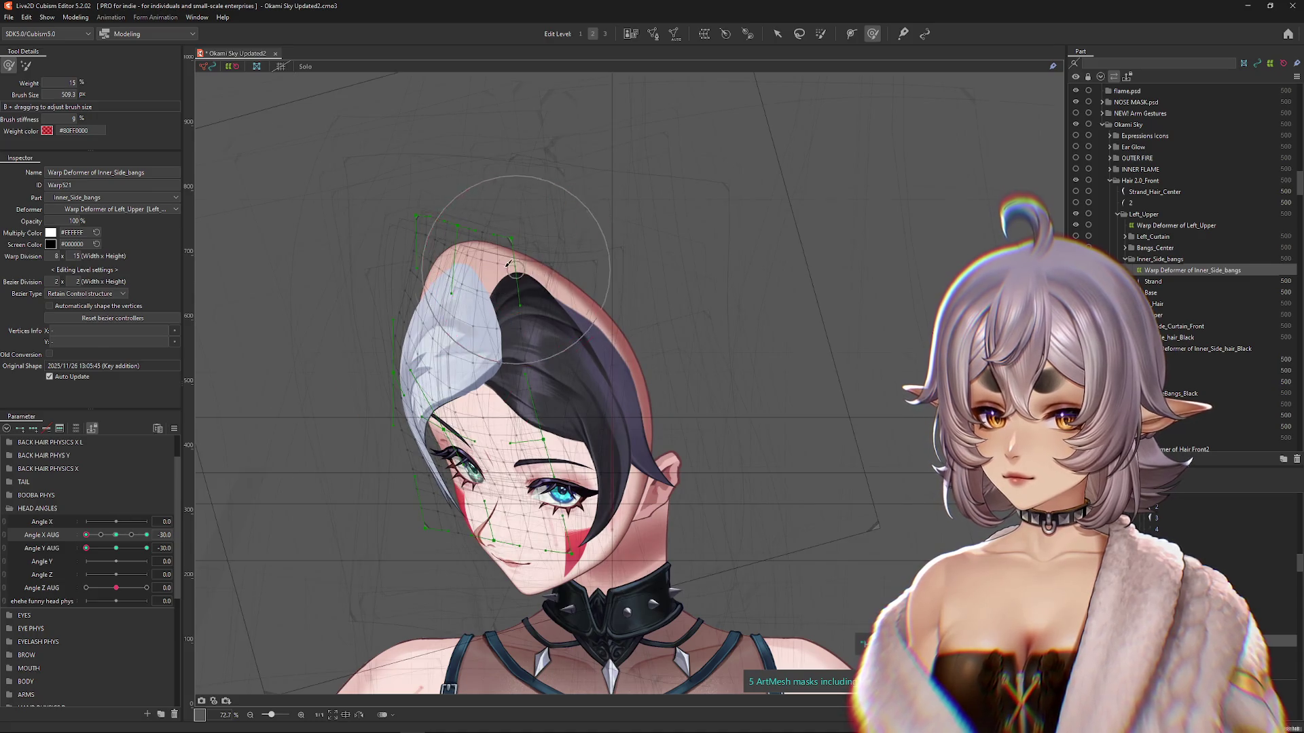
{"action": "left_click_drag", "start_coordinate": [475, 286], "coordinate": [406, 304]}
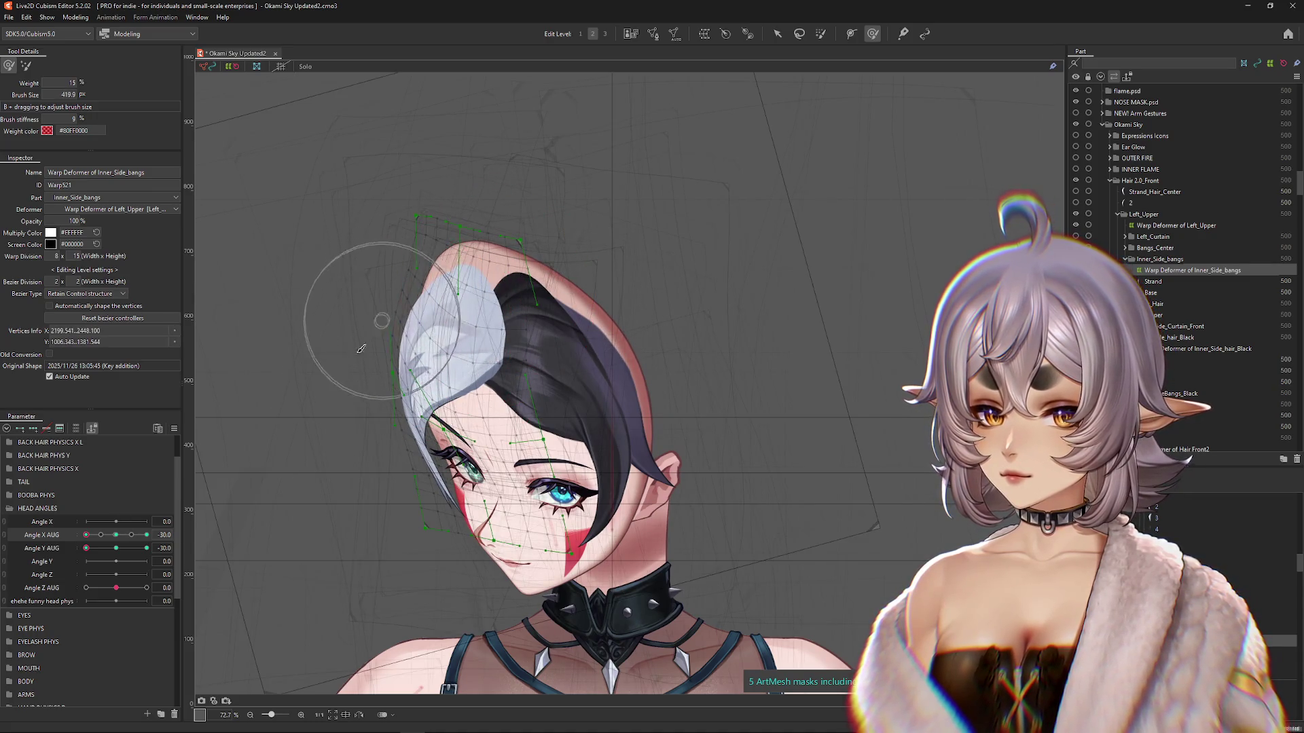
{"action": "left_click", "coordinate": [292, 408]}
{"action": "mouse_move", "coordinate": [86, 548]}
{"action": "left_mouse_down"}
{"action": "mouse_move", "coordinate": [116, 549]}
{"action": "mouse_move", "coordinate": [86, 548]}
{"action": "left_mouse_up"}
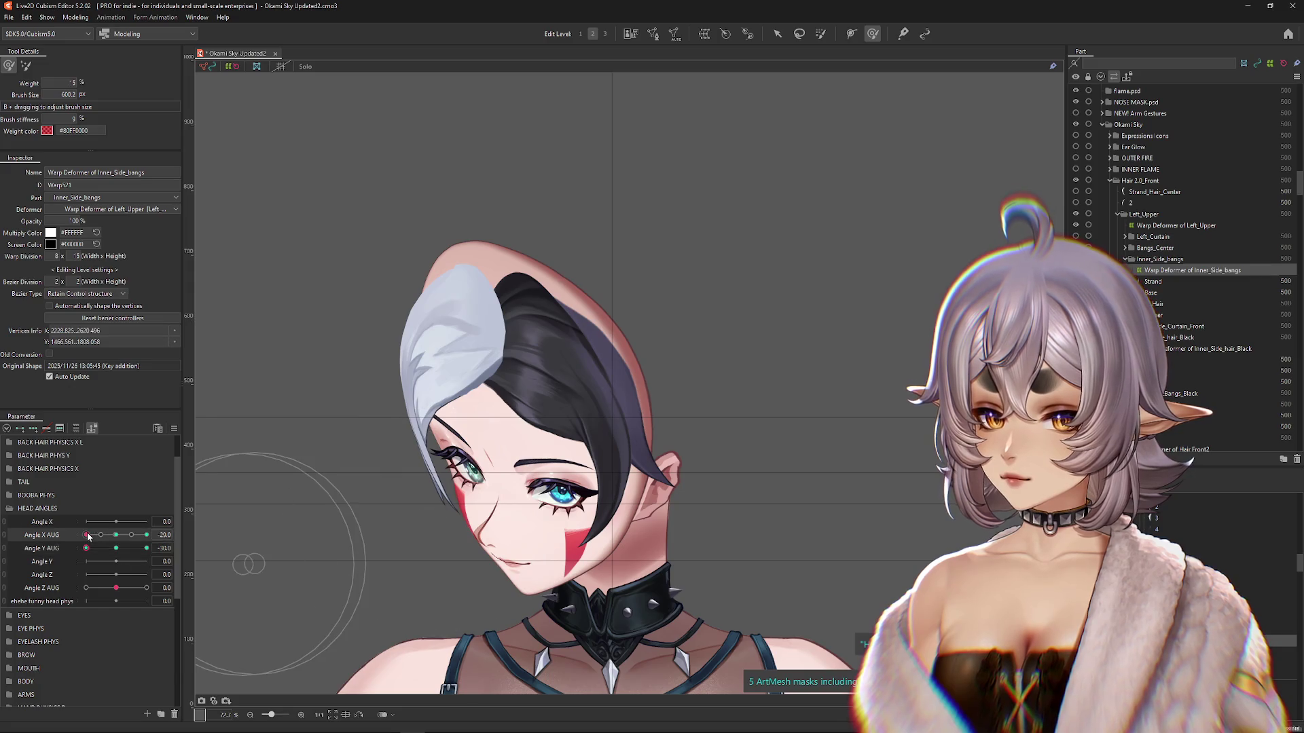
Step: Check the bangs across Angle X turns and Angle Y tilts, ending back at the tilted-down key pose
{"action": "mouse_move", "coordinate": [86, 535]}
{"action": "left_mouse_down"}
{"action": "mouse_move", "coordinate": [135, 537]}
{"action": "mouse_move", "coordinate": [85, 541]}
{"action": "left_mouse_up"}
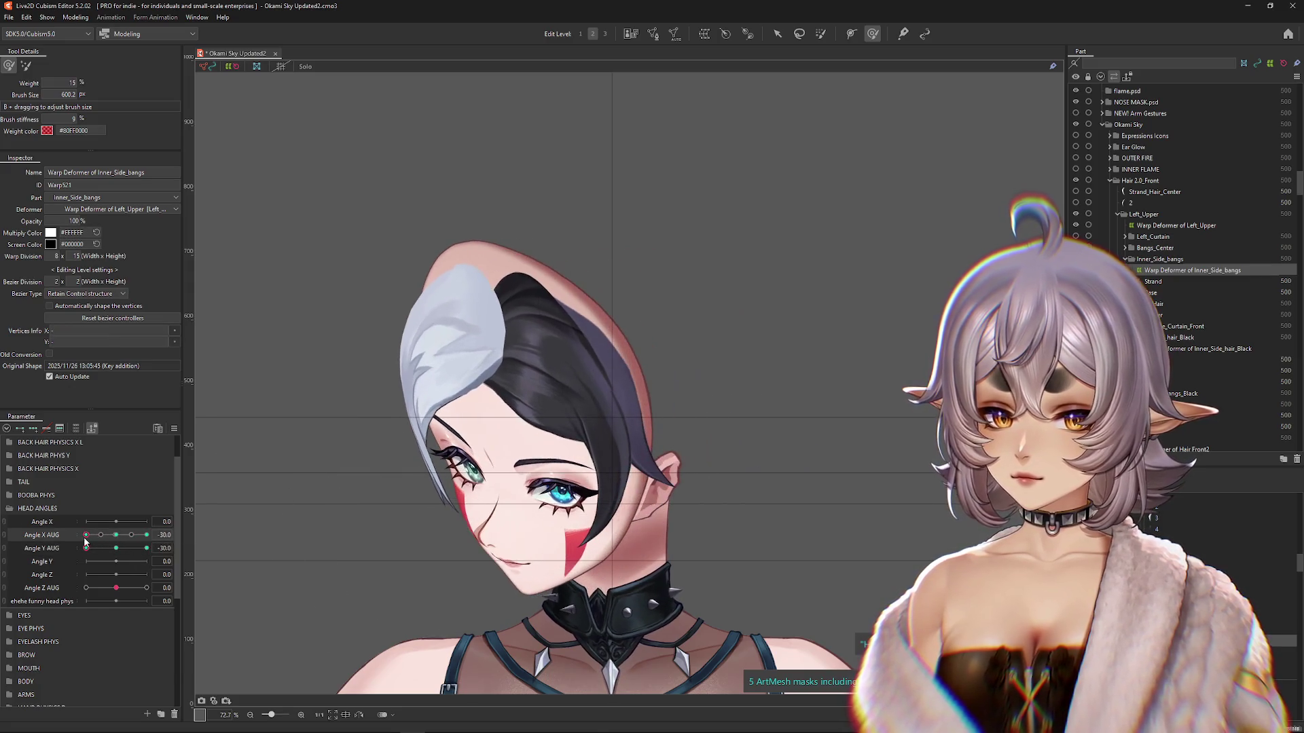
{"action": "left_click", "coordinate": [431, 539]}
{"action": "mouse_move", "coordinate": [86, 535]}
{"action": "left_mouse_down"}
{"action": "mouse_move", "coordinate": [147, 535]}
{"action": "mouse_move", "coordinate": [119, 549]}
{"action": "mouse_move", "coordinate": [139, 549]}
{"action": "mouse_move", "coordinate": [62, 554]}
{"action": "left_mouse_up"}
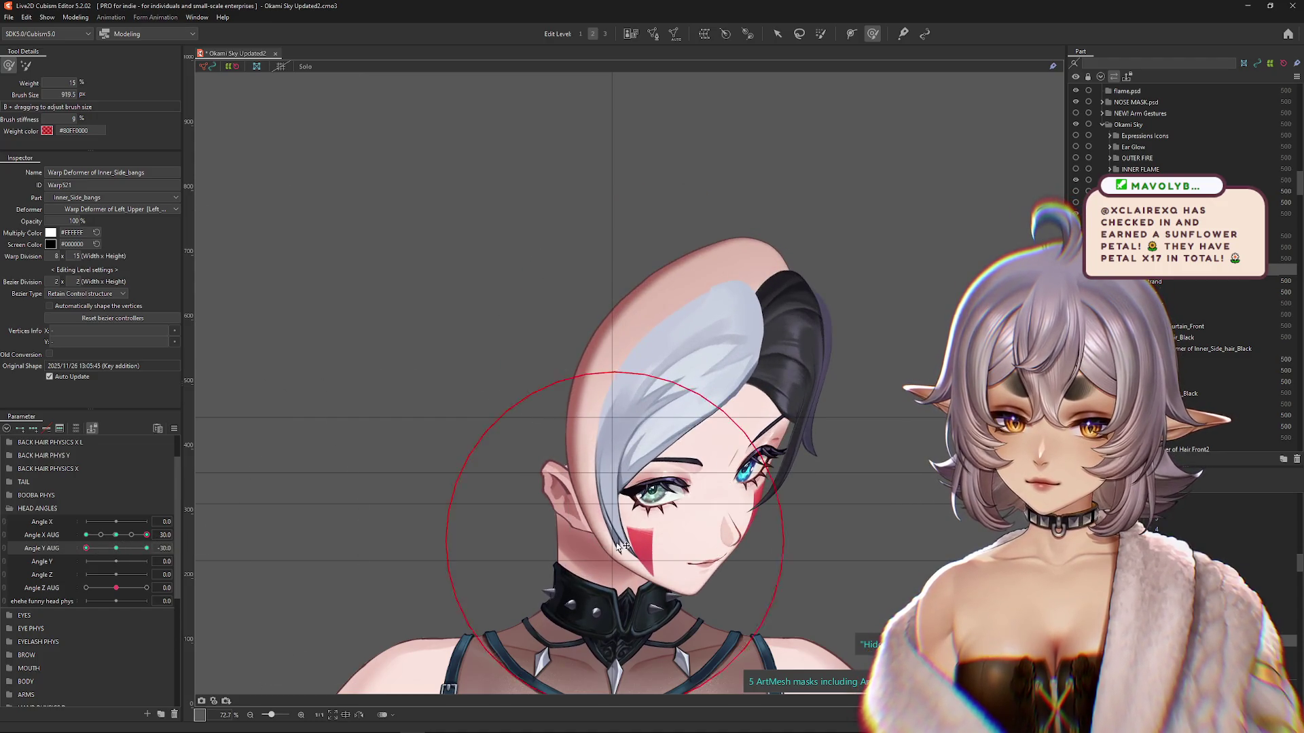
{"action": "left_click_drag", "start_coordinate": [146, 535], "coordinate": [62, 554]}
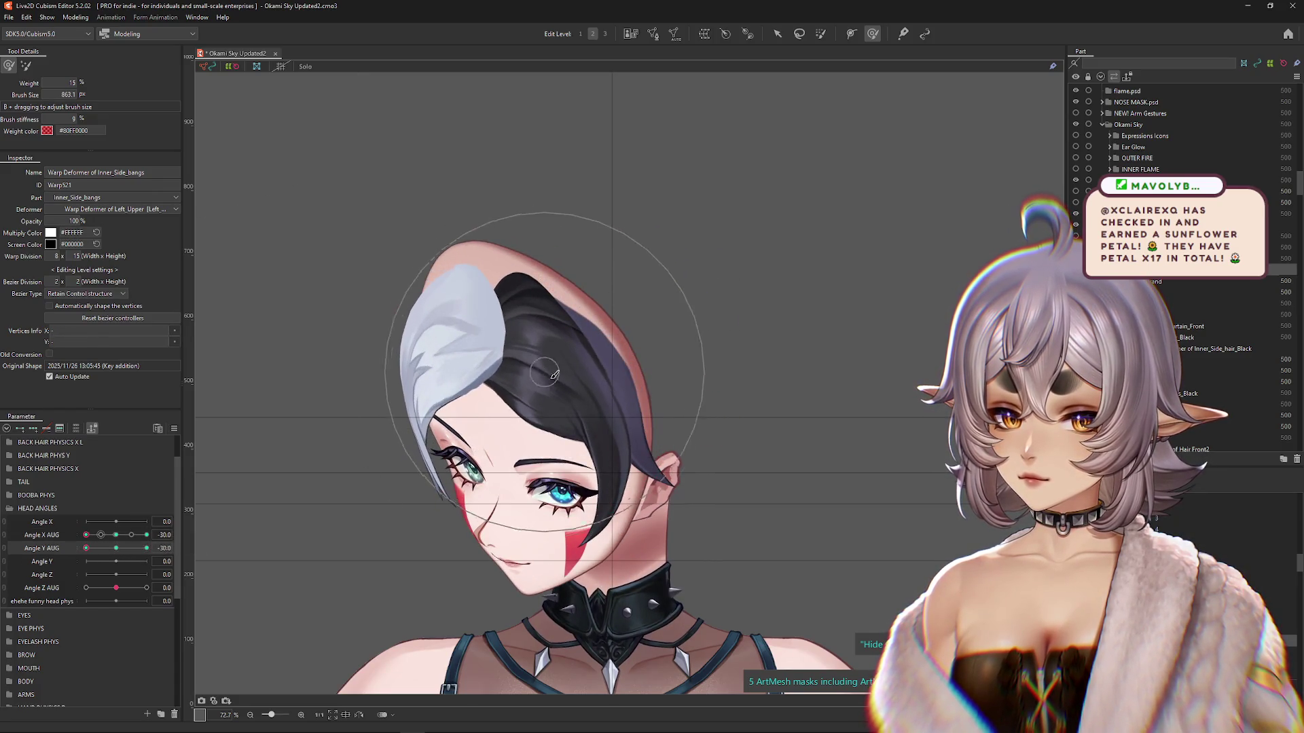
{"action": "left_click_drag", "start_coordinate": [146, 554], "coordinate": [86, 552]}
{"action": "left_click_drag", "start_coordinate": [544, 255], "coordinate": [622, 247]}
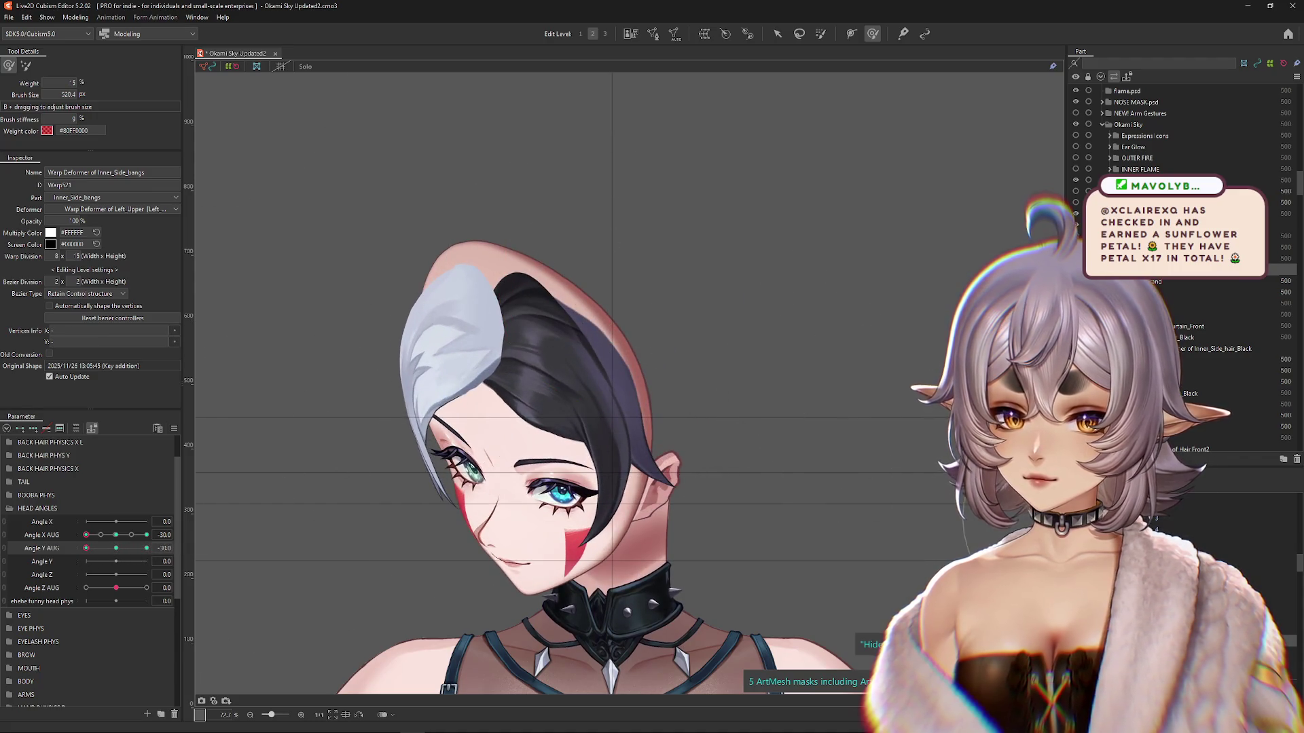
Step: Select the Inner_Side_hair_Black warp with the head tilted down and the deform brush active
{"action": "left_click", "coordinate": [1222, 349]}
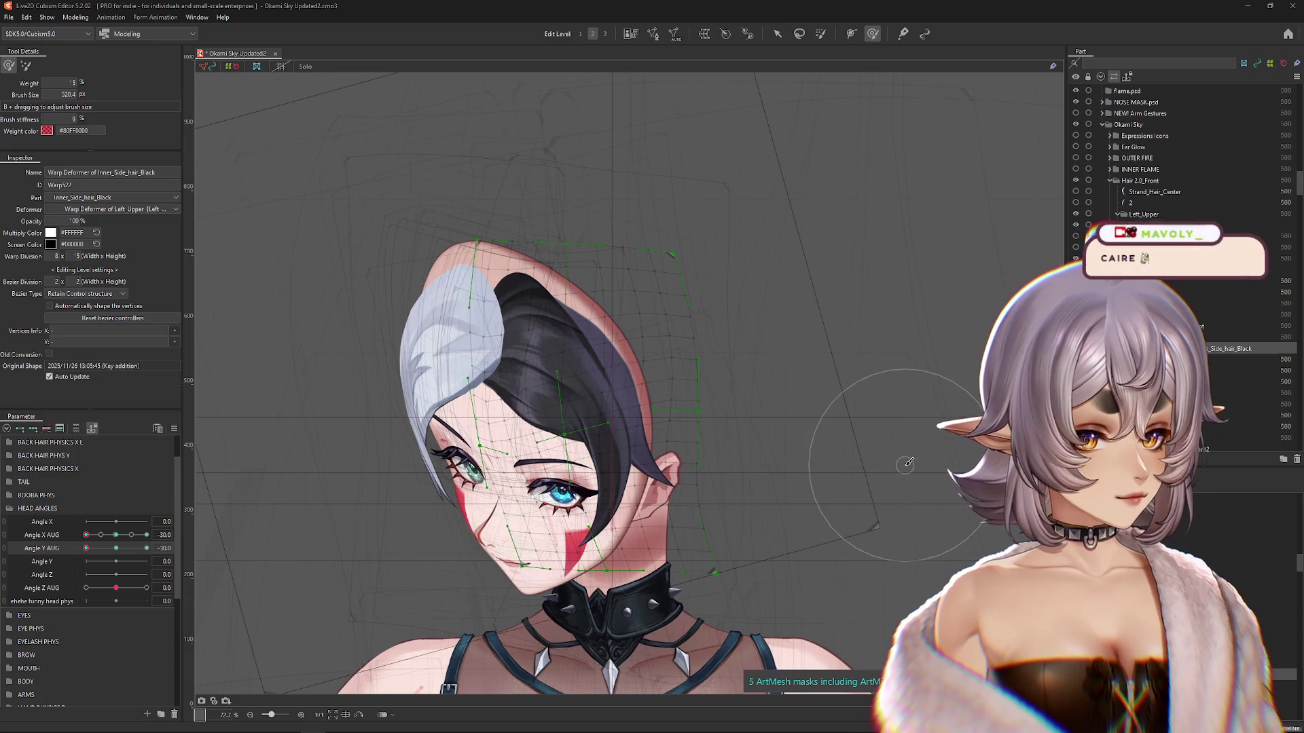
{"action": "left_click", "coordinate": [117, 548]}
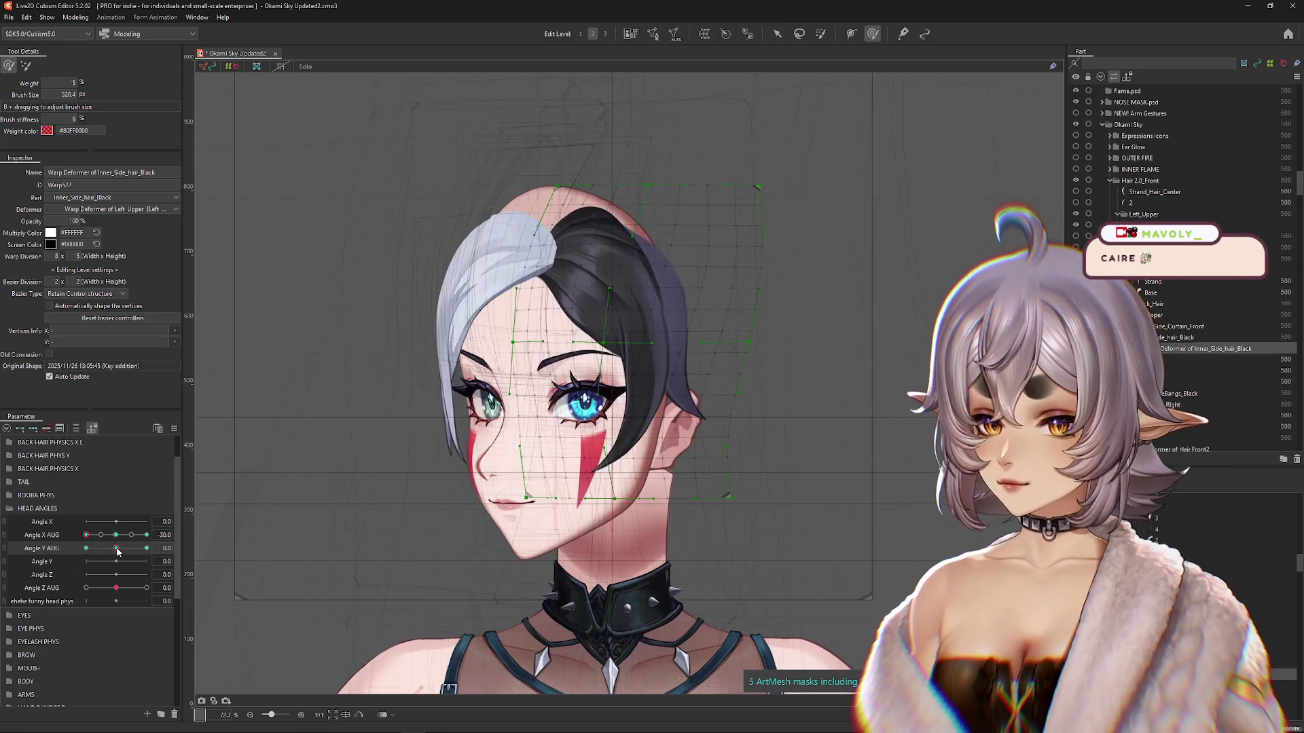
{"action": "left_click_drag", "start_coordinate": [117, 548], "coordinate": [78, 556]}
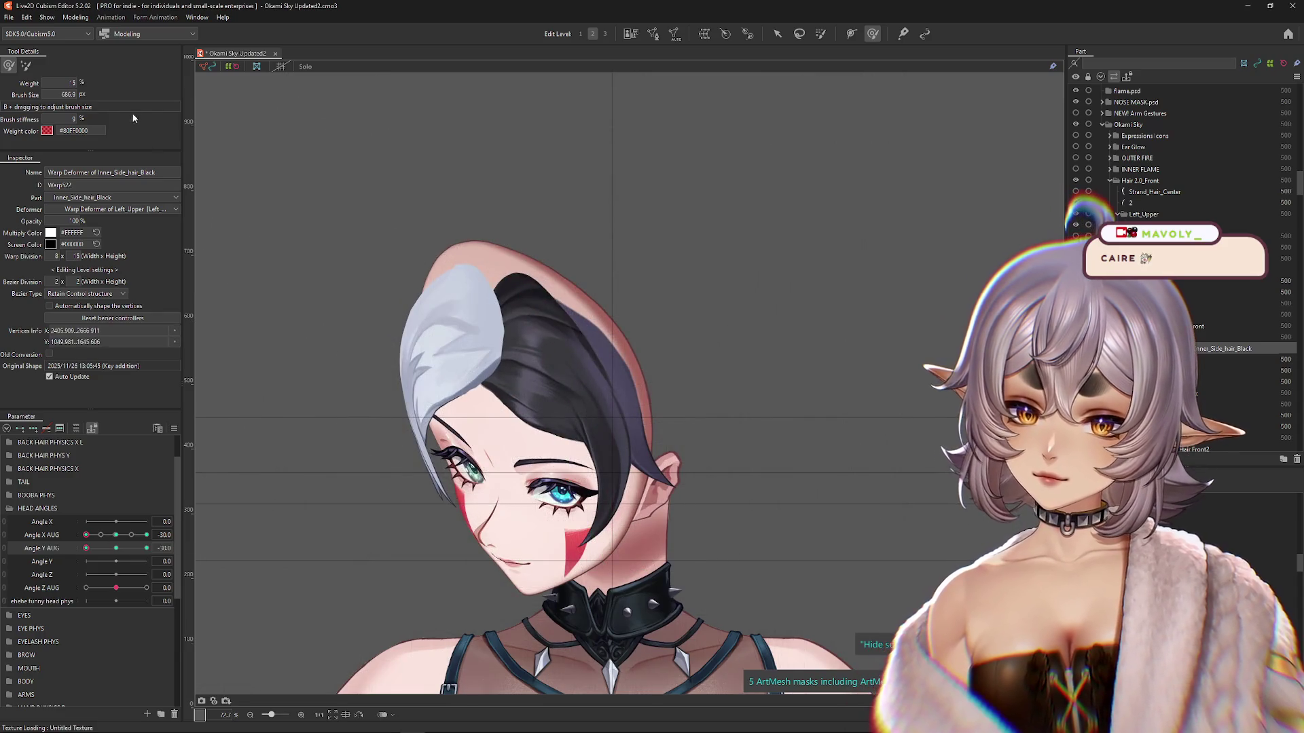
{"action": "left_click", "coordinate": [26, 65]}
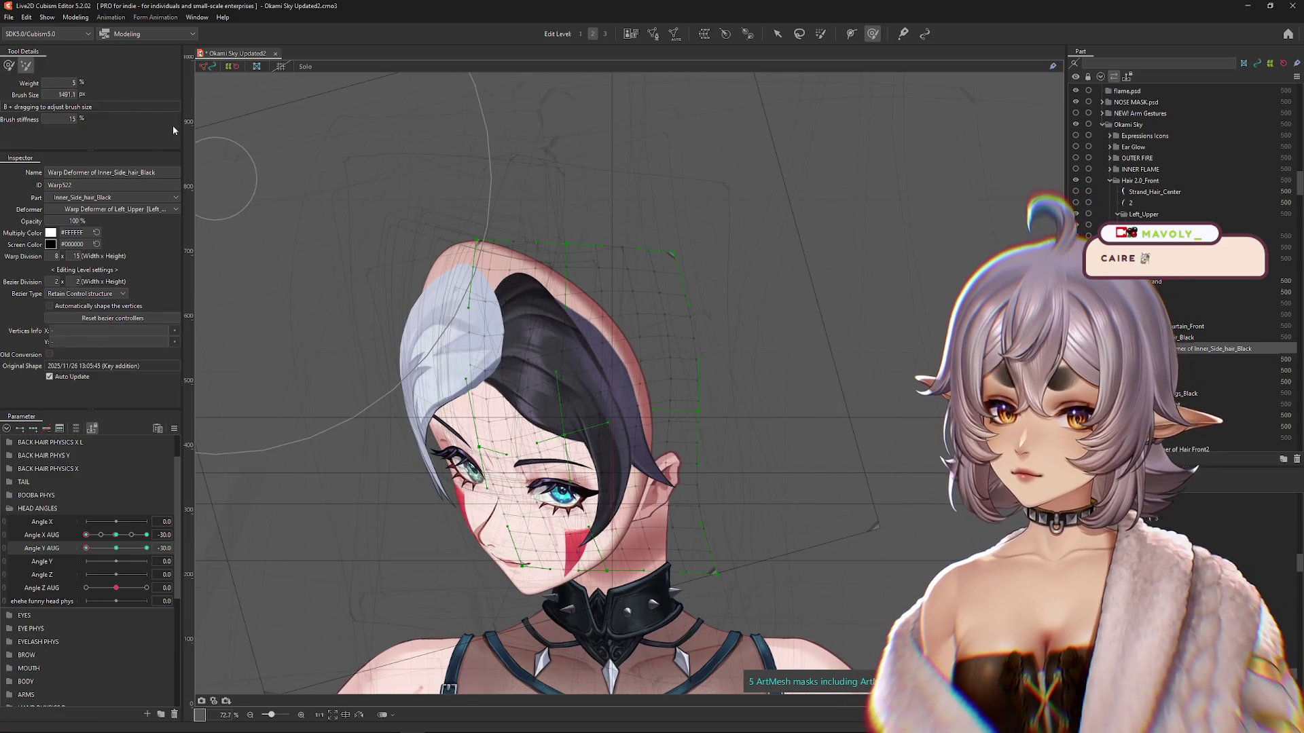
{"action": "left_click", "coordinate": [14, 65]}
{"action": "left_click", "coordinate": [116, 548]}
{"action": "left_click", "coordinate": [86, 548]}
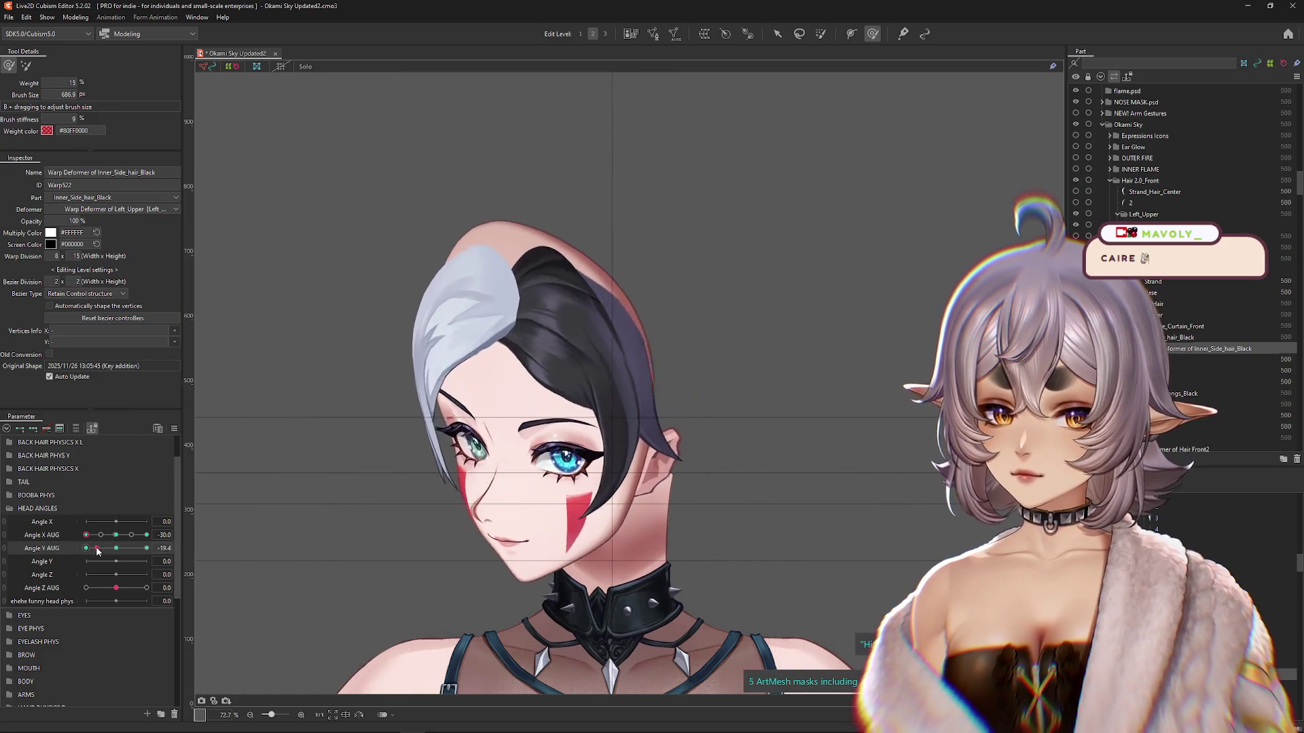
Step: Brush the black inner side hair warp to fit the tilted head and check it across the full Angle X turn
{"action": "left_click_drag", "start_coordinate": [476, 421], "coordinate": [516, 442]}
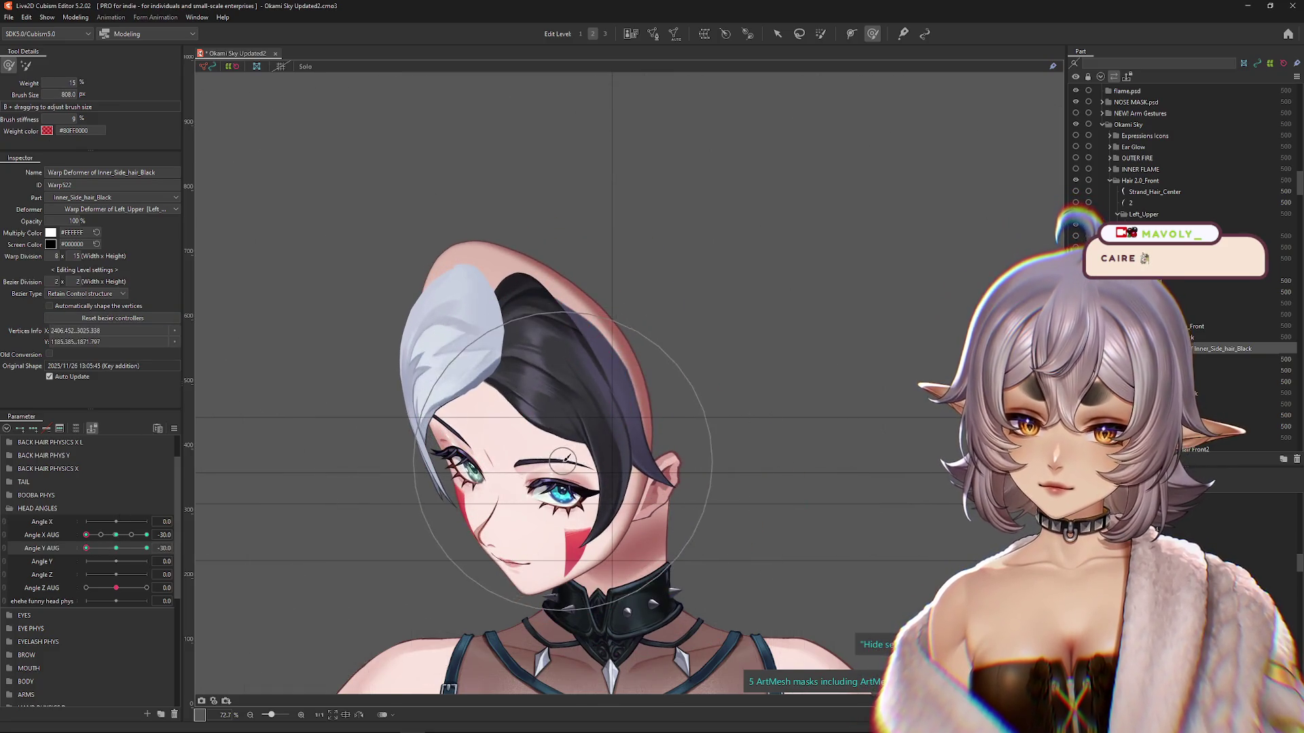
{"action": "left_click", "coordinate": [116, 548]}
{"action": "left_click", "coordinate": [85, 548]}
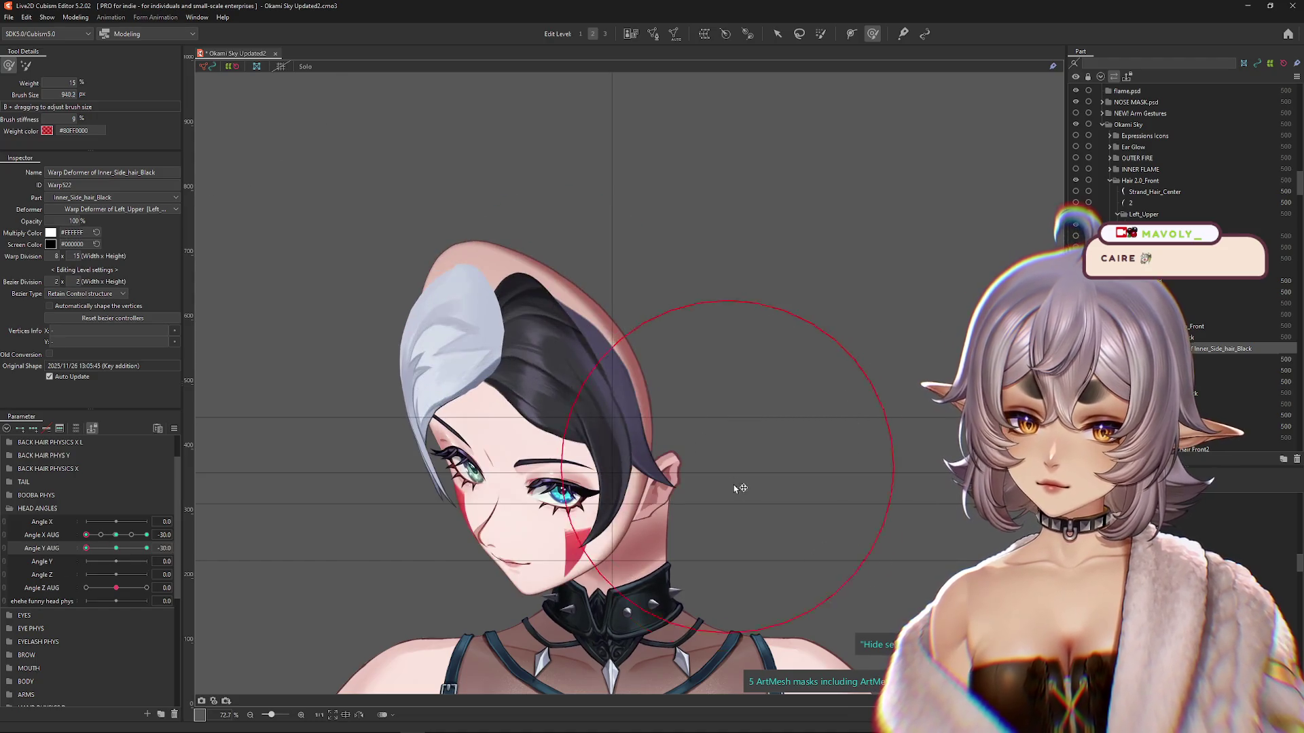
{"action": "left_click_drag", "start_coordinate": [736, 489], "coordinate": [750, 426]}
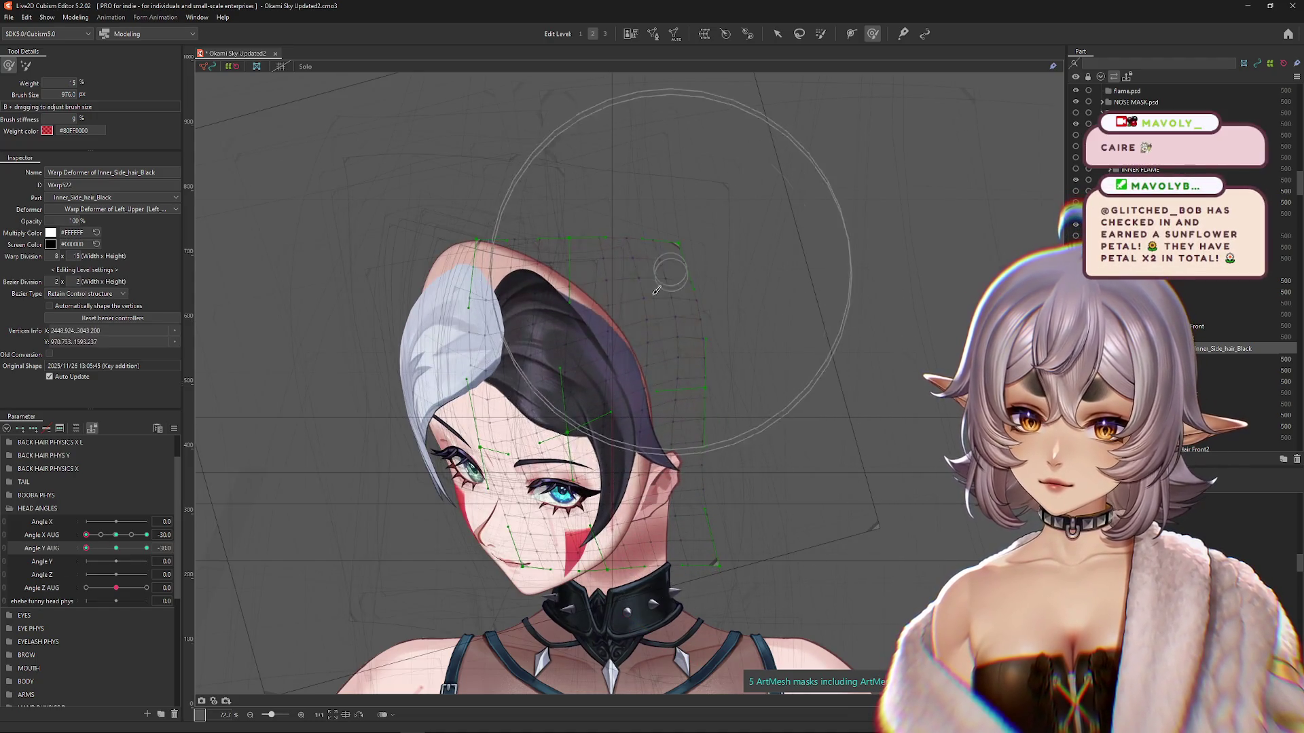
{"action": "mouse_move", "coordinate": [86, 536]}
{"action": "left_mouse_down"}
{"action": "mouse_move", "coordinate": [99, 546]}
{"action": "mouse_move", "coordinate": [86, 540]}
{"action": "left_mouse_up"}
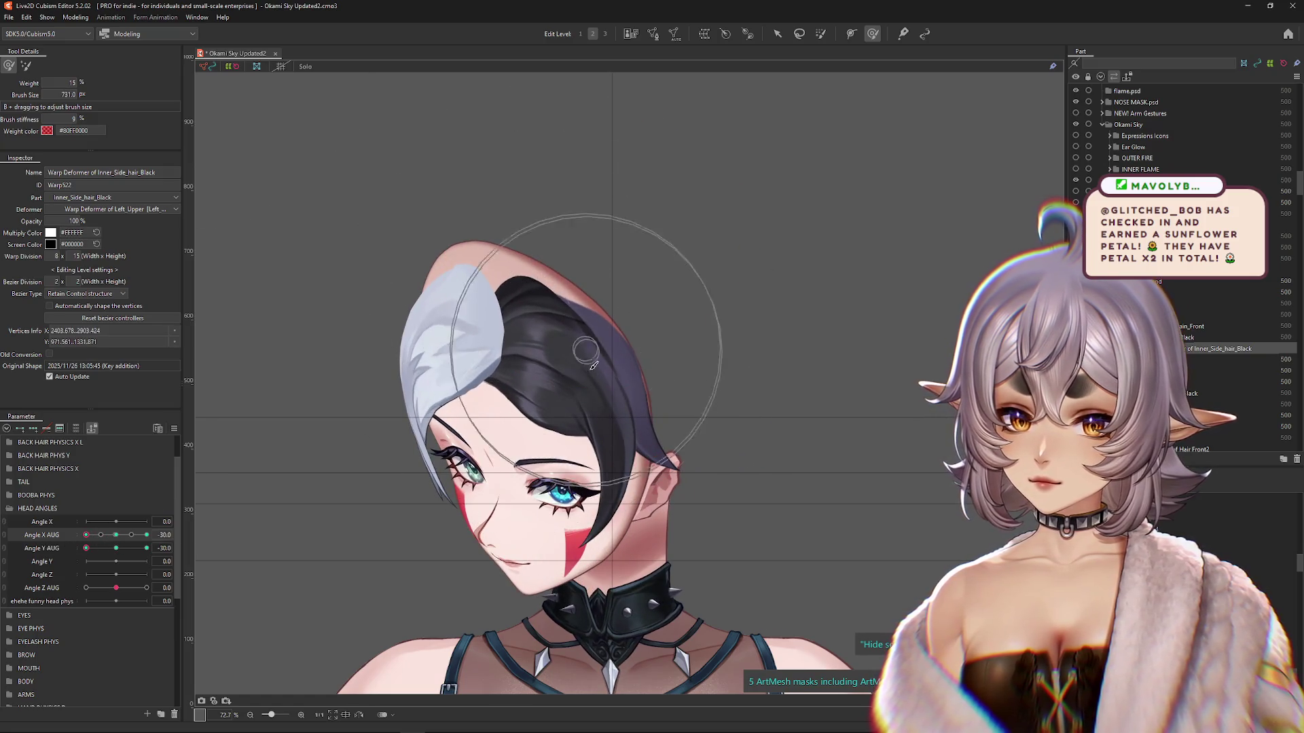
{"action": "mouse_move", "coordinate": [86, 536]}
{"action": "left_mouse_down"}
{"action": "mouse_move", "coordinate": [162, 543]}
{"action": "mouse_move", "coordinate": [102, 551]}
{"action": "mouse_move", "coordinate": [116, 549]}
{"action": "left_mouse_up"}
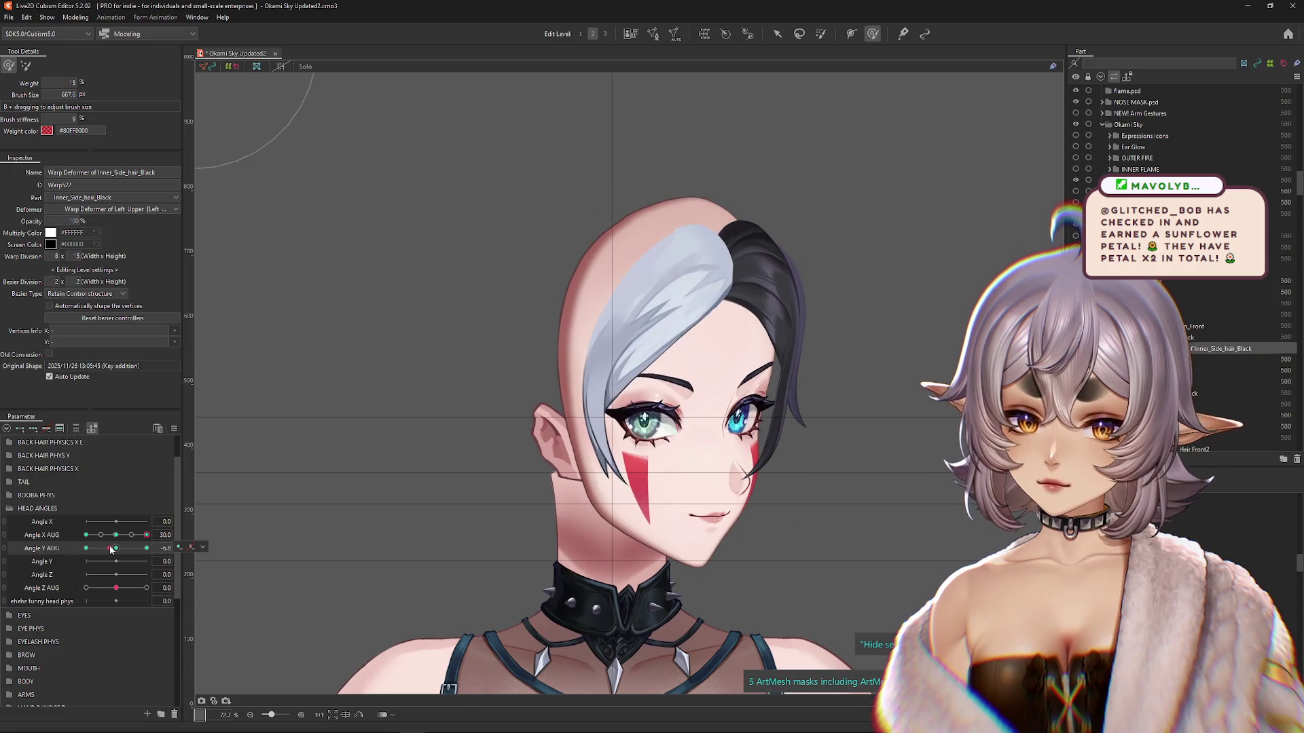
{"action": "left_click", "coordinate": [615, 290]}
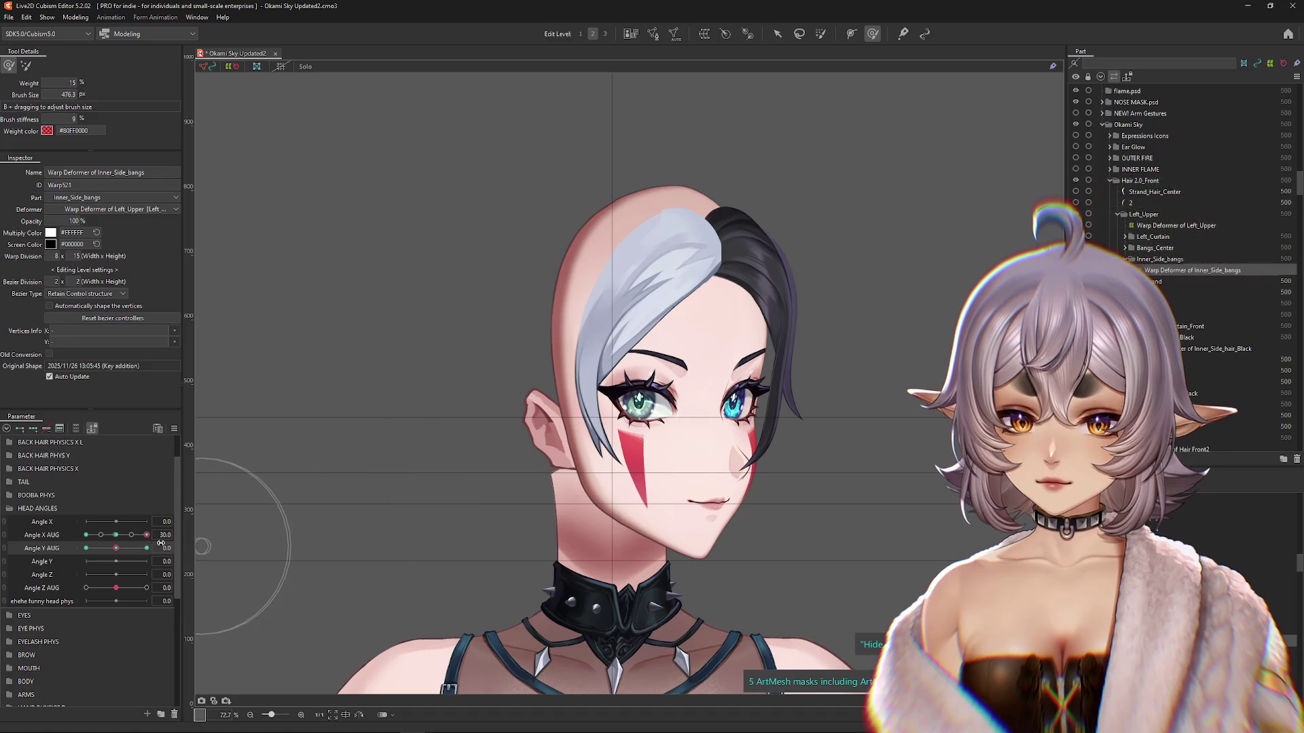
Step: At Angle Y AUG 30, push the Inner_Side_bangs warp's top-left area down and left
{"action": "mouse_move", "coordinate": [116, 548]}
{"action": "left_mouse_down"}
{"action": "mouse_move", "coordinate": [94, 553]}
{"action": "mouse_move", "coordinate": [161, 552]}
{"action": "mouse_move", "coordinate": [116, 535]}
{"action": "left_mouse_up"}
{"action": "left_click", "coordinate": [533, 263]}
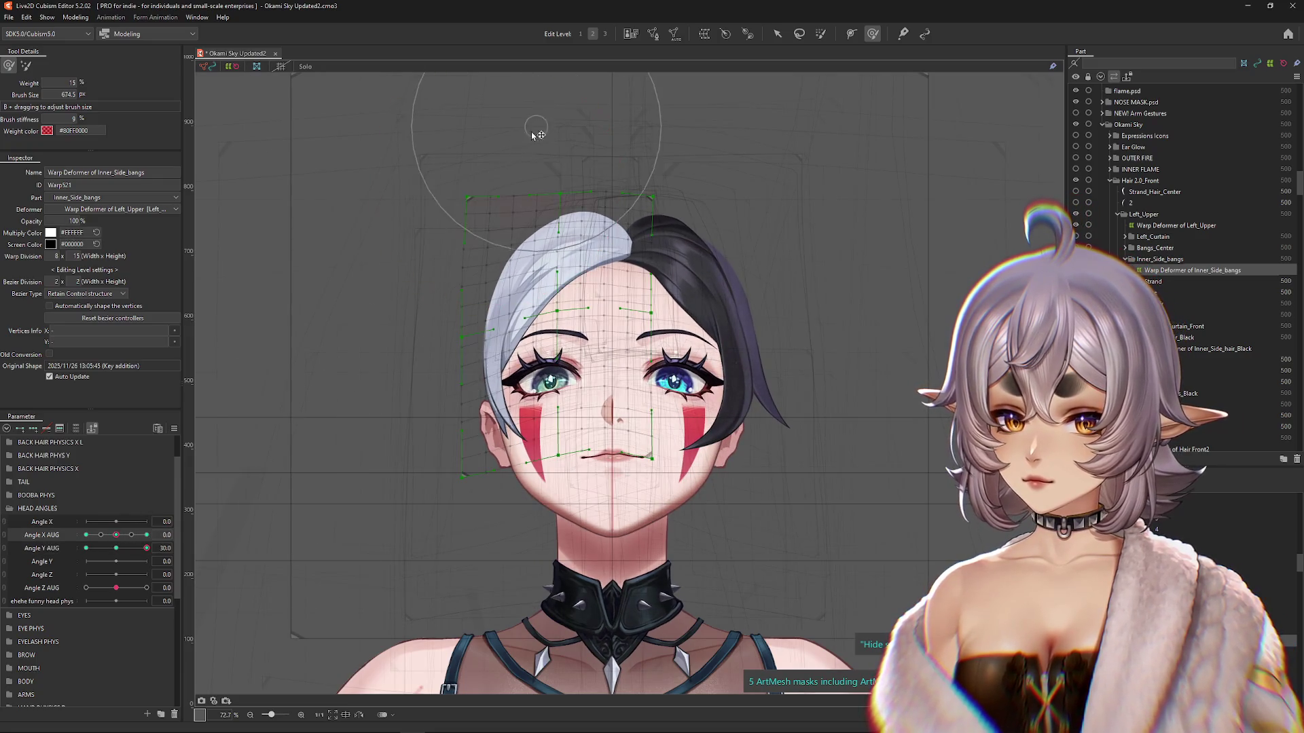
{"action": "mouse_move", "coordinate": [536, 131]}
{"action": "left_mouse_down"}
{"action": "mouse_move", "coordinate": [451, 163]}
{"action": "mouse_move", "coordinate": [435, 204]}
{"action": "mouse_move", "coordinate": [394, 238]}
{"action": "left_mouse_up"}
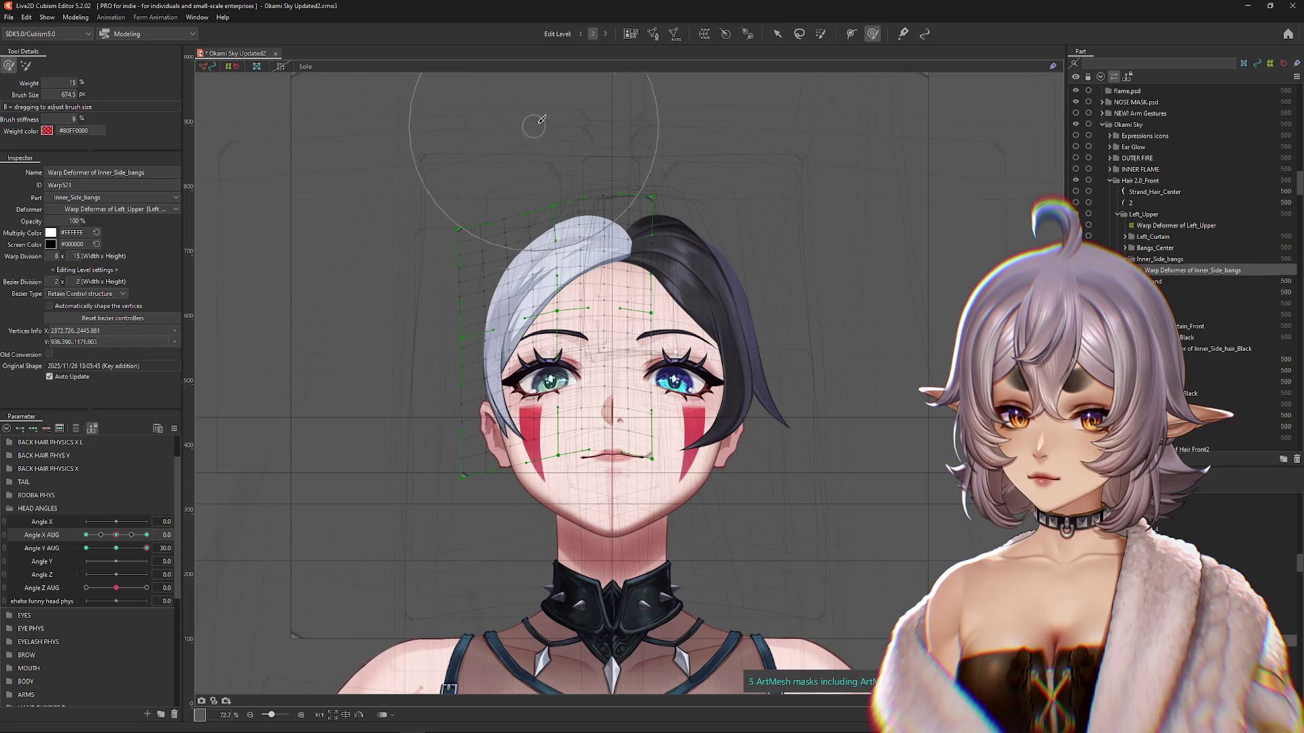
{"action": "left_click_drag", "start_coordinate": [116, 535], "coordinate": [137, 541]}
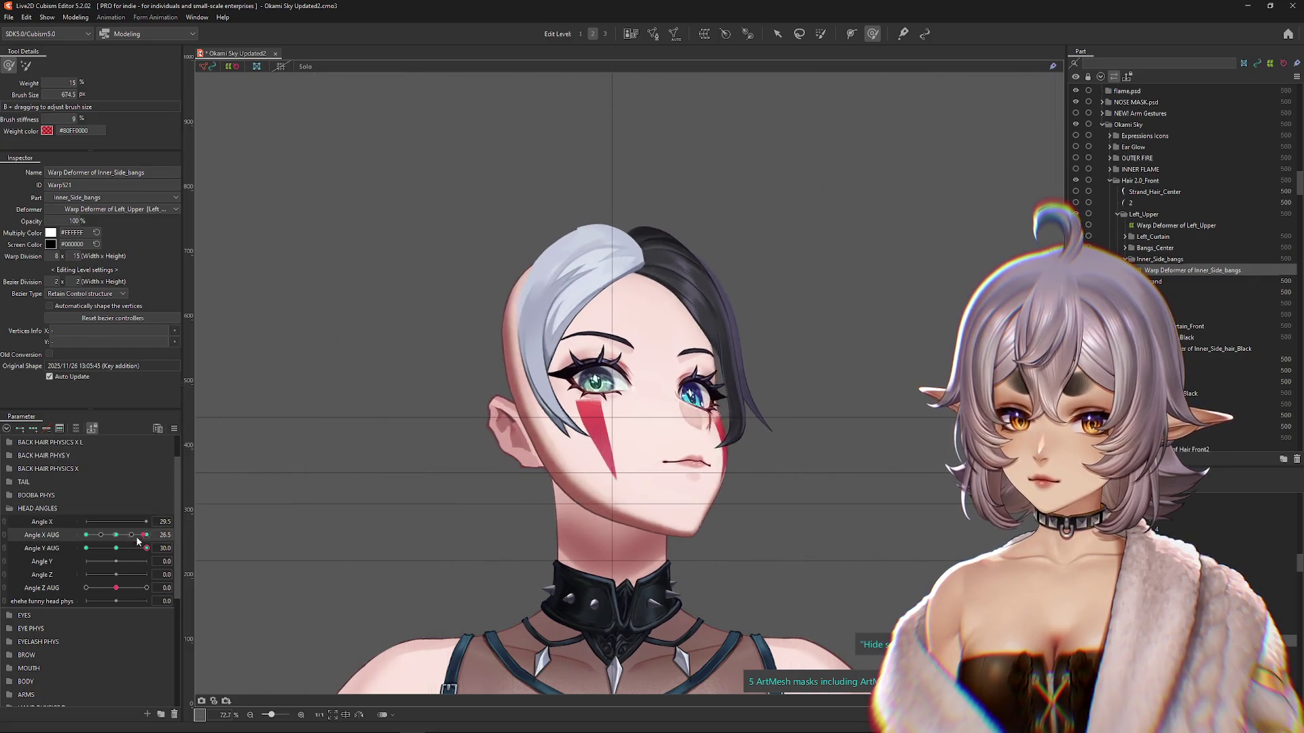
{"action": "left_click", "coordinate": [87, 535]}
{"action": "left_click", "coordinate": [537, 272]}
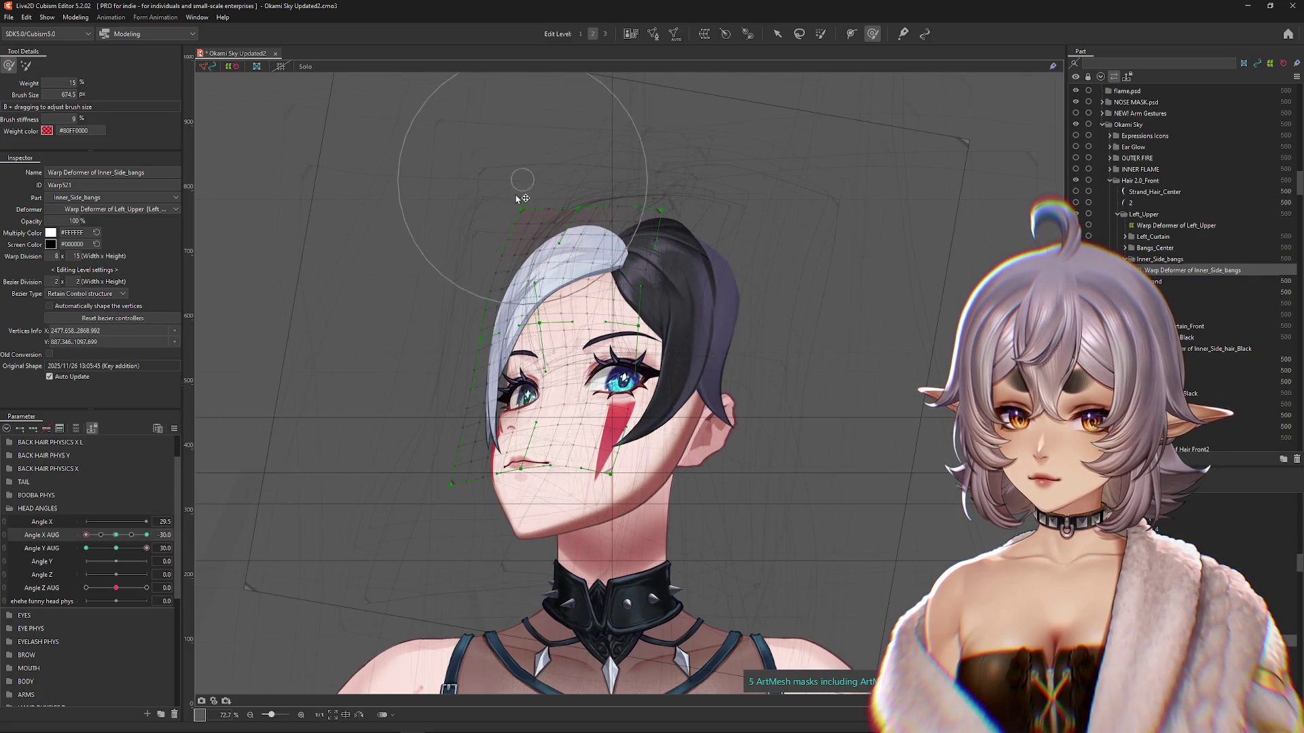
Step: Check the bangs across head poses, resize the brush, and end at Angle X AUG 30, Angle Y AUG -30
{"action": "left_click", "coordinate": [117, 548]}
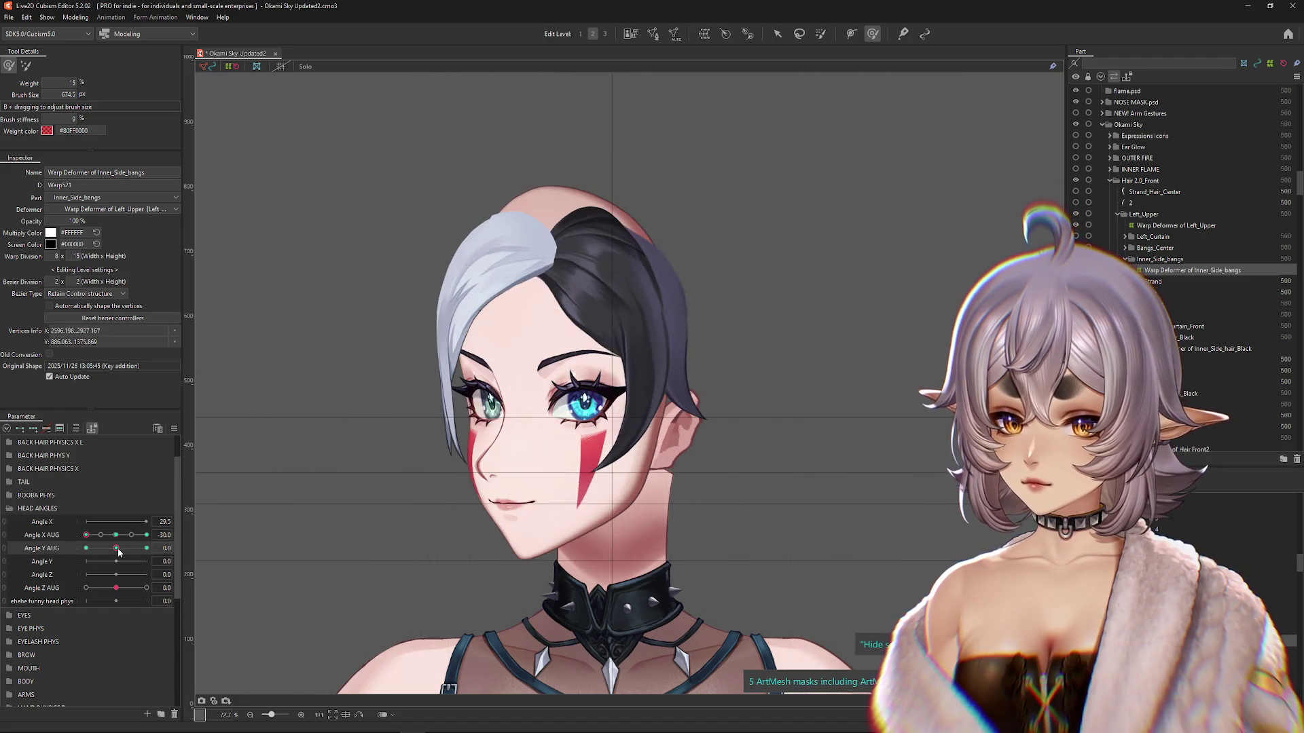
{"action": "mouse_move", "coordinate": [117, 548]}
{"action": "left_mouse_down"}
{"action": "mouse_move", "coordinate": [129, 552]}
{"action": "mouse_move", "coordinate": [60, 567]}
{"action": "mouse_move", "coordinate": [116, 536]}
{"action": "mouse_move", "coordinate": [169, 535]}
{"action": "mouse_move", "coordinate": [54, 555]}
{"action": "left_mouse_up"}
{"action": "left_click", "coordinate": [95, 536]}
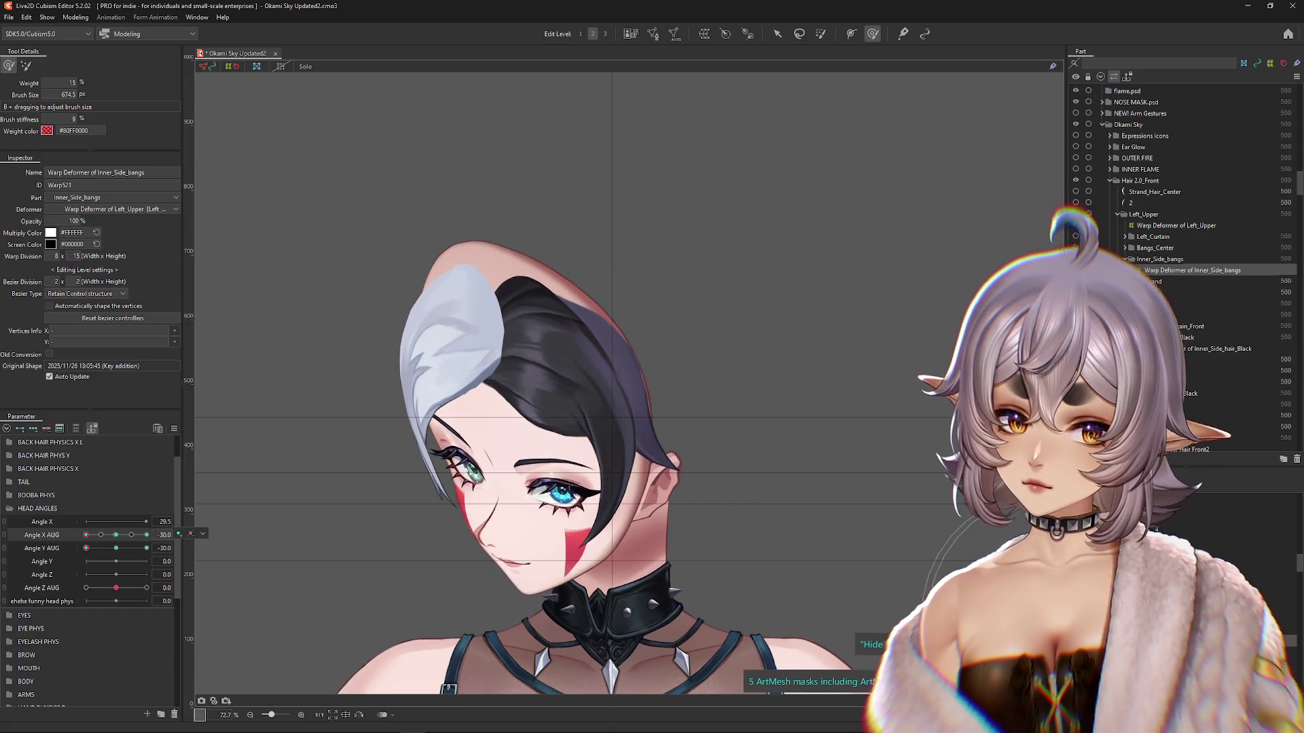
{"action": "left_click", "coordinate": [482, 628]}
{"action": "mouse_move", "coordinate": [109, 539]}
{"action": "left_mouse_down"}
{"action": "mouse_move", "coordinate": [136, 540]}
{"action": "mouse_move", "coordinate": [101, 547]}
{"action": "mouse_move", "coordinate": [133, 553]}
{"action": "mouse_move", "coordinate": [66, 561]}
{"action": "left_mouse_up"}
{"action": "left_click_drag", "start_coordinate": [638, 306], "coordinate": [670, 320]}
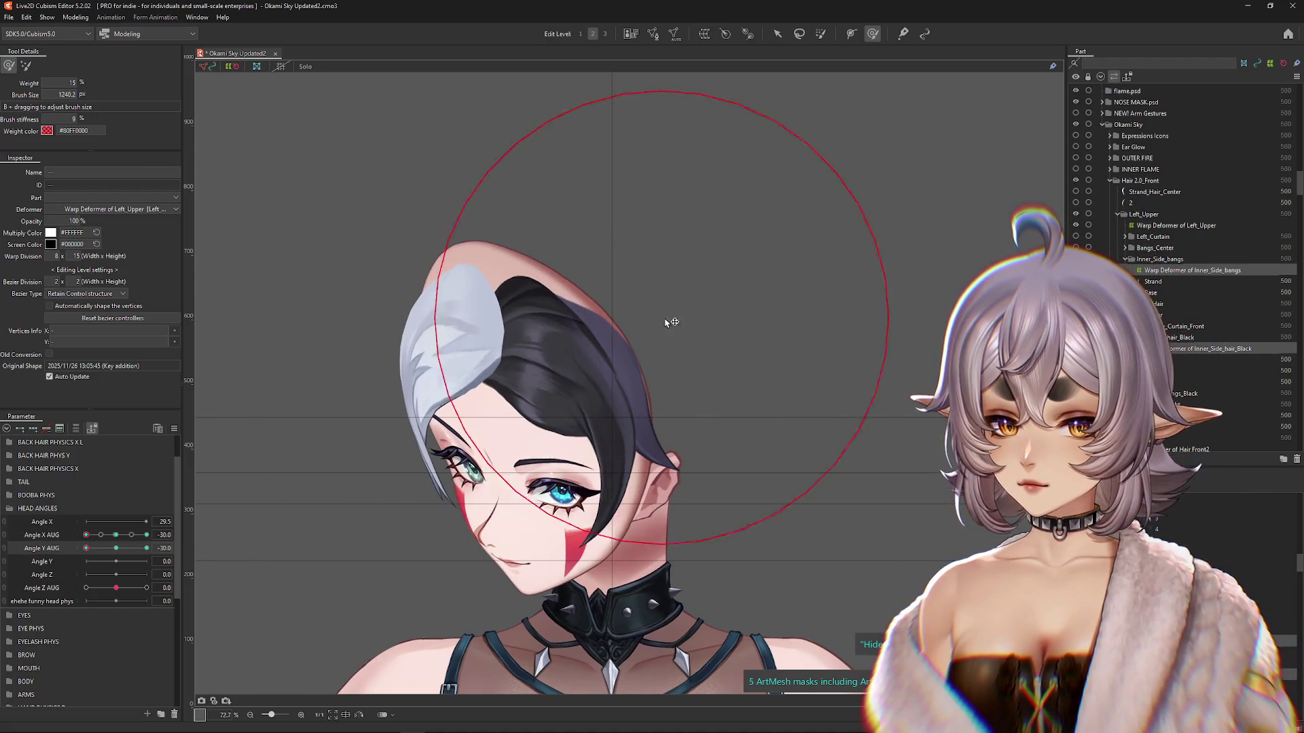
{"action": "left_click_drag", "start_coordinate": [551, 247], "coordinate": [401, 263]}
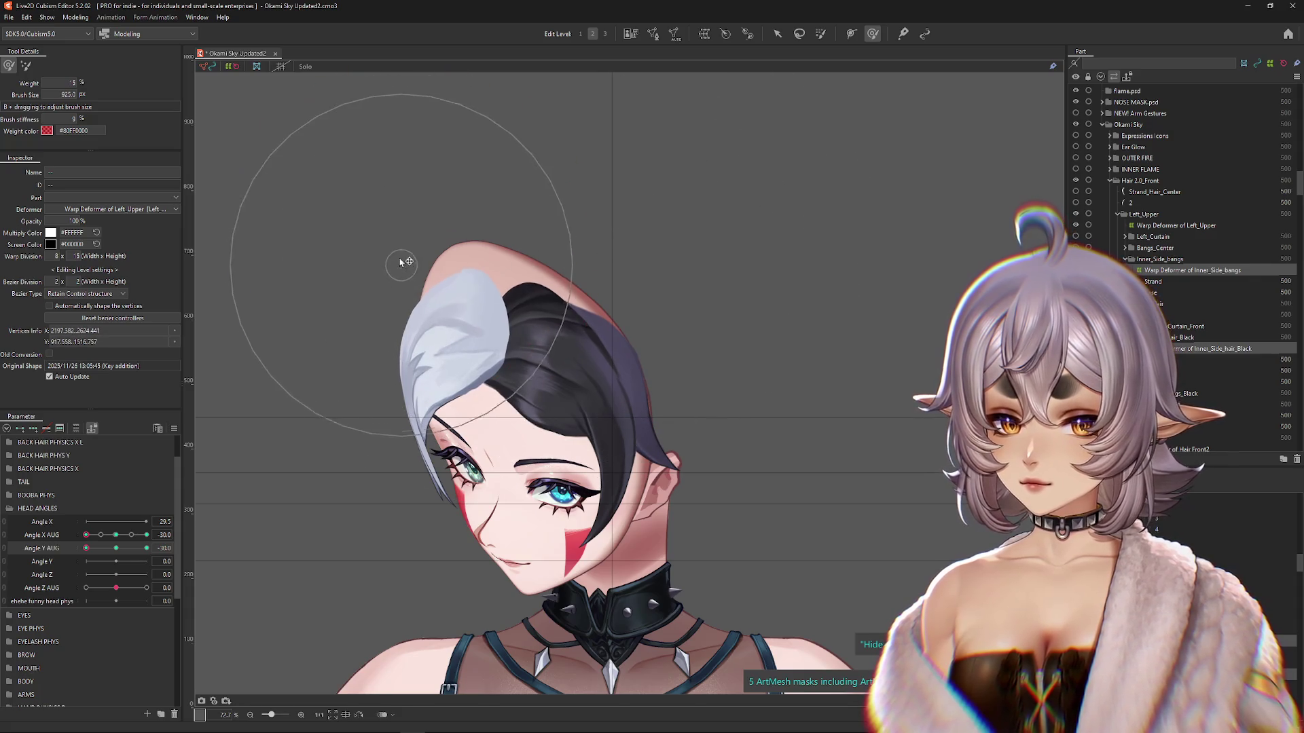
{"action": "mouse_move", "coordinate": [86, 535]}
{"action": "left_mouse_down"}
{"action": "mouse_move", "coordinate": [116, 537]}
{"action": "mouse_move", "coordinate": [57, 566]}
{"action": "mouse_move", "coordinate": [116, 536]}
{"action": "mouse_move", "coordinate": [248, 537]}
{"action": "mouse_move", "coordinate": [87, 549]}
{"action": "left_mouse_up"}
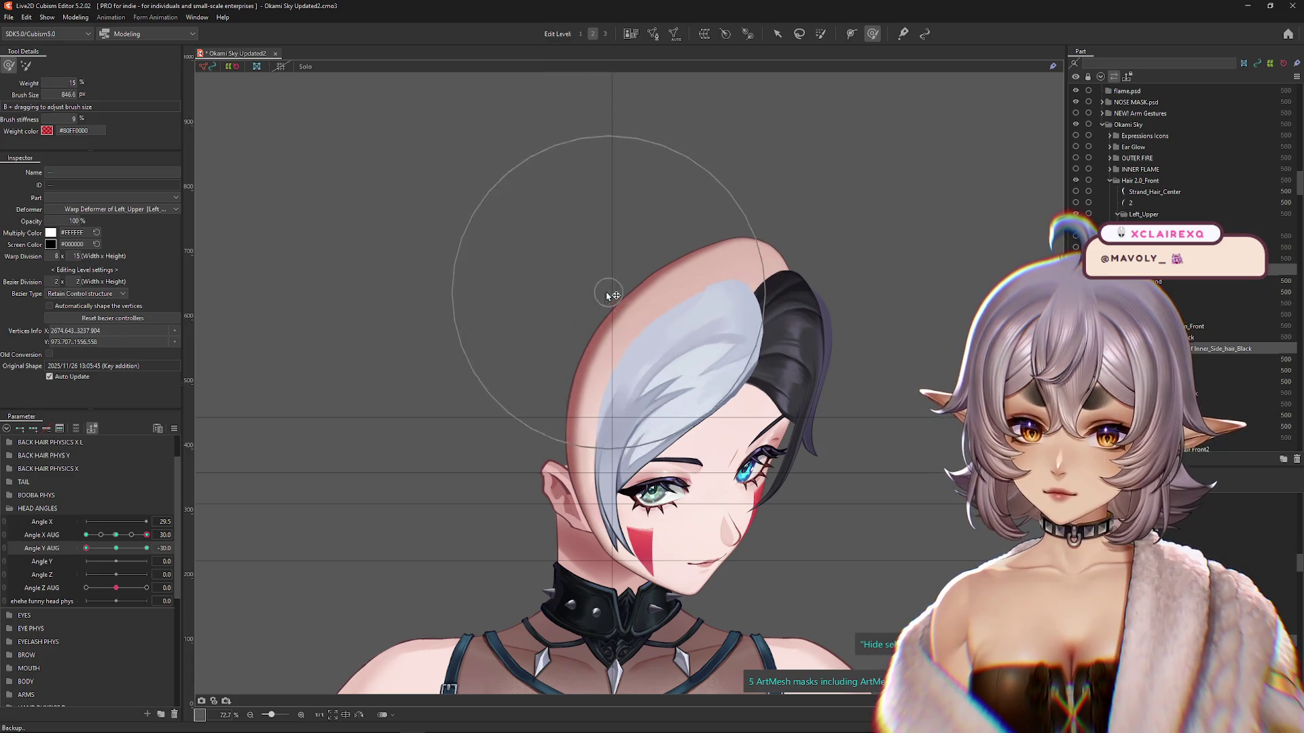
Step: Push the white front hair warp down to follow the turned head, then level the tilt
{"action": "left_click", "coordinate": [842, 404]}
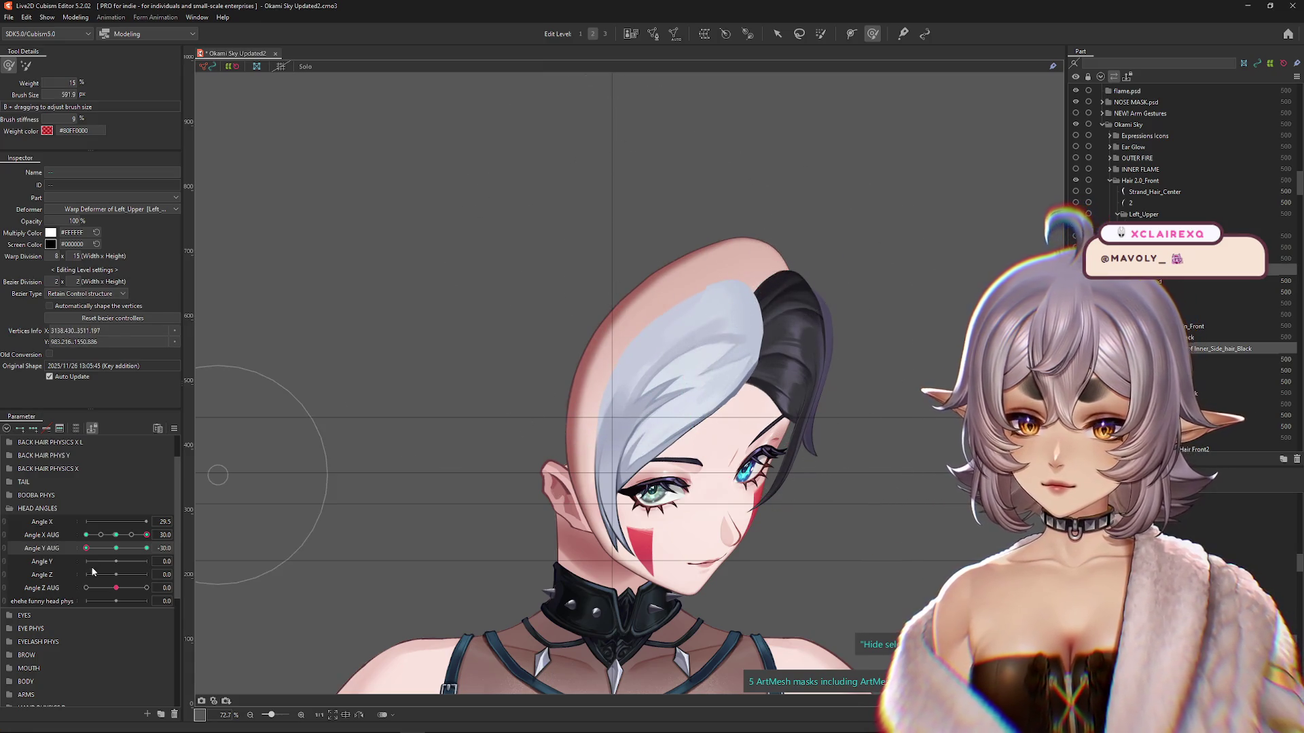
{"action": "left_click", "coordinate": [357, 396]}
{"action": "left_click_drag", "start_coordinate": [727, 236], "coordinate": [747, 373]}
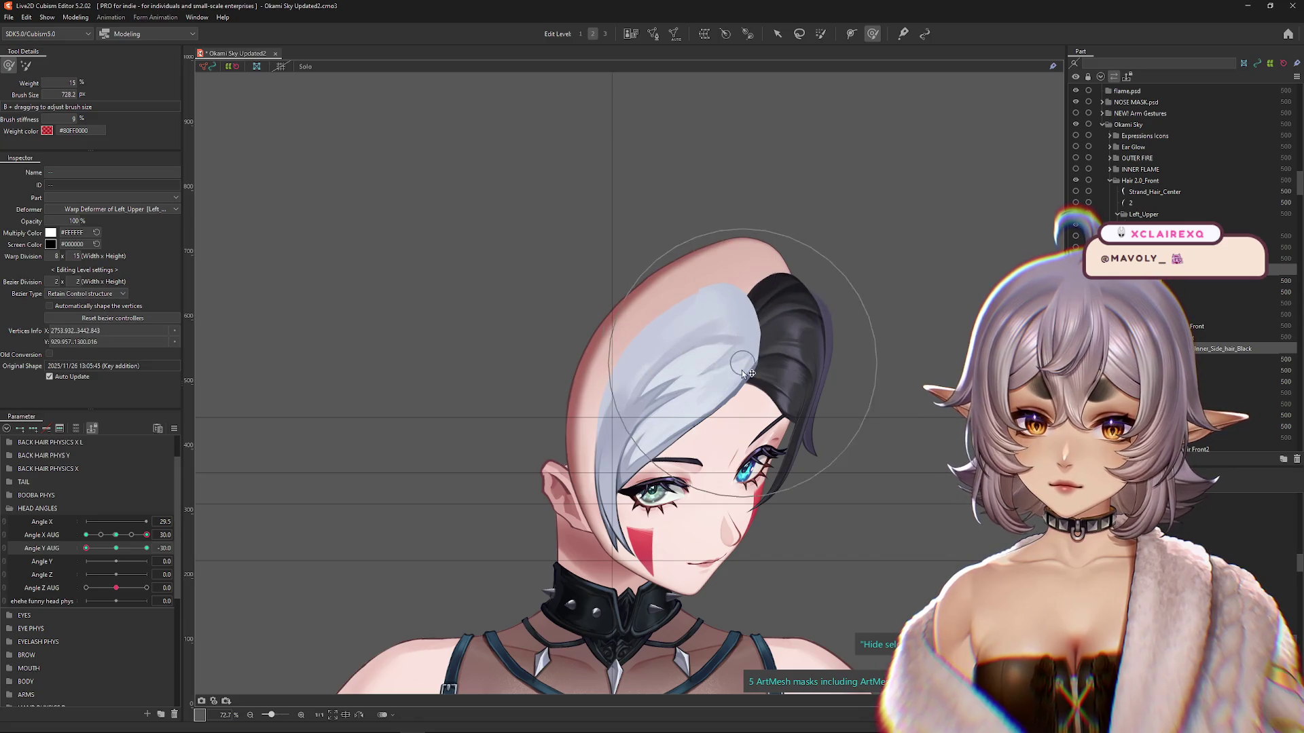
{"action": "mouse_move", "coordinate": [101, 549]}
{"action": "left_mouse_down"}
{"action": "mouse_move", "coordinate": [150, 547]}
{"action": "mouse_move", "coordinate": [116, 548]}
{"action": "left_mouse_up"}
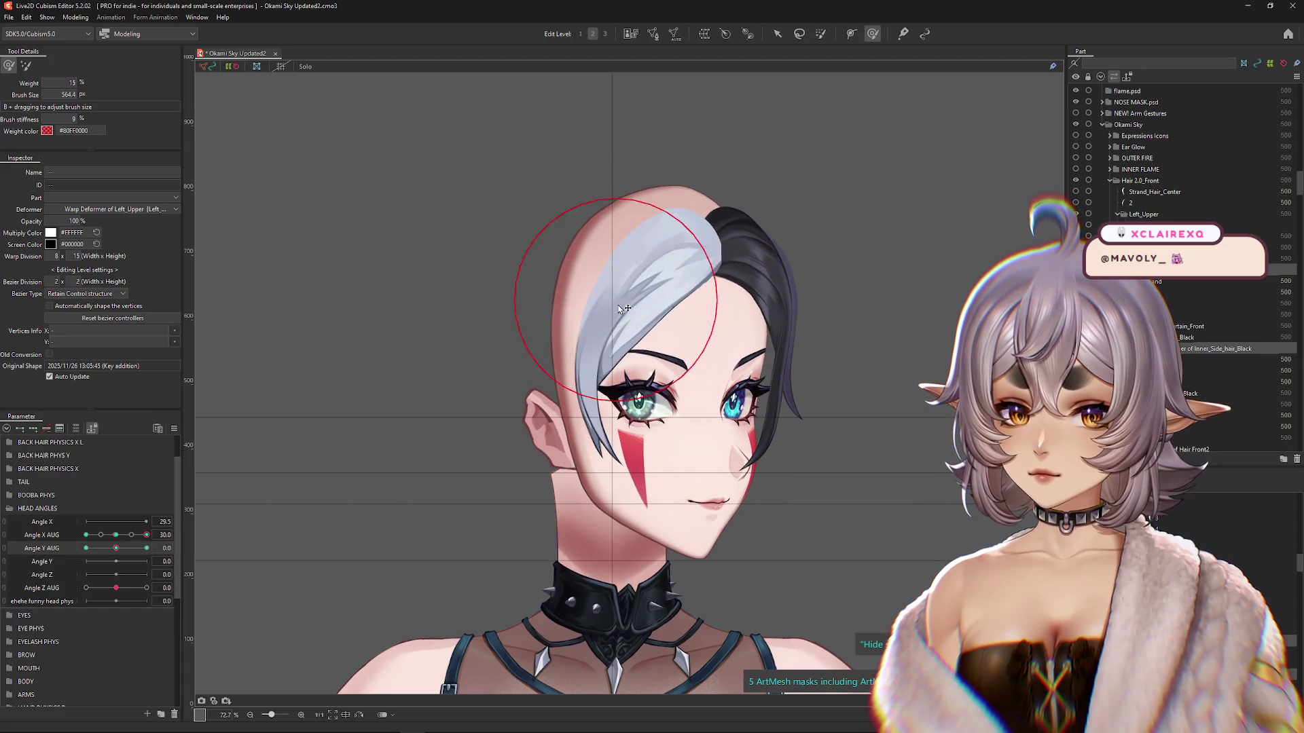
Step: Reshape the hair and bangs warps at the turned, downward-tilted pose, then swing the head to Angle X AUG -30
{"action": "left_click", "coordinate": [116, 535]}
{"action": "mouse_move", "coordinate": [116, 548]}
{"action": "left_mouse_down"}
{"action": "mouse_move", "coordinate": [129, 549]}
{"action": "mouse_move", "coordinate": [86, 548]}
{"action": "mouse_move", "coordinate": [86, 535]}
{"action": "mouse_move", "coordinate": [81, 554]}
{"action": "mouse_move", "coordinate": [147, 535]}
{"action": "left_mouse_up"}
{"action": "left_click", "coordinate": [116, 548]}
{"action": "left_click", "coordinate": [115, 535]}
{"action": "left_click", "coordinate": [94, 548]}
{"action": "left_click_drag", "start_coordinate": [853, 408], "coordinate": [786, 218]}
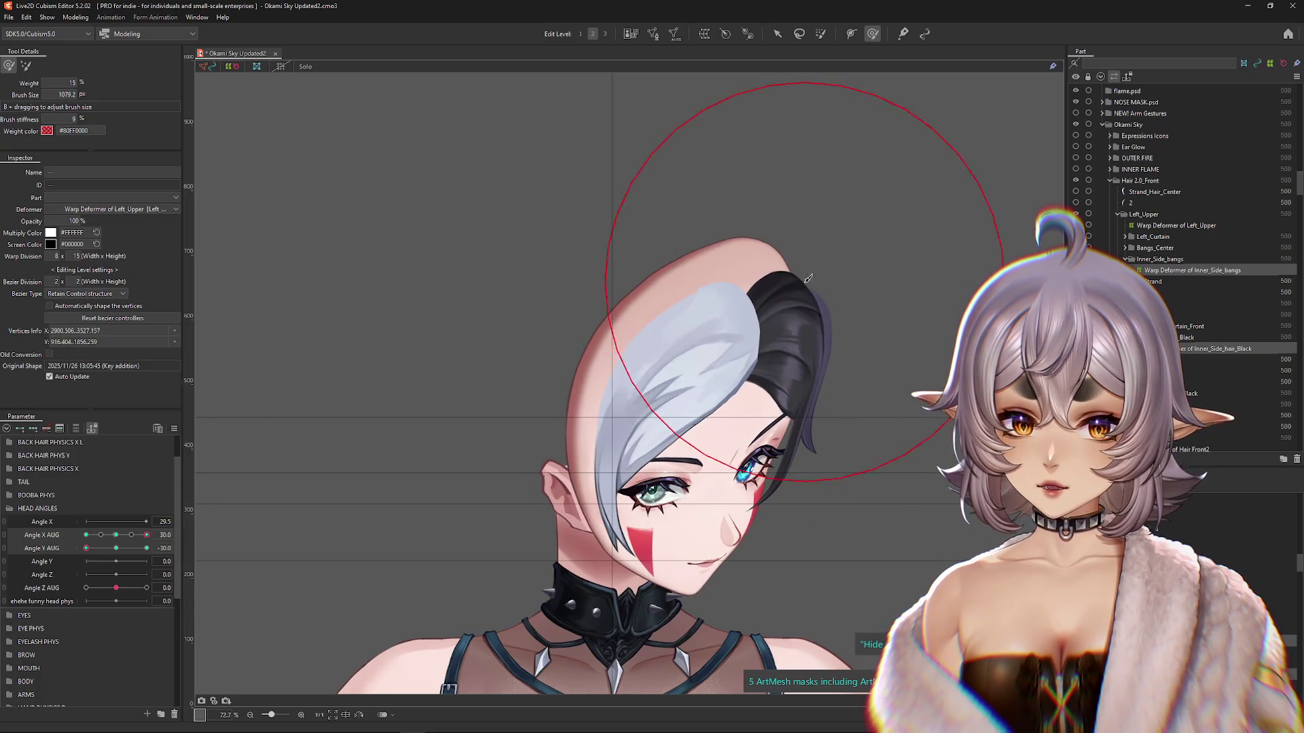
{"action": "left_click_drag", "start_coordinate": [623, 328], "coordinate": [387, 408]}
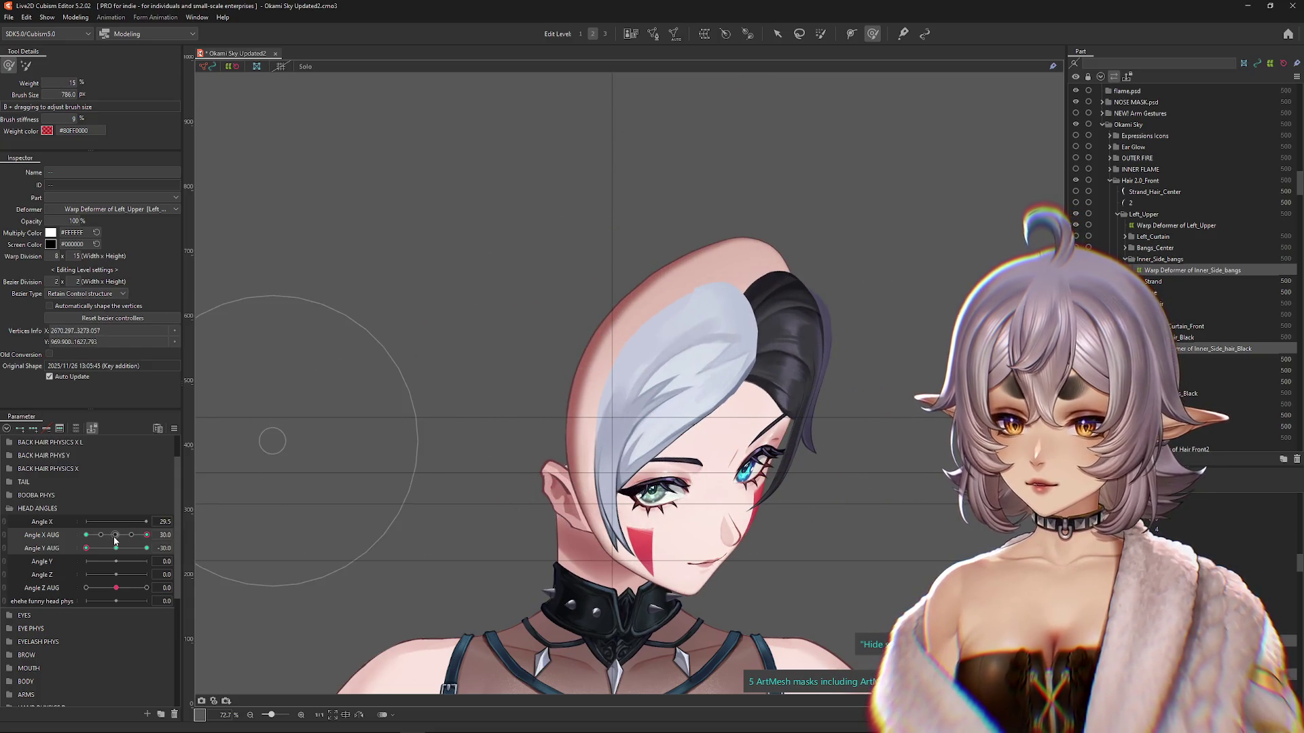
{"action": "left_click", "coordinate": [116, 536]}
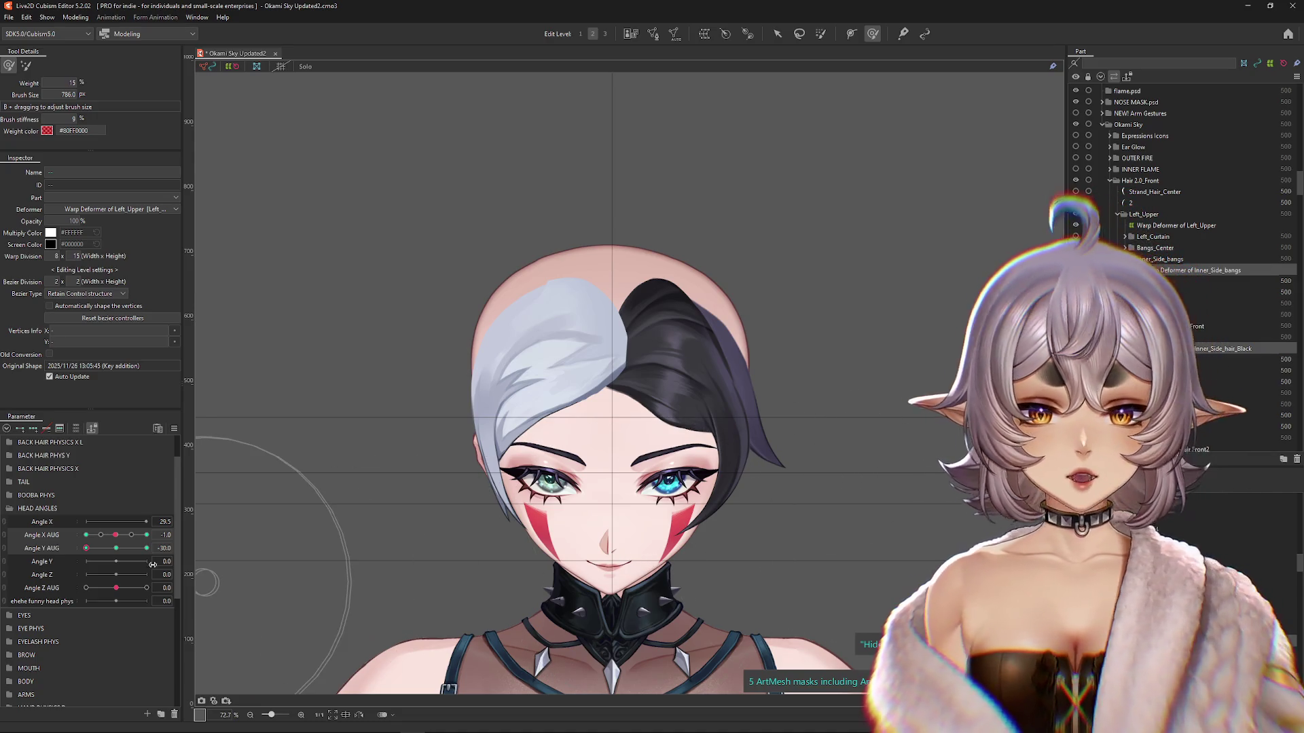
{"action": "left_click_drag", "start_coordinate": [117, 538], "coordinate": [85, 537]}
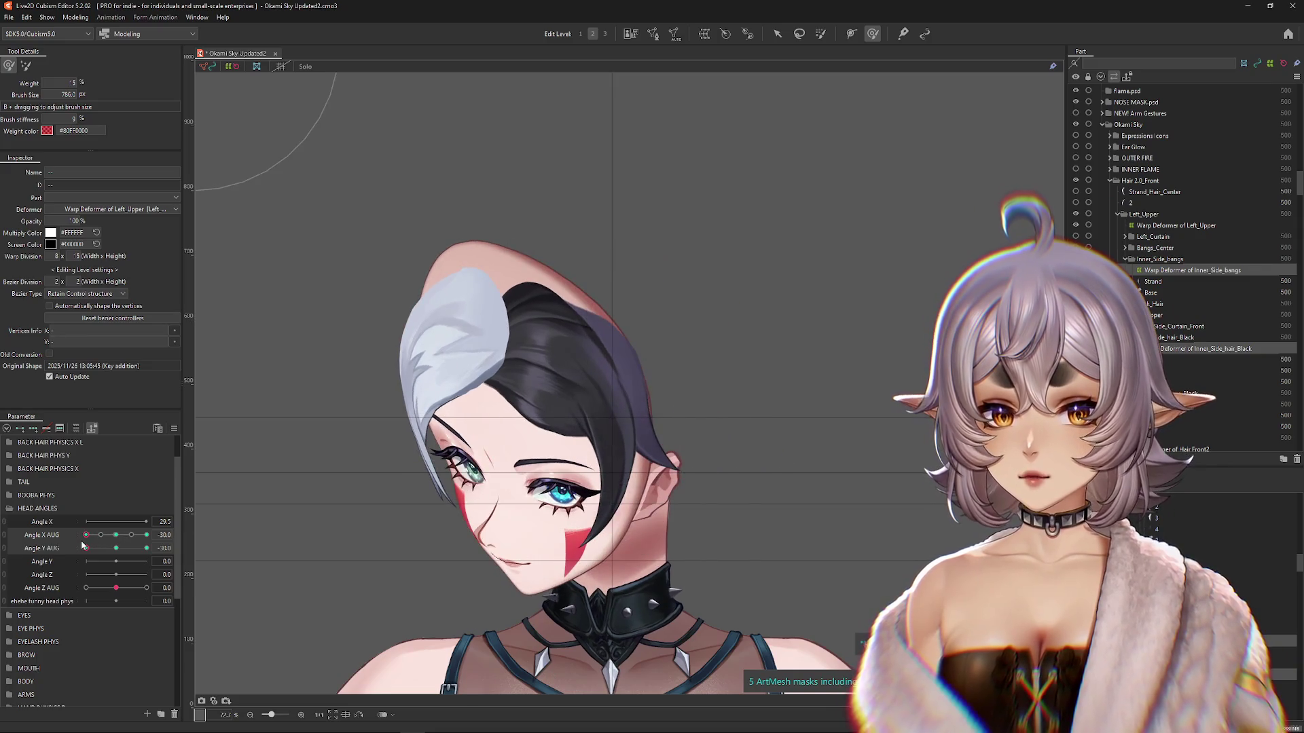
Step: Enlarge the brush and check the bangs at Angle X AUG -30 across tilts, ending with tilt 0
{"action": "mouse_move", "coordinate": [474, 302]}
{"action": "left_mouse_down"}
{"action": "mouse_move", "coordinate": [513, 278]}
{"action": "mouse_move", "coordinate": [607, 435]}
{"action": "mouse_move", "coordinate": [676, 378]}
{"action": "left_mouse_up"}
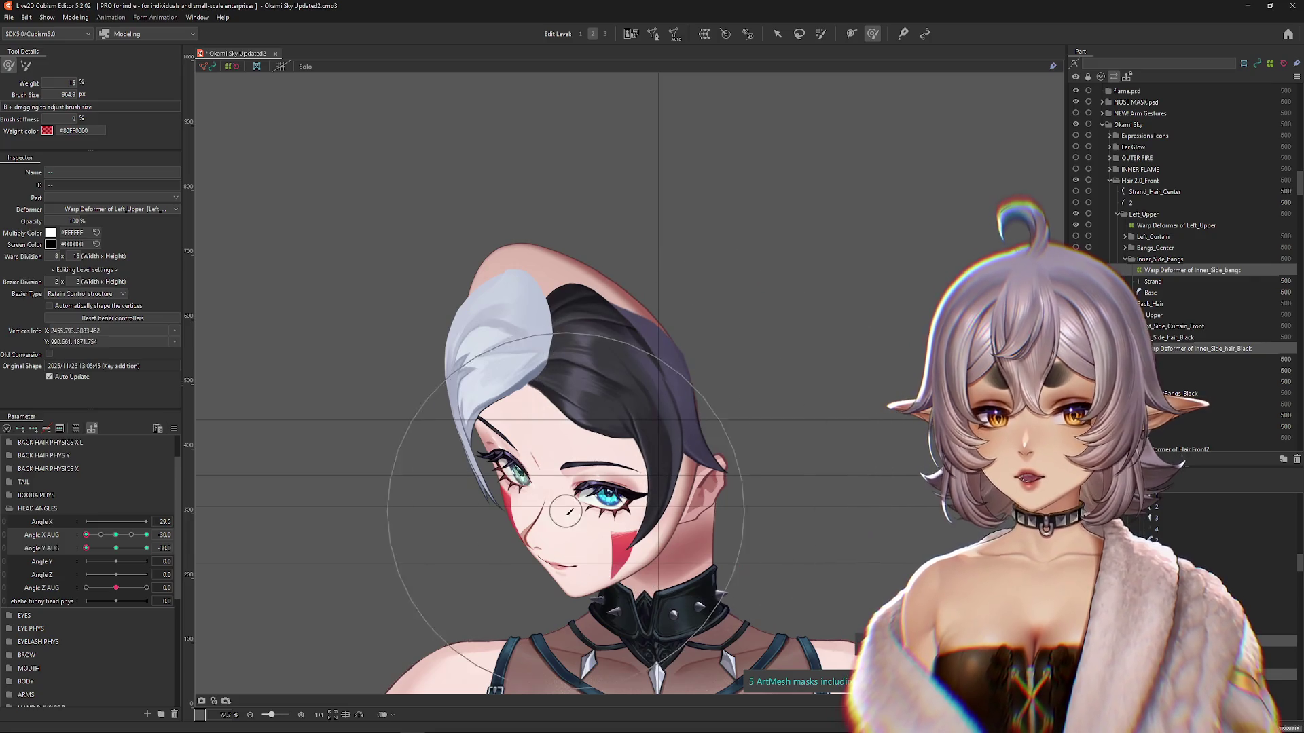
{"action": "mouse_move", "coordinate": [113, 548]}
{"action": "left_mouse_down"}
{"action": "mouse_move", "coordinate": [85, 549]}
{"action": "mouse_move", "coordinate": [147, 535]}
{"action": "mouse_move", "coordinate": [87, 535]}
{"action": "left_mouse_up"}
{"action": "scroll", "coordinate": [326, 500], "scroll_direction": "down", "scroll_amount": 3}
{"action": "left_click", "coordinate": [117, 548]}
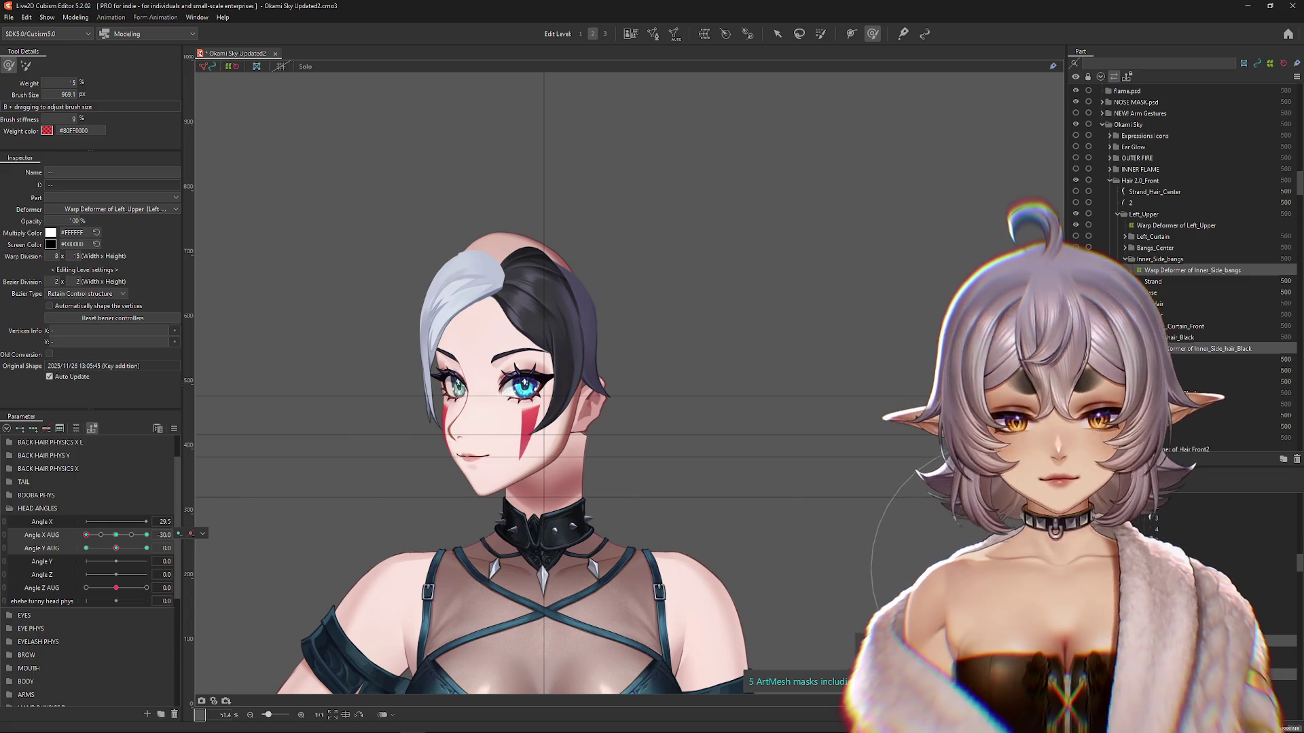
{"action": "left_click", "coordinate": [1202, 270]}
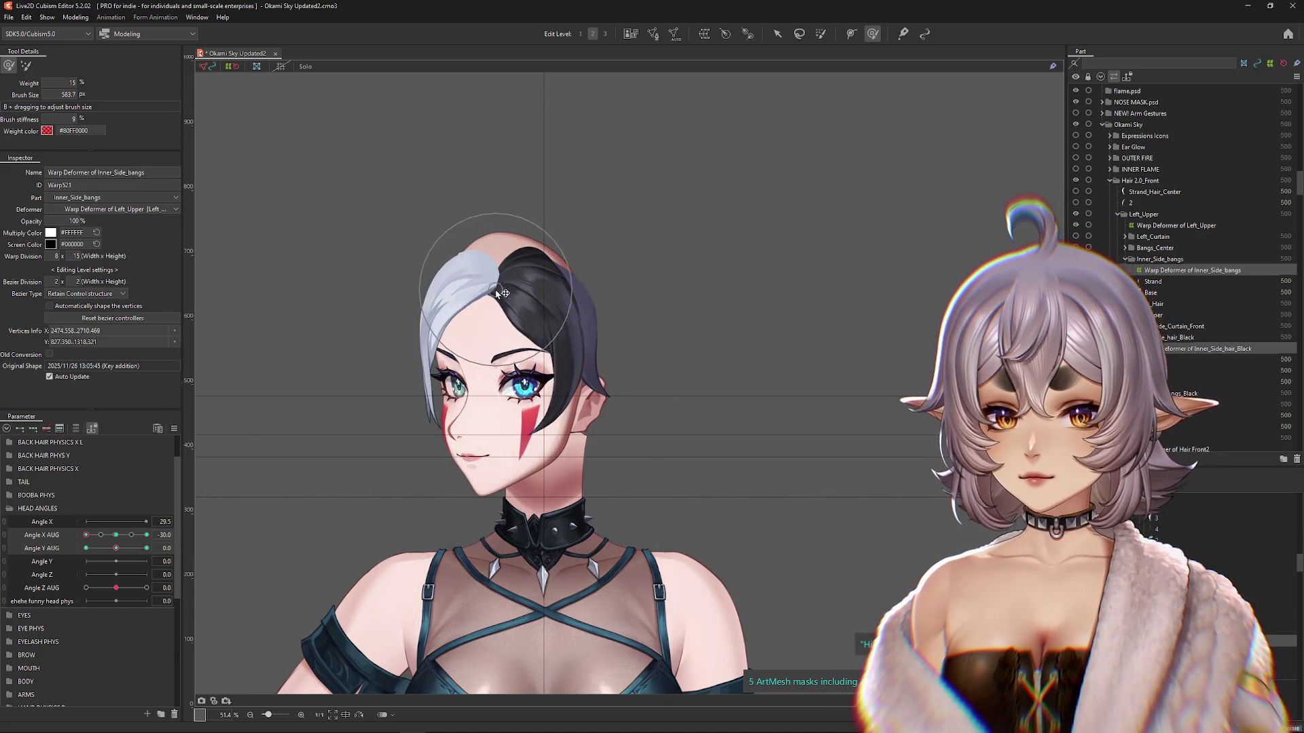
{"action": "scroll", "coordinate": [510, 320], "scroll_direction": "down", "scroll_amount": 2}
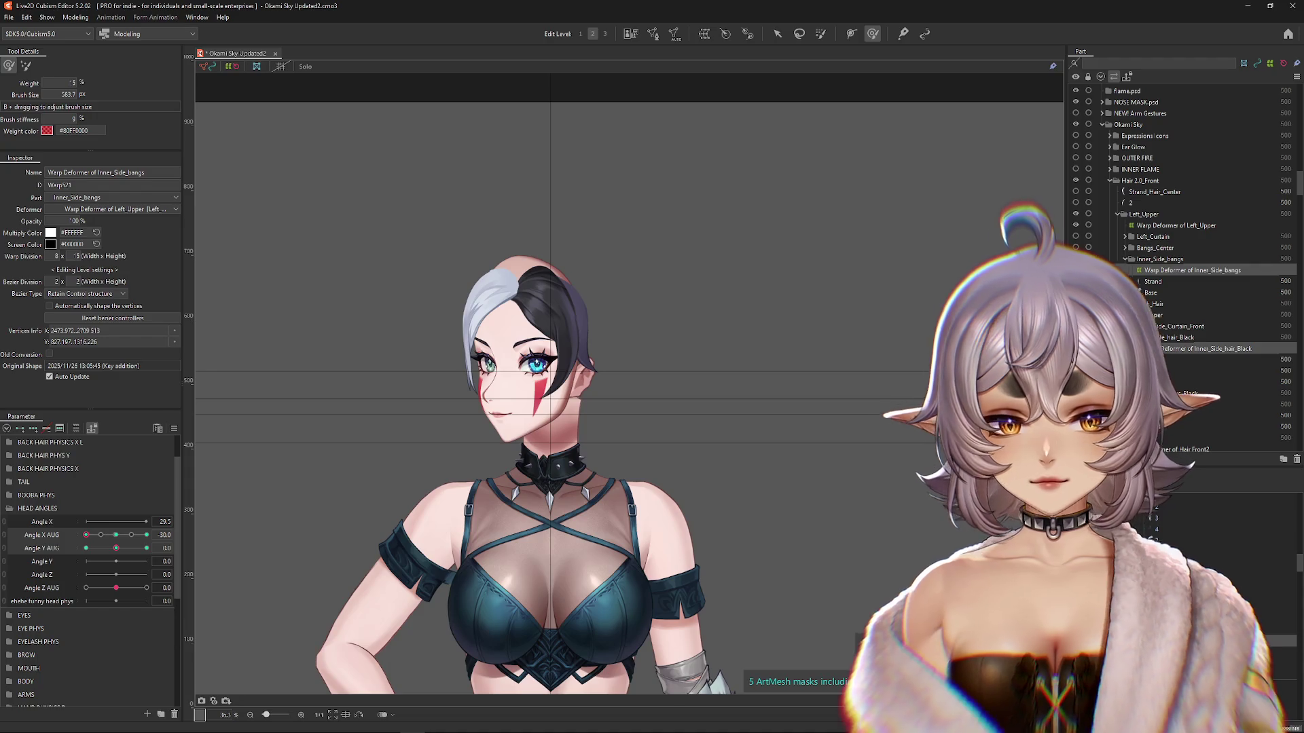
{"action": "left_click", "coordinate": [516, 288]}
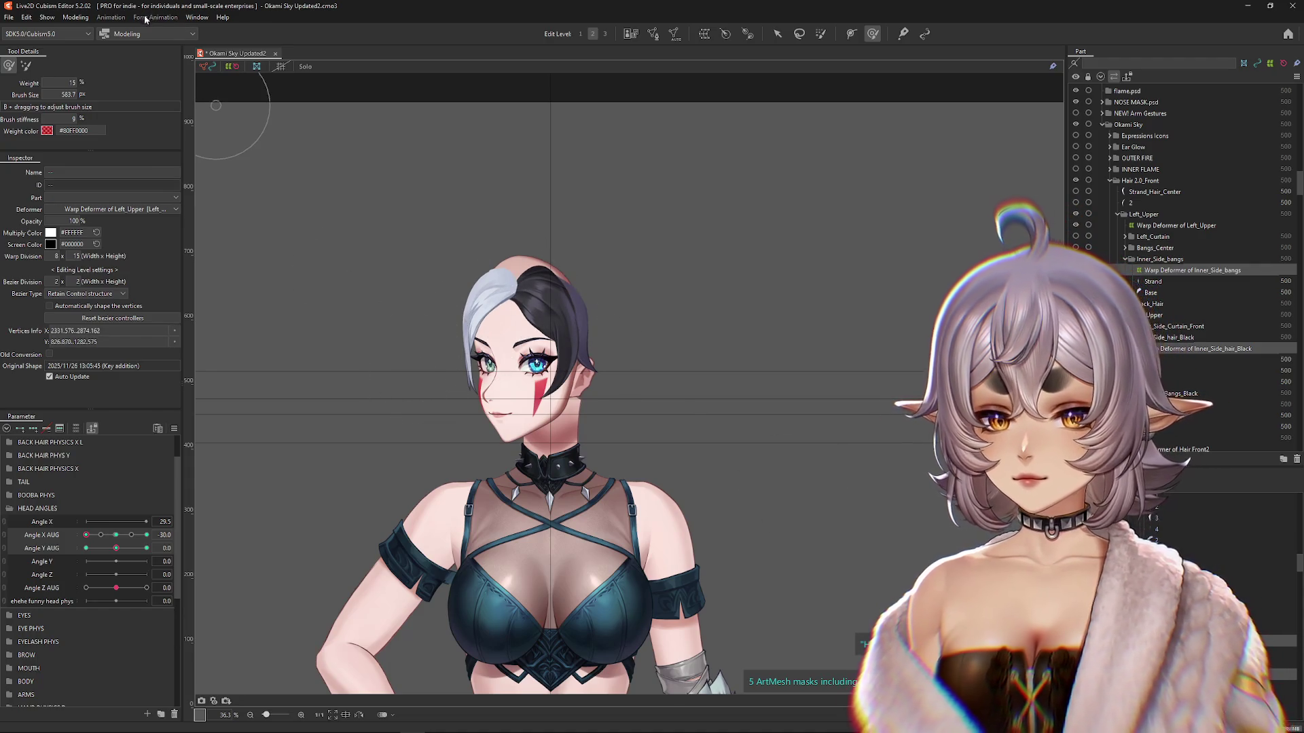
{"action": "left_click", "coordinate": [77, 17]}
{"action": "left_click", "coordinate": [124, 246]}
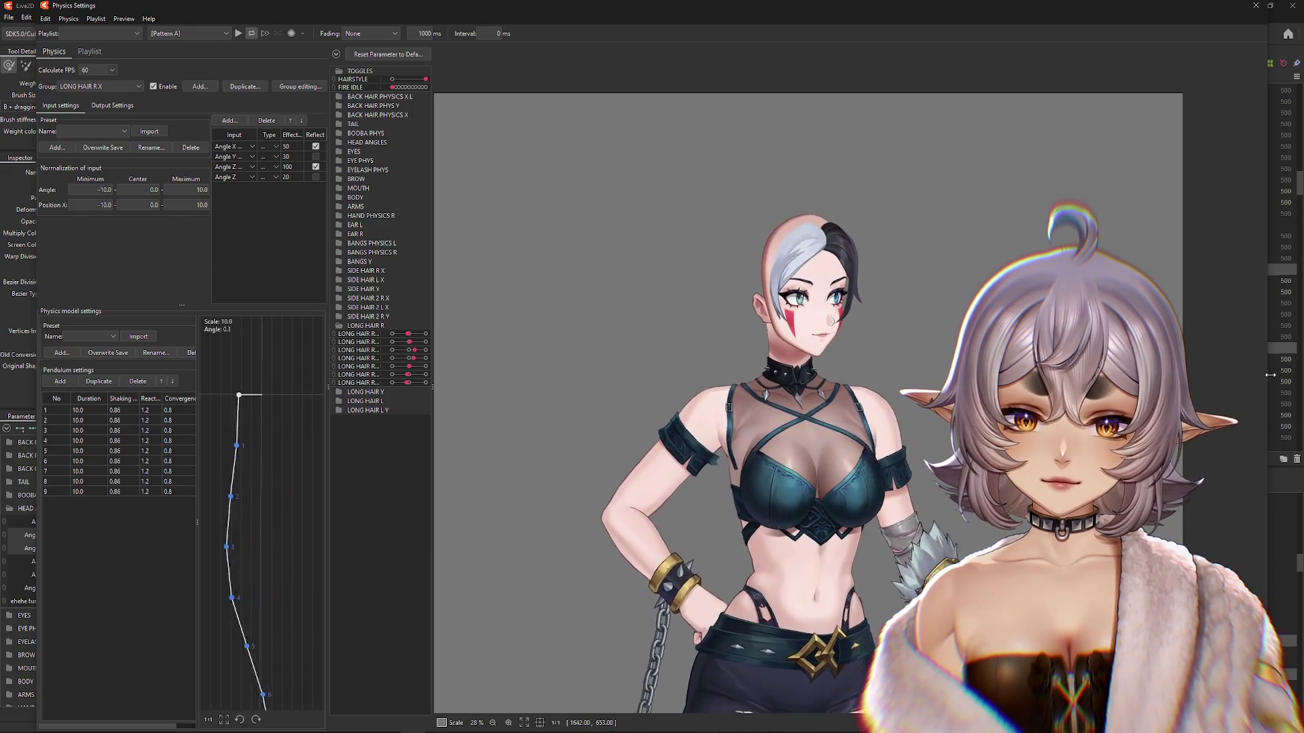
{"action": "left_click", "coordinate": [1255, 5]}
{"action": "scroll", "coordinate": [310, 424], "scroll_direction": "up", "scroll_amount": 3}
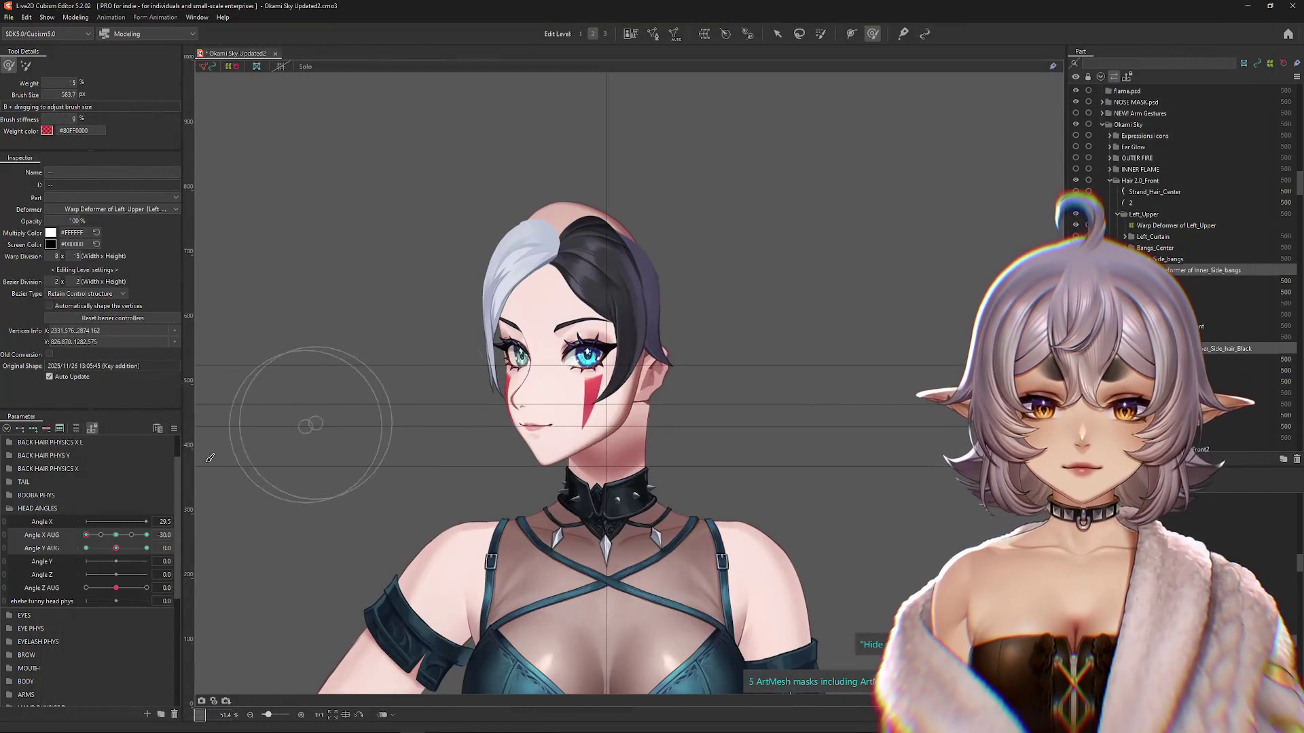
Step: Reset all head angle parameters to zero and hide Left_Curtain
{"action": "left_click", "coordinate": [174, 427]}
{"action": "left_click", "coordinate": [224, 433]}
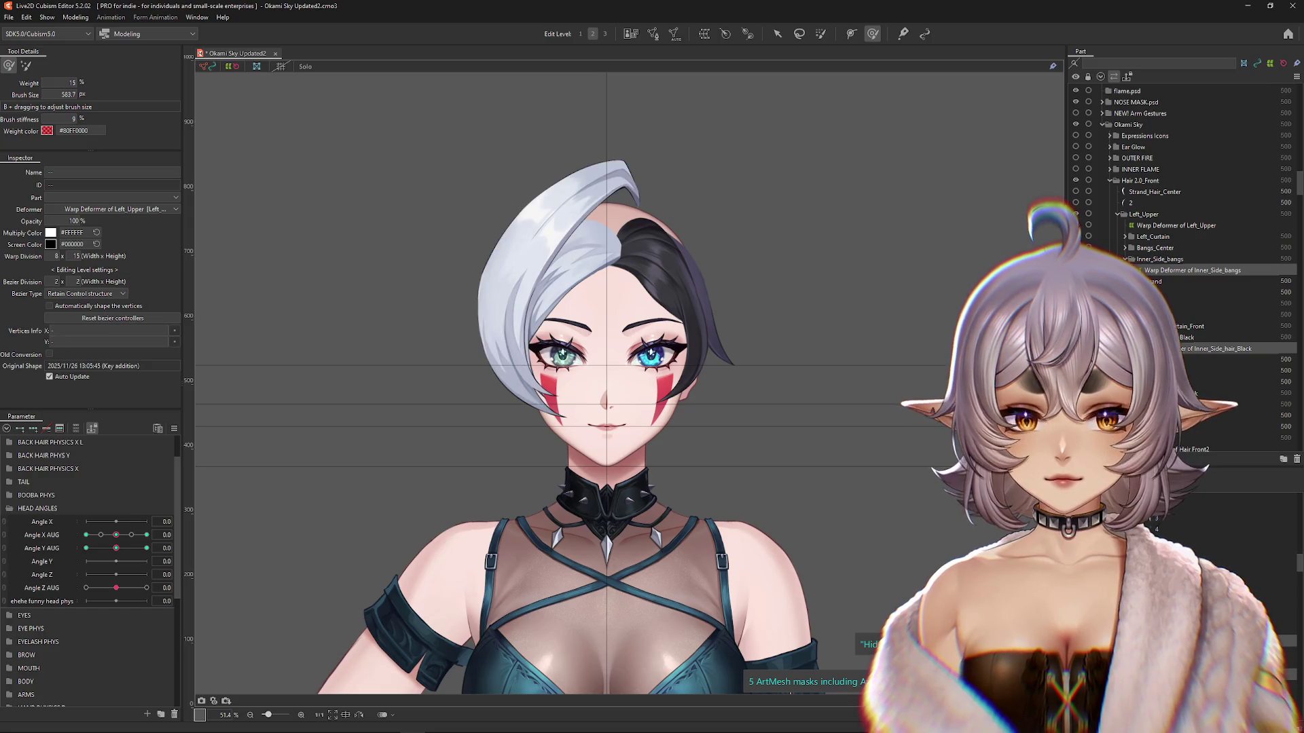
{"action": "left_click", "coordinate": [1076, 237]}
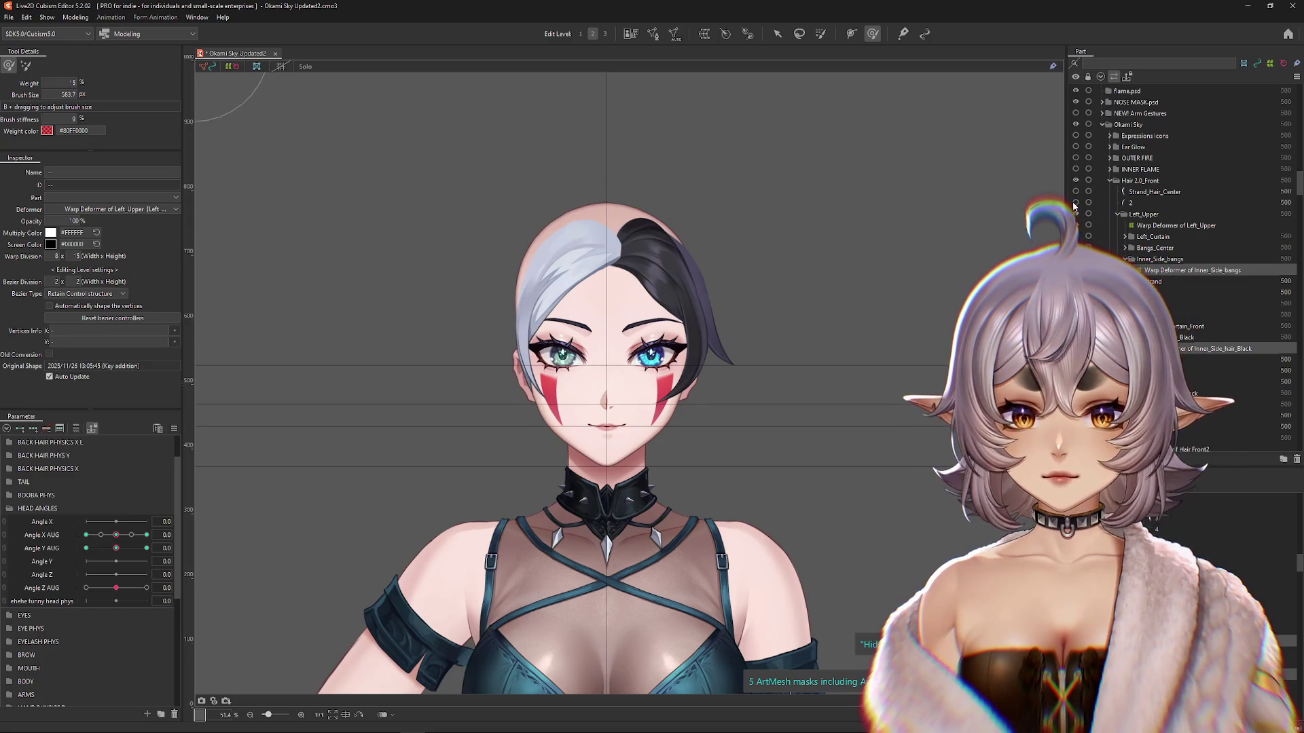
Step: Identify and select the Back_Hair_Right swoop mesh, then choose Create Warp Deformer
{"action": "left_click", "coordinate": [1075, 259]}
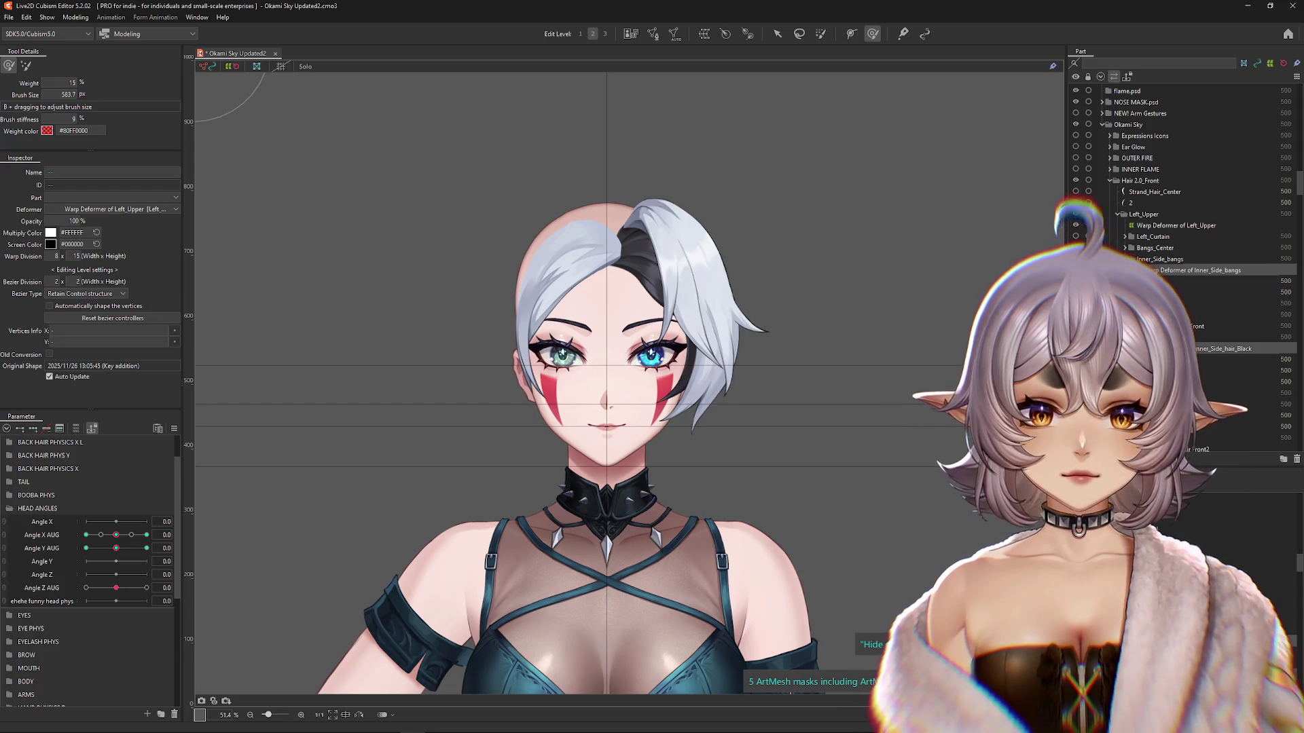
{"action": "left_click", "coordinate": [1076, 259]}
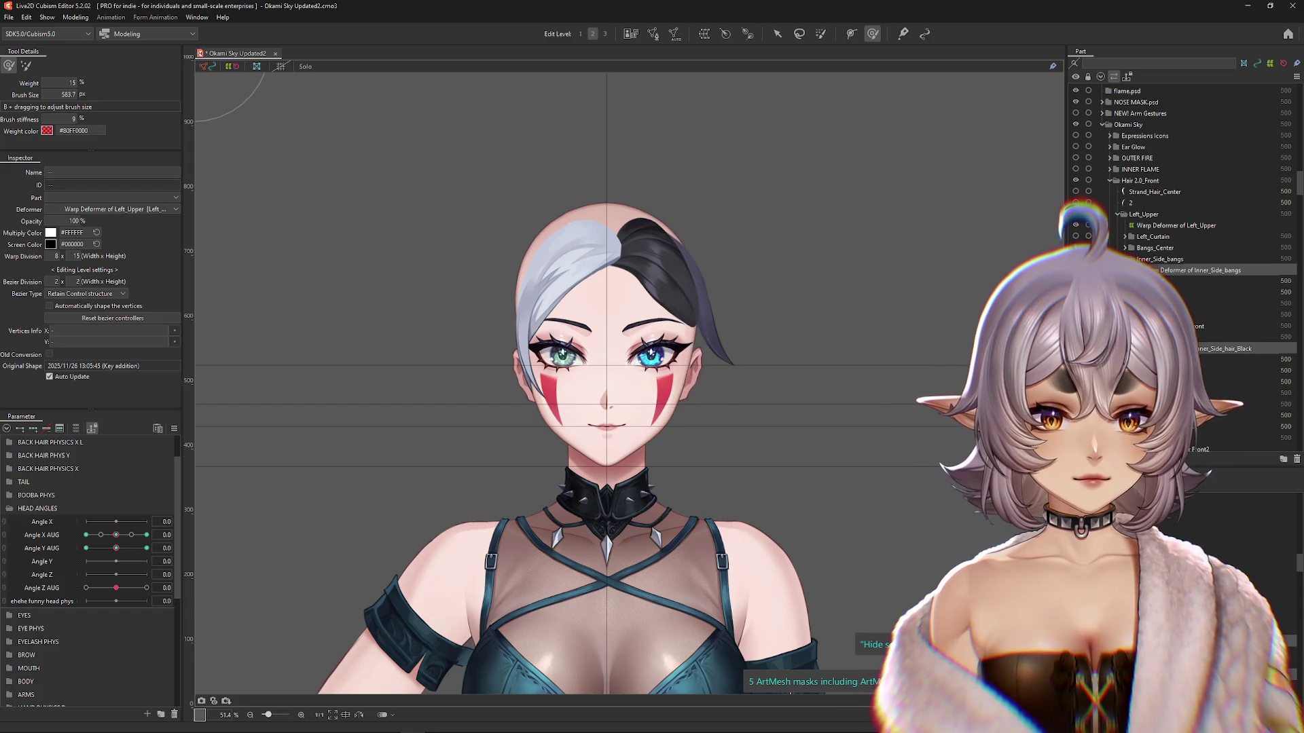
{"action": "left_click", "coordinate": [1076, 259]}
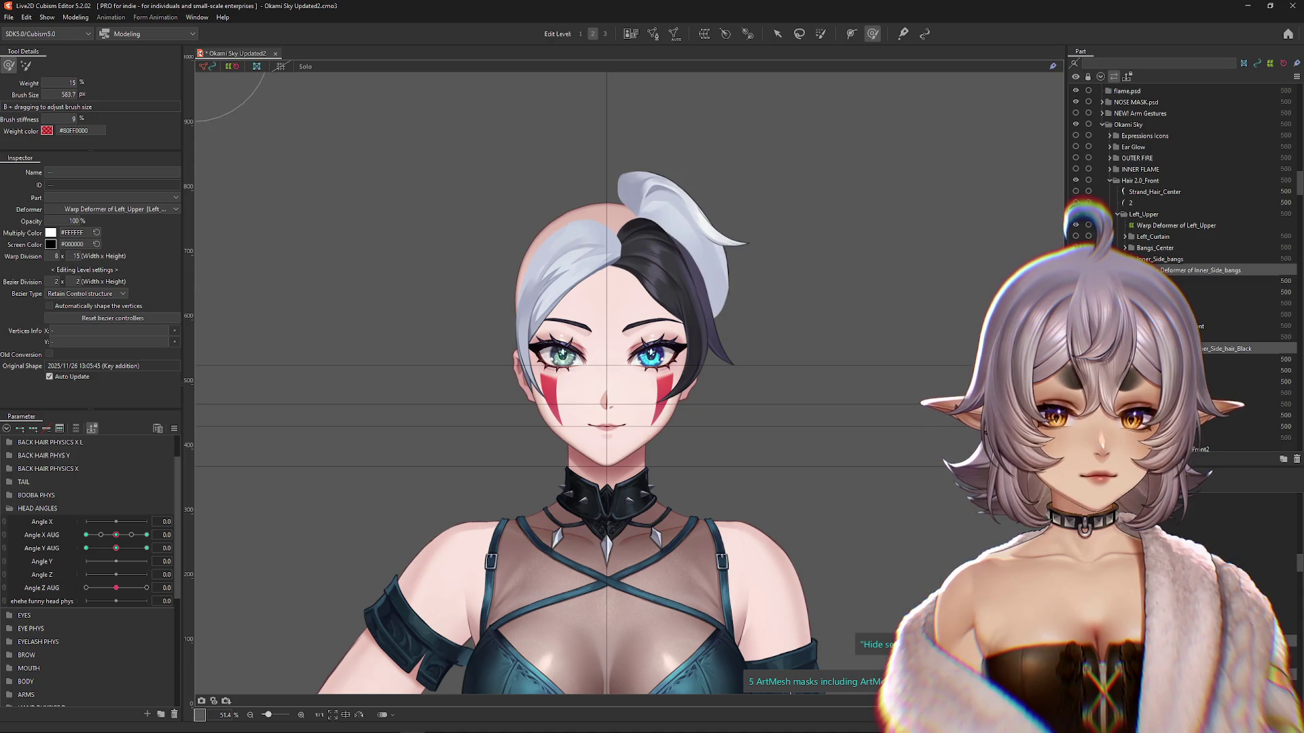
{"action": "left_click", "coordinate": [1076, 259]}
{"action": "left_click", "coordinate": [1076, 258]}
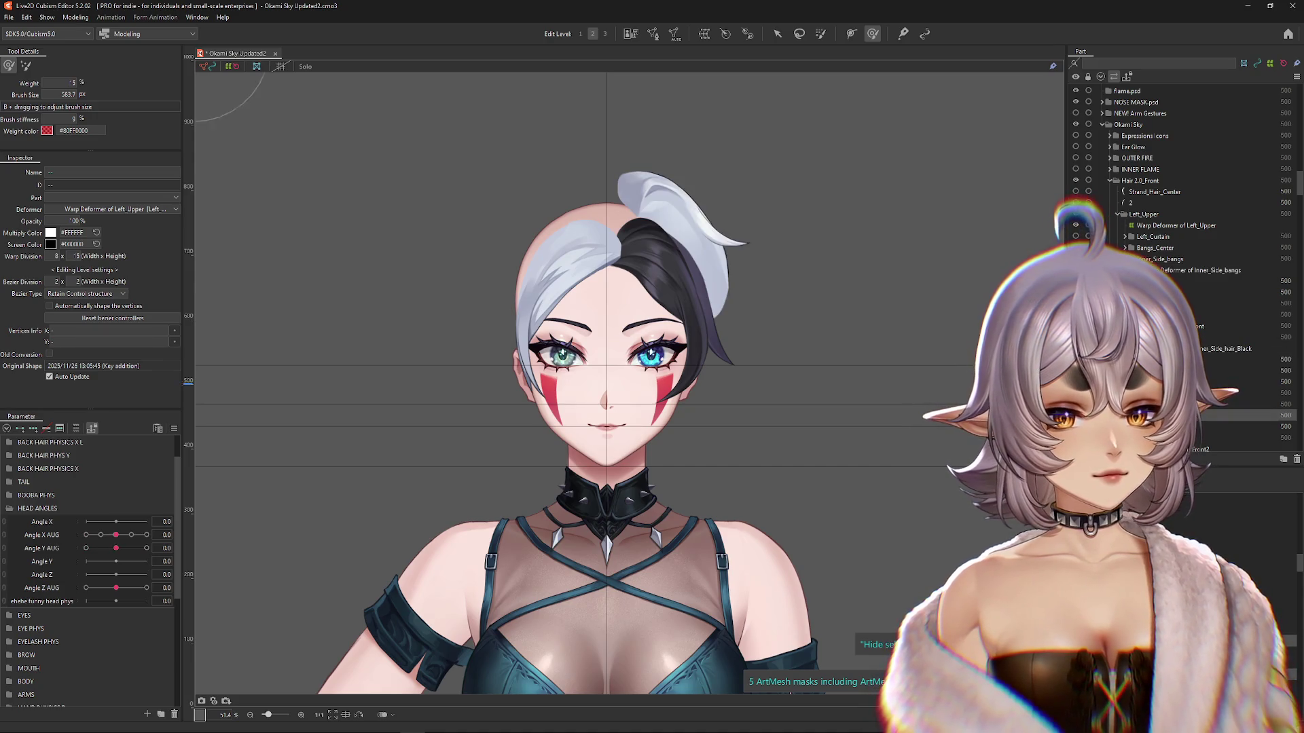
{"action": "left_click", "coordinate": [1154, 258]}
{"action": "left_click", "coordinate": [653, 33]}
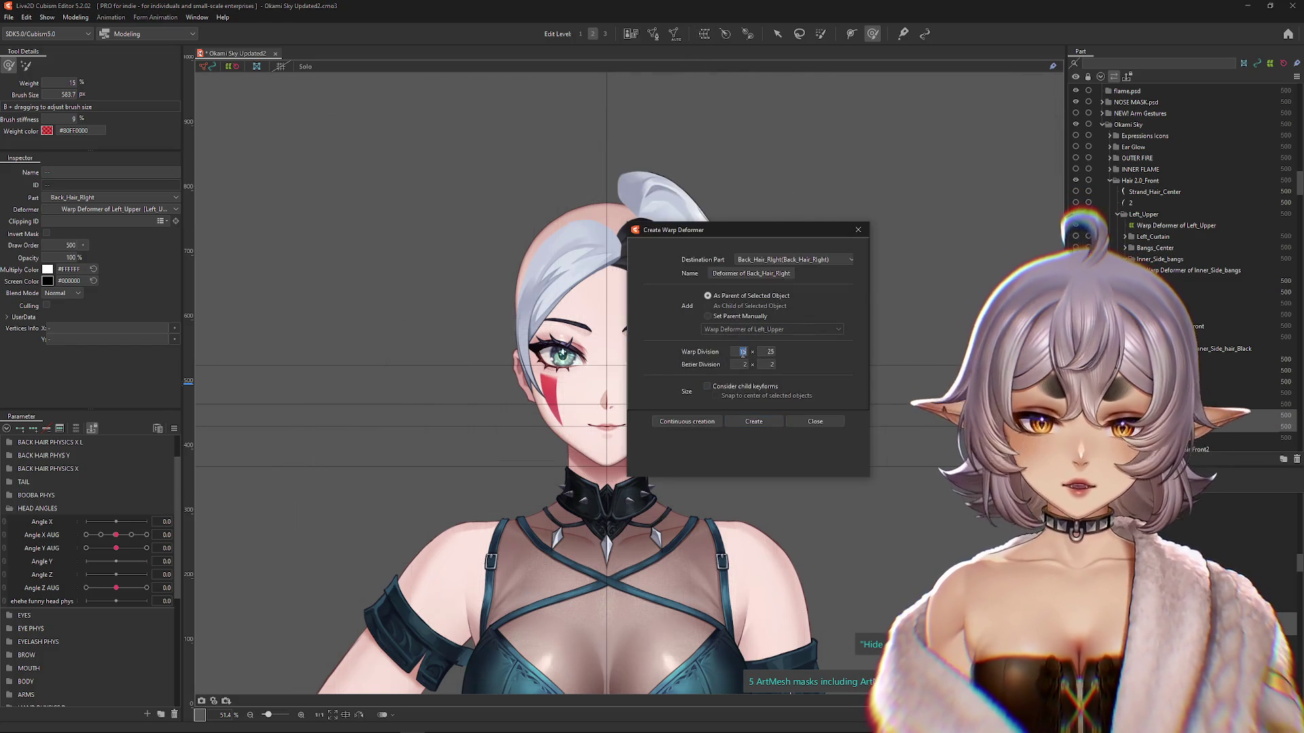
Step: Create the 'Warp Deformer of Back_Hair_Right' and turn the head to Angle X AUG 30
{"action": "left_click", "coordinate": [754, 422]}
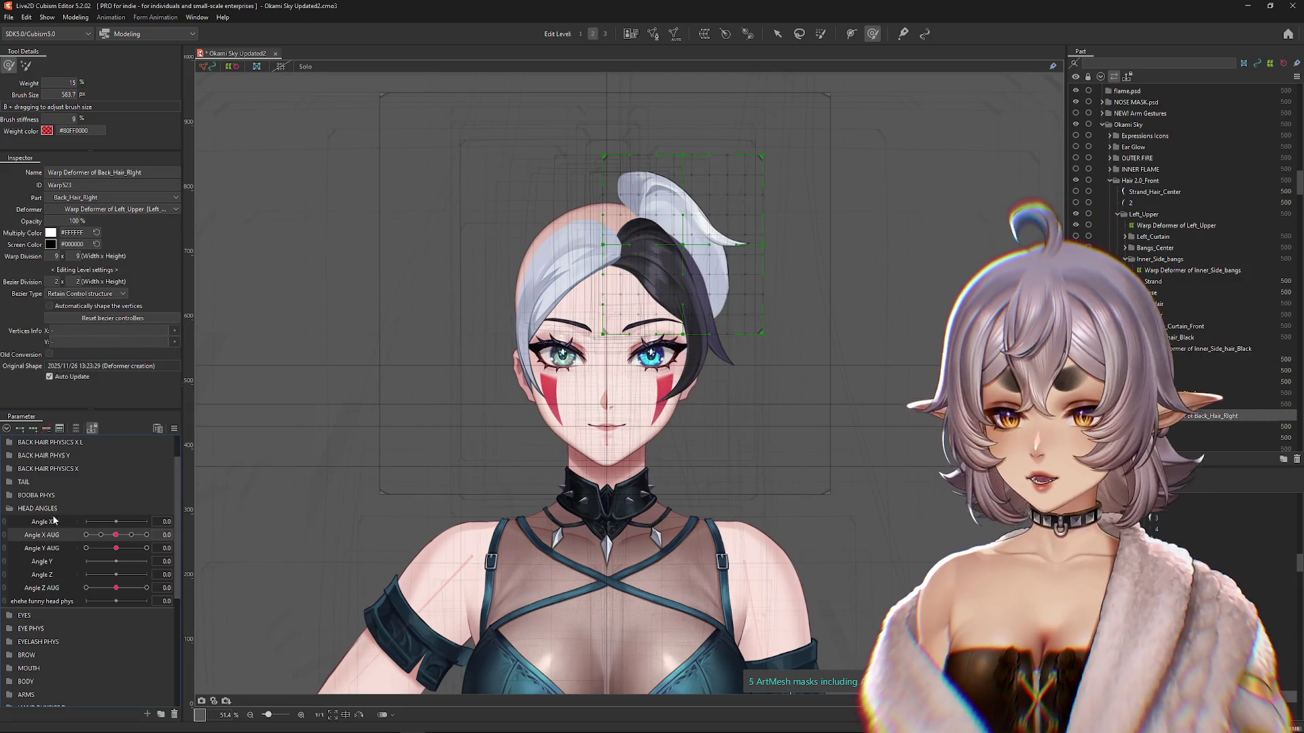
{"action": "left_click", "coordinate": [86, 535]}
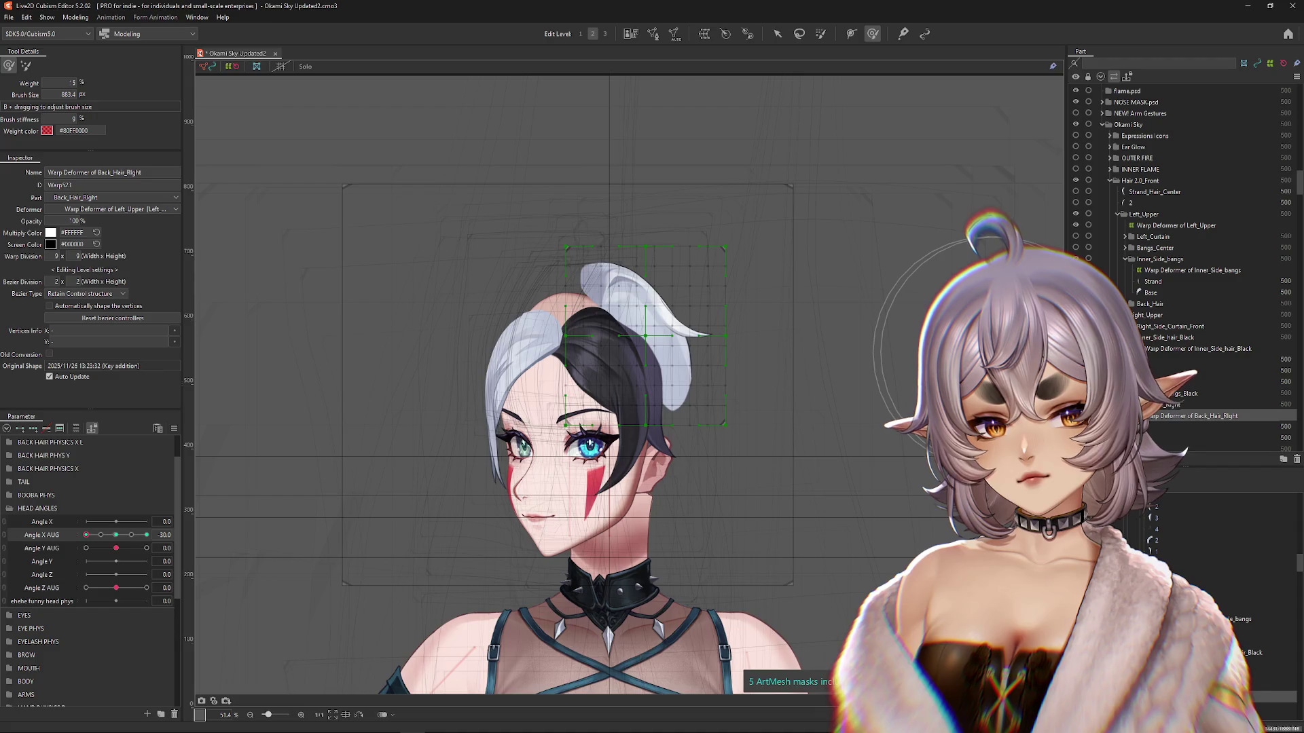
{"action": "key", "text": "ctrl+h"}
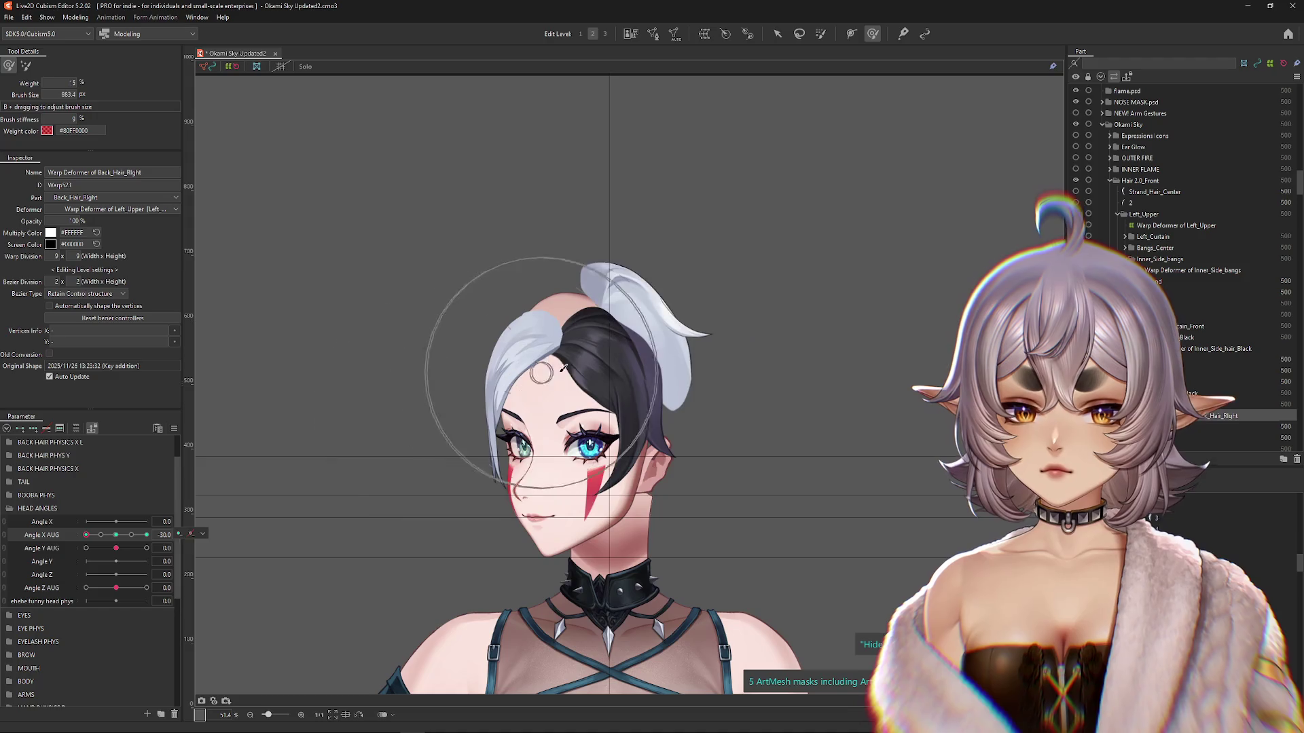
{"action": "mouse_move", "coordinate": [539, 378]}
{"action": "left_mouse_down"}
{"action": "mouse_move", "coordinate": [646, 291]}
{"action": "mouse_move", "coordinate": [707, 297]}
{"action": "mouse_move", "coordinate": [568, 300]}
{"action": "mouse_move", "coordinate": [628, 372]}
{"action": "mouse_move", "coordinate": [705, 314]}
{"action": "mouse_move", "coordinate": [699, 299]}
{"action": "mouse_move", "coordinate": [713, 305]}
{"action": "left_mouse_up"}
{"action": "left_click", "coordinate": [120, 535]}
{"action": "left_click_drag", "start_coordinate": [121, 536], "coordinate": [243, 525]}
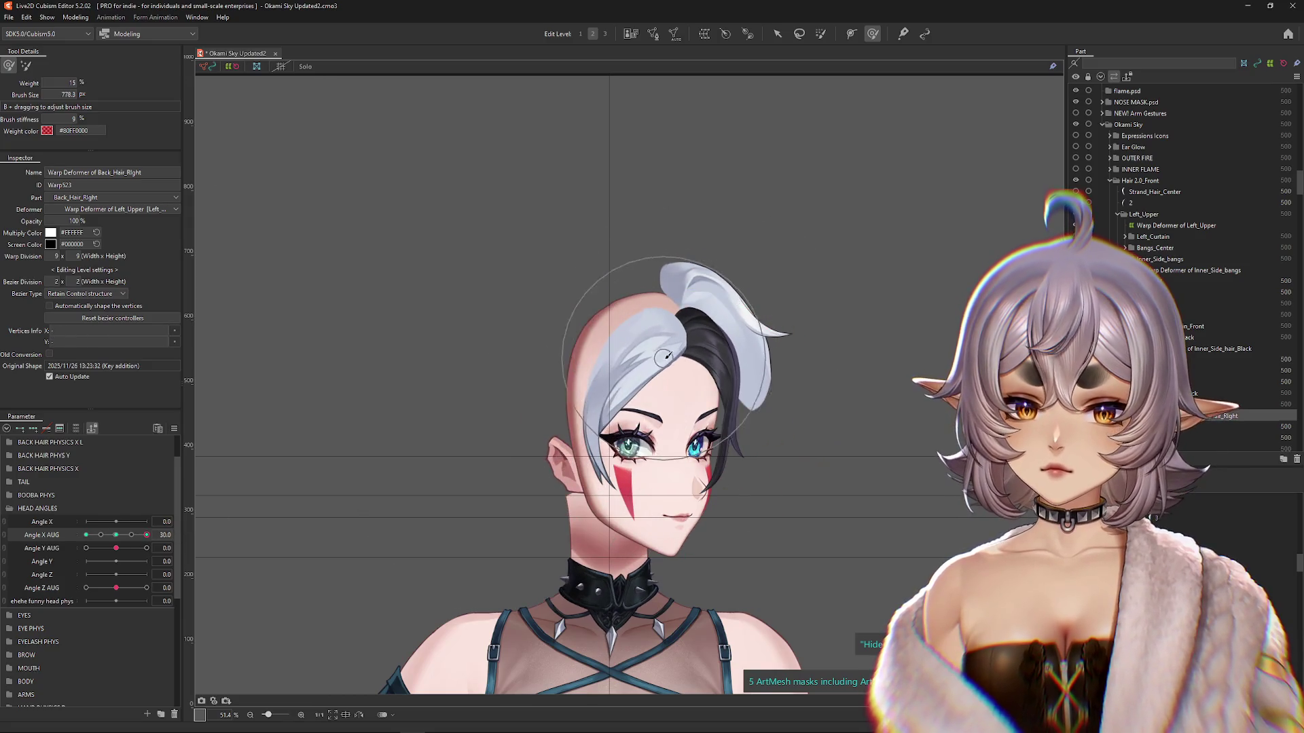
Step: Brush the Back_Hair_Right warp so the swoop follows the +30 head turn
{"action": "mouse_move", "coordinate": [870, 317]}
{"action": "left_mouse_down"}
{"action": "mouse_move", "coordinate": [865, 337]}
{"action": "mouse_move", "coordinate": [842, 326]}
{"action": "mouse_move", "coordinate": [802, 200]}
{"action": "left_mouse_up"}
{"action": "mouse_move", "coordinate": [677, 176]}
{"action": "left_mouse_down"}
{"action": "mouse_move", "coordinate": [711, 142]}
{"action": "mouse_move", "coordinate": [844, 254]}
{"action": "mouse_move", "coordinate": [840, 305]}
{"action": "left_mouse_up"}
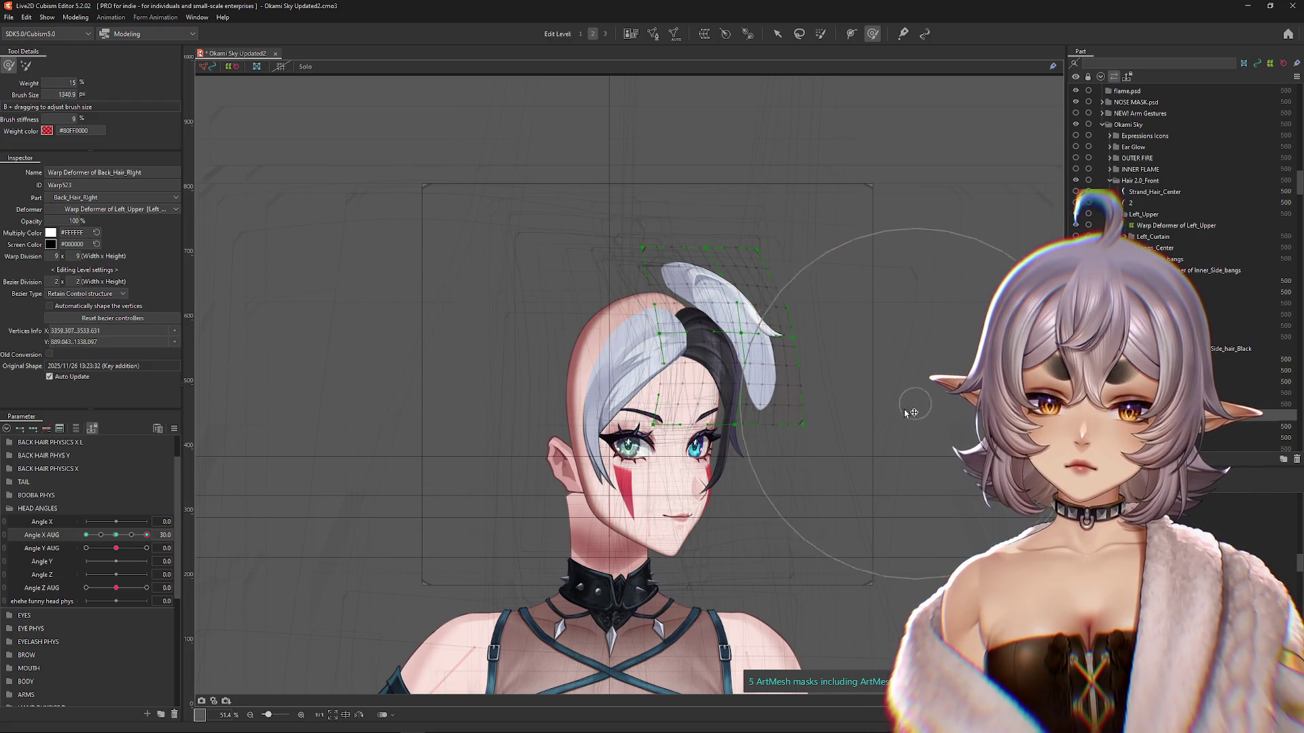
{"action": "left_click_drag", "start_coordinate": [887, 310], "coordinate": [829, 236]}
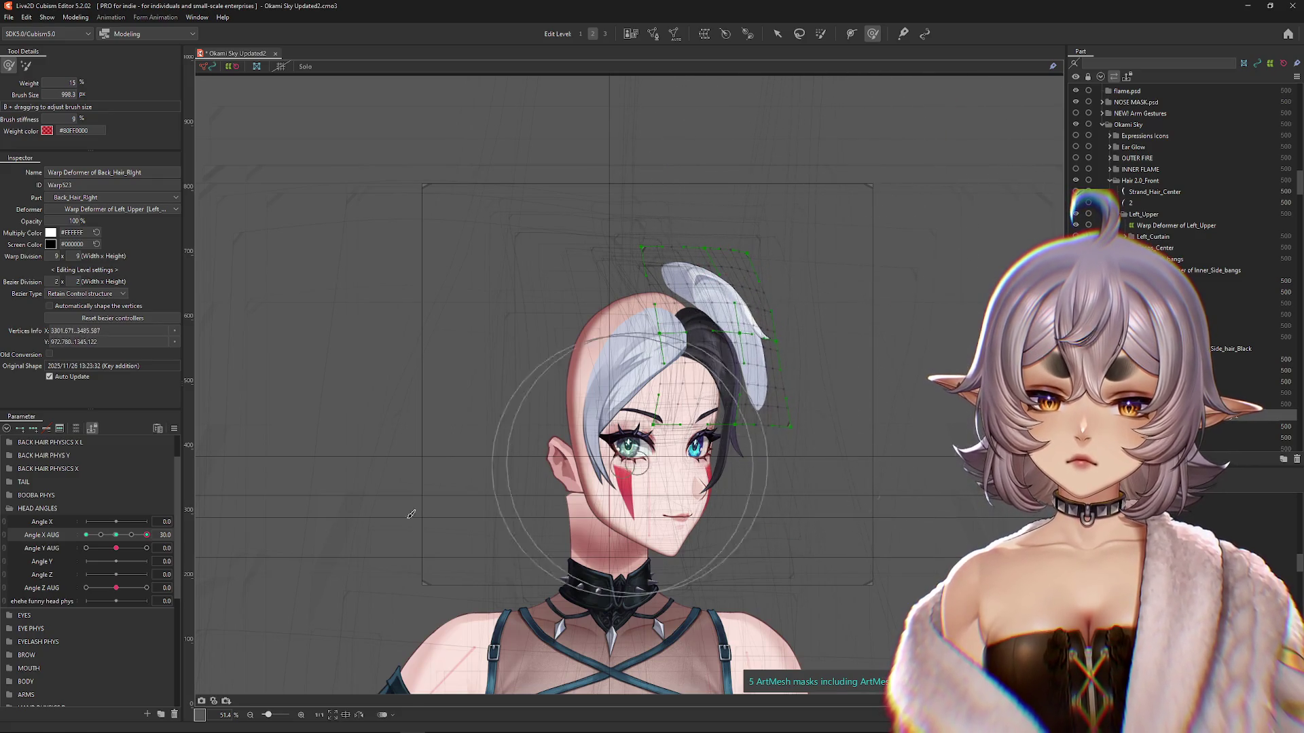
{"action": "left_click", "coordinate": [281, 544]}
{"action": "left_click_drag", "start_coordinate": [758, 399], "coordinate": [836, 437]}
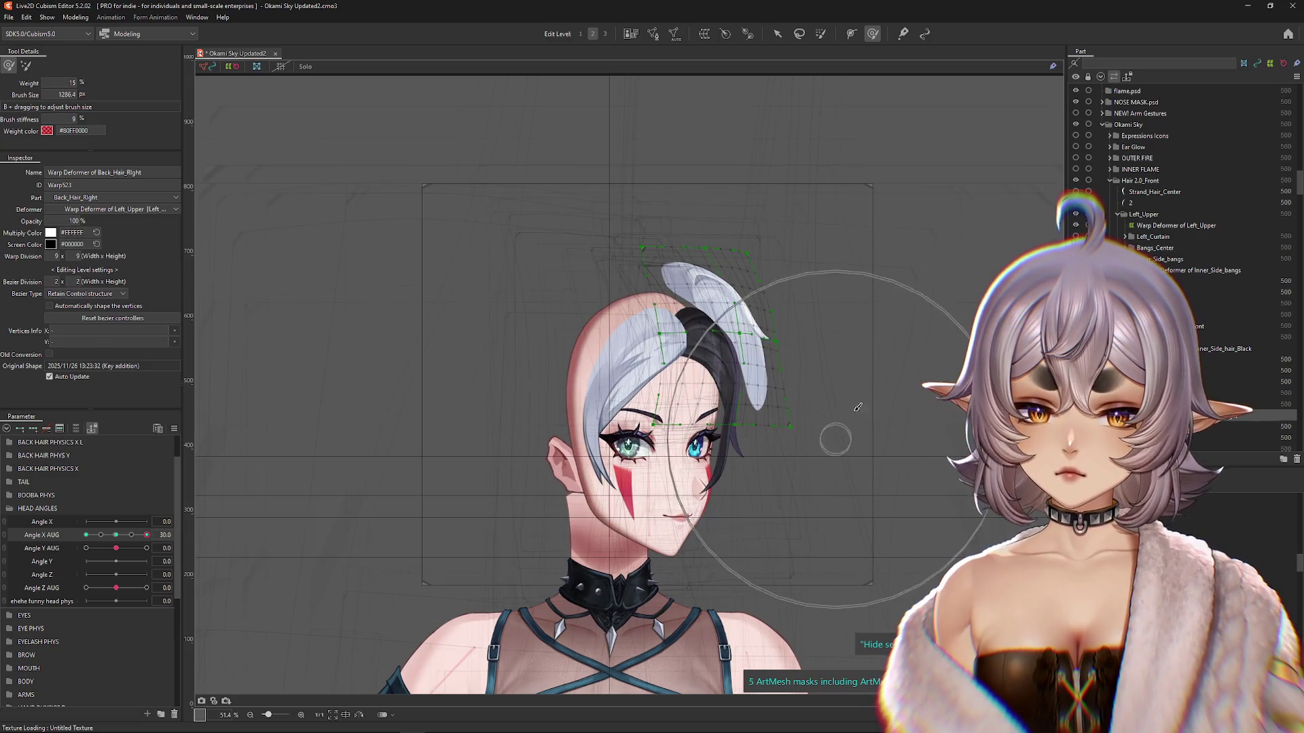
Step: Shift the swoop's warp to follow the Angle X AUG -30 turn
{"action": "left_click", "coordinate": [117, 535]}
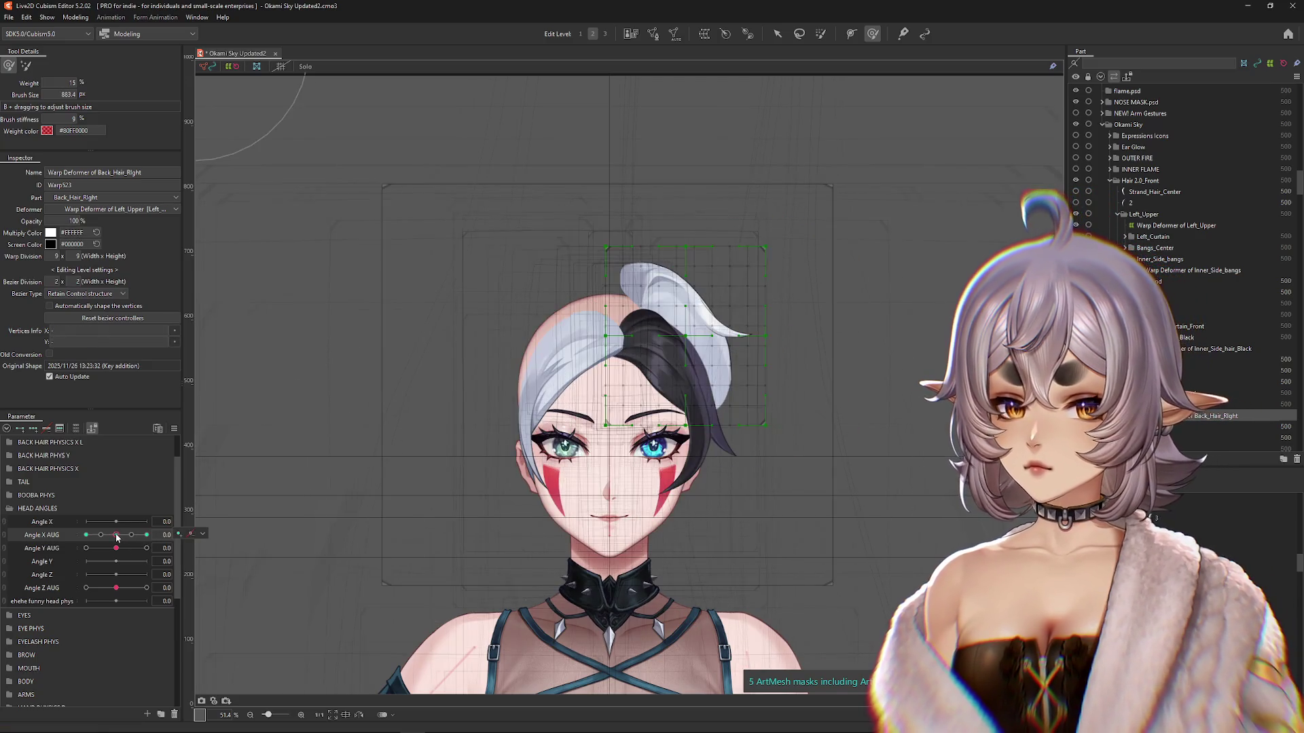
{"action": "left_click", "coordinate": [86, 535]}
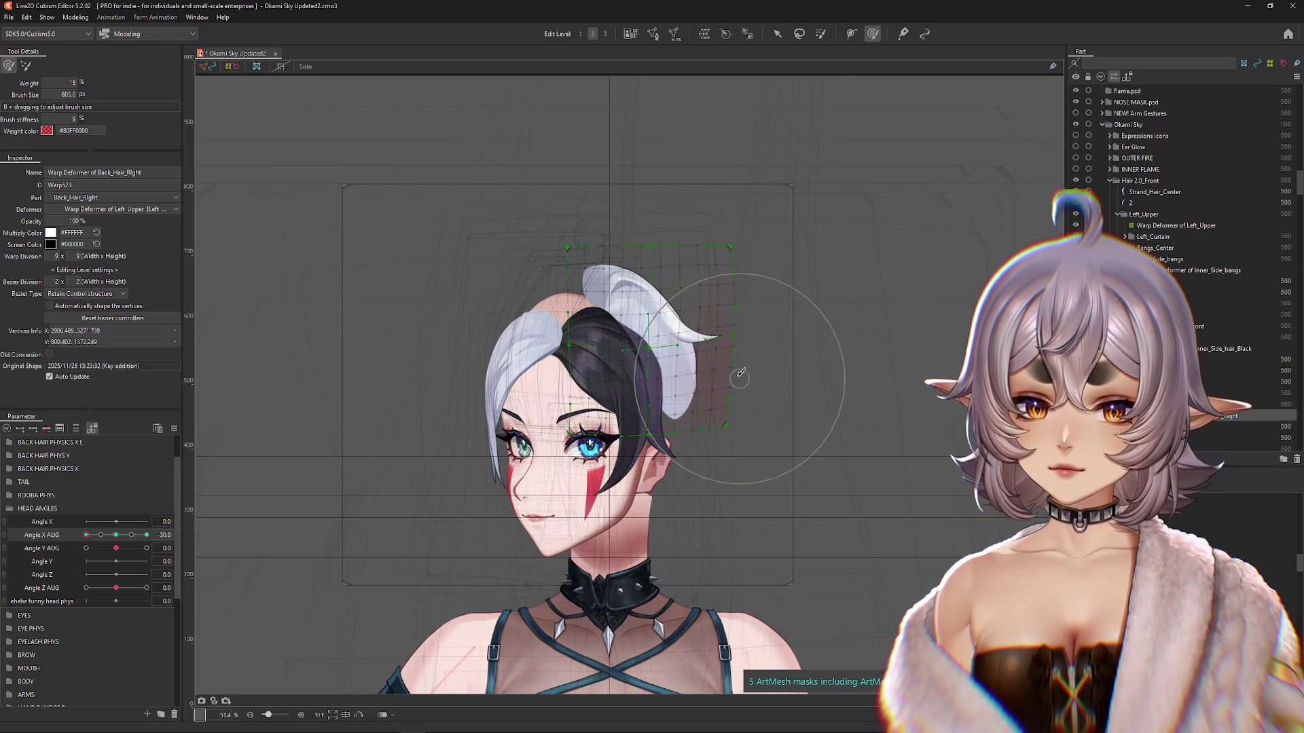
{"action": "mouse_move", "coordinate": [537, 258]}
{"action": "left_mouse_down"}
{"action": "mouse_move", "coordinate": [501, 290]}
{"action": "mouse_move", "coordinate": [512, 307]}
{"action": "mouse_move", "coordinate": [544, 273]}
{"action": "left_mouse_up"}
{"action": "left_click", "coordinate": [116, 536]}
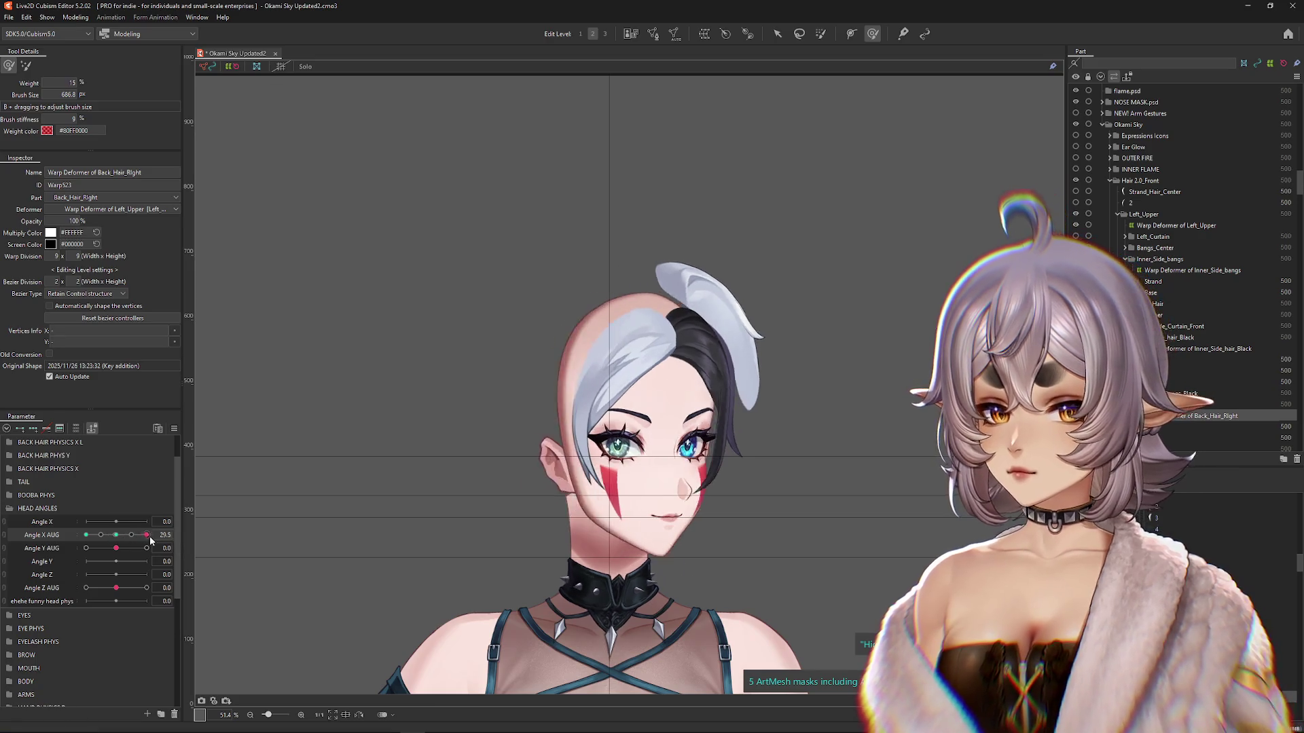
{"action": "left_click", "coordinate": [86, 536]}
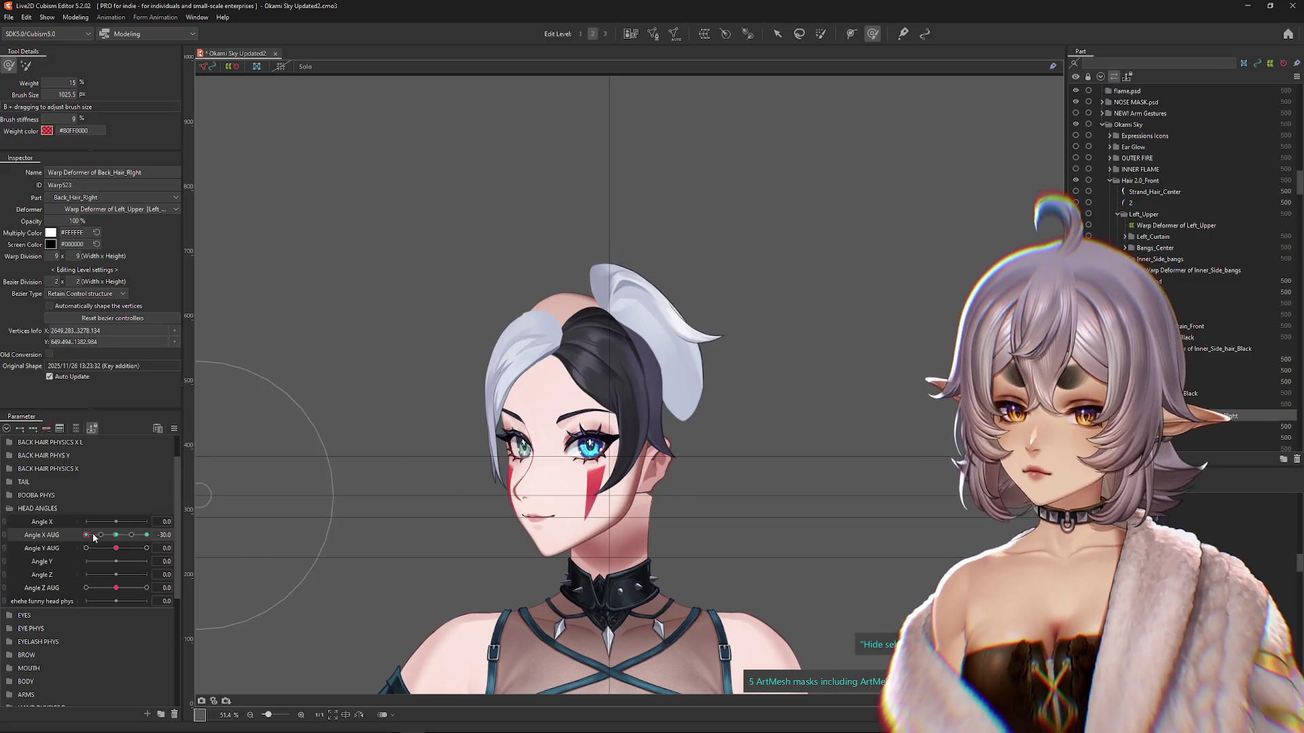
Step: Refine the swoop and right strand at +30, sweep Angle X to check, and centre it at 0
{"action": "left_click", "coordinate": [148, 535]}
{"action": "left_click_drag", "start_coordinate": [699, 369], "coordinate": [728, 375]}
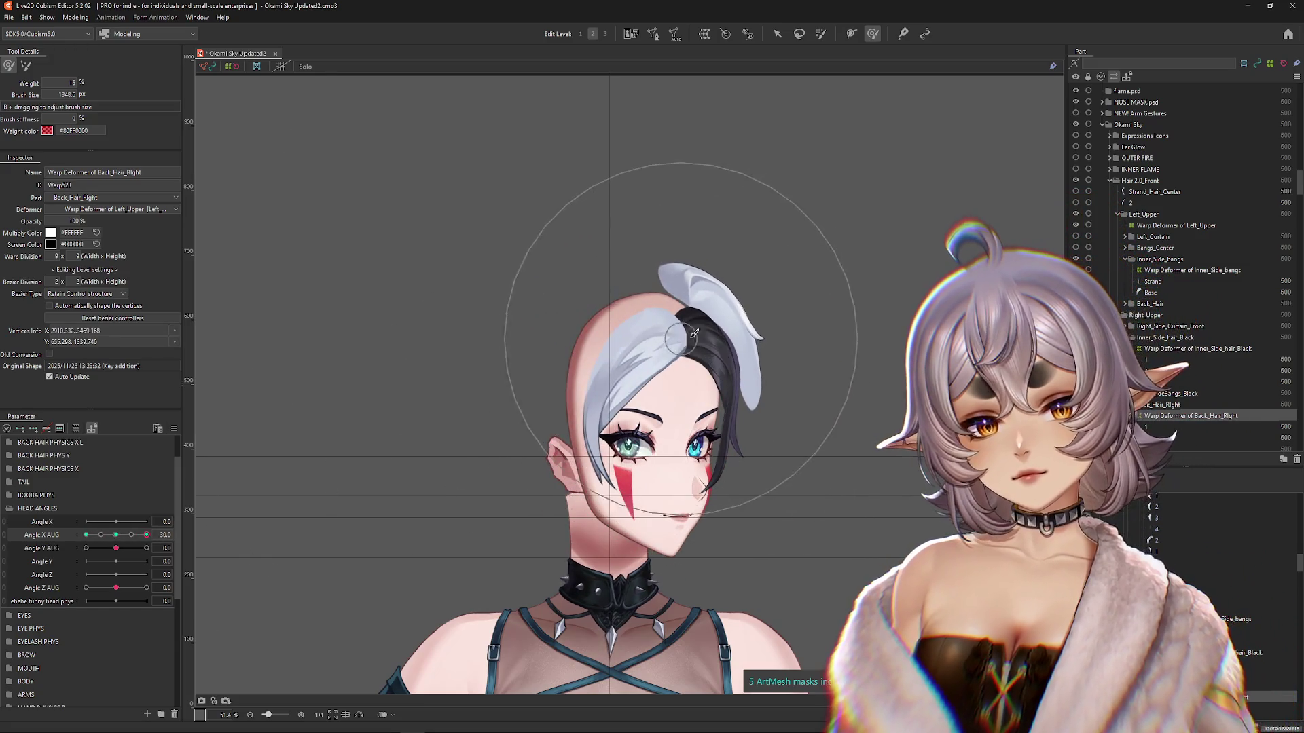
{"action": "left_click_drag", "start_coordinate": [640, 268], "coordinate": [646, 305]}
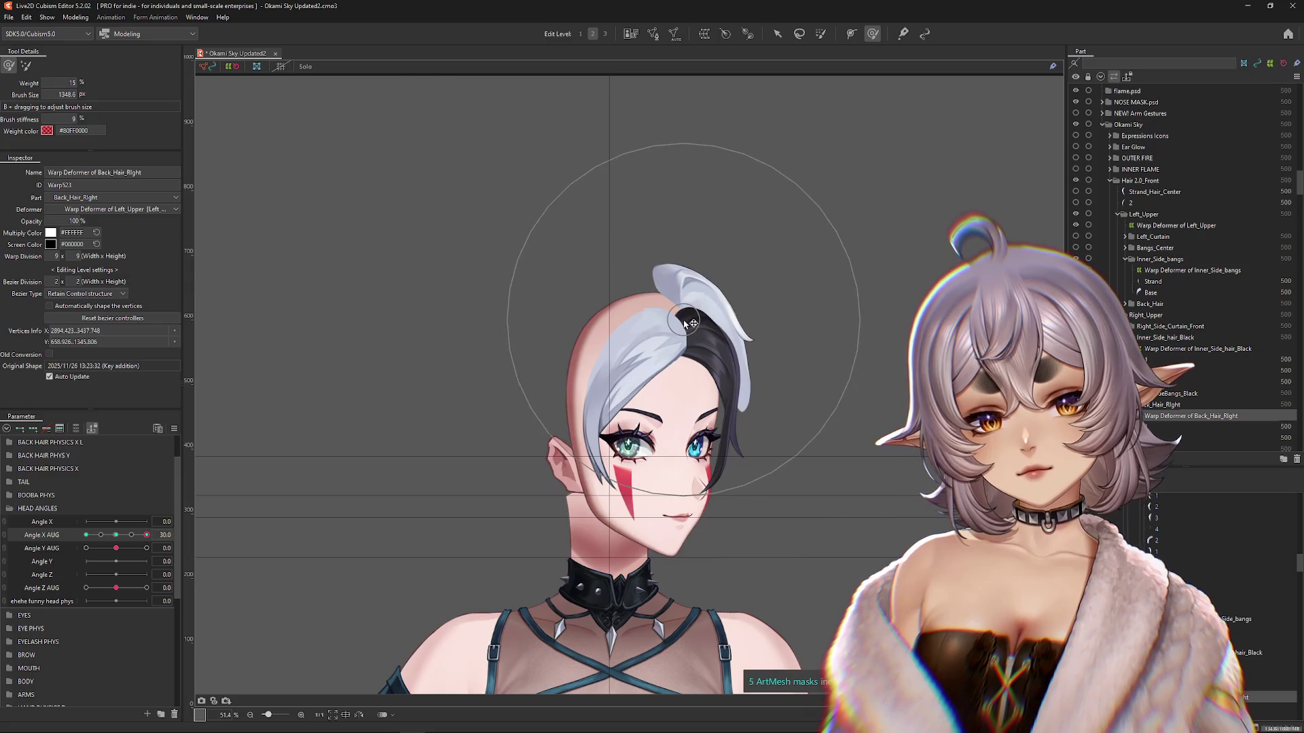
{"action": "mouse_move", "coordinate": [116, 574]}
{"action": "left_mouse_down"}
{"action": "mouse_move", "coordinate": [102, 574]}
{"action": "mouse_move", "coordinate": [132, 574]}
{"action": "mouse_move", "coordinate": [116, 575]}
{"action": "mouse_move", "coordinate": [132, 536]}
{"action": "mouse_move", "coordinate": [176, 541]}
{"action": "mouse_move", "coordinate": [86, 535]}
{"action": "left_mouse_up"}
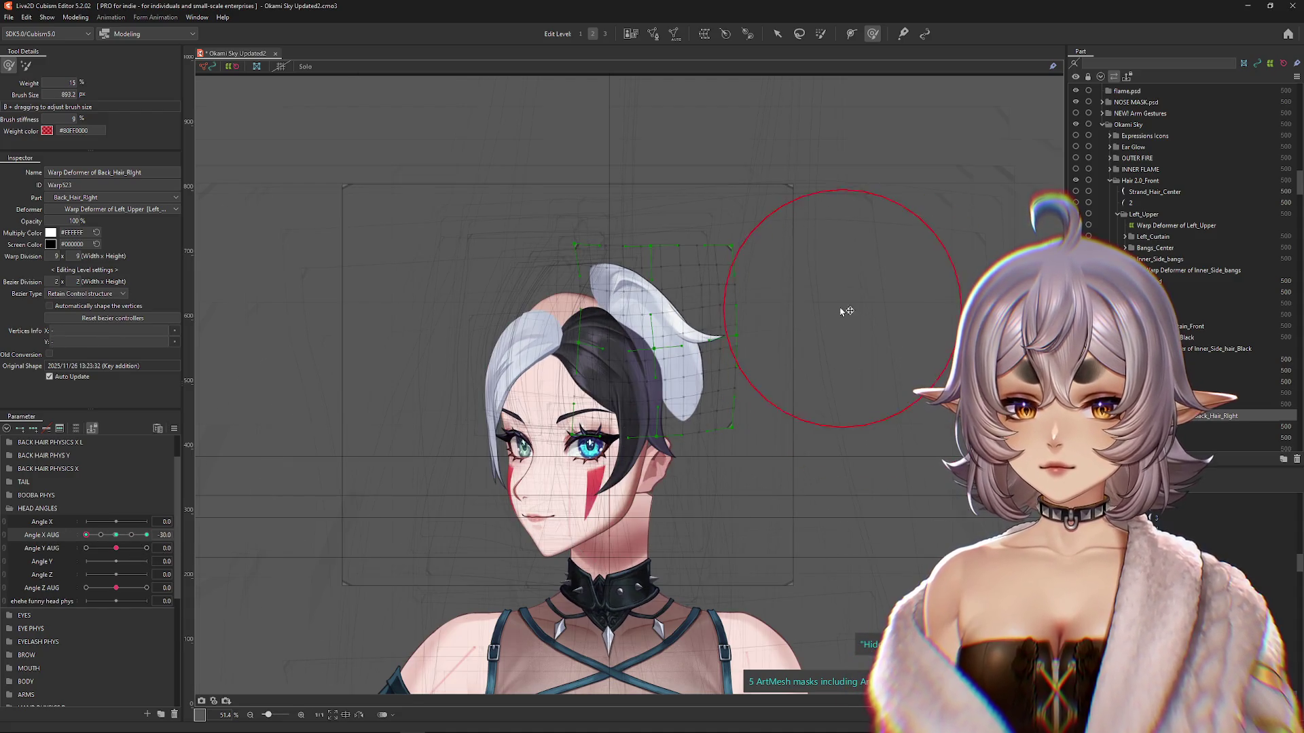
{"action": "left_click_drag", "start_coordinate": [844, 305], "coordinate": [771, 329]}
{"action": "mouse_move", "coordinate": [160, 535]}
{"action": "left_mouse_down"}
{"action": "mouse_move", "coordinate": [102, 535]}
{"action": "mouse_move", "coordinate": [147, 537]}
{"action": "left_mouse_up"}
{"action": "left_click", "coordinate": [116, 535]}
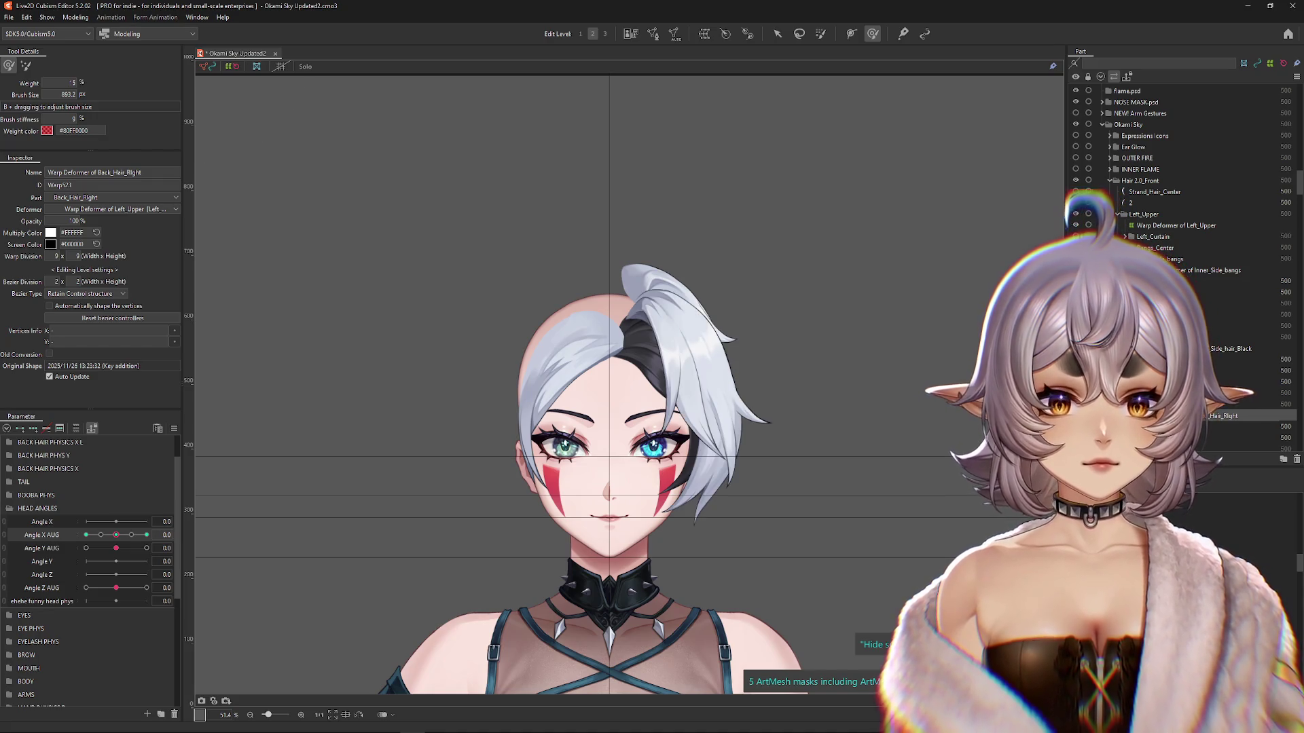
Step: Select the Right_Side_Curtain_Front part and its first hair meshes, including ArtMesh52, with overlays hidden
{"action": "left_click", "coordinate": [1195, 325]}
{"action": "left_click", "coordinate": [1195, 336]}
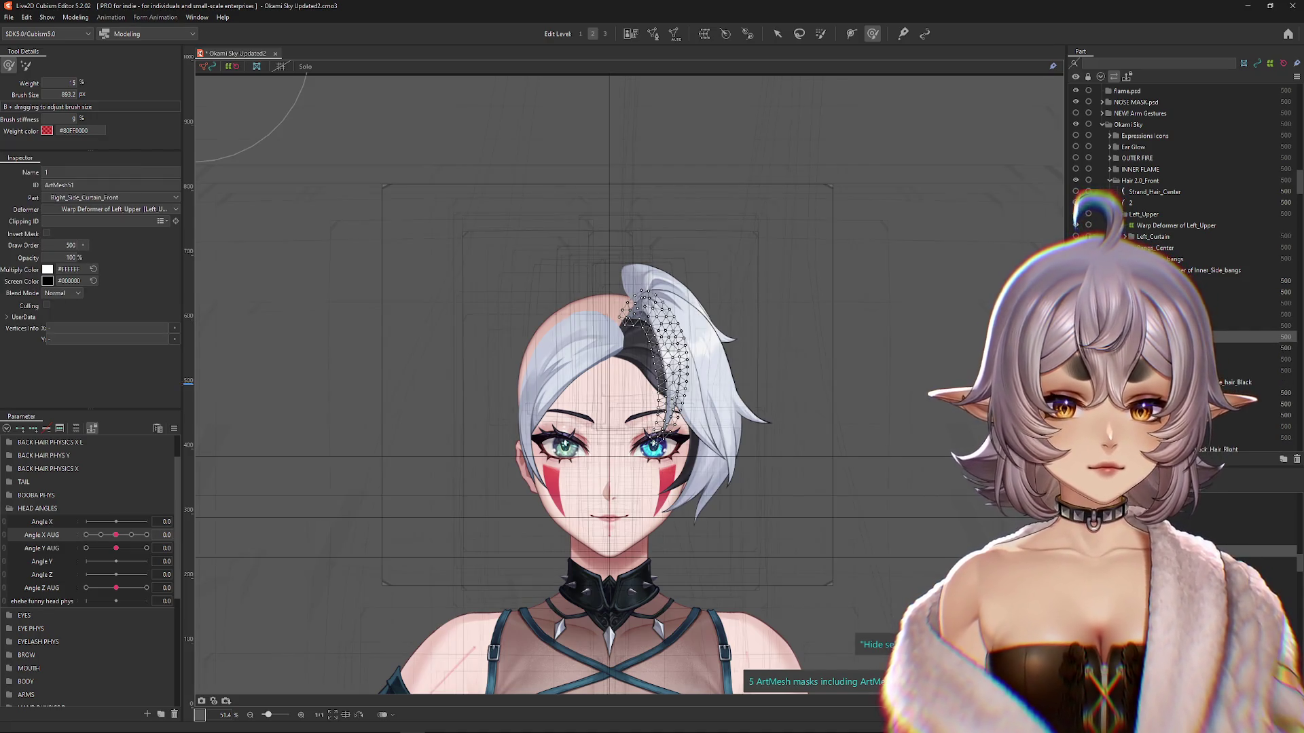
{"action": "left_click", "coordinate": [1195, 347]}
{"action": "scroll", "coordinate": [715, 369], "scroll_direction": "up", "scroll_amount": 2}
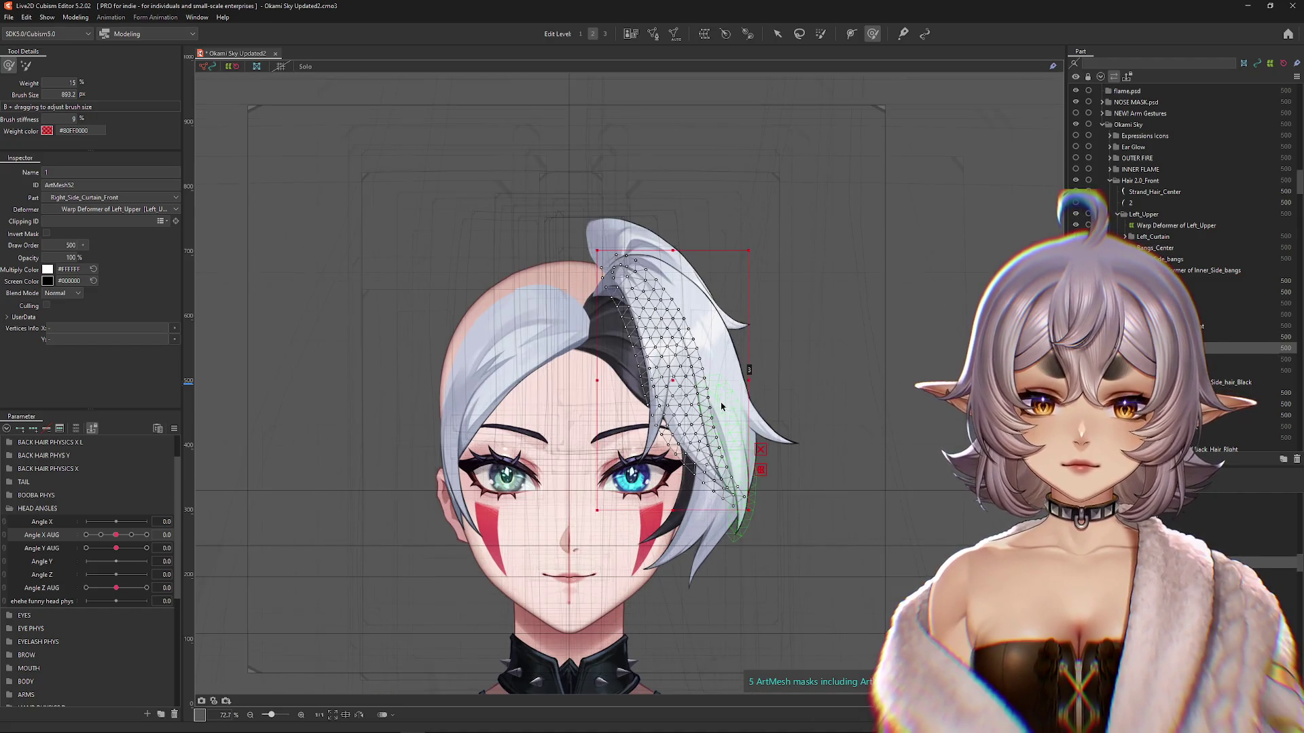
{"action": "key", "text": "ctrl+h"}
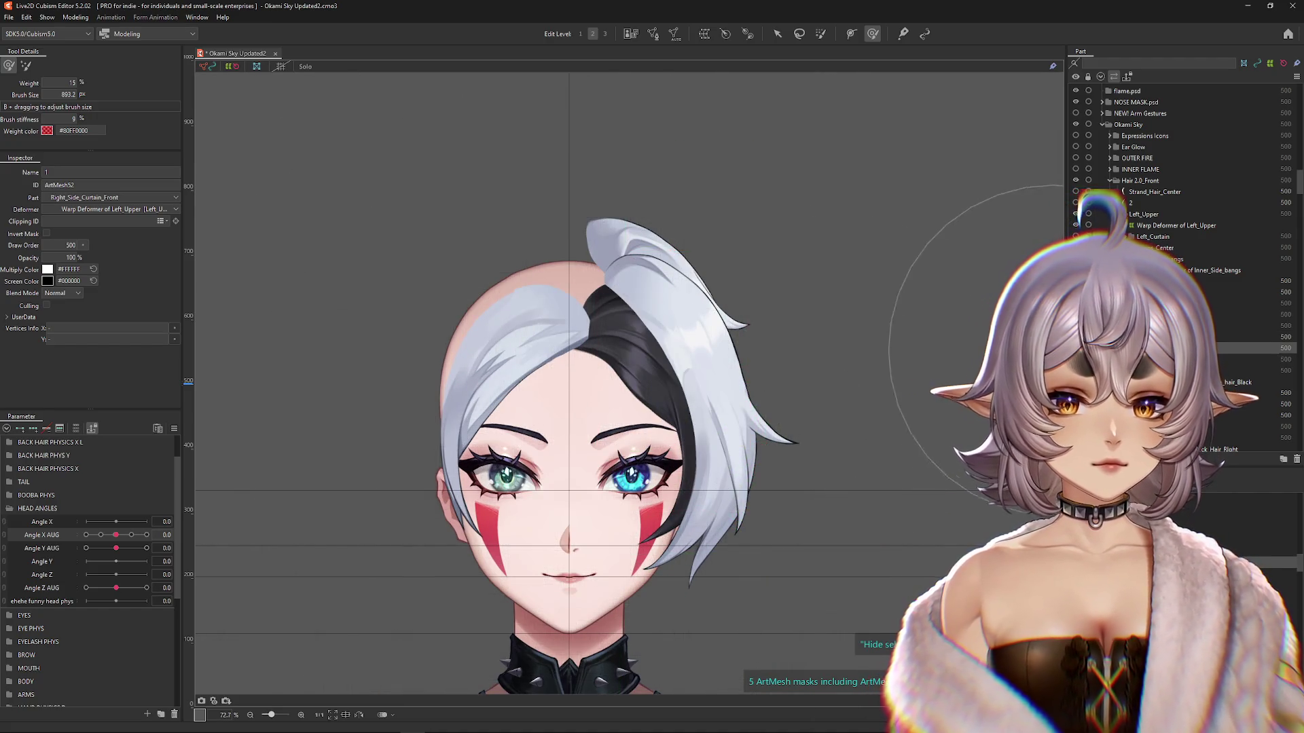
{"action": "scroll", "coordinate": [866, 374], "scroll_direction": "down", "scroll_amount": 2}
Step: Pick every Right_Side_Curtain strand mesh on the canvas and wrap them in a 7 × 12 warp deformer
{"action": "right_click", "coordinate": [713, 419]}
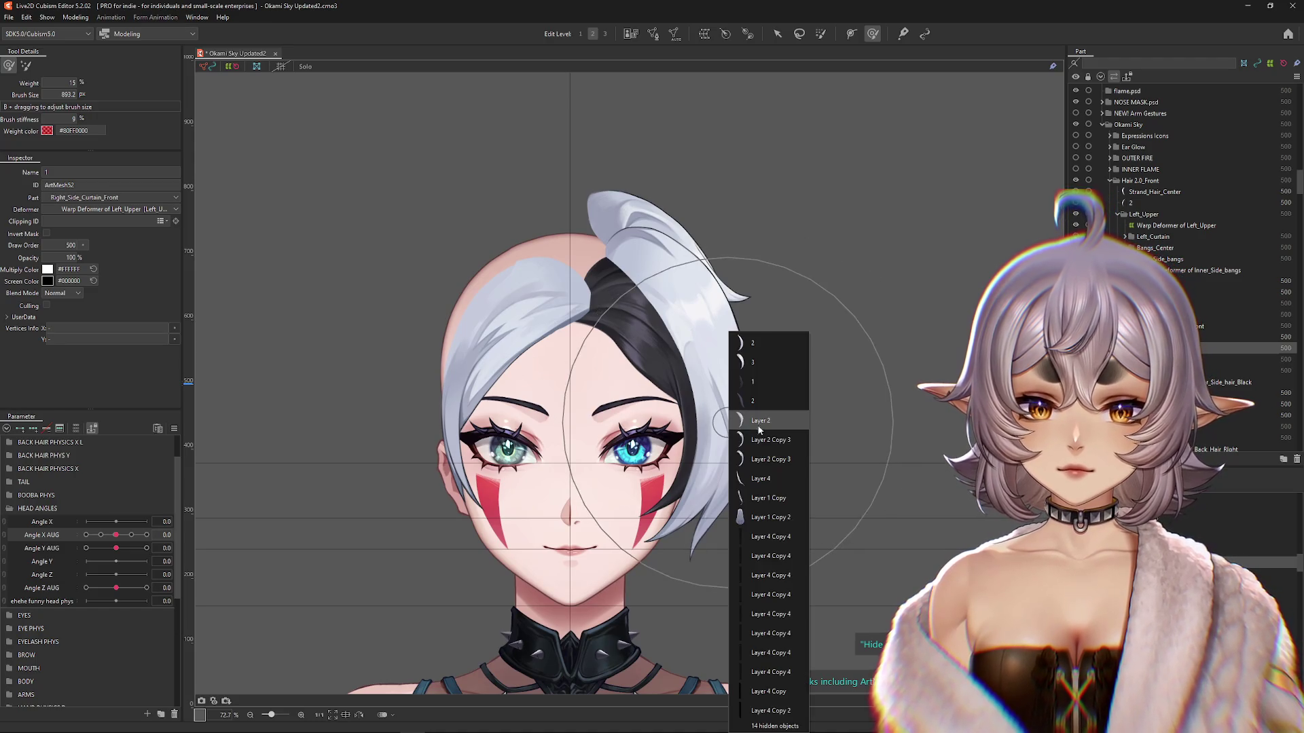
{"action": "left_click", "coordinate": [768, 384]}
{"action": "left_click", "coordinate": [767, 387]}
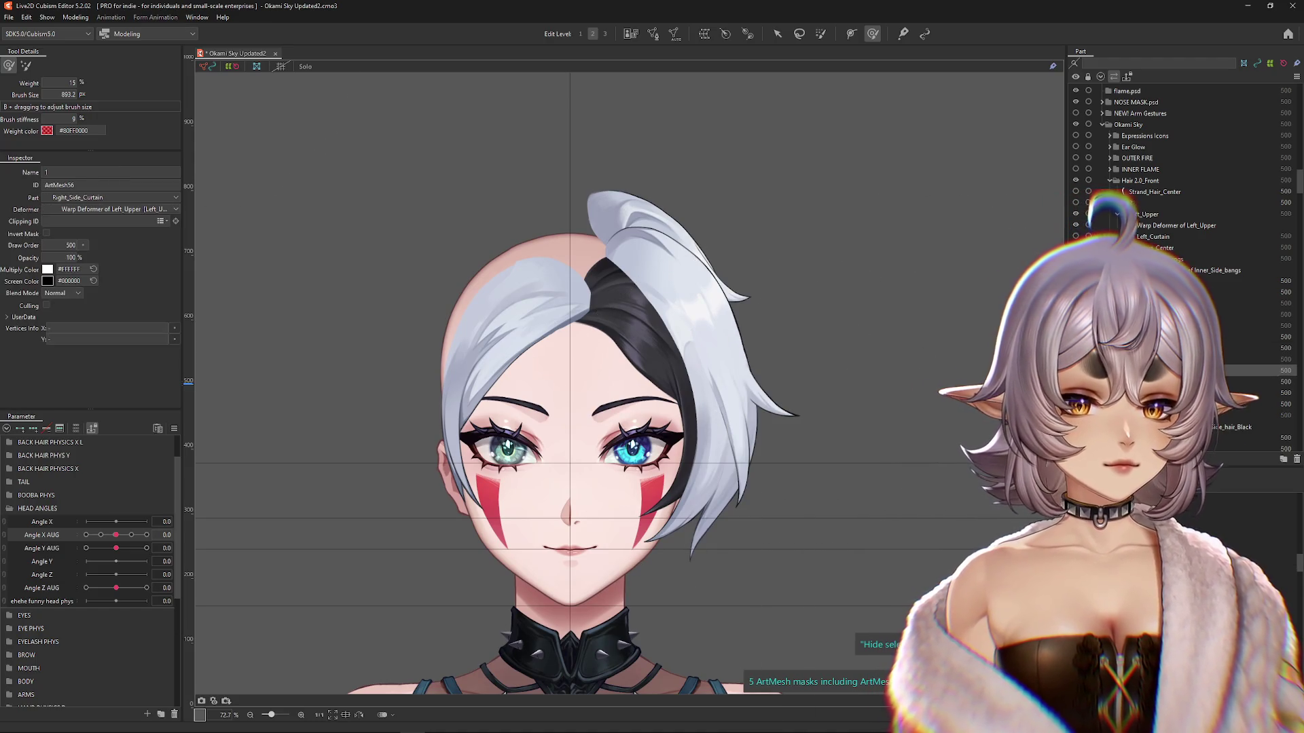
{"action": "left_click", "coordinate": [632, 540]}
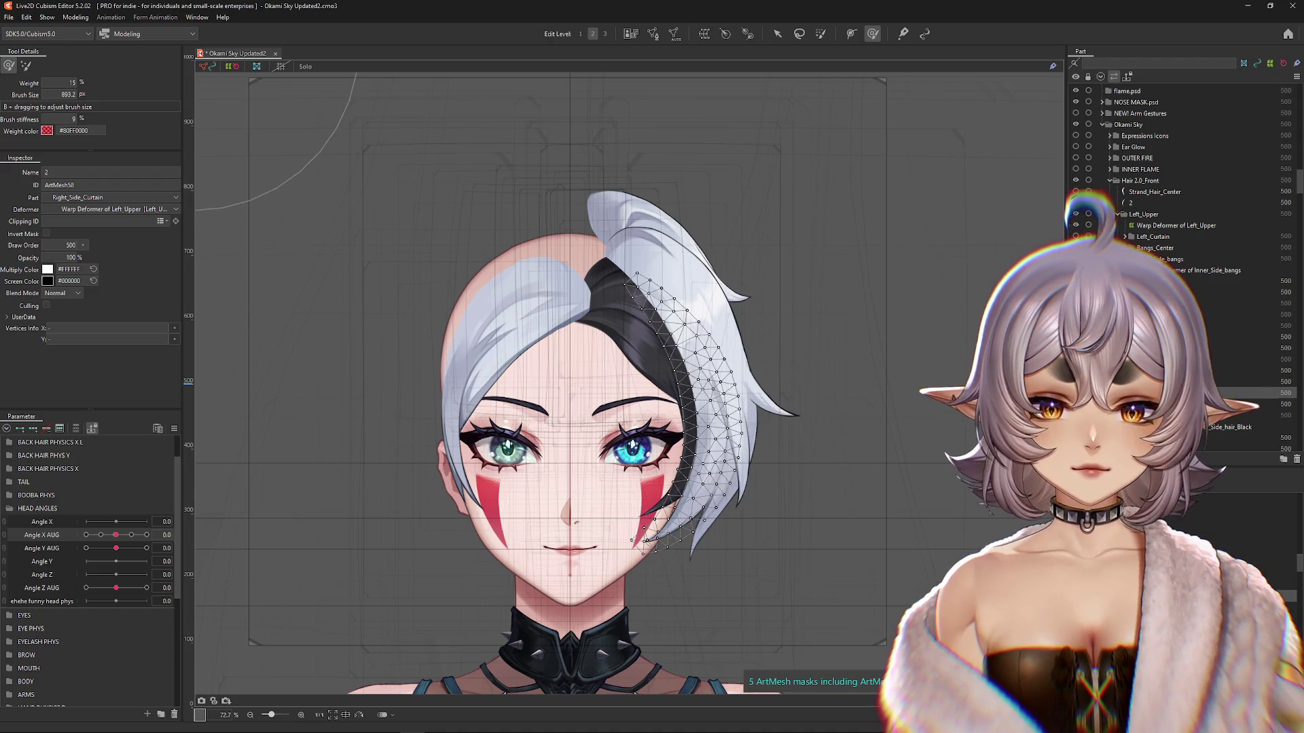
{"action": "double_click", "coordinate": [631, 541]}
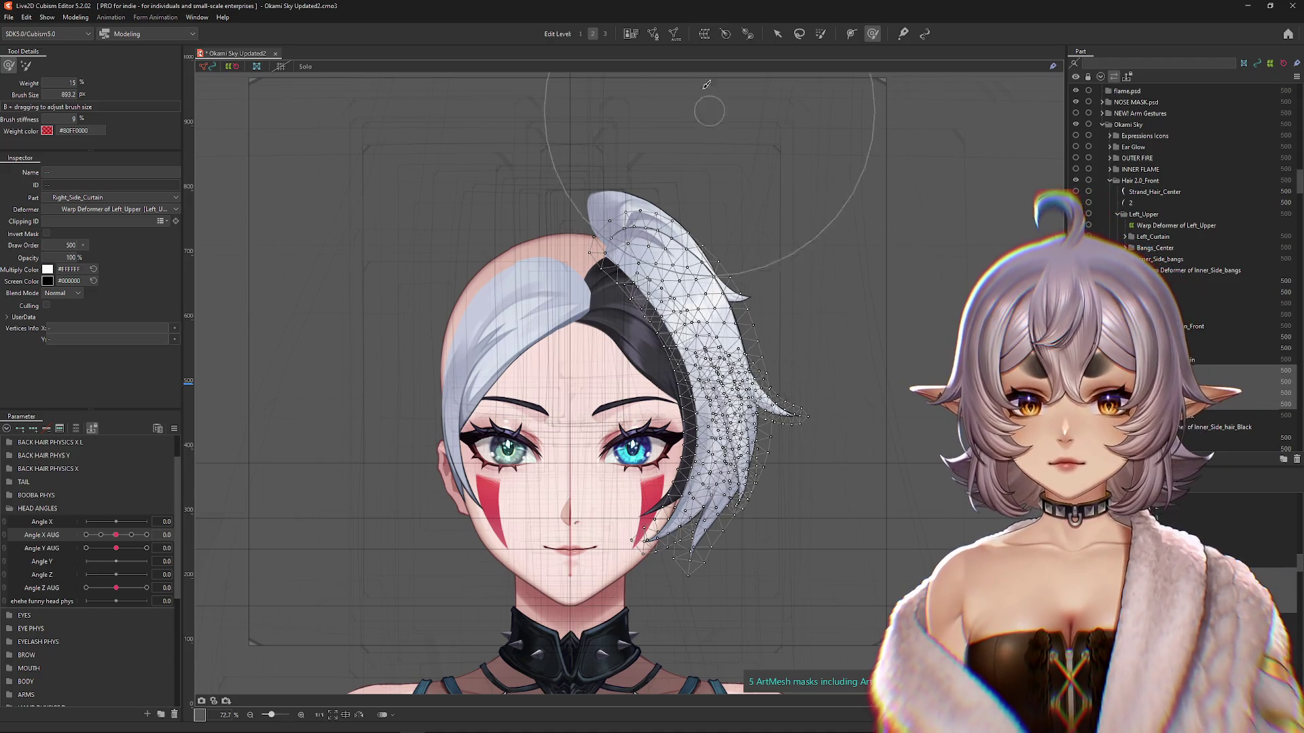
{"action": "left_click", "coordinate": [704, 35]}
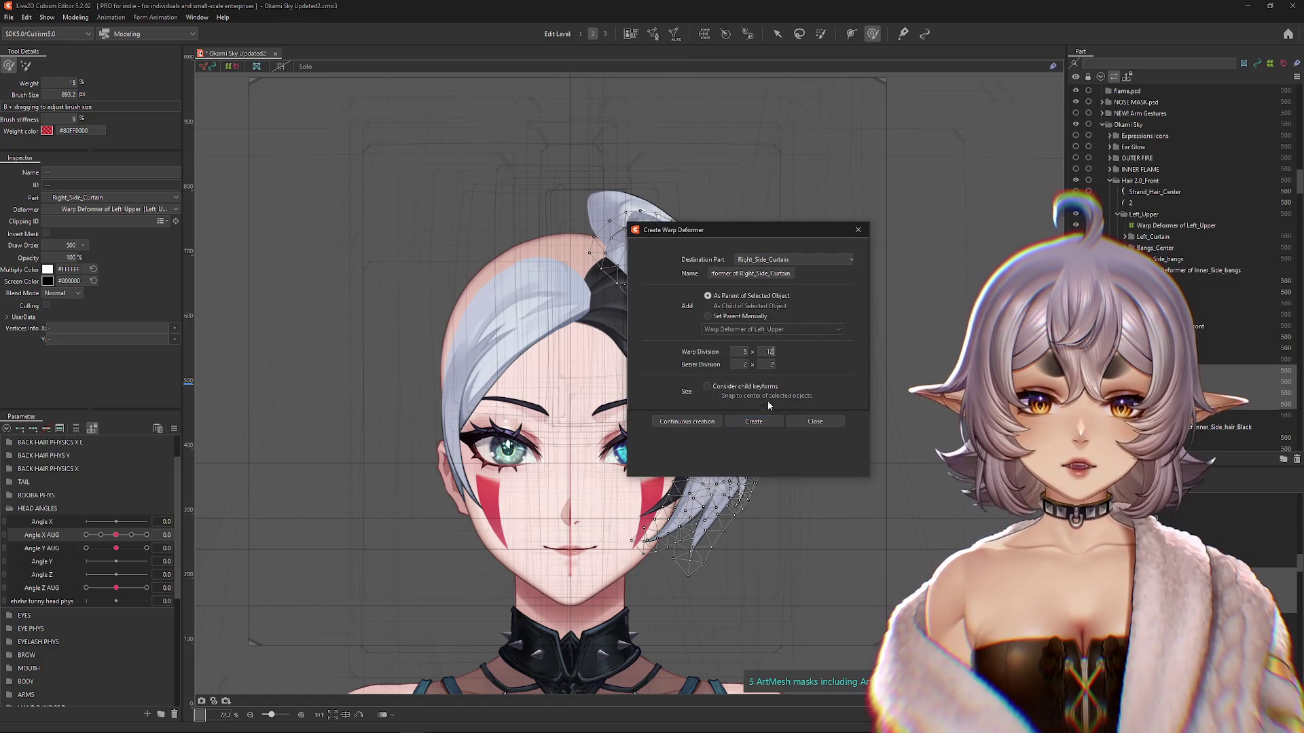
{"action": "left_click", "coordinate": [753, 422]}
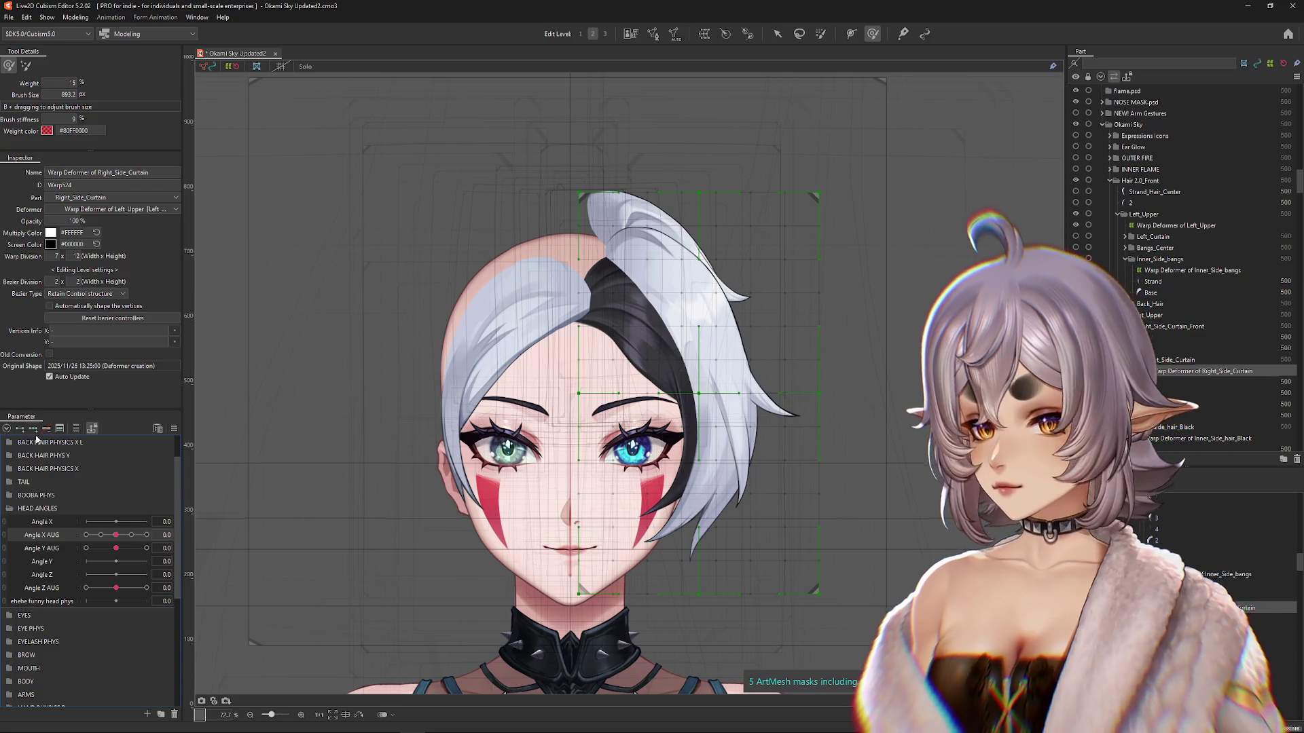
Step: Turn the head to Angle X AUG 30 and push the curtain grid's right edge in along the hair
{"action": "left_click_drag", "start_coordinate": [121, 535], "coordinate": [146, 536]}
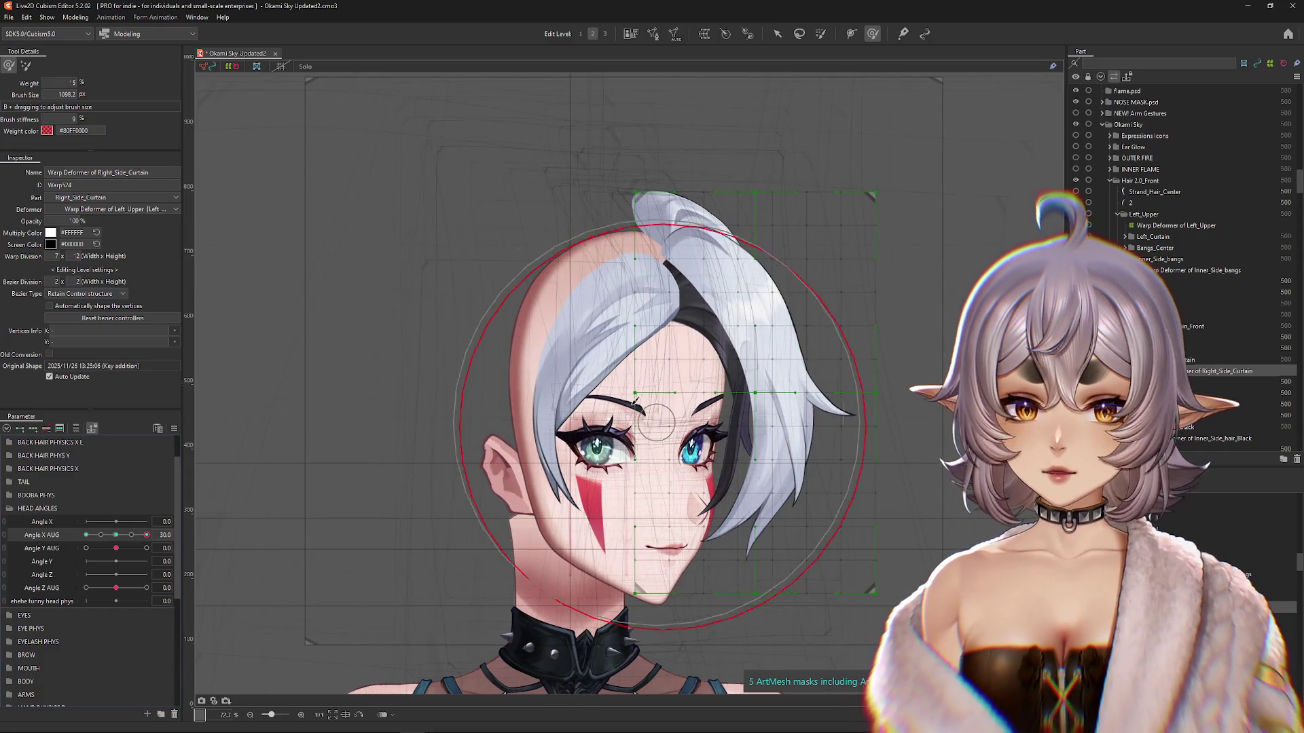
{"action": "mouse_move", "coordinate": [843, 381]}
{"action": "left_mouse_down"}
{"action": "mouse_move", "coordinate": [766, 391]}
{"action": "mouse_move", "coordinate": [796, 378]}
{"action": "left_mouse_up"}
{"action": "scroll", "coordinate": [815, 306], "scroll_direction": "down", "scroll_amount": 3}
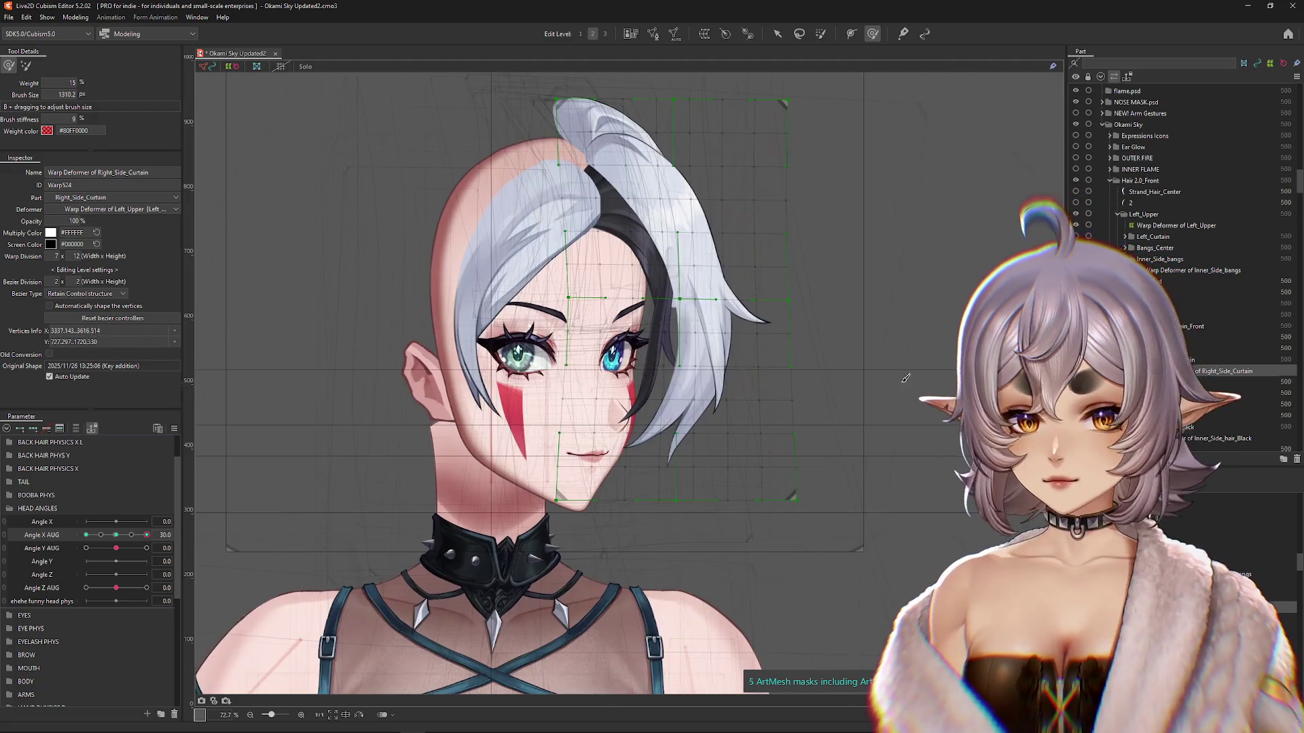
{"action": "scroll", "coordinate": [856, 441], "scroll_direction": "up", "scroll_amount": 3}
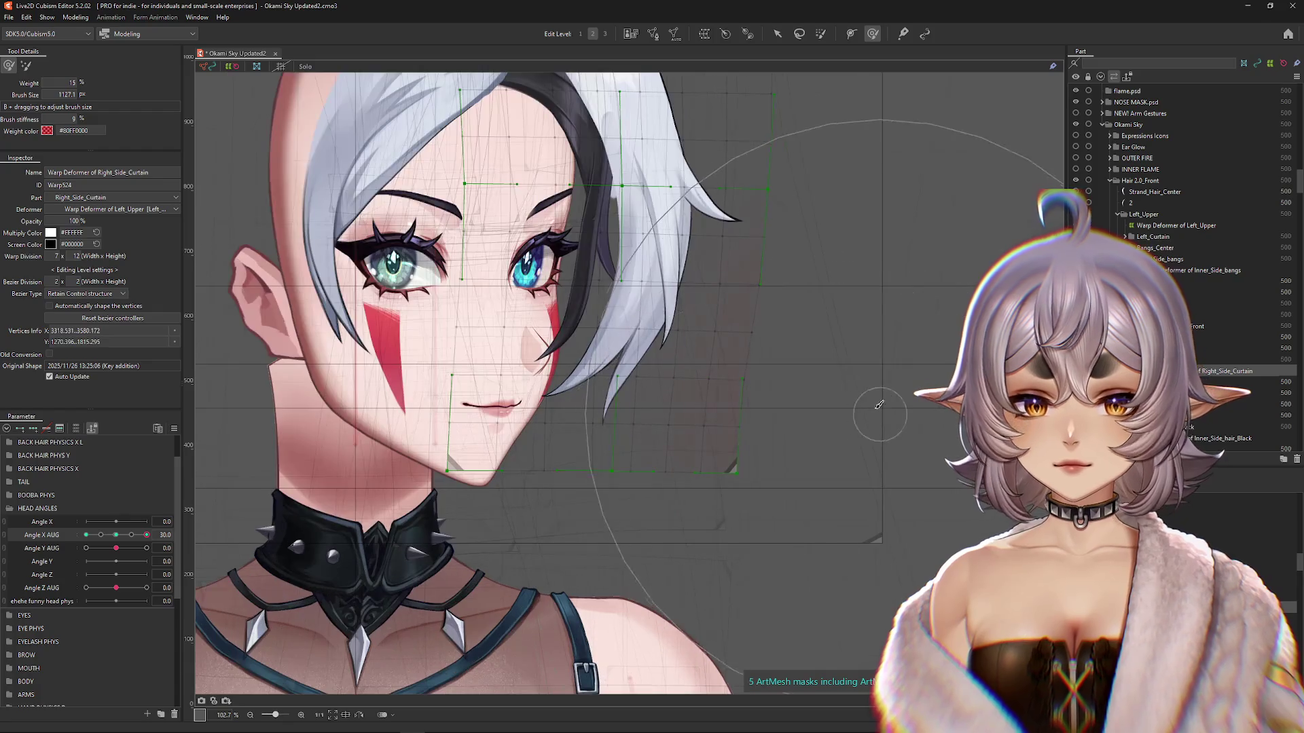
{"action": "scroll", "coordinate": [849, 487], "scroll_direction": "down", "scroll_amount": 3}
{"action": "scroll", "coordinate": [876, 314], "scroll_direction": "up", "scroll_amount": 3}
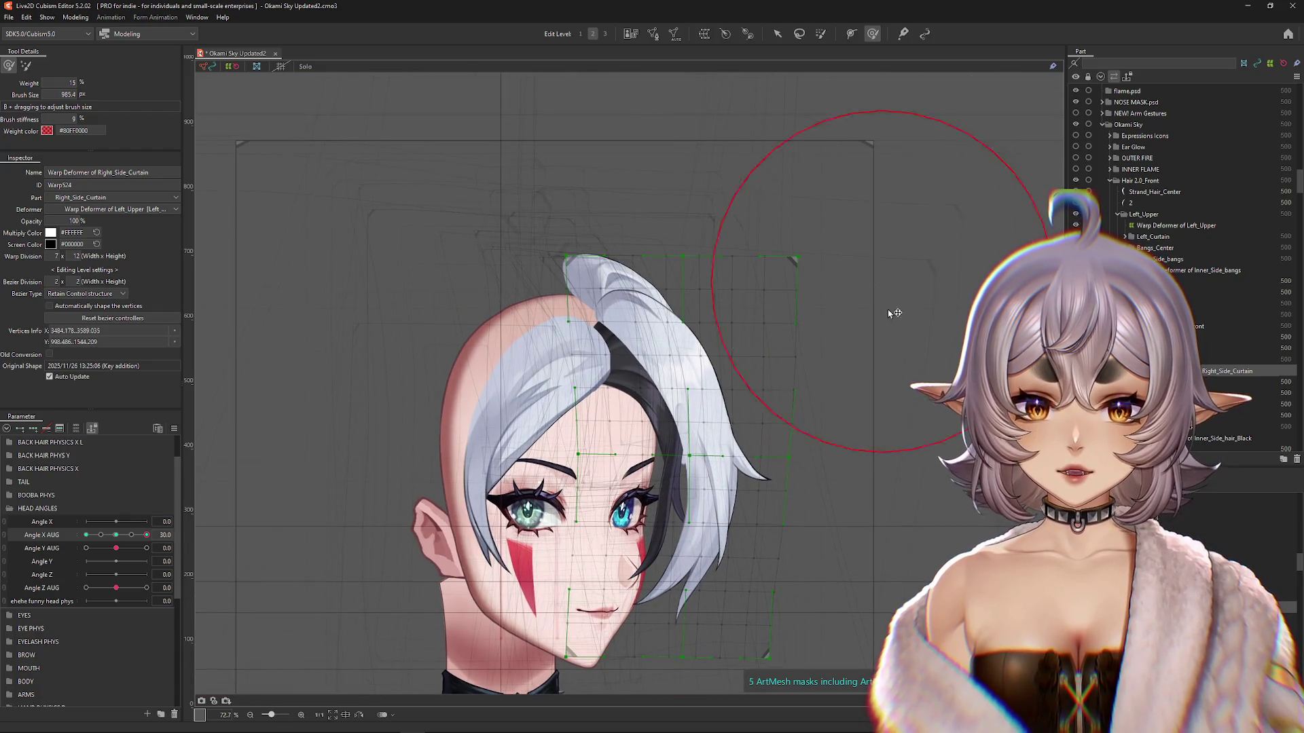
{"action": "scroll", "coordinate": [842, 434], "scroll_direction": "down", "scroll_amount": 5}
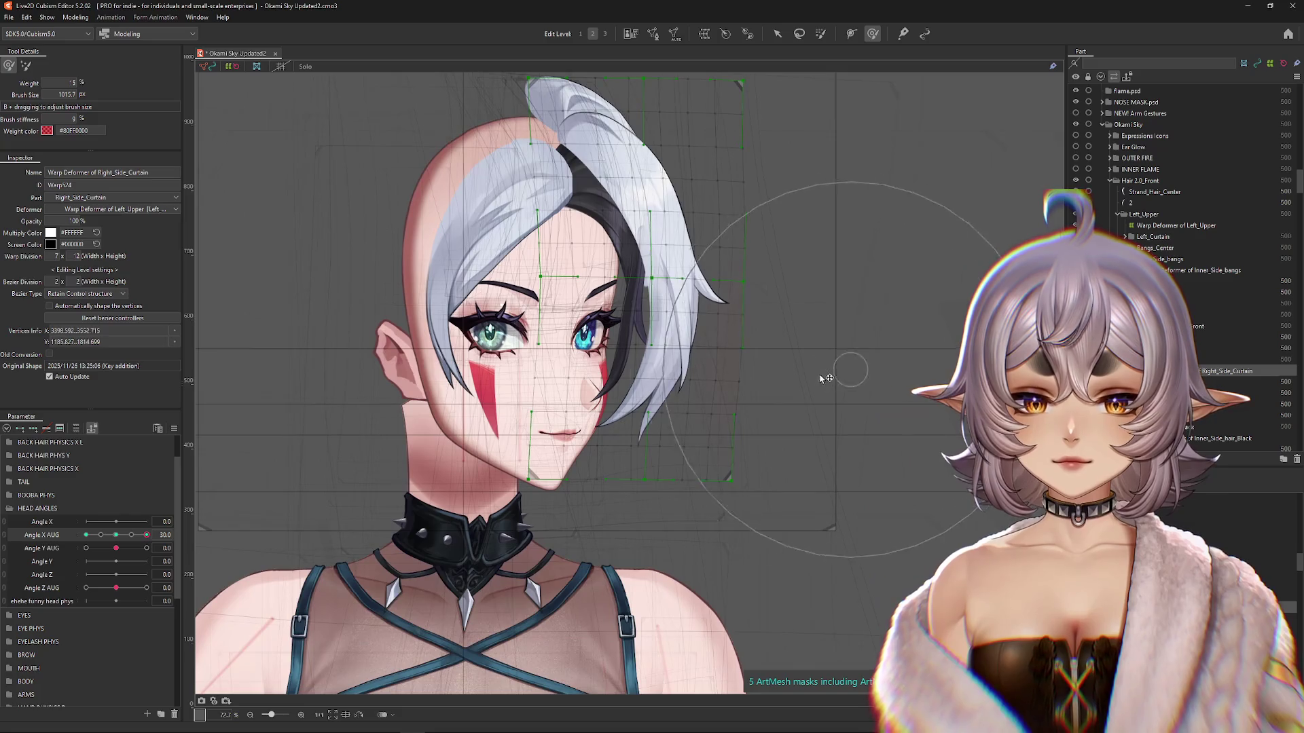
{"action": "left_click_drag", "start_coordinate": [820, 496], "coordinate": [830, 388]}
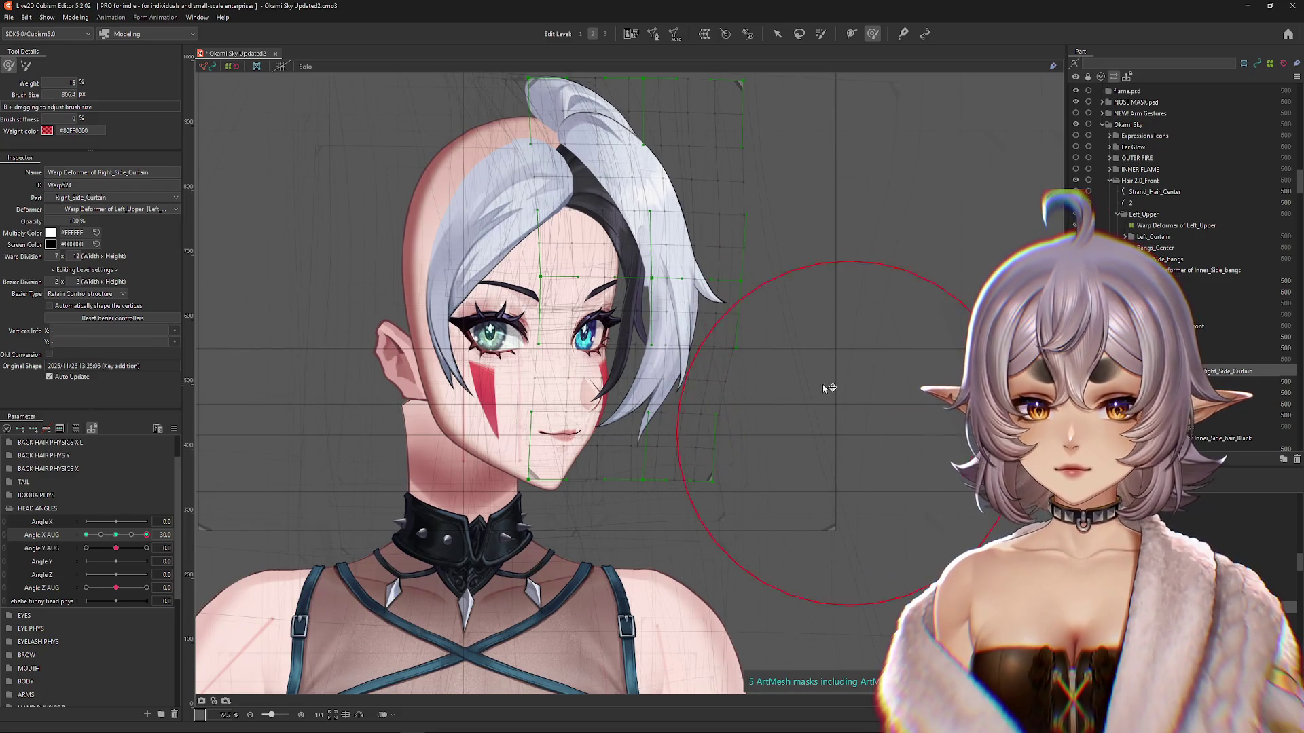
Step: Brush the curtain warp grid so the right hair strand hugs the turned face, checking without overlays
{"action": "scroll", "coordinate": [849, 496], "scroll_direction": "up", "scroll_amount": 3}
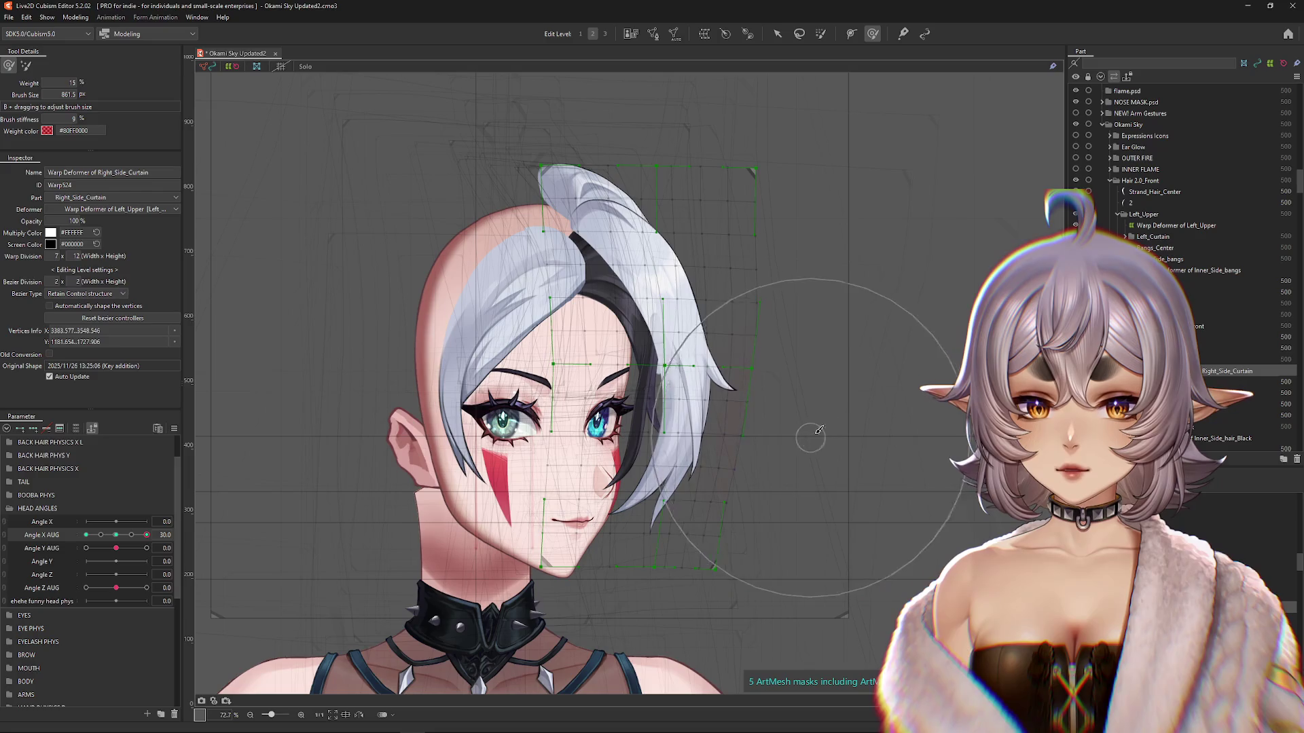
{"action": "scroll", "coordinate": [809, 242], "scroll_direction": "down", "scroll_amount": 1}
{"action": "scroll", "coordinate": [780, 311], "scroll_direction": "up", "scroll_amount": 7}
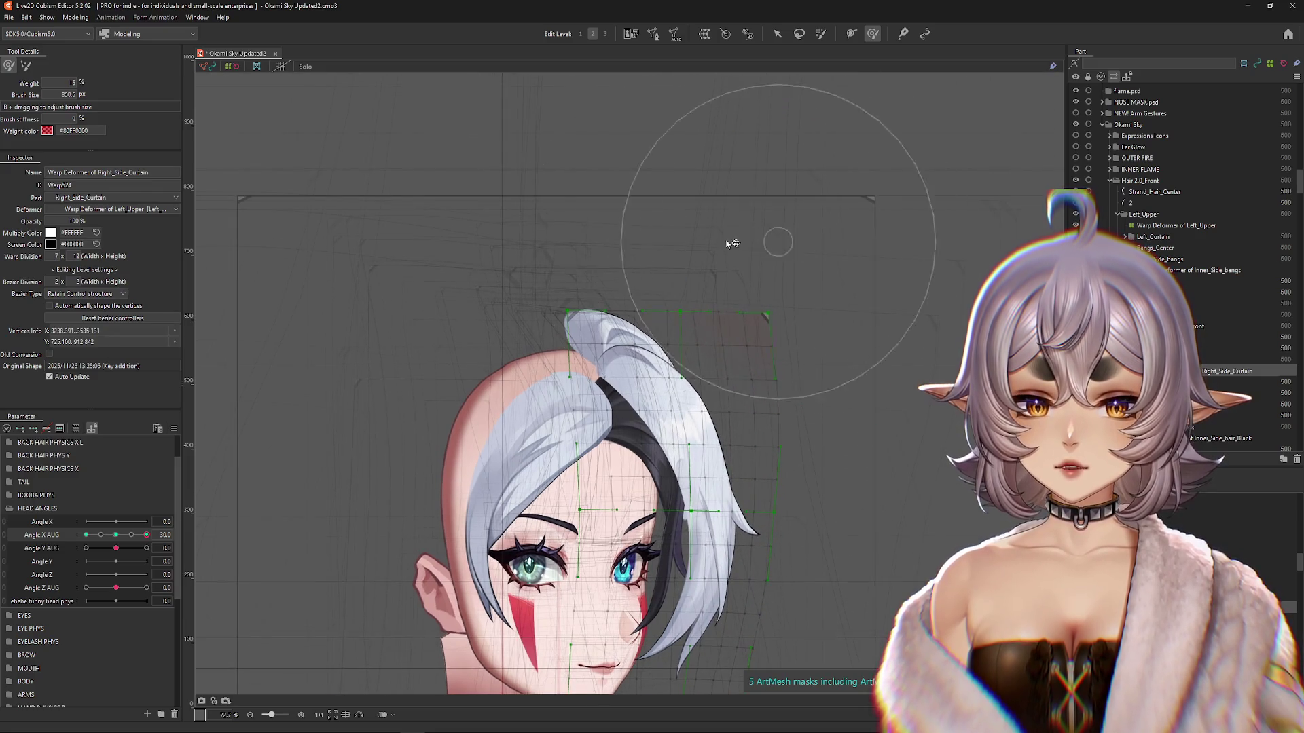
{"action": "scroll", "coordinate": [700, 278], "scroll_direction": "down", "scroll_amount": 3}
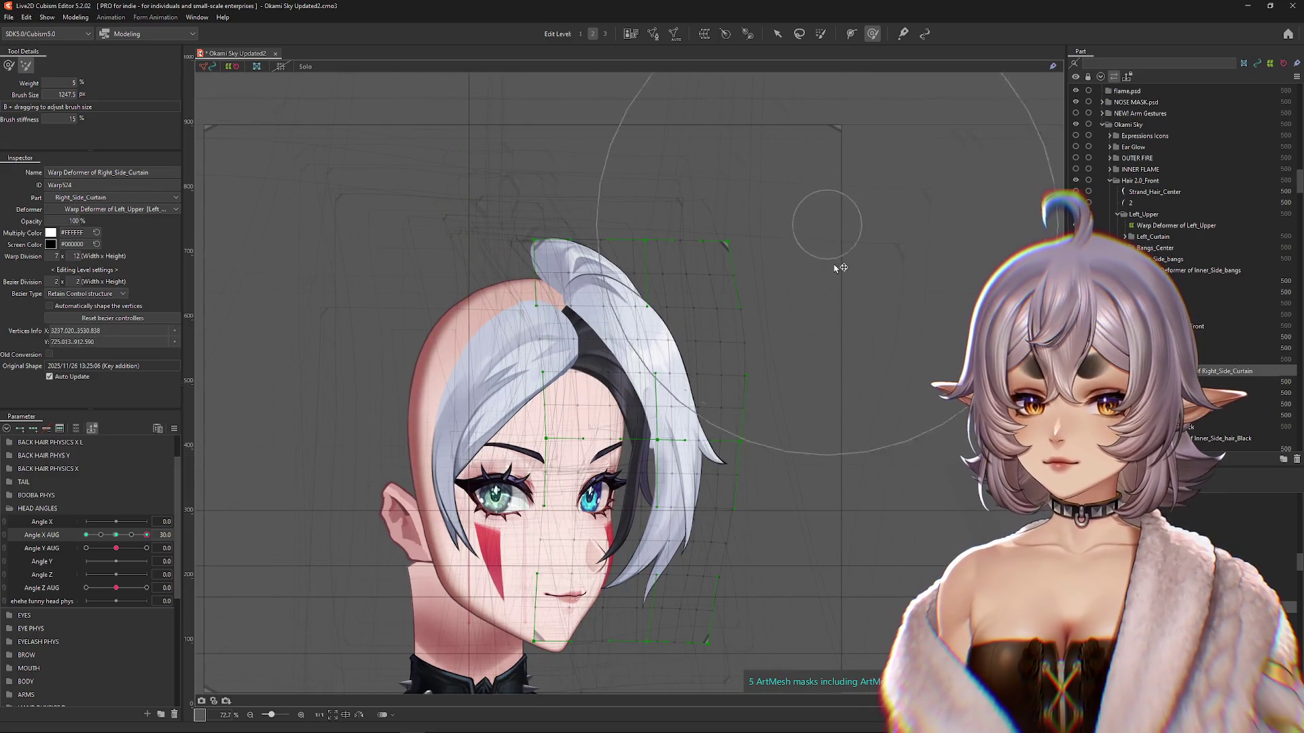
{"action": "scroll", "coordinate": [808, 238], "scroll_direction": "down", "scroll_amount": 3}
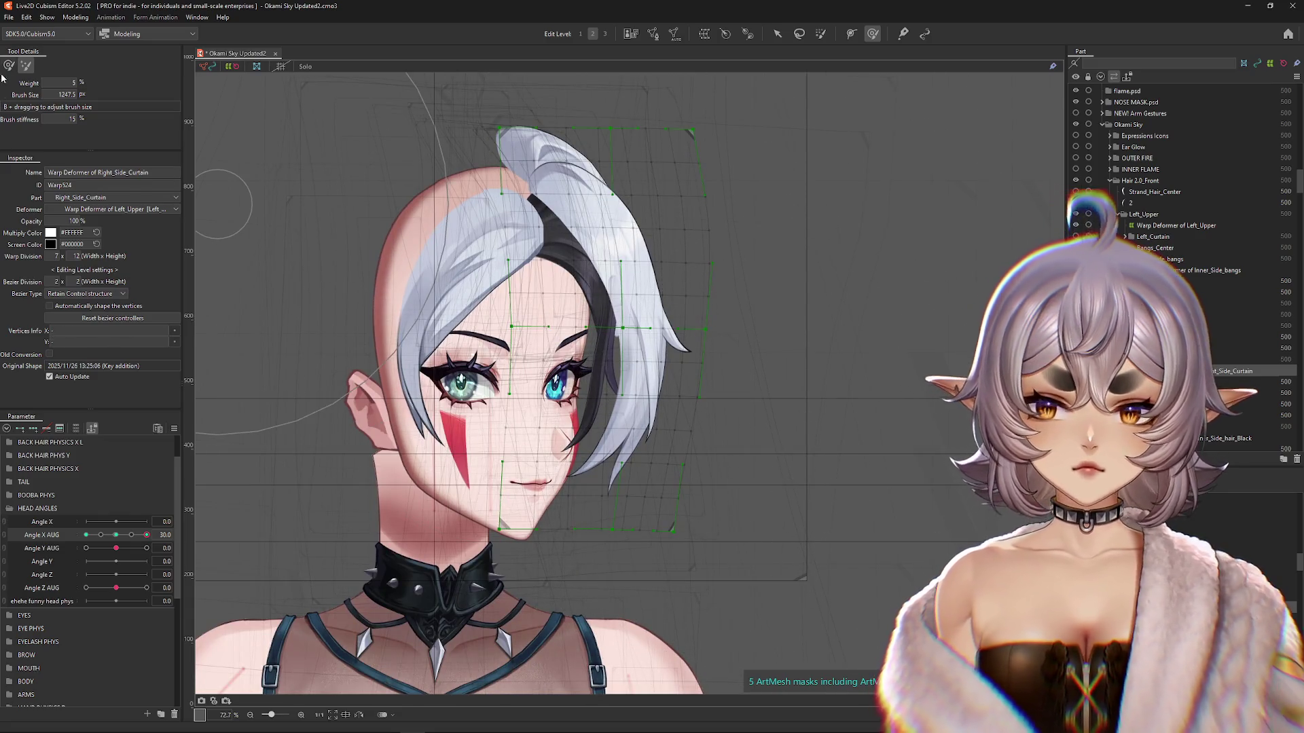
{"action": "mouse_move", "coordinate": [114, 540]}
{"action": "left_mouse_down"}
{"action": "mouse_move", "coordinate": [88, 540]}
{"action": "mouse_move", "coordinate": [146, 540]}
{"action": "left_mouse_up"}
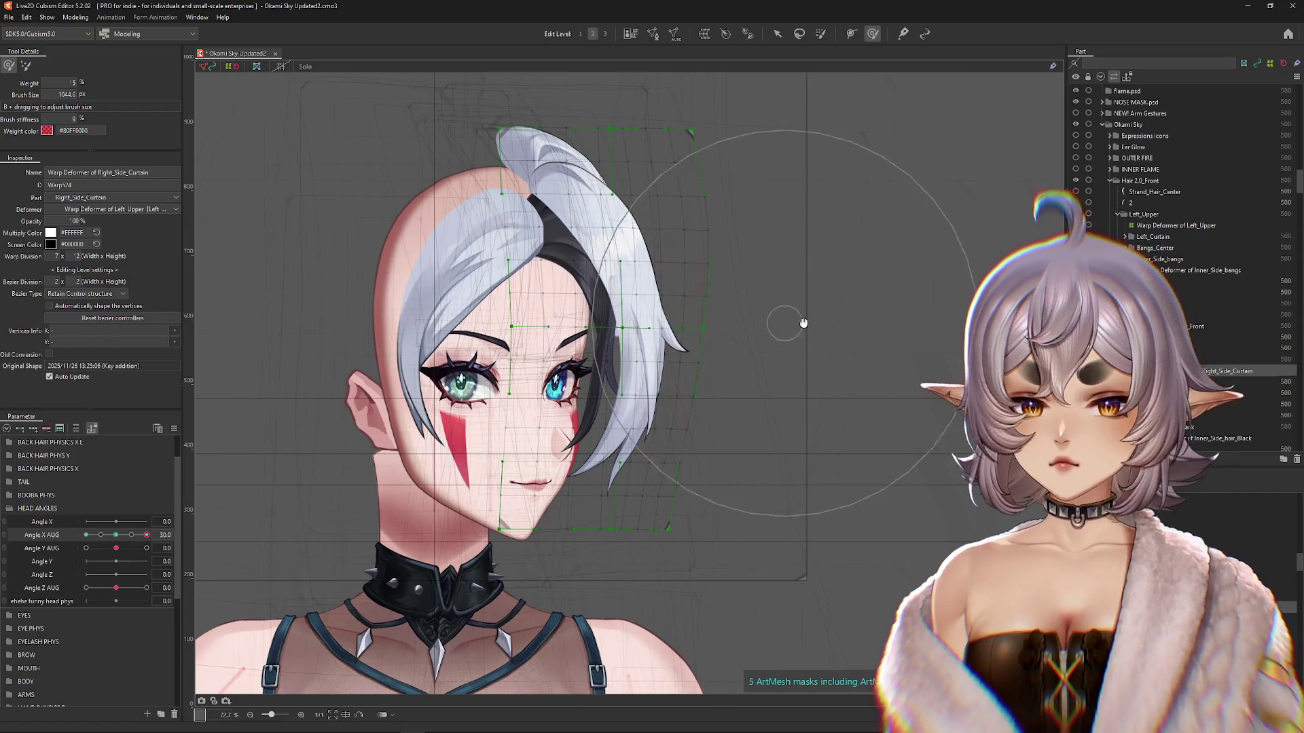
{"action": "scroll", "coordinate": [803, 323], "scroll_direction": "up", "scroll_amount": 4}
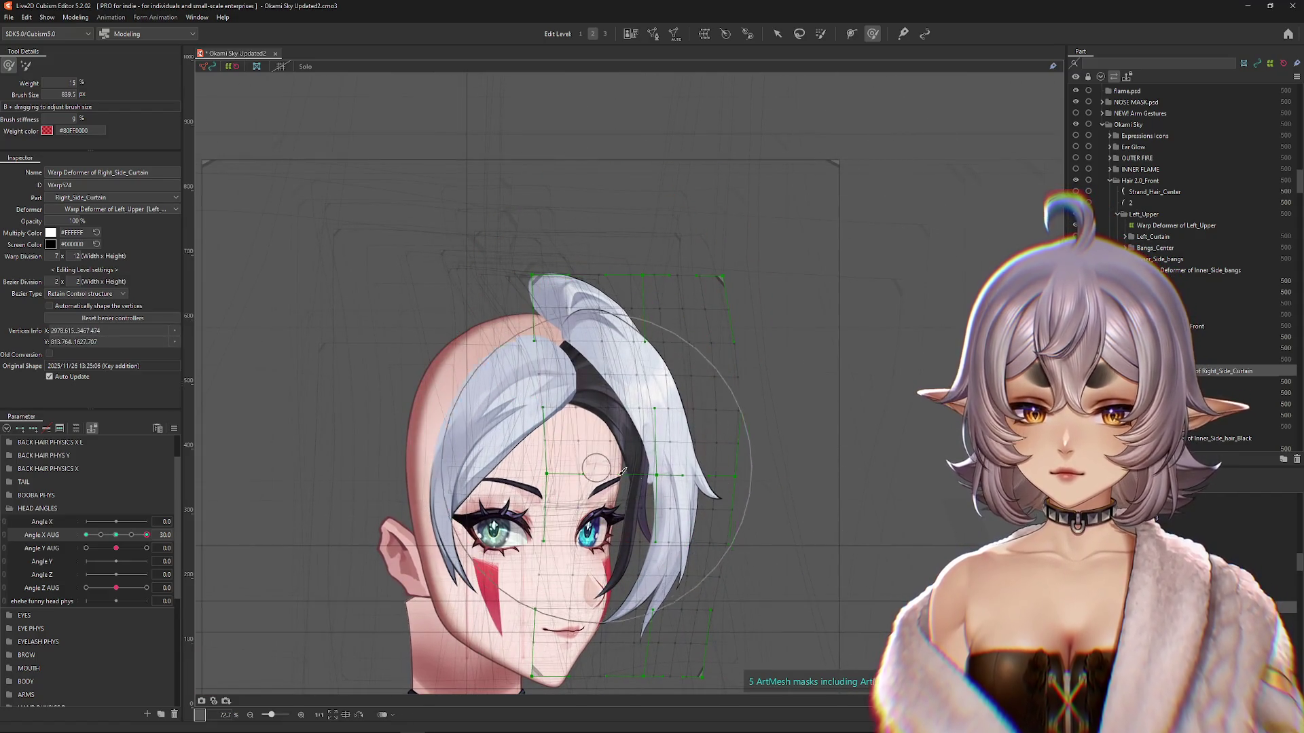
{"action": "scroll", "coordinate": [701, 460], "scroll_direction": "down", "scroll_amount": 3}
{"action": "key", "text": "ctrl+h"}
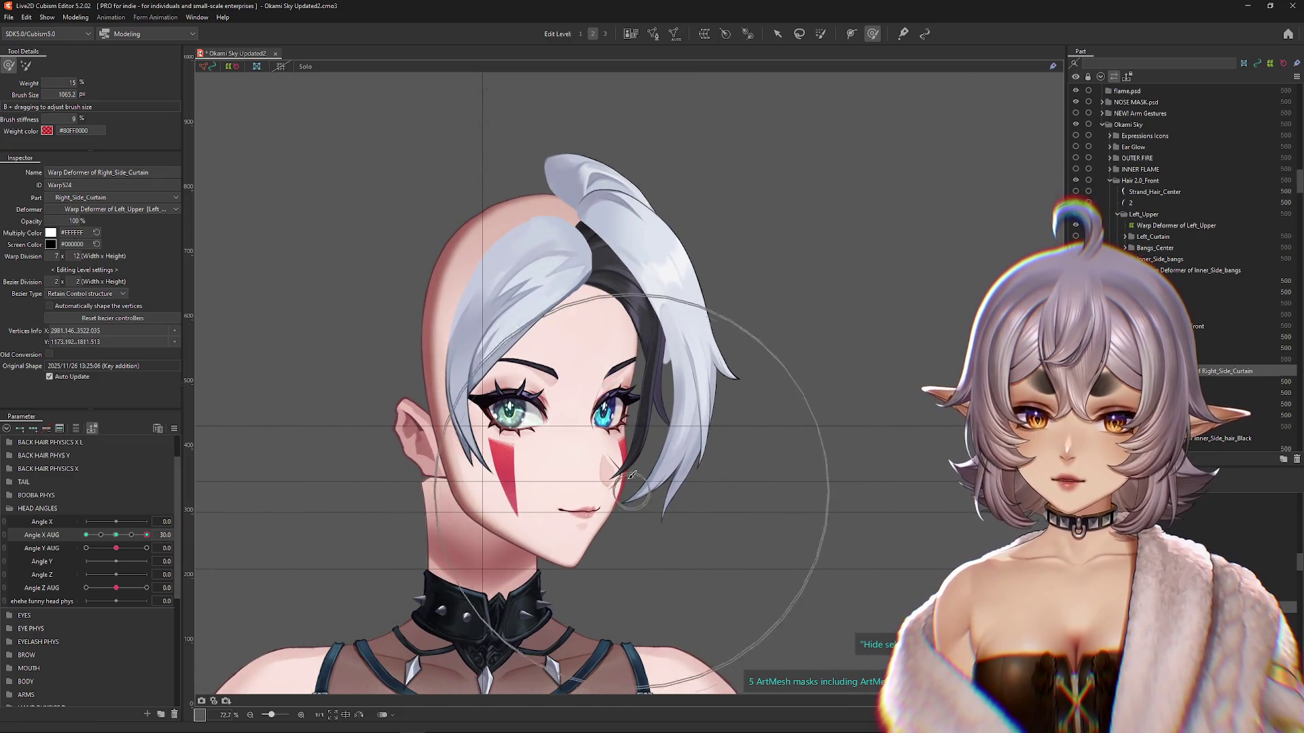
{"action": "left_click", "coordinate": [580, 344]}
{"action": "mouse_move", "coordinate": [112, 539]}
{"action": "left_mouse_down"}
{"action": "mouse_move", "coordinate": [554, 299]}
{"action": "mouse_move", "coordinate": [611, 204]}
{"action": "mouse_move", "coordinate": [673, 211]}
{"action": "mouse_move", "coordinate": [665, 197]}
{"action": "mouse_move", "coordinate": [676, 454]}
{"action": "left_mouse_up"}
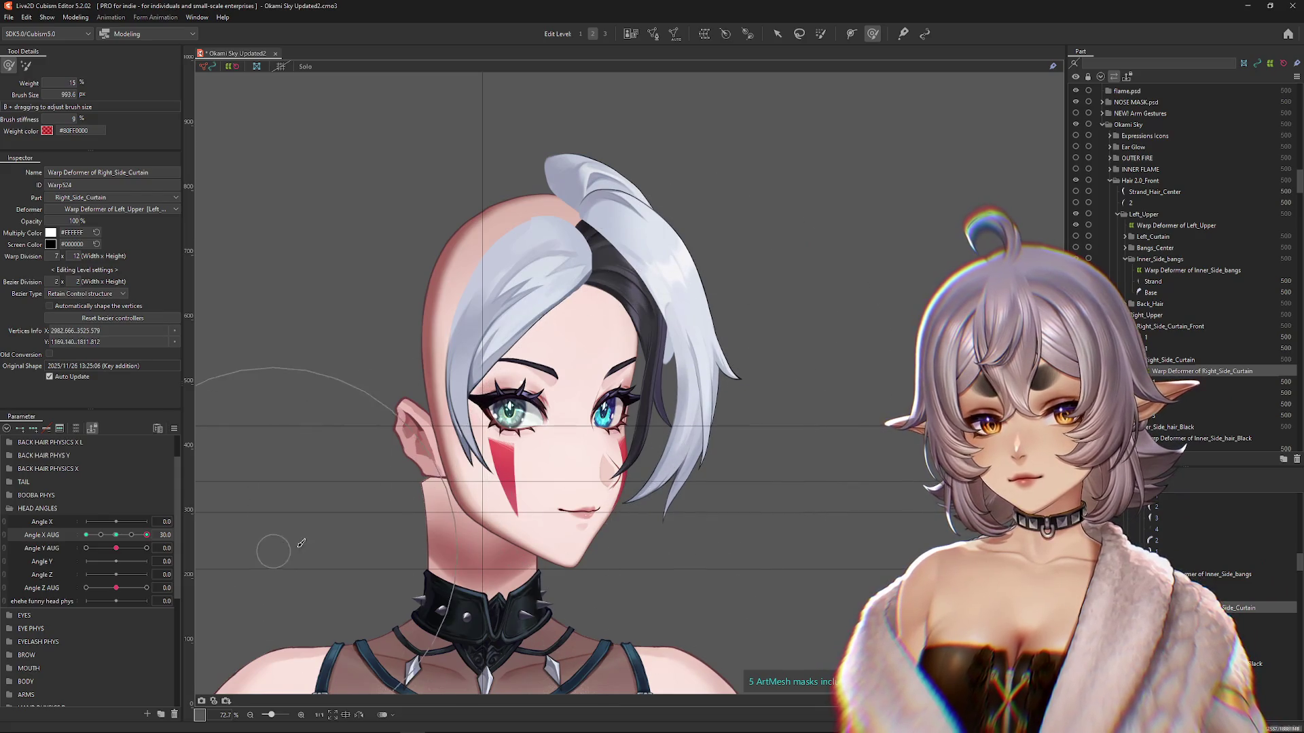
Step: Select the Inner_Side_hair_Black warp deformer through the overlapping-objects list
{"action": "left_click", "coordinate": [118, 536]}
{"action": "left_click", "coordinate": [146, 535]}
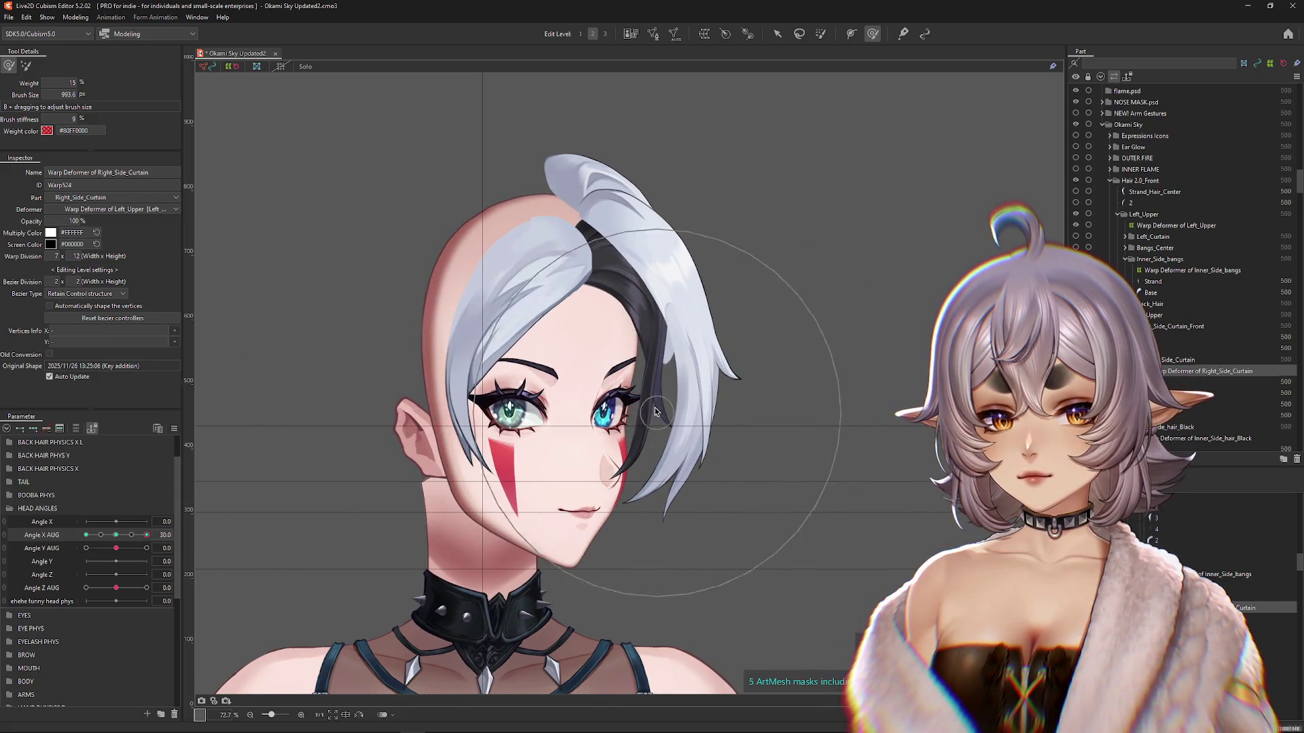
{"action": "right_click", "coordinate": [664, 441]}
{"action": "left_click", "coordinate": [686, 458]}
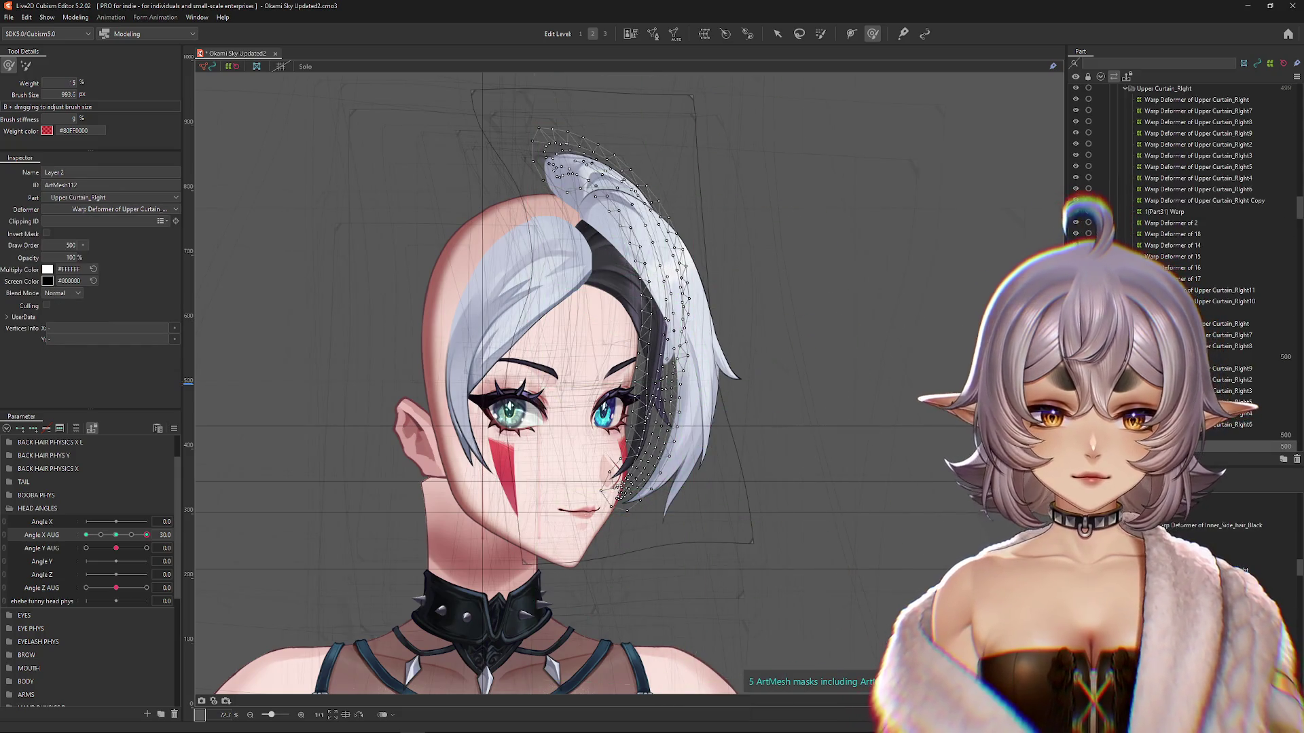
{"action": "right_click", "coordinate": [656, 392]}
{"action": "left_click", "coordinate": [716, 403]}
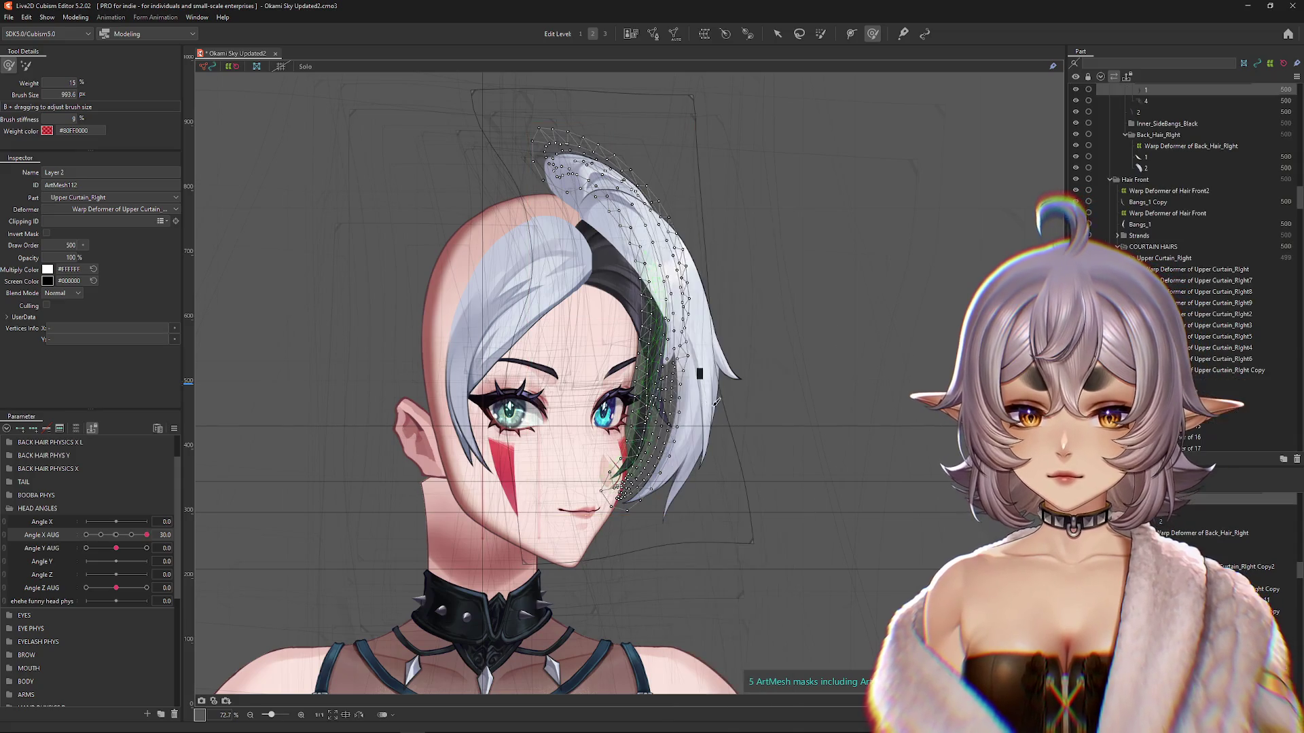
{"action": "left_click", "coordinate": [1168, 527]}
{"action": "left_click", "coordinate": [1196, 529]}
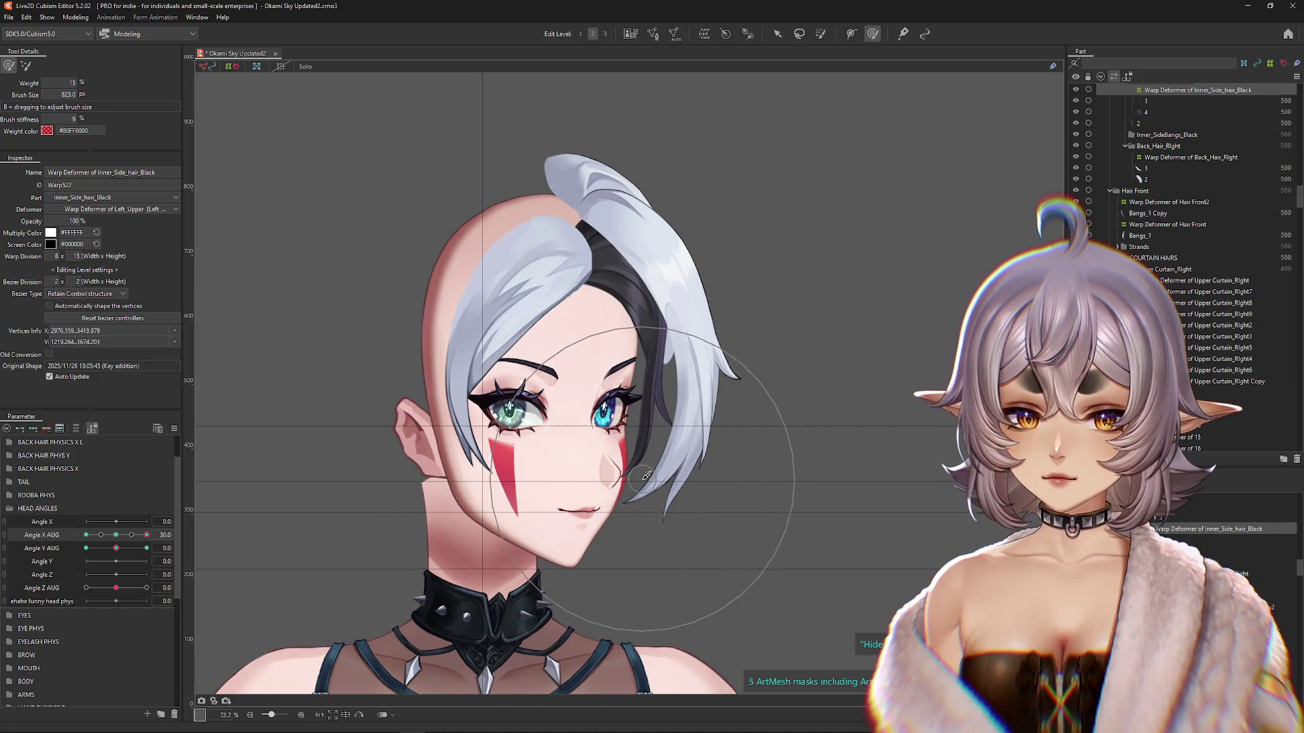
Step: Test the side hair across Angle X and Y AUG poses of ±30, ending turned to X 30
{"action": "left_click", "coordinate": [556, 523]}
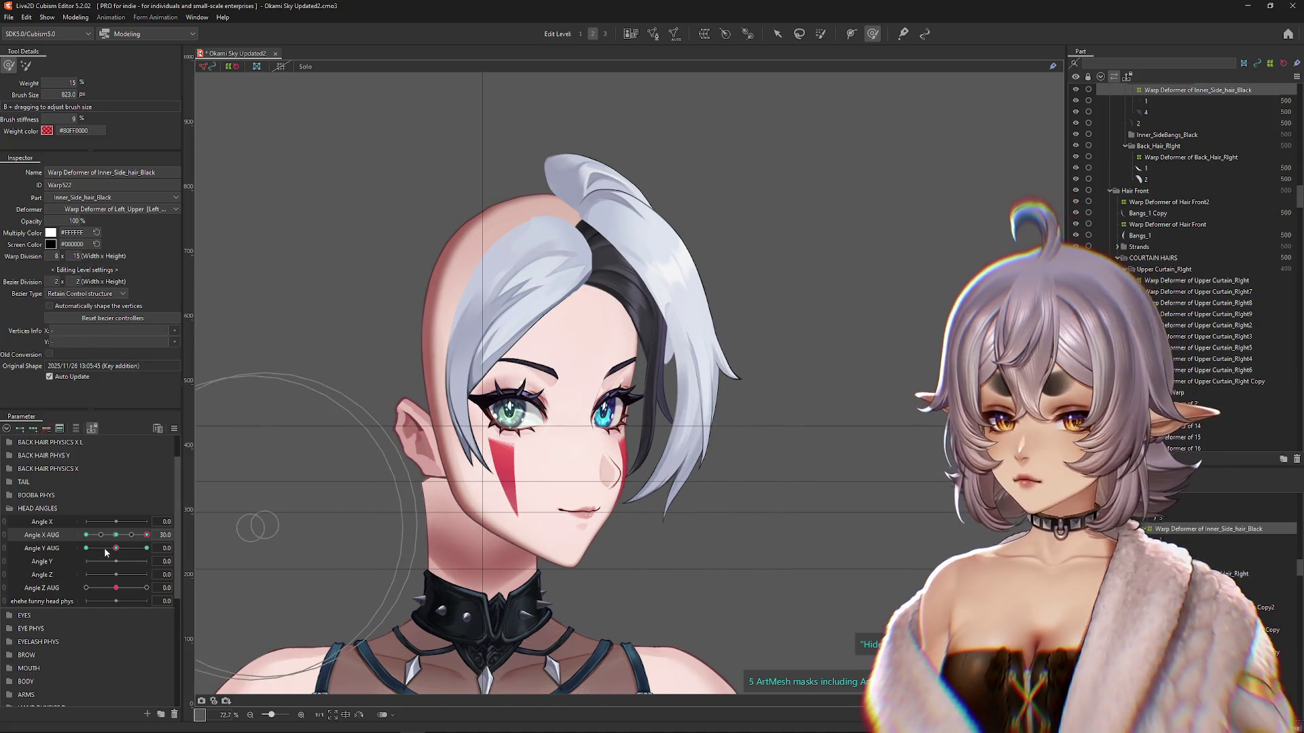
{"action": "left_click", "coordinate": [147, 548]}
{"action": "left_click_drag", "start_coordinate": [147, 535], "coordinate": [117, 539]}
{"action": "left_click", "coordinate": [147, 536]}
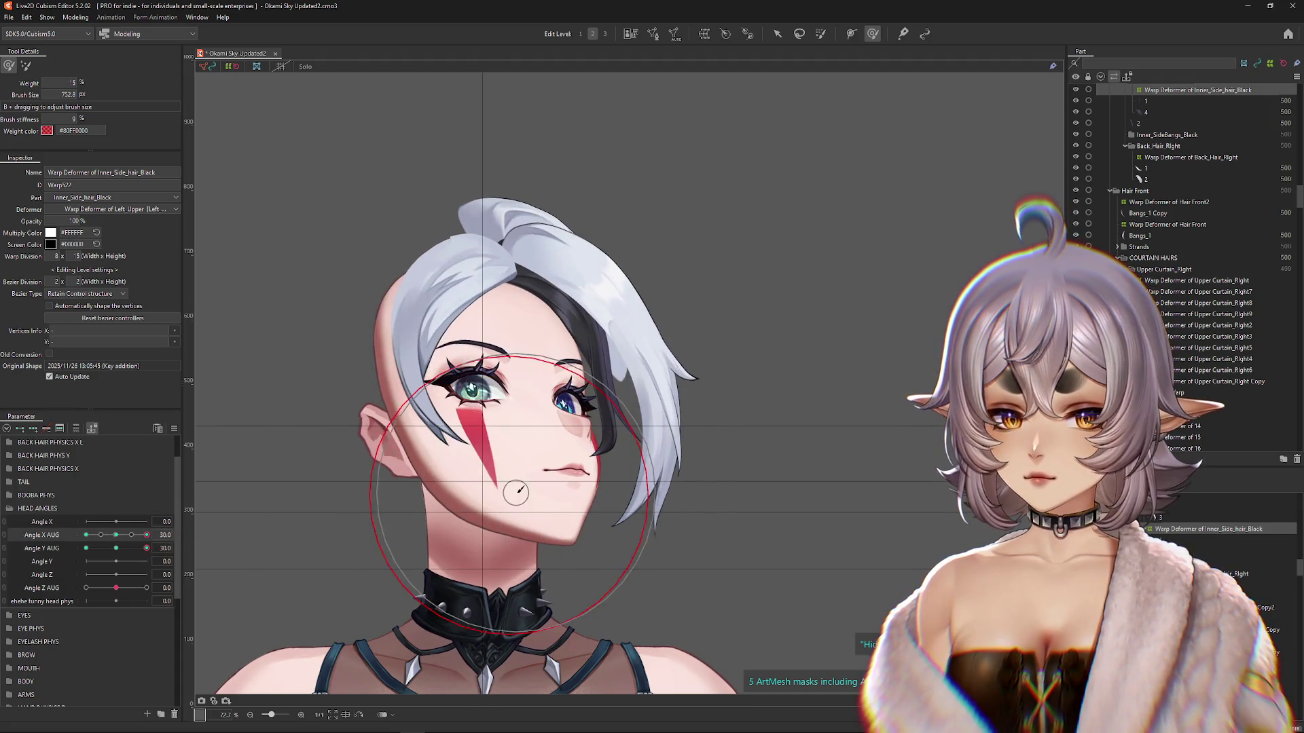
{"action": "left_click", "coordinate": [597, 401]}
{"action": "left_click_drag", "start_coordinate": [147, 548], "coordinate": [85, 548]}
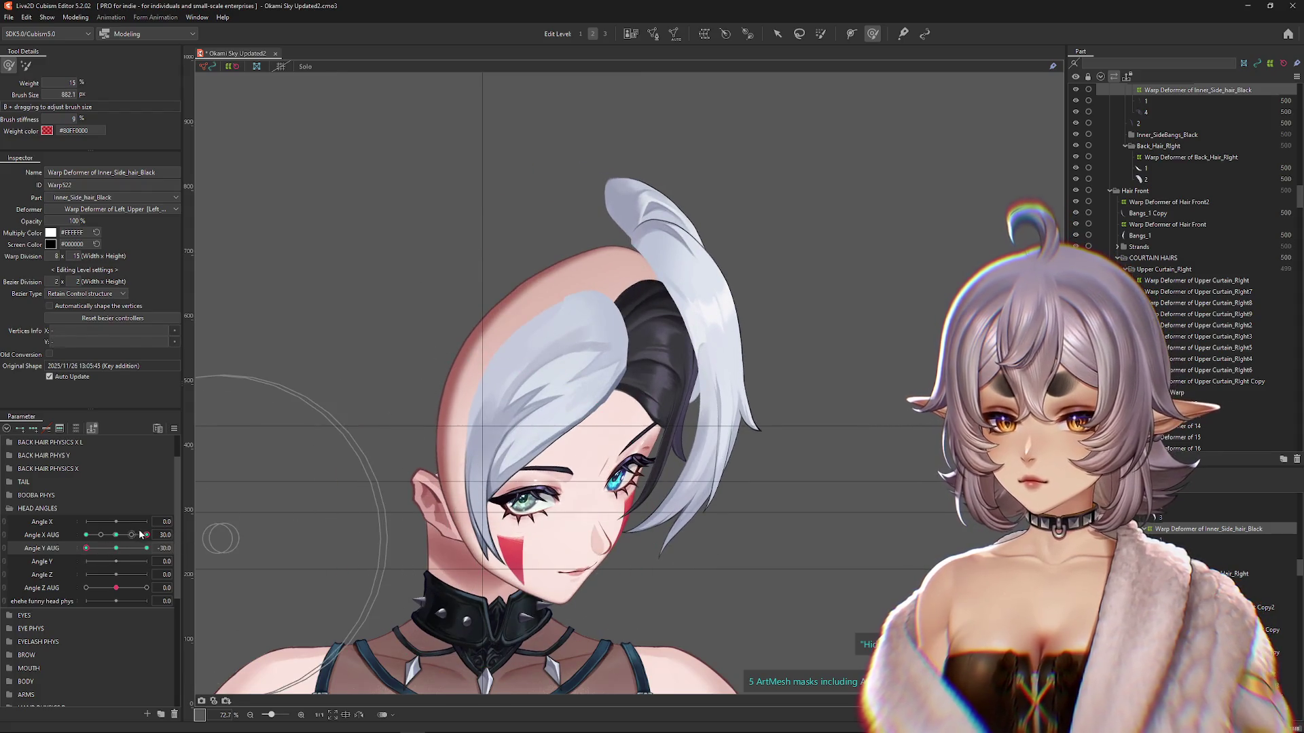
{"action": "left_click", "coordinate": [85, 536]}
{"action": "left_click", "coordinate": [117, 548]}
{"action": "left_click", "coordinate": [118, 536]}
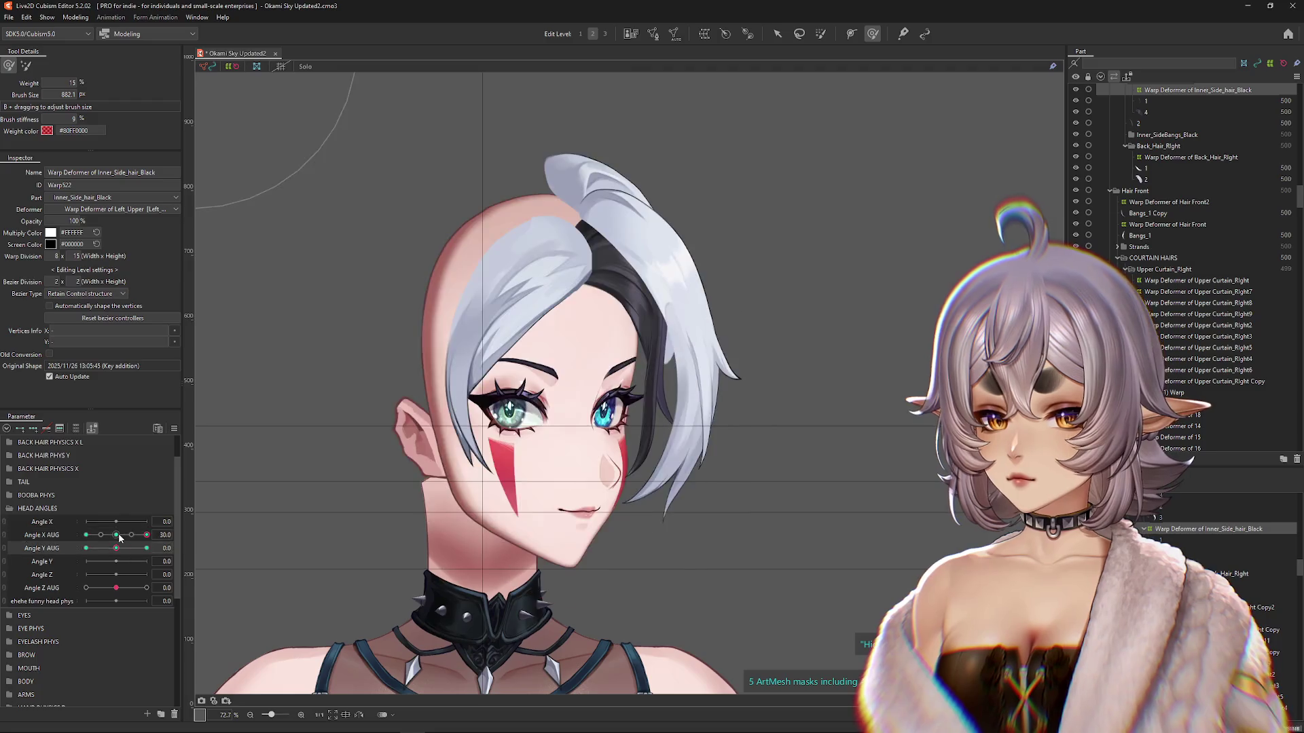
{"action": "left_click", "coordinate": [147, 535]}
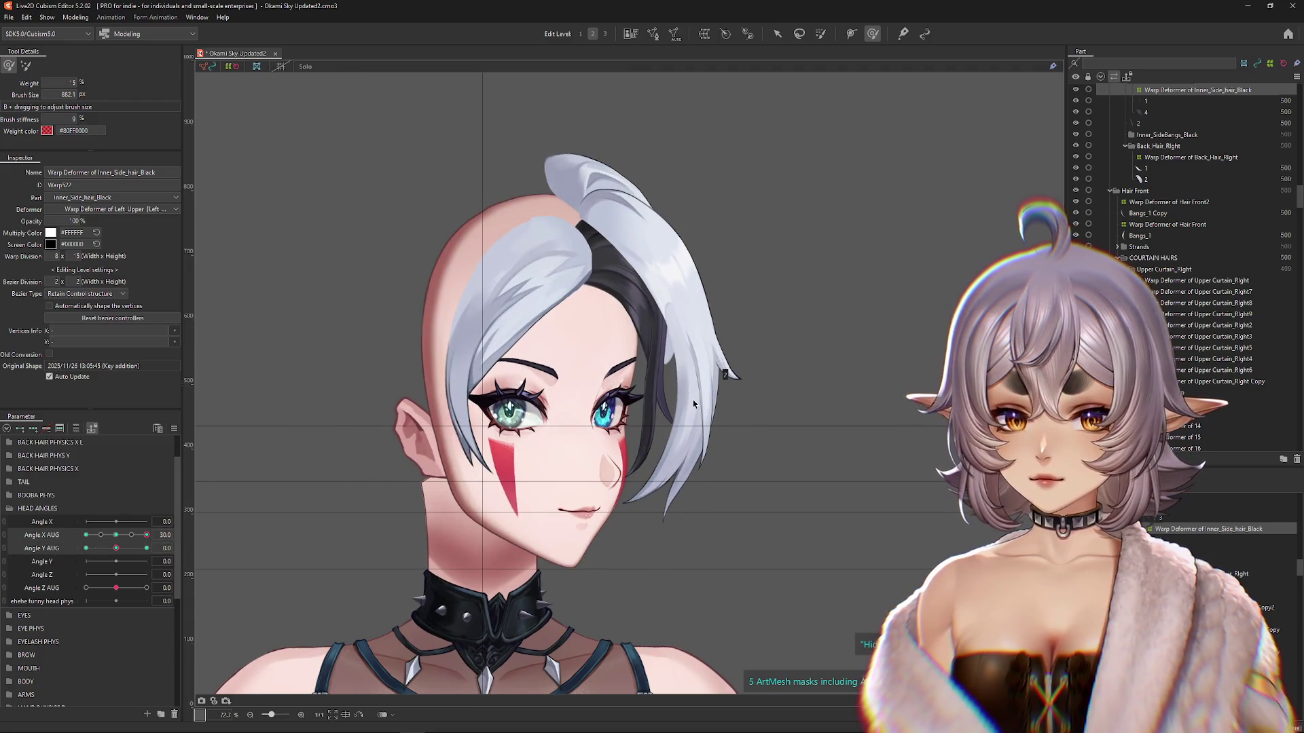
Step: Select the right side curtain mesh and its Warp Deformer of Right_Side_Curtain, previewing the head swing
{"action": "right_click", "coordinate": [711, 418]}
{"action": "left_click", "coordinate": [746, 472]}
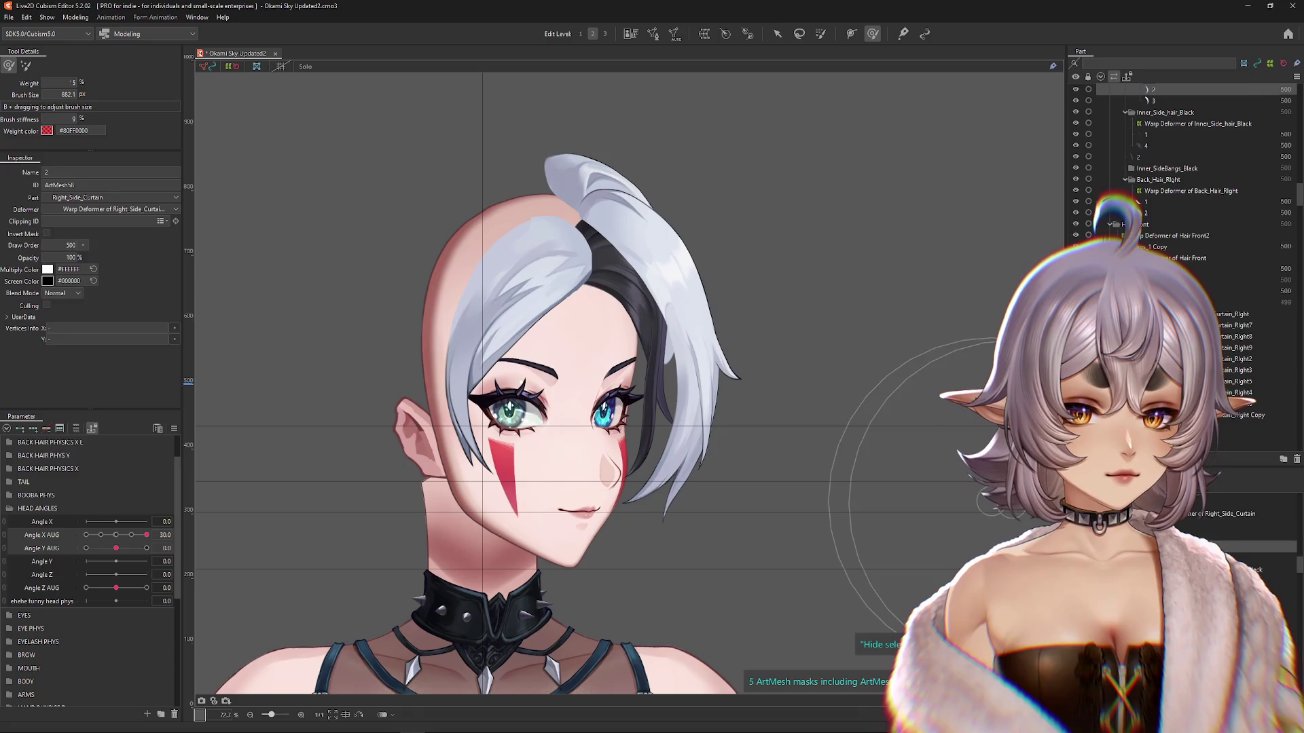
{"action": "left_click", "coordinate": [974, 486]}
{"action": "mouse_move", "coordinate": [136, 549]}
{"action": "left_mouse_down"}
{"action": "mouse_move", "coordinate": [95, 549]}
{"action": "mouse_move", "coordinate": [139, 548]}
{"action": "mouse_move", "coordinate": [116, 549]}
{"action": "left_mouse_up"}
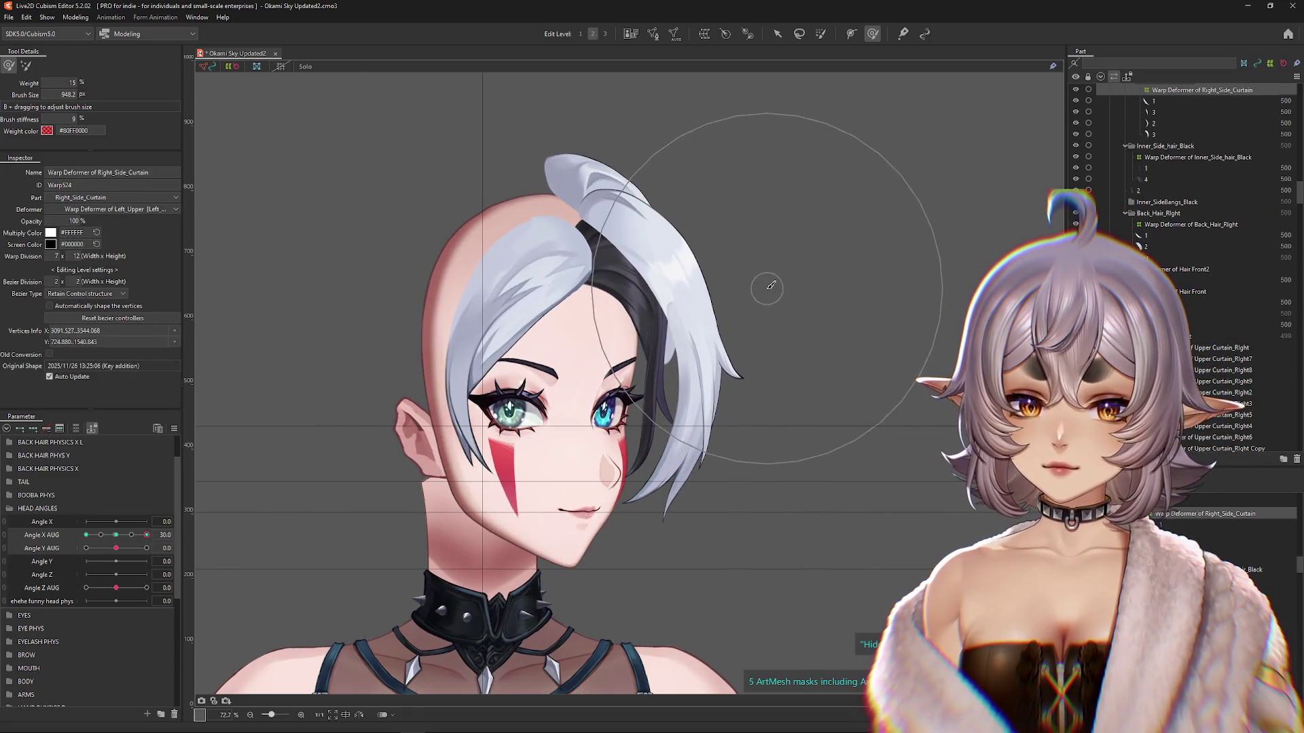
Step: Shrink the deform brush and bend the curtain hair and strand tip to follow Angle X AUG -30
{"action": "mouse_move", "coordinate": [769, 292]}
{"action": "left_mouse_down"}
{"action": "mouse_move", "coordinate": [640, 229]}
{"action": "mouse_move", "coordinate": [685, 300]}
{"action": "left_mouse_up"}
{"action": "left_click", "coordinate": [116, 536]}
{"action": "left_click", "coordinate": [146, 536]}
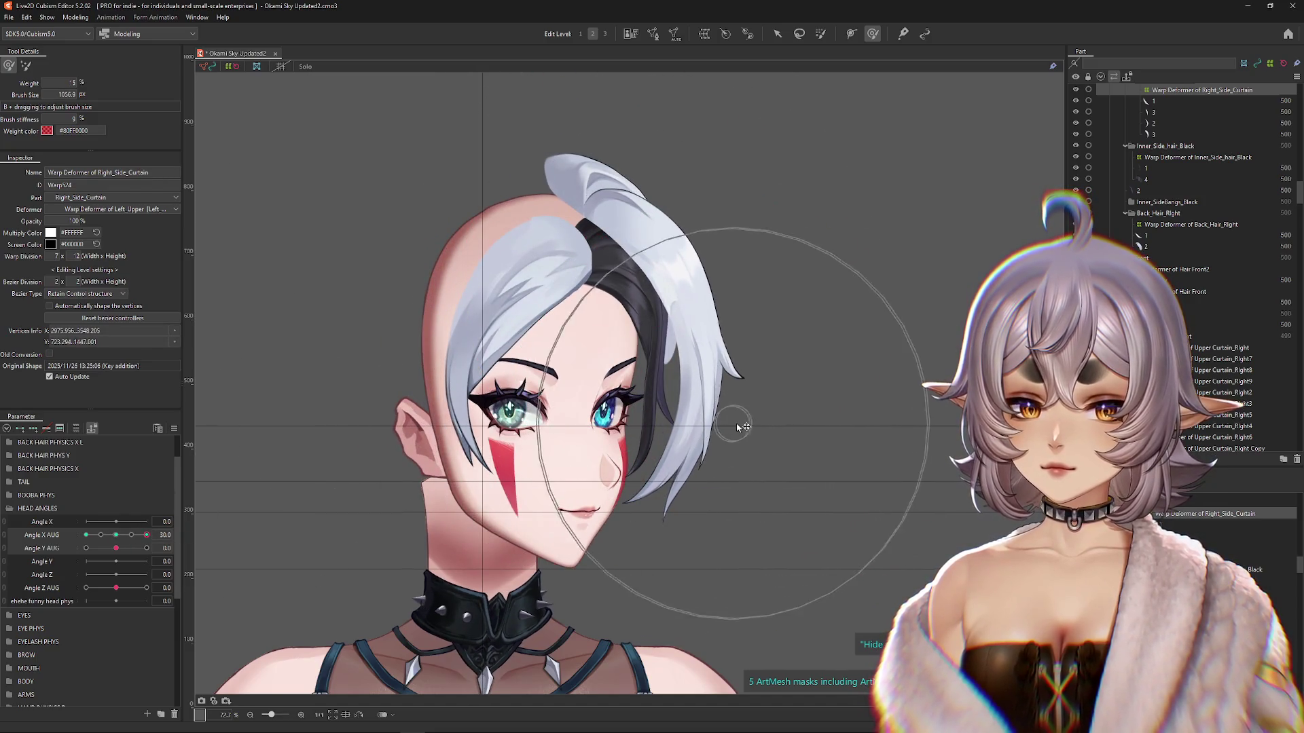
{"action": "left_click", "coordinate": [87, 535]}
{"action": "mouse_move", "coordinate": [501, 282]}
{"action": "left_mouse_down"}
{"action": "mouse_move", "coordinate": [457, 276]}
{"action": "mouse_move", "coordinate": [495, 268]}
{"action": "left_mouse_up"}
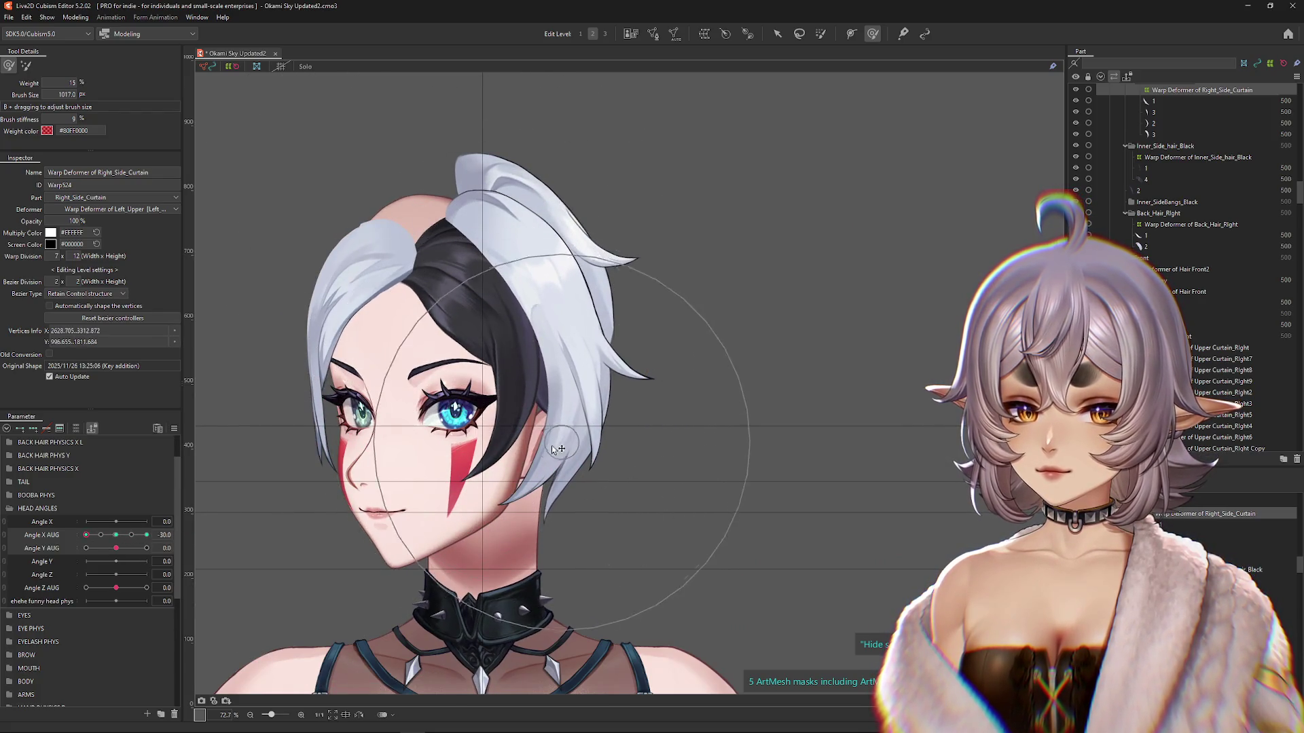
{"action": "left_click", "coordinate": [116, 535]}
{"action": "left_click", "coordinate": [86, 535]}
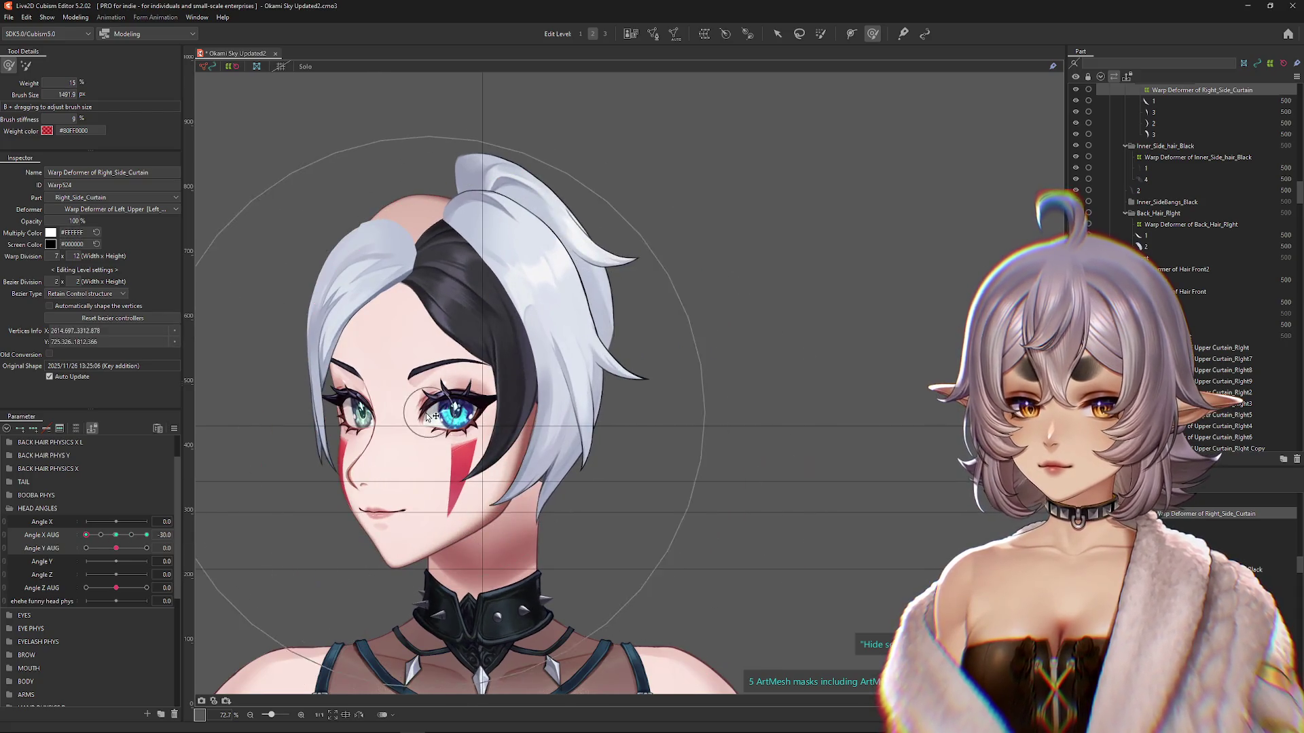
{"action": "mouse_move", "coordinate": [625, 387]}
{"action": "left_mouse_down"}
{"action": "mouse_move", "coordinate": [436, 407]}
{"action": "mouse_move", "coordinate": [659, 404]}
{"action": "mouse_move", "coordinate": [760, 353]}
{"action": "mouse_move", "coordinate": [800, 401]}
{"action": "mouse_move", "coordinate": [747, 516]}
{"action": "mouse_move", "coordinate": [739, 615]}
{"action": "mouse_move", "coordinate": [777, 533]}
{"action": "left_mouse_up"}
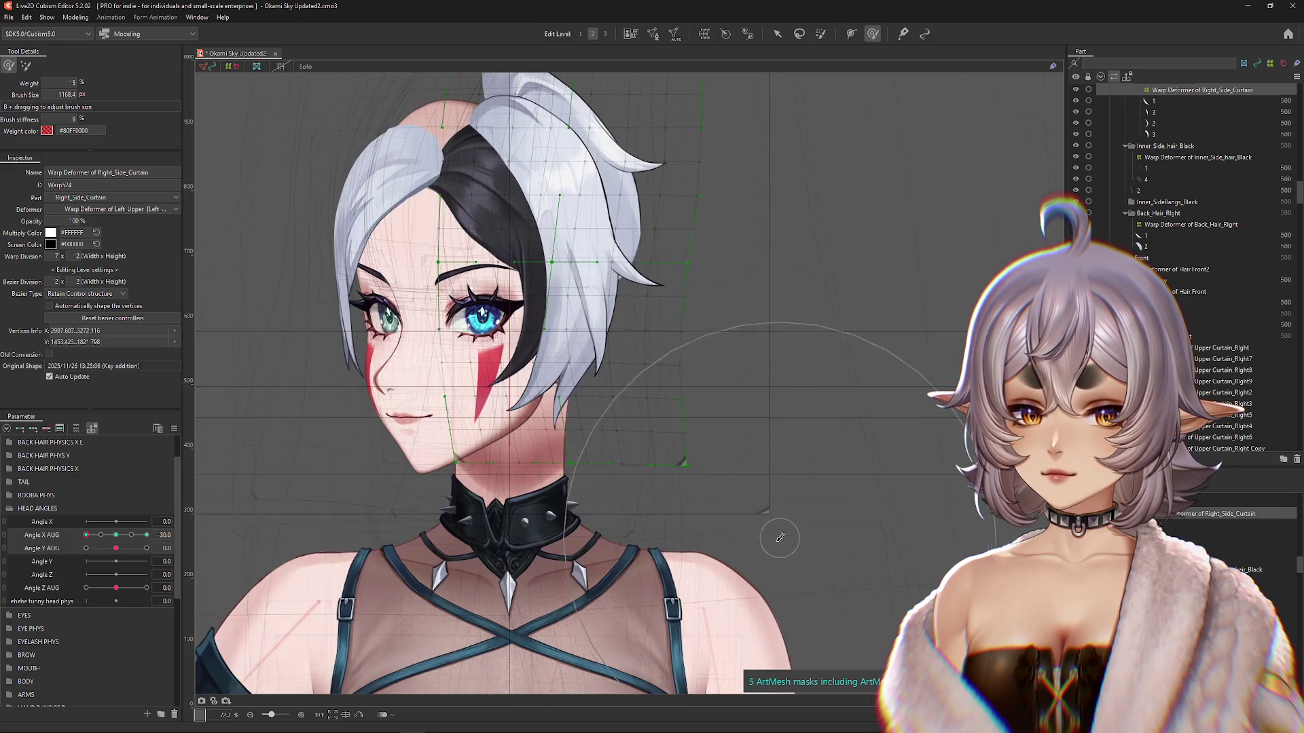
{"action": "mouse_move", "coordinate": [647, 539]}
{"action": "left_mouse_down"}
{"action": "mouse_move", "coordinate": [736, 501]}
{"action": "mouse_move", "coordinate": [767, 274]}
{"action": "mouse_move", "coordinate": [859, 262]}
{"action": "mouse_move", "coordinate": [743, 268]}
{"action": "mouse_move", "coordinate": [243, 458]}
{"action": "left_mouse_up"}
Step: Resize the brush and further reshape the curtain warp at Angle X AUG -30, previewing the turn
{"action": "left_click_drag", "start_coordinate": [121, 538], "coordinate": [86, 535]}
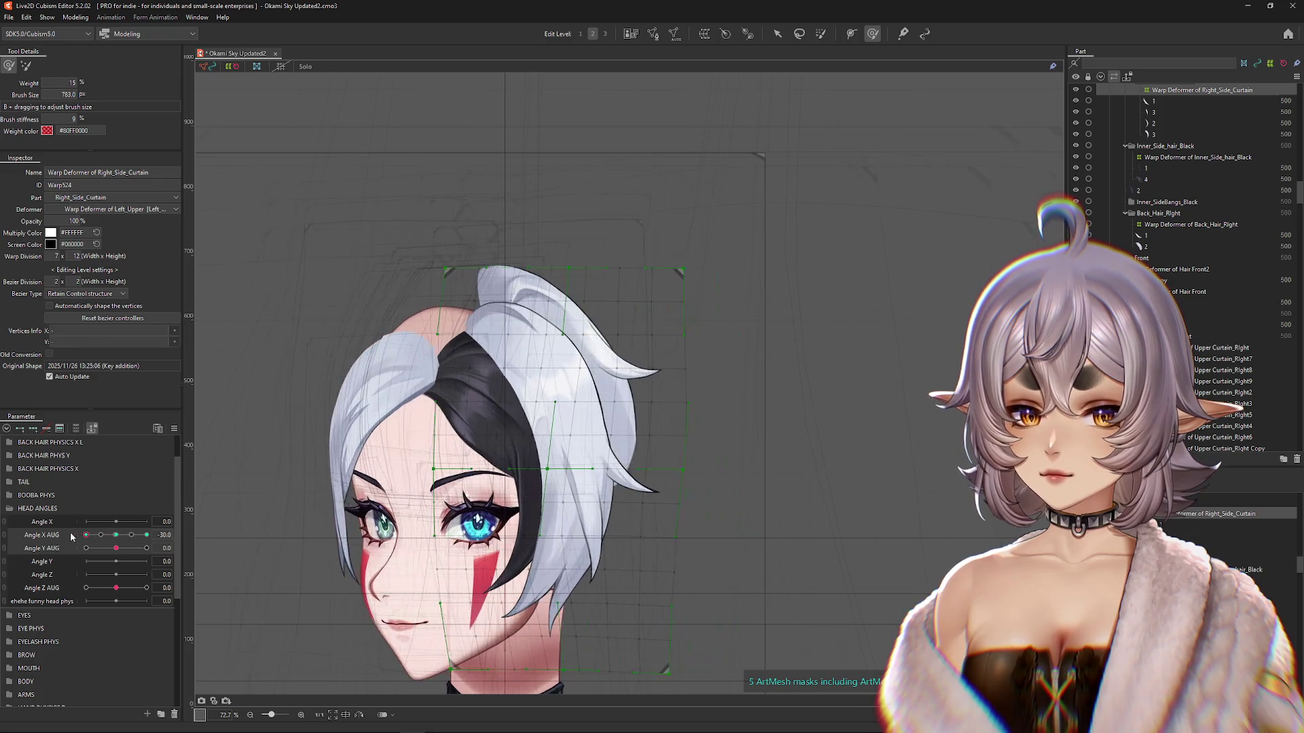
{"action": "scroll", "coordinate": [510, 499], "scroll_direction": "down", "scroll_amount": 2}
{"action": "left_click_drag", "start_coordinate": [510, 499], "coordinate": [419, 471]}
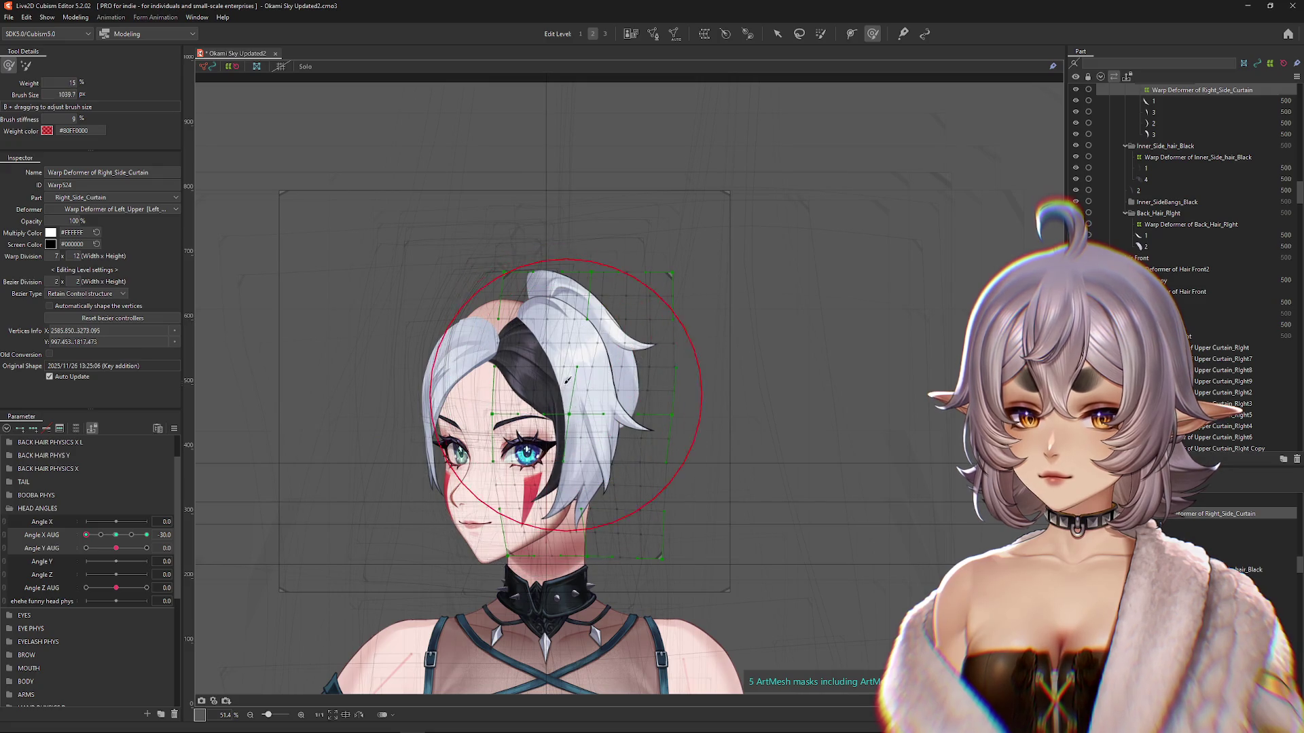
{"action": "left_click_drag", "start_coordinate": [567, 381], "coordinate": [529, 234]}
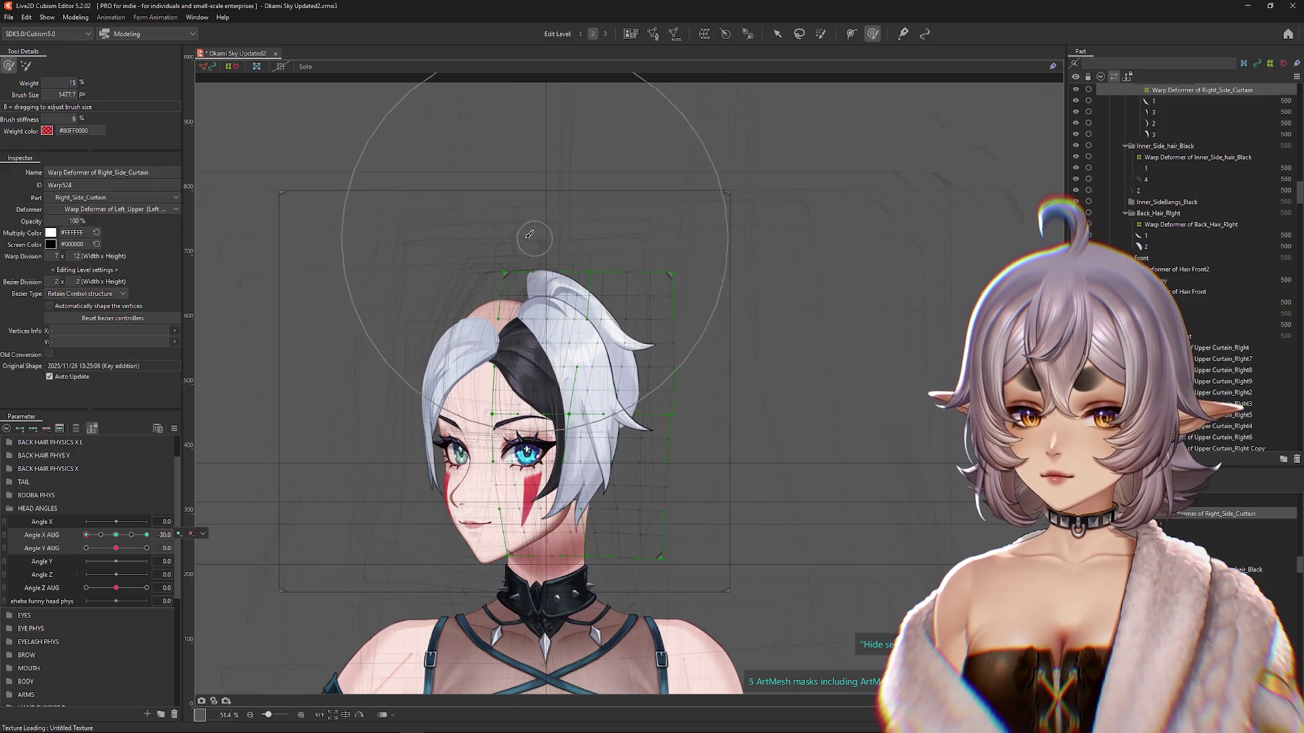
{"action": "left_click_drag", "start_coordinate": [529, 234], "coordinate": [470, 315]}
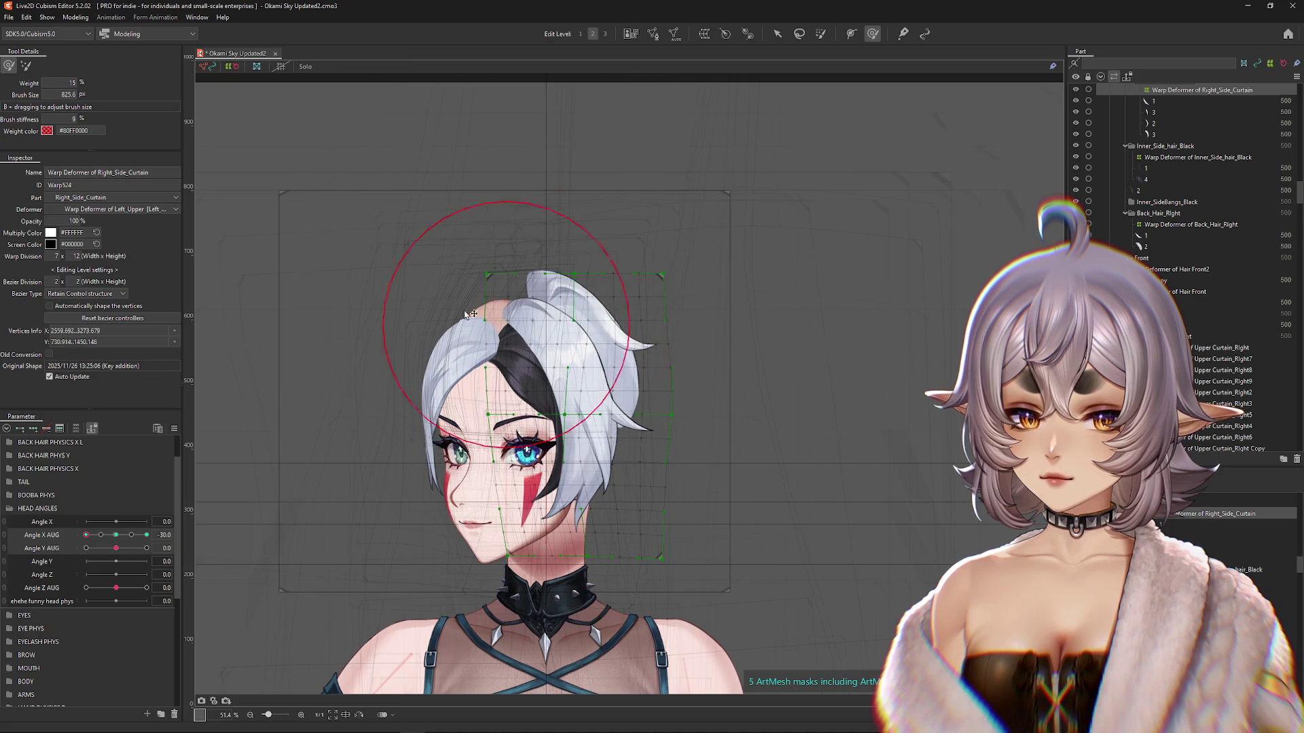
{"action": "mouse_move", "coordinate": [86, 535]}
{"action": "left_mouse_down"}
{"action": "mouse_move", "coordinate": [116, 536]}
{"action": "mouse_move", "coordinate": [86, 535]}
{"action": "left_mouse_up"}
{"action": "scroll", "coordinate": [89, 537], "scroll_direction": "down", "scroll_amount": 1}
{"action": "scroll", "coordinate": [583, 473], "scroll_direction": "down", "scroll_amount": 2}
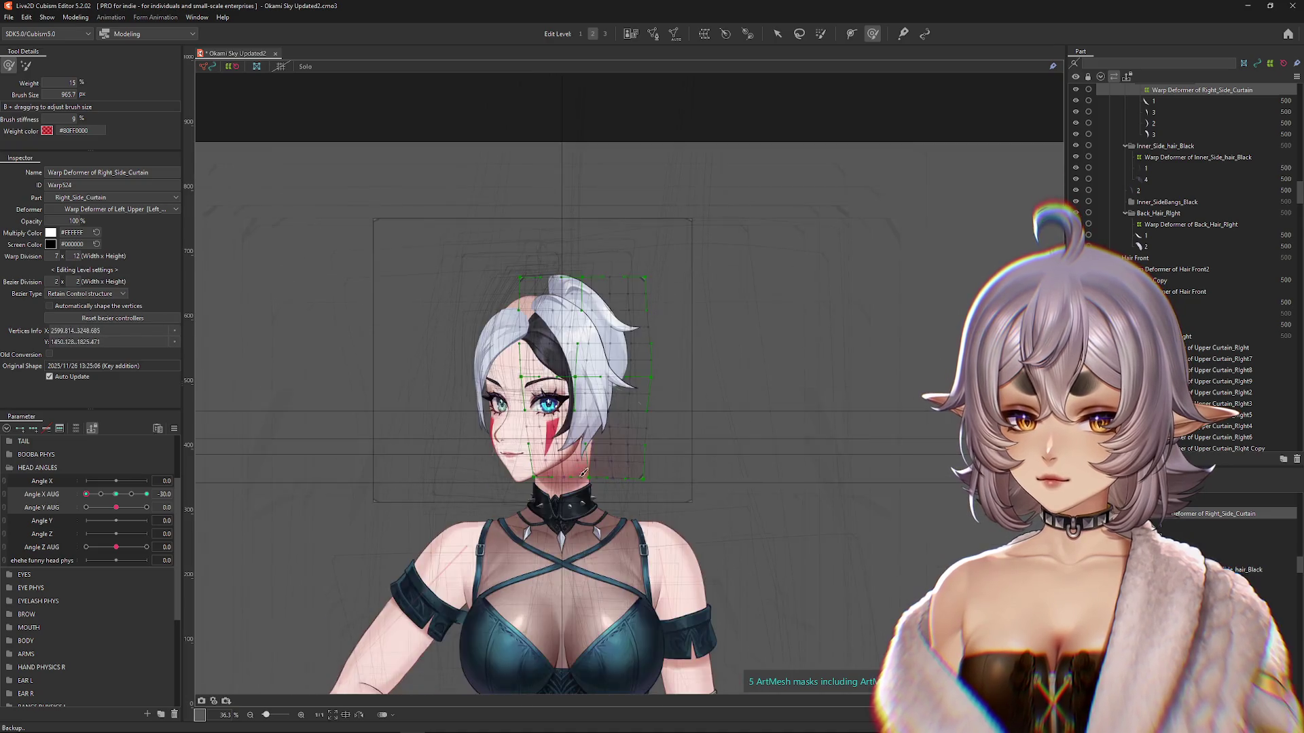
Step: Brush the lower curtain grid and refine the hair near the face at Angle X AUG -30
{"action": "scroll", "coordinate": [582, 473], "scroll_direction": "up", "scroll_amount": 2}
{"action": "mouse_move", "coordinate": [642, 386]}
{"action": "left_mouse_down"}
{"action": "mouse_move", "coordinate": [520, 383]}
{"action": "mouse_move", "coordinate": [537, 371]}
{"action": "left_mouse_up"}
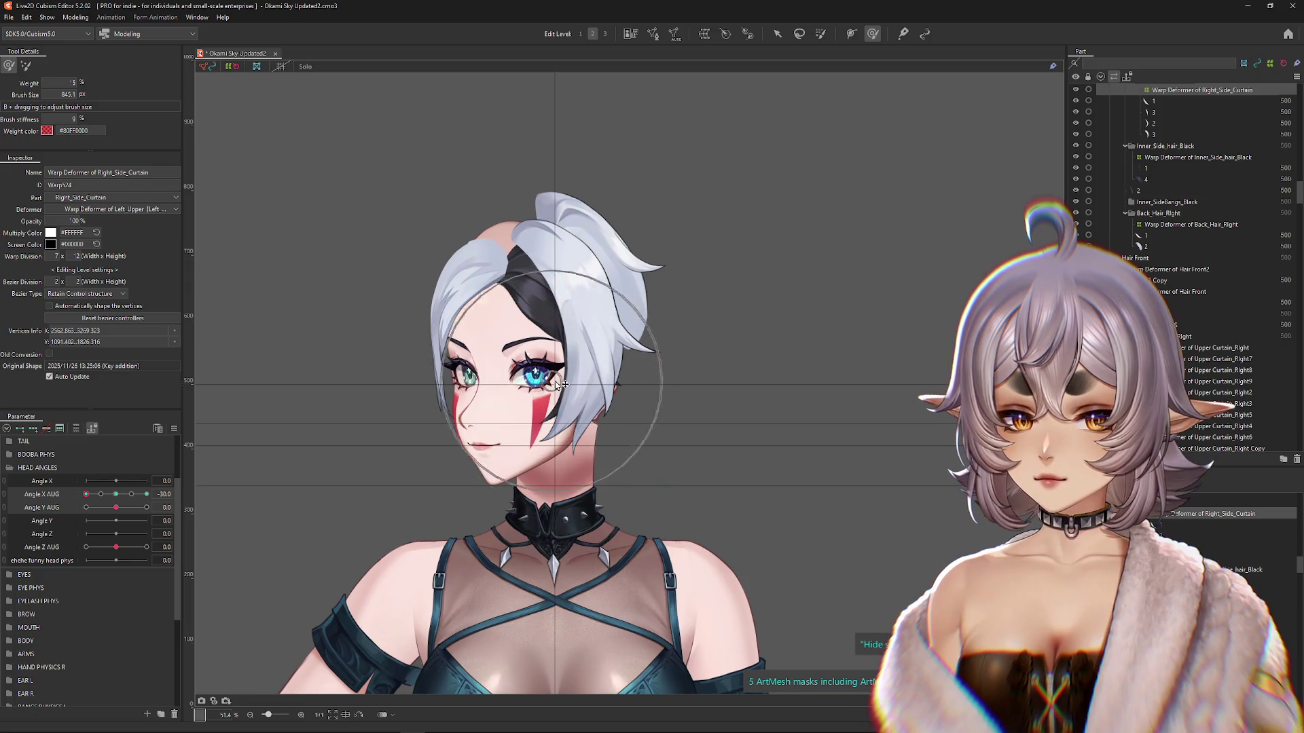
{"action": "left_click", "coordinate": [86, 496]}
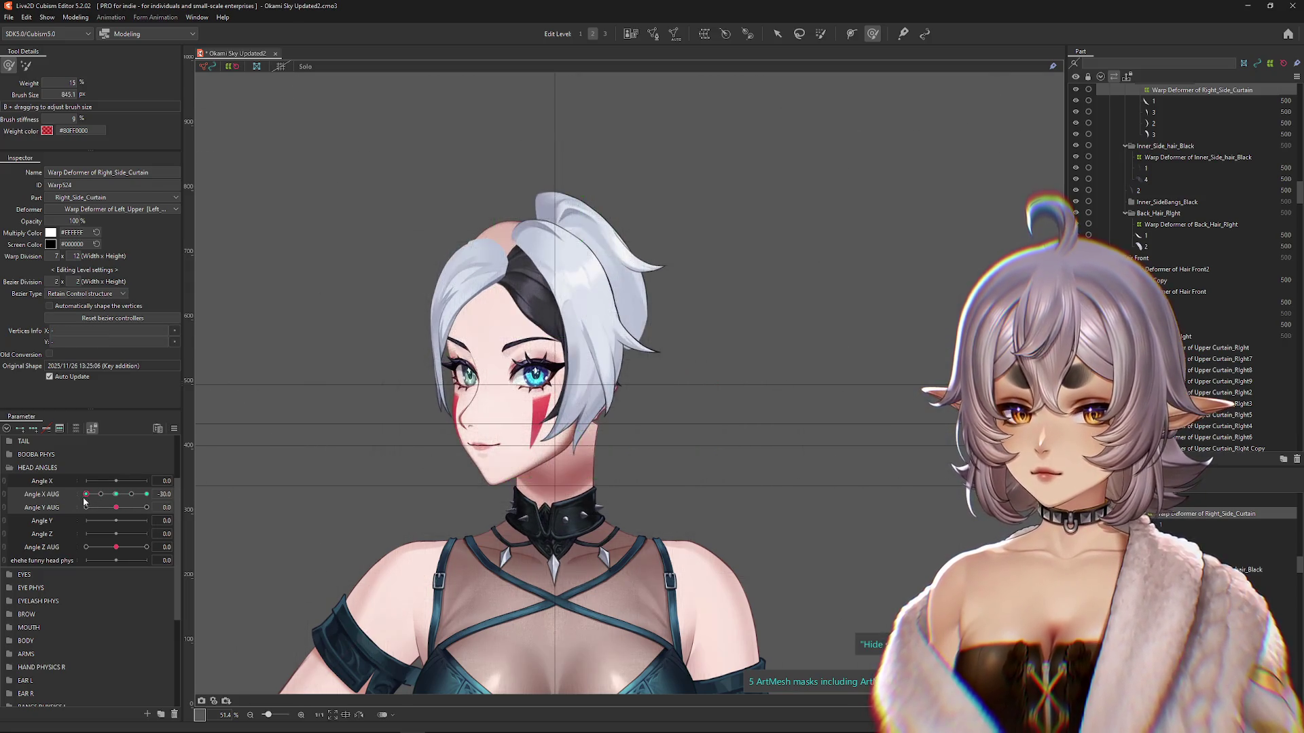
{"action": "left_click", "coordinate": [86, 494]}
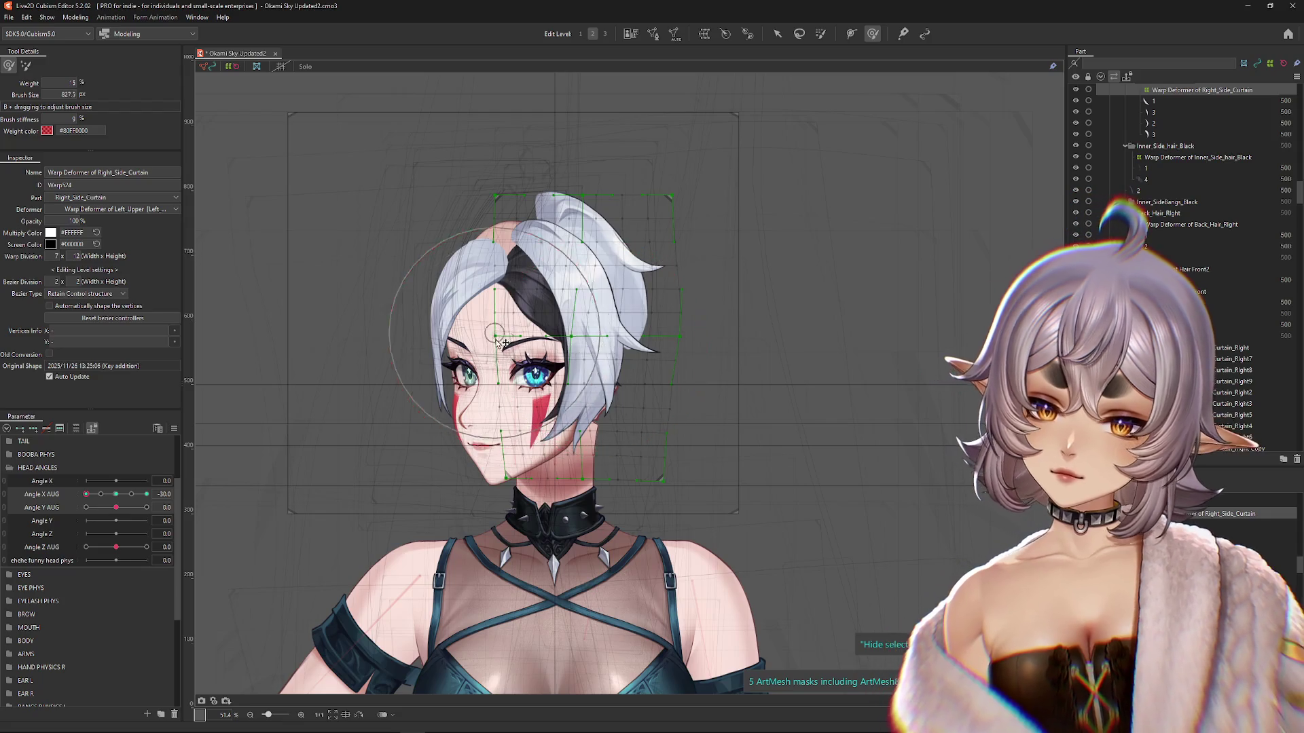
{"action": "left_click_drag", "start_coordinate": [469, 311], "coordinate": [482, 353]}
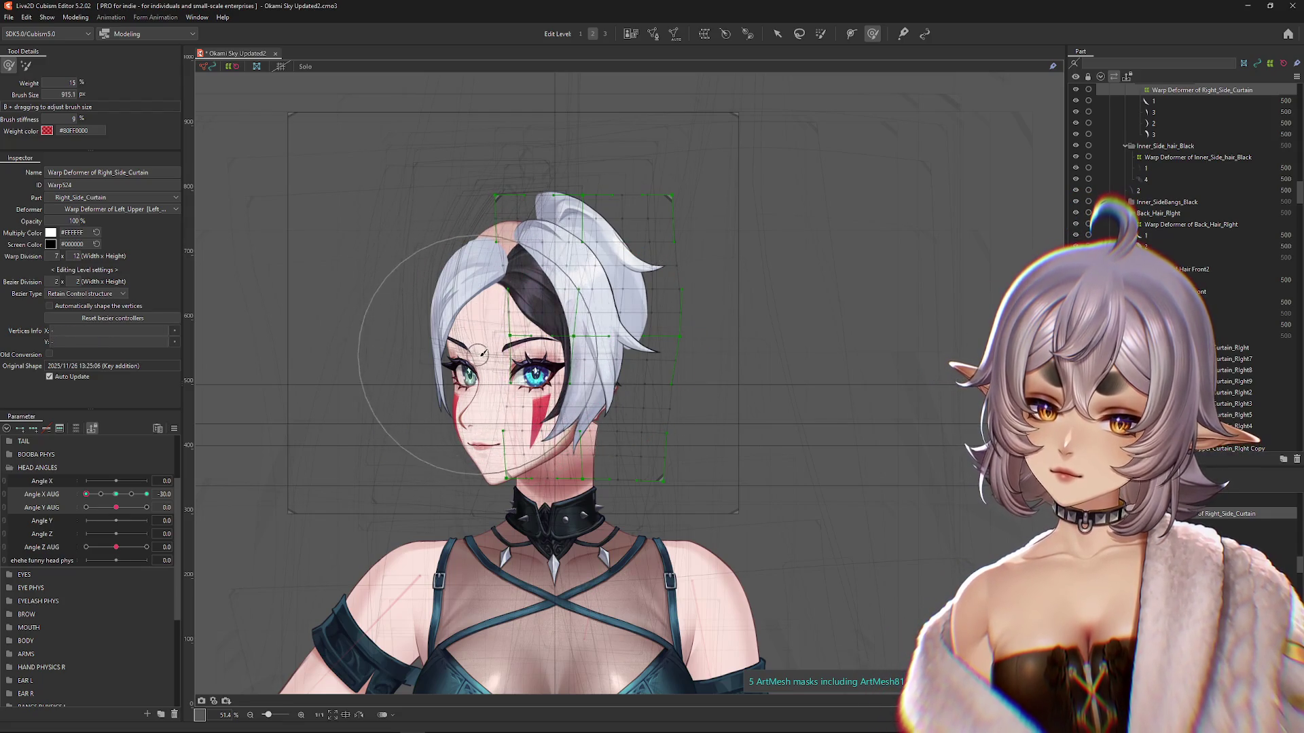
{"action": "mouse_move", "coordinate": [660, 368]}
{"action": "left_mouse_down"}
{"action": "mouse_move", "coordinate": [683, 268]}
{"action": "mouse_move", "coordinate": [669, 264]}
{"action": "mouse_move", "coordinate": [624, 395]}
{"action": "left_mouse_up"}
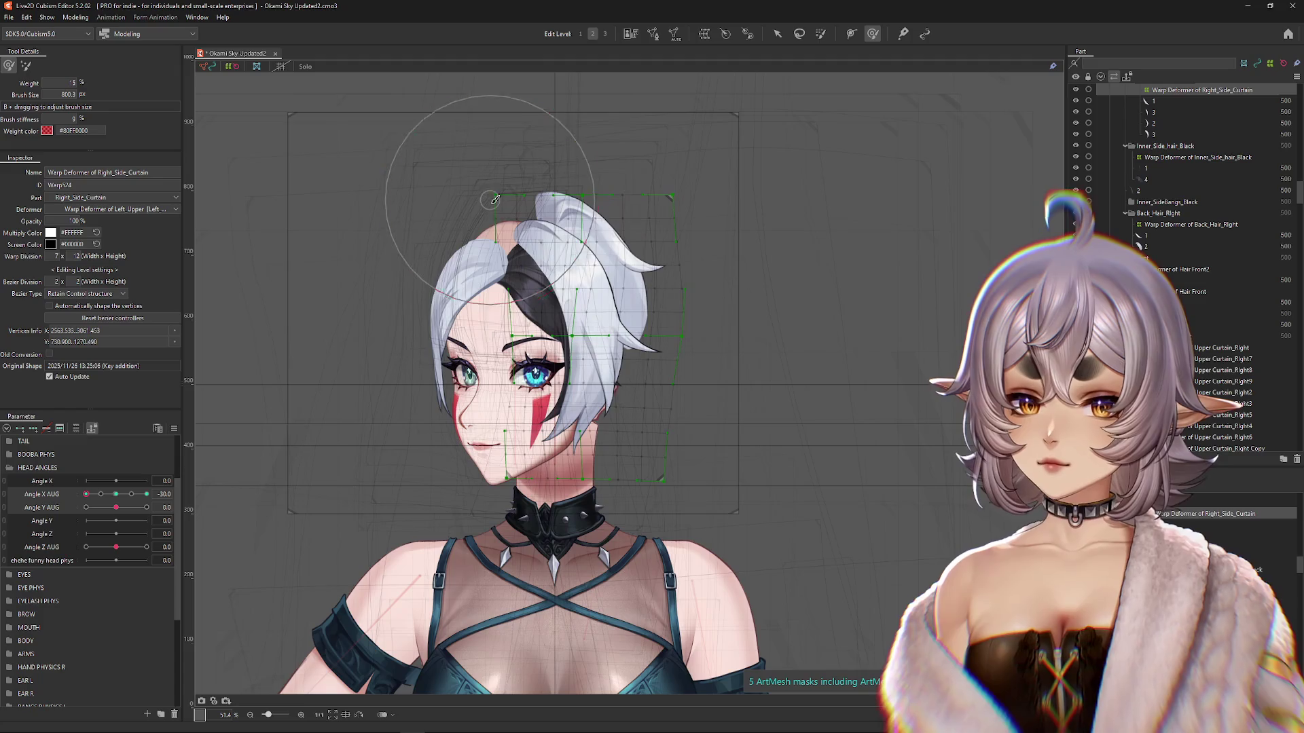
{"action": "mouse_move", "coordinate": [86, 494]}
{"action": "left_mouse_down"}
{"action": "mouse_move", "coordinate": [116, 495]}
{"action": "mouse_move", "coordinate": [85, 494]}
{"action": "left_mouse_up"}
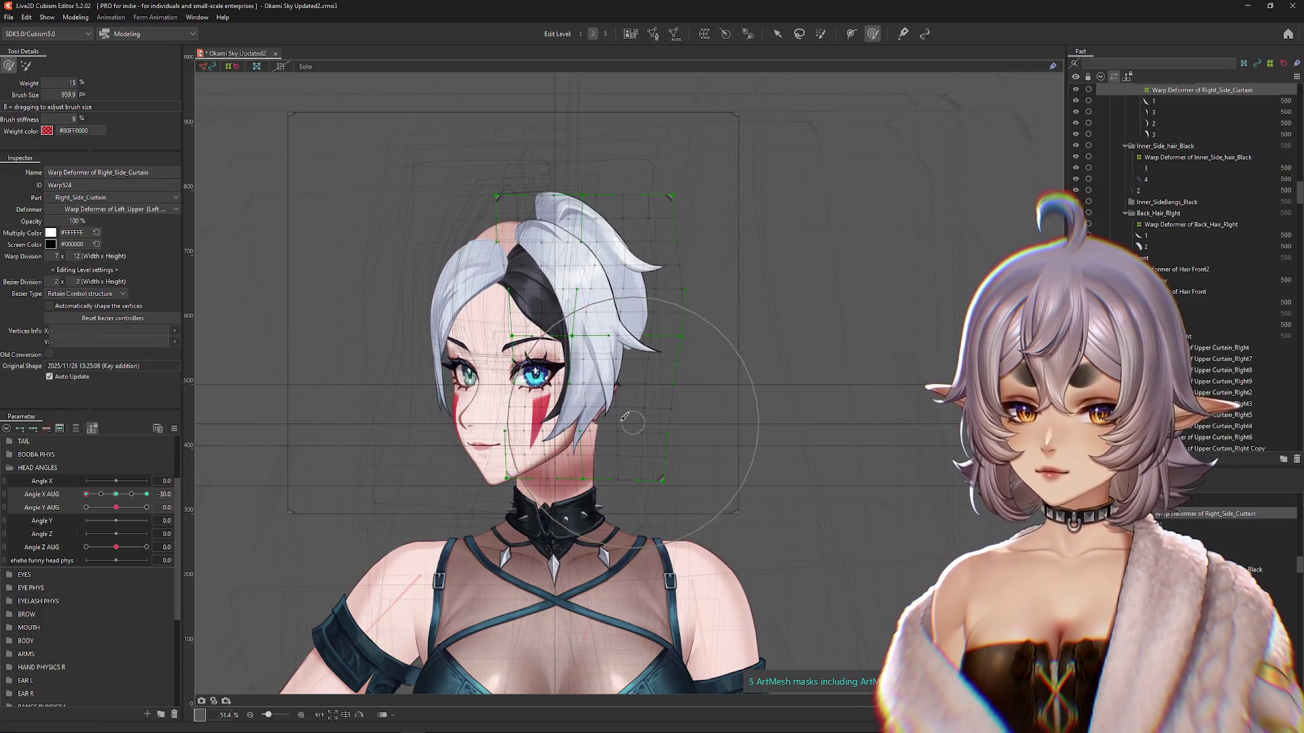
{"action": "left_click_drag", "start_coordinate": [594, 382], "coordinate": [589, 364]}
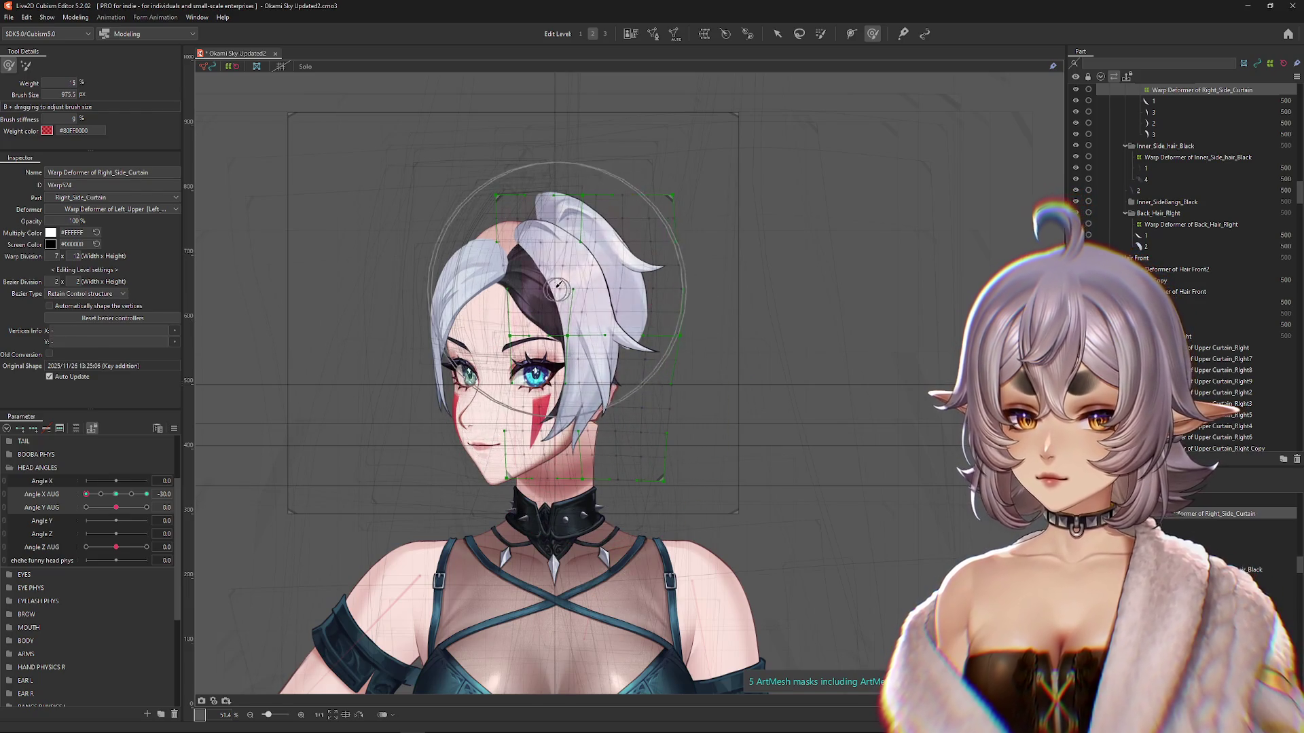
{"action": "left_click_drag", "start_coordinate": [596, 248], "coordinate": [563, 256]}
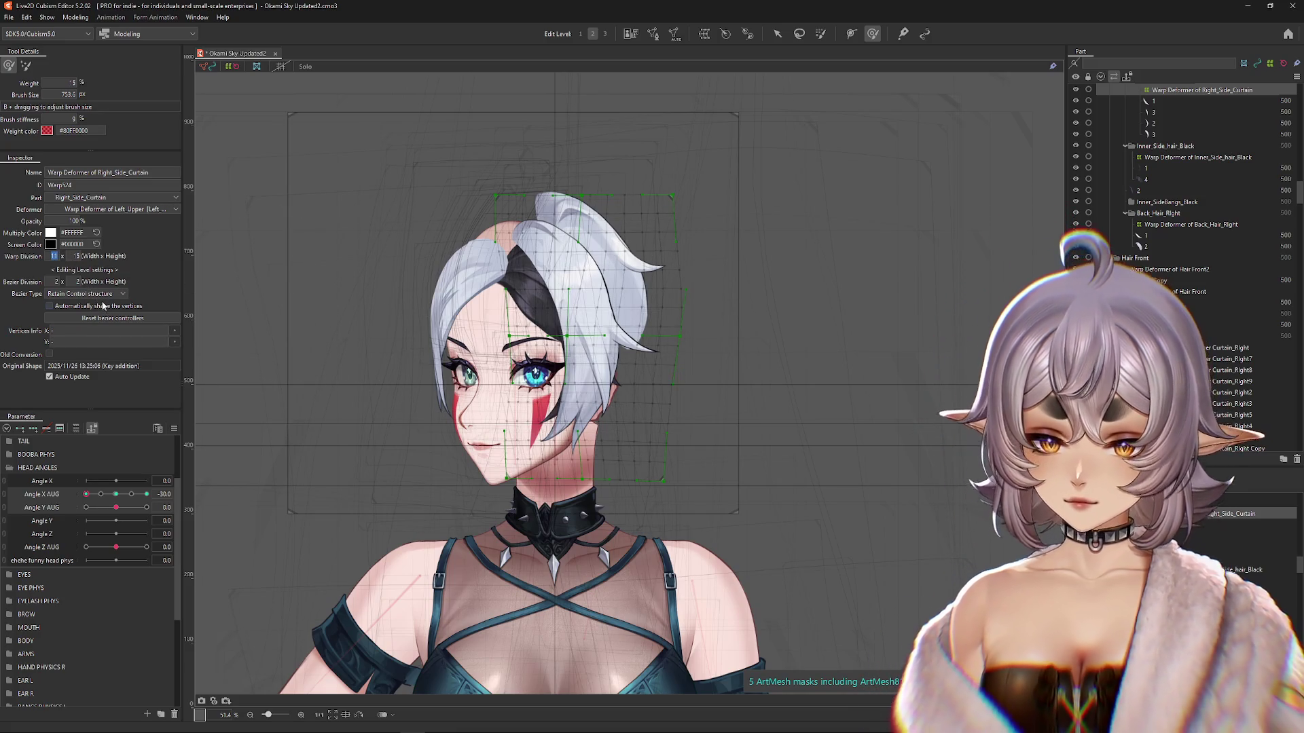
Step: Apply a denser 10 × 15 warp division, reshape the curtain's top, and preview toward front
{"action": "left_click", "coordinate": [252, 339]}
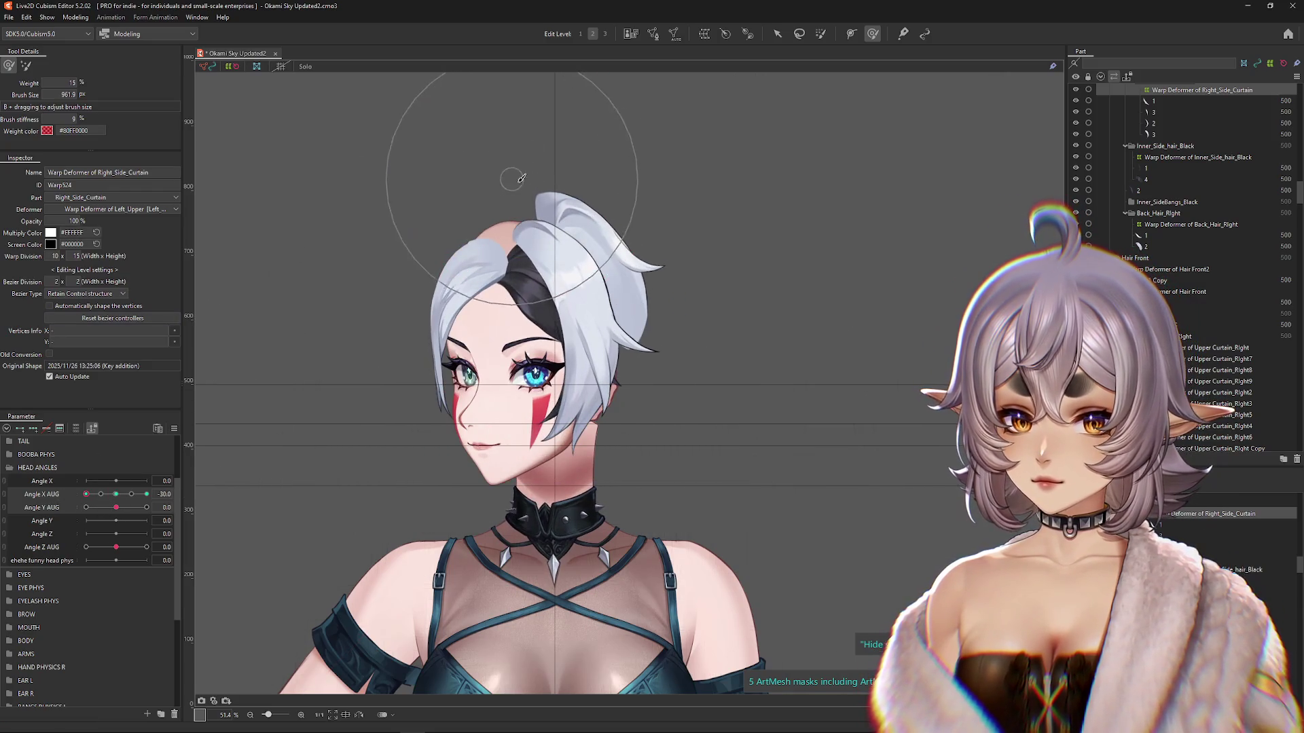
{"action": "mouse_move", "coordinate": [521, 178]}
{"action": "left_mouse_down"}
{"action": "mouse_move", "coordinate": [543, 184]}
{"action": "mouse_move", "coordinate": [642, 297]}
{"action": "left_mouse_up"}
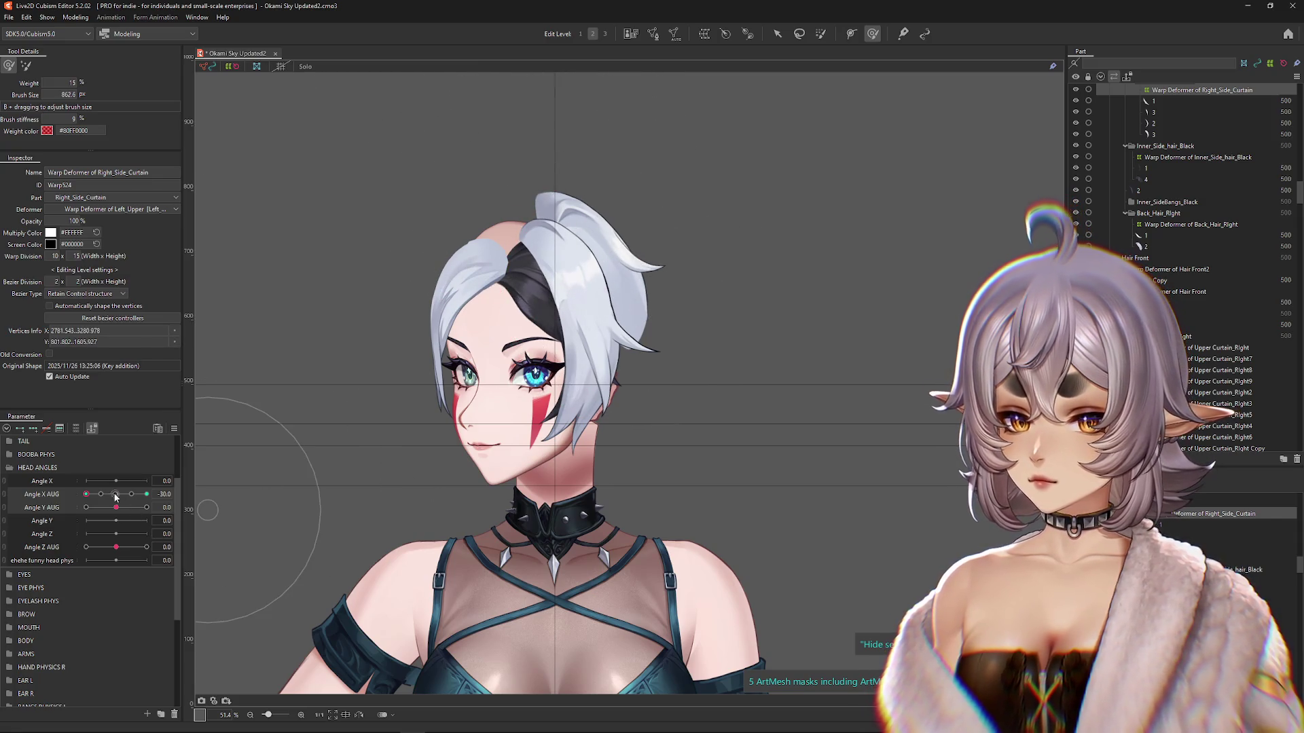
{"action": "left_click", "coordinate": [115, 495]}
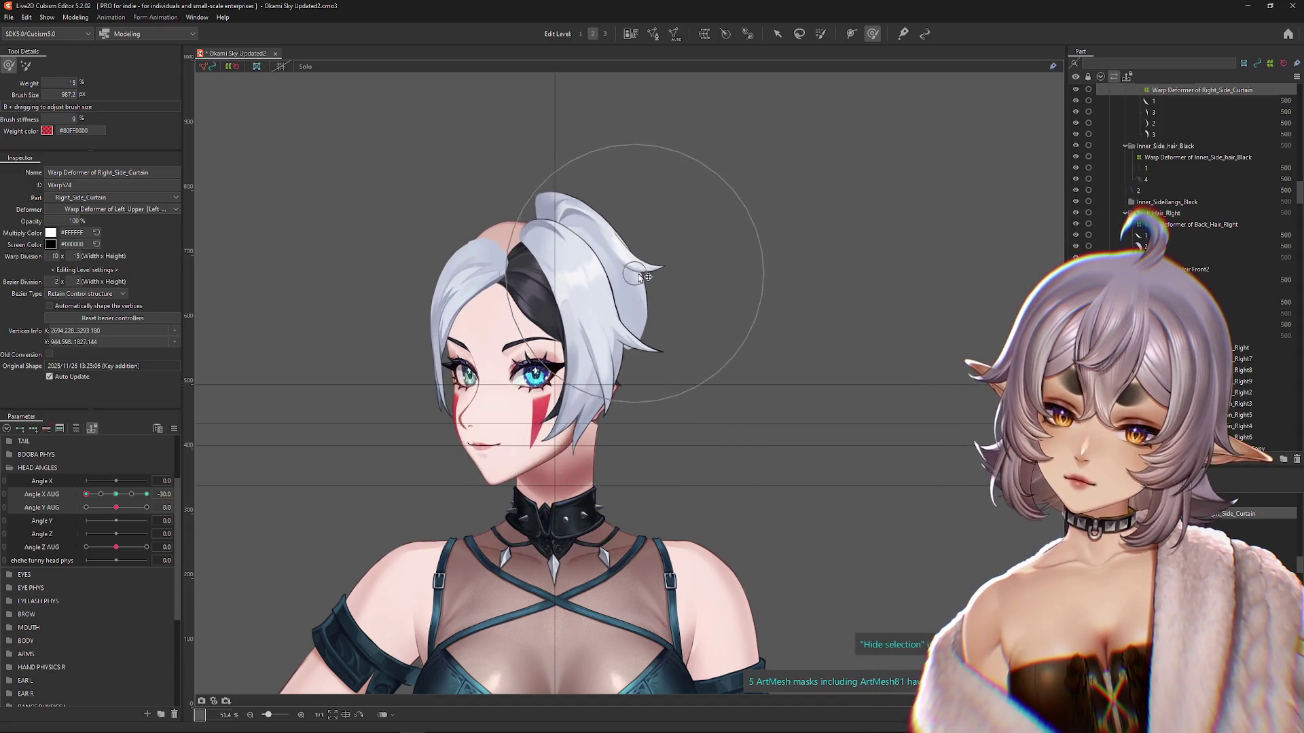
{"action": "left_click", "coordinate": [81, 506]}
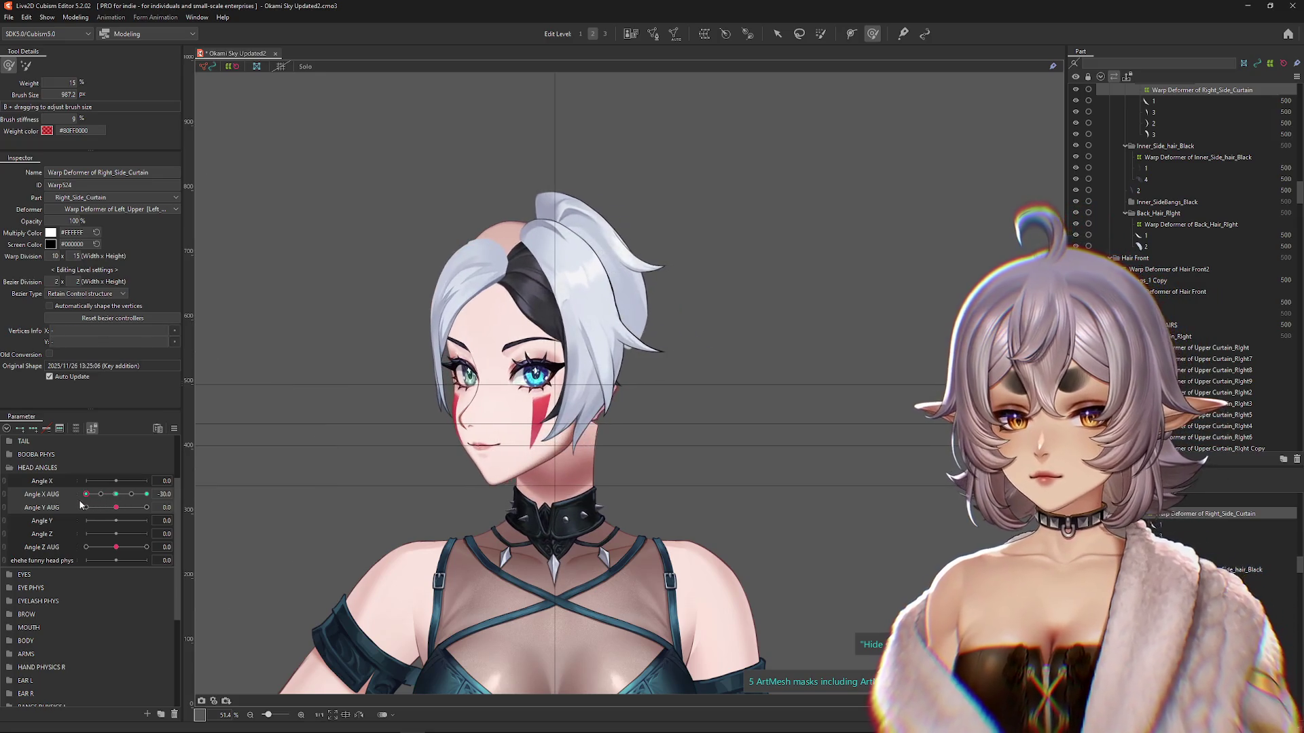
{"action": "mouse_move", "coordinate": [586, 394]}
{"action": "left_mouse_down"}
{"action": "mouse_move", "coordinate": [612, 380]}
{"action": "mouse_move", "coordinate": [585, 394]}
{"action": "left_mouse_up"}
{"action": "left_click", "coordinate": [112, 495]}
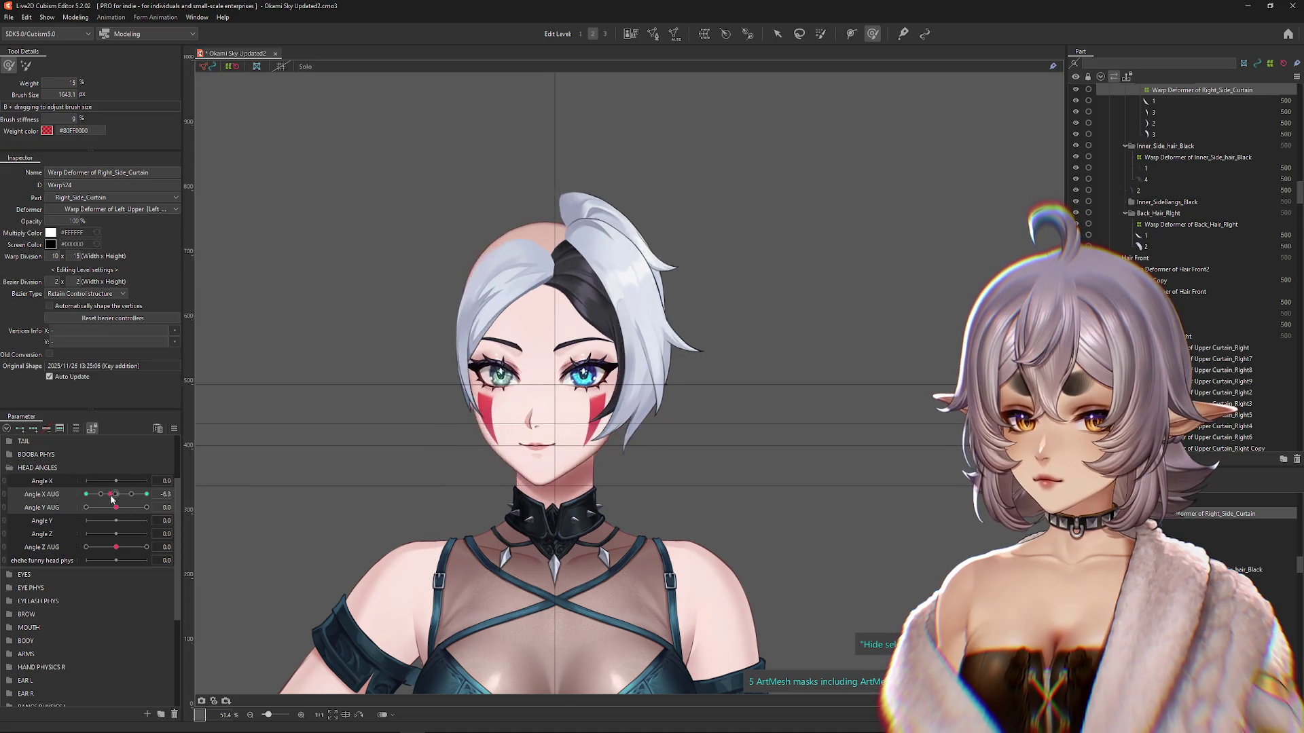
Step: Brush the curtain at Angle X AUG -30 and preview the head swing with the grid hidden
{"action": "left_click_drag", "start_coordinate": [111, 494], "coordinate": [86, 495]}
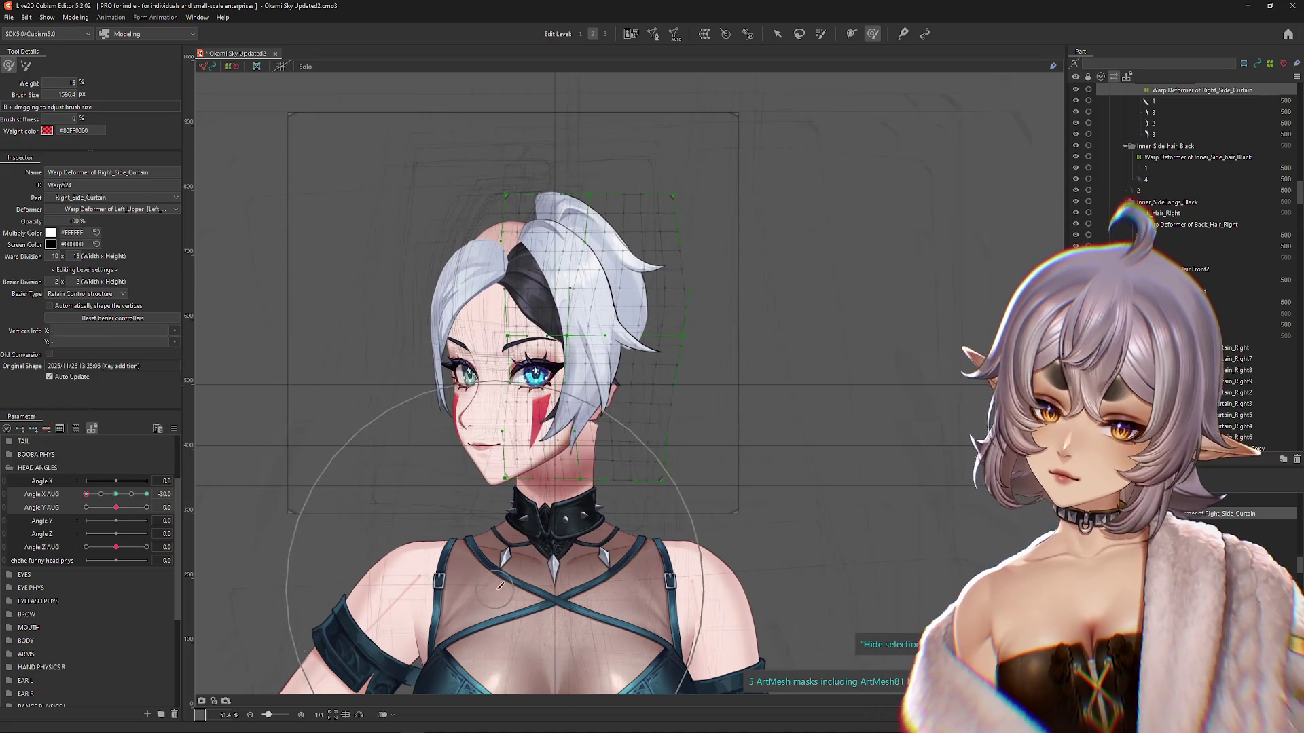
{"action": "left_click_drag", "start_coordinate": [563, 559], "coordinate": [605, 365]}
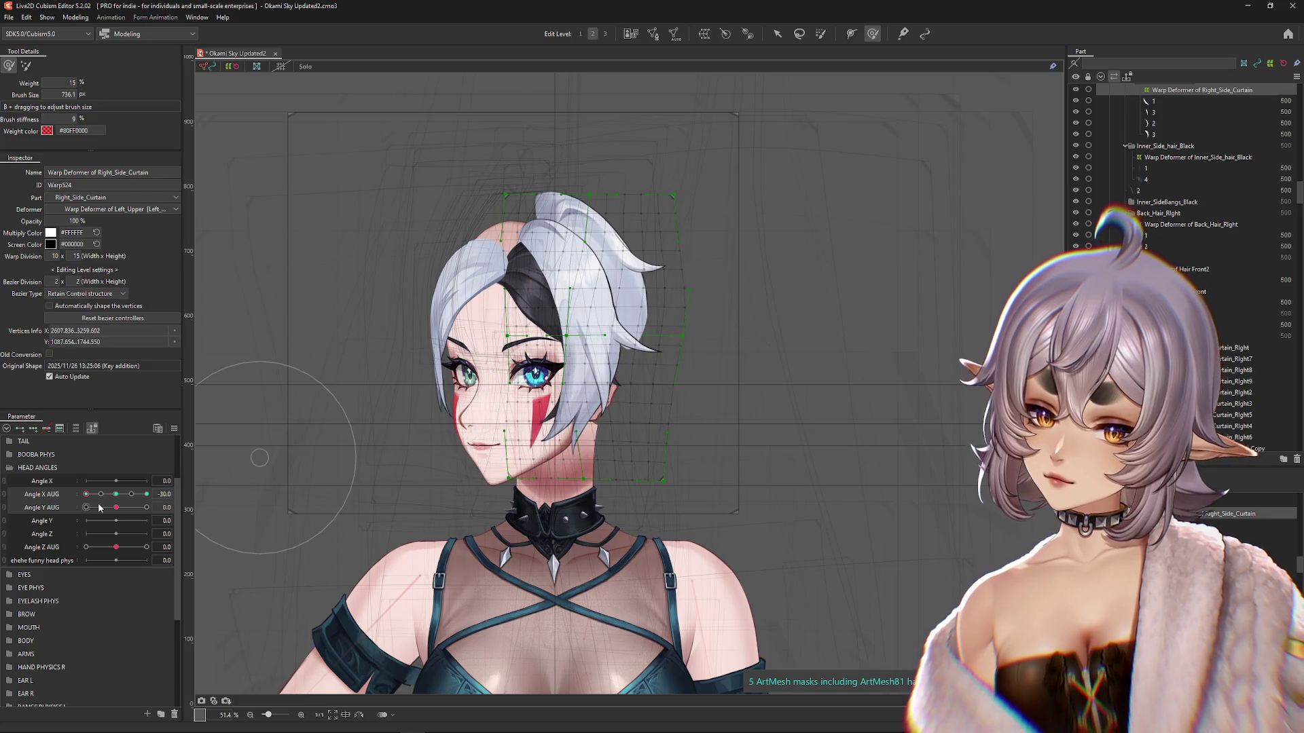
{"action": "mouse_move", "coordinate": [112, 494]}
{"action": "left_mouse_down"}
{"action": "mouse_move", "coordinate": [88, 495]}
{"action": "mouse_move", "coordinate": [166, 491]}
{"action": "left_mouse_up"}
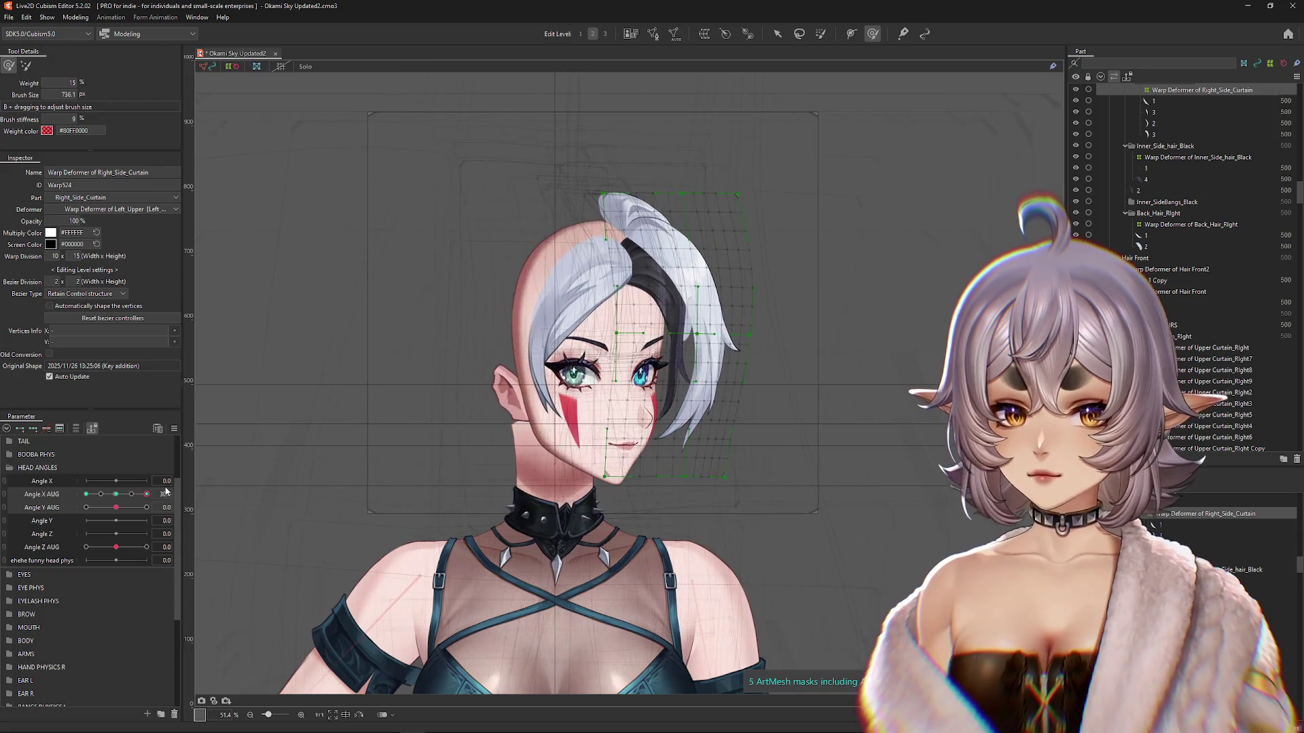
{"action": "mouse_move", "coordinate": [707, 380]}
{"action": "left_mouse_down"}
{"action": "mouse_move", "coordinate": [781, 408]}
{"action": "mouse_move", "coordinate": [700, 357]}
{"action": "mouse_move", "coordinate": [710, 387]}
{"action": "mouse_move", "coordinate": [672, 402]}
{"action": "left_mouse_up"}
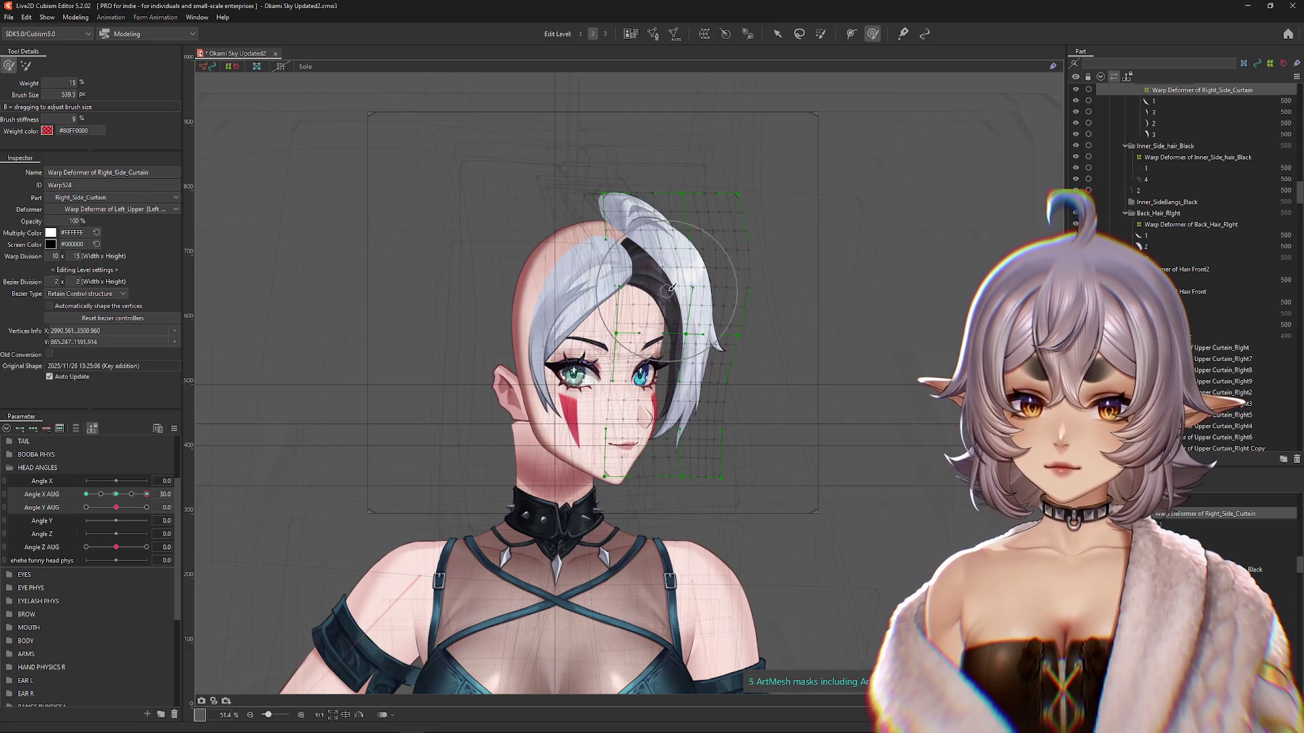
{"action": "key", "text": "Escape"}
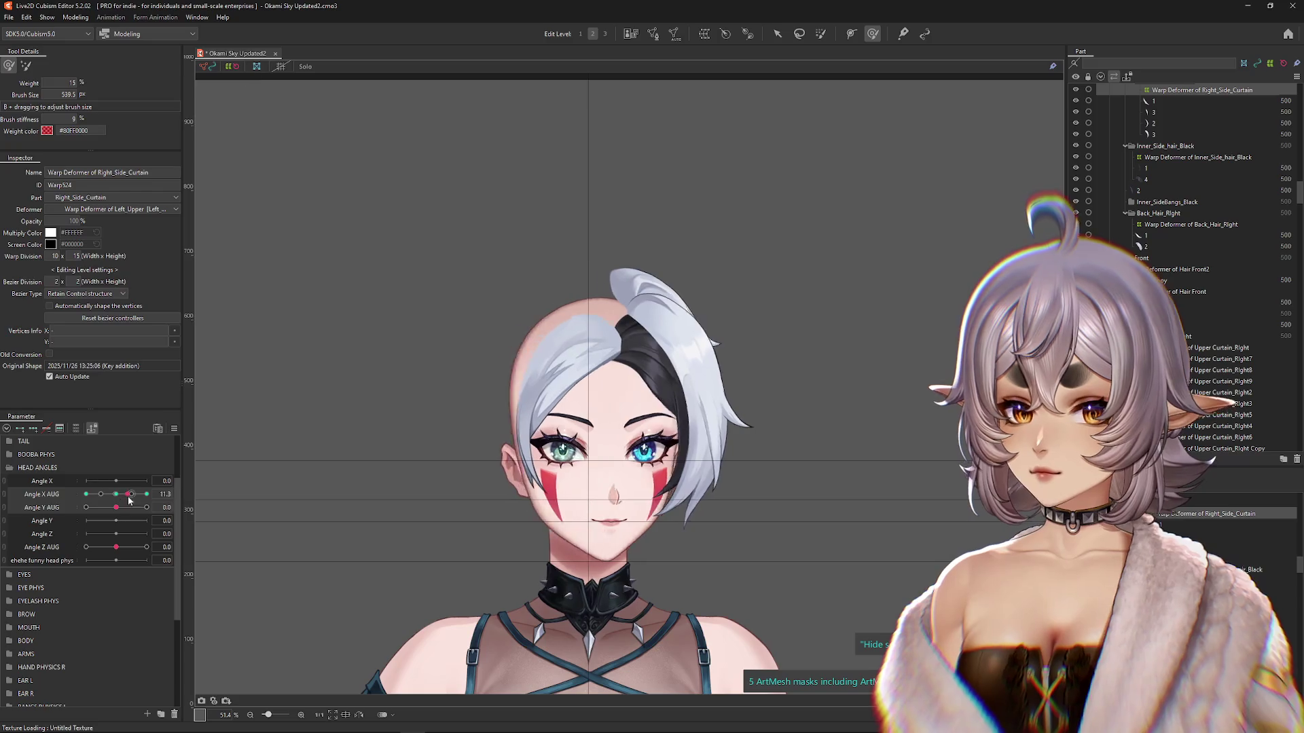
{"action": "left_click_drag", "start_coordinate": [598, 313], "coordinate": [620, 319]}
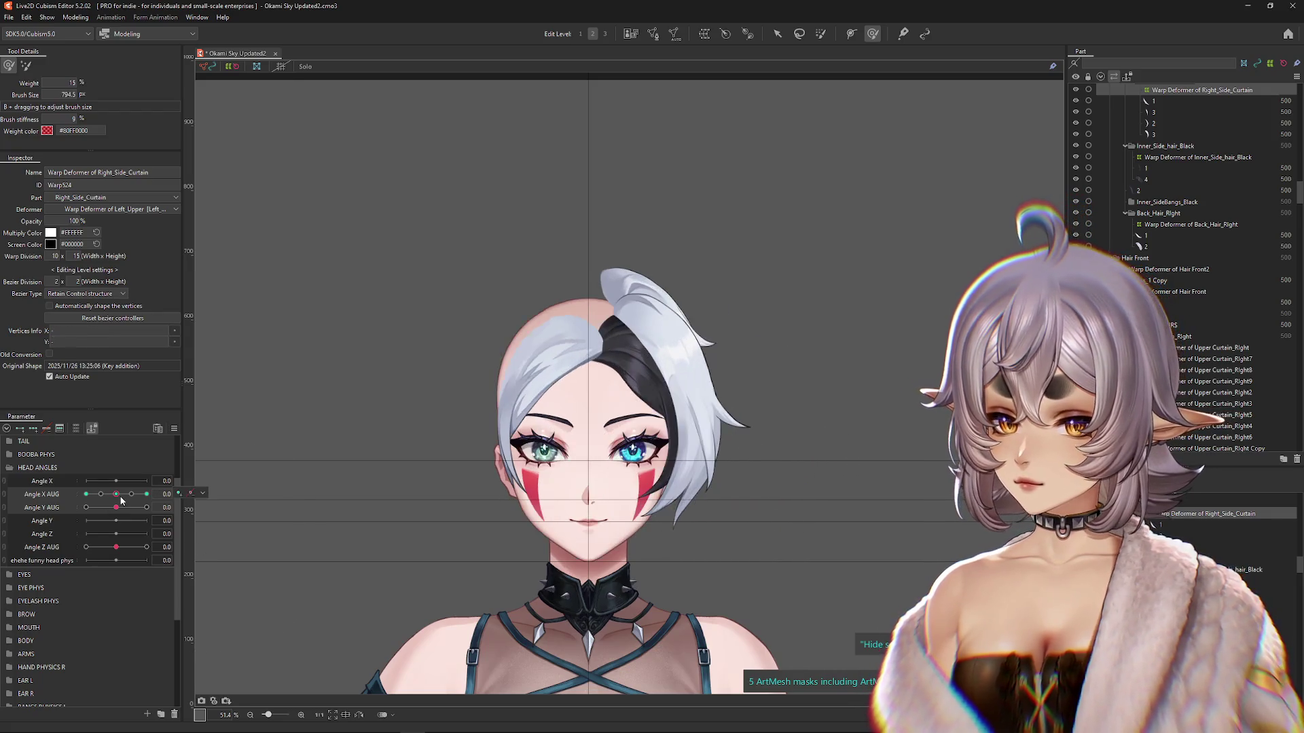
{"action": "key", "text": "Escape"}
Step: At Angle X AUG 30, push the curtain hair to follow the face, then lower brush weight to 5%
{"action": "mouse_move", "coordinate": [598, 594]}
{"action": "left_mouse_down"}
{"action": "mouse_move", "coordinate": [632, 600]}
{"action": "mouse_move", "coordinate": [598, 480]}
{"action": "left_mouse_up"}
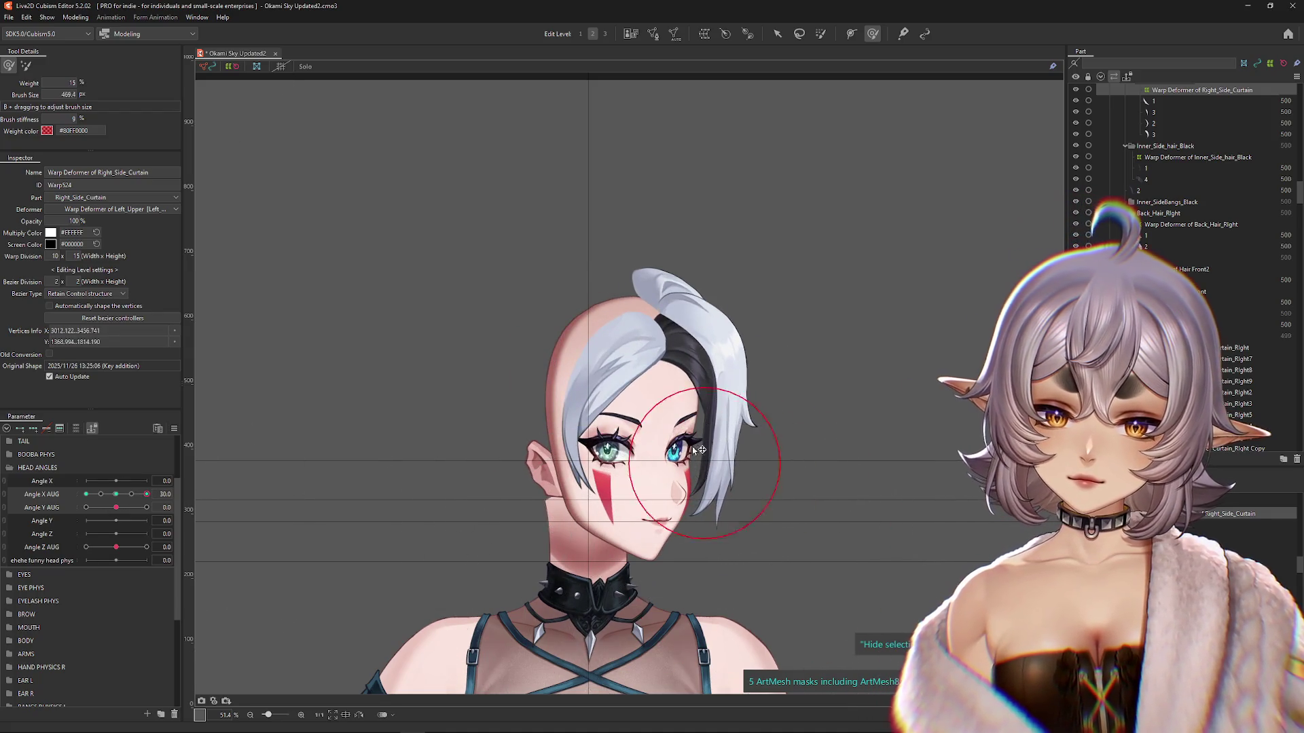
{"action": "left_click", "coordinate": [780, 485]}
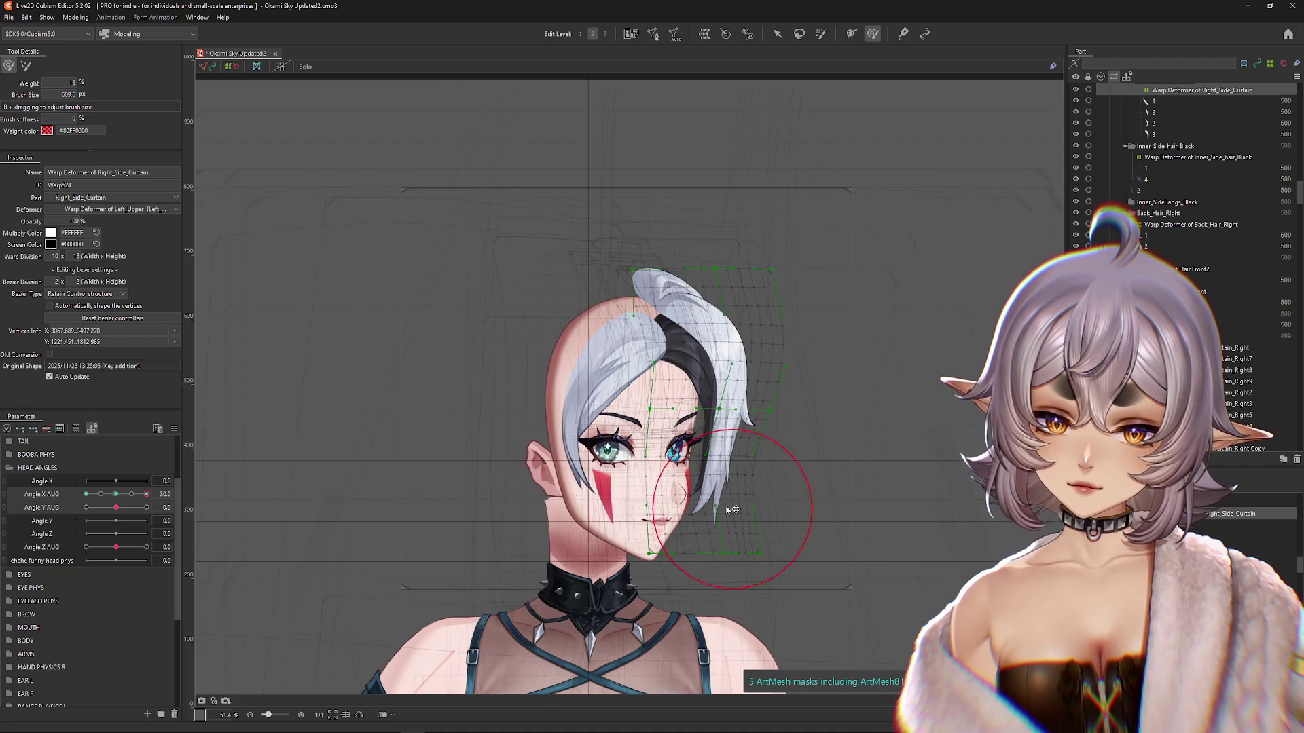
{"action": "mouse_move", "coordinate": [711, 580]}
{"action": "left_mouse_down"}
{"action": "mouse_move", "coordinate": [683, 516]}
{"action": "mouse_move", "coordinate": [703, 462]}
{"action": "left_mouse_up"}
{"action": "mouse_move", "coordinate": [146, 494]}
{"action": "left_mouse_down"}
{"action": "mouse_move", "coordinate": [125, 494]}
{"action": "mouse_move", "coordinate": [177, 495]}
{"action": "left_mouse_up"}
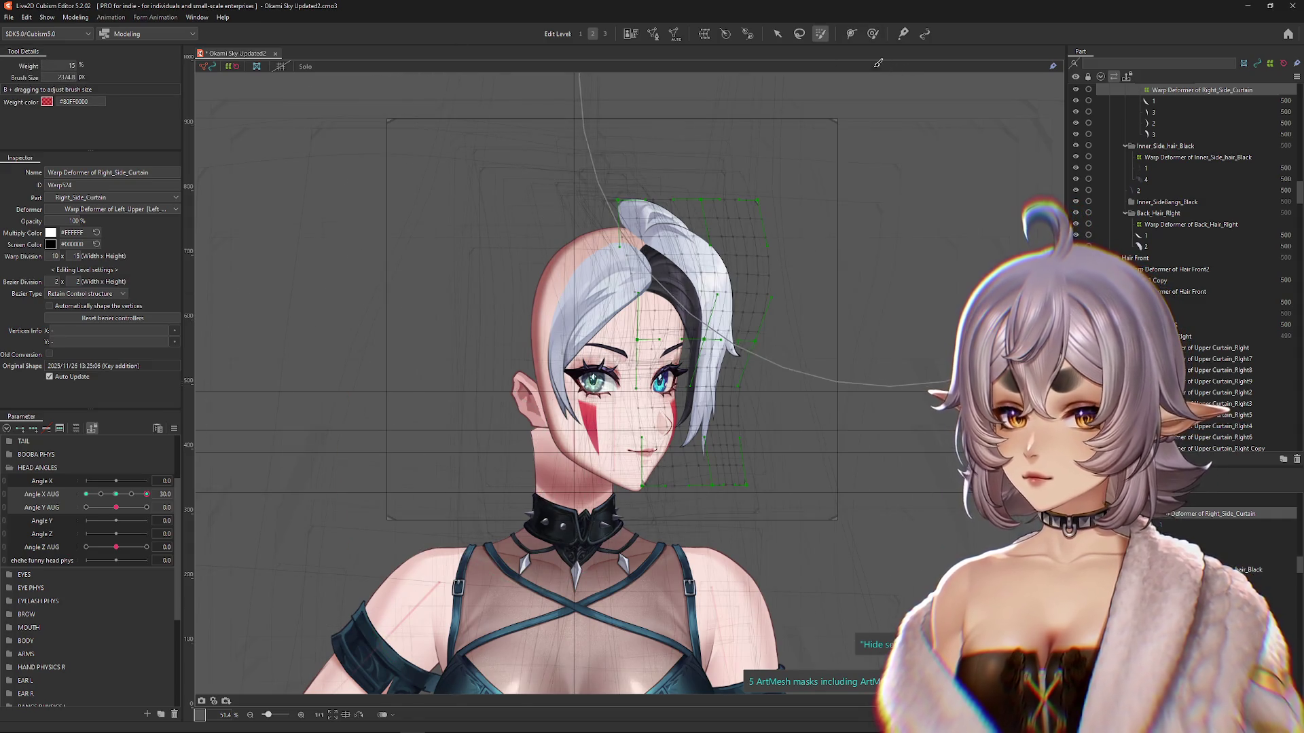
{"action": "left_click", "coordinate": [26, 66]}
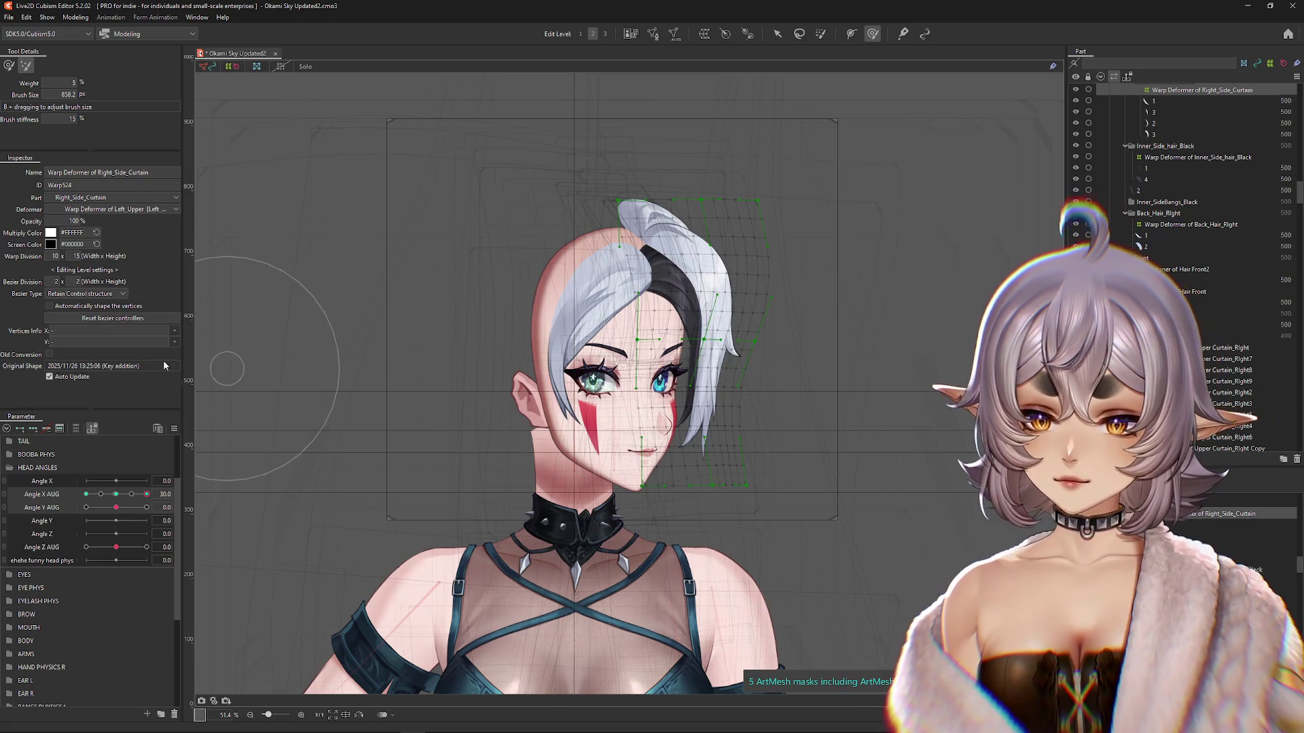
{"action": "left_click", "coordinate": [604, 33]}
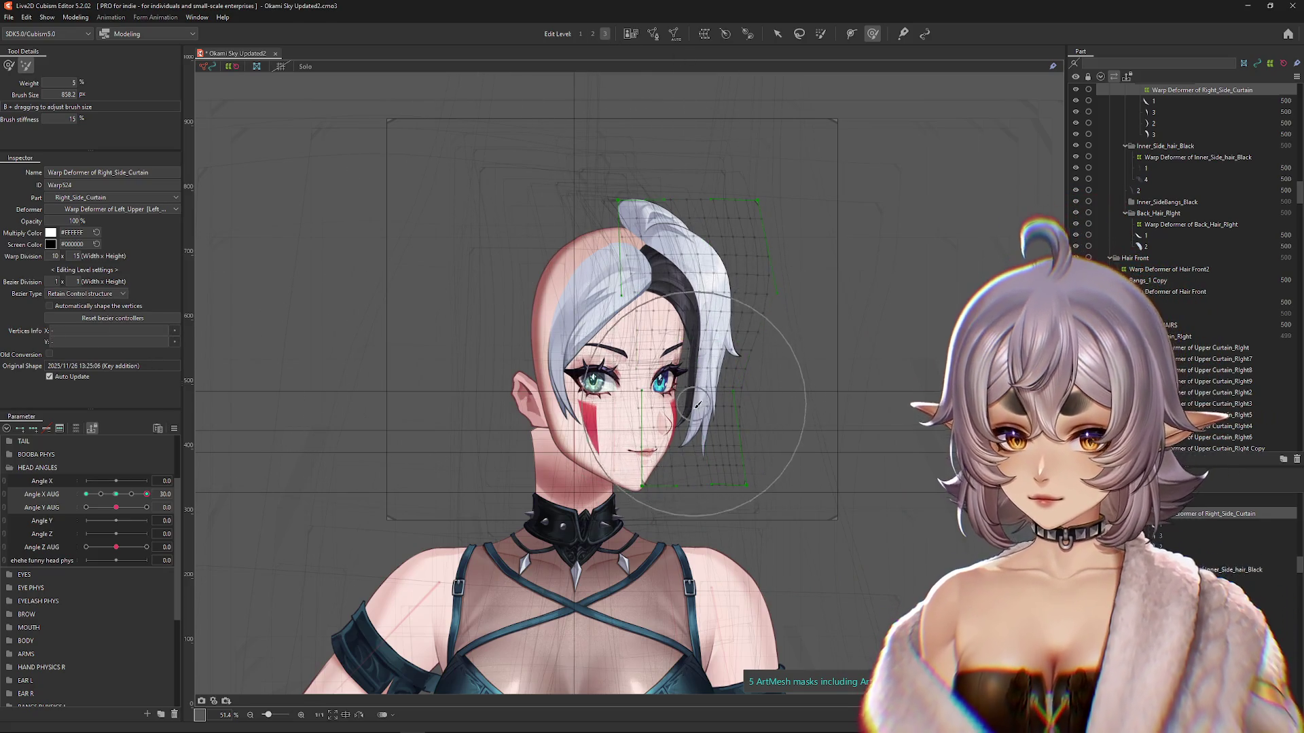
Step: Reshape the lower curtain hair along the cheek with the deform brush and check it facing front
{"action": "left_click", "coordinate": [716, 382]}
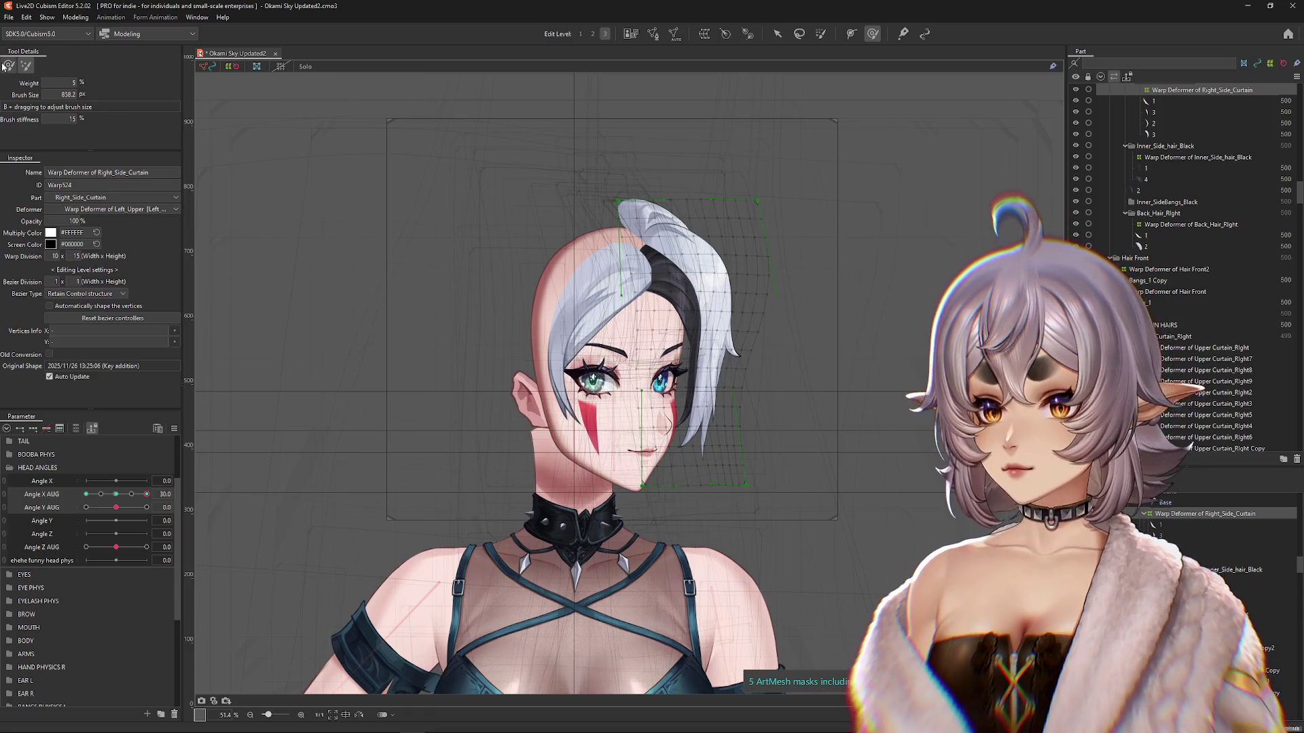
{"action": "left_click", "coordinate": [8, 65]}
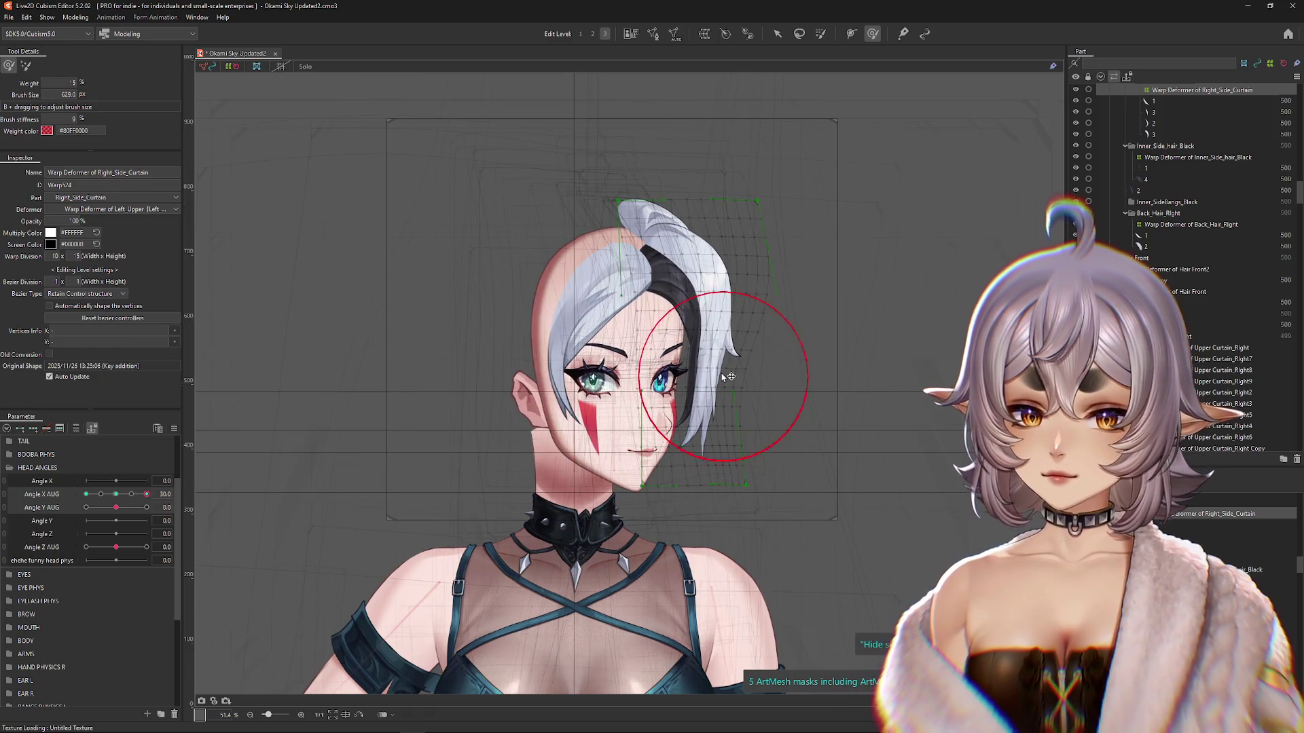
{"action": "key", "text": "Escape"}
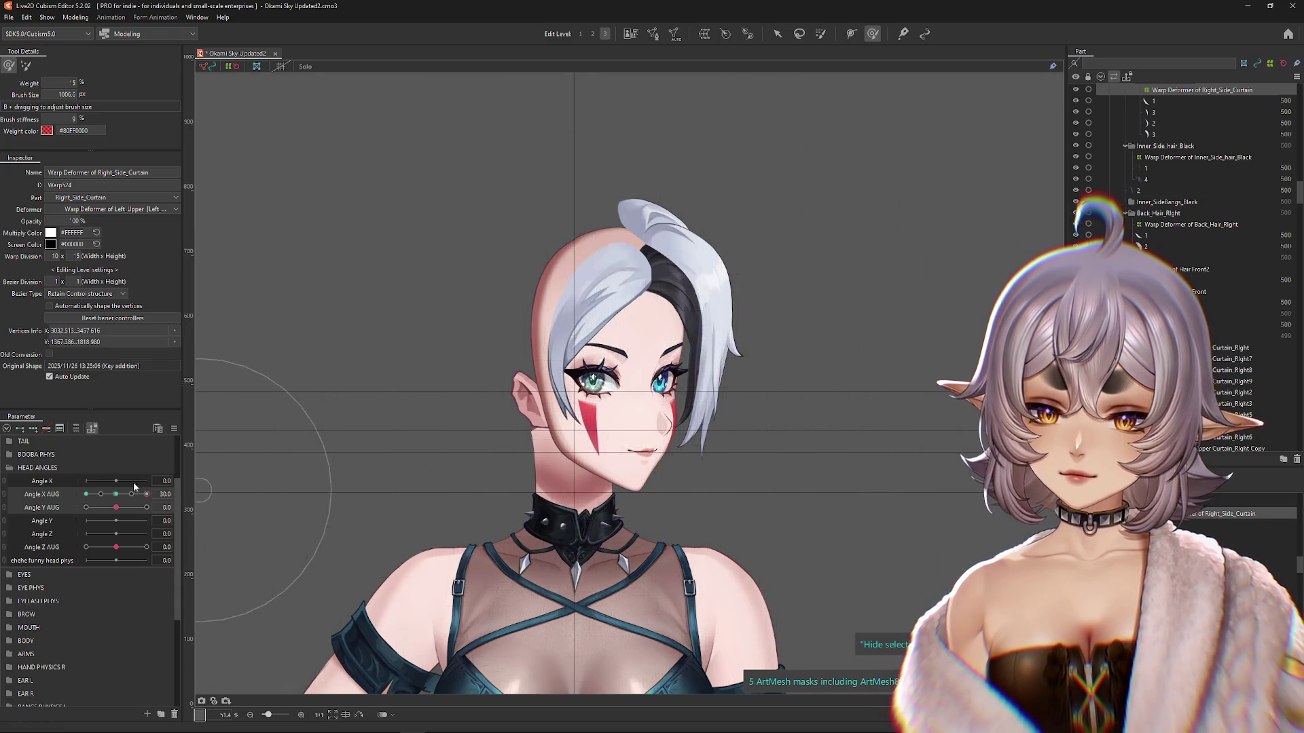
{"action": "left_click", "coordinate": [686, 430]}
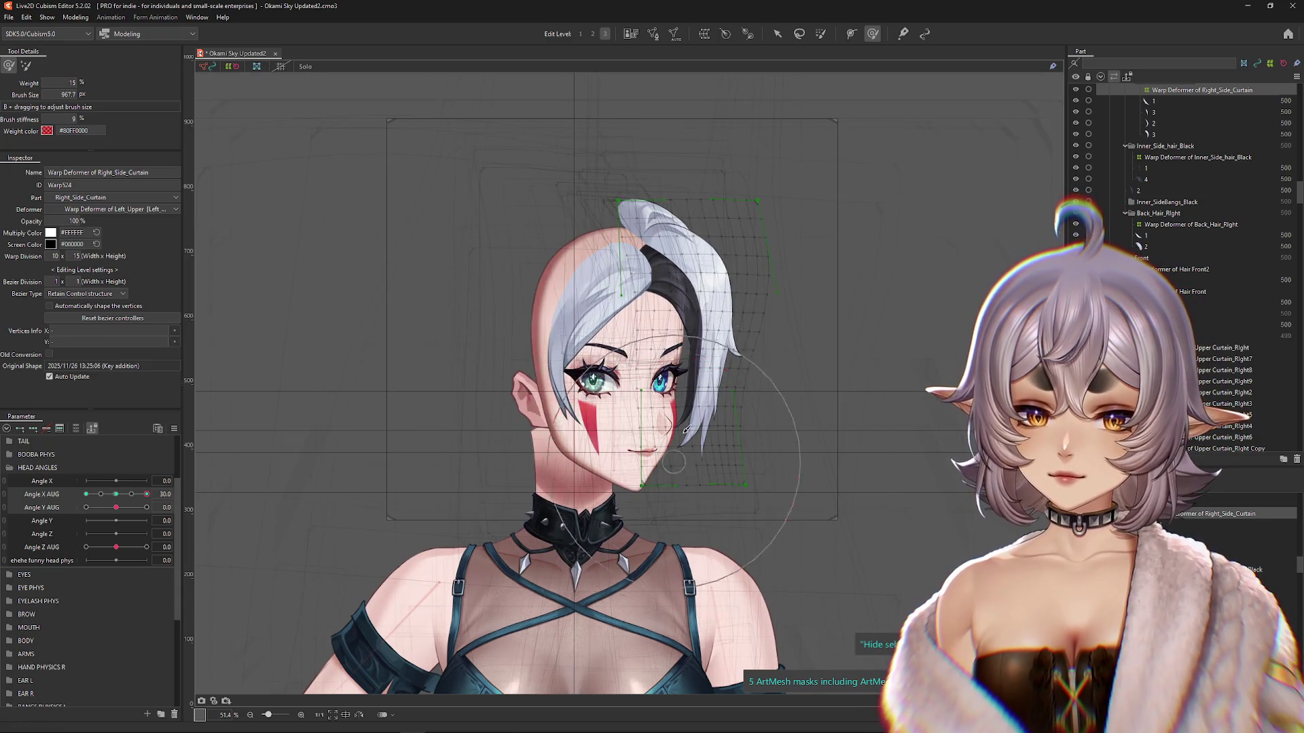
{"action": "mouse_move", "coordinate": [666, 496]}
{"action": "left_mouse_down"}
{"action": "mouse_move", "coordinate": [747, 502]}
{"action": "mouse_move", "coordinate": [742, 461]}
{"action": "left_mouse_up"}
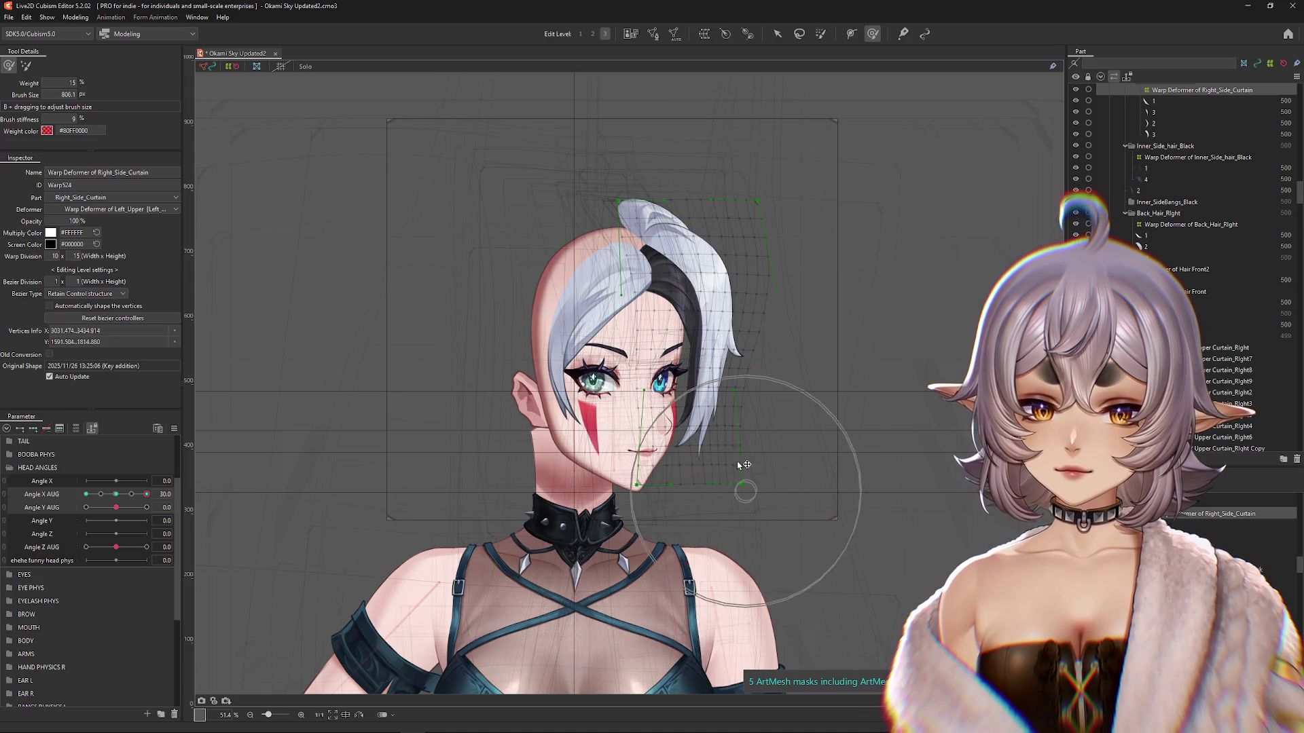
{"action": "key", "text": "Escape"}
{"action": "left_click_drag", "start_coordinate": [147, 495], "coordinate": [117, 499]}
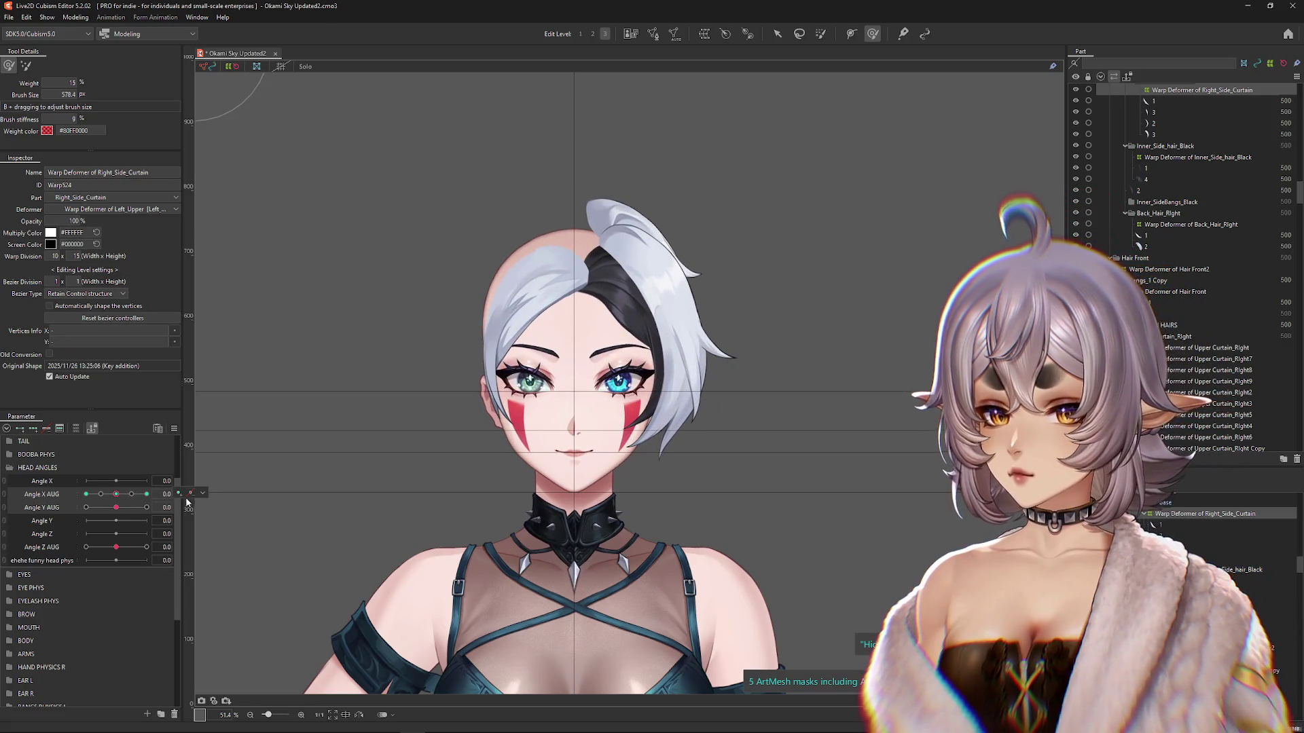
{"action": "left_click", "coordinate": [693, 384]}
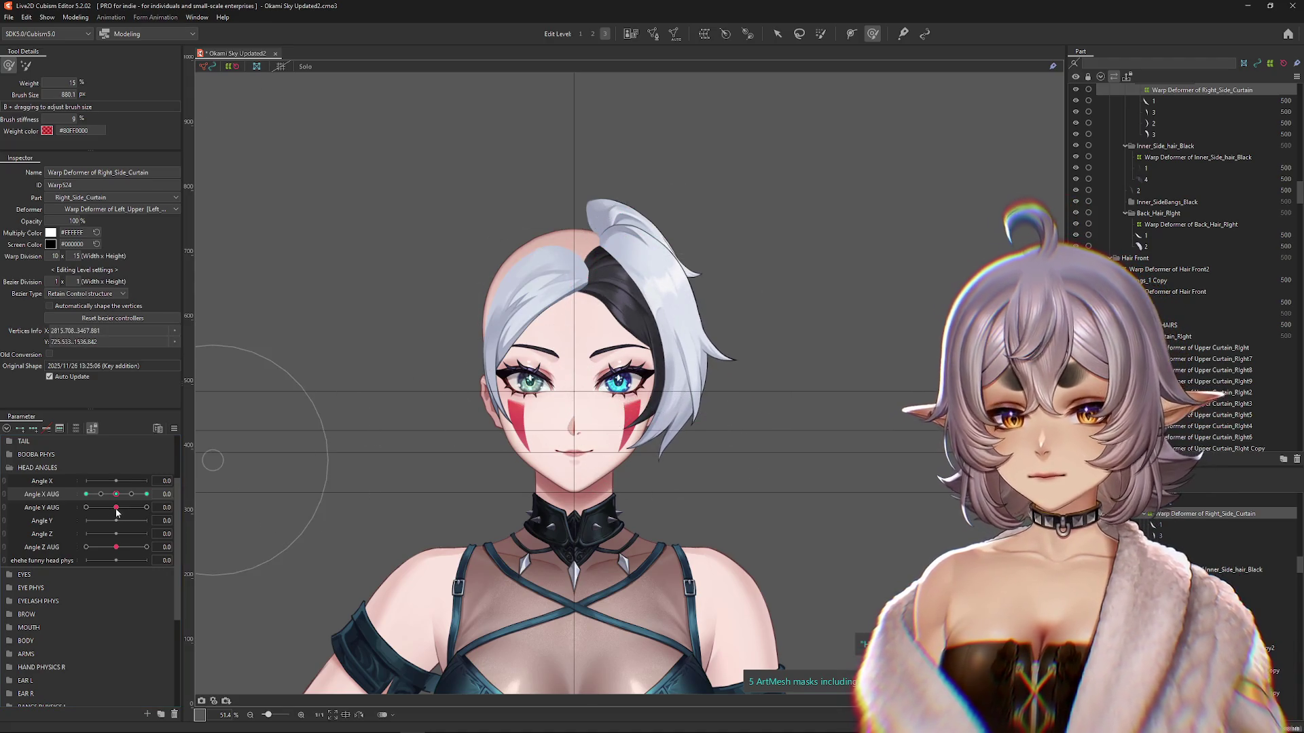
Step: At Angle X AUG 30 and 15% brush weight, push the curtain top outward and adjust it over the cheek
{"action": "left_click_drag", "start_coordinate": [117, 494], "coordinate": [147, 495]}
{"action": "left_click_drag", "start_coordinate": [755, 377], "coordinate": [766, 342]}
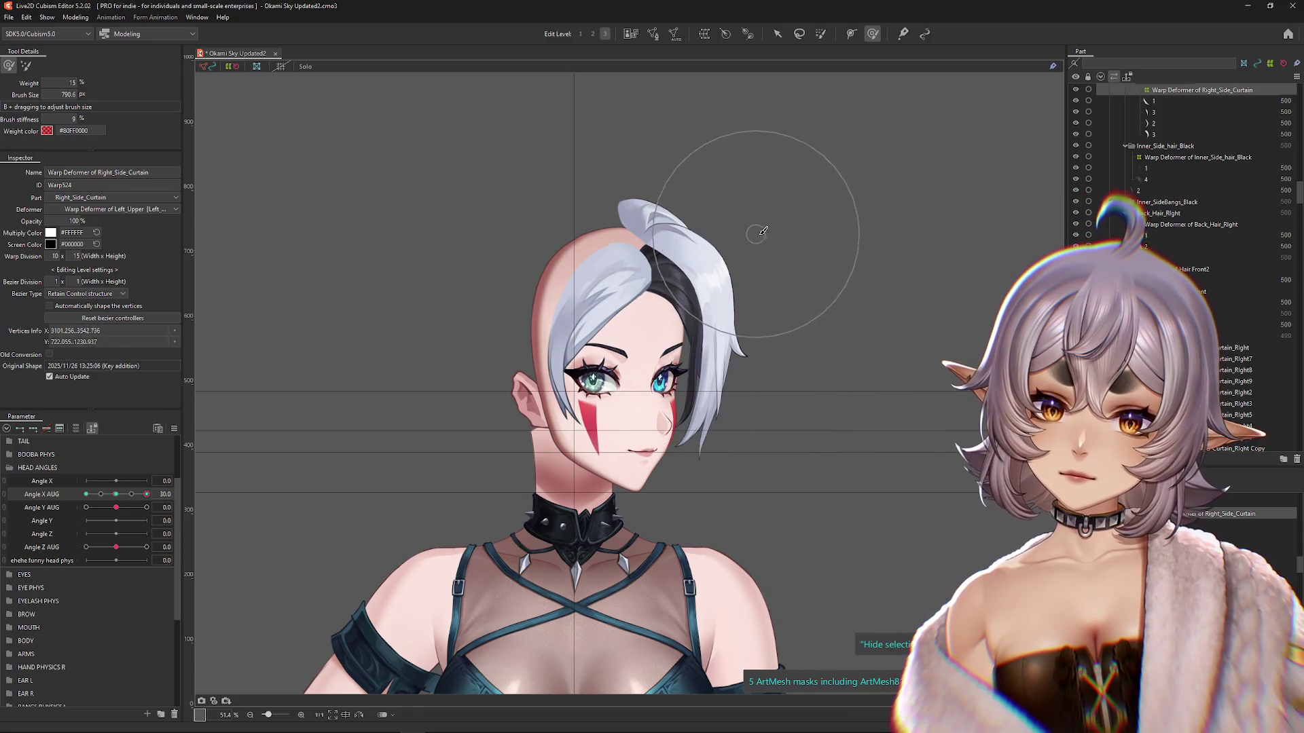
{"action": "left_click_drag", "start_coordinate": [146, 494], "coordinate": [61, 500]}
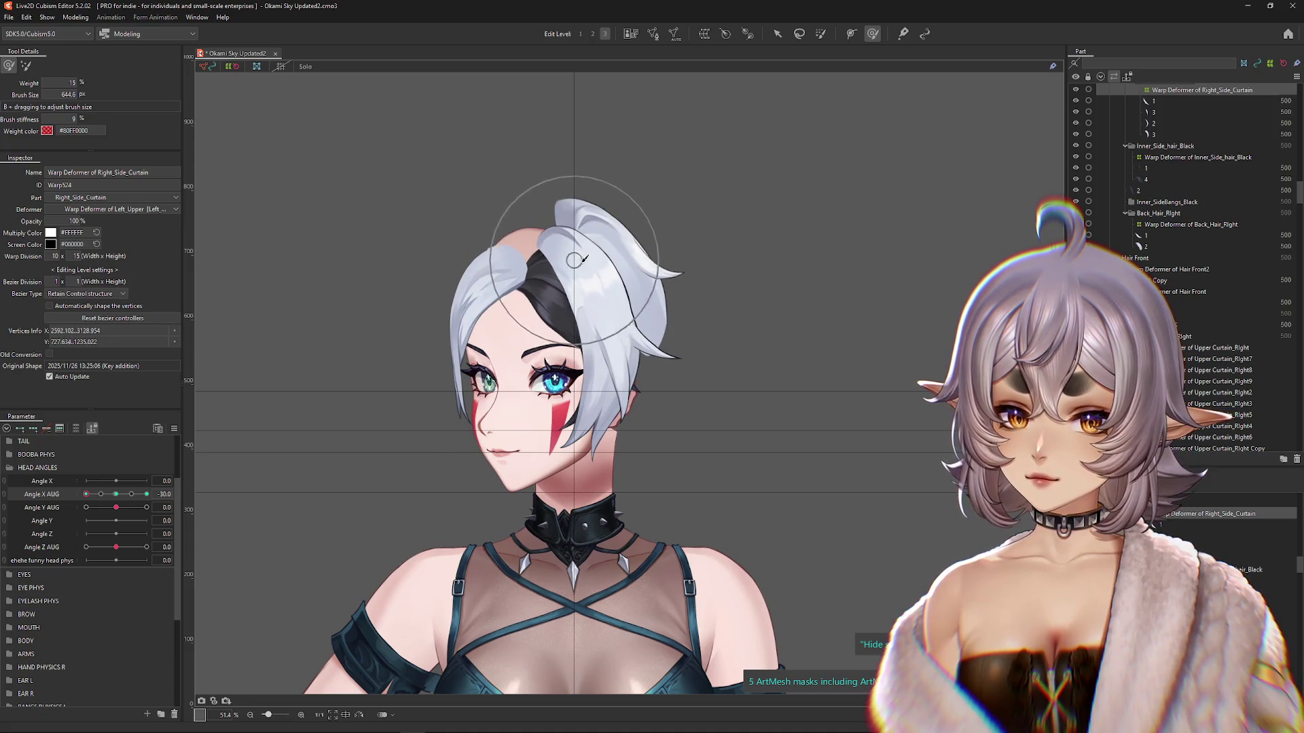
{"action": "mouse_move", "coordinate": [86, 495]}
{"action": "left_mouse_down"}
{"action": "mouse_move", "coordinate": [146, 496]}
{"action": "mouse_move", "coordinate": [61, 500]}
{"action": "mouse_move", "coordinate": [116, 496]}
{"action": "mouse_move", "coordinate": [74, 496]}
{"action": "left_mouse_up"}
{"action": "left_click_drag", "start_coordinate": [563, 380], "coordinate": [586, 375]}
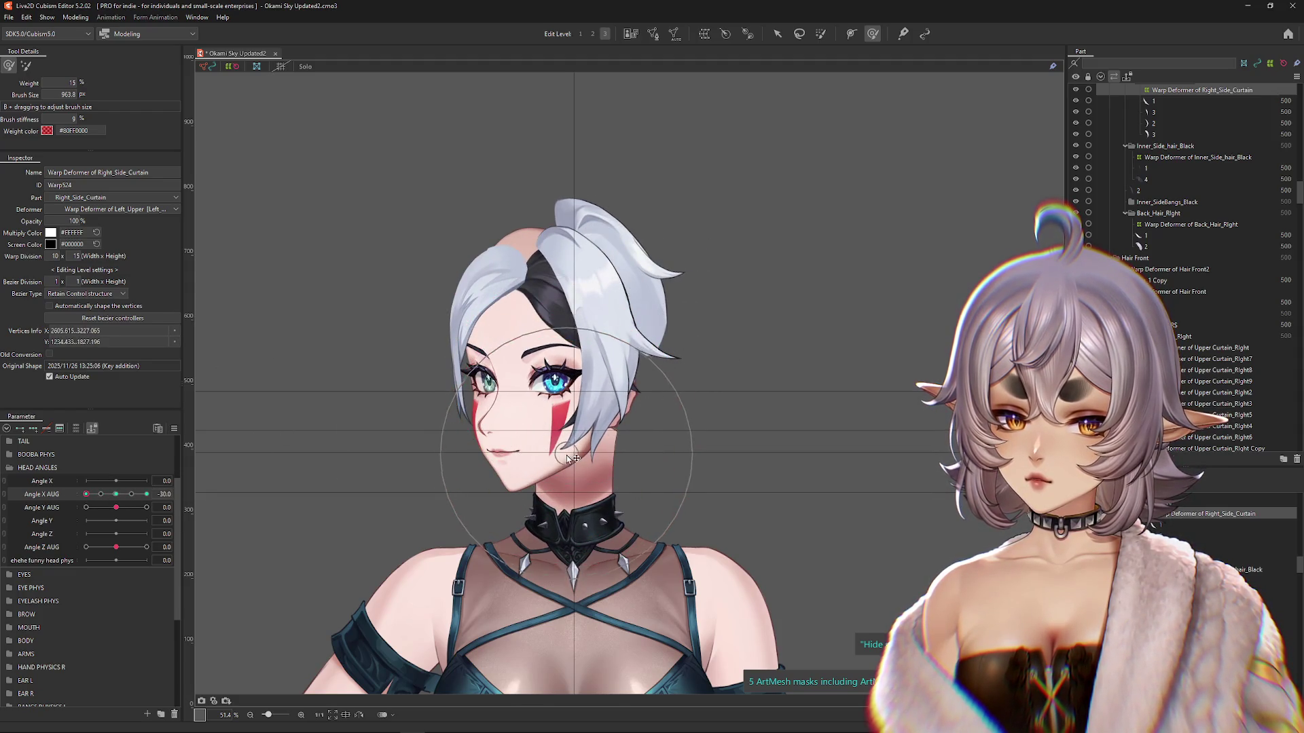
{"action": "left_click", "coordinate": [119, 496]}
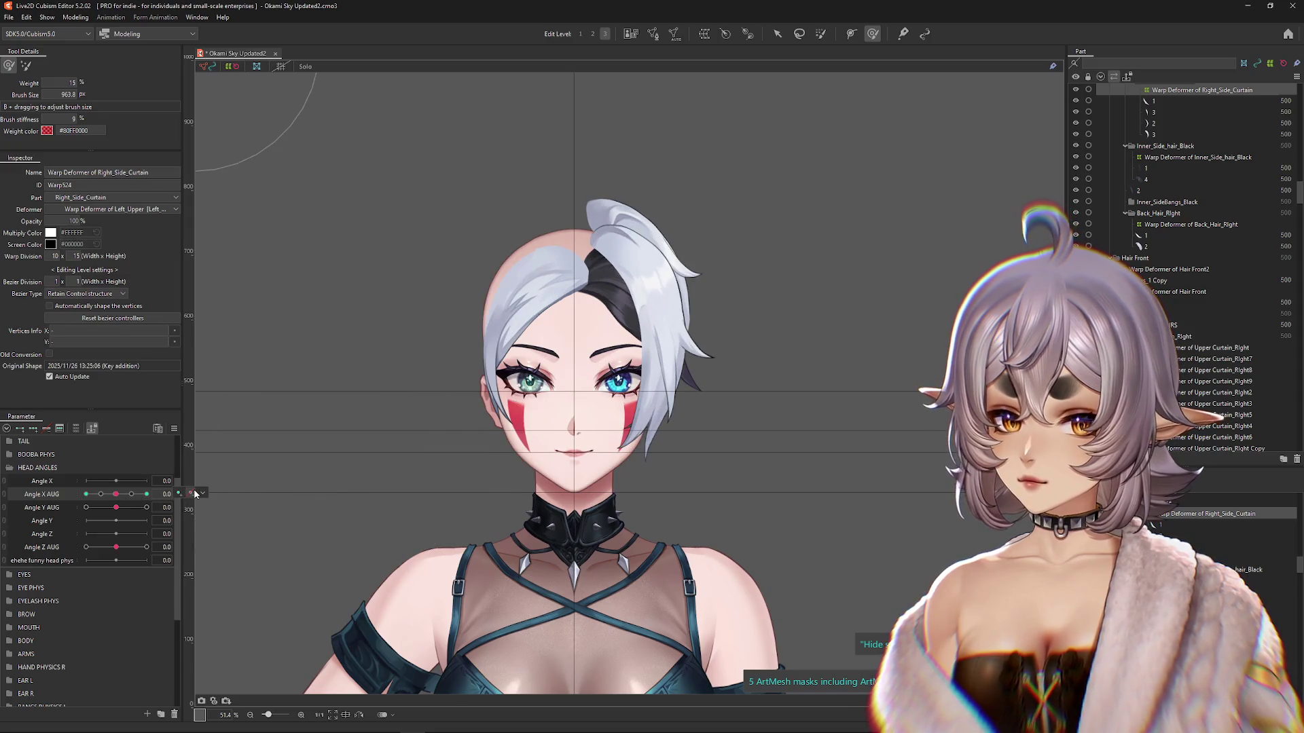
{"action": "left_click", "coordinate": [202, 494]}
{"action": "mouse_move", "coordinate": [655, 451]}
{"action": "left_mouse_down"}
{"action": "mouse_move", "coordinate": [734, 393]}
{"action": "mouse_move", "coordinate": [743, 409]}
{"action": "mouse_move", "coordinate": [503, 442]}
{"action": "left_mouse_up"}
{"action": "left_click", "coordinate": [146, 494]}
{"action": "mouse_move", "coordinate": [747, 408]}
{"action": "left_mouse_down"}
{"action": "mouse_move", "coordinate": [785, 410]}
{"action": "mouse_move", "coordinate": [794, 339]}
{"action": "left_mouse_up"}
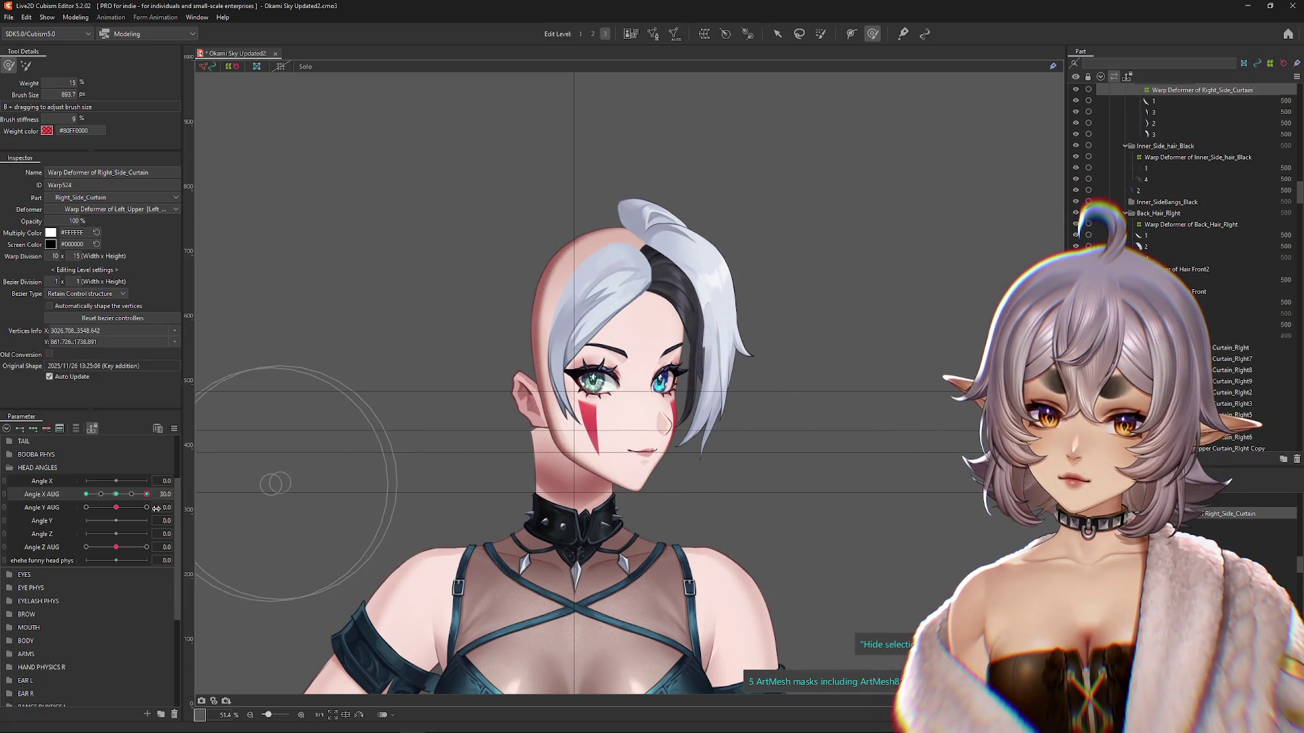
Step: Scrub Angle X AUG between -30, 0 and 30 to confirm the curtain moves cleanly, ending front-facing
{"action": "mouse_move", "coordinate": [147, 498]}
{"action": "left_mouse_down"}
{"action": "mouse_move", "coordinate": [126, 501]}
{"action": "mouse_move", "coordinate": [152, 503]}
{"action": "left_mouse_up"}
{"action": "left_click", "coordinate": [147, 495]}
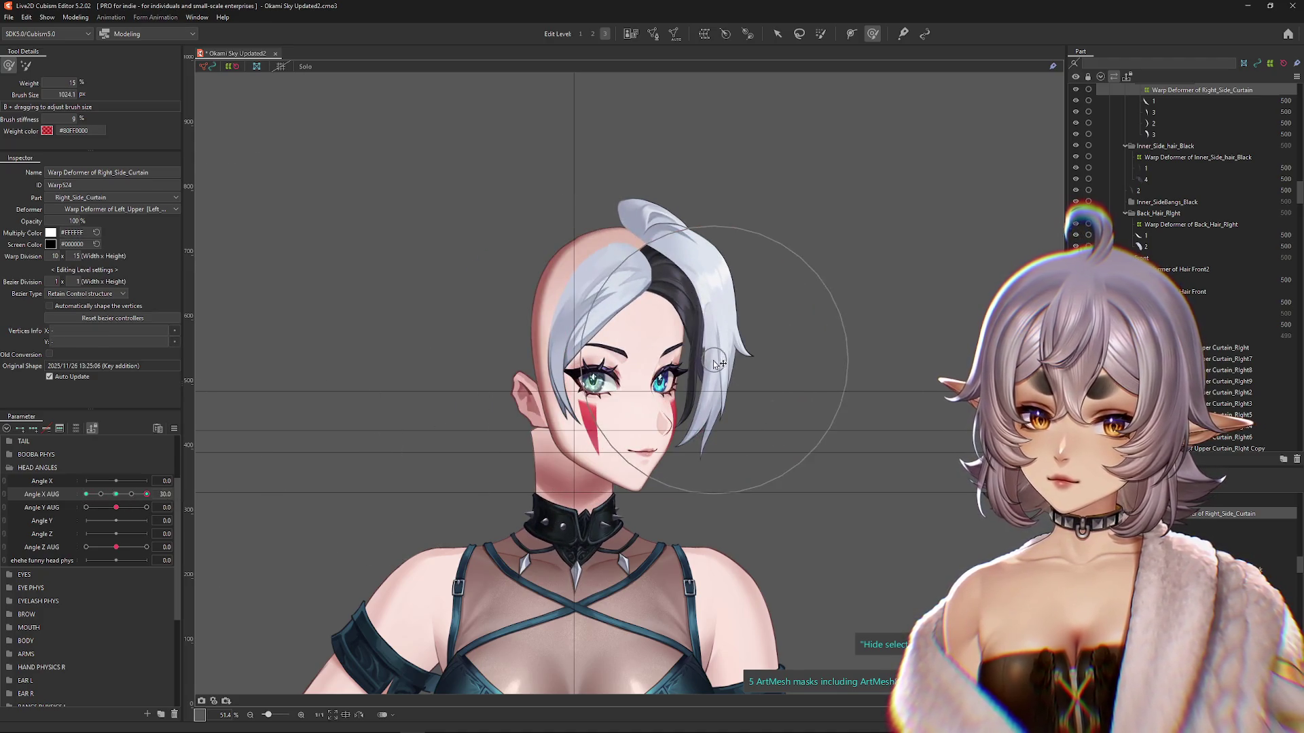
{"action": "left_click", "coordinate": [116, 494]}
{"action": "left_click", "coordinate": [147, 494]}
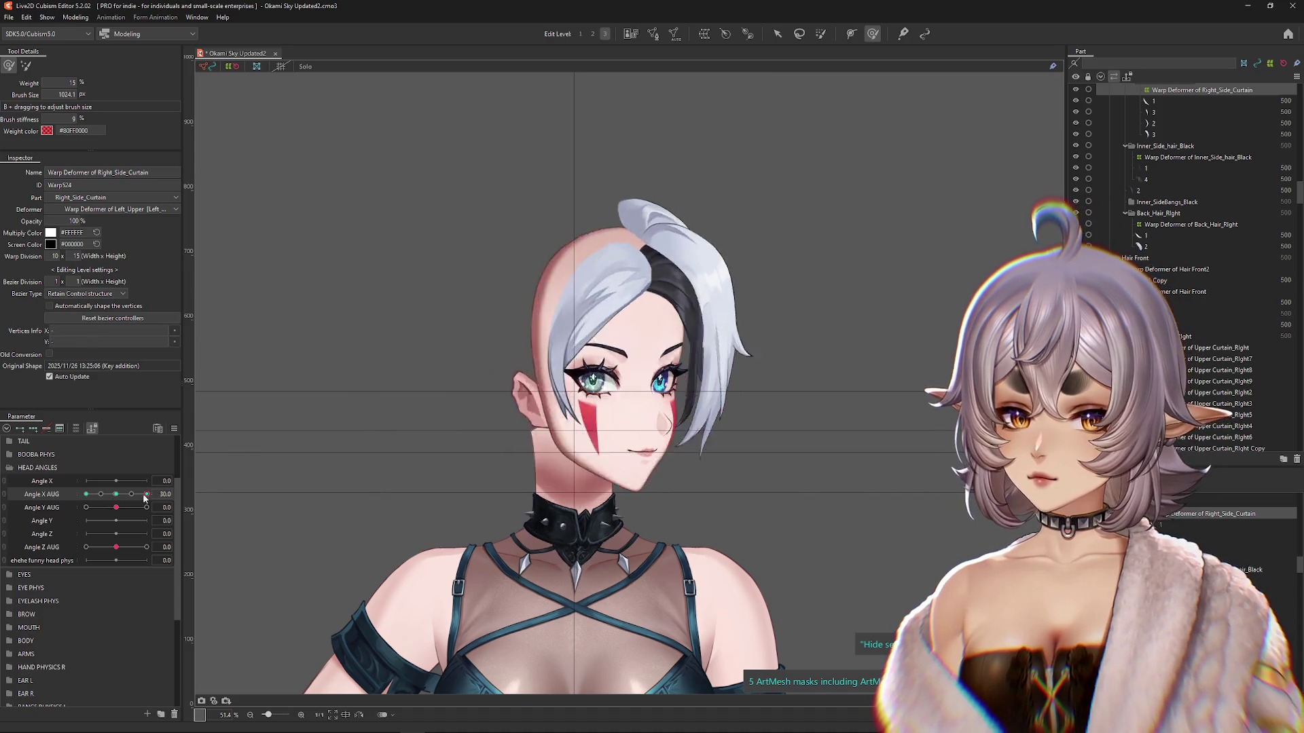
{"action": "left_click", "coordinate": [86, 494]}
{"action": "left_click", "coordinate": [147, 495]}
{"action": "left_click", "coordinate": [86, 494]}
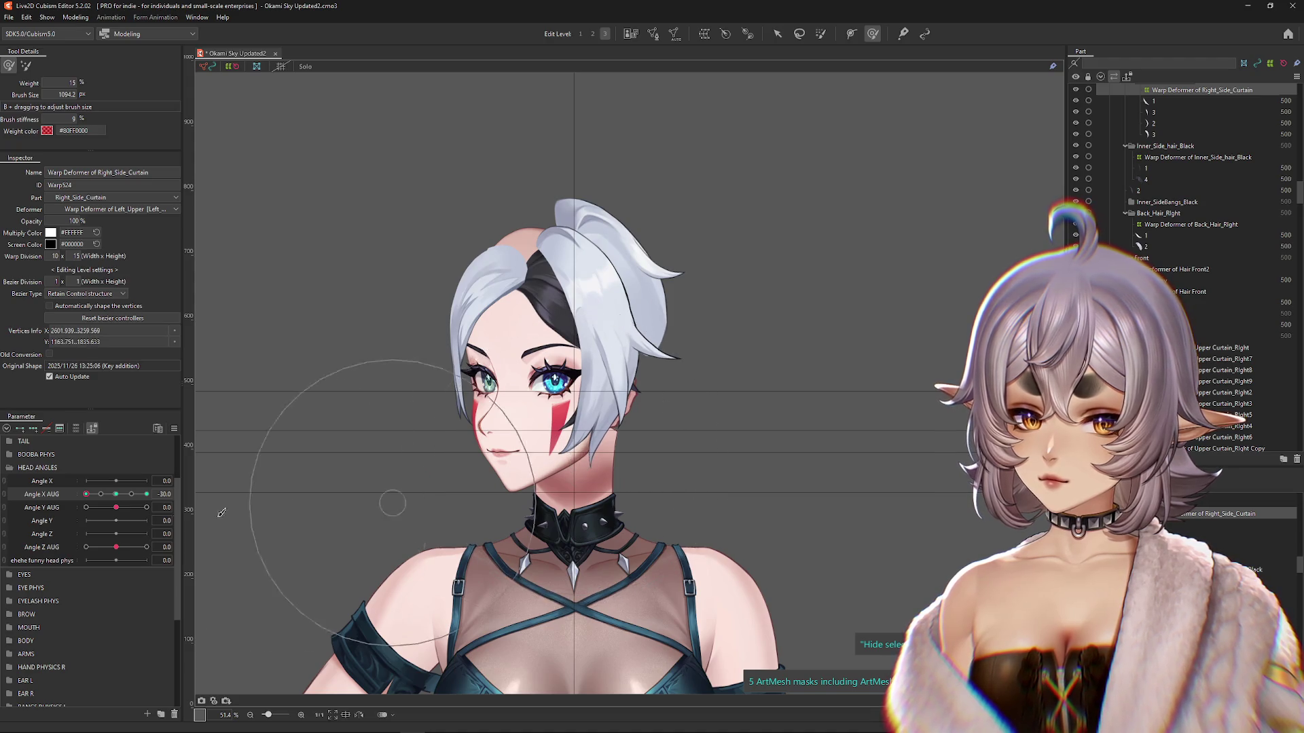
{"action": "left_click", "coordinate": [115, 494]}
{"action": "left_click", "coordinate": [86, 494]}
{"action": "left_click", "coordinate": [116, 495]}
{"action": "left_click", "coordinate": [86, 494]}
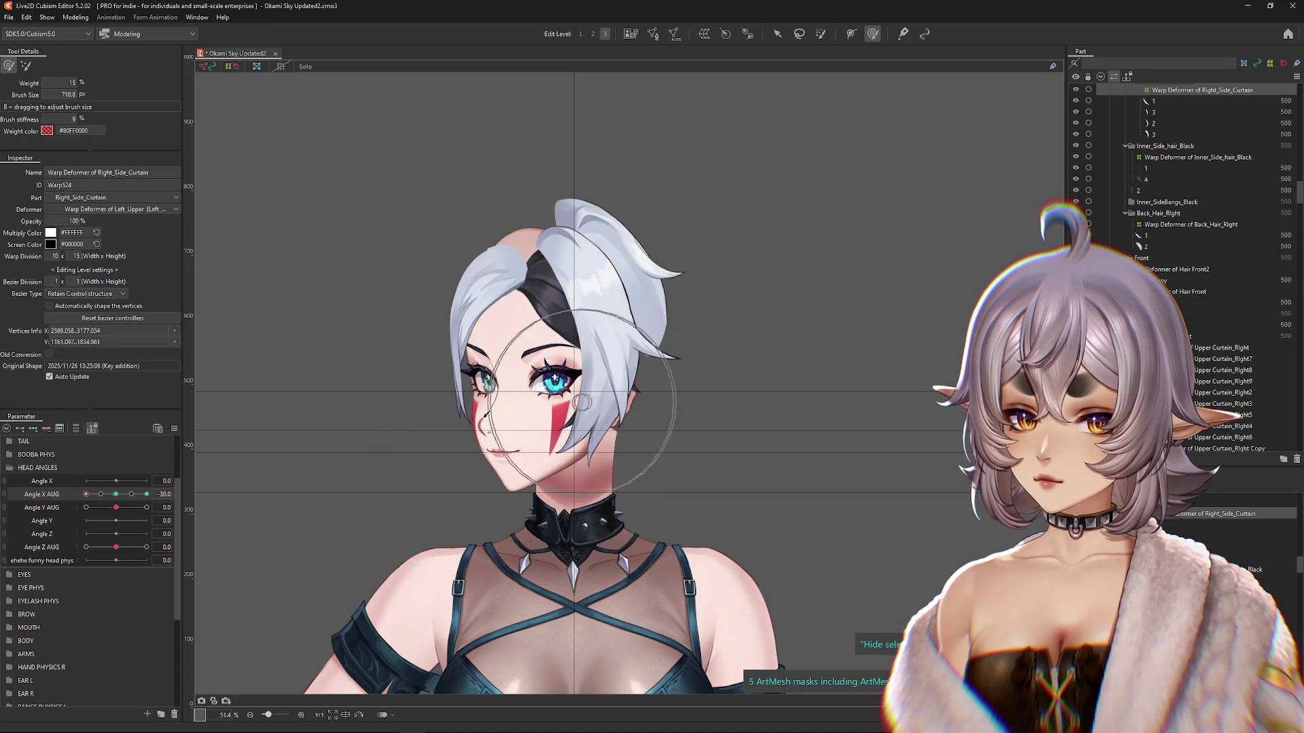
{"action": "left_click", "coordinate": [132, 496]}
{"action": "left_click", "coordinate": [116, 494]}
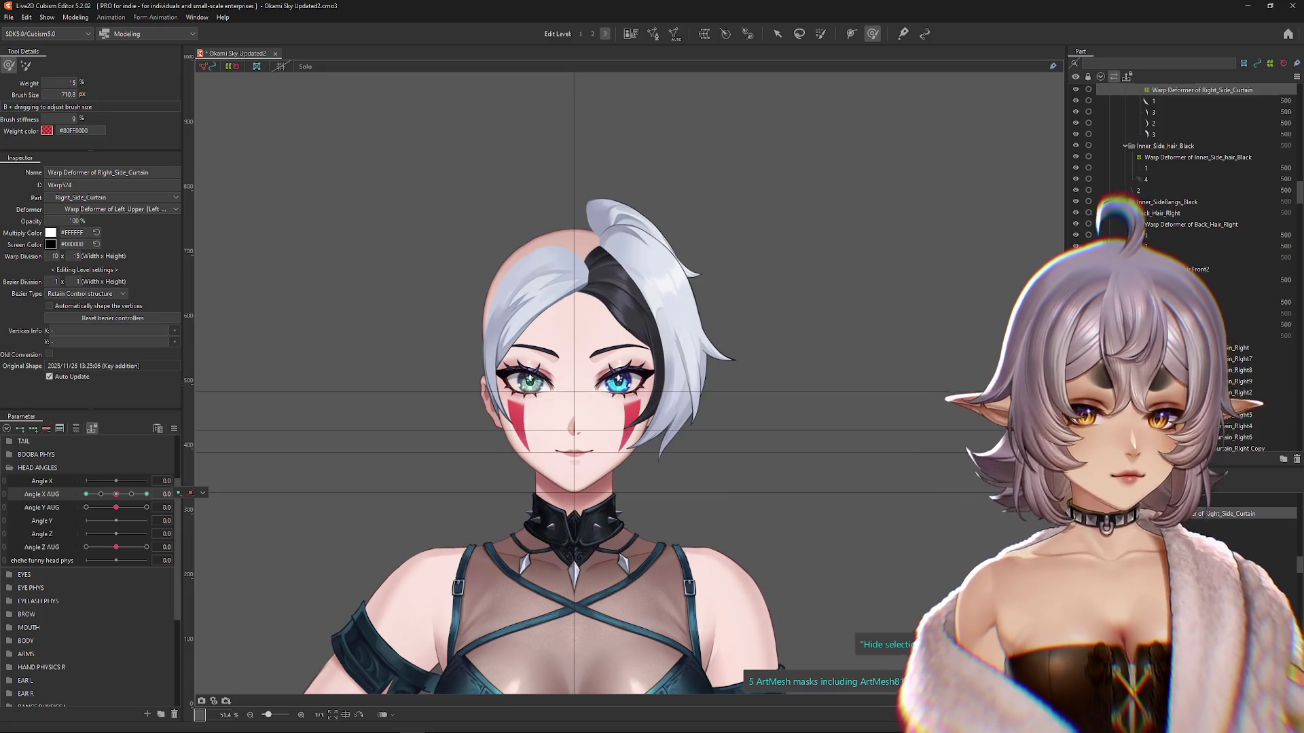
{"action": "left_click", "coordinate": [1191, 224], "text": "ctrl"}
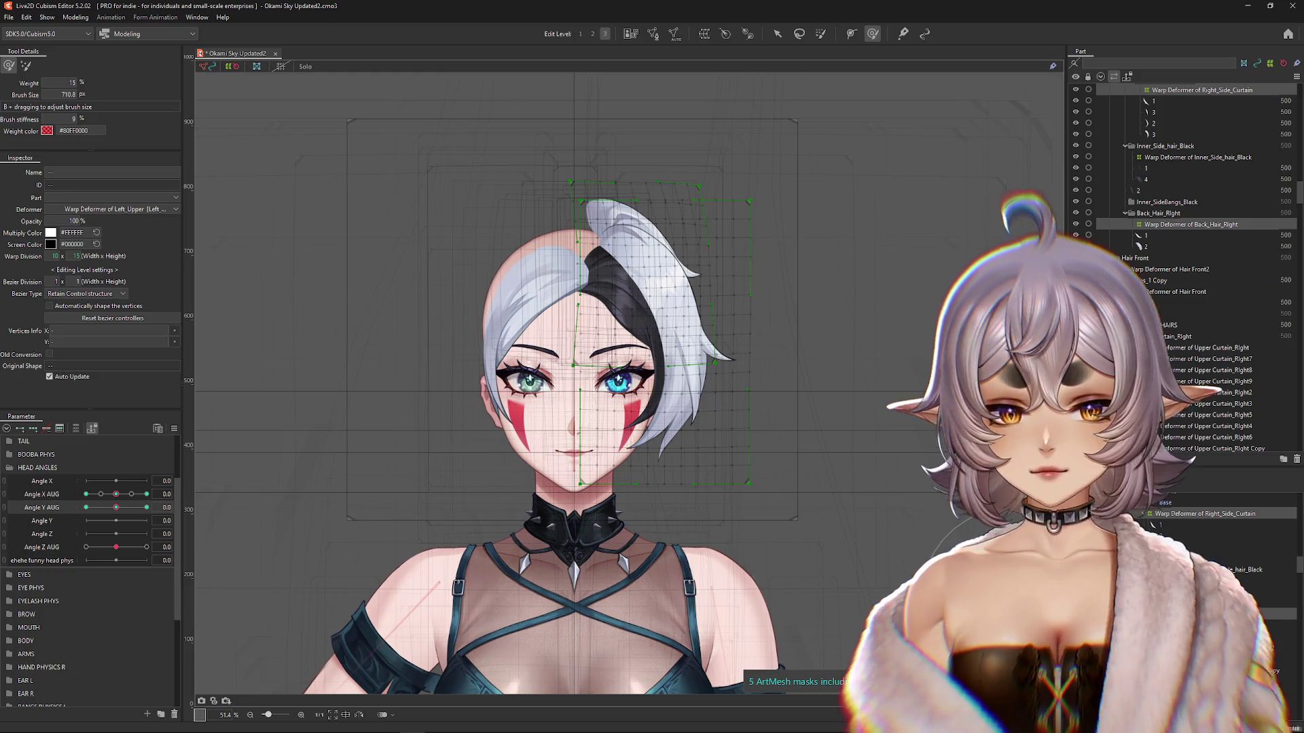
Step: Reshape the Back_Hair_Right warp deformer for the head tilted down to Angle Y AUG -30
{"action": "left_click", "coordinate": [1191, 224]}
{"action": "left_click_drag", "start_coordinate": [116, 508], "coordinate": [147, 508]}
{"action": "left_click_drag", "start_coordinate": [620, 408], "coordinate": [903, 407]}
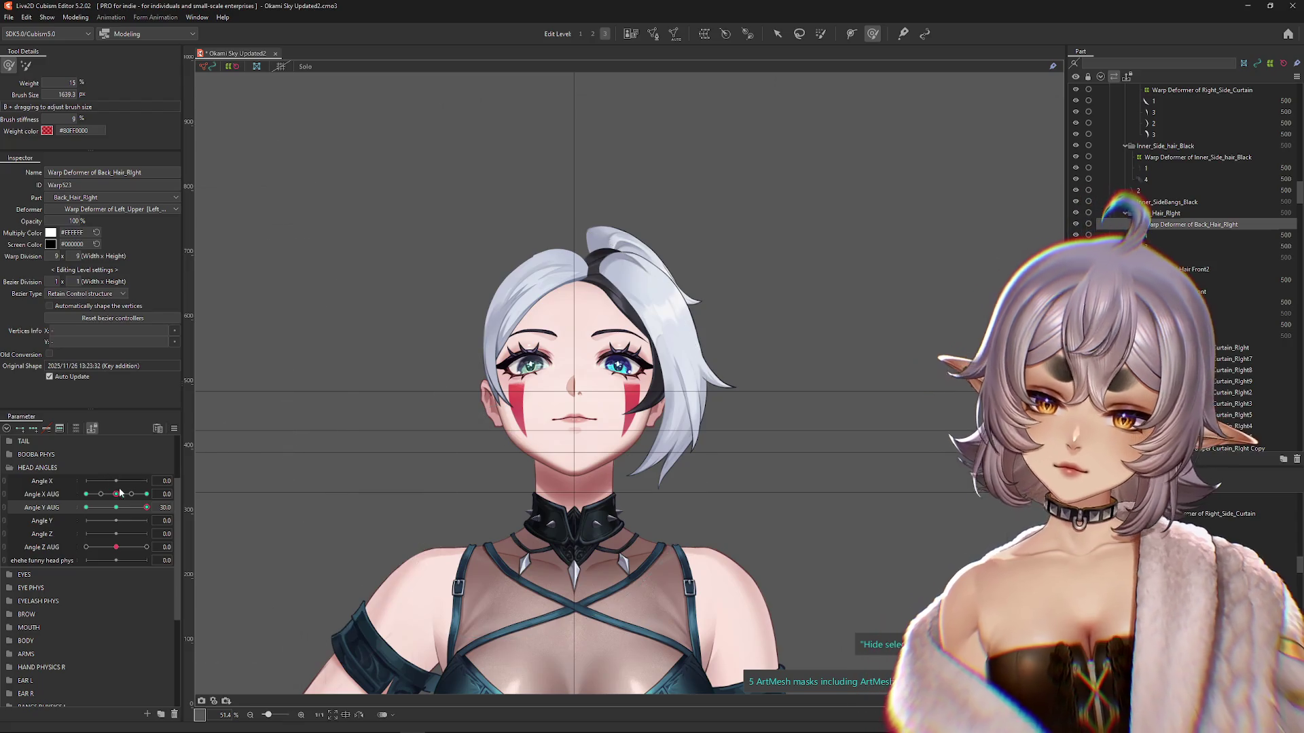
{"action": "left_click", "coordinate": [87, 508]}
{"action": "left_click_drag", "start_coordinate": [686, 342], "coordinate": [604, 342]}
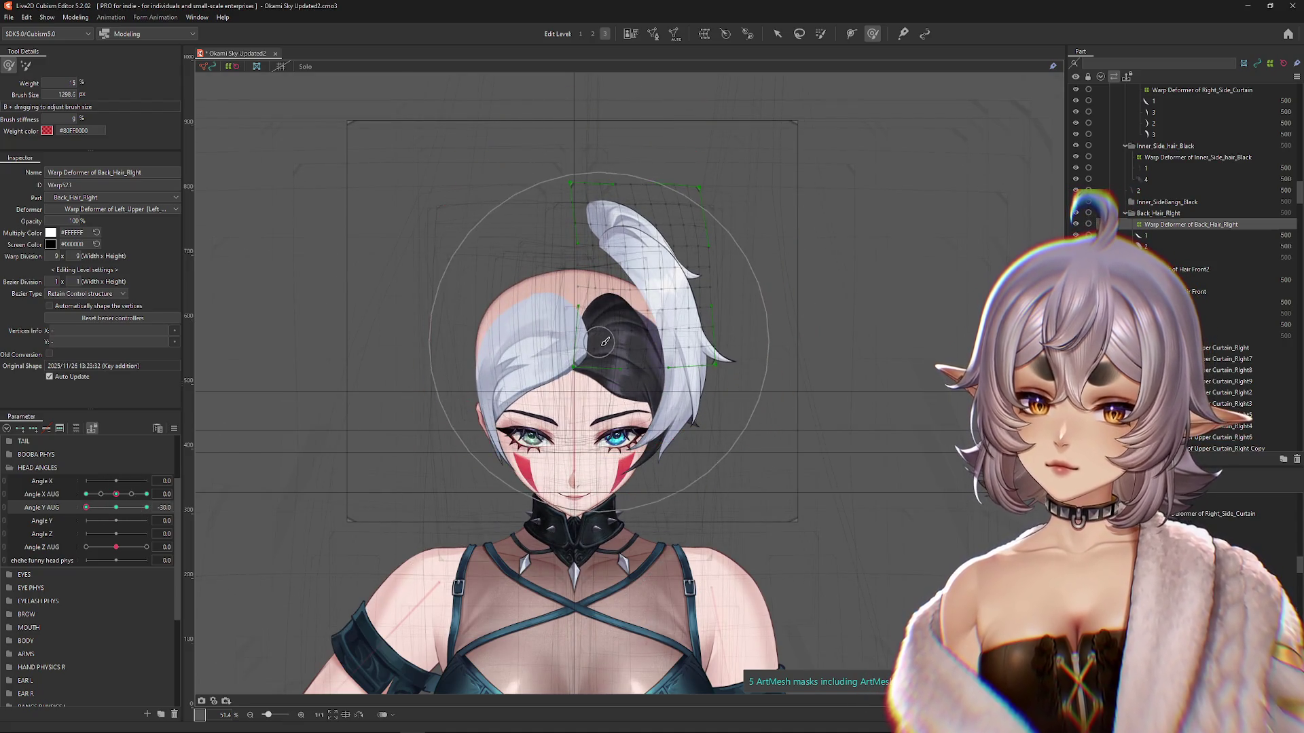
Step: Select the Right_Side_Curtain warp deformer and bend it to follow the head at Angle Y AUG -30
{"action": "left_click", "coordinate": [1197, 157]}
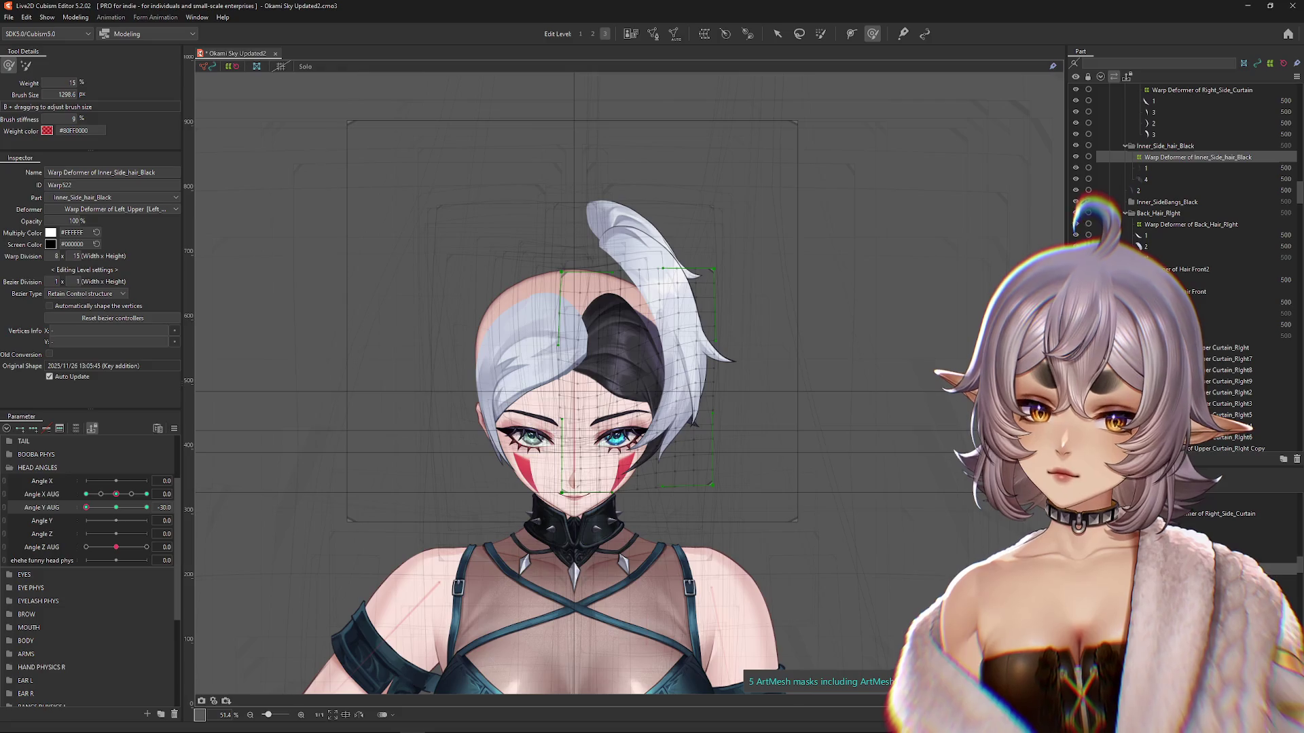
{"action": "left_click", "coordinate": [1199, 90]}
{"action": "left_click", "coordinate": [115, 508]}
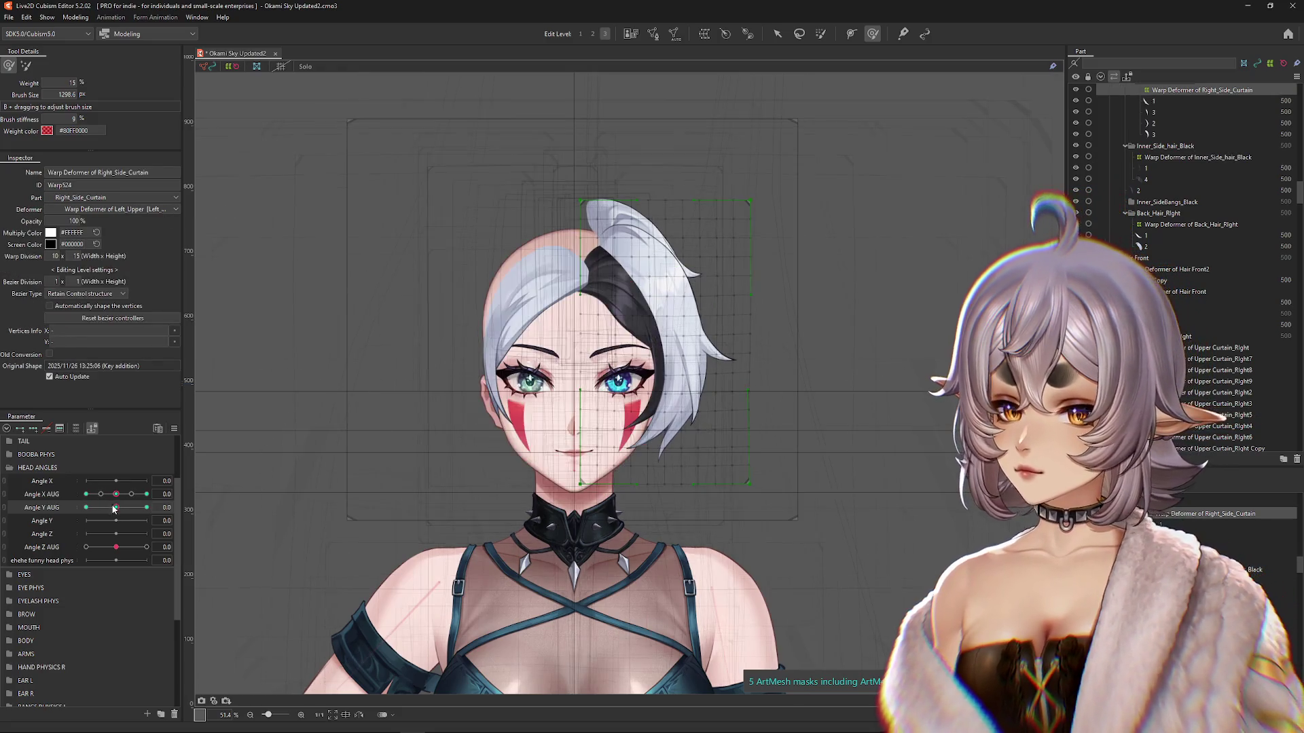
{"action": "left_click", "coordinate": [86, 508]}
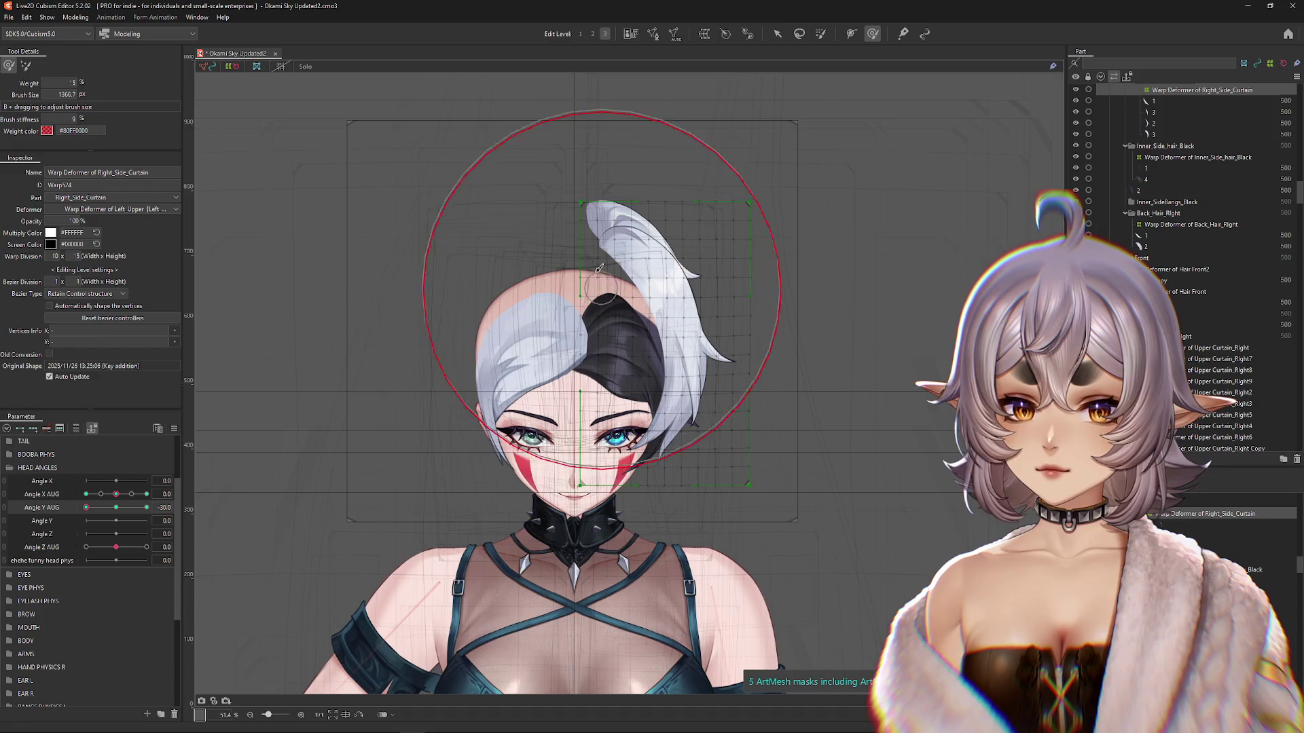
{"action": "mouse_move", "coordinate": [600, 268]}
{"action": "left_mouse_down"}
{"action": "mouse_move", "coordinate": [572, 306]}
{"action": "mouse_move", "coordinate": [671, 348]}
{"action": "left_mouse_up"}
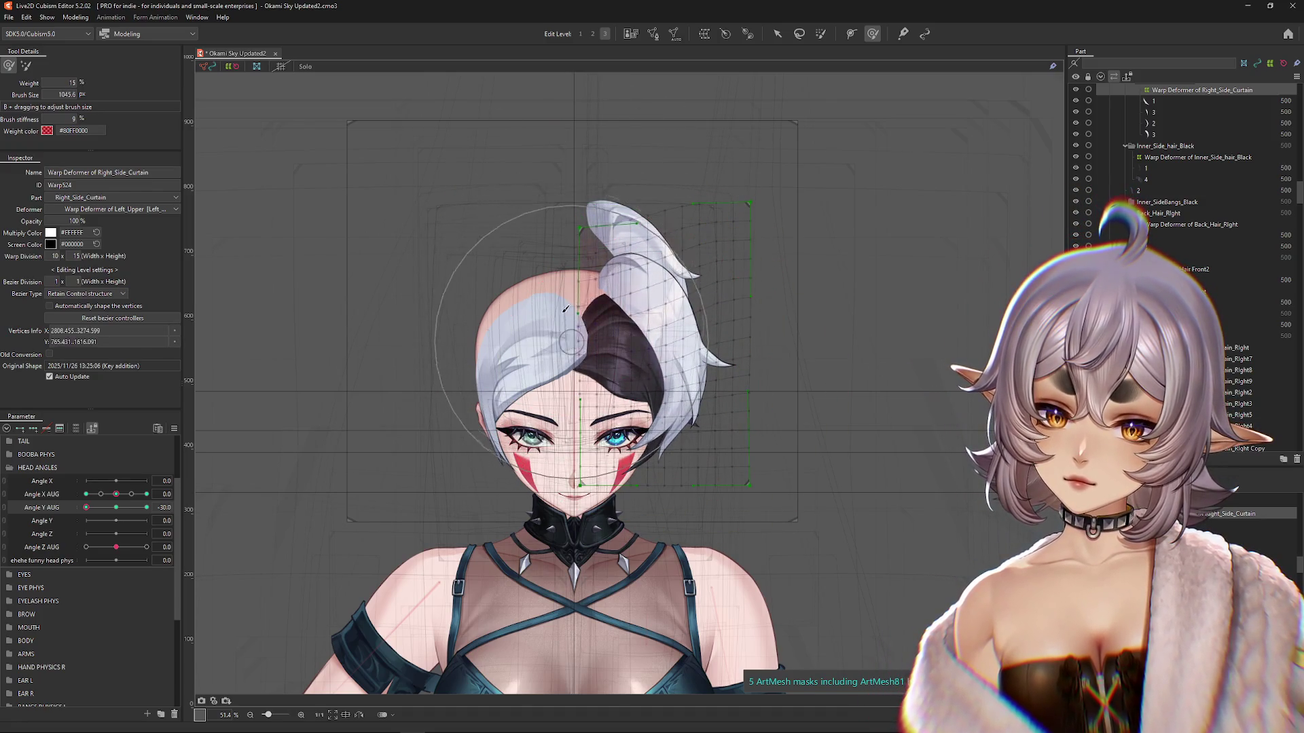
Step: Enlarge the deform brush and reshape the upper part of the curtain grid
{"action": "key", "text": "ctrl+h"}
{"action": "left_click_drag", "start_coordinate": [649, 300], "coordinate": [575, 531]}
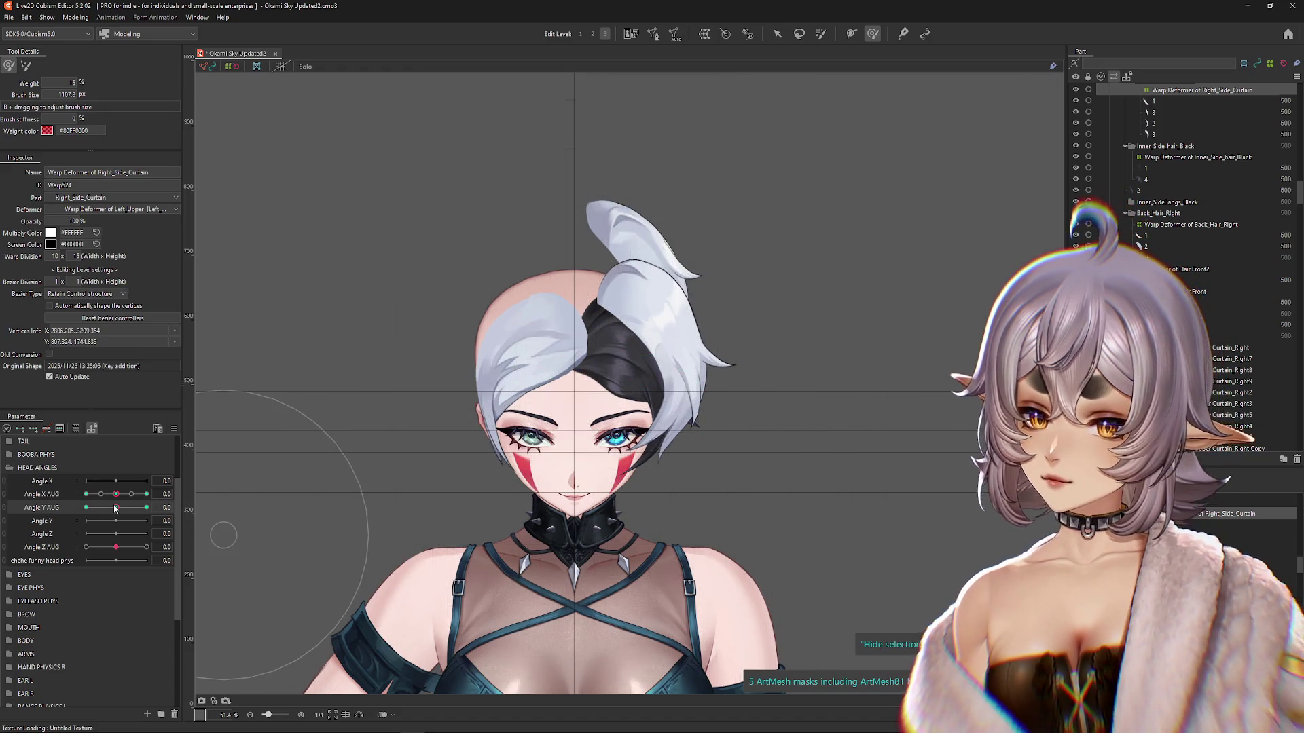
{"action": "mouse_move", "coordinate": [591, 475]}
{"action": "left_mouse_down"}
{"action": "mouse_move", "coordinate": [560, 438]}
{"action": "mouse_move", "coordinate": [517, 476]}
{"action": "mouse_move", "coordinate": [742, 460]}
{"action": "mouse_move", "coordinate": [683, 553]}
{"action": "mouse_move", "coordinate": [788, 475]}
{"action": "mouse_move", "coordinate": [779, 436]}
{"action": "mouse_move", "coordinate": [792, 417]}
{"action": "left_mouse_up"}
{"action": "mouse_move", "coordinate": [644, 457]}
{"action": "left_mouse_down"}
{"action": "mouse_move", "coordinate": [638, 407]}
{"action": "mouse_move", "coordinate": [792, 319]}
{"action": "left_mouse_up"}
{"action": "left_click", "coordinate": [777, 34]}
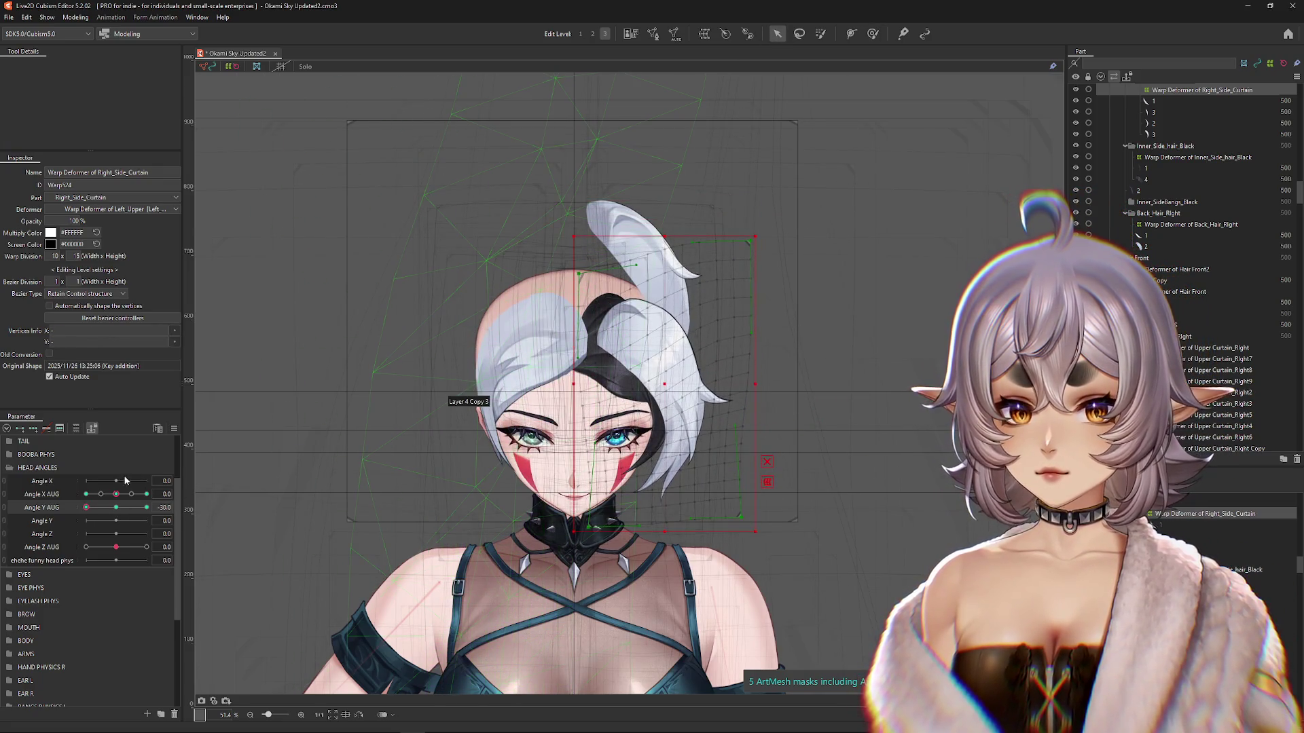
Step: Nudge the Right_Side_Curtain deformer slightly left and up, checking it at milder head tilts
{"action": "left_click_drag", "start_coordinate": [117, 507], "coordinate": [81, 523]}
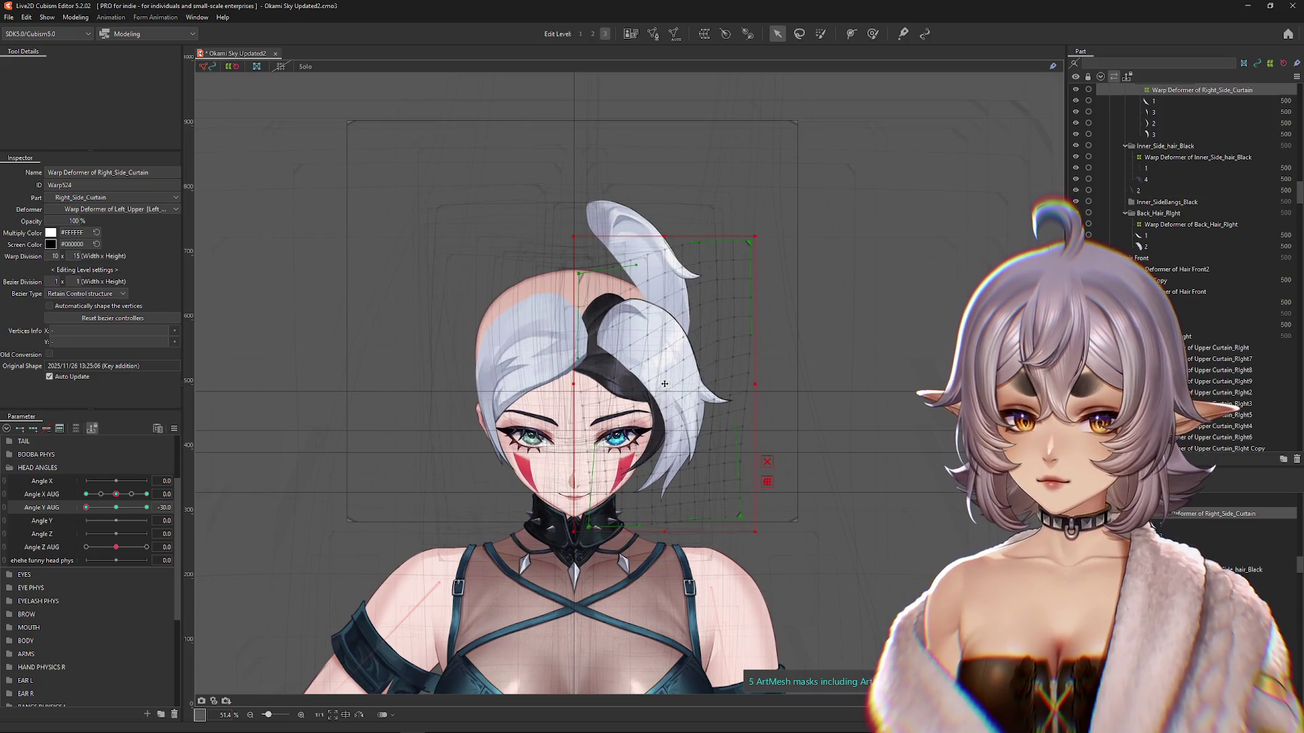
{"action": "left_click_drag", "start_coordinate": [664, 384], "coordinate": [655, 385]}
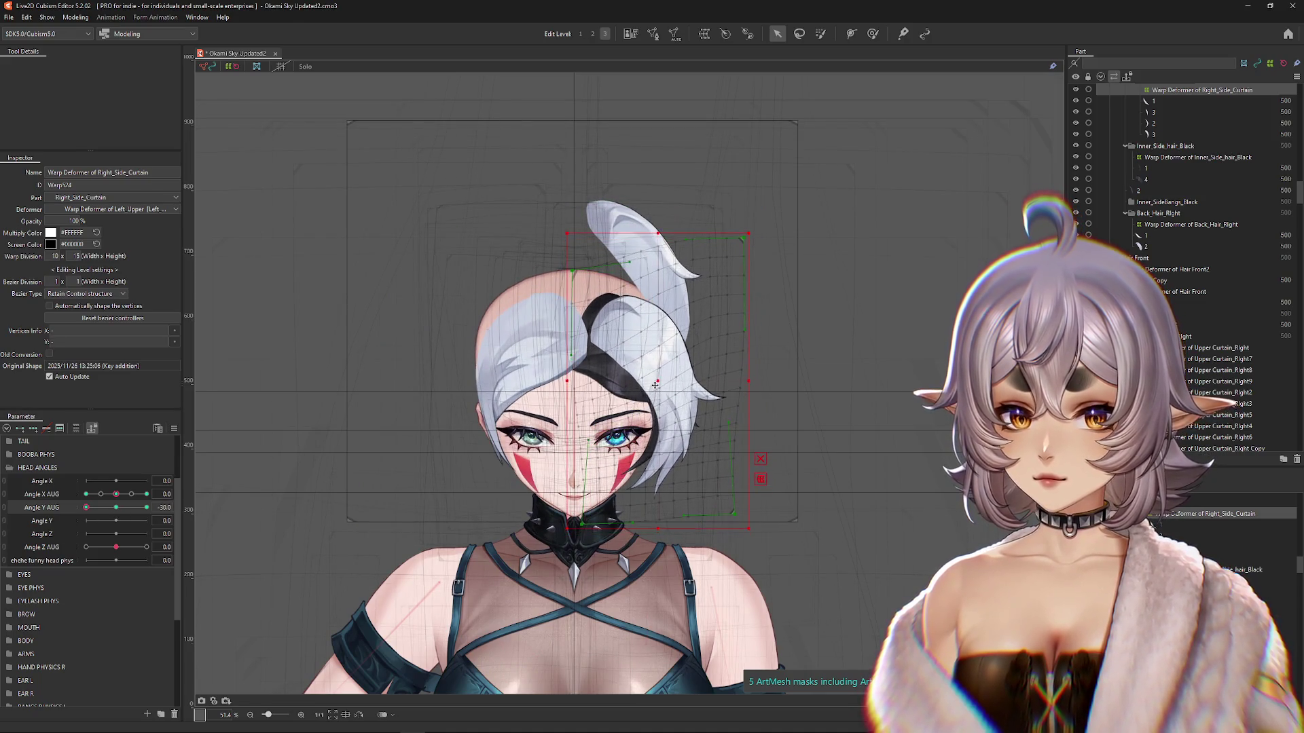
{"action": "left_click_drag", "start_coordinate": [116, 514], "coordinate": [101, 517]}
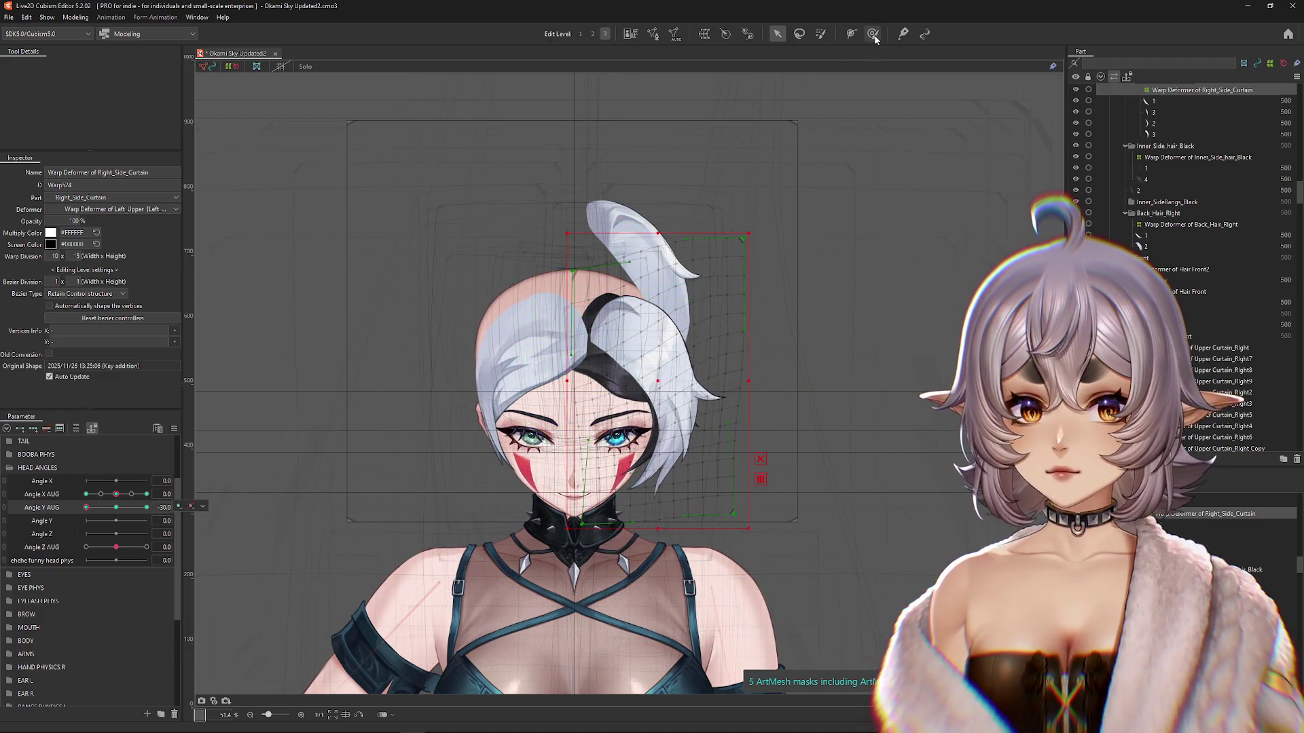
Step: Brush-reshape the curtain hair with a resized brush, then drop brush weight to 5%
{"action": "left_click", "coordinate": [873, 34]}
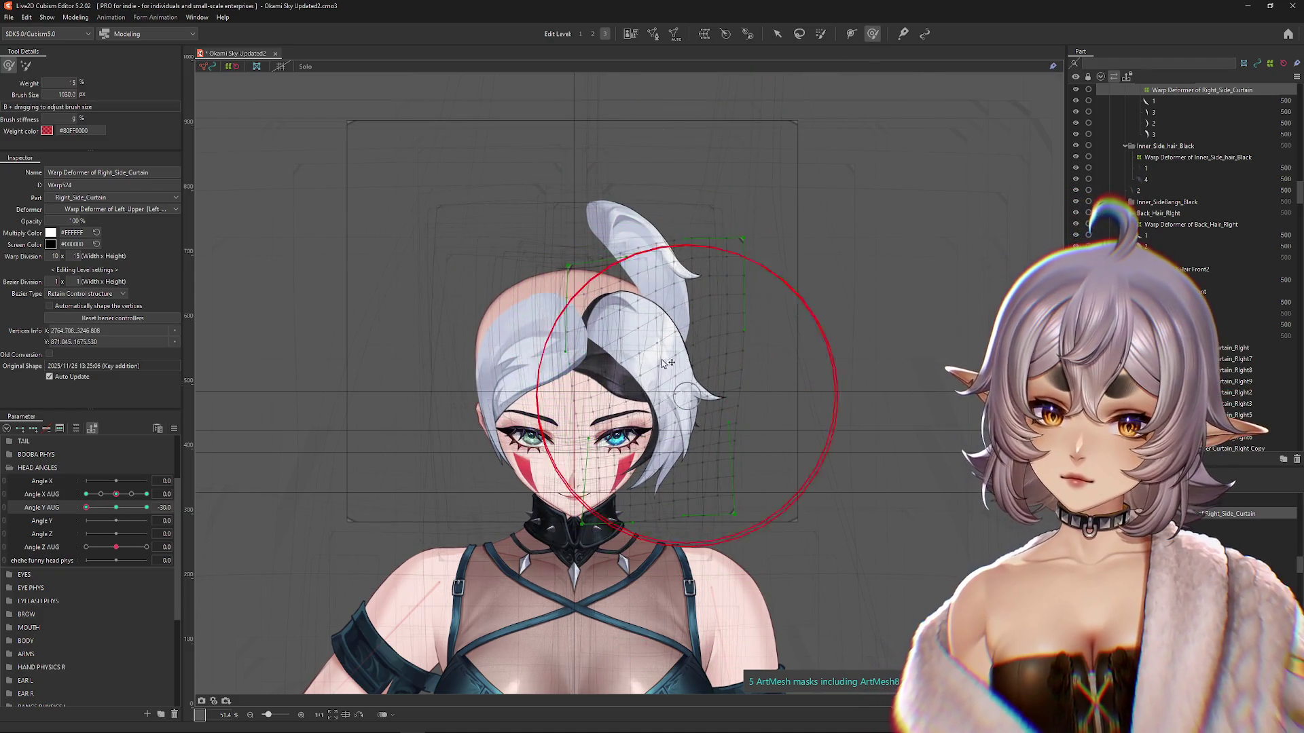
{"action": "key", "text": "ctrl+h"}
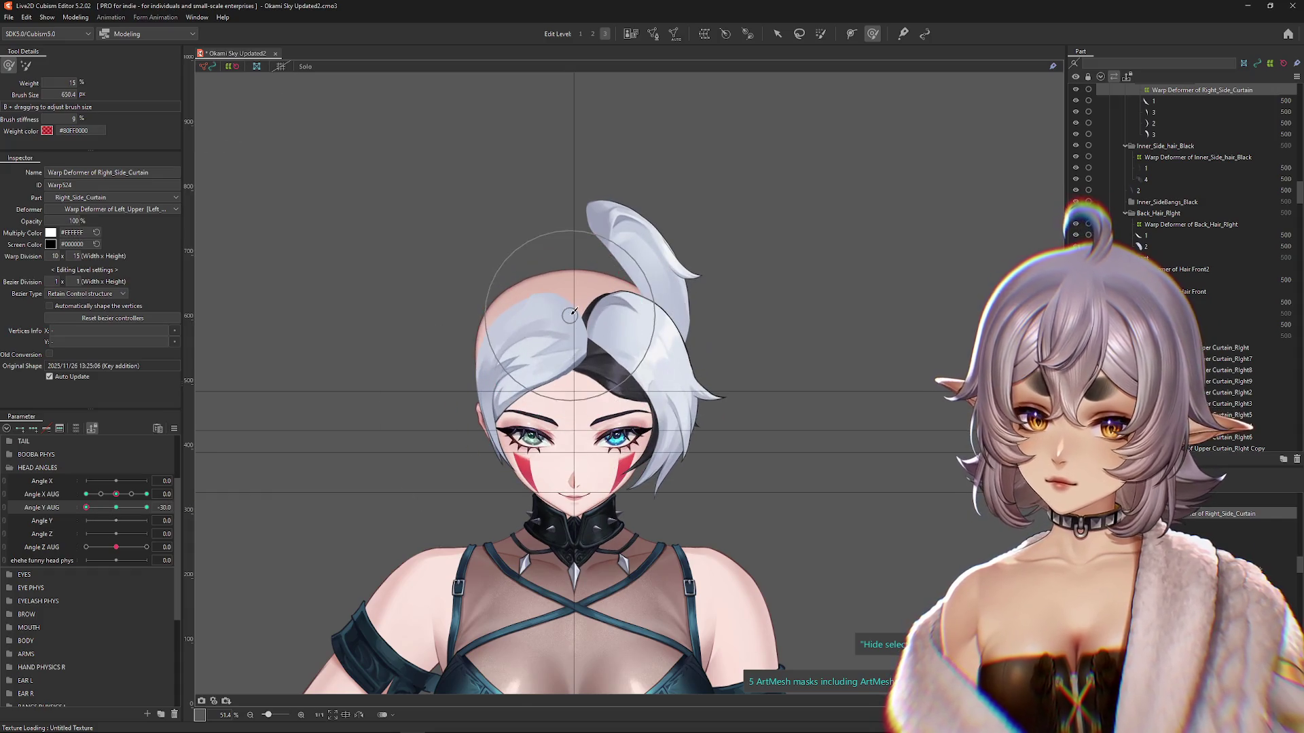
{"action": "mouse_move", "coordinate": [571, 313]}
{"action": "left_mouse_down"}
{"action": "mouse_move", "coordinate": [679, 329]}
{"action": "mouse_move", "coordinate": [707, 348]}
{"action": "mouse_move", "coordinate": [724, 339]}
{"action": "left_mouse_up"}
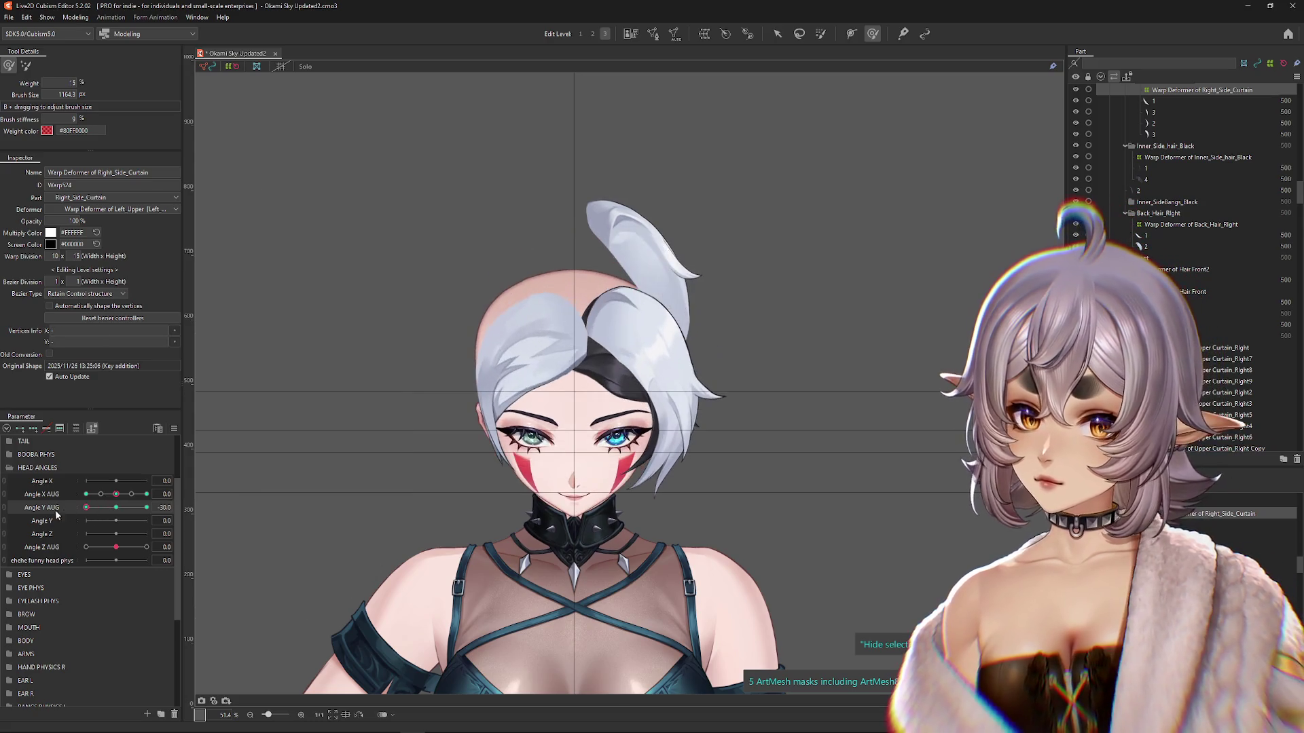
{"action": "mouse_move", "coordinate": [553, 218]}
{"action": "left_mouse_down"}
{"action": "mouse_move", "coordinate": [626, 291]}
{"action": "mouse_move", "coordinate": [691, 307]}
{"action": "left_mouse_up"}
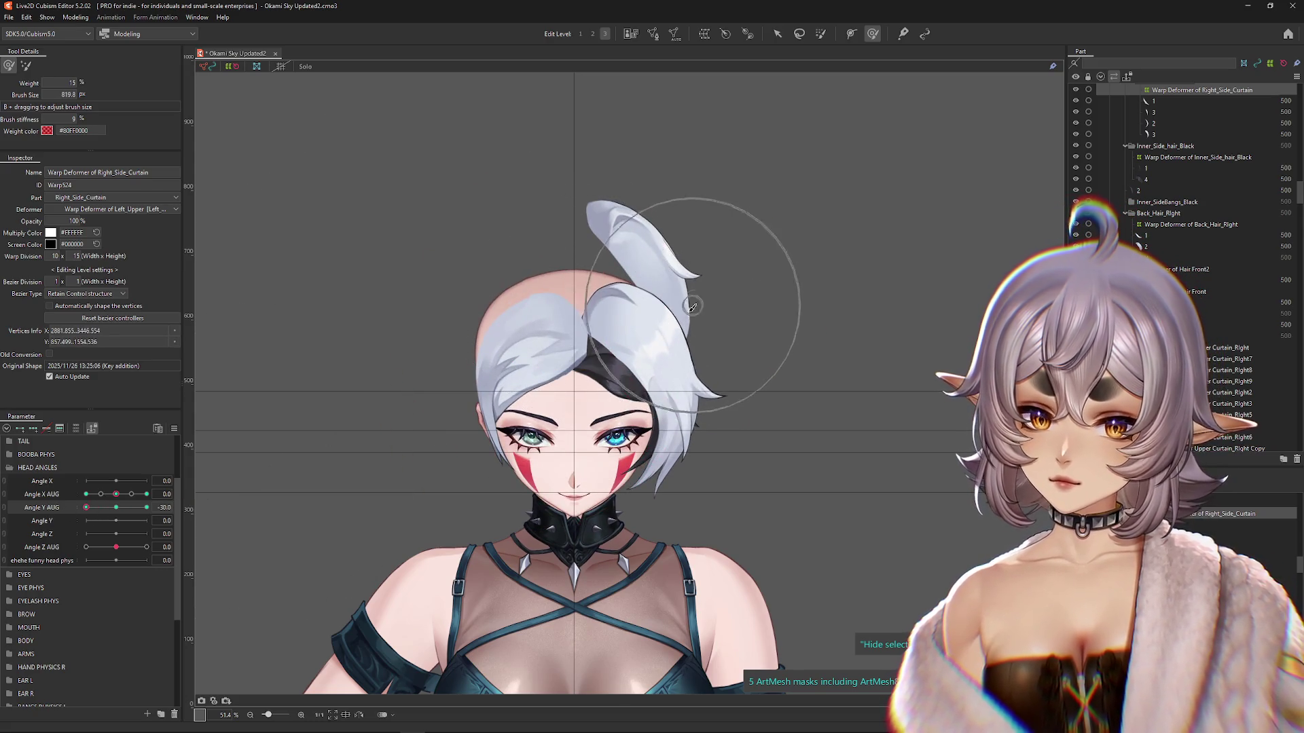
{"action": "mouse_move", "coordinate": [86, 507]}
{"action": "left_mouse_down"}
{"action": "mouse_move", "coordinate": [121, 508]}
{"action": "mouse_move", "coordinate": [86, 507]}
{"action": "left_mouse_up"}
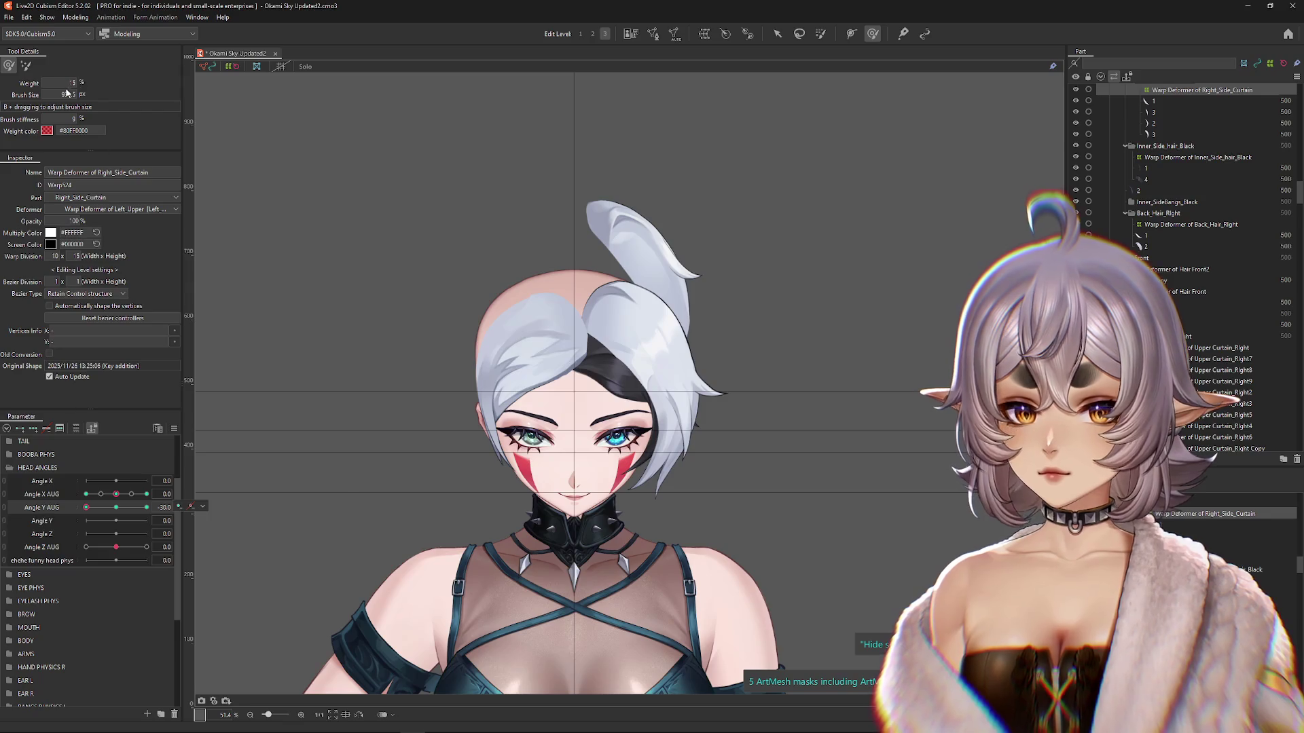
{"action": "left_click_drag", "start_coordinate": [563, 234], "coordinate": [603, 267]}
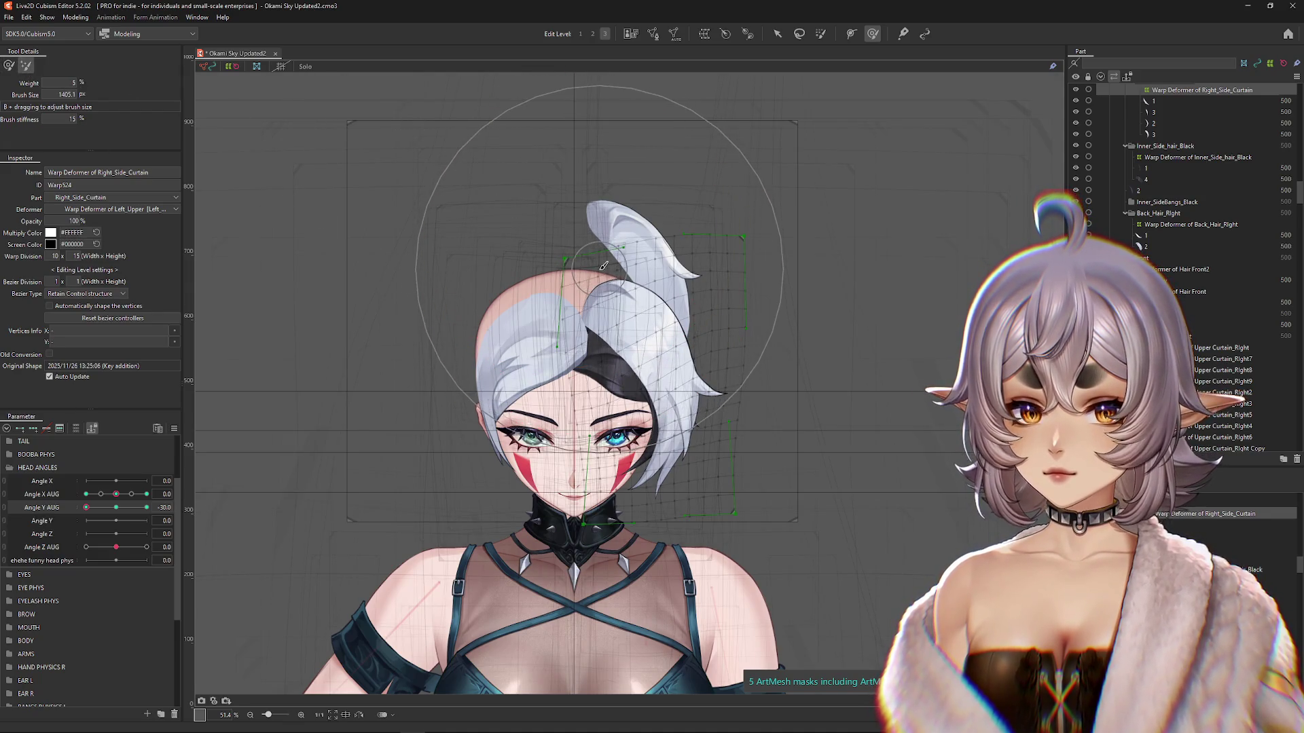
Step: At Edit Level 2 with 15% brush weight, test the curtain at Angle Y AUG -30, -16.9 and 2.8
{"action": "key", "text": "2"}
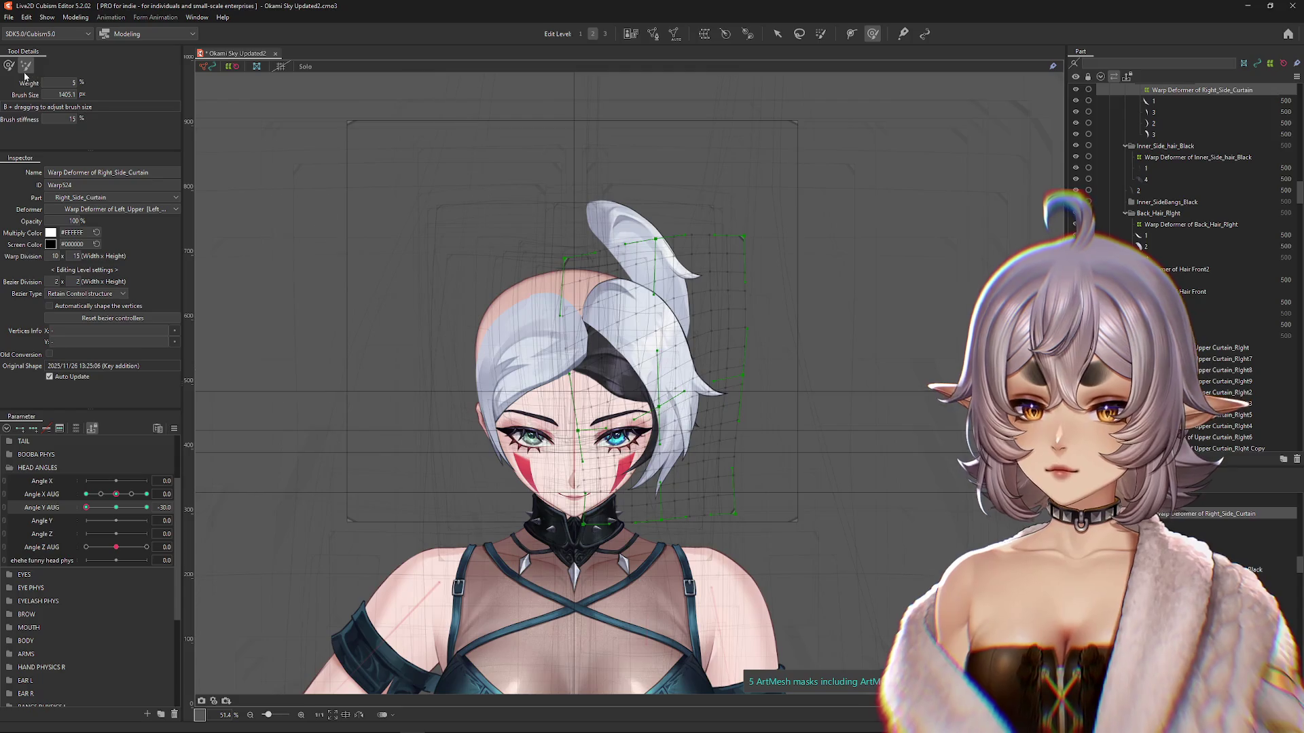
{"action": "left_click", "coordinate": [9, 65]}
{"action": "mouse_move", "coordinate": [86, 507]}
{"action": "left_mouse_down"}
{"action": "mouse_move", "coordinate": [116, 507]}
{"action": "mouse_move", "coordinate": [86, 511]}
{"action": "left_mouse_up"}
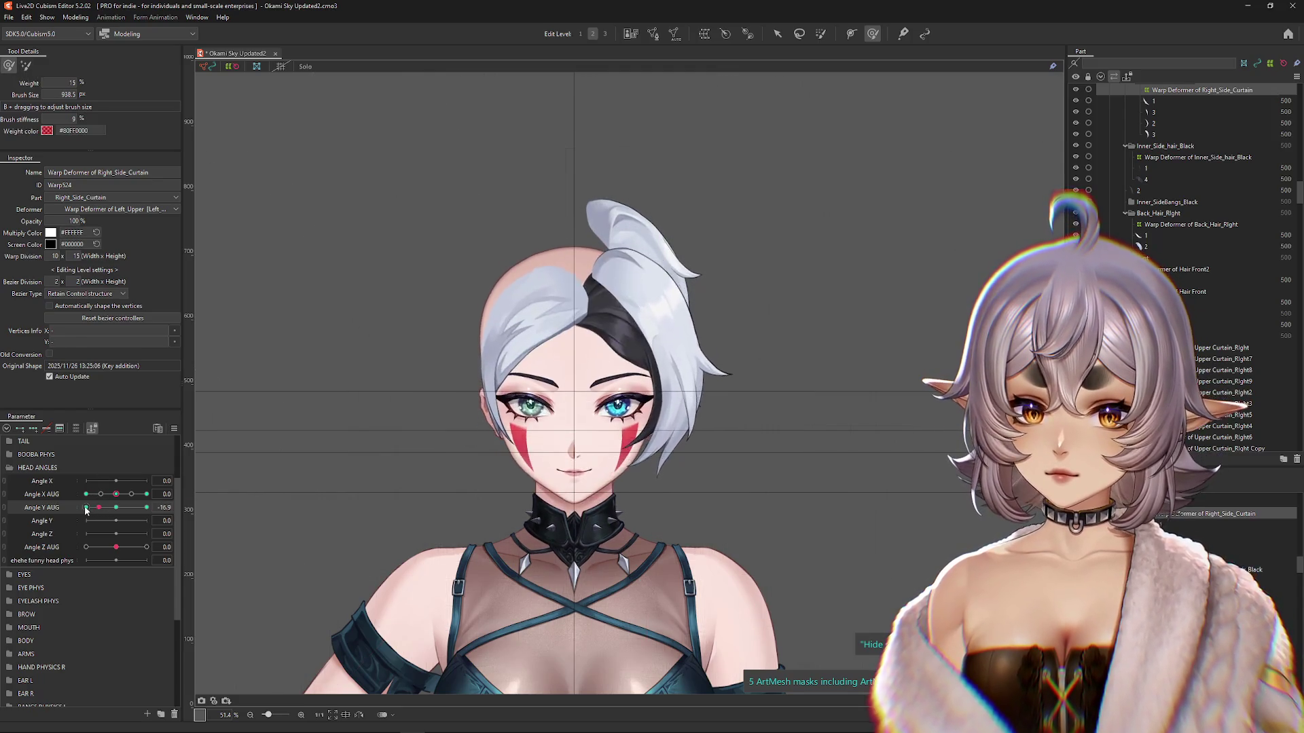
{"action": "left_click", "coordinate": [86, 511]}
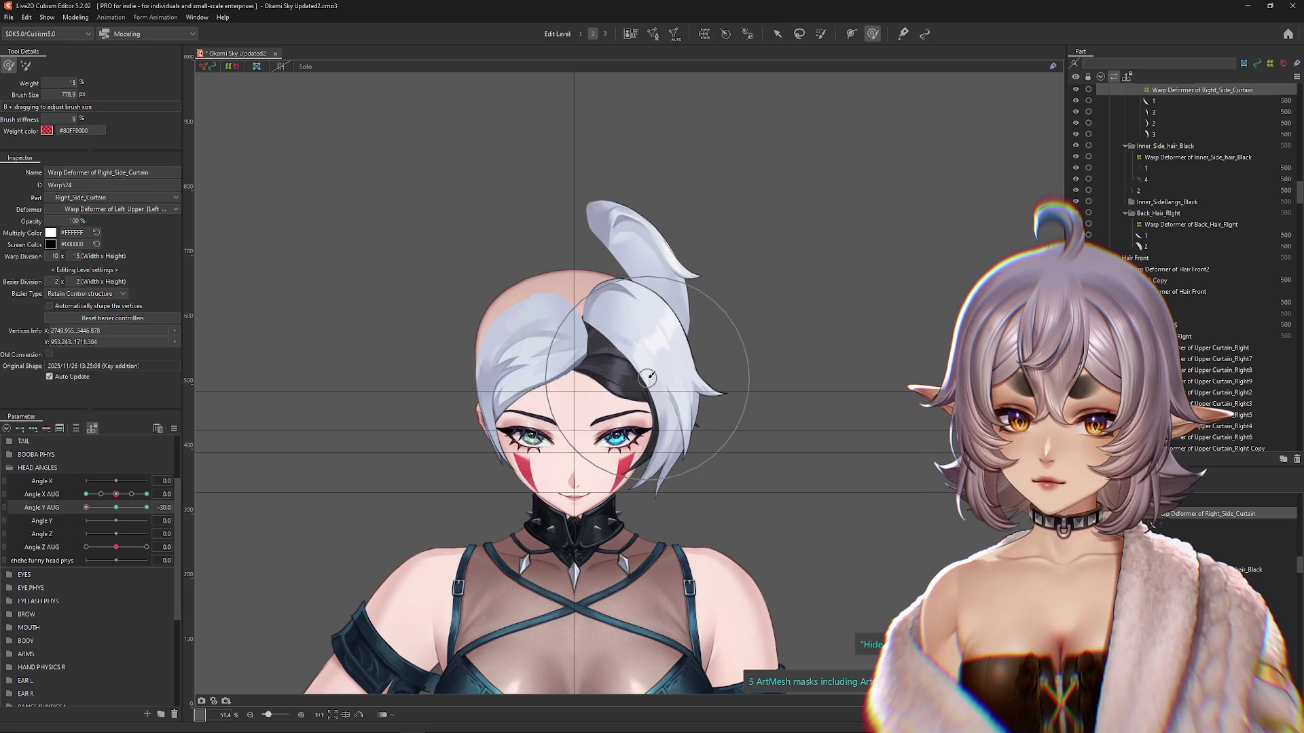
{"action": "mouse_move", "coordinate": [86, 507]}
{"action": "left_mouse_down"}
{"action": "mouse_move", "coordinate": [116, 508]}
{"action": "mouse_move", "coordinate": [86, 510]}
{"action": "left_mouse_up"}
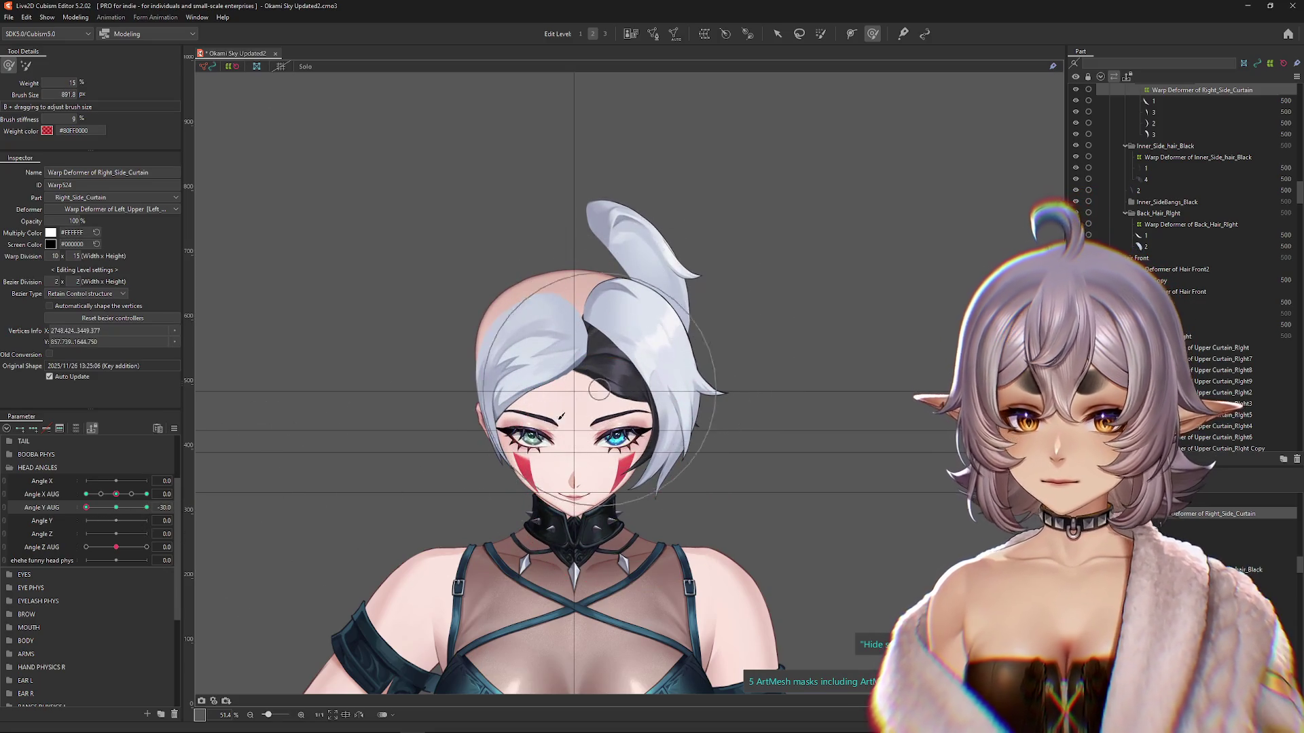
{"action": "left_click", "coordinate": [99, 508]}
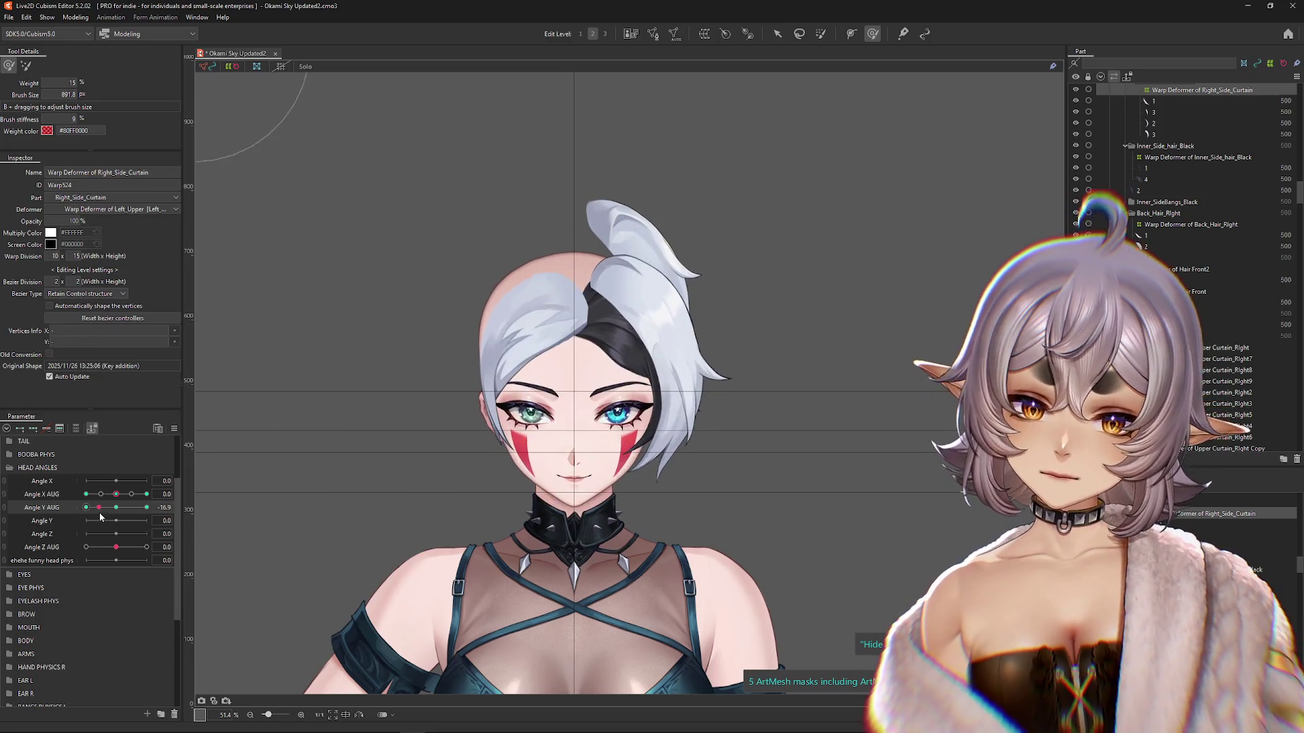
{"action": "left_click_drag", "start_coordinate": [99, 508], "coordinate": [86, 508]}
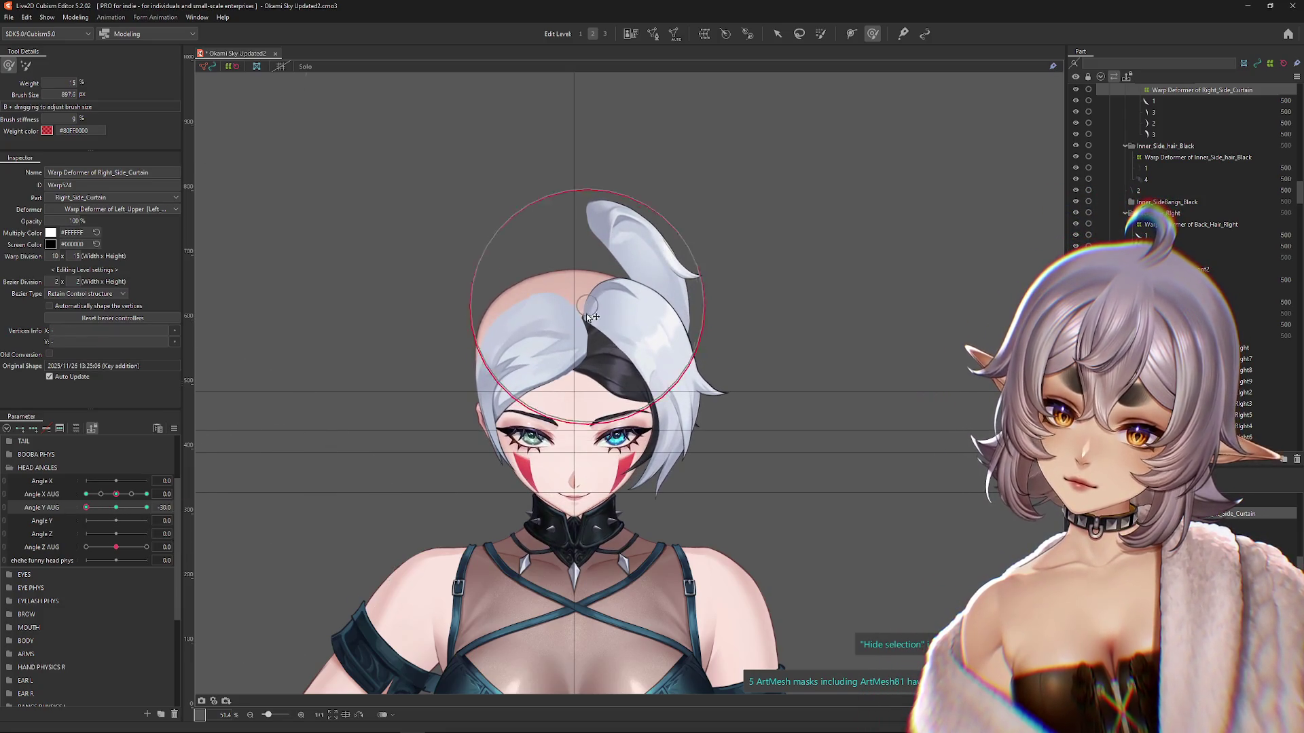
{"action": "left_click", "coordinate": [117, 508]}
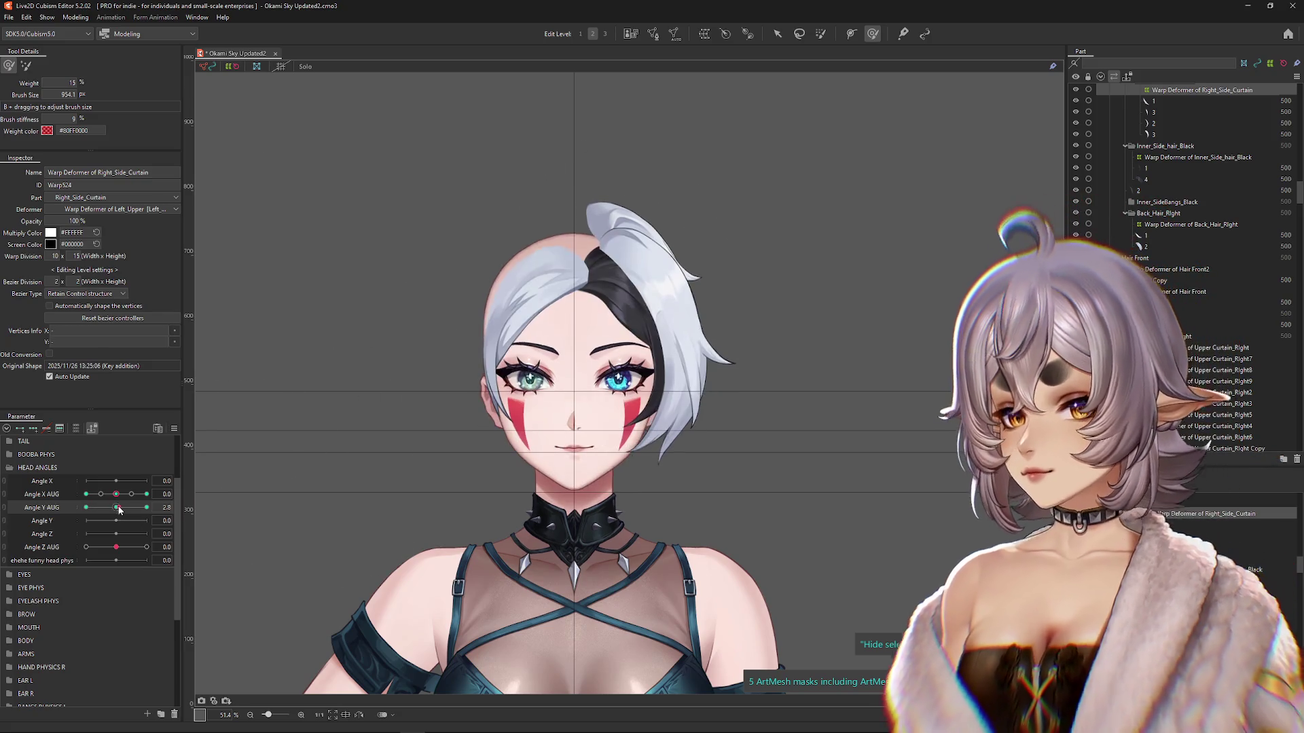
{"action": "left_click_drag", "start_coordinate": [117, 508], "coordinate": [86, 508]}
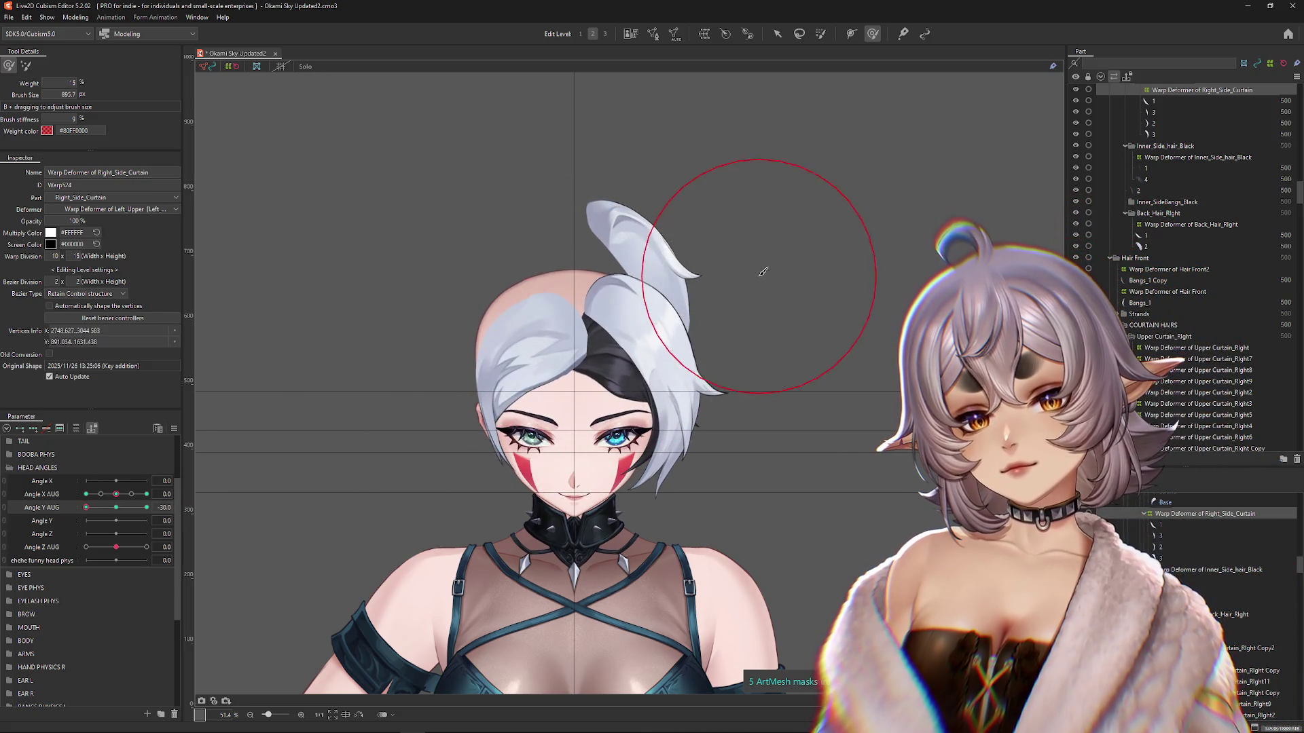
Step: Push the curtain hair into shape at Angle Y AUG -30 using the 15% brush
{"action": "key", "text": "b"}
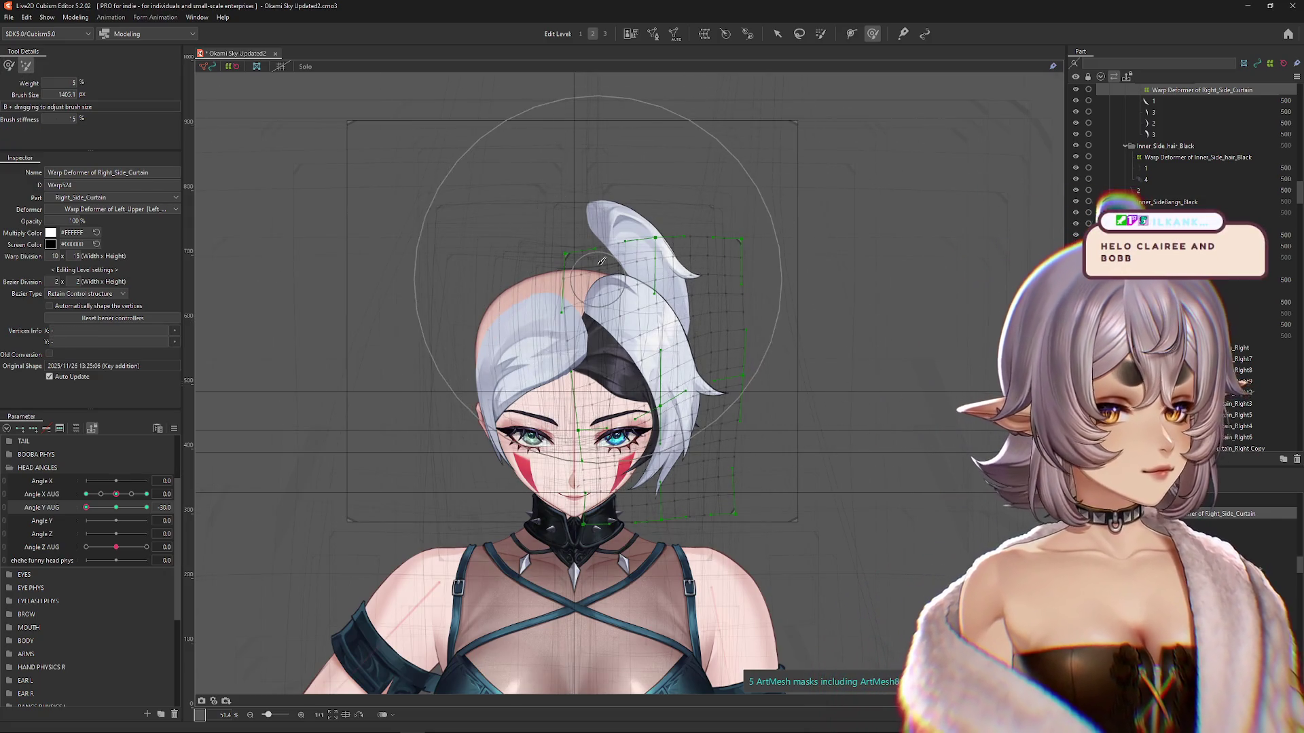
{"action": "key", "text": "b"}
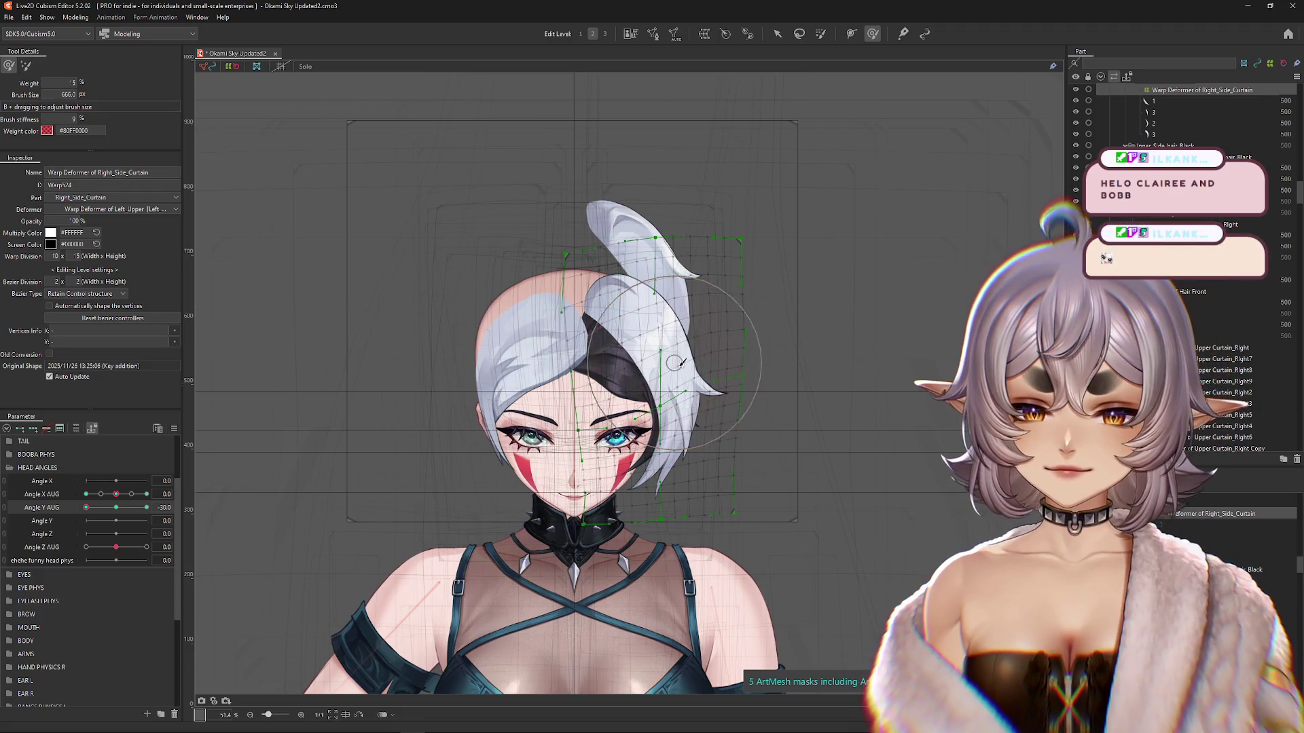
{"action": "left_click", "coordinate": [681, 364]}
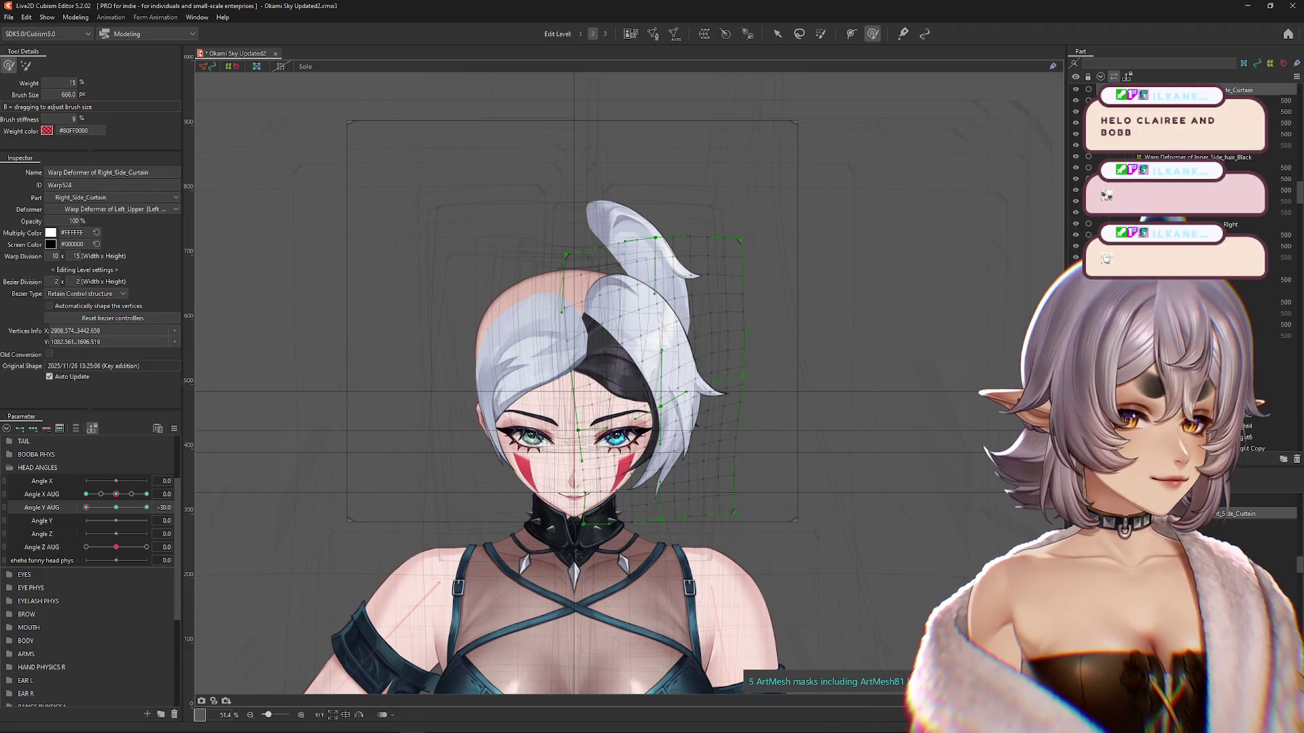
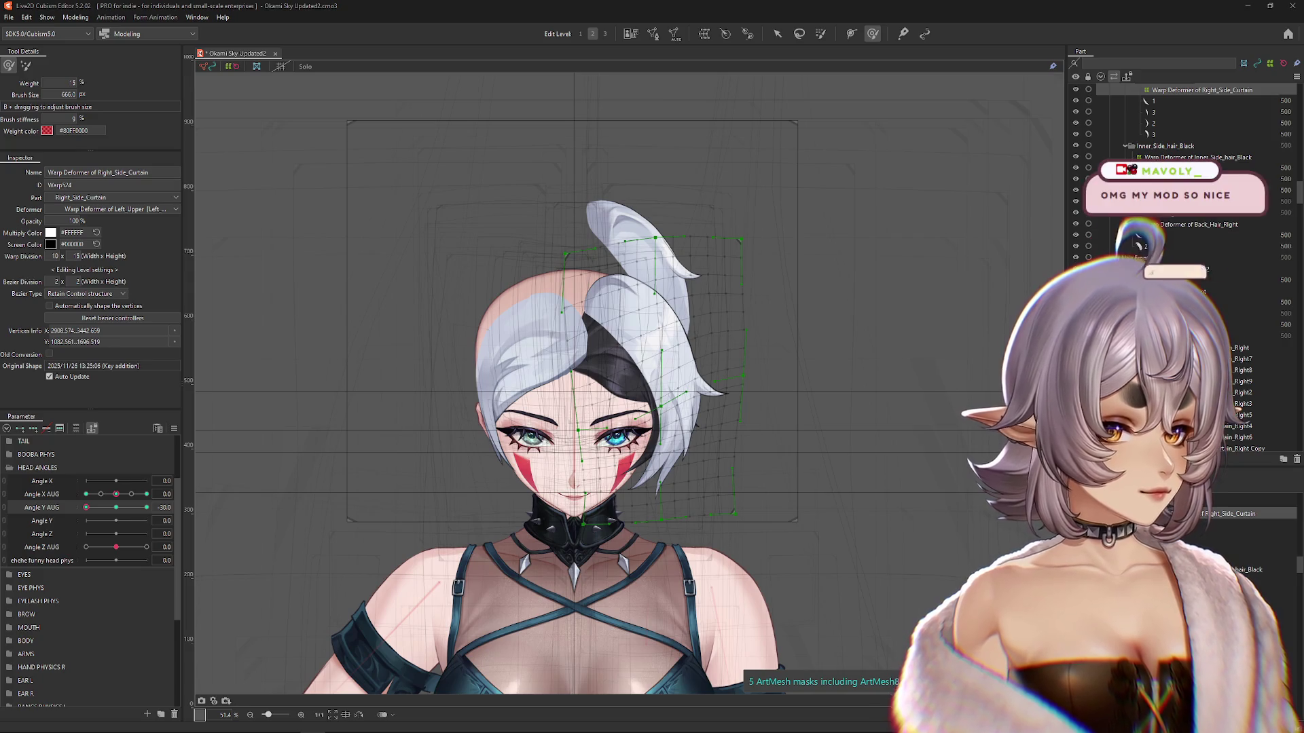
Step: Push the Right_Side_Curtain hair warp into shape, then step Angle Y AUG to 0 and 30
{"action": "left_click_drag", "start_coordinate": [132, 506], "coordinate": [86, 508]}
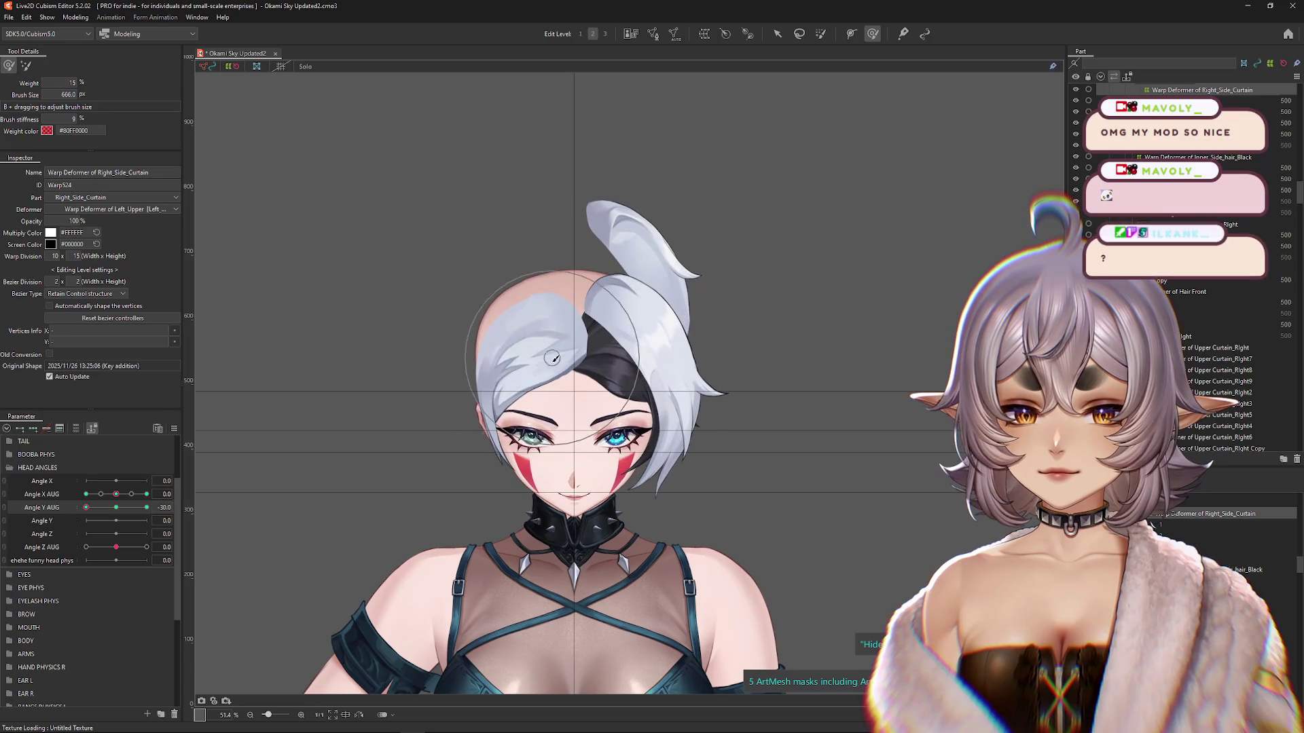
{"action": "left_click_drag", "start_coordinate": [608, 309], "coordinate": [742, 416]}
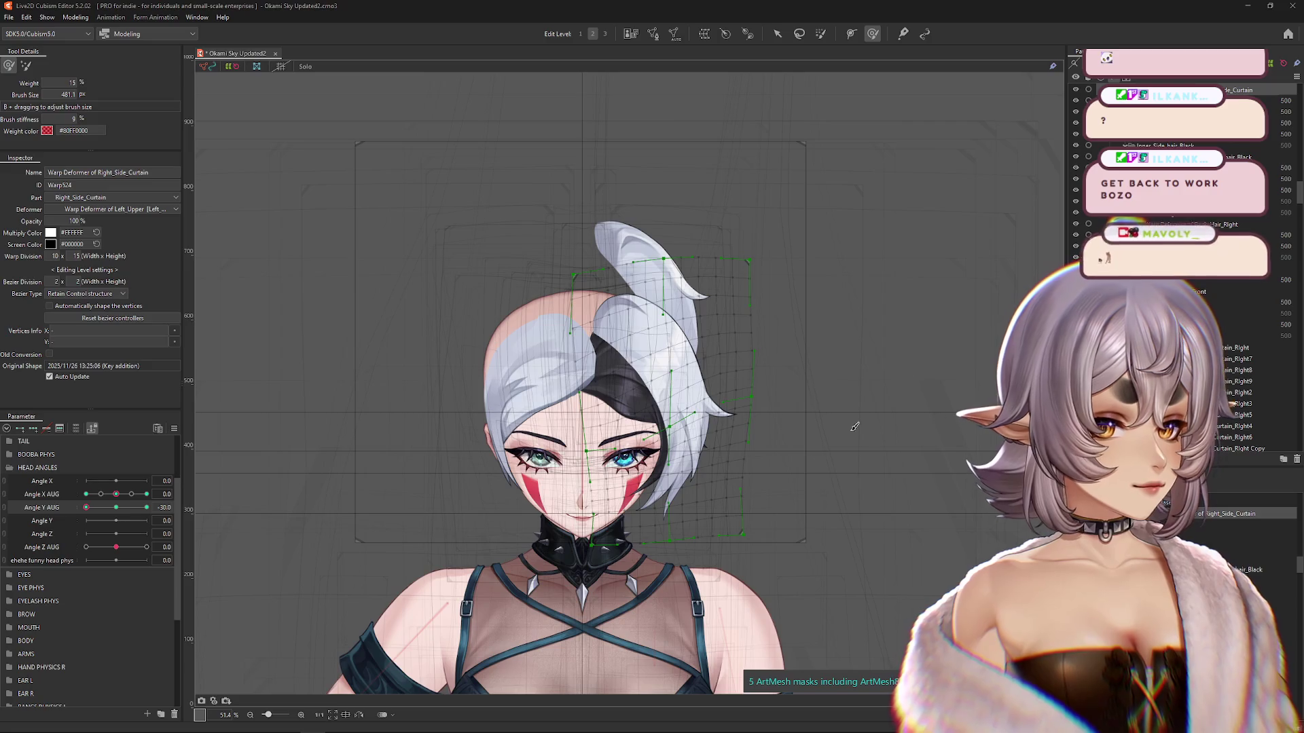
{"action": "left_click", "coordinate": [125, 508]}
{"action": "left_click", "coordinate": [147, 508]}
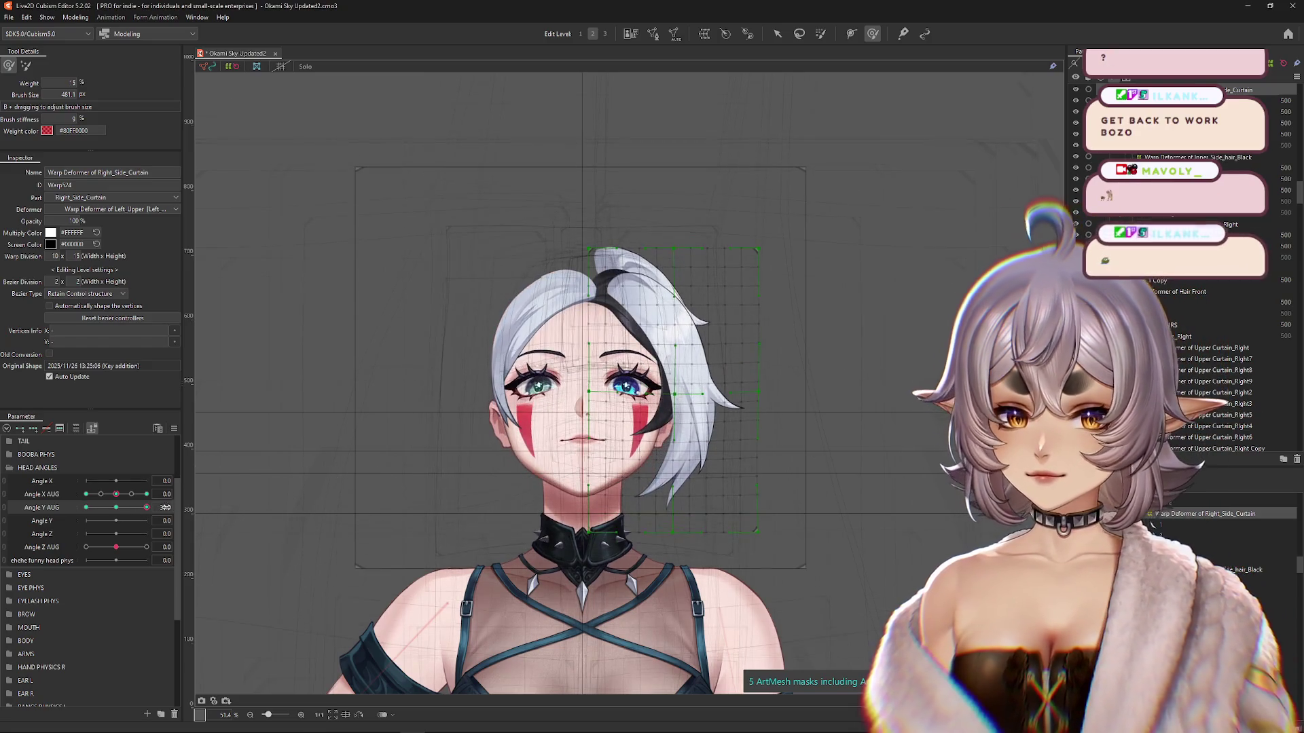
Step: Enlarge the deform brush and reshape the hair warp at the Angle Y AUG 30 key
{"action": "left_click", "coordinate": [774, 36]}
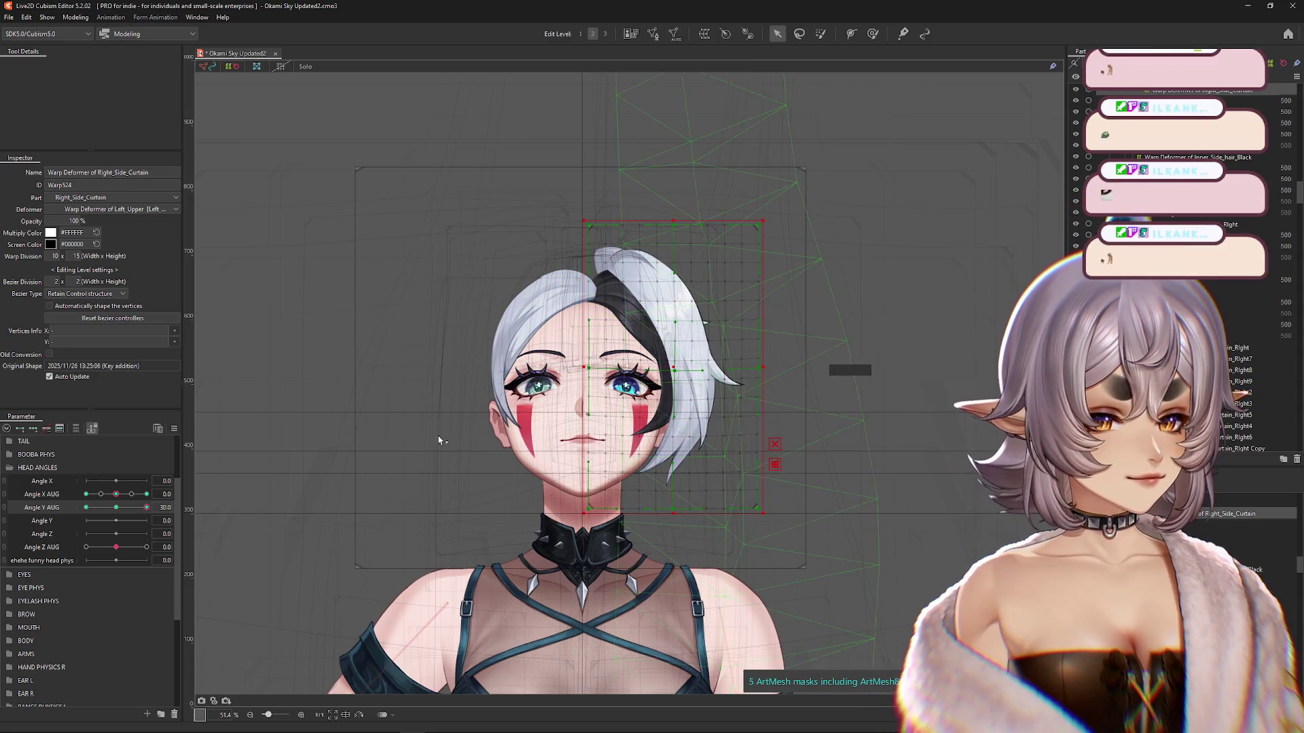
{"action": "key", "text": "b"}
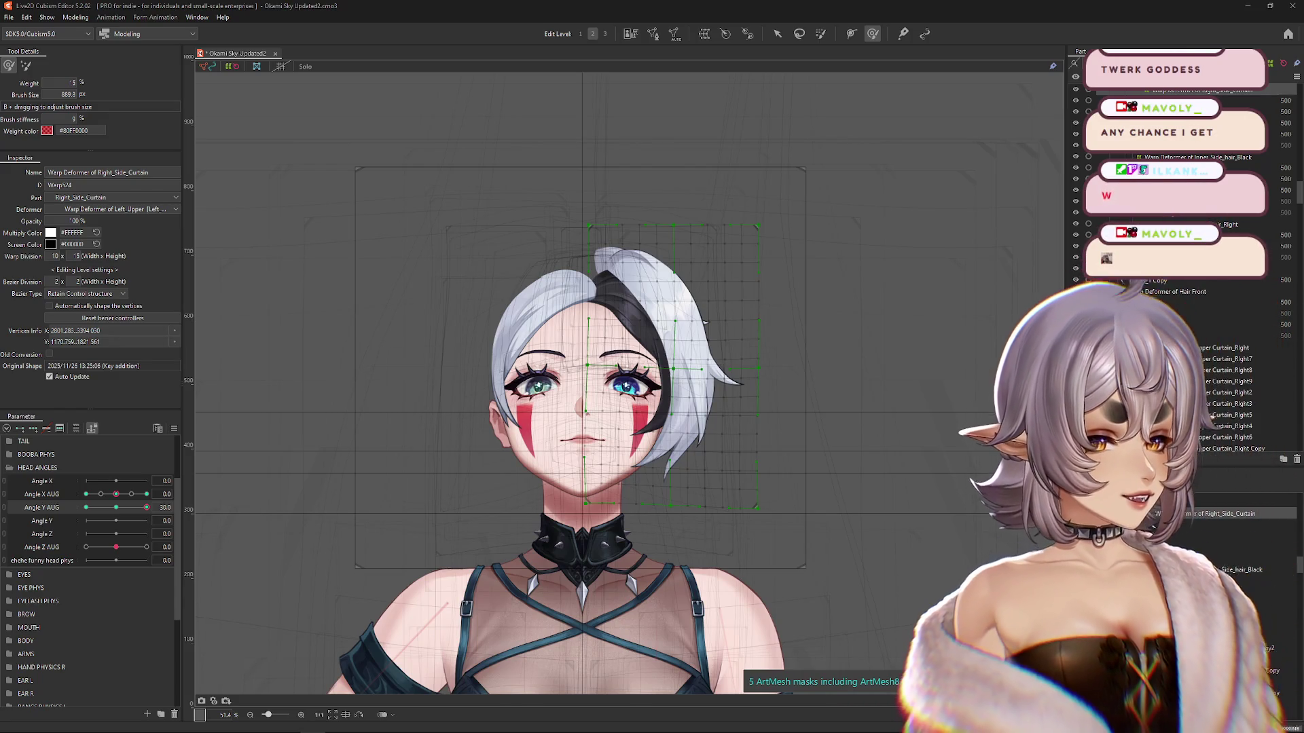
{"action": "mouse_move", "coordinate": [611, 476]}
{"action": "left_mouse_down"}
{"action": "mouse_move", "coordinate": [691, 419]}
{"action": "mouse_move", "coordinate": [666, 340]}
{"action": "mouse_move", "coordinate": [651, 407]}
{"action": "mouse_move", "coordinate": [597, 440]}
{"action": "left_mouse_up"}
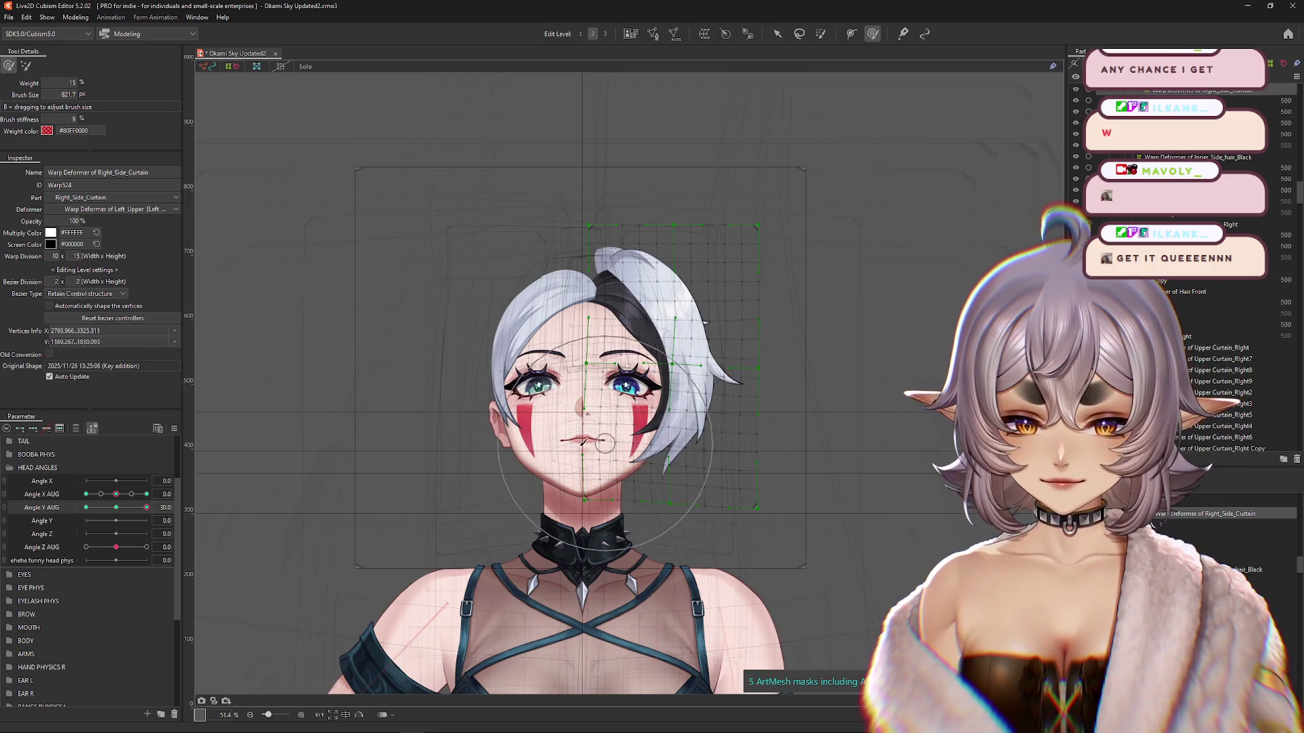
{"action": "left_click", "coordinate": [248, 509]}
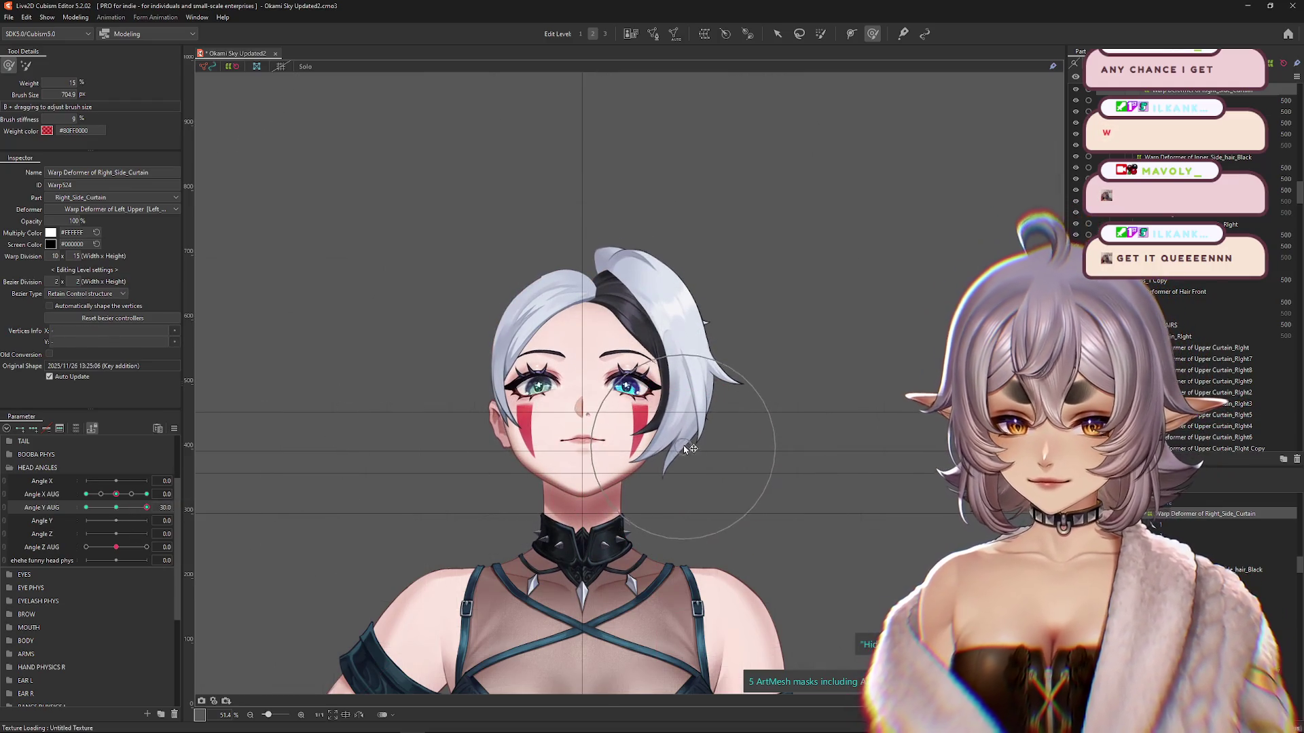
{"action": "left_click_drag", "start_coordinate": [690, 450], "coordinate": [687, 438]}
{"action": "left_click", "coordinate": [262, 520]}
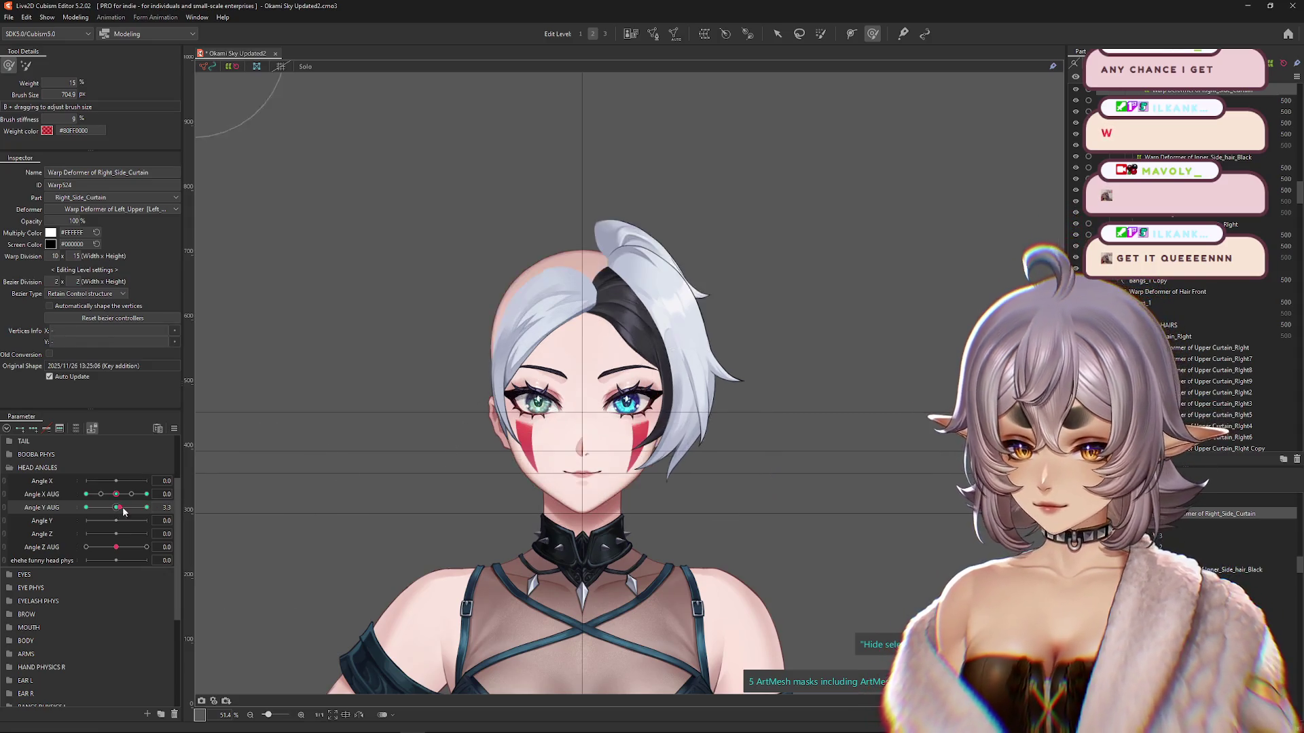
{"action": "mouse_move", "coordinate": [147, 507]}
{"action": "left_mouse_down"}
{"action": "mouse_move", "coordinate": [129, 510]}
{"action": "mouse_move", "coordinate": [146, 508]}
{"action": "left_mouse_up"}
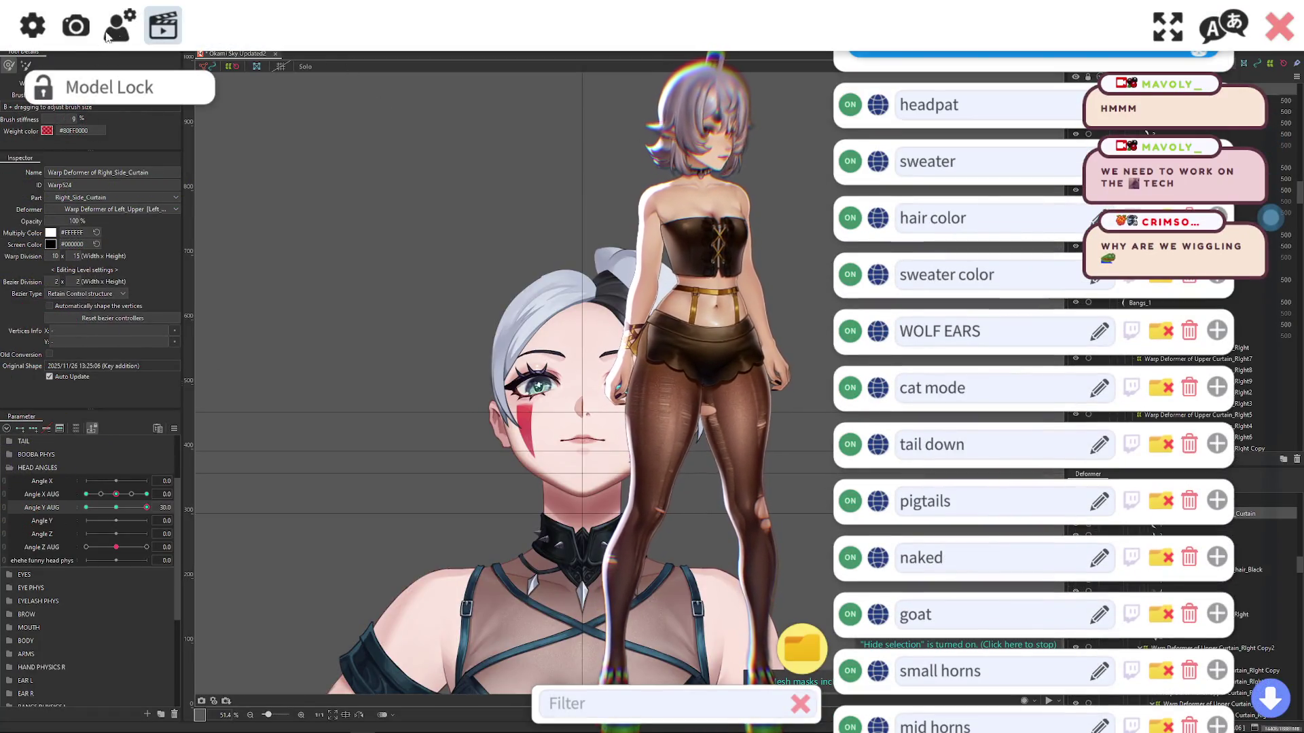
Step: Start a new expression in VTube Studio's Expression Editor from the hotkey settings
{"action": "left_click", "coordinate": [109, 34]}
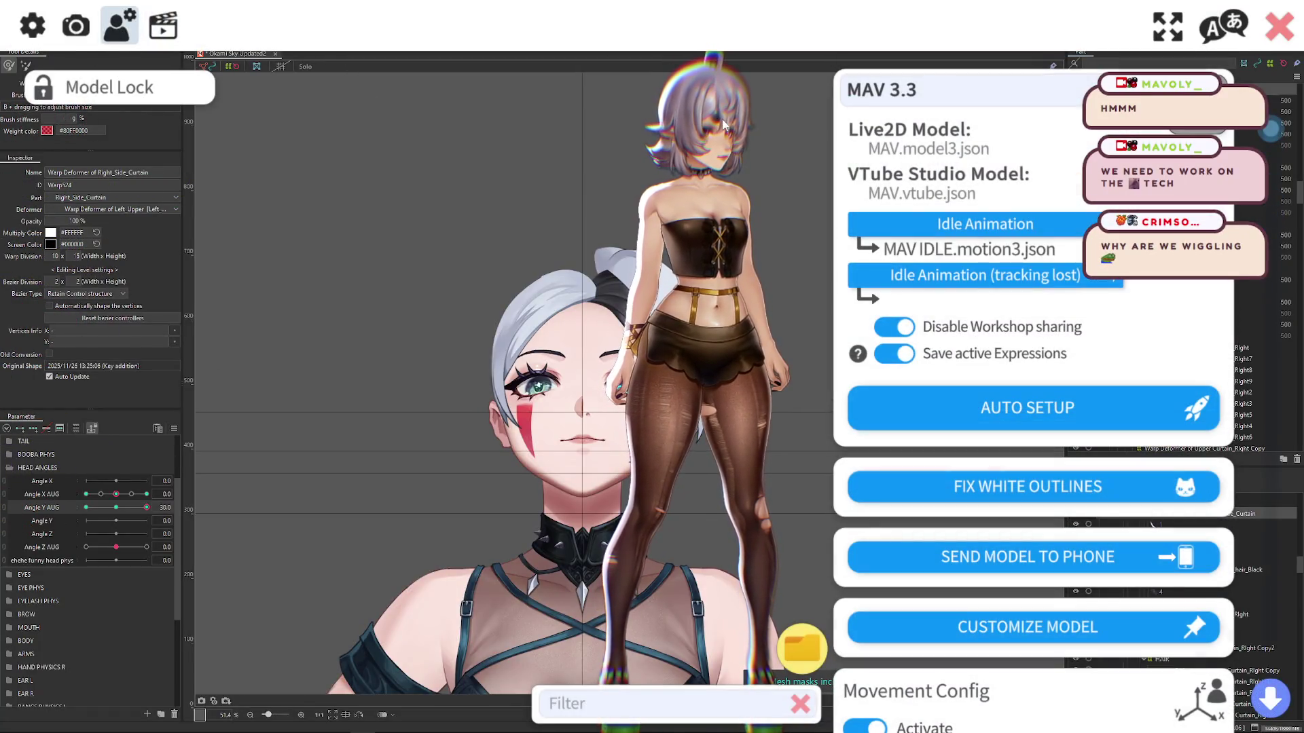
{"action": "left_click", "coordinate": [163, 26]}
{"action": "scroll", "coordinate": [1087, 211], "scroll_direction": "up", "scroll_amount": 3}
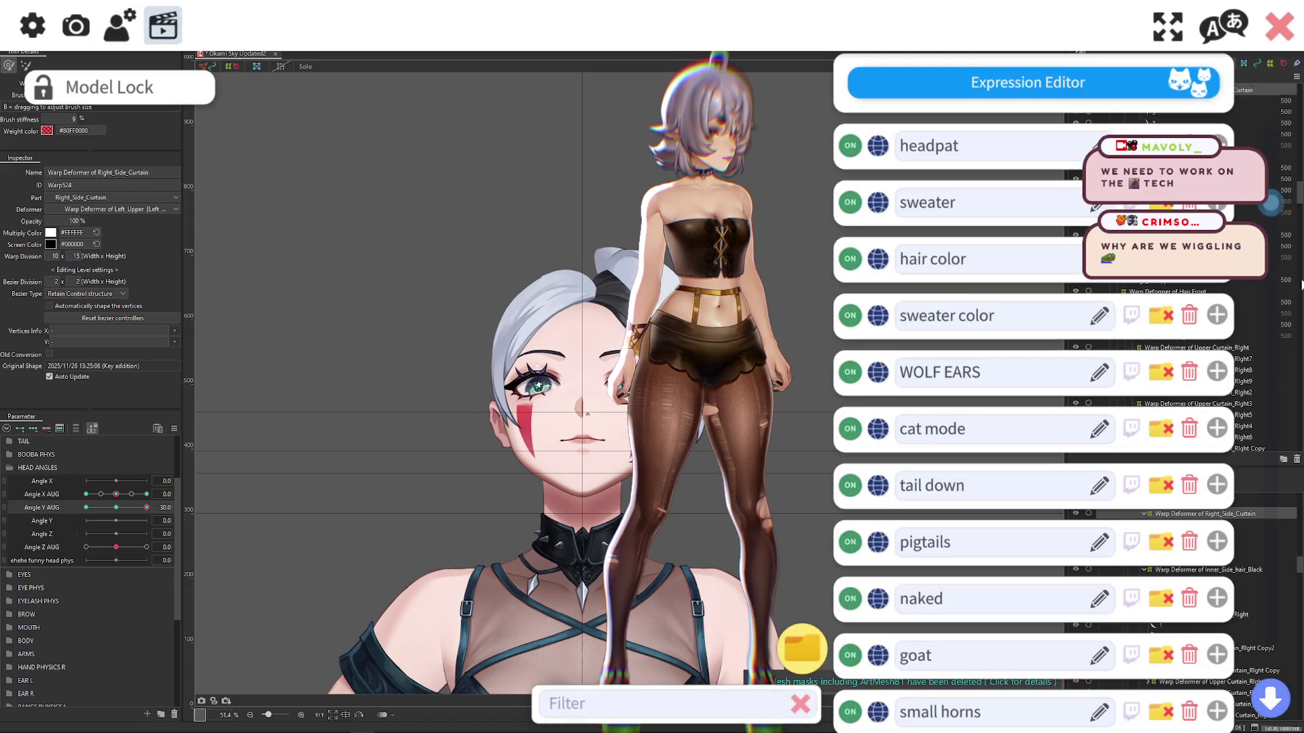
{"action": "left_click", "coordinate": [1087, 211]}
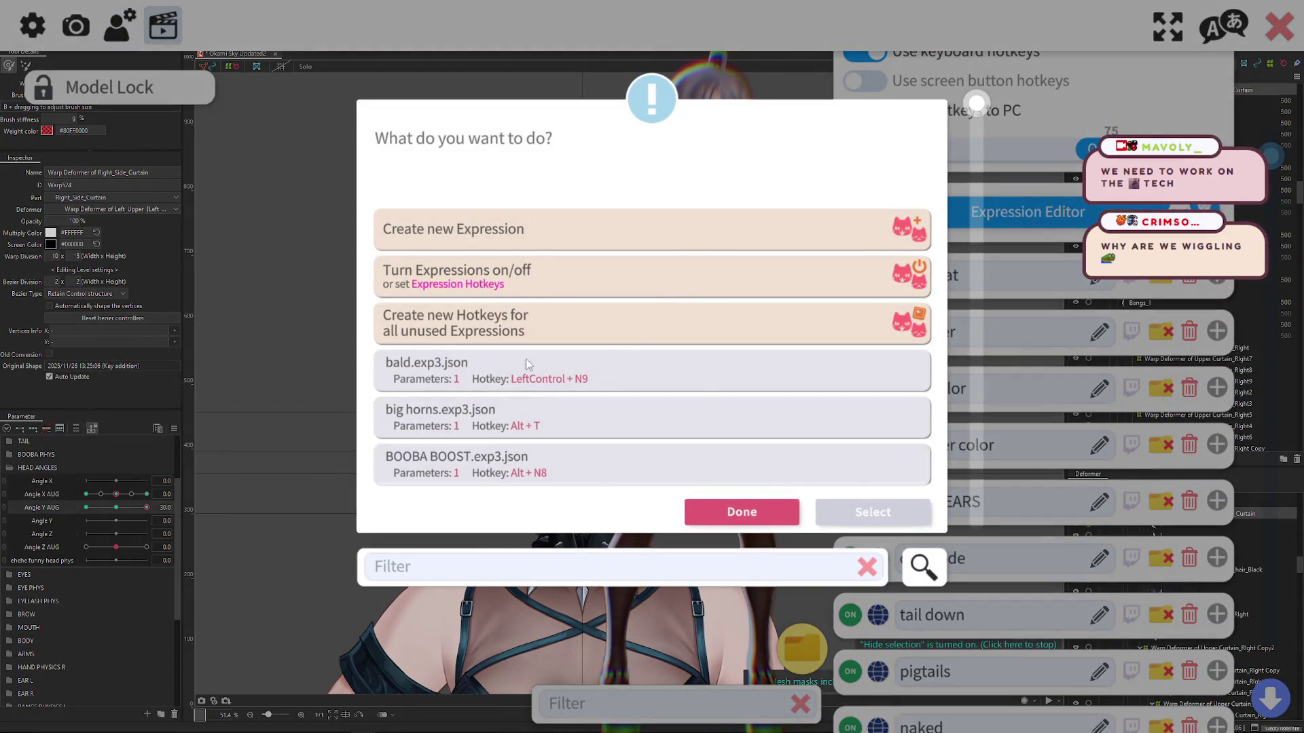
{"action": "left_click", "coordinate": [543, 245]}
{"action": "left_click", "coordinate": [873, 514]}
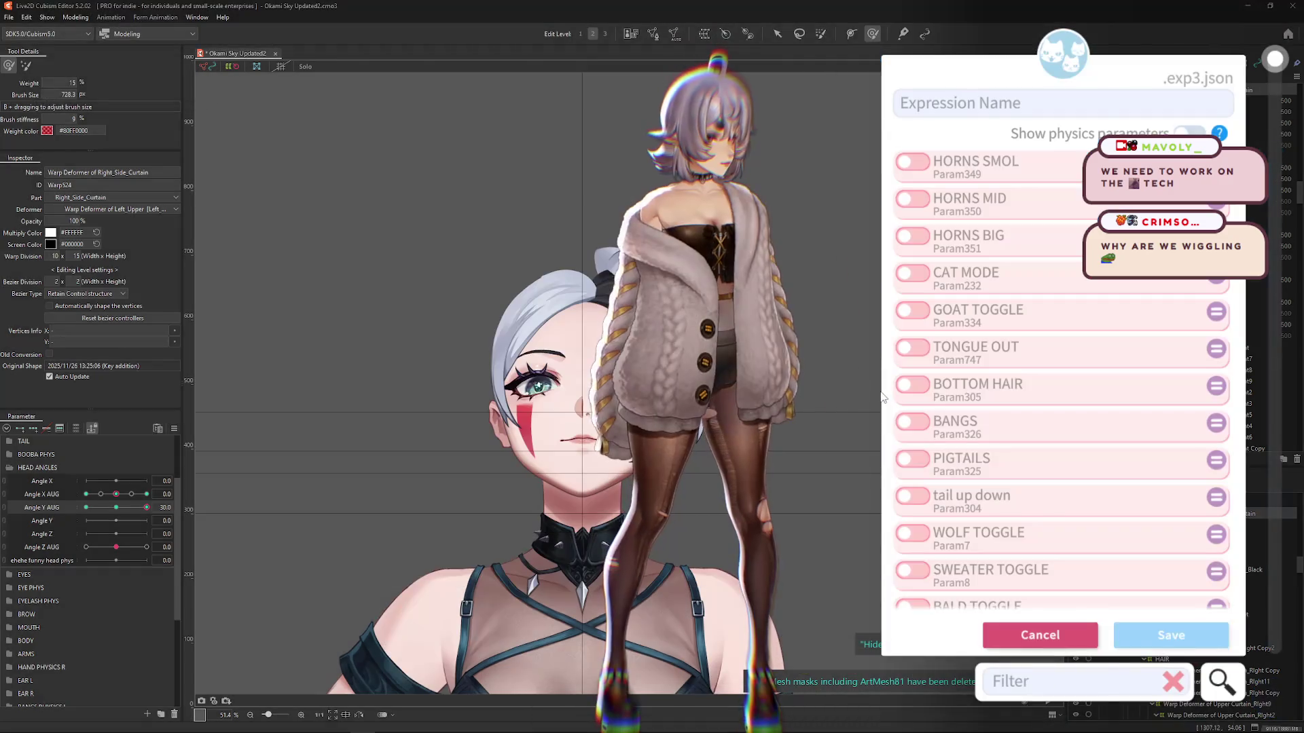
Step: Name the expression TWERK LEAN, enable Body Lean TRIGGER at 10, and save it
{"action": "left_click", "coordinate": [1016, 103]}
{"action": "type", "text": "TWERK LEAN"}
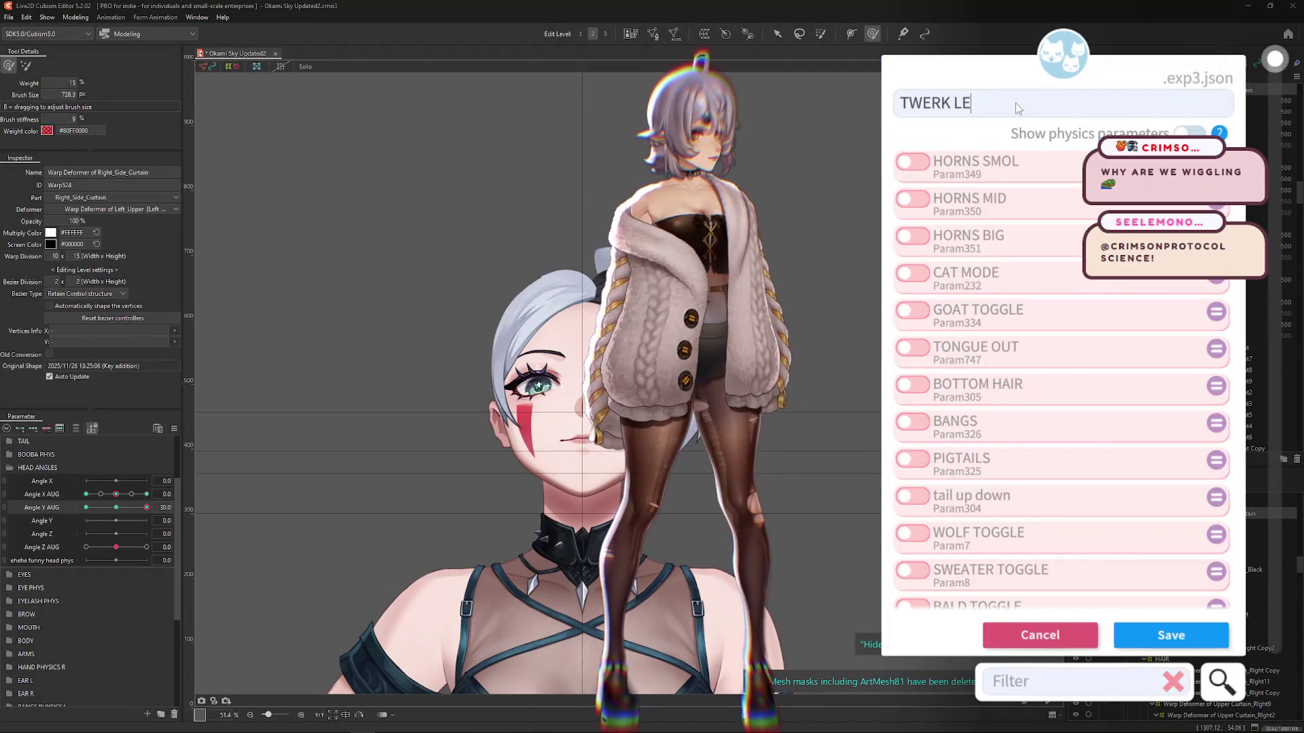
{"action": "scroll", "coordinate": [1025, 356], "scroll_direction": "down", "scroll_amount": 20}
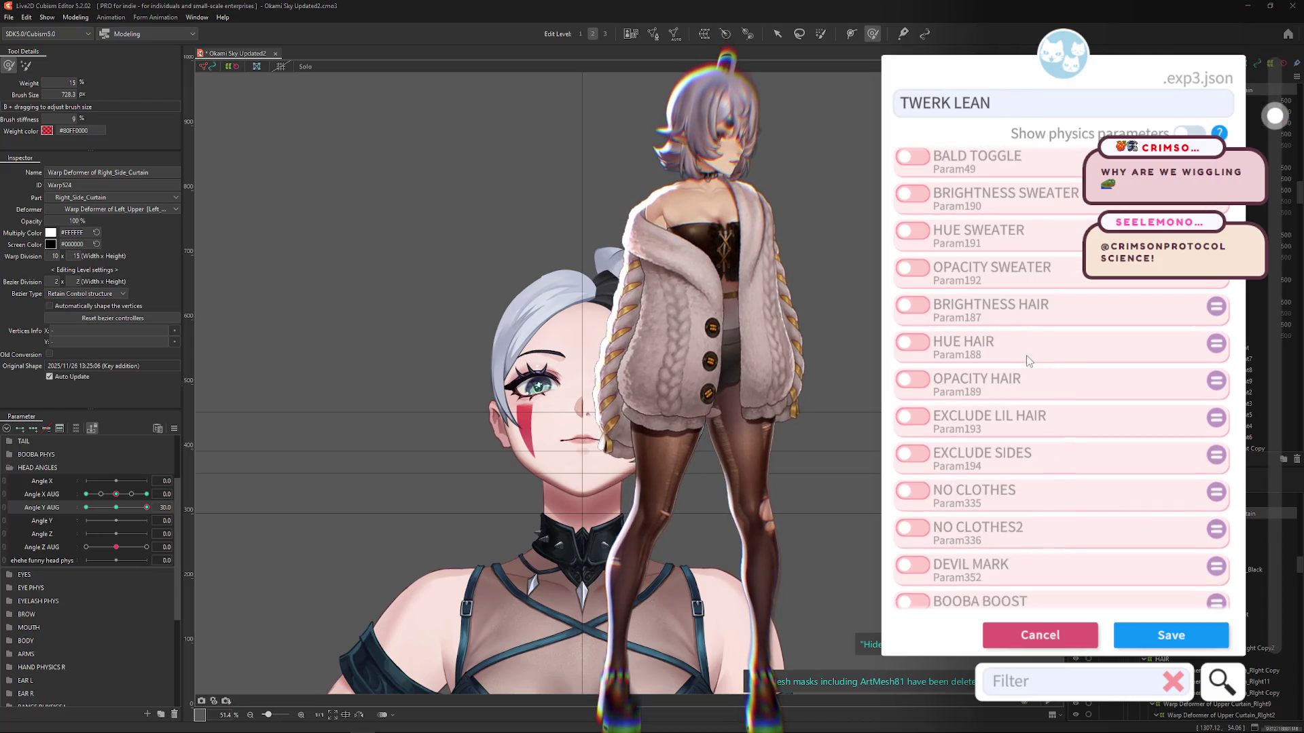
{"action": "scroll", "coordinate": [1026, 367], "scroll_direction": "down", "scroll_amount": 8}
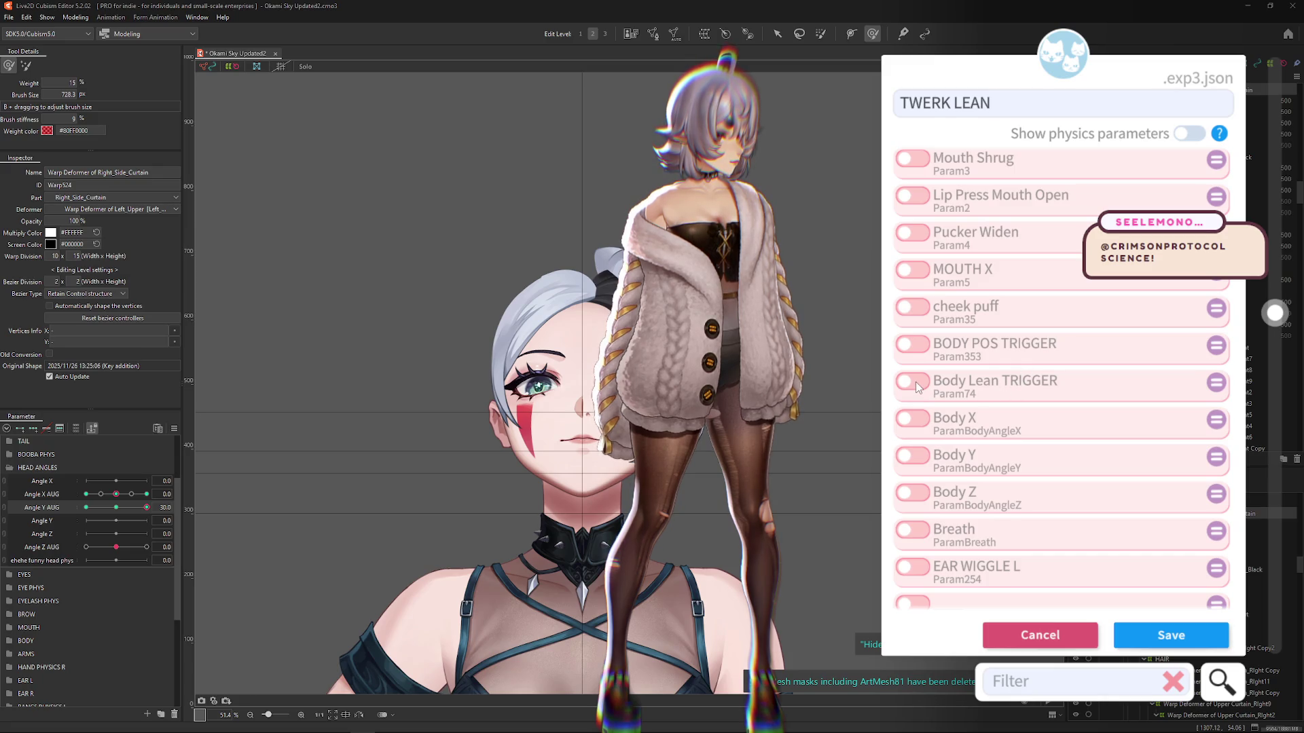
{"action": "left_click", "coordinate": [915, 382]}
{"action": "left_click_drag", "start_coordinate": [1026, 414], "coordinate": [1147, 413]}
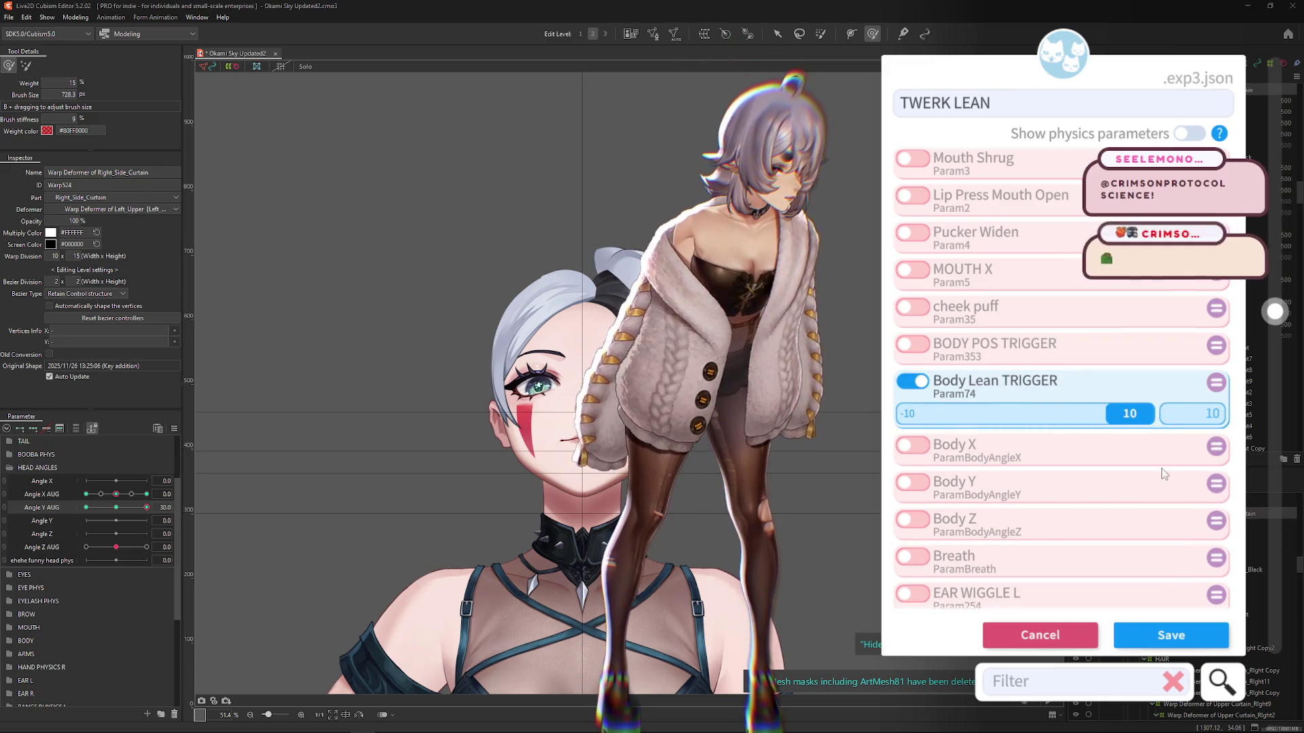
{"action": "left_click", "coordinate": [1171, 637]}
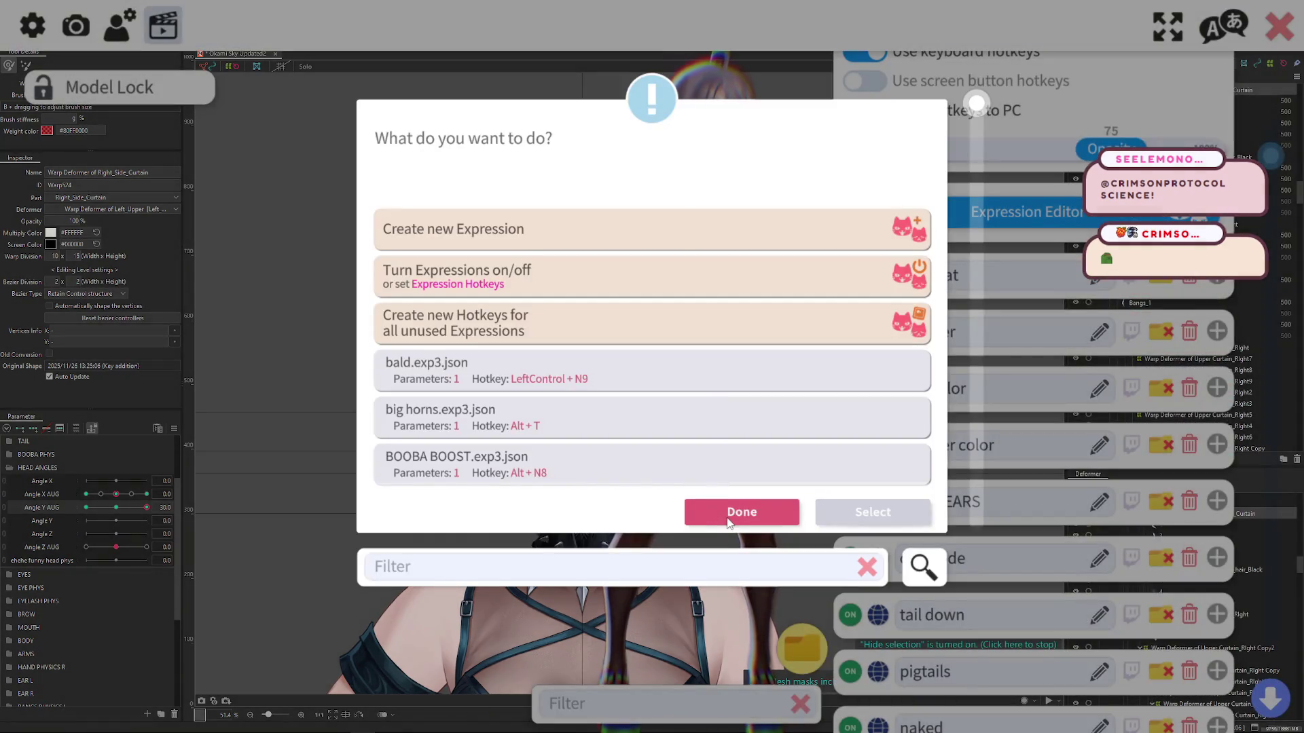
{"action": "left_click", "coordinate": [742, 510]}
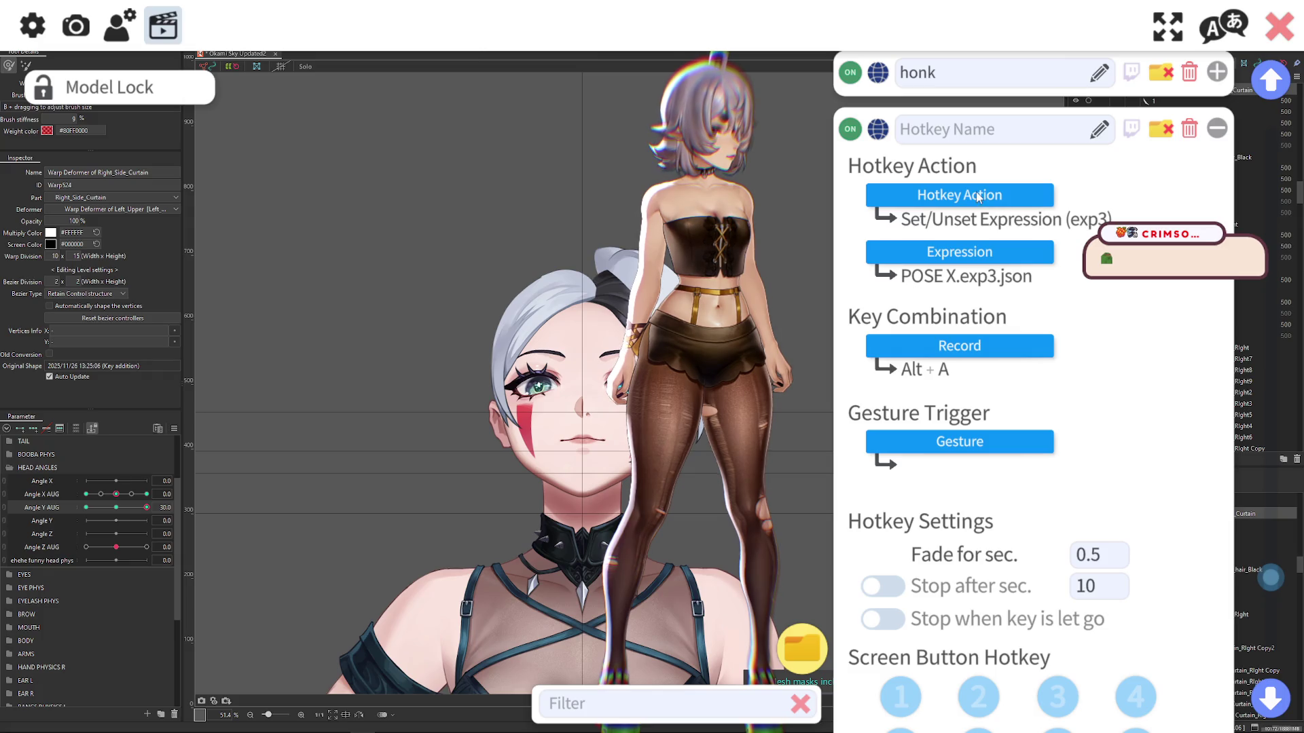
Step: Assign the TWERK LEAN expression to the hotkey
{"action": "left_click", "coordinate": [970, 255]}
{"action": "scroll", "coordinate": [563, 352], "scroll_direction": "down", "scroll_amount": 5}
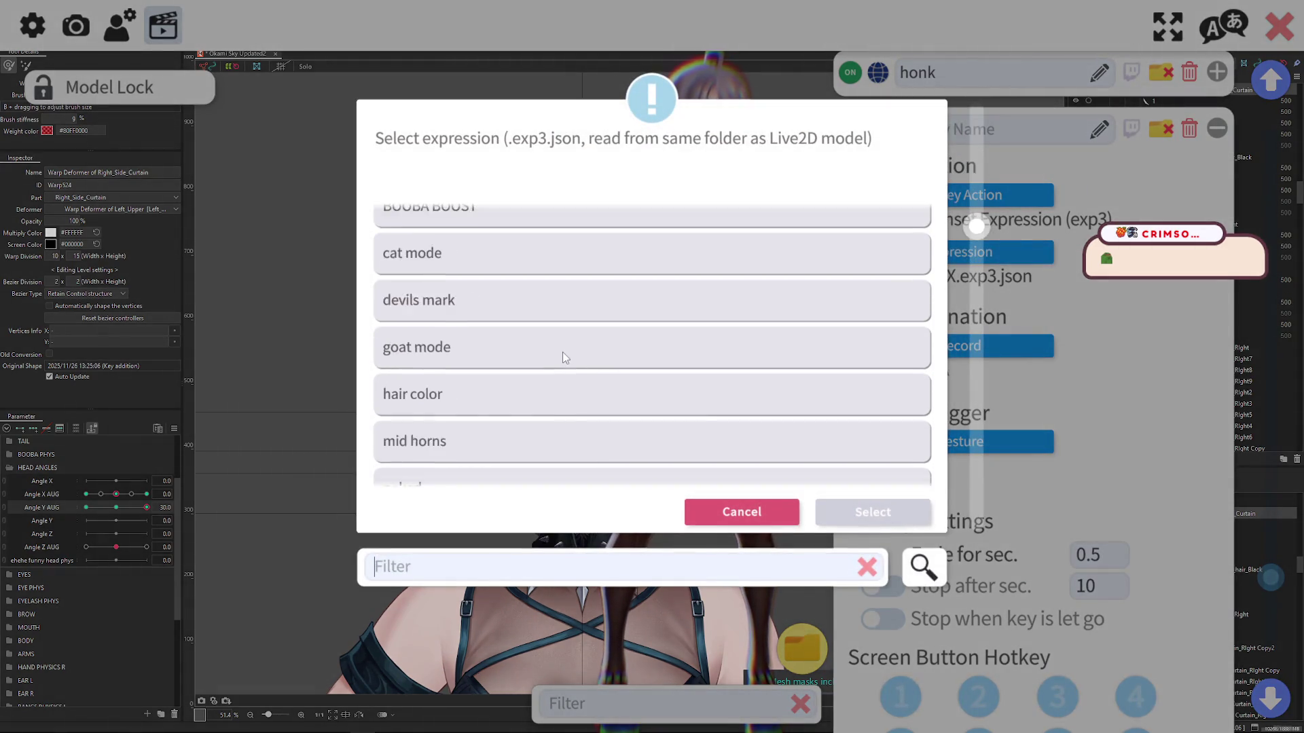
{"action": "scroll", "coordinate": [562, 352], "scroll_direction": "down", "scroll_amount": 5}
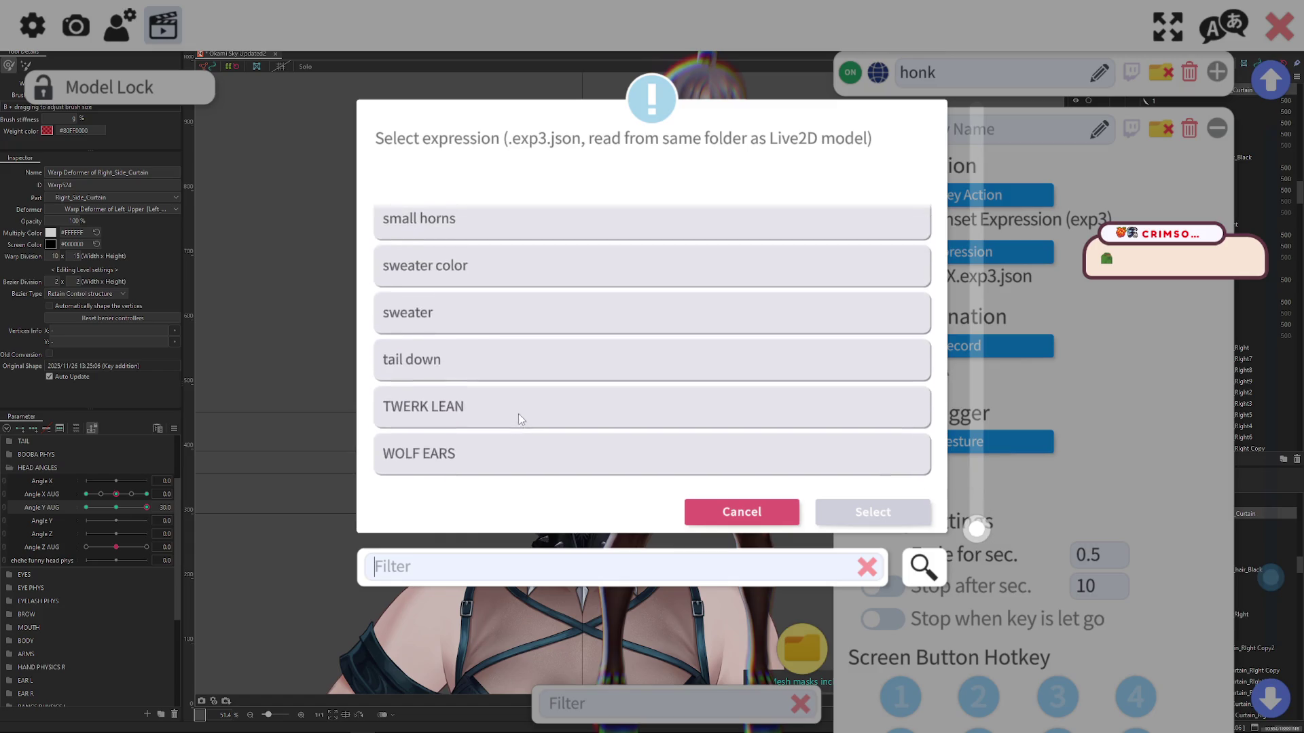
{"action": "left_click", "coordinate": [561, 429]}
{"action": "left_click", "coordinate": [862, 512]}
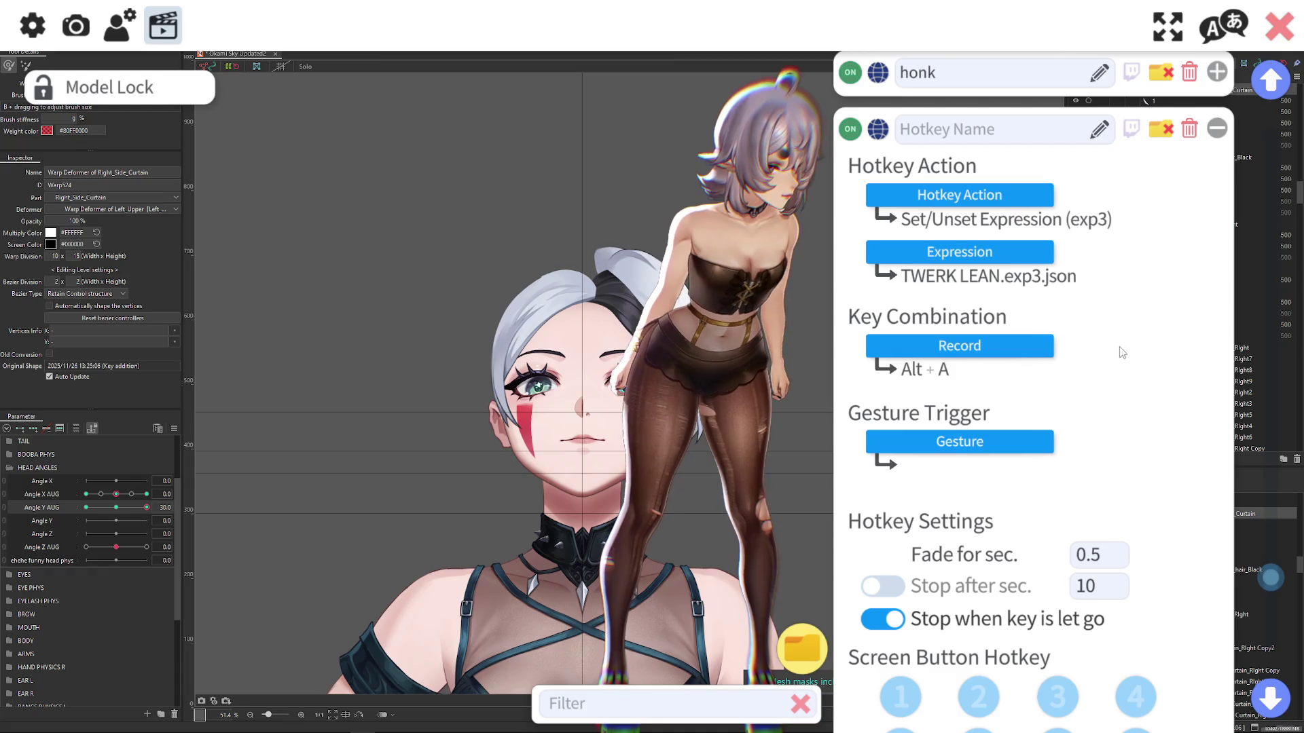
Step: Set the hotkey's fade to 0.7 seconds and hide the VTube Studio interface
{"action": "left_click", "coordinate": [1105, 551]}
{"action": "type", "text": "1"}
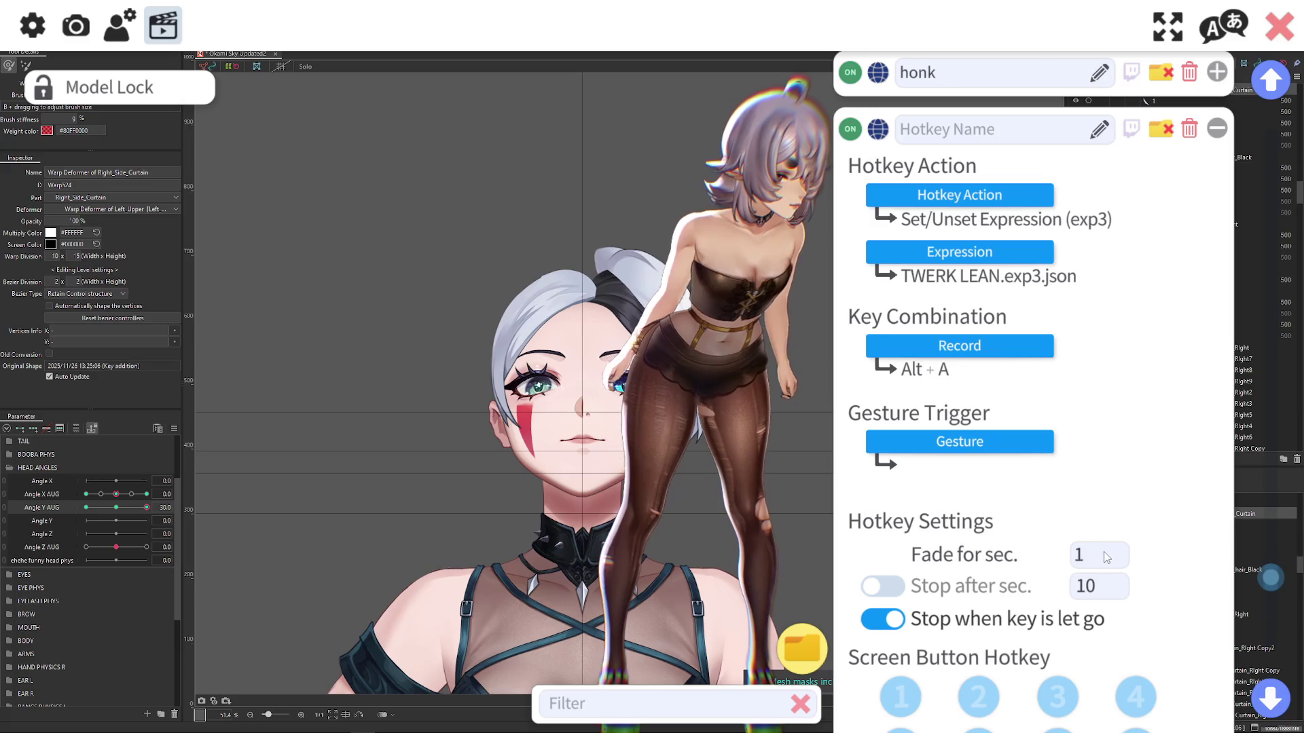
{"action": "double_click", "coordinate": [1103, 556]}
{"action": "type", "text": "0.7"}
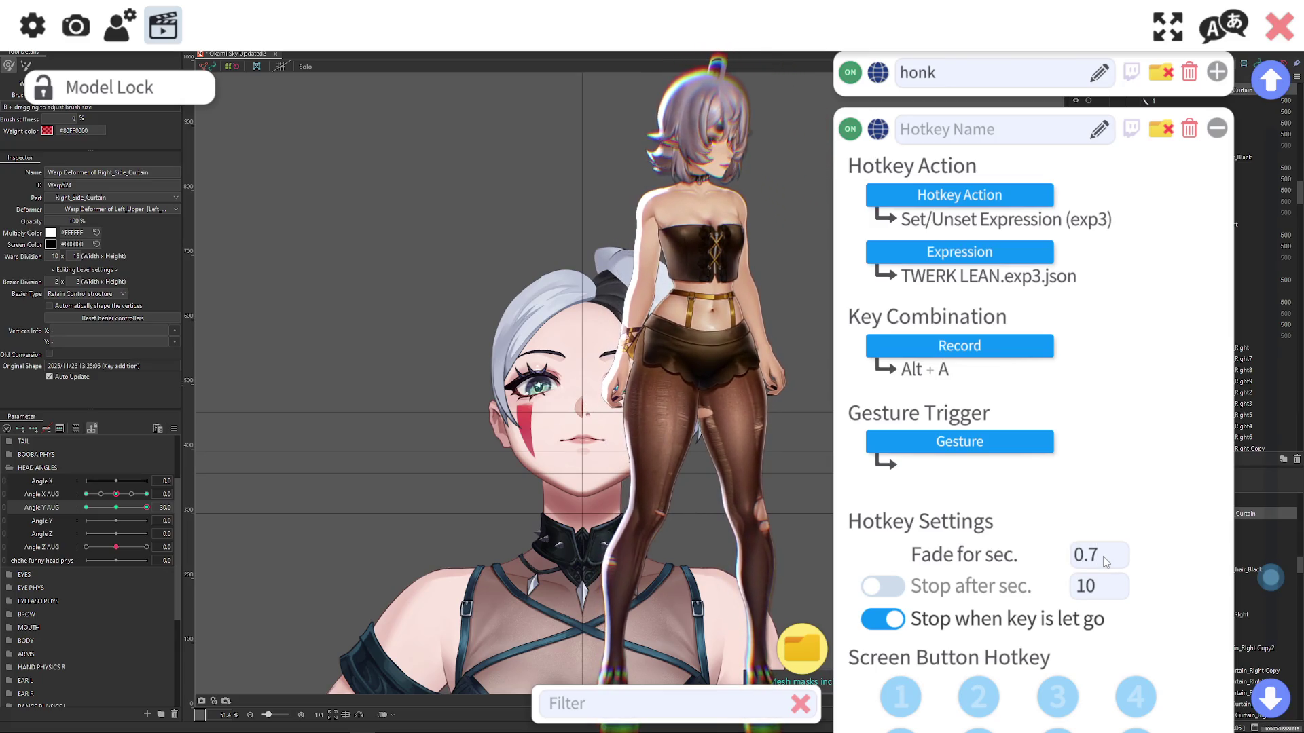
{"action": "double_click", "coordinate": [815, 170]}
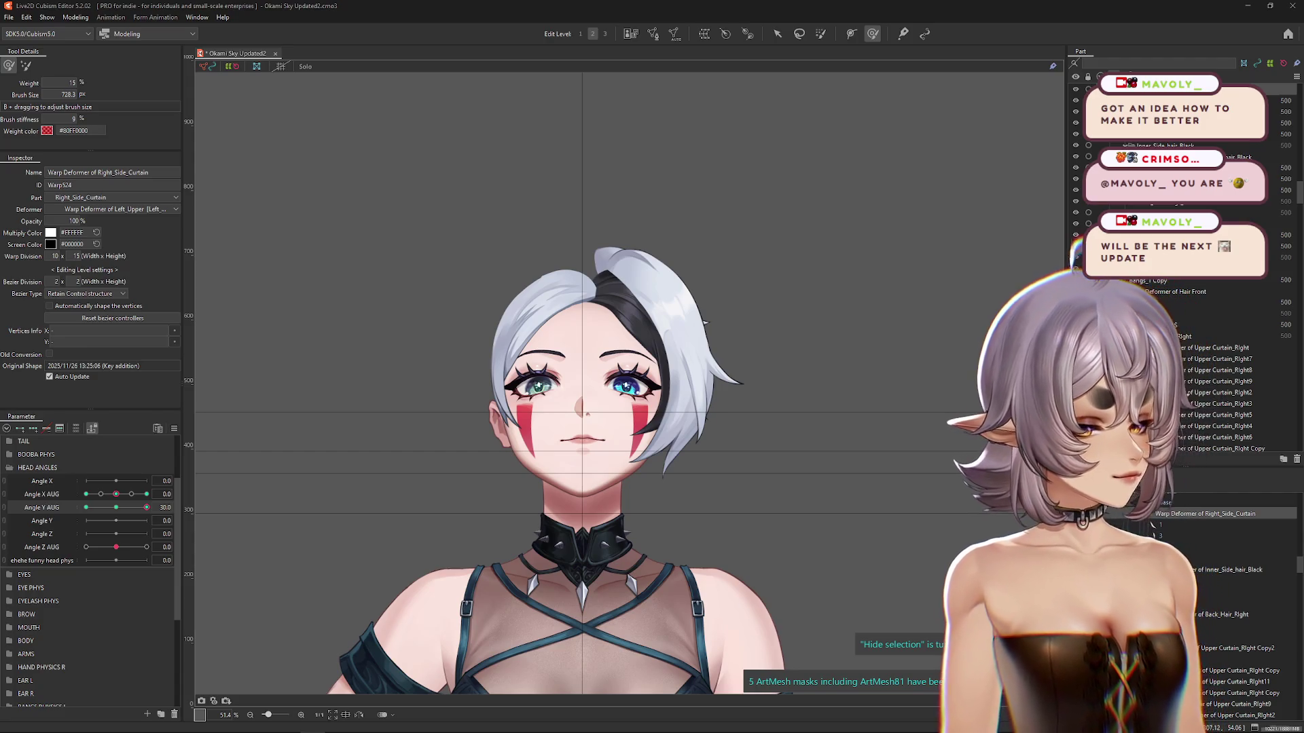
Step: Preview the curtain hair at Angle Y AUG -30 and 30, enlarging the deform brush
{"action": "mouse_move", "coordinate": [115, 507]}
{"action": "left_mouse_down"}
{"action": "mouse_move", "coordinate": [102, 507]}
{"action": "mouse_move", "coordinate": [136, 507]}
{"action": "mouse_move", "coordinate": [95, 507]}
{"action": "mouse_move", "coordinate": [180, 510]}
{"action": "left_mouse_up"}
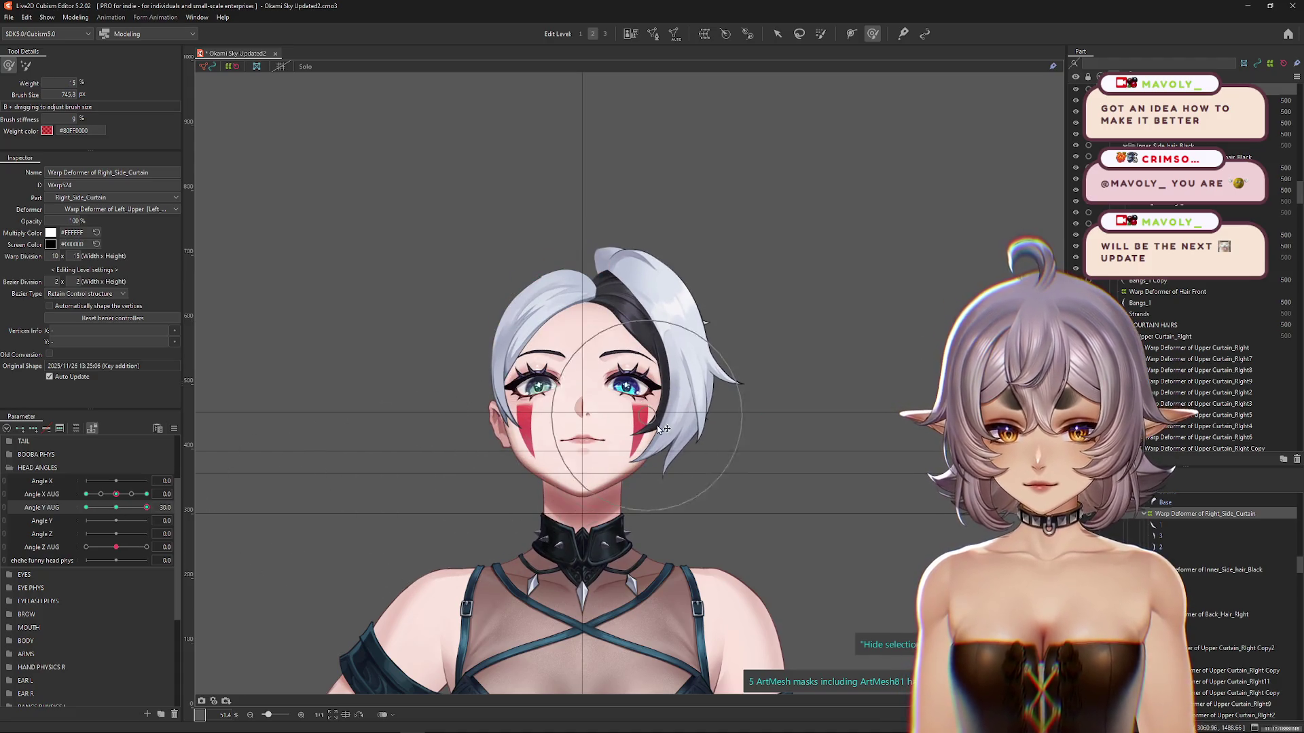
{"action": "left_click_drag", "start_coordinate": [147, 507], "coordinate": [58, 522]}
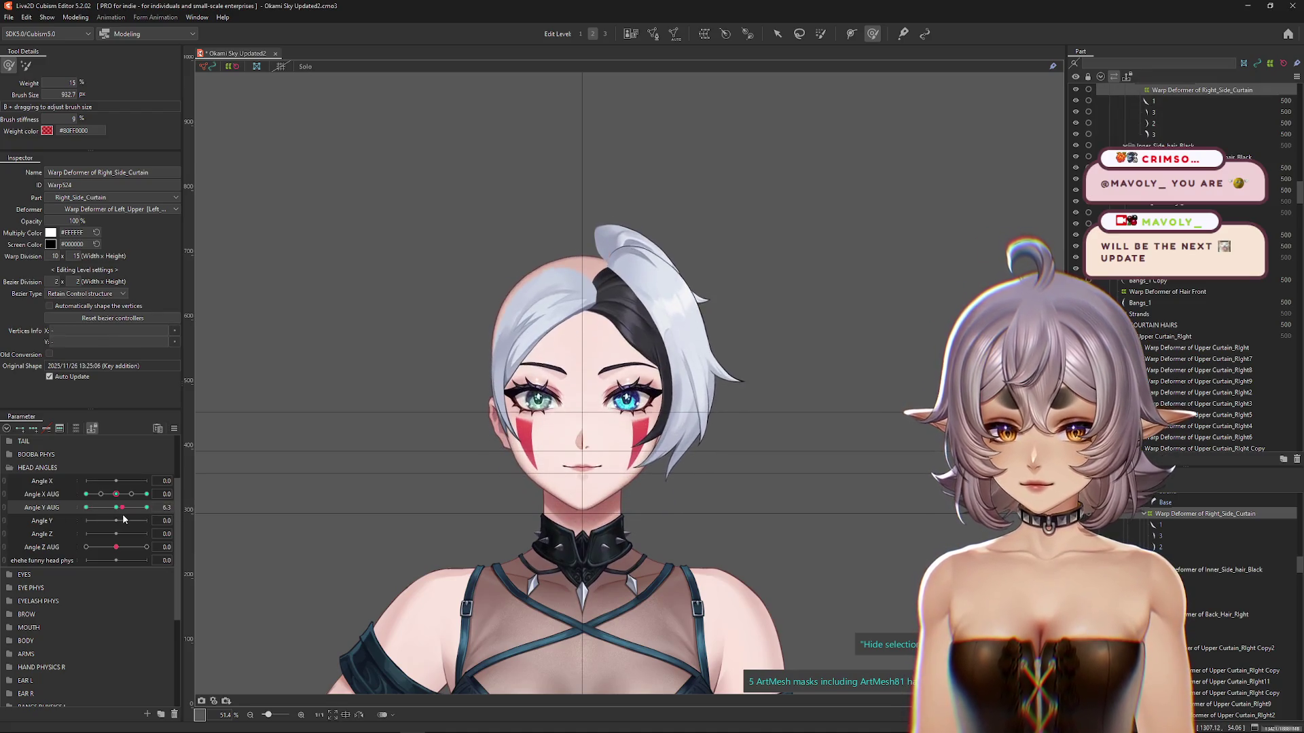
{"action": "left_click_drag", "start_coordinate": [414, 502], "coordinate": [446, 500]}
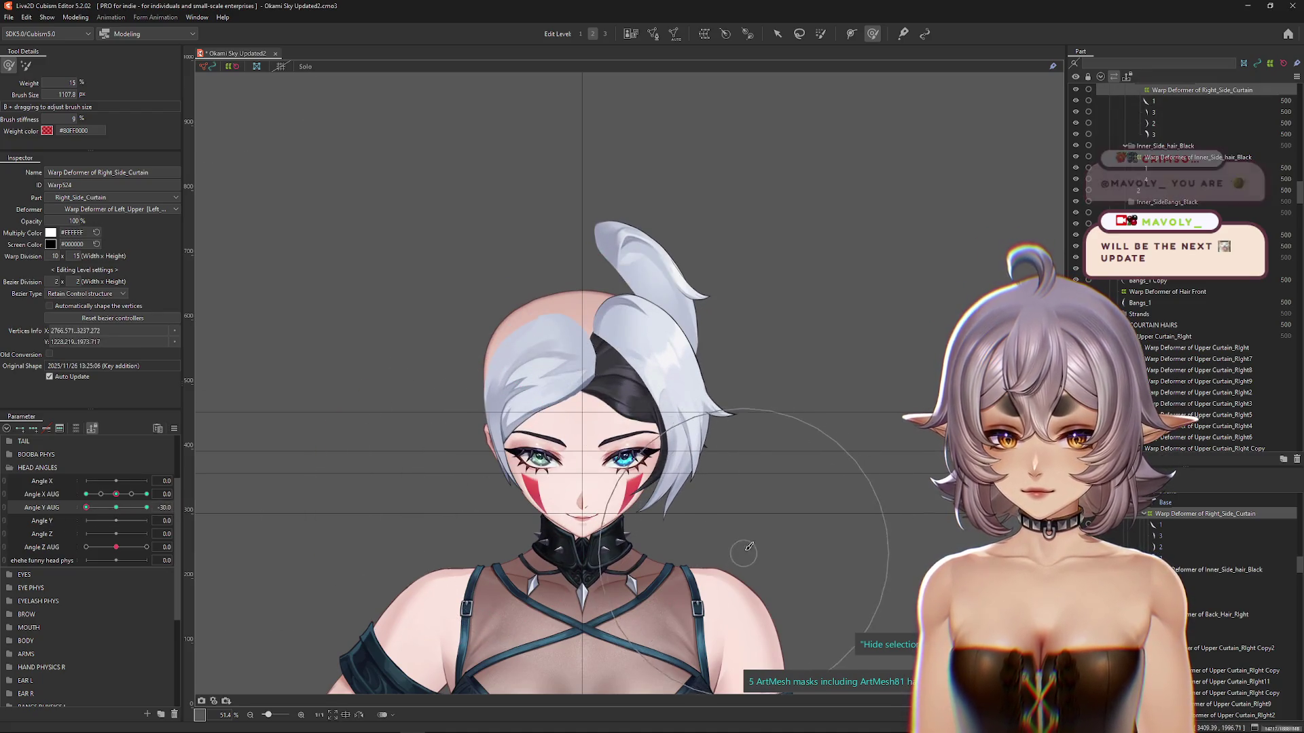
{"action": "left_click_drag", "start_coordinate": [135, 507], "coordinate": [150, 507]}
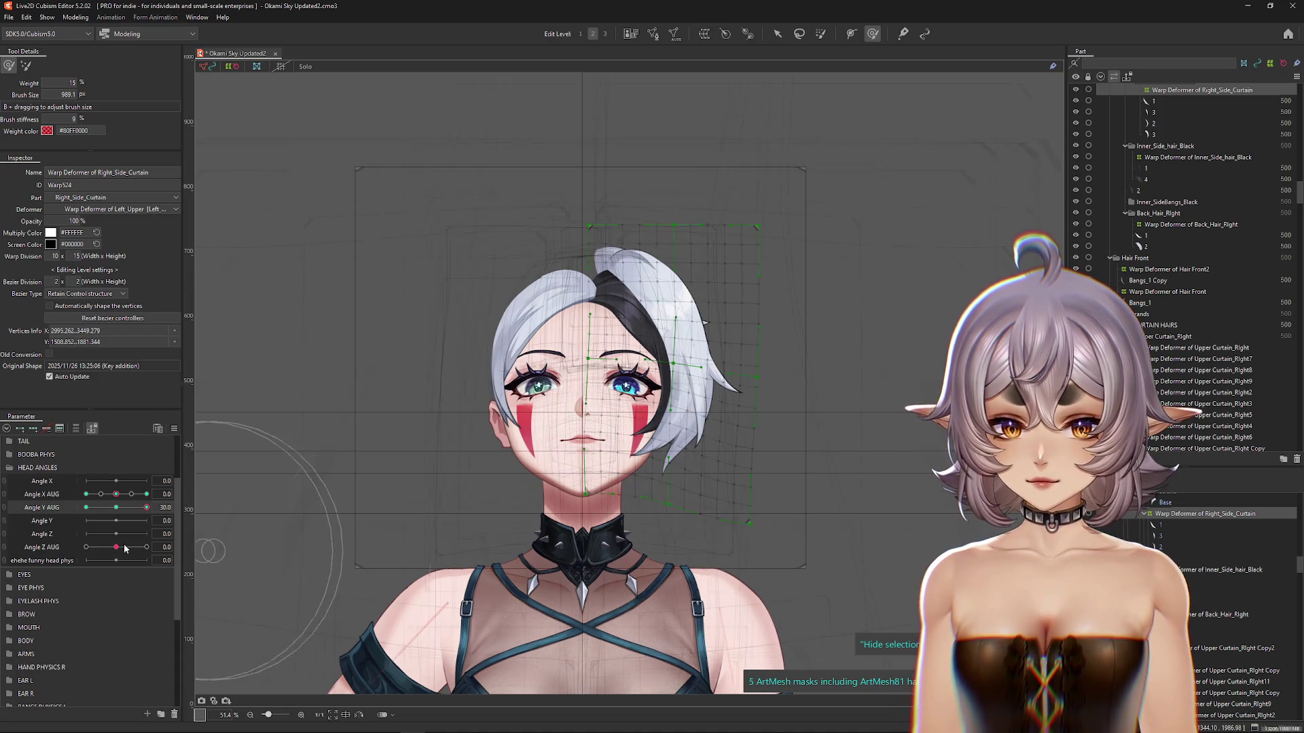
{"action": "mouse_move", "coordinate": [116, 507]}
{"action": "left_mouse_down"}
{"action": "mouse_move", "coordinate": [157, 506]}
{"action": "mouse_move", "coordinate": [85, 507]}
{"action": "left_mouse_up"}
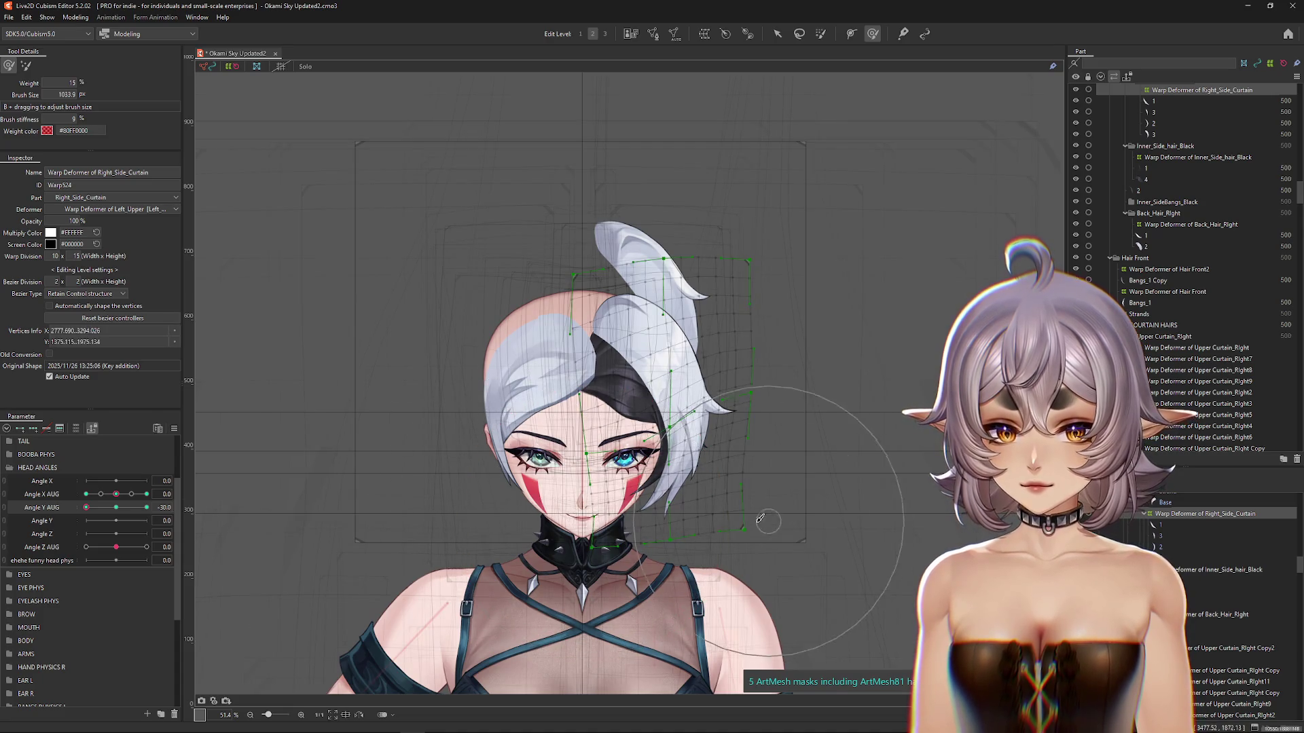
{"action": "left_click_drag", "start_coordinate": [97, 514], "coordinate": [207, 515]}
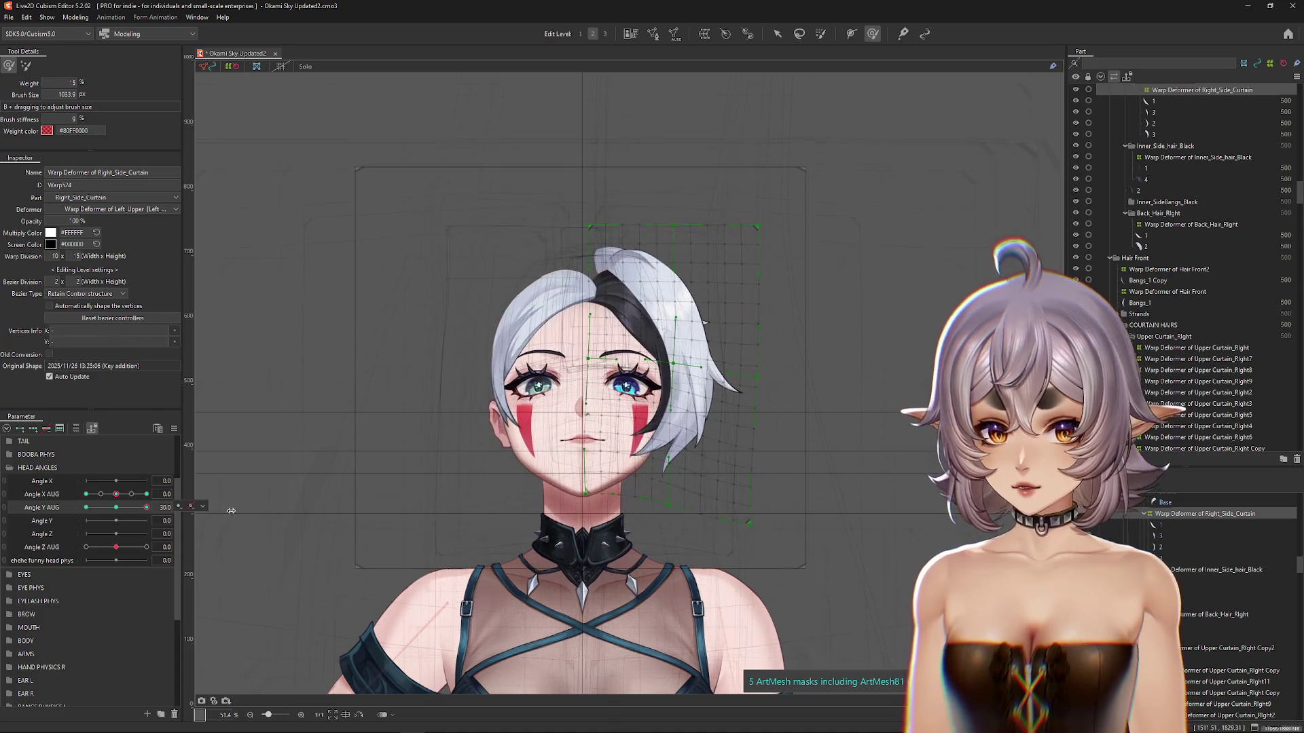
Step: Toggle the deformer mesh display while comparing Angle Y poses, then open the Parameter panel menu
{"action": "key", "text": "h"}
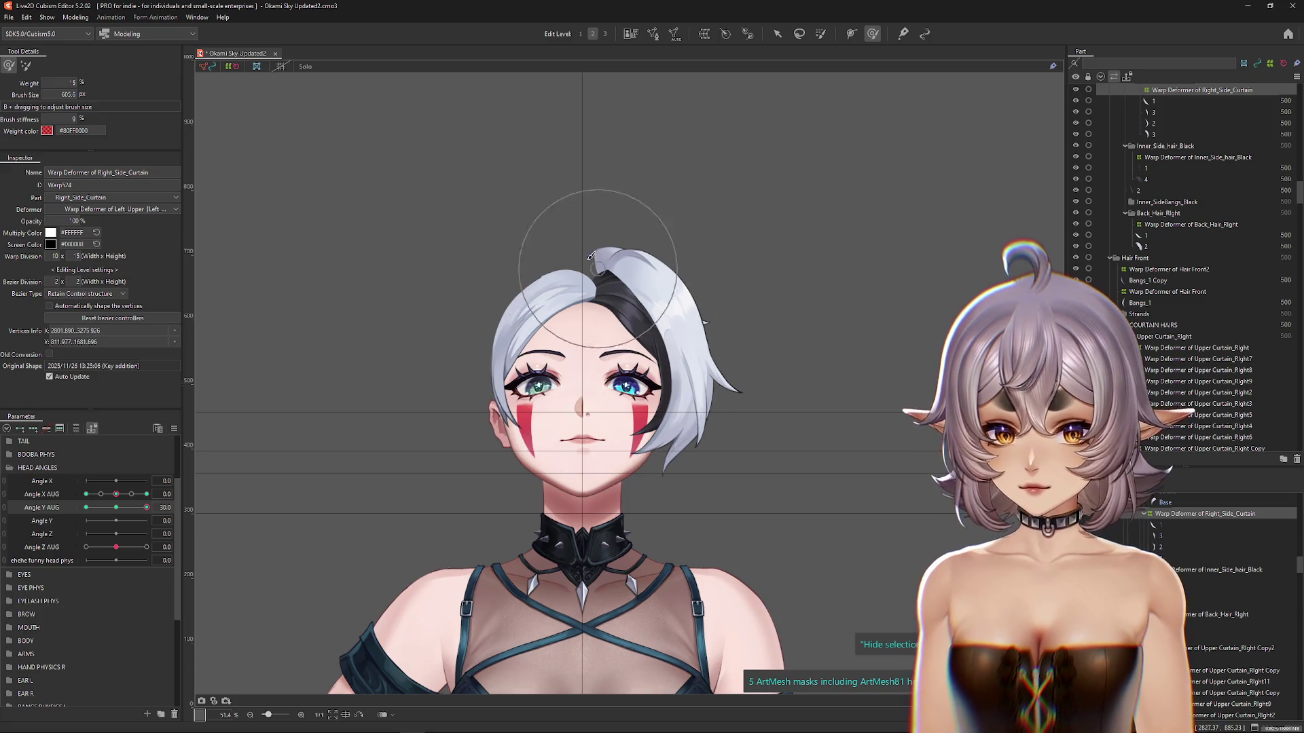
{"action": "key", "text": "h"}
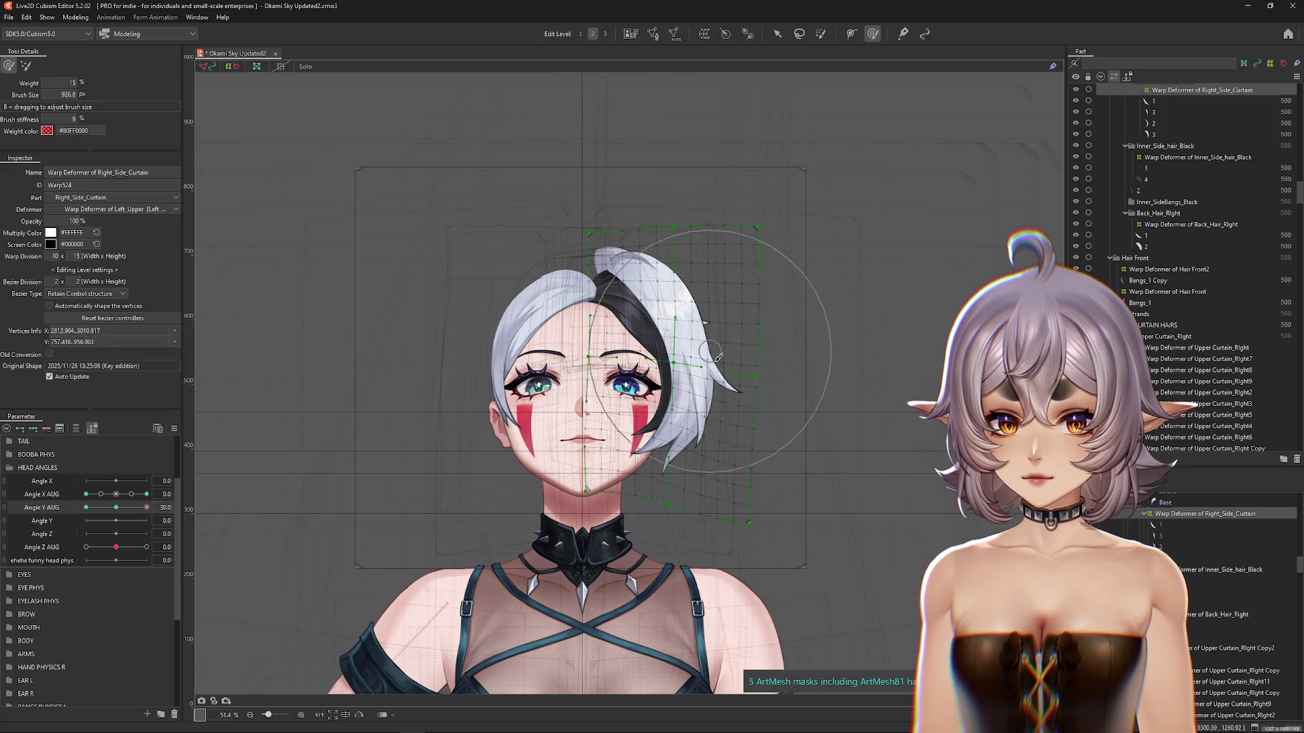
{"action": "key", "text": "h"}
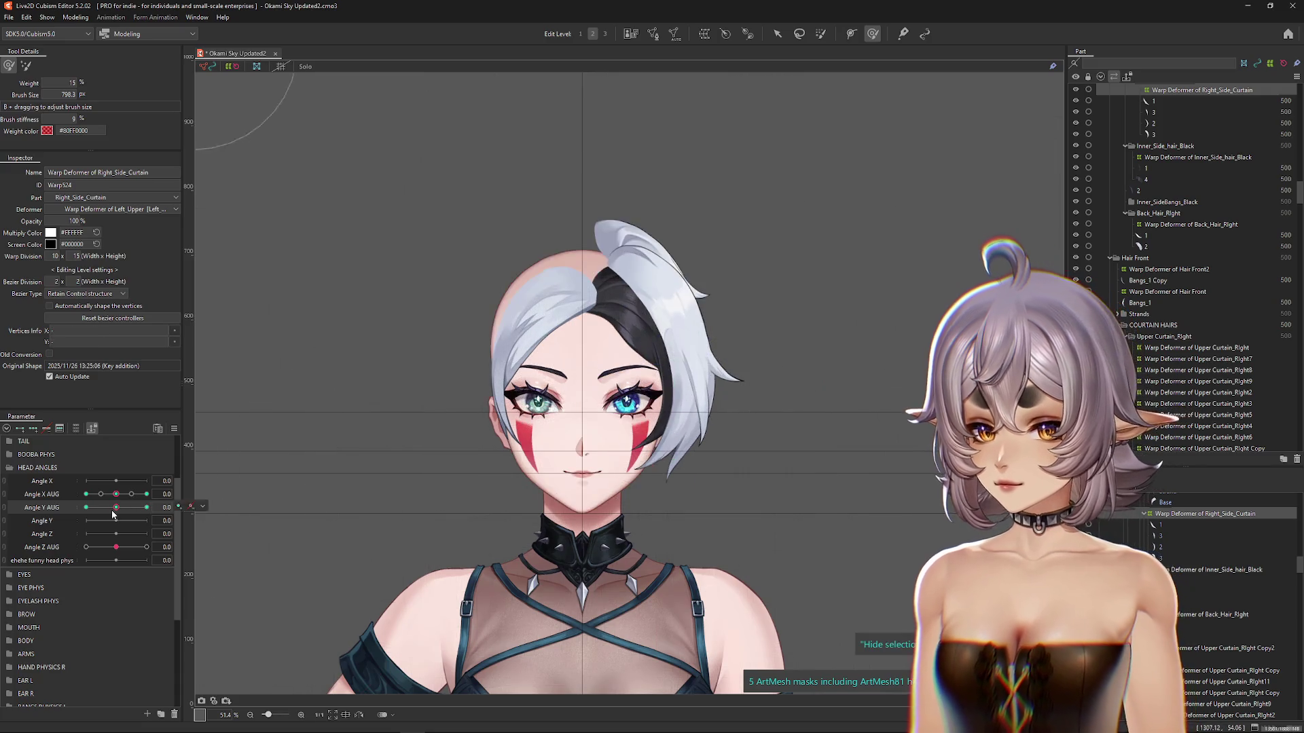
{"action": "key", "text": "h"}
{"action": "mouse_move", "coordinate": [133, 515]}
{"action": "left_mouse_down"}
{"action": "mouse_move", "coordinate": [148, 515]}
{"action": "mouse_move", "coordinate": [86, 508]}
{"action": "left_mouse_up"}
{"action": "key", "text": "h"}
{"action": "key", "text": "h"}
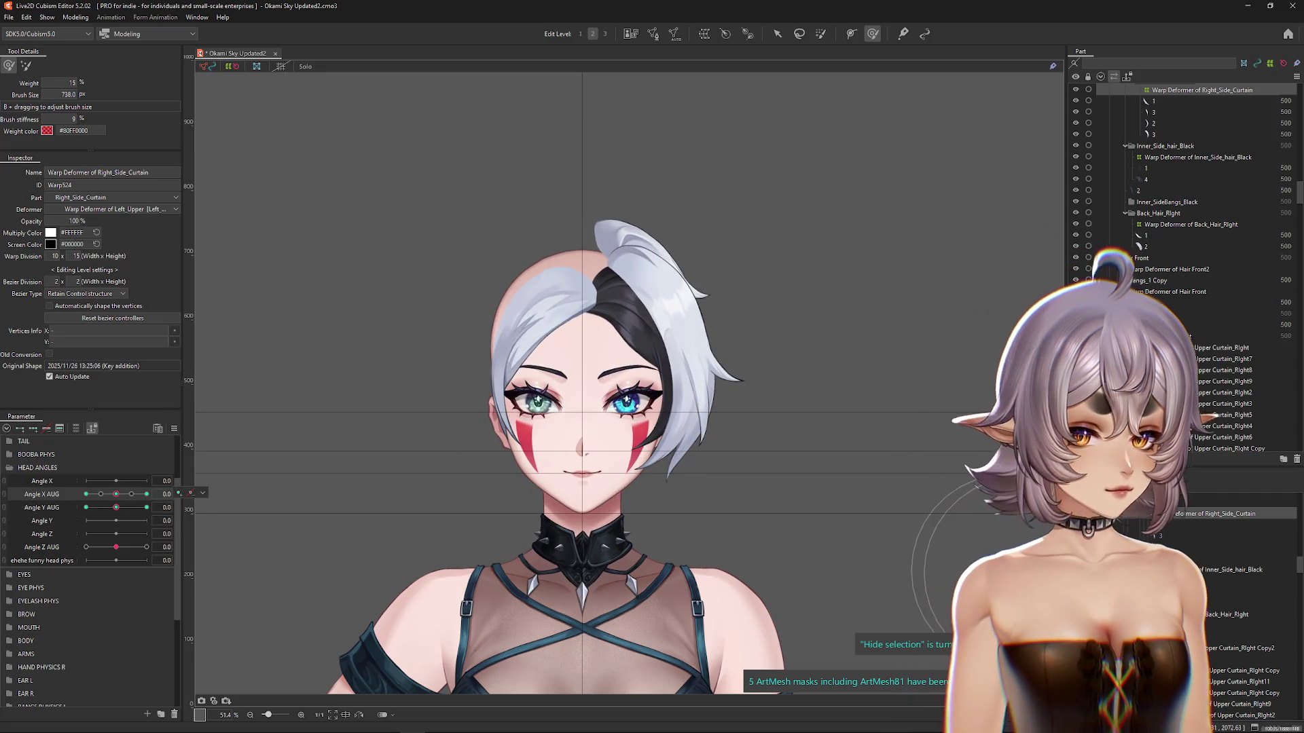
{"action": "left_click", "coordinate": [174, 428]}
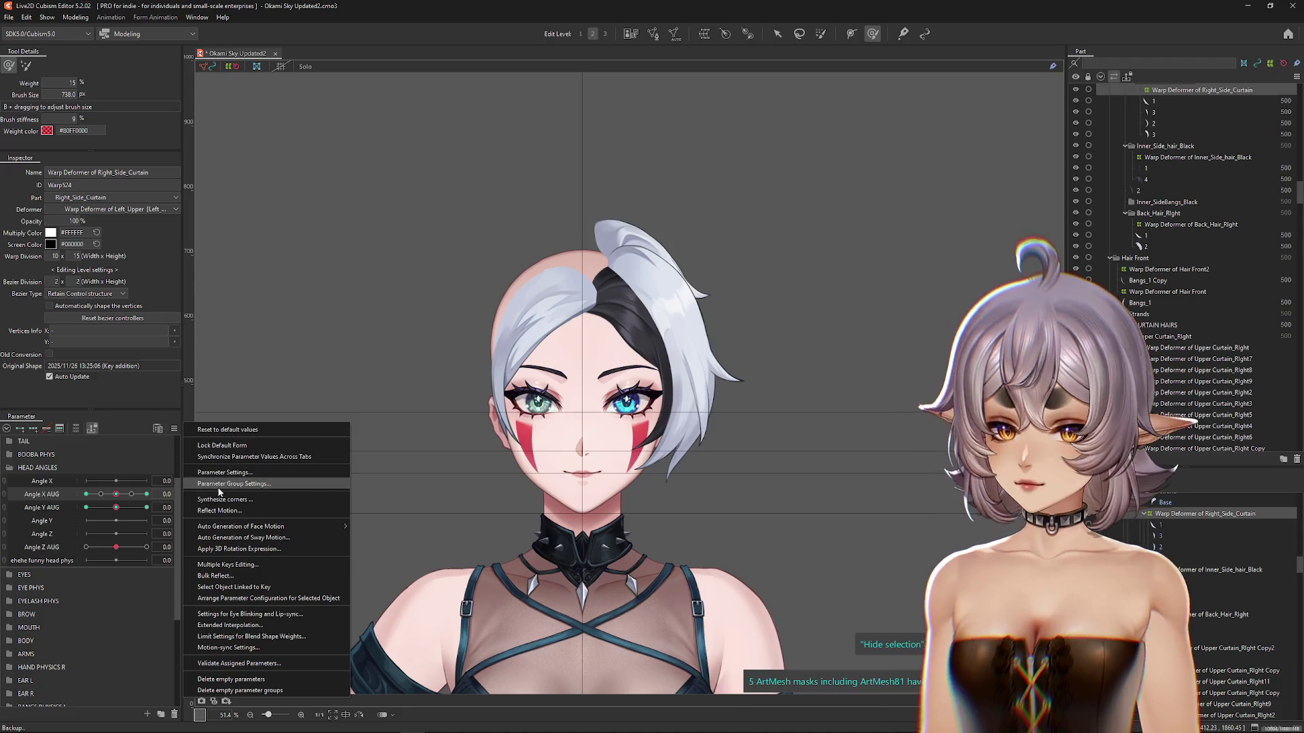
Step: Pose the head at the Angle X AUG -30, Angle Y AUG 30 corner
{"action": "left_click", "coordinate": [326, 491]}
{"action": "left_click", "coordinate": [623, 466]}
{"action": "mouse_move", "coordinate": [121, 494]}
{"action": "left_mouse_down"}
{"action": "mouse_move", "coordinate": [85, 494]}
{"action": "mouse_move", "coordinate": [174, 504]}
{"action": "left_mouse_up"}
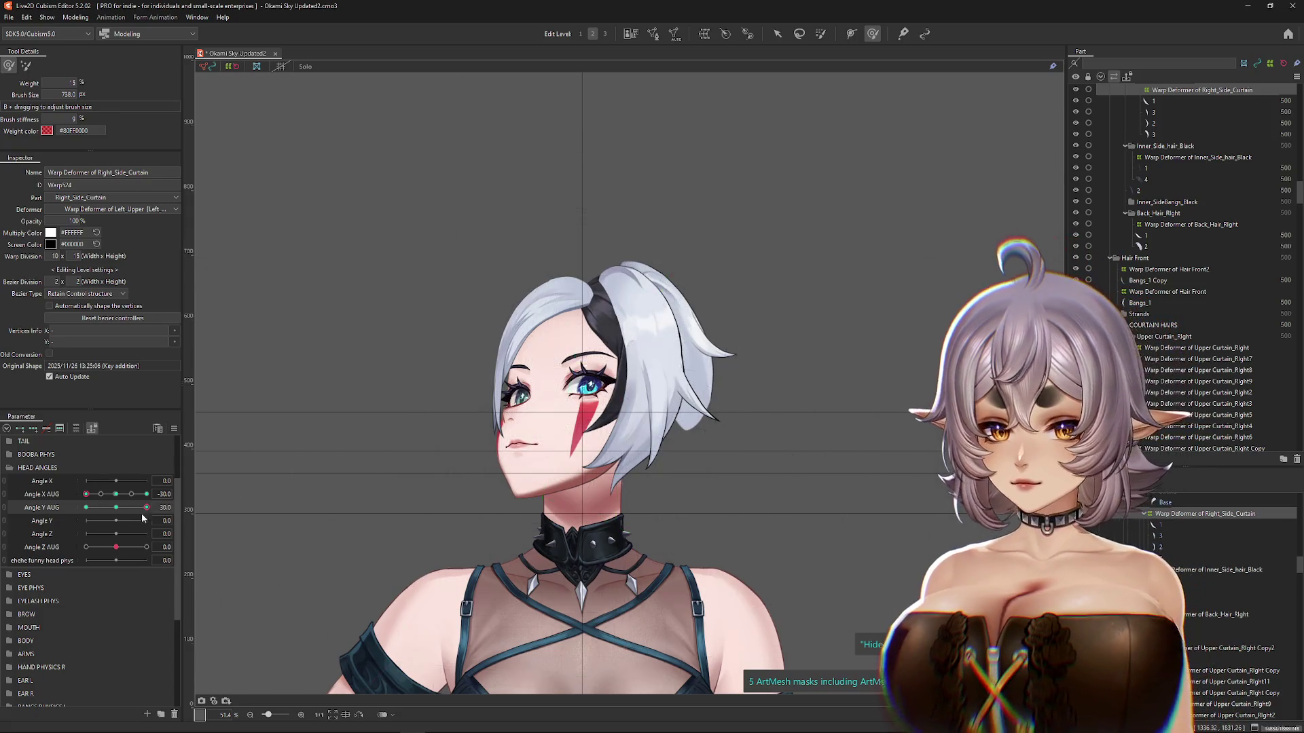
Step: Skew and tilt the curtain hair deformer with a Distortion temporary deform and apply it
{"action": "left_click", "coordinate": [778, 33]}
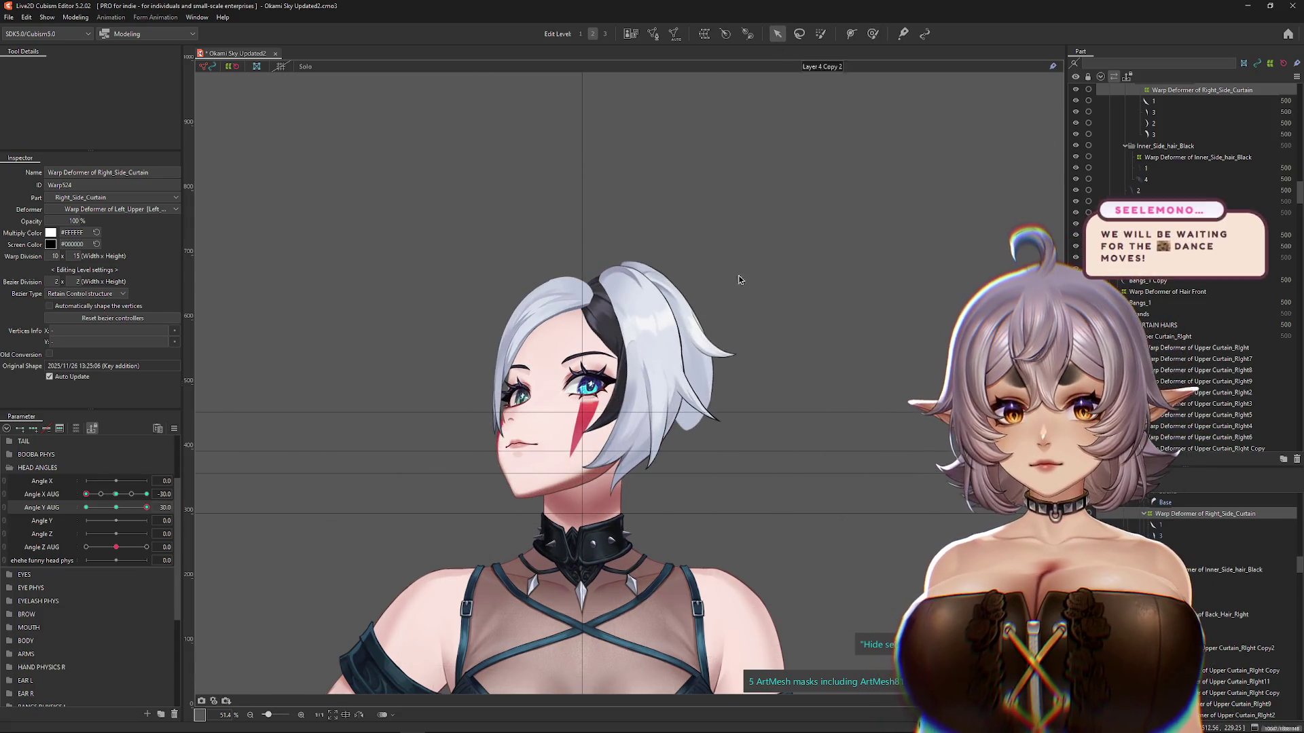
{"action": "key", "text": "ctrl+shift+t"}
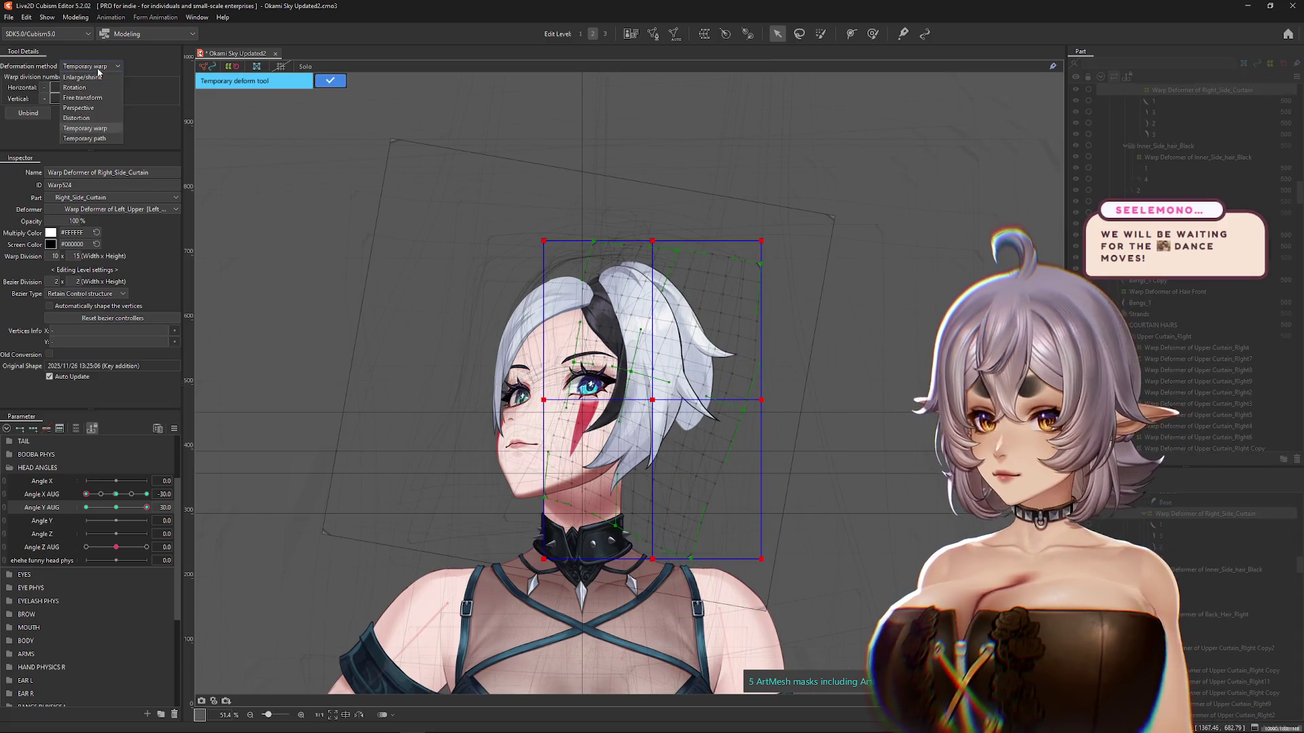
{"action": "left_click", "coordinate": [98, 121]}
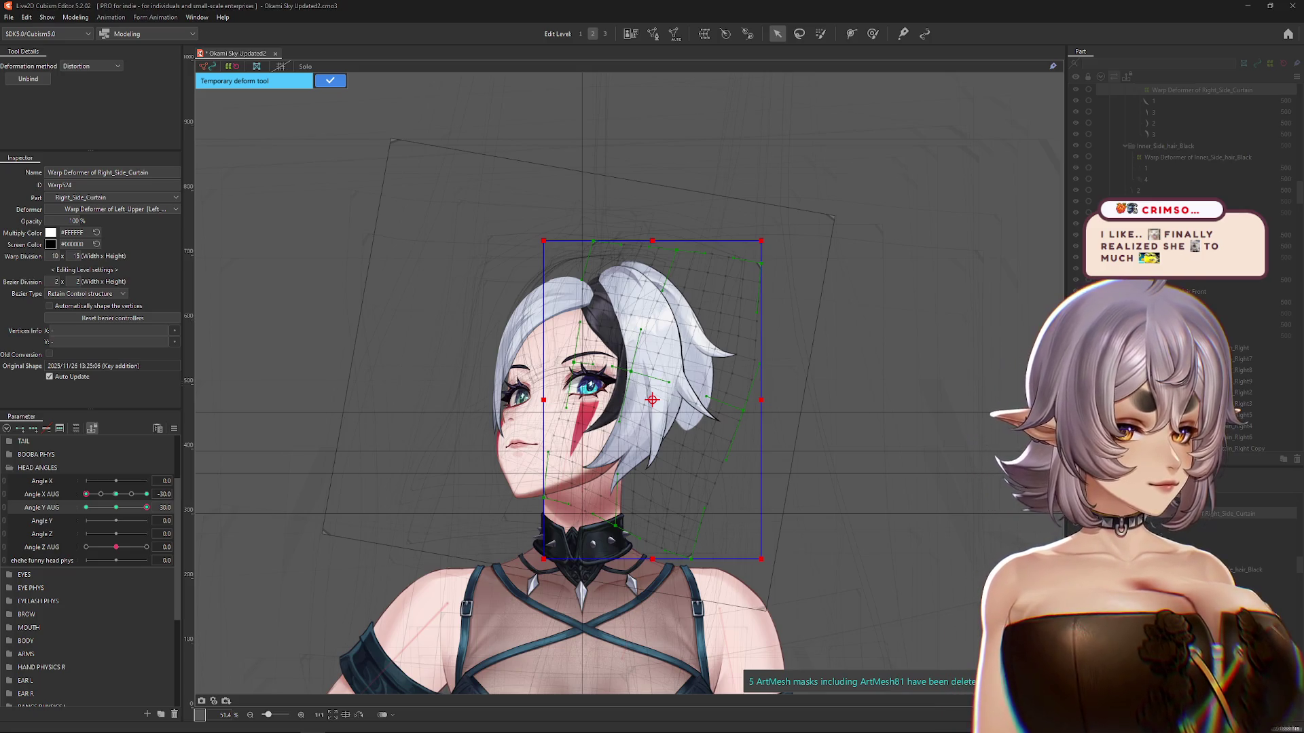
{"action": "mouse_move", "coordinate": [147, 507]}
{"action": "left_mouse_down"}
{"action": "mouse_move", "coordinate": [125, 508]}
{"action": "mouse_move", "coordinate": [147, 508]}
{"action": "left_mouse_up"}
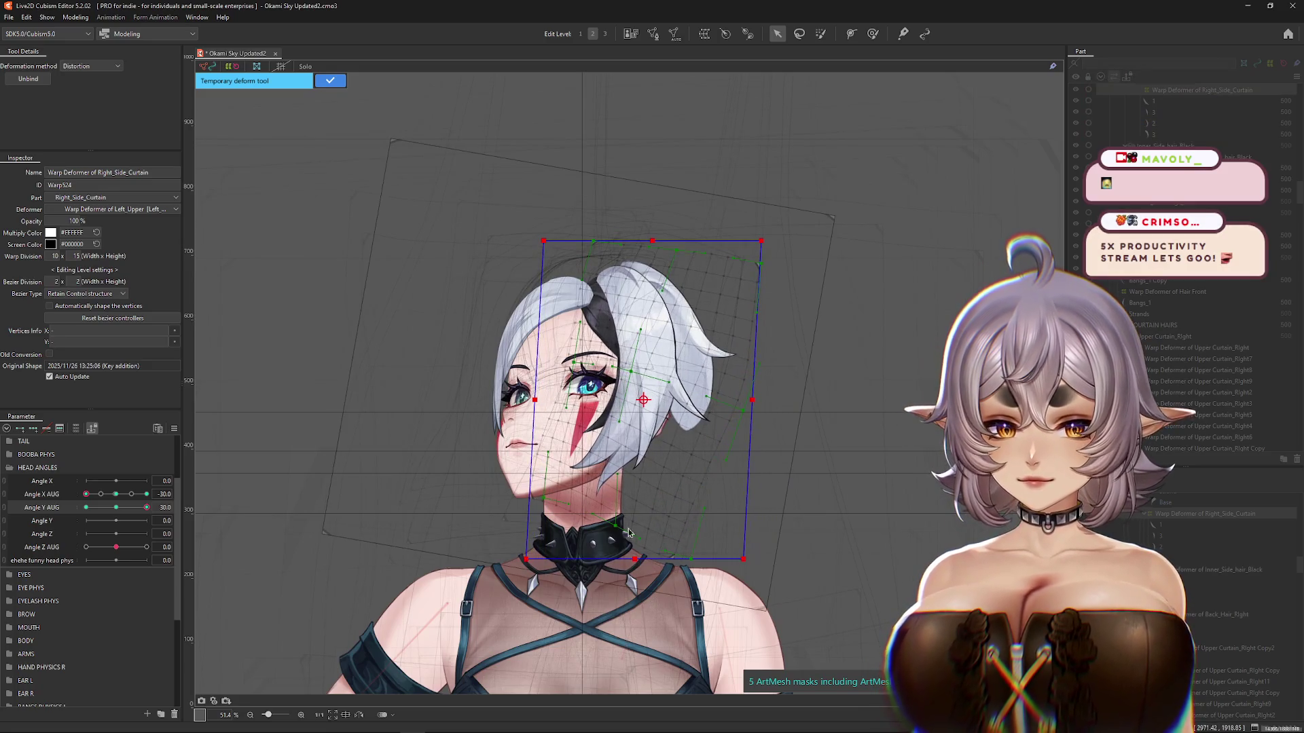
{"action": "left_click_drag", "start_coordinate": [652, 243], "coordinate": [672, 233]}
{"action": "left_click_drag", "start_coordinate": [537, 397], "coordinate": [538, 384]}
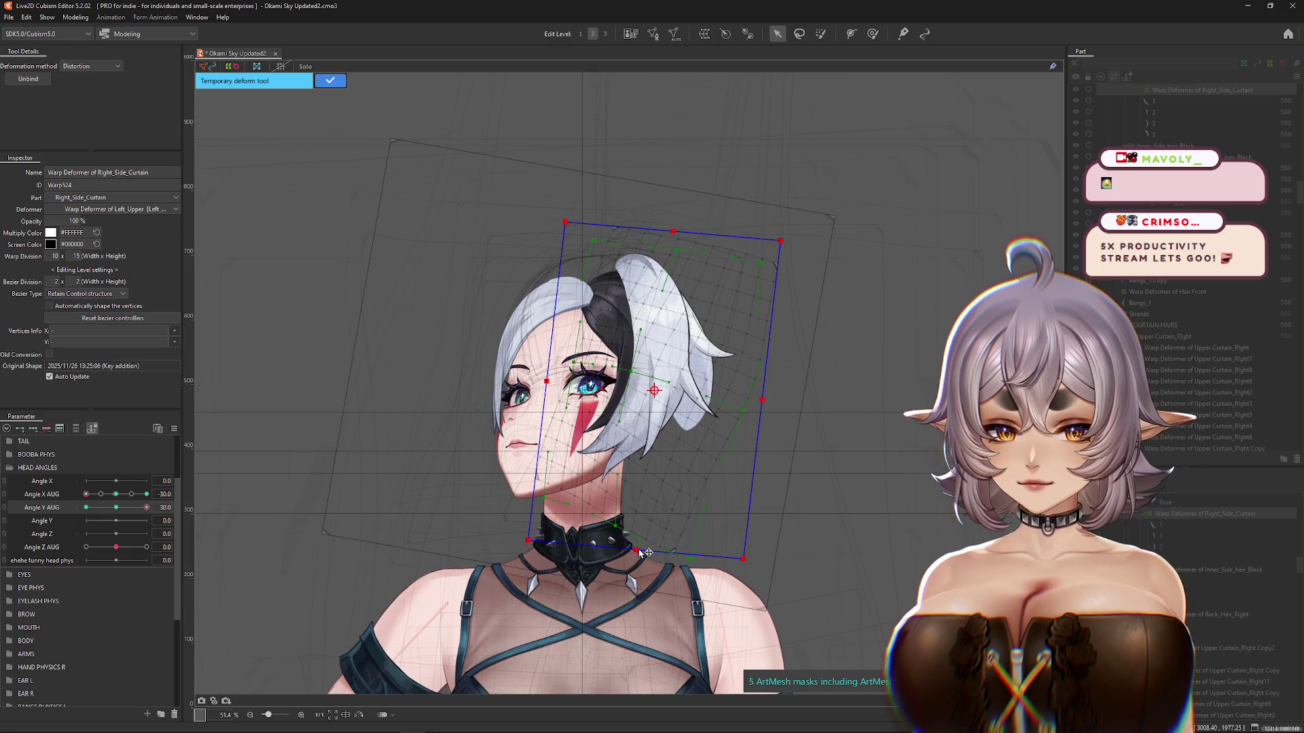
{"action": "left_click_drag", "start_coordinate": [636, 552], "coordinate": [631, 550]}
{"action": "left_click_drag", "start_coordinate": [758, 400], "coordinate": [757, 409]}
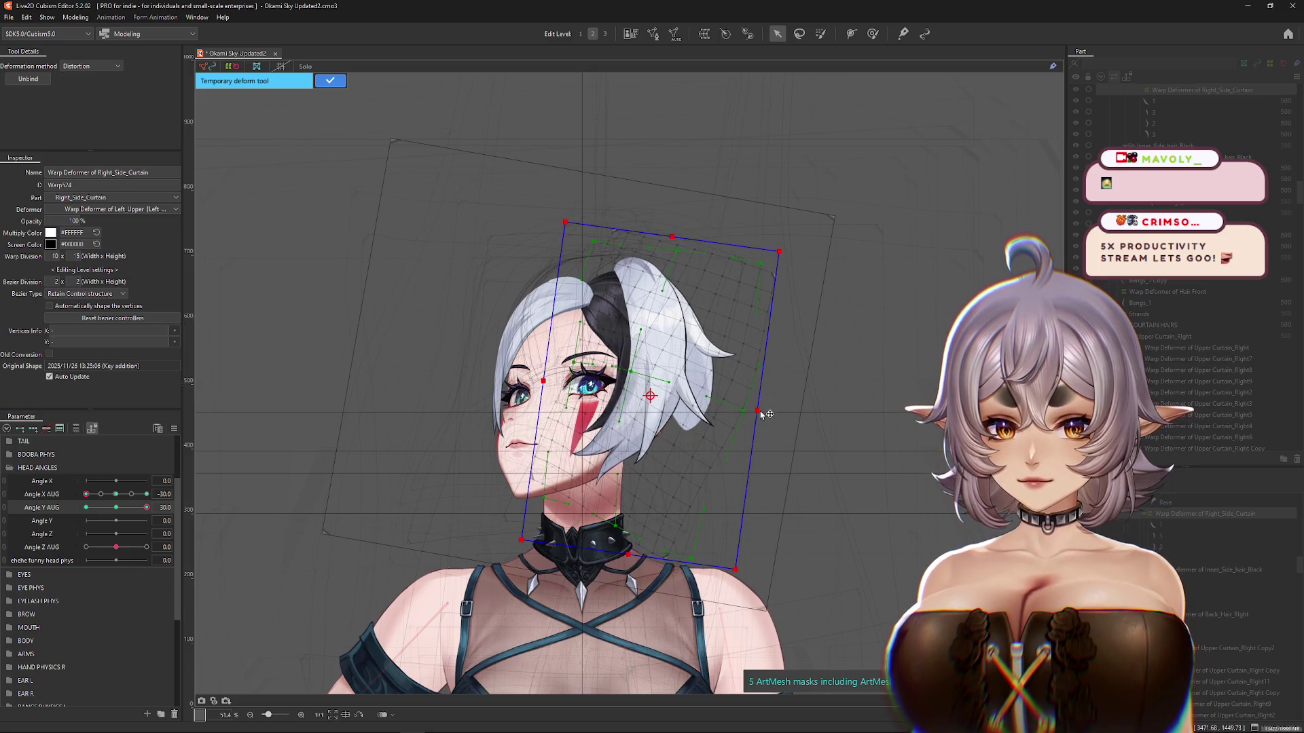
{"action": "left_click", "coordinate": [330, 81]}
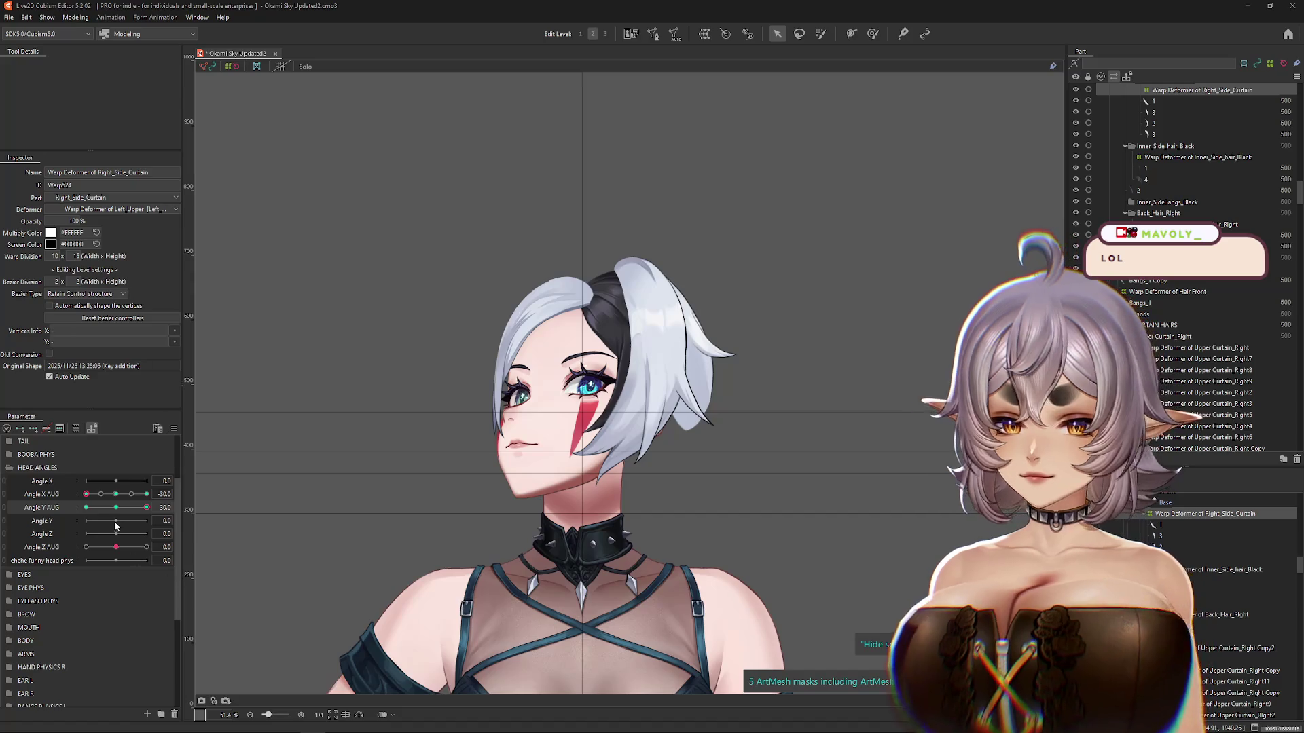
{"action": "left_click", "coordinate": [874, 36]}
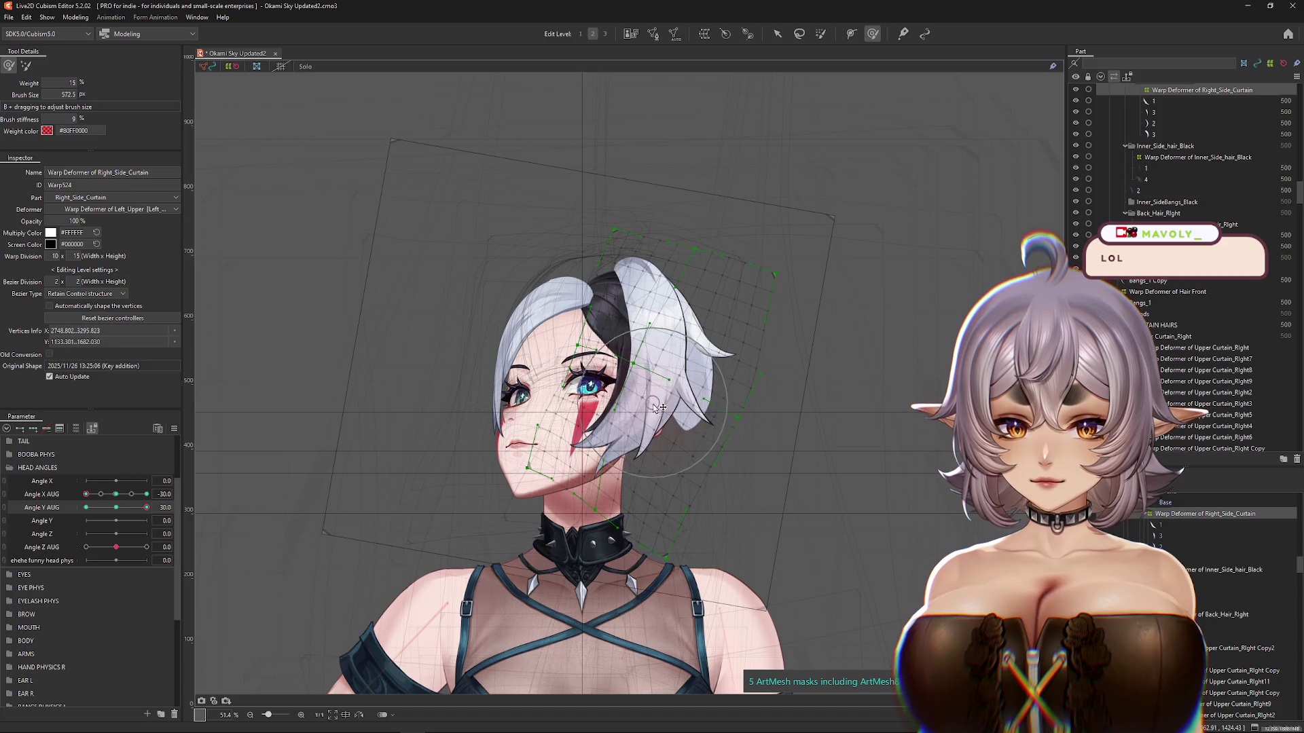
Step: Resize the deform brush to about 477 over the curtain hair while previewing the head turn
{"action": "mouse_move", "coordinate": [147, 507]}
{"action": "left_mouse_down"}
{"action": "mouse_move", "coordinate": [121, 511]}
{"action": "mouse_move", "coordinate": [146, 508]}
{"action": "left_mouse_up"}
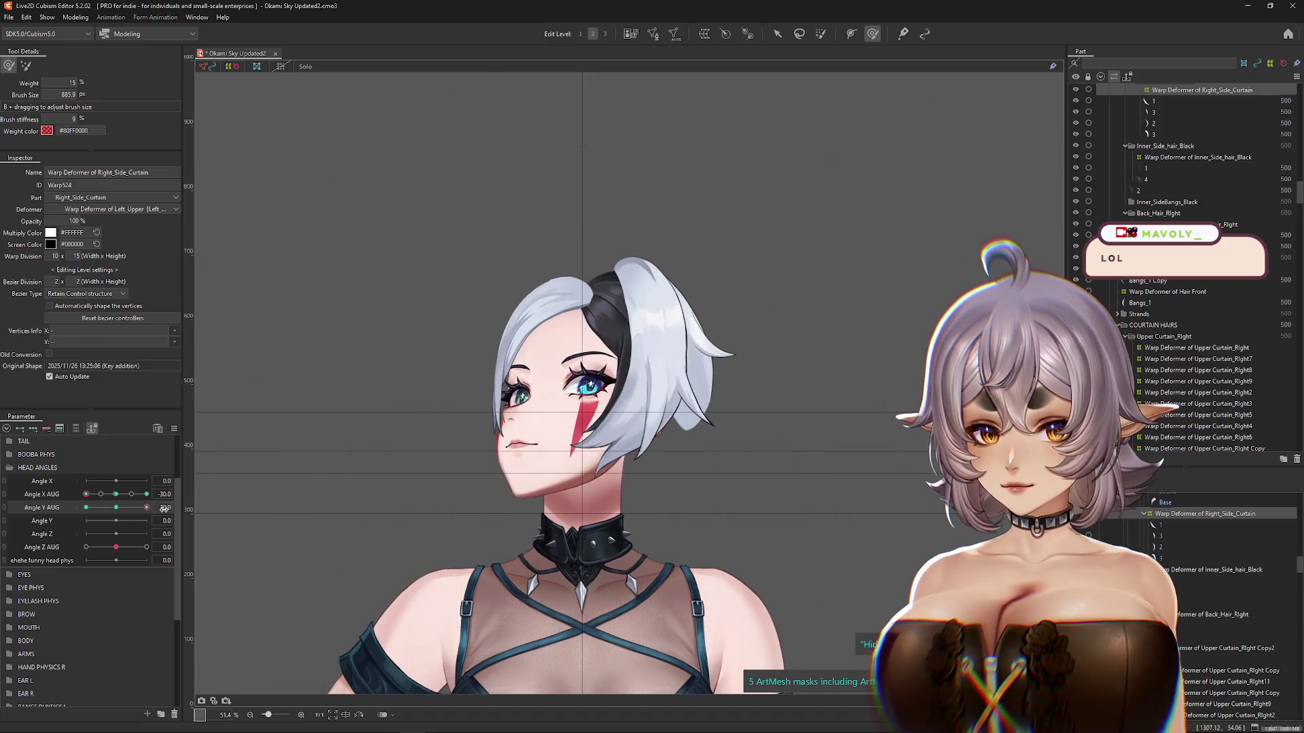
{"action": "mouse_move", "coordinate": [606, 189]}
{"action": "left_mouse_down"}
{"action": "mouse_move", "coordinate": [597, 203]}
{"action": "mouse_move", "coordinate": [518, 201]}
{"action": "left_mouse_up"}
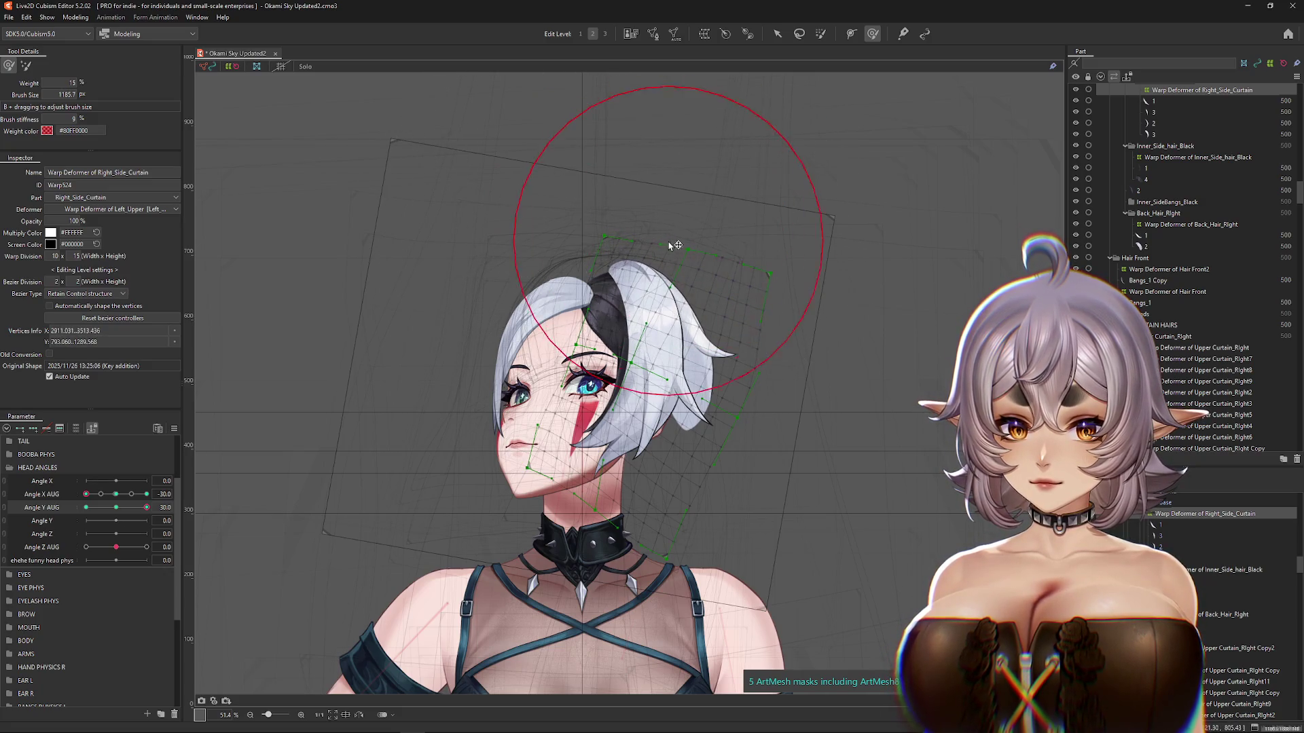
{"action": "mouse_move", "coordinate": [147, 507]}
{"action": "left_mouse_down"}
{"action": "mouse_move", "coordinate": [117, 509]}
{"action": "mouse_move", "coordinate": [147, 507]}
{"action": "left_mouse_up"}
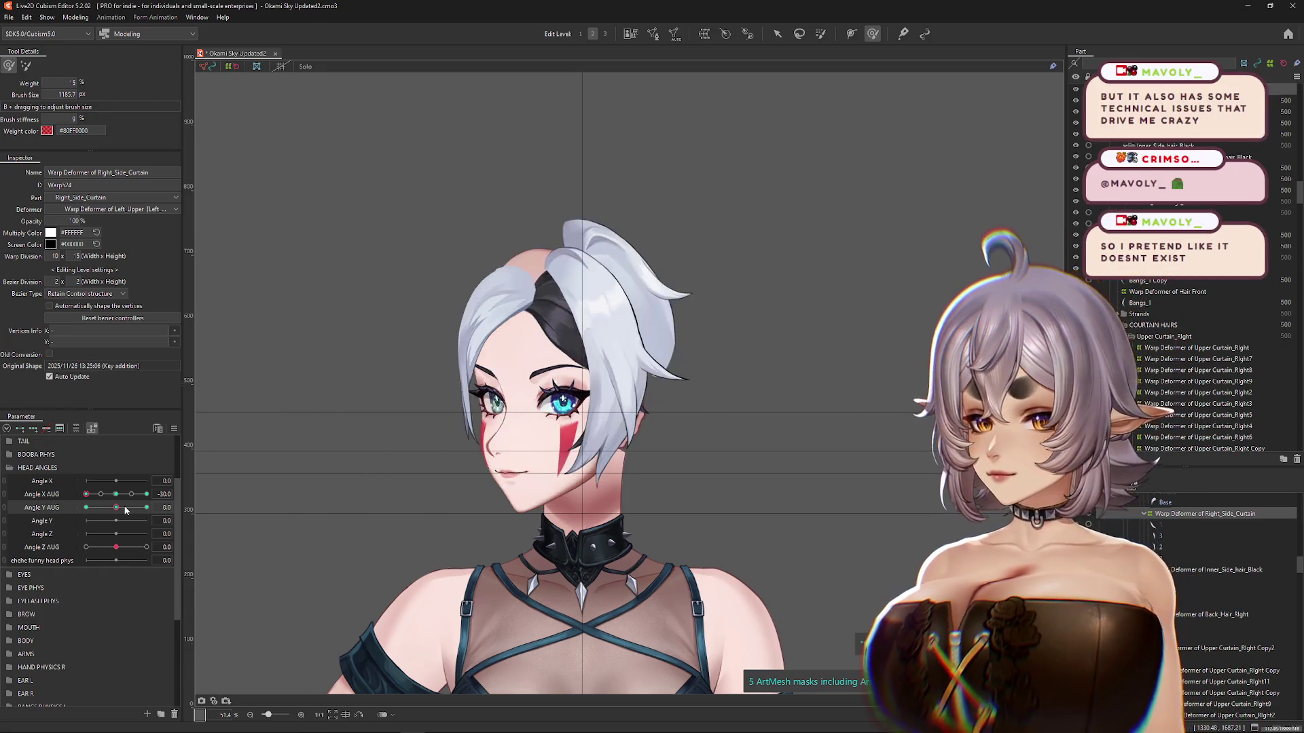
{"action": "mouse_move", "coordinate": [562, 424]}
{"action": "left_mouse_down"}
{"action": "mouse_move", "coordinate": [567, 436]}
{"action": "mouse_move", "coordinate": [553, 427]}
{"action": "mouse_move", "coordinate": [597, 451]}
{"action": "left_mouse_up"}
{"action": "mouse_move", "coordinate": [147, 508]}
{"action": "left_mouse_down"}
{"action": "mouse_move", "coordinate": [116, 508]}
{"action": "mouse_move", "coordinate": [153, 512]}
{"action": "left_mouse_up"}
{"action": "left_click_drag", "start_coordinate": [539, 190], "coordinate": [577, 210]}
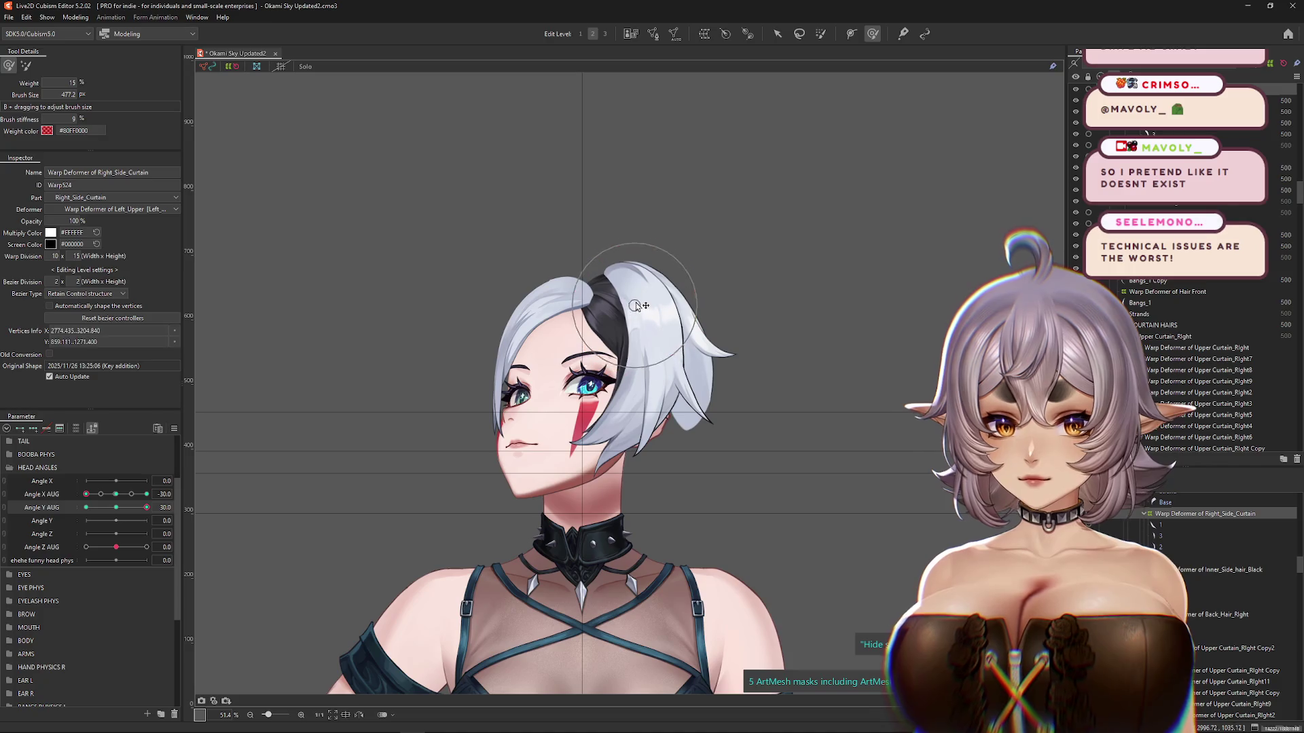
Step: Brush the curtain hair into shape with the head between Angle Y 30 and centre
{"action": "key", "text": "b"}
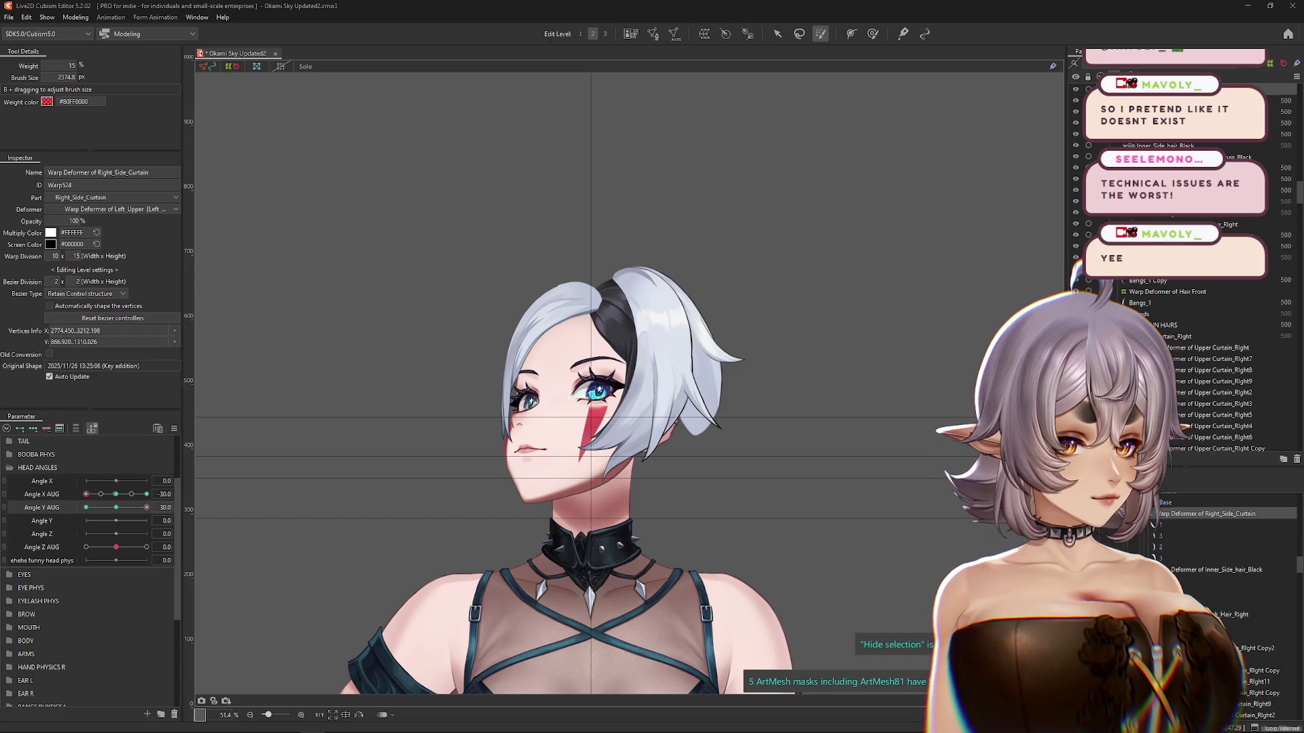
{"action": "mouse_move", "coordinate": [146, 507]}
{"action": "left_mouse_down"}
{"action": "mouse_move", "coordinate": [136, 514]}
{"action": "mouse_move", "coordinate": [147, 507]}
{"action": "left_mouse_up"}
{"action": "key", "text": "b"}
{"action": "mouse_move", "coordinate": [381, 461]}
{"action": "left_mouse_down"}
{"action": "mouse_move", "coordinate": [523, 448]}
{"action": "mouse_move", "coordinate": [489, 449]}
{"action": "left_mouse_up"}
{"action": "mouse_move", "coordinate": [146, 508]}
{"action": "left_mouse_down"}
{"action": "mouse_move", "coordinate": [129, 509]}
{"action": "mouse_move", "coordinate": [148, 511]}
{"action": "left_mouse_up"}
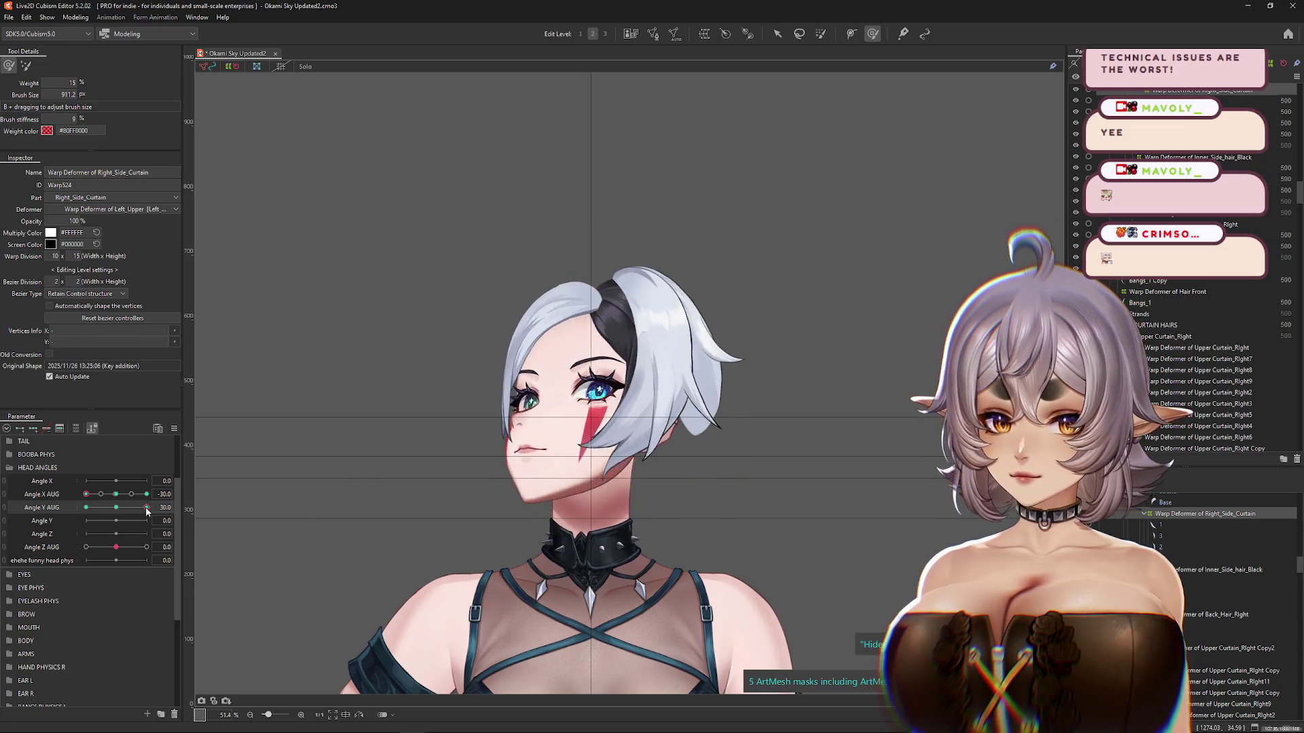
{"action": "left_click_drag", "start_coordinate": [457, 436], "coordinate": [524, 393]}
{"action": "mouse_move", "coordinate": [96, 512]}
{"action": "left_mouse_down"}
{"action": "mouse_move", "coordinate": [113, 515]}
{"action": "mouse_move", "coordinate": [86, 511]}
{"action": "left_mouse_up"}
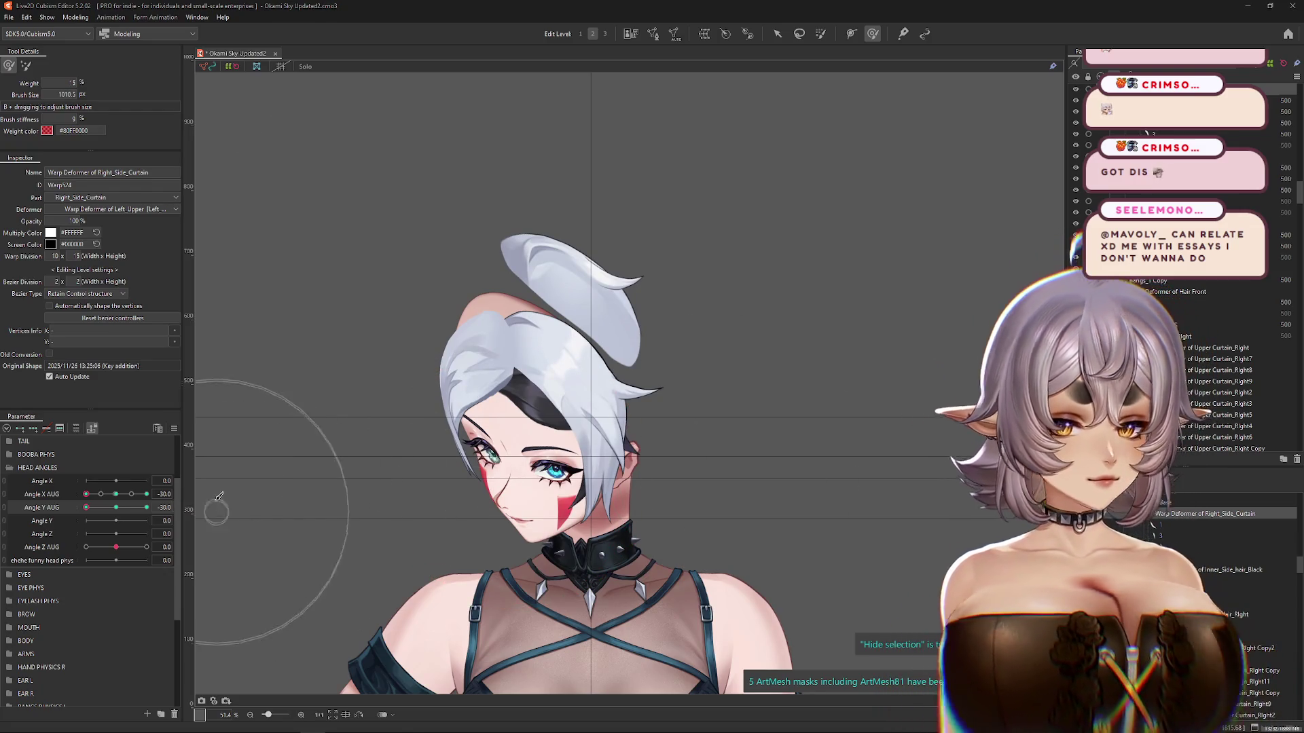
{"action": "left_click_drag", "start_coordinate": [117, 508], "coordinate": [67, 516]}
Step: Distort the hair deformer: shift its top right, tilt it clockwise, and commit
{"action": "left_click", "coordinate": [778, 33]}
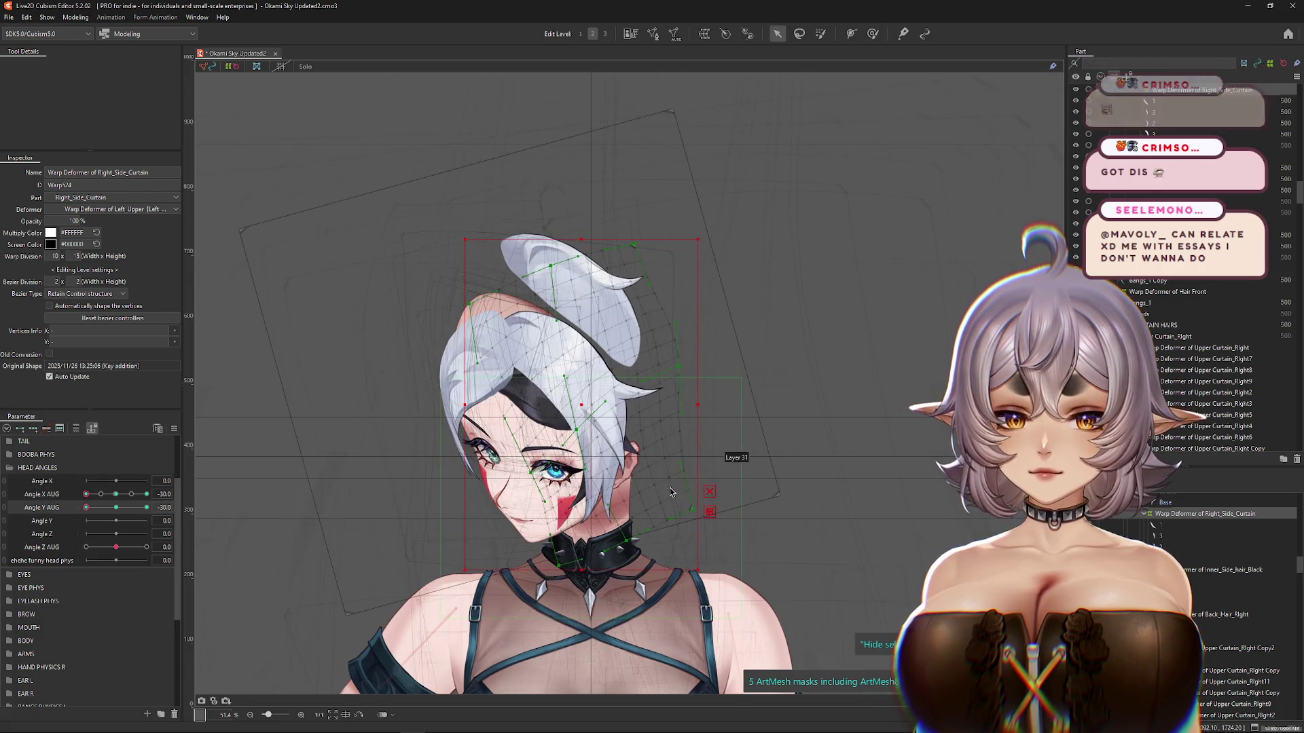
{"action": "left_click", "coordinate": [92, 66]}
{"action": "left_click", "coordinate": [81, 122]}
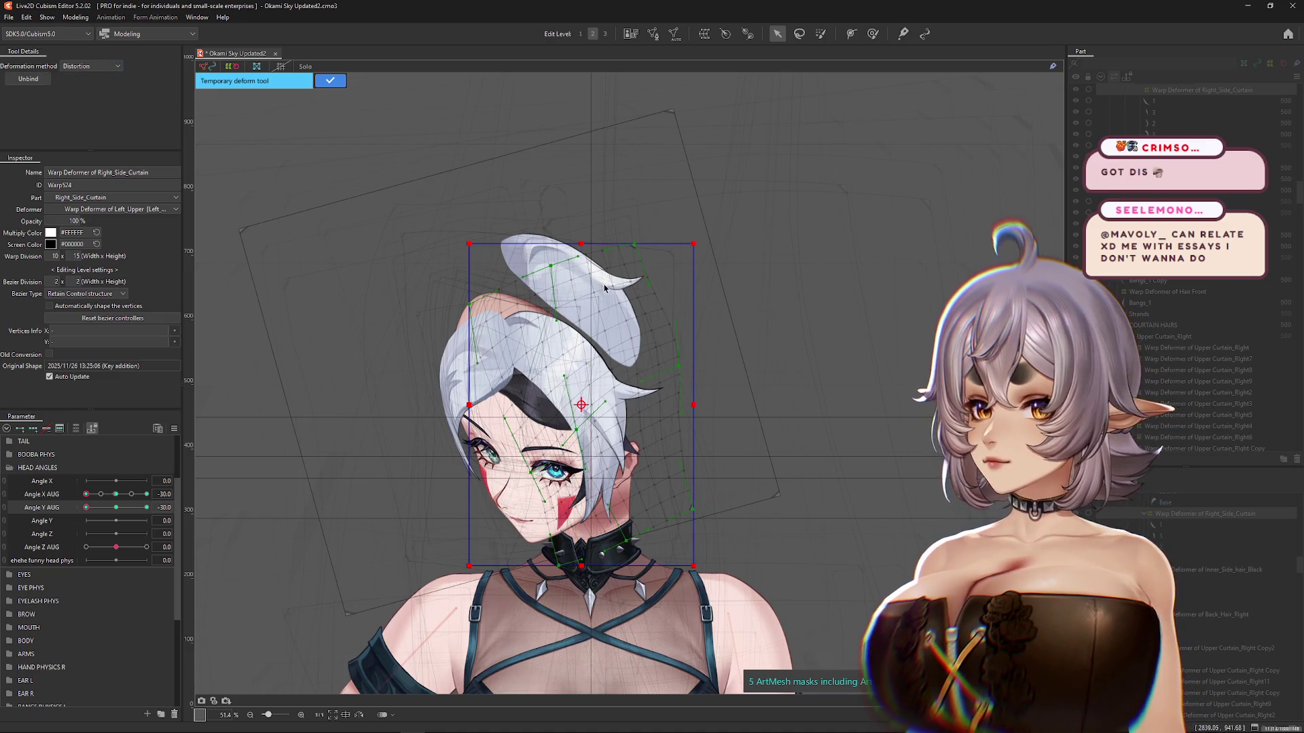
{"action": "left_click_drag", "start_coordinate": [584, 247], "coordinate": [616, 246]}
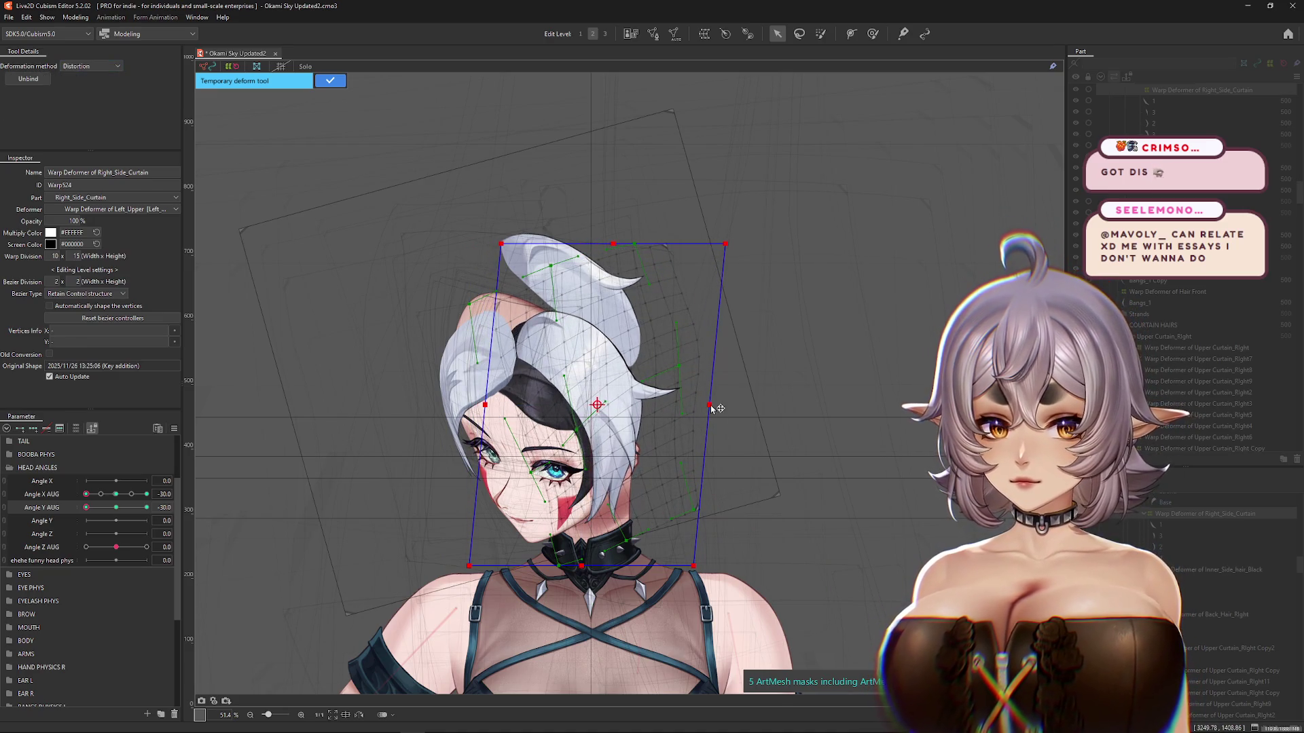
{"action": "left_click_drag", "start_coordinate": [711, 407], "coordinate": [710, 425]}
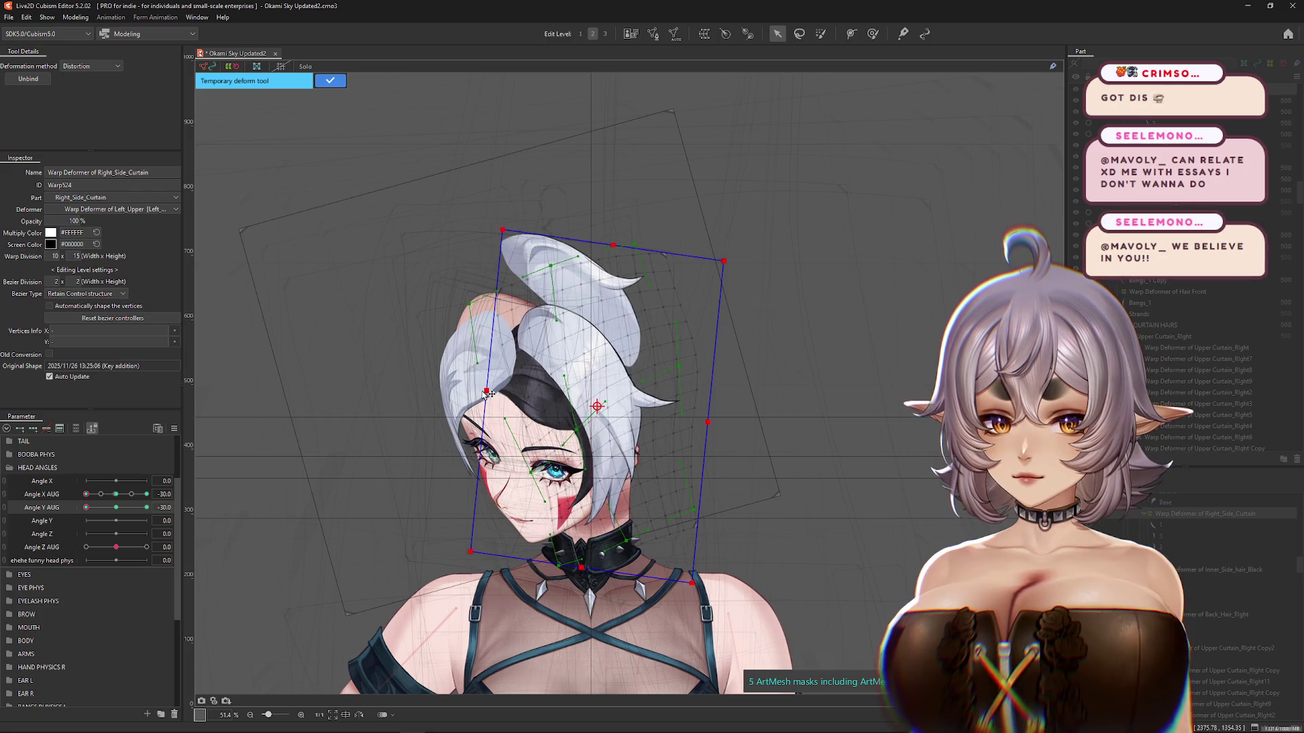
{"action": "key", "text": "Return"}
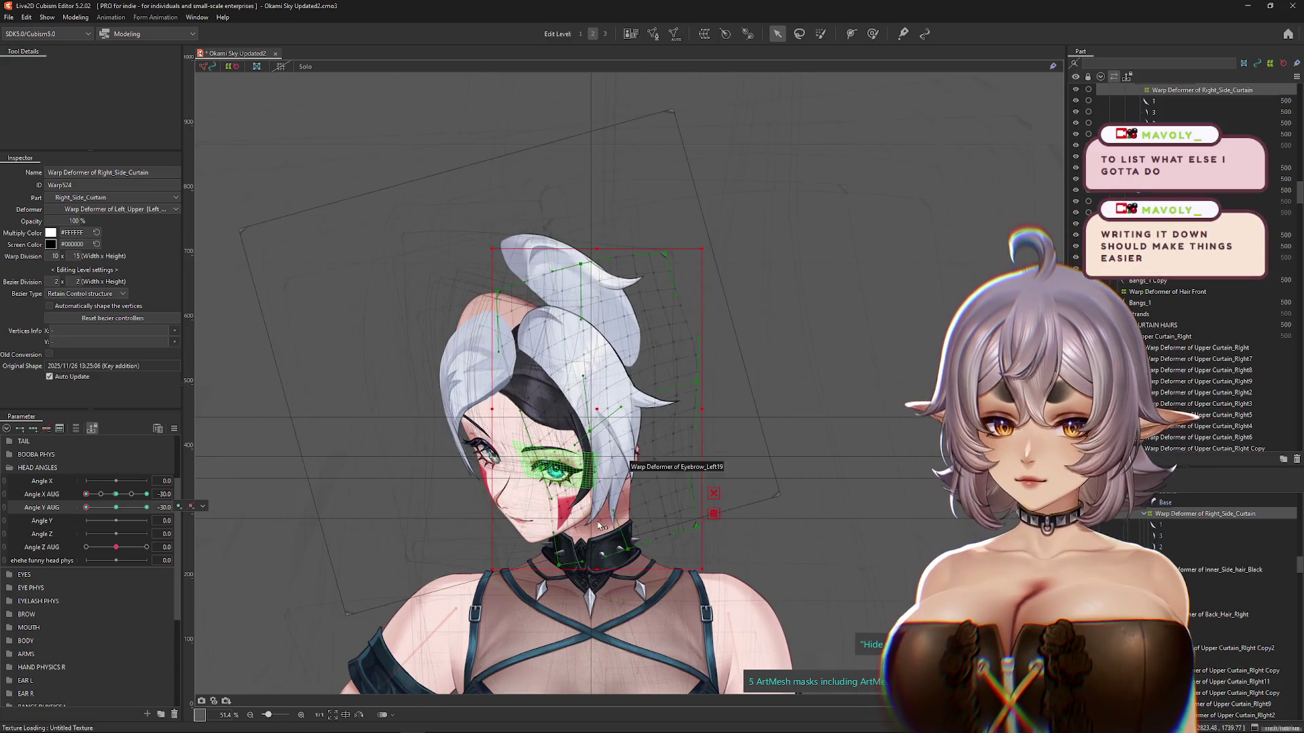
Step: Refine with a second Distortion: raise left edge, shear bottom left, lower right edge, apply
{"action": "key", "text": "ctrl+t"}
{"action": "left_click", "coordinate": [101, 67]}
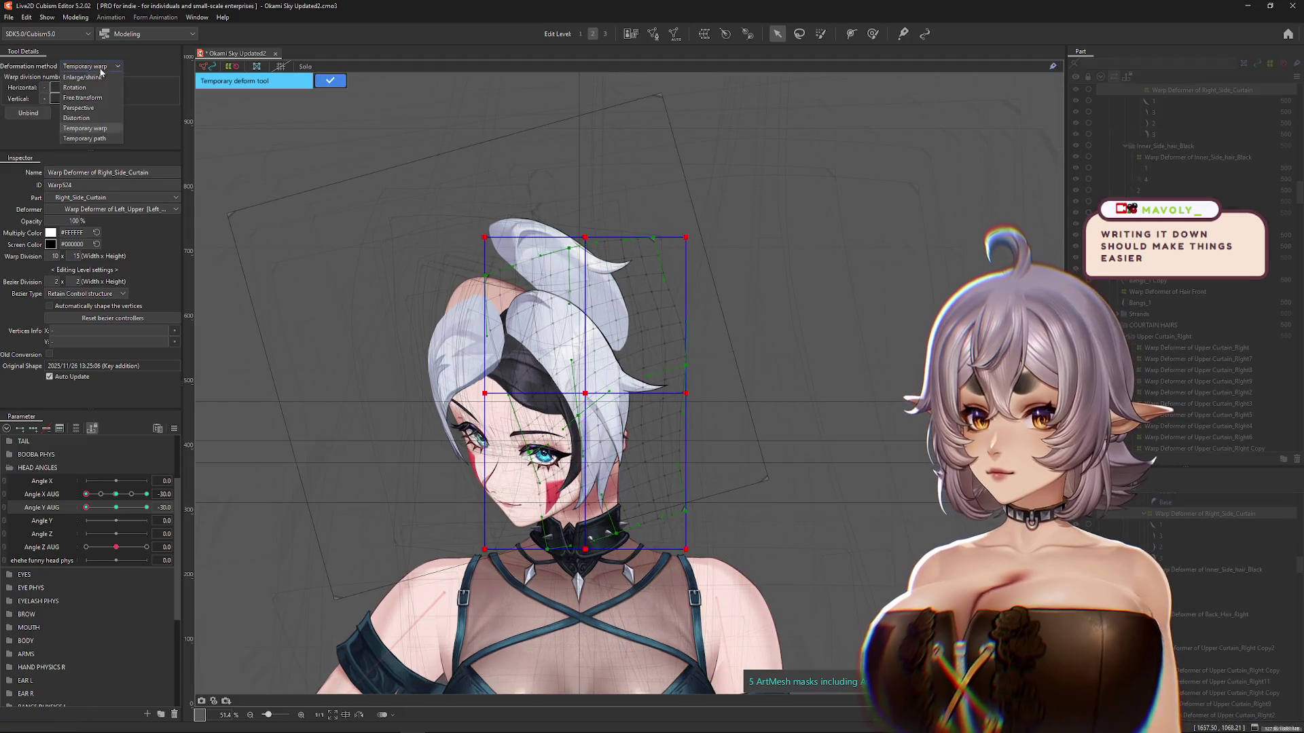
{"action": "left_click", "coordinate": [92, 120]}
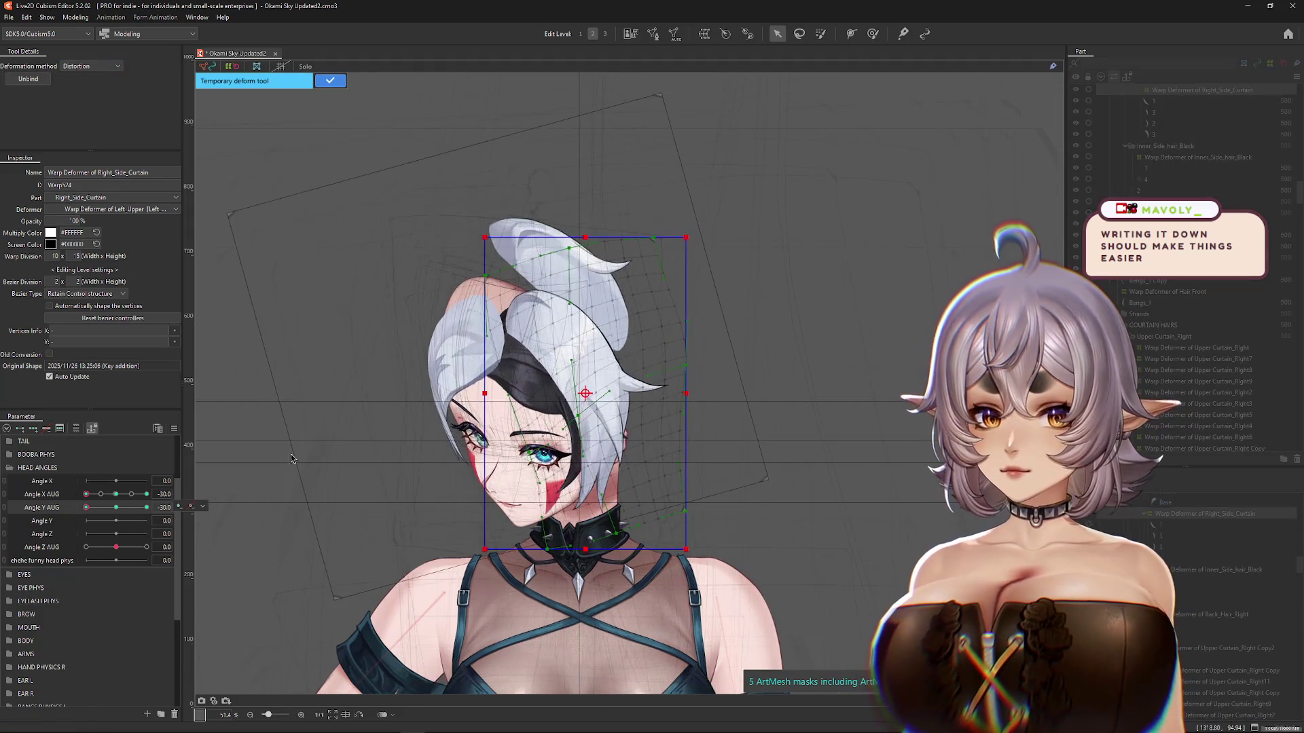
{"action": "left_click_drag", "start_coordinate": [484, 398], "coordinate": [484, 386]}
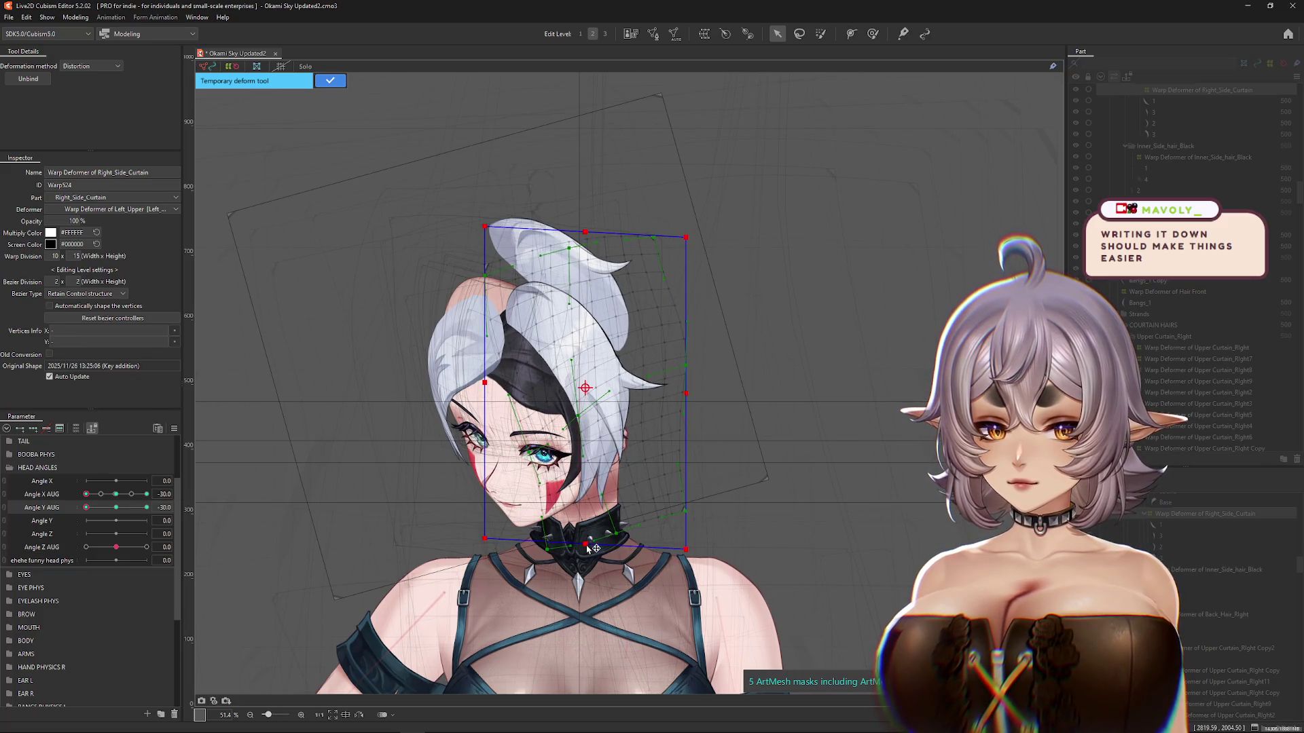
{"action": "left_click_drag", "start_coordinate": [588, 545], "coordinate": [577, 544]}
{"action": "left_click_drag", "start_coordinate": [586, 234], "coordinate": [592, 235]}
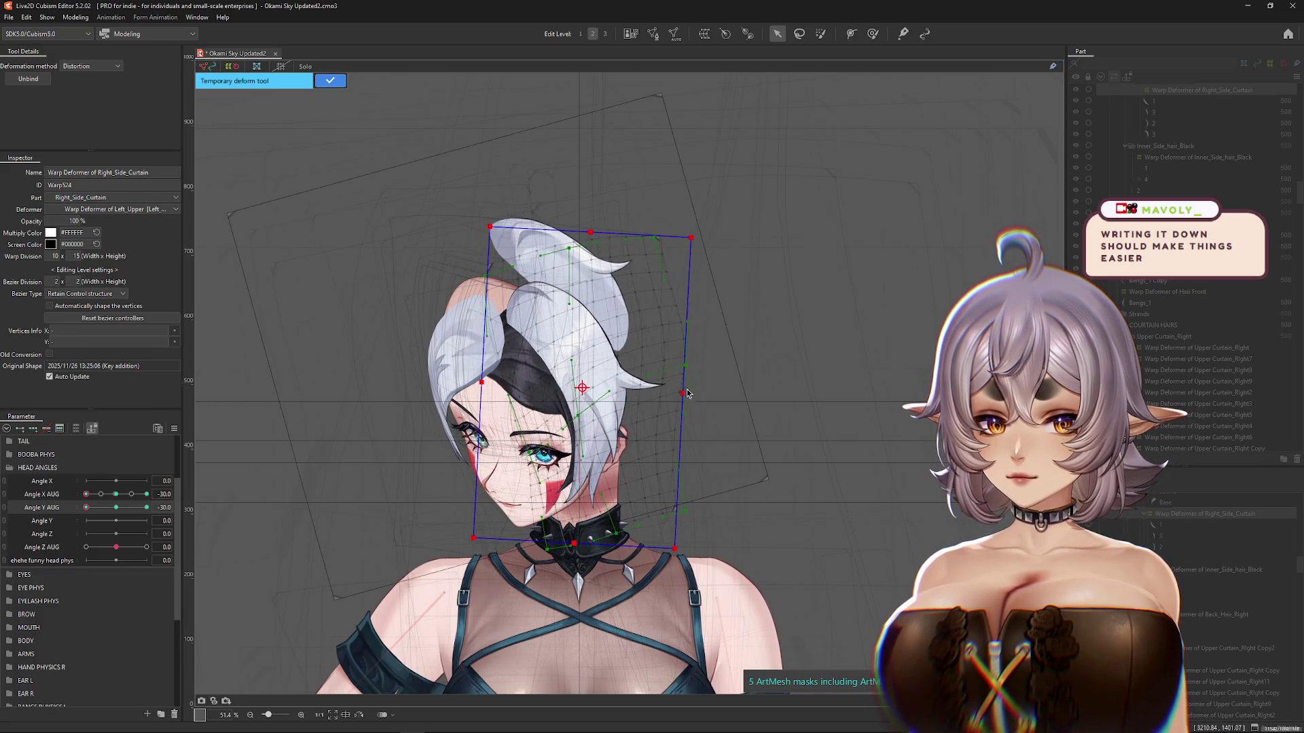
{"action": "left_click_drag", "start_coordinate": [683, 393], "coordinate": [683, 408]}
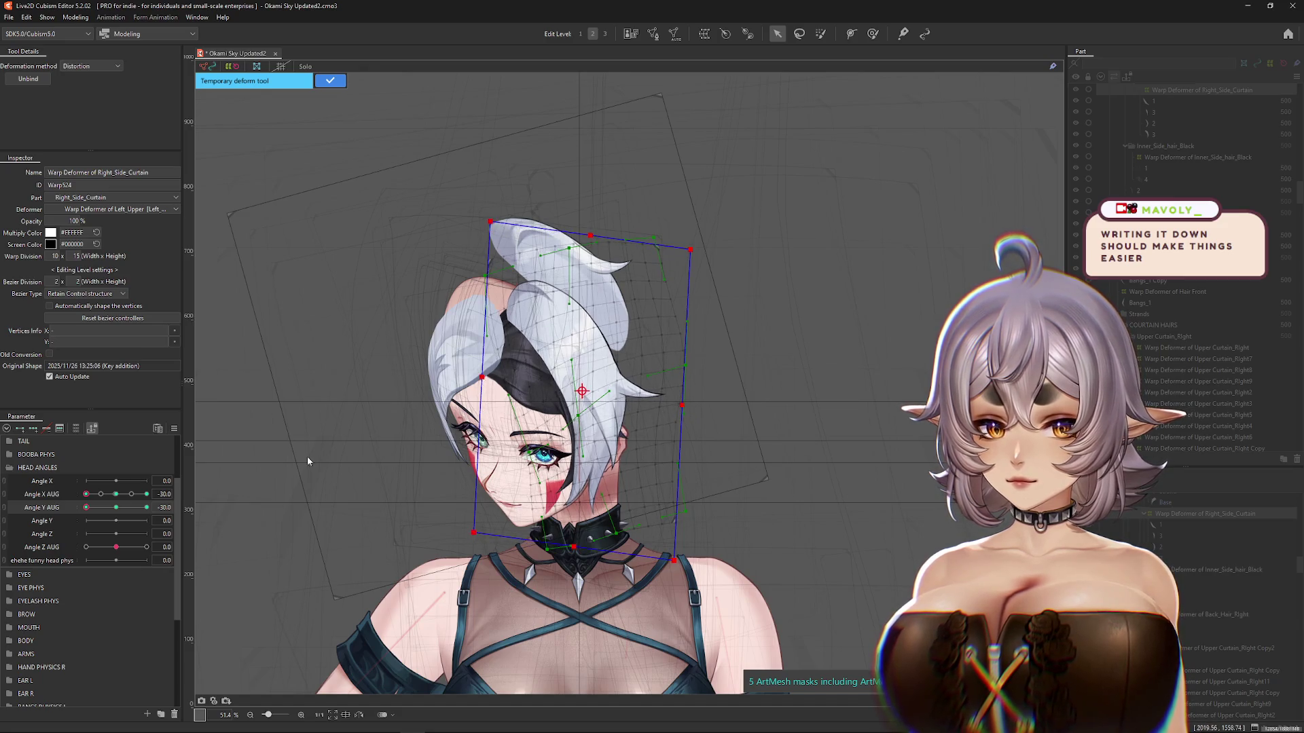
{"action": "left_click", "coordinate": [117, 508]}
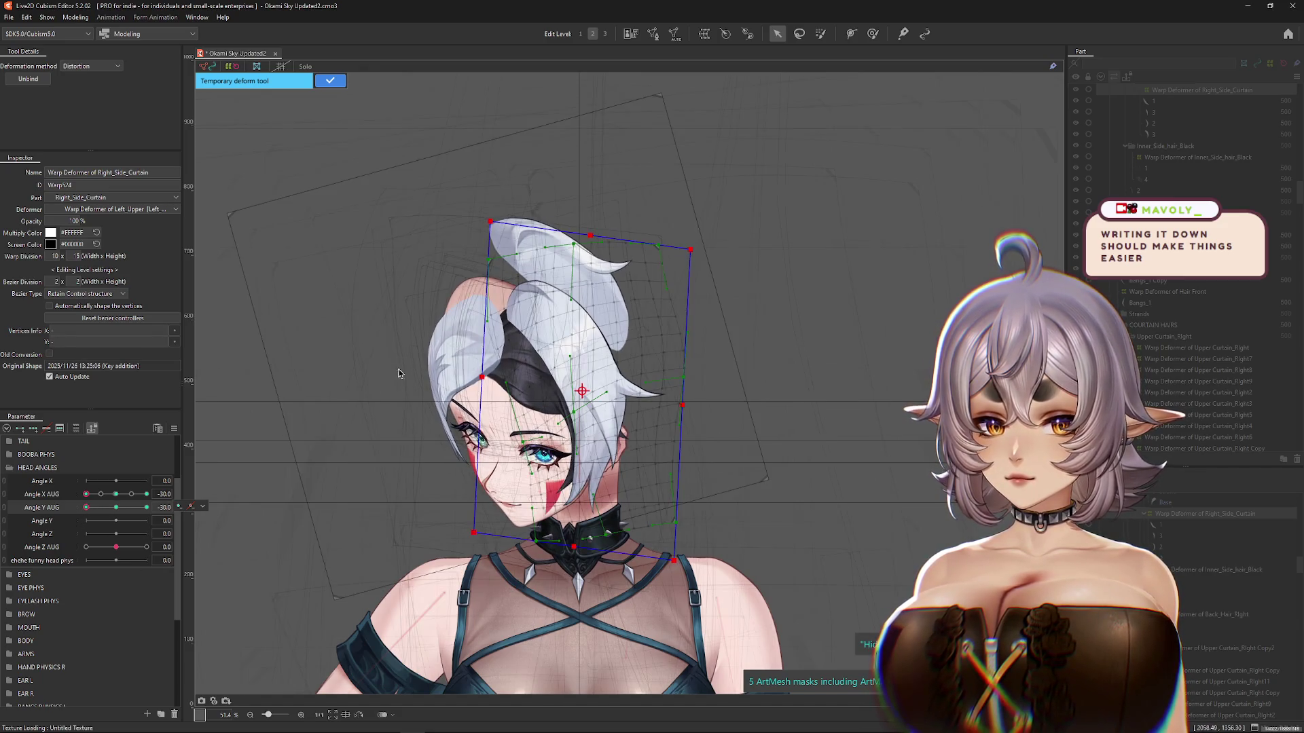
Step: Brush the side hair with the head at Angle X -30, checking Angle Y -30 and 0
{"action": "key", "text": "b"}
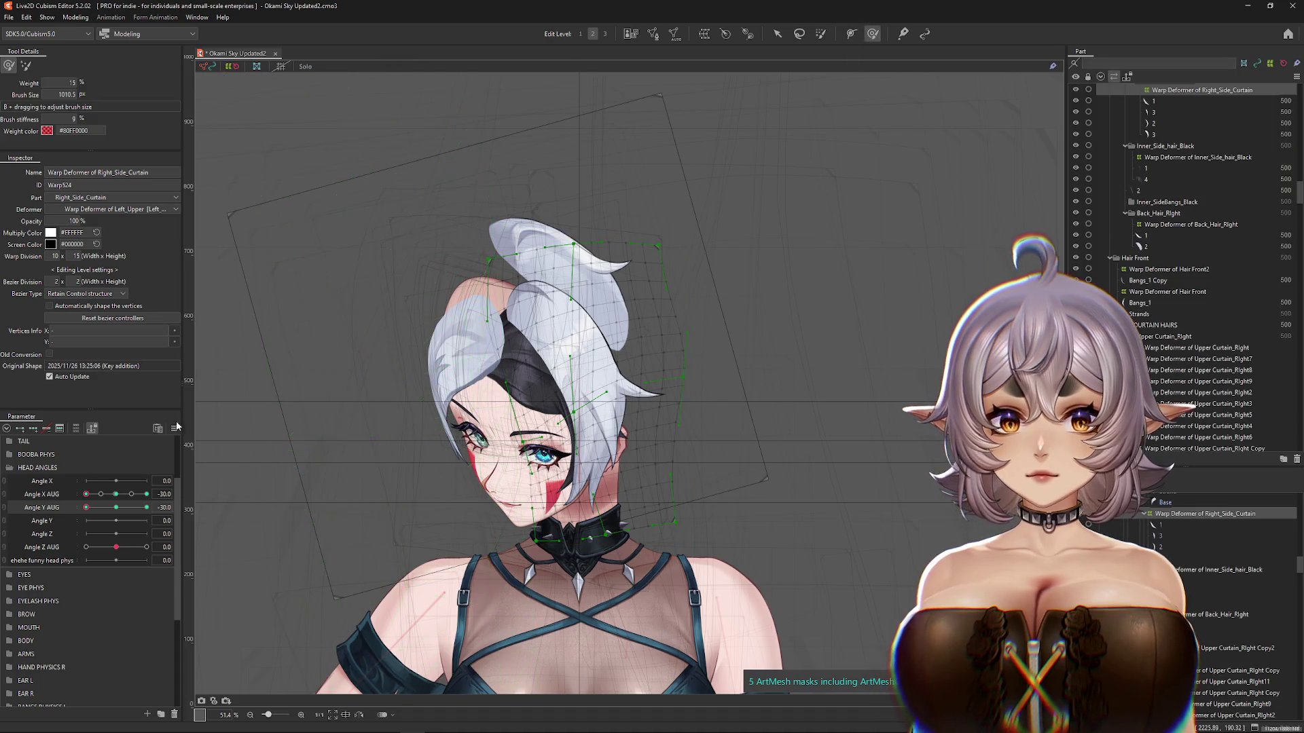
{"action": "left_click", "coordinate": [115, 495]}
{"action": "left_click_drag", "start_coordinate": [116, 499], "coordinate": [86, 495]}
{"action": "mouse_move", "coordinate": [516, 394]}
{"action": "left_mouse_down"}
{"action": "mouse_move", "coordinate": [635, 399]}
{"action": "mouse_move", "coordinate": [669, 435]}
{"action": "left_mouse_up"}
{"action": "left_click_drag", "start_coordinate": [146, 508], "coordinate": [86, 508]}
{"action": "left_click_drag", "start_coordinate": [233, 500], "coordinate": [292, 491]}
{"action": "left_click_drag", "start_coordinate": [86, 507], "coordinate": [116, 507]}
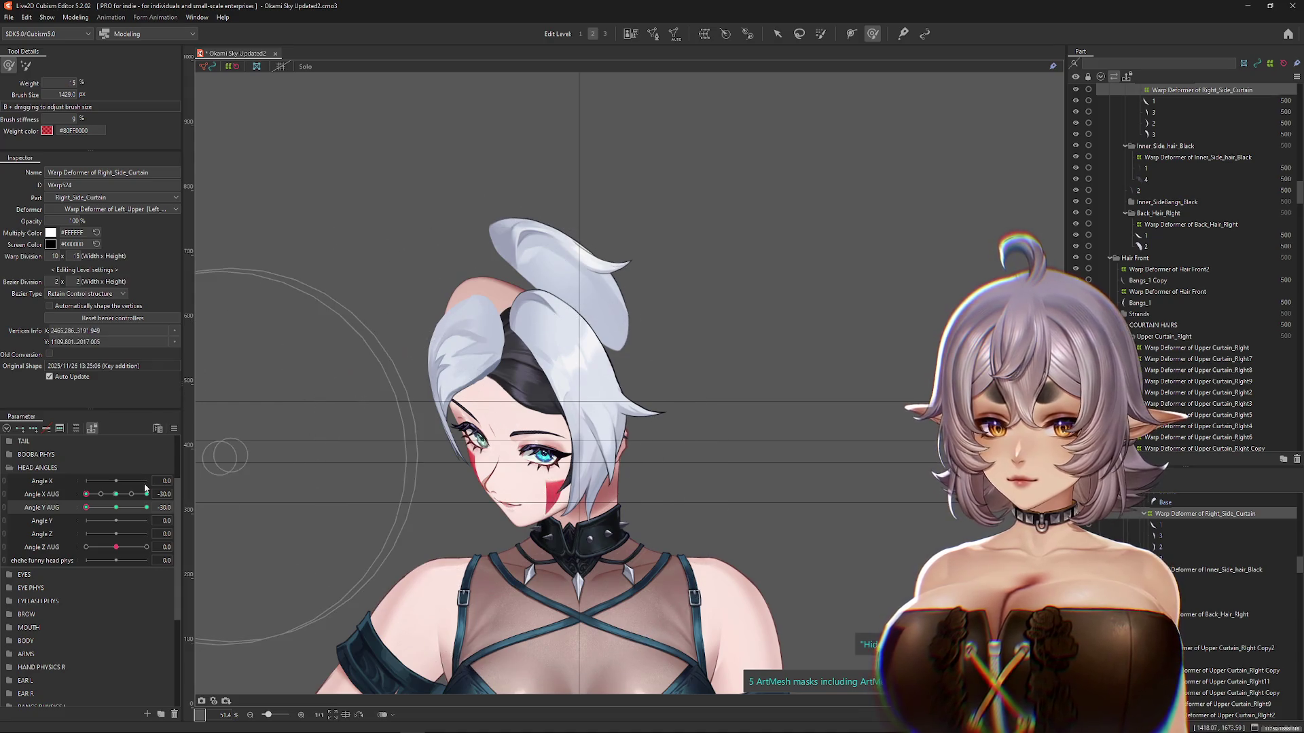
{"action": "left_click_drag", "start_coordinate": [305, 432], "coordinate": [361, 467]}
{"action": "left_click_drag", "start_coordinate": [245, 469], "coordinate": [81, 518]}
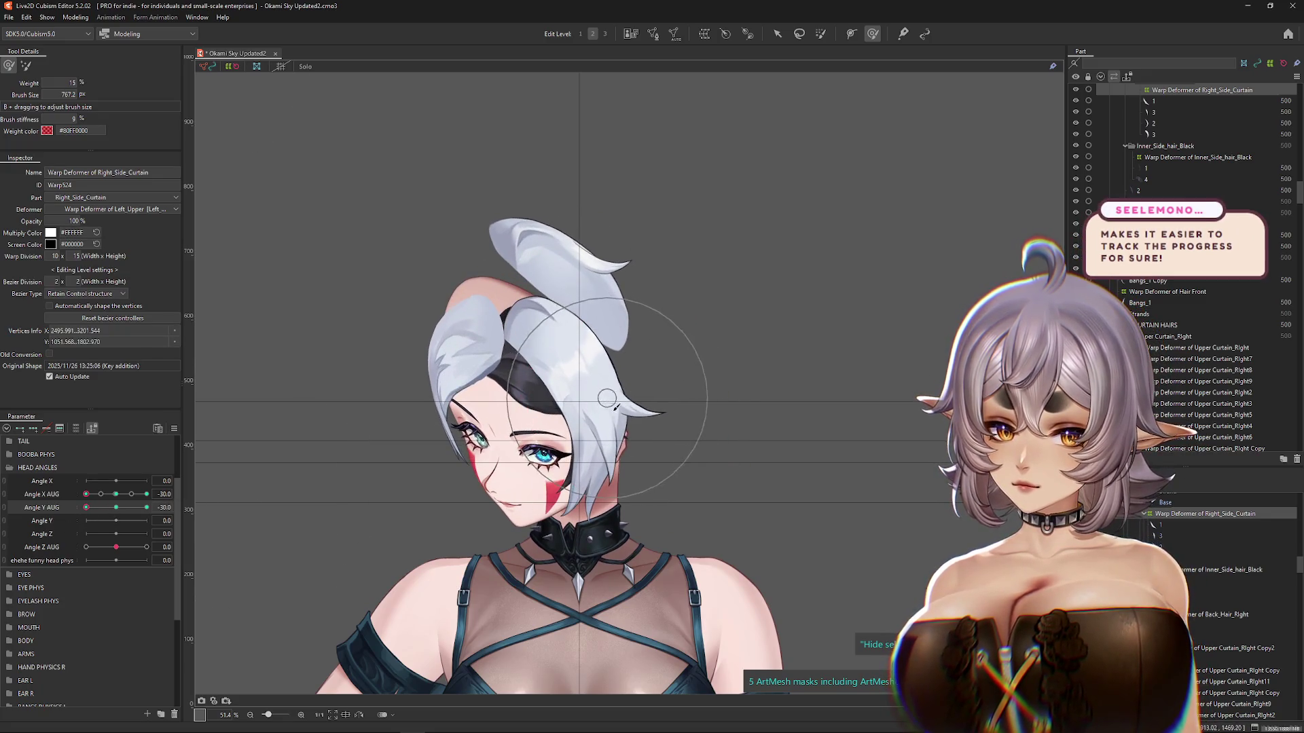
Step: Brush the side hair to follow the raised head, then reset Angle X to 0
{"action": "left_click_drag", "start_coordinate": [86, 507], "coordinate": [147, 507]}
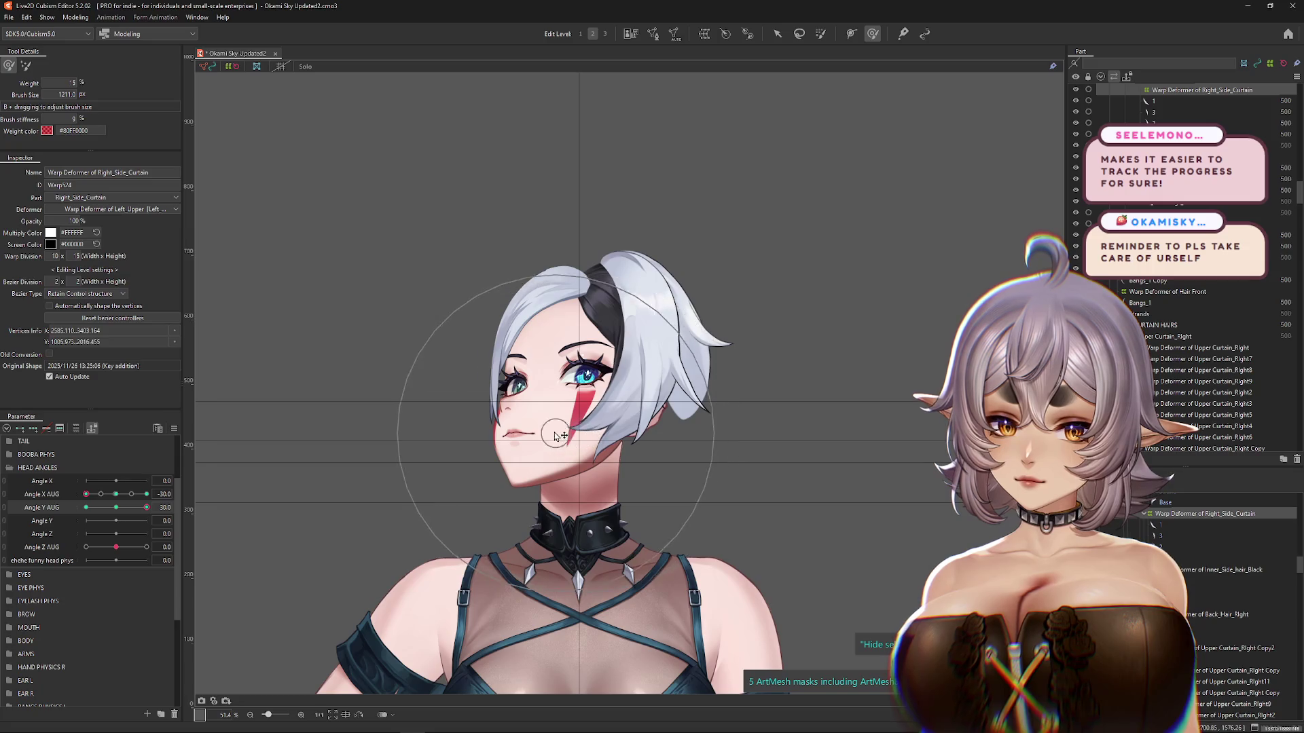
{"action": "mouse_move", "coordinate": [568, 408]}
{"action": "left_mouse_down"}
{"action": "mouse_move", "coordinate": [570, 343]}
{"action": "mouse_move", "coordinate": [629, 410]}
{"action": "left_mouse_up"}
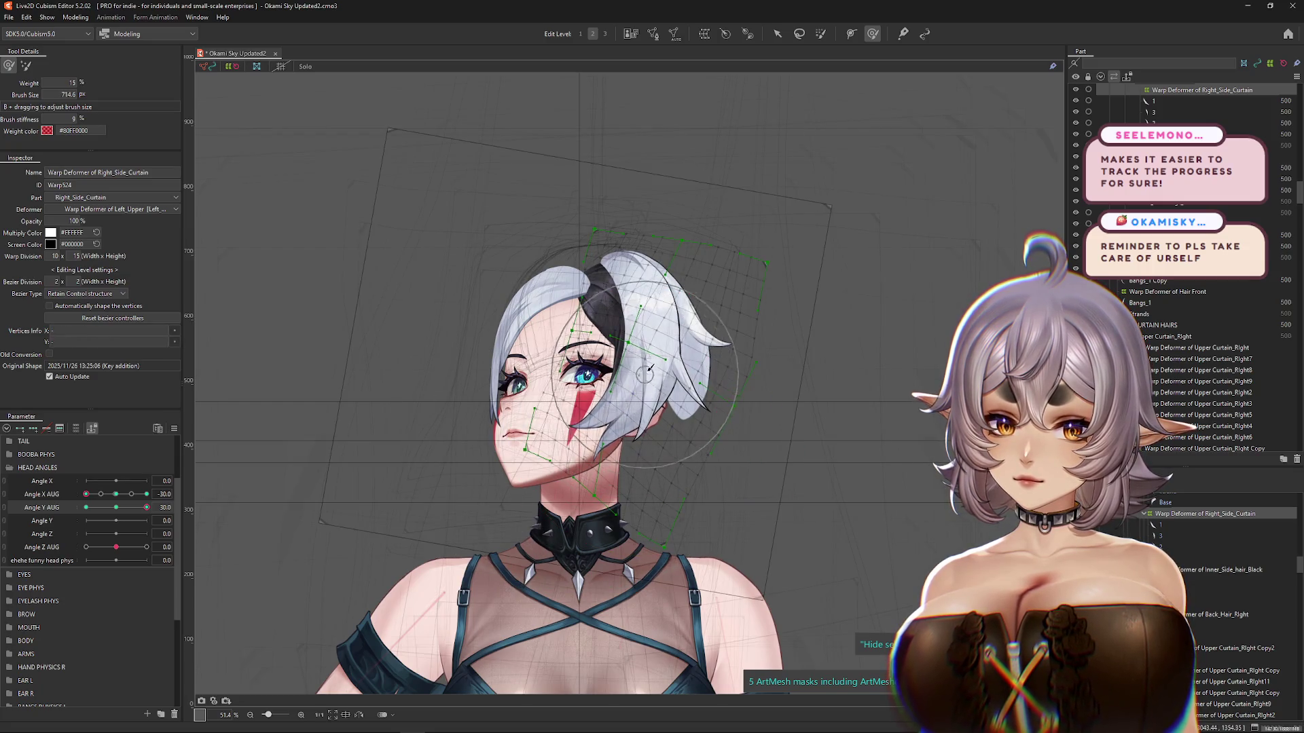
{"action": "mouse_move", "coordinate": [147, 508]}
{"action": "left_mouse_down"}
{"action": "mouse_move", "coordinate": [124, 515]}
{"action": "mouse_move", "coordinate": [157, 508]}
{"action": "mouse_move", "coordinate": [86, 494]}
{"action": "left_mouse_up"}
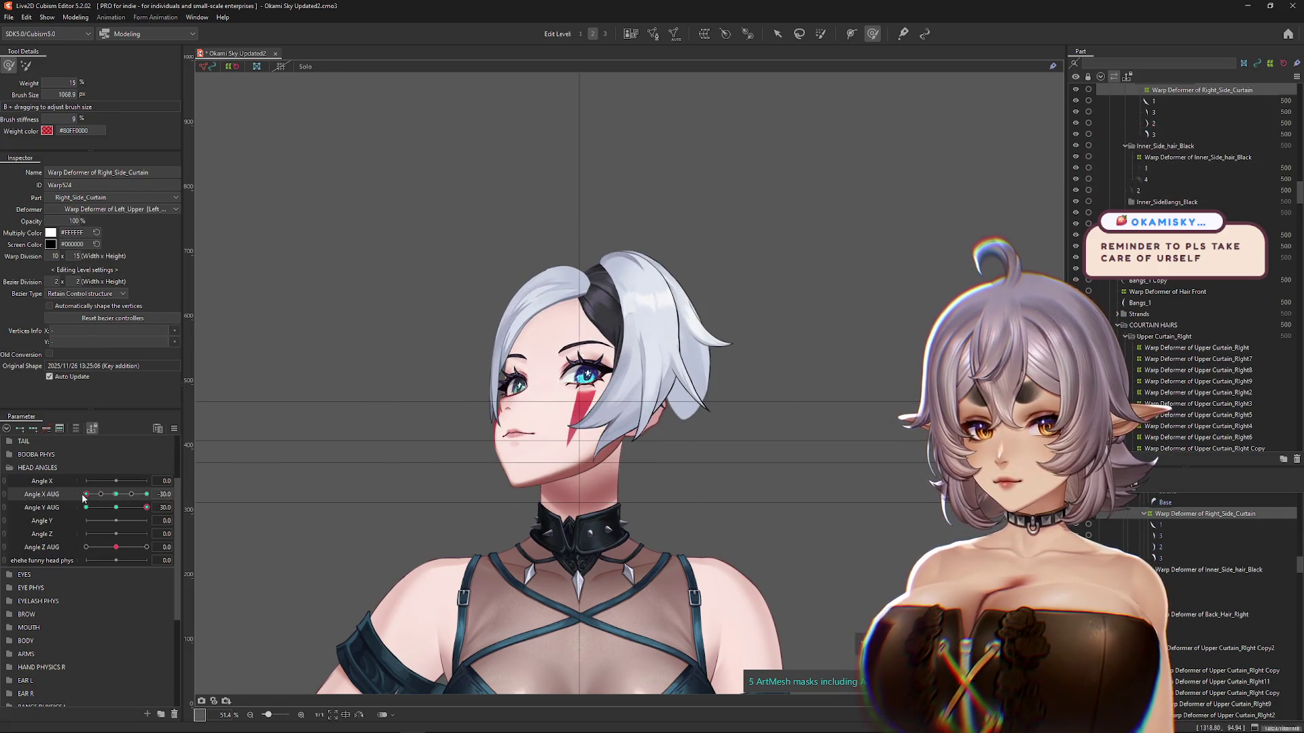
{"action": "left_click", "coordinate": [116, 493]}
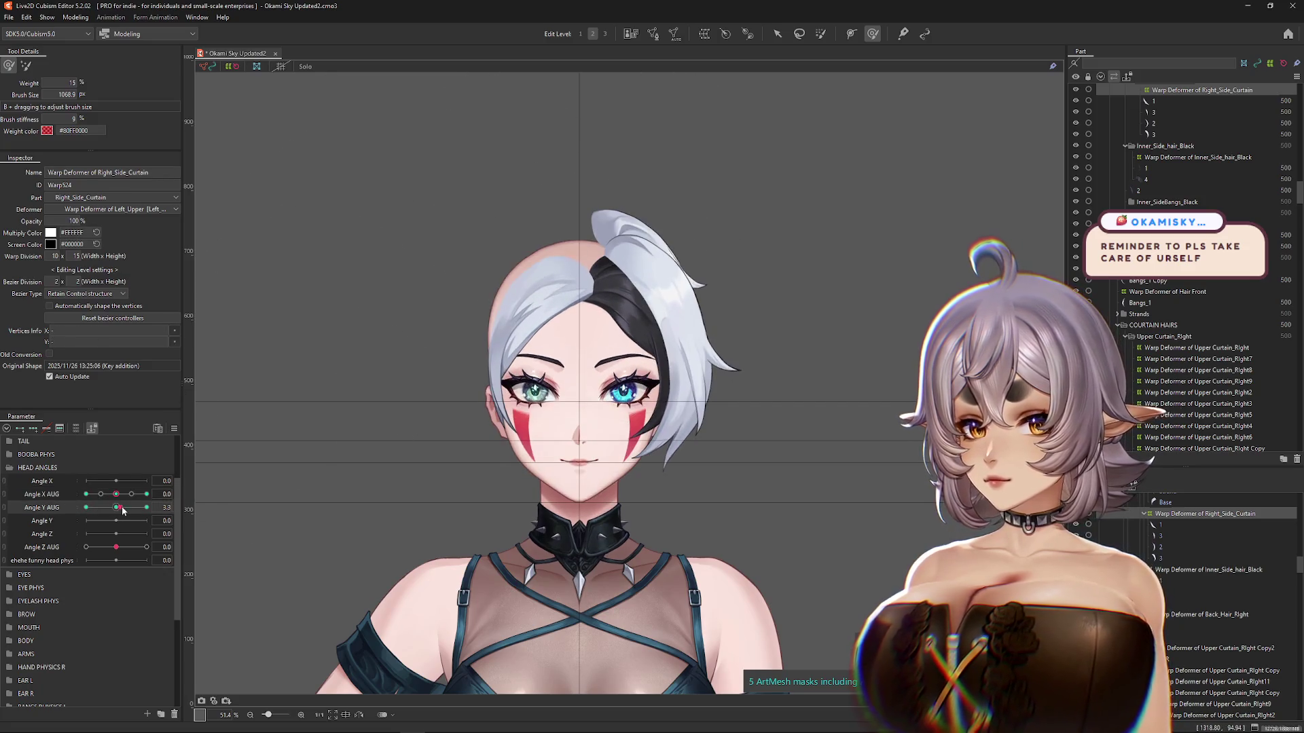
{"action": "mouse_move", "coordinate": [638, 169]}
{"action": "left_mouse_down"}
{"action": "mouse_move", "coordinate": [649, 194]}
{"action": "mouse_move", "coordinate": [737, 233]}
{"action": "mouse_move", "coordinate": [757, 291]}
{"action": "mouse_move", "coordinate": [701, 348]}
{"action": "left_mouse_up"}
Step: Check Angle Y 30 and -30, then pose the head at Angle X 30, Angle Y 30
{"action": "left_click_drag", "start_coordinate": [123, 509], "coordinate": [147, 508]}
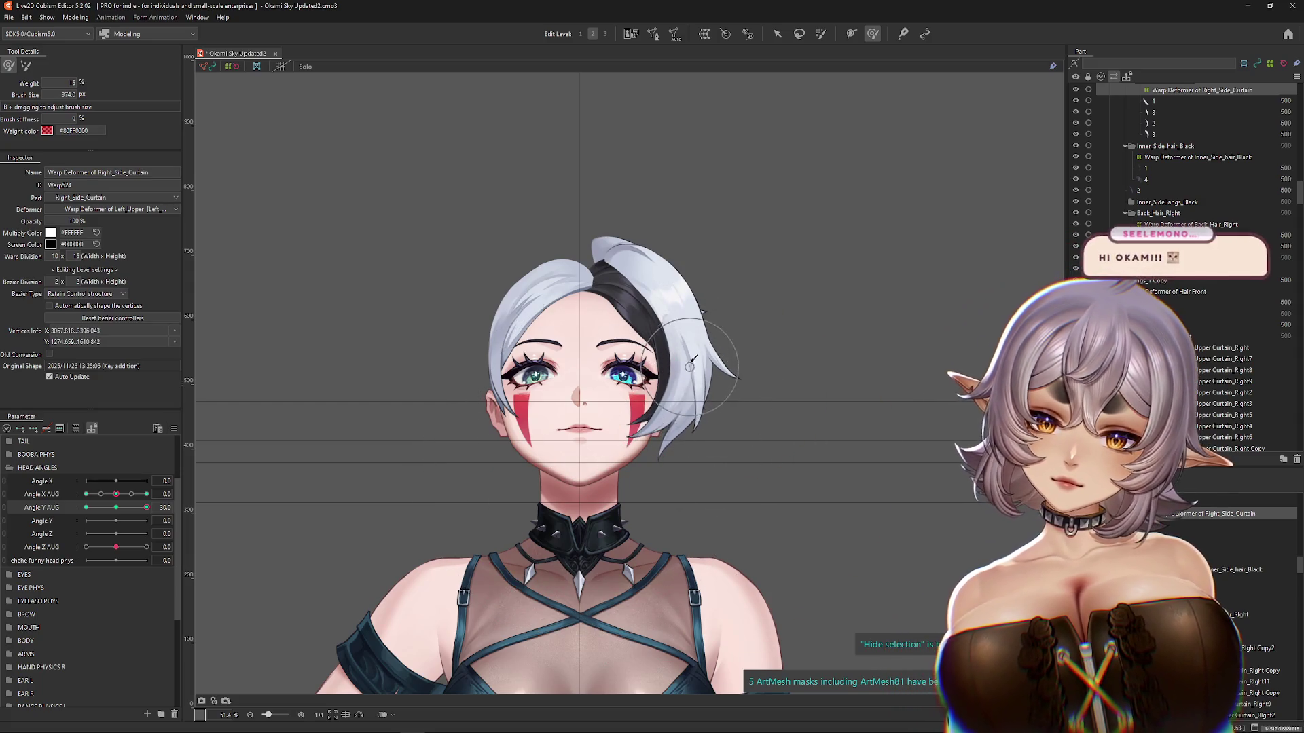
{"action": "mouse_move", "coordinate": [123, 507]}
{"action": "left_mouse_down"}
{"action": "mouse_move", "coordinate": [86, 508]}
{"action": "mouse_move", "coordinate": [102, 496]}
{"action": "mouse_move", "coordinate": [116, 496]}
{"action": "mouse_move", "coordinate": [73, 508]}
{"action": "left_mouse_up"}
{"action": "left_click", "coordinate": [115, 494]}
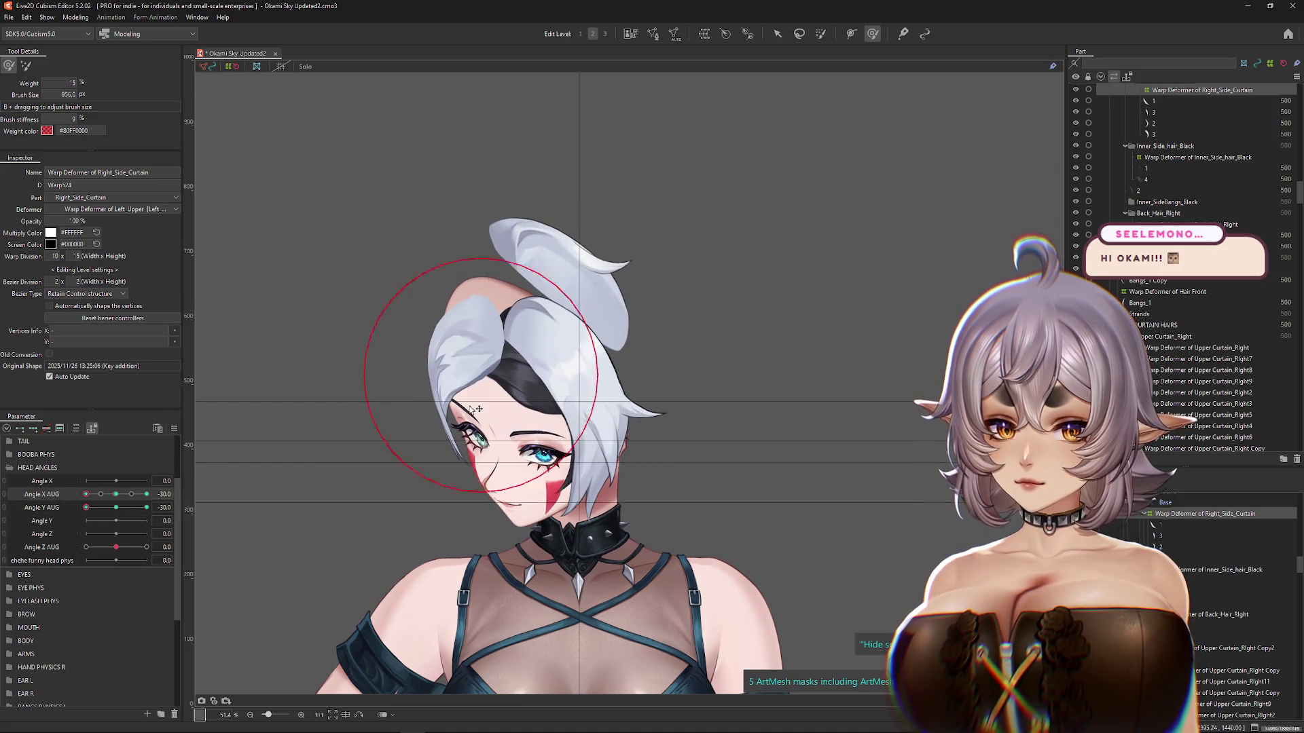
{"action": "left_click", "coordinate": [116, 494]}
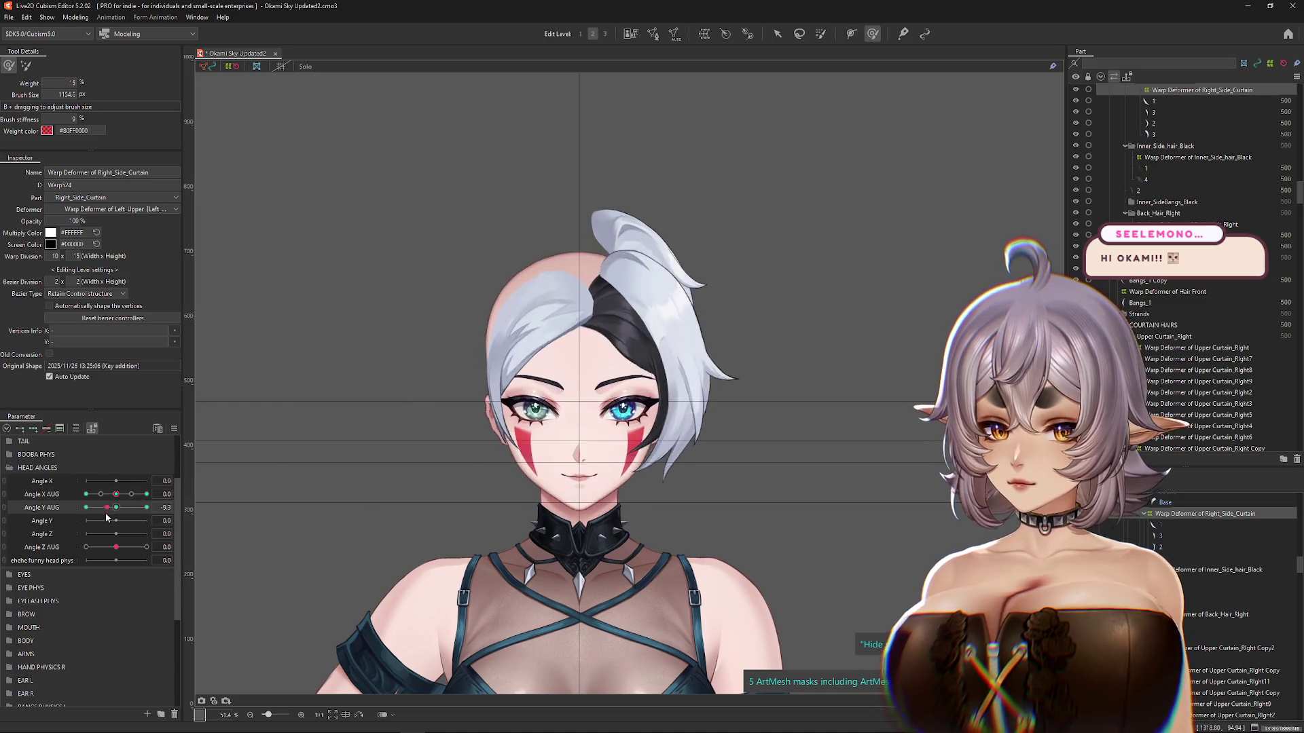
{"action": "left_click", "coordinate": [147, 495]}
{"action": "left_click", "coordinate": [147, 507]}
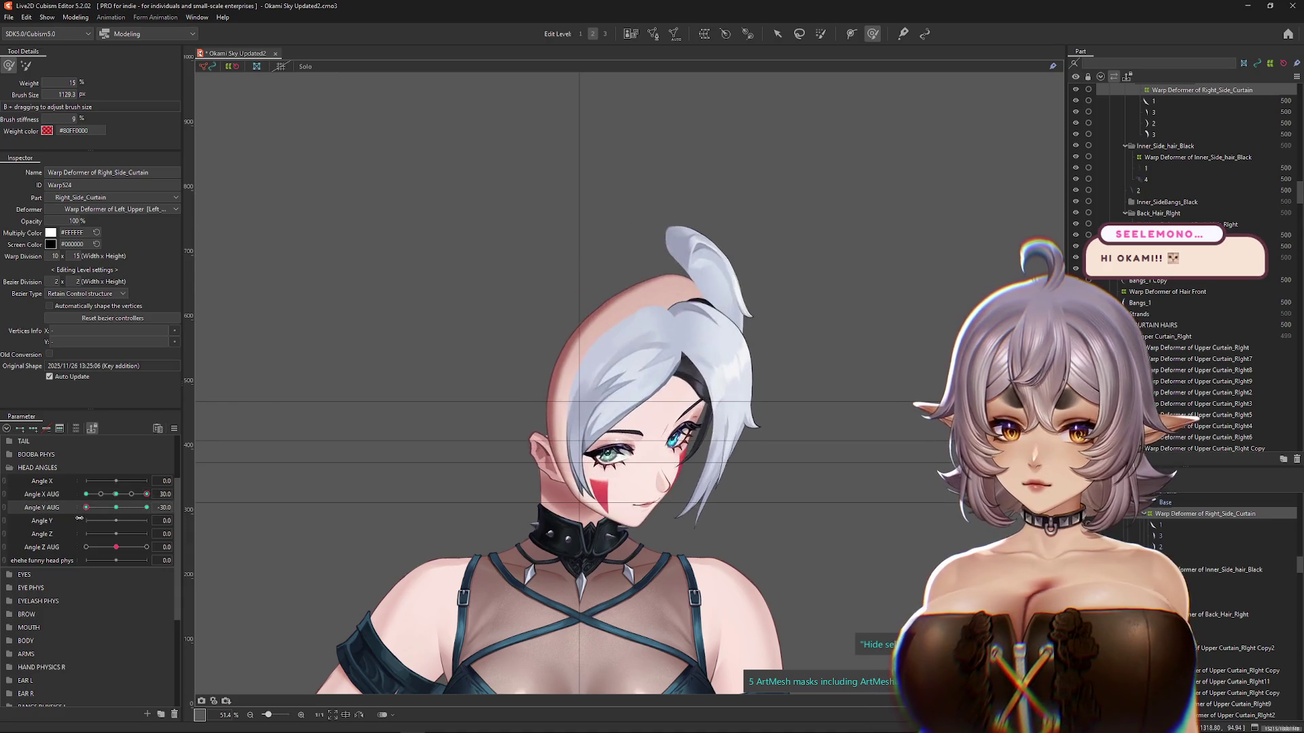
{"action": "left_click_drag", "start_coordinate": [111, 497], "coordinate": [149, 499]}
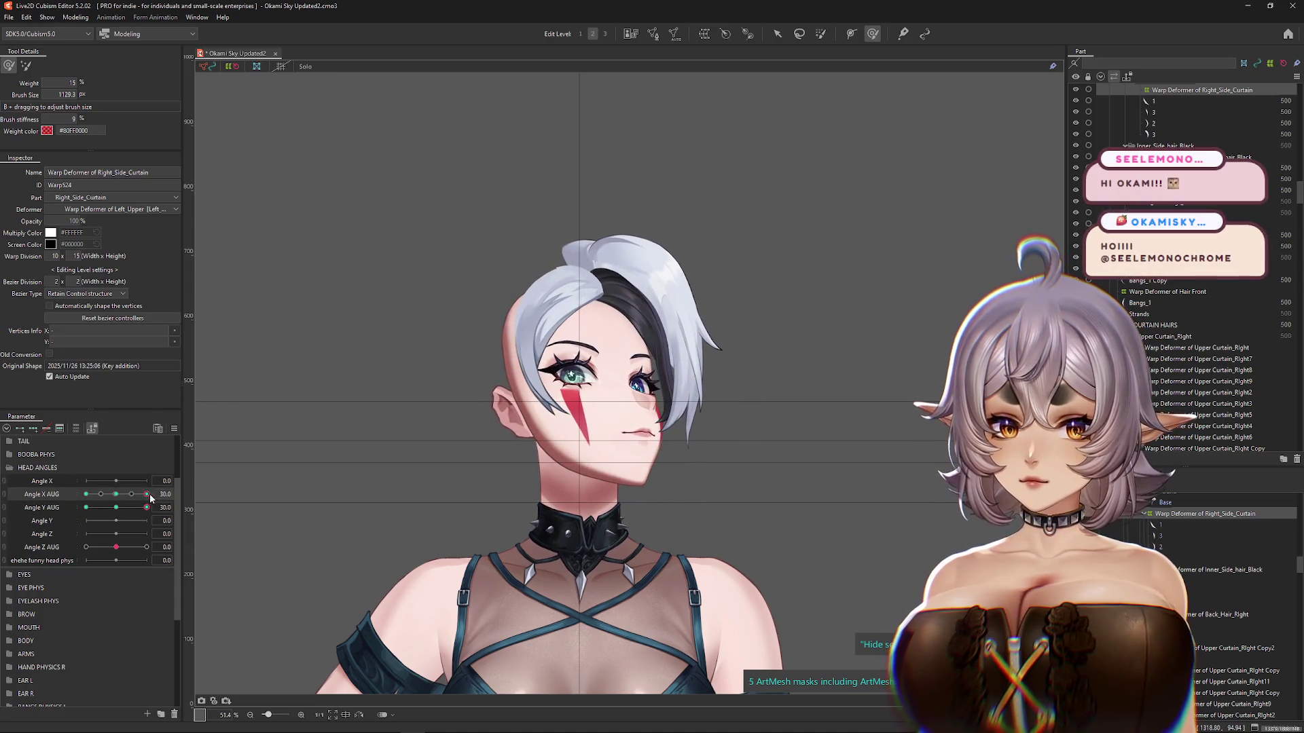
{"action": "left_click", "coordinate": [778, 33]}
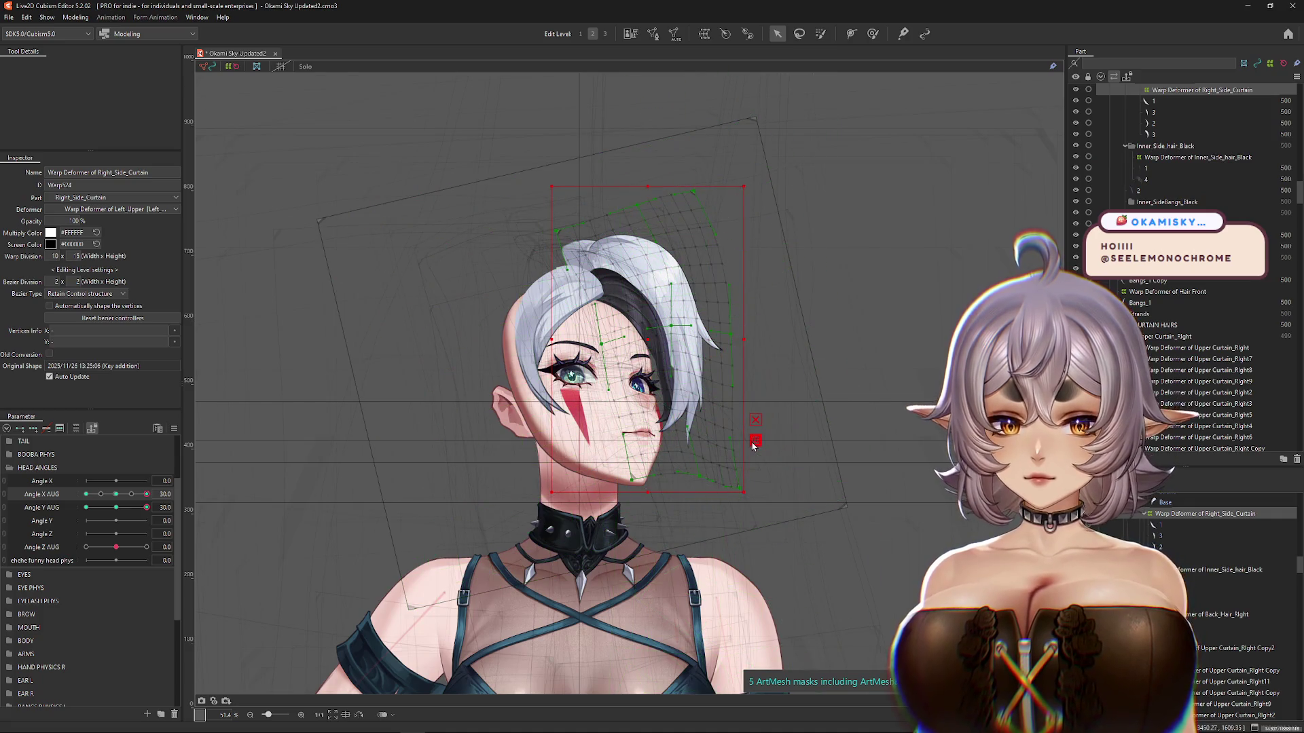
Step: Distort the Right_Side_Curtain warp by pulling its right edge down, then confirm
{"action": "left_click", "coordinate": [754, 442]}
{"action": "left_click", "coordinate": [76, 117]}
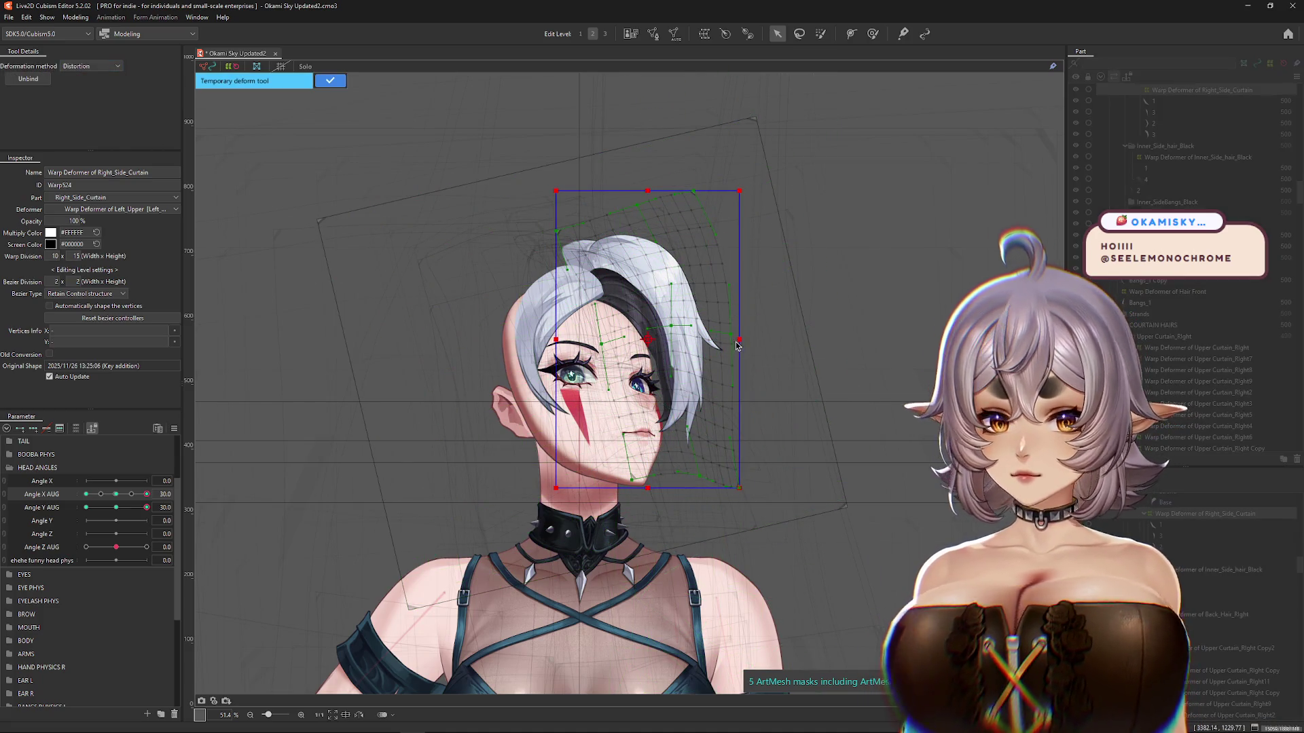
{"action": "left_click_drag", "start_coordinate": [739, 340], "coordinate": [739, 371]}
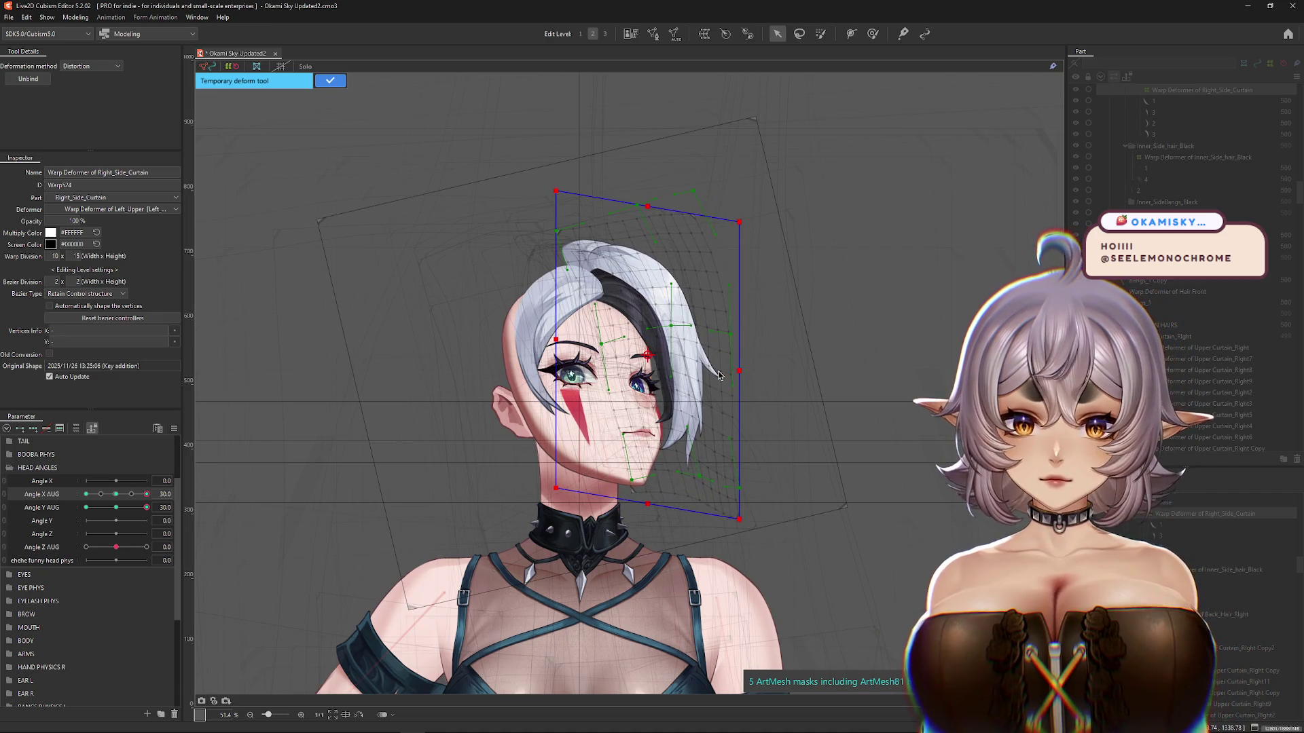
{"action": "key", "text": "ctrl+h"}
{"action": "key", "text": "ctrl+h"}
{"action": "key", "text": "ctrl+h"}
{"action": "key", "text": "ctrl+h"}
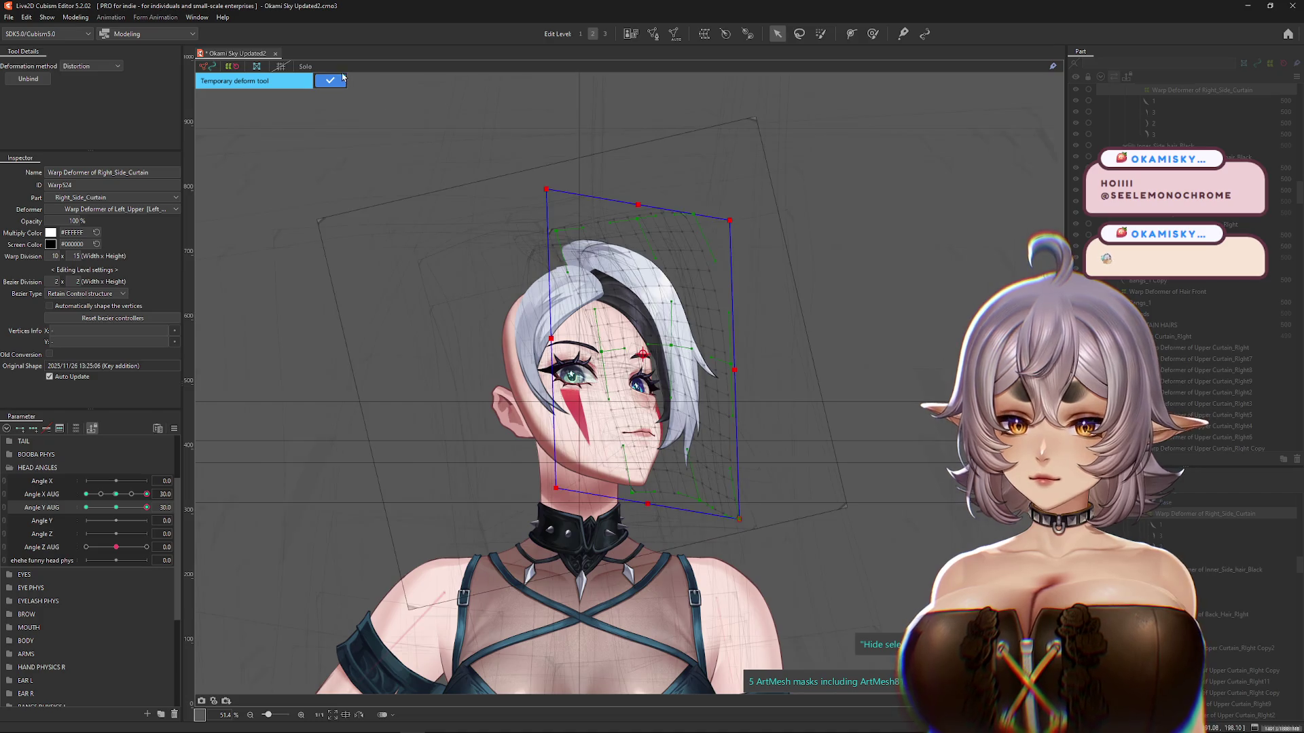
{"action": "left_click", "coordinate": [340, 80]}
{"action": "key", "text": "b"}
{"action": "key", "text": "ctrl+h"}
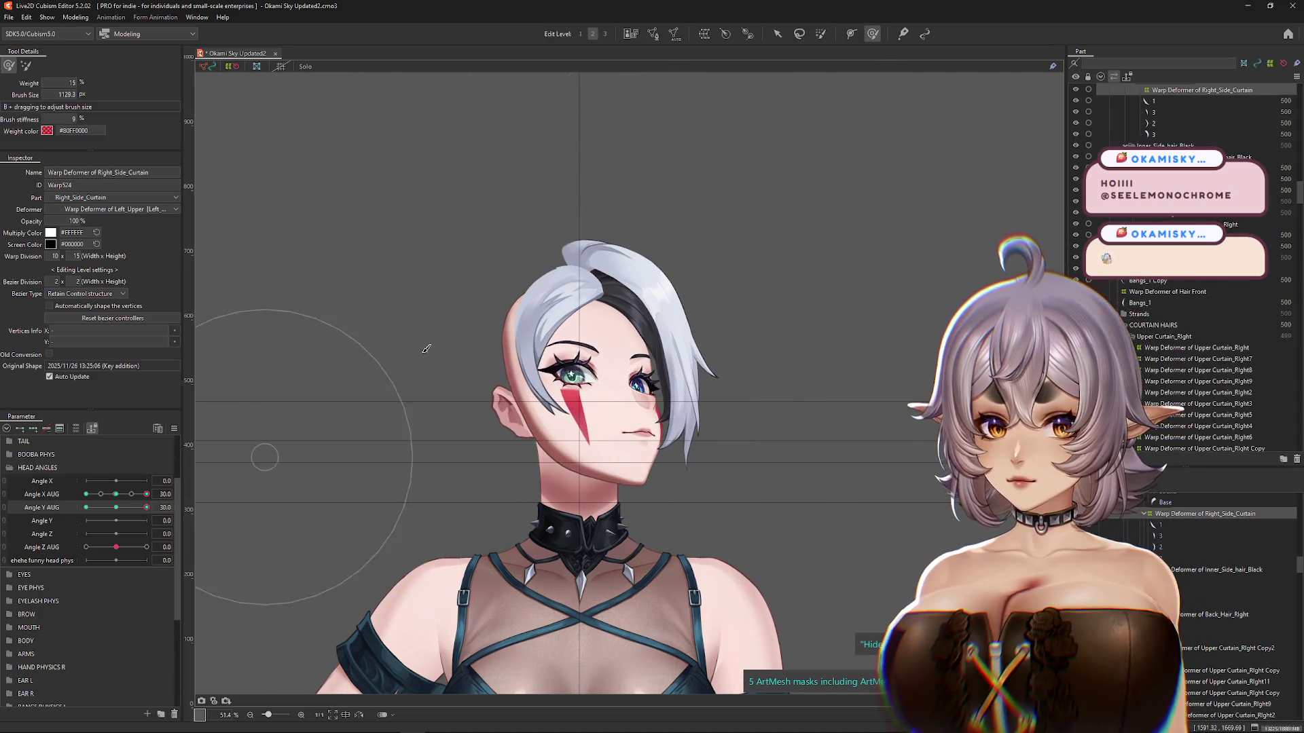
Step: Resize the brush and brush the side hair into place across Angle X and Angle Y poses
{"action": "left_click_drag", "start_coordinate": [379, 386], "coordinate": [597, 174]}
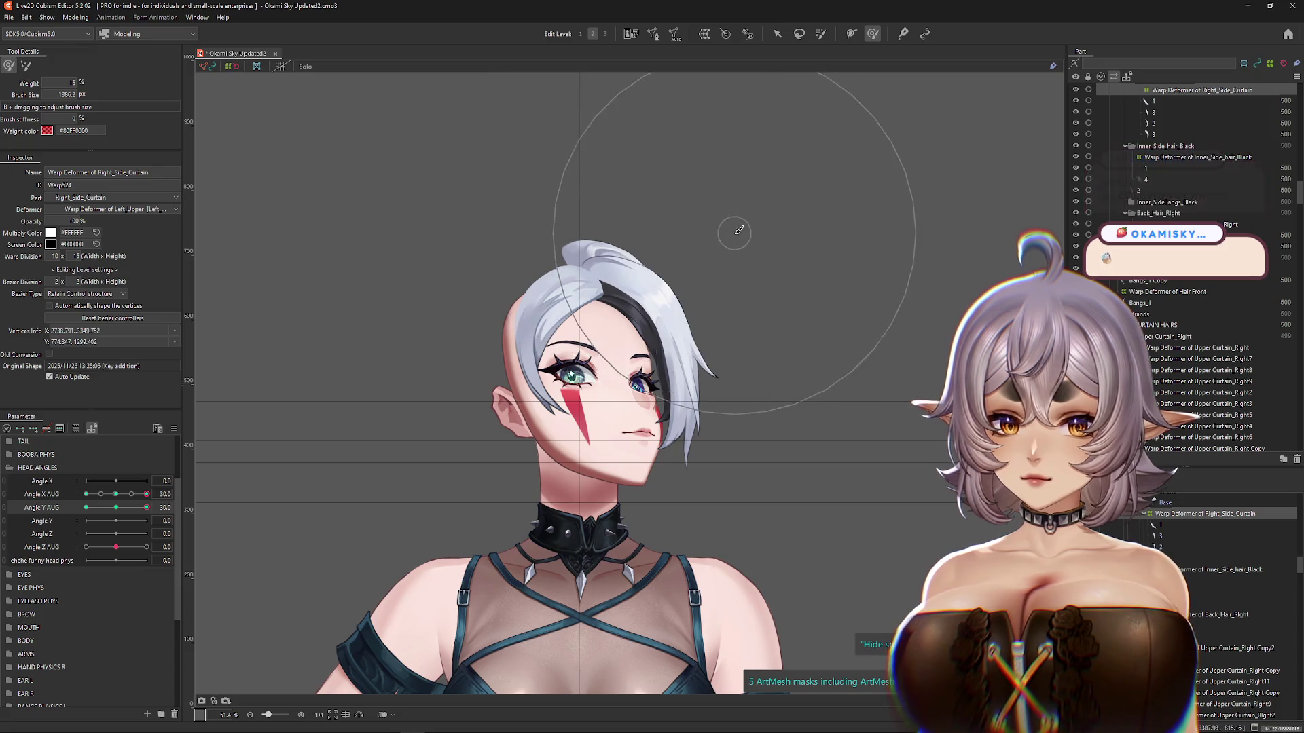
{"action": "left_click_drag", "start_coordinate": [596, 231], "coordinate": [621, 209]}
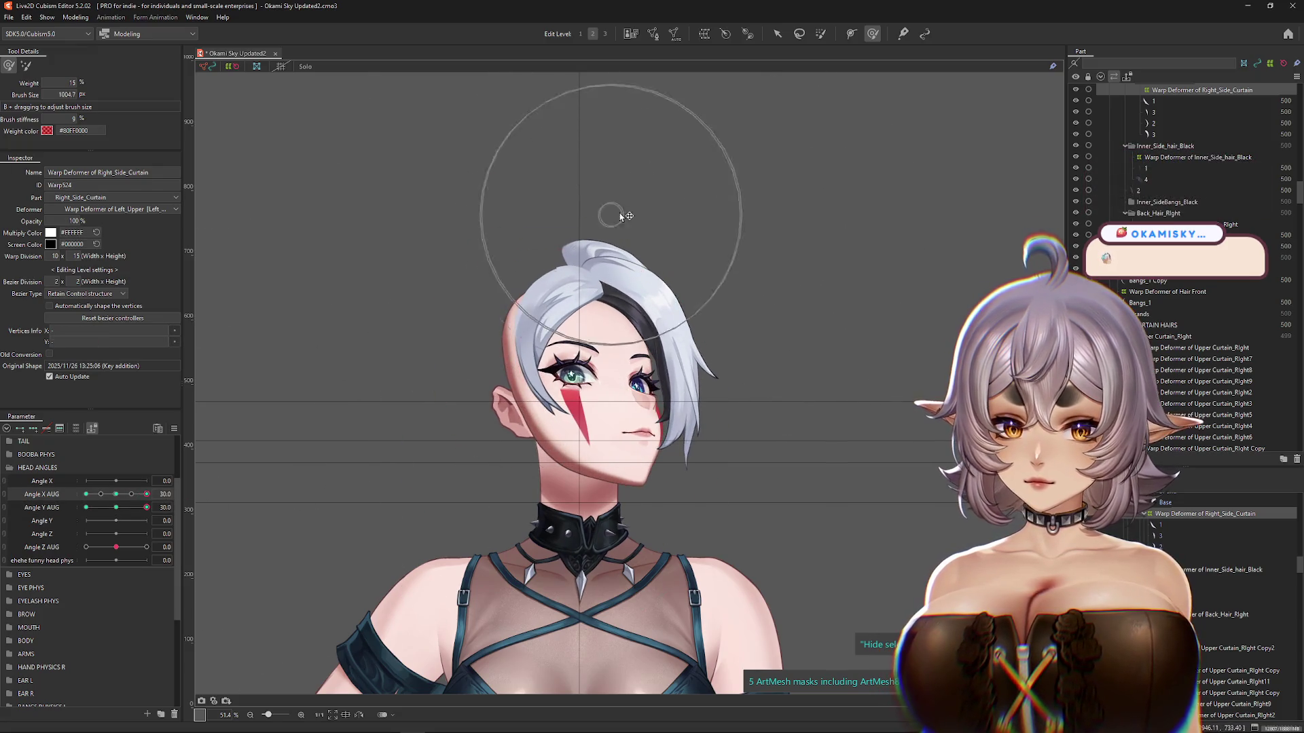
{"action": "left_click_drag", "start_coordinate": [670, 277], "coordinate": [638, 468]}
{"action": "mouse_move", "coordinate": [147, 494]}
{"action": "left_mouse_down"}
{"action": "mouse_move", "coordinate": [125, 502]}
{"action": "mouse_move", "coordinate": [147, 494]}
{"action": "left_mouse_up"}
{"action": "left_click_drag", "start_coordinate": [601, 317], "coordinate": [561, 226]}
{"action": "mouse_move", "coordinate": [669, 323]}
{"action": "left_mouse_down"}
{"action": "mouse_move", "coordinate": [686, 312]}
{"action": "mouse_move", "coordinate": [728, 367]}
{"action": "left_mouse_up"}
{"action": "mouse_move", "coordinate": [146, 508]}
{"action": "left_mouse_down"}
{"action": "mouse_move", "coordinate": [115, 511]}
{"action": "mouse_move", "coordinate": [146, 507]}
{"action": "left_mouse_up"}
{"action": "left_click_drag", "start_coordinate": [670, 466], "coordinate": [658, 352]}
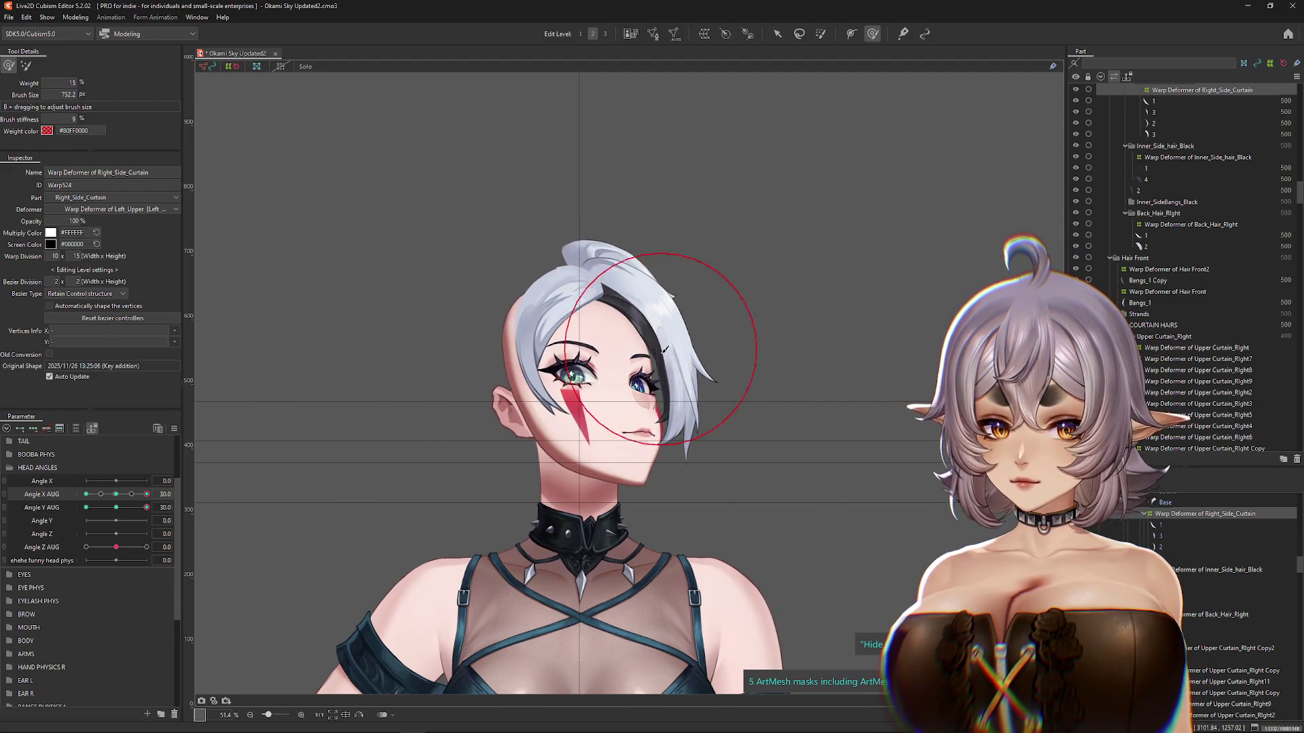
{"action": "left_click_drag", "start_coordinate": [147, 494], "coordinate": [72, 494]}
Step: Brush-select and refine side hair vertices with a smaller brush at Angle X 30
{"action": "left_click", "coordinate": [560, 292]}
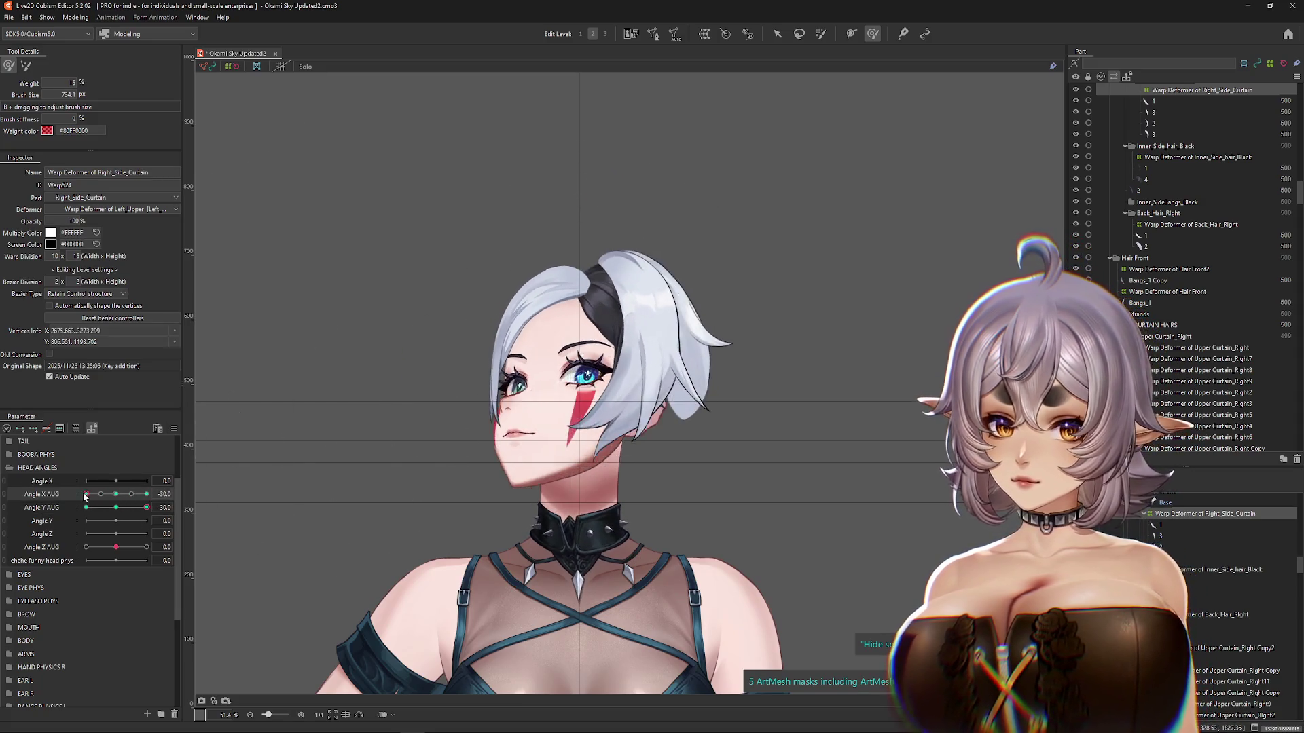
{"action": "left_click", "coordinate": [561, 222]}
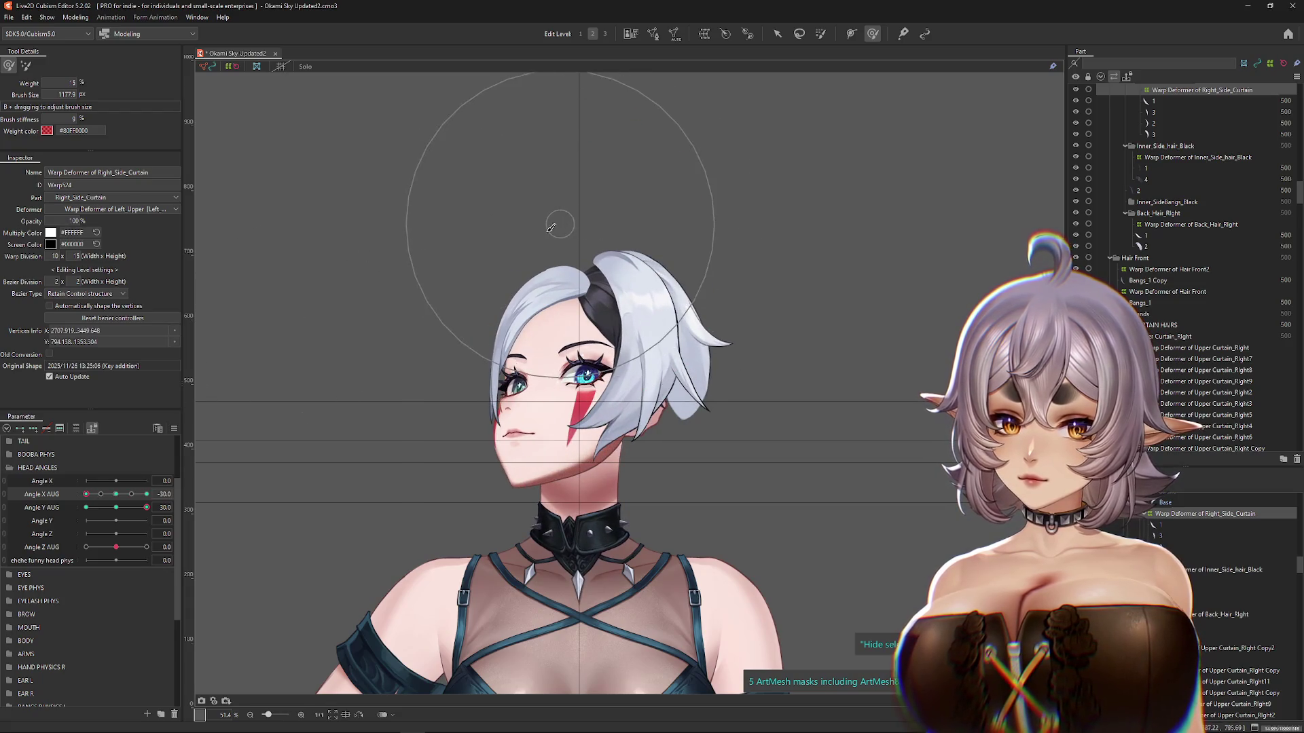
{"action": "left_click", "coordinate": [83, 508]}
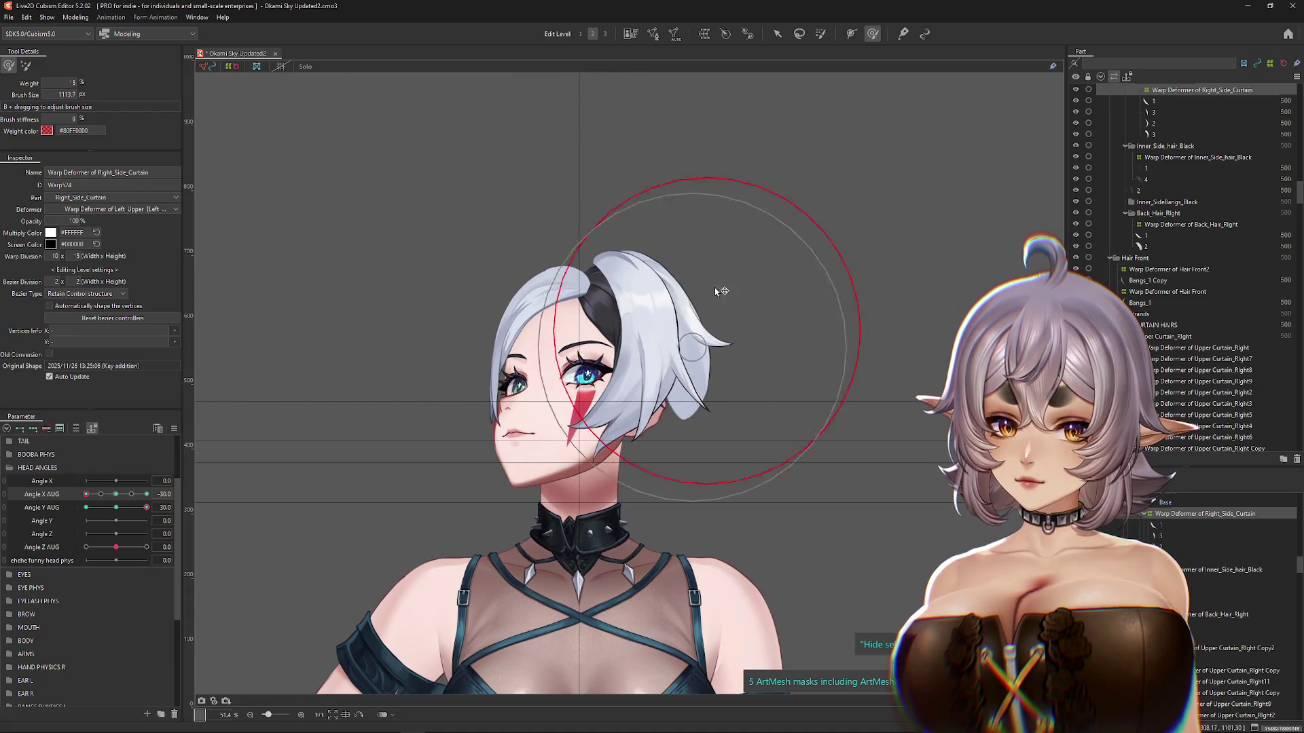
{"action": "left_click_drag", "start_coordinate": [717, 309], "coordinate": [672, 235]}
{"action": "left_click_drag", "start_coordinate": [116, 495], "coordinate": [87, 498]}
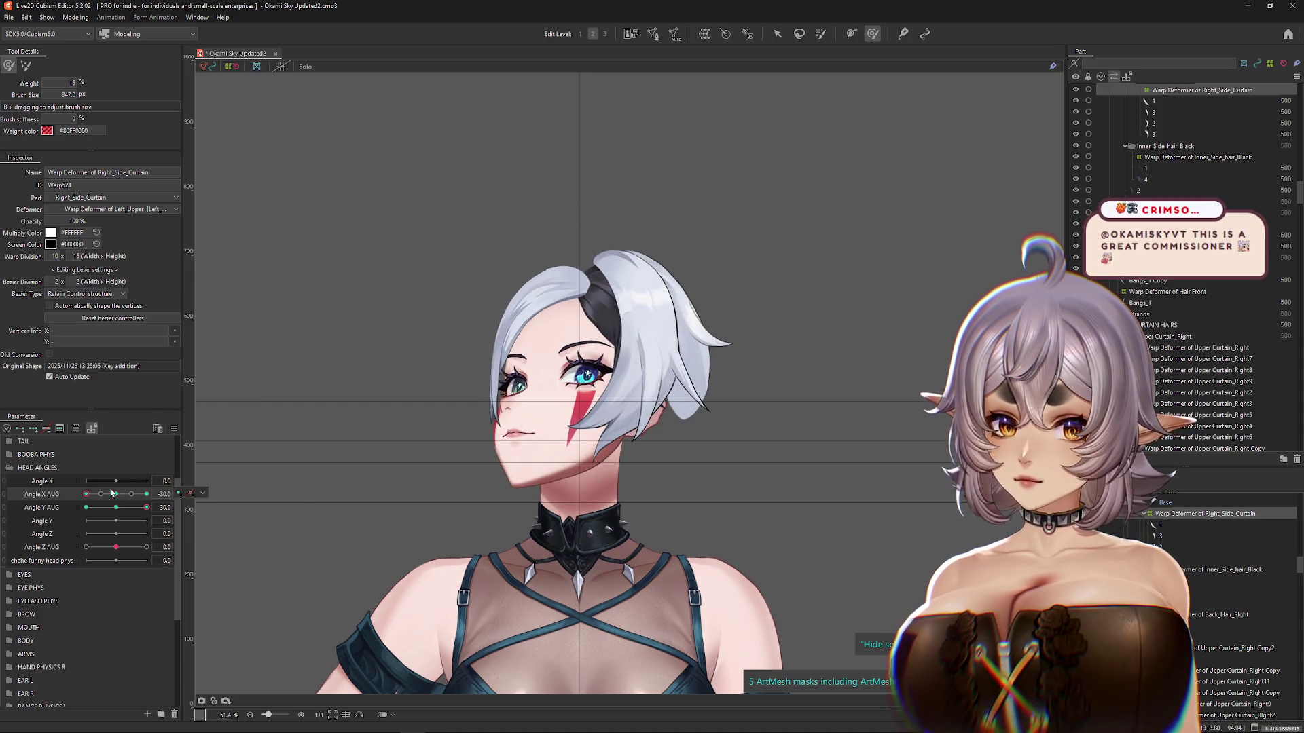
{"action": "left_click", "coordinate": [146, 494]}
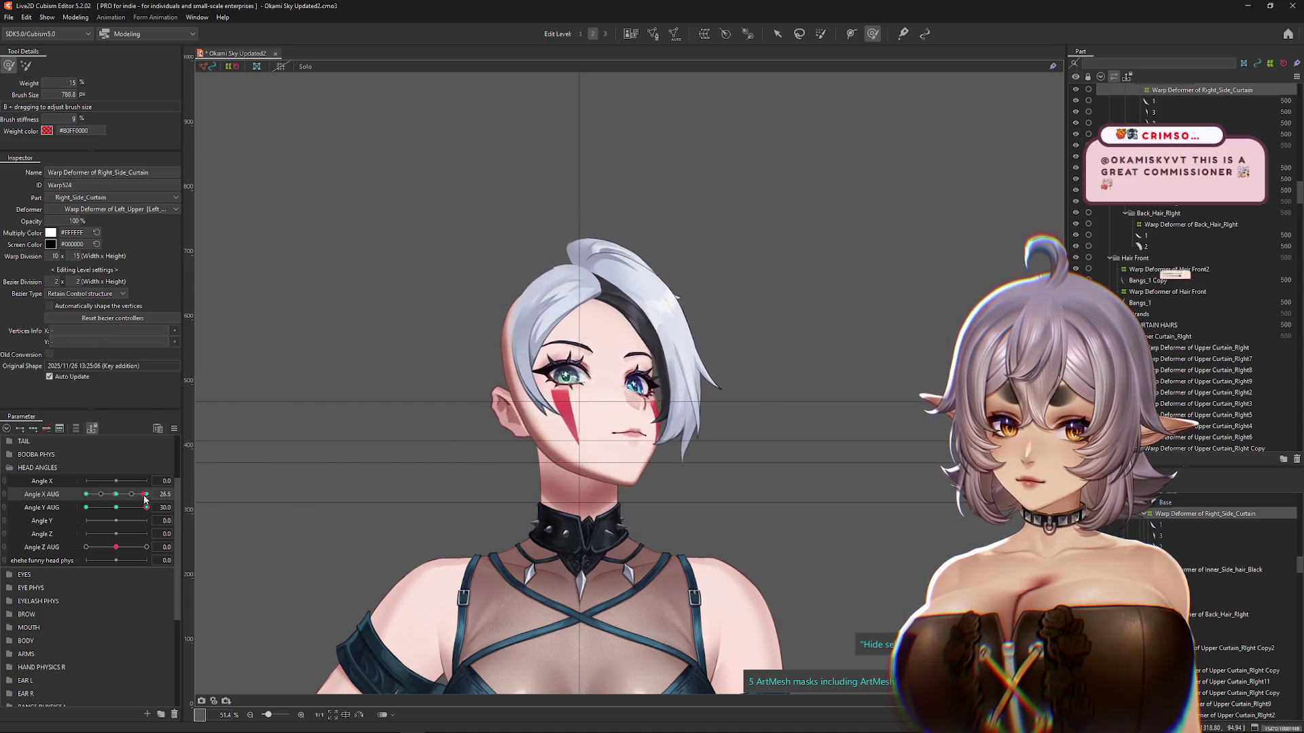
{"action": "left_click", "coordinate": [672, 286]}
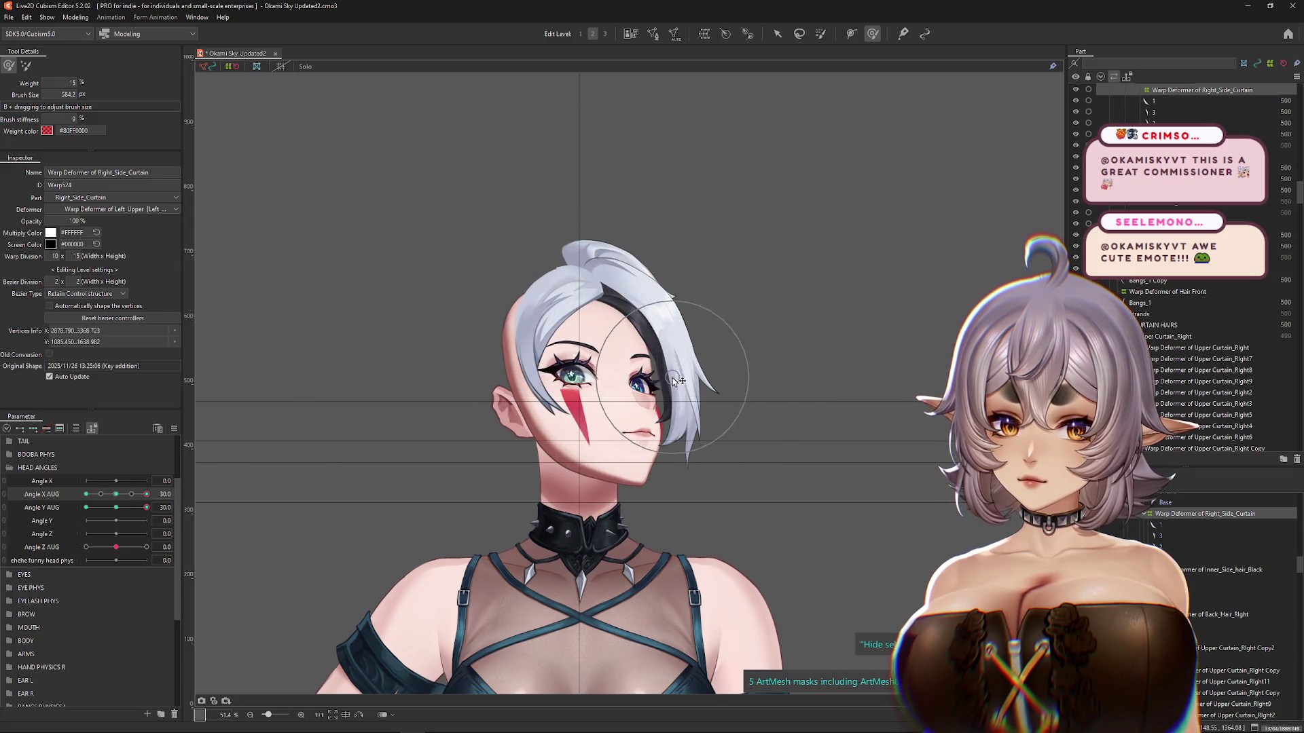
Step: Tilt the head to Angle Y AUG -30 with Angle X AUG at 30
{"action": "mouse_move", "coordinate": [147, 507]}
{"action": "left_mouse_down"}
{"action": "mouse_move", "coordinate": [89, 508]}
{"action": "mouse_move", "coordinate": [143, 508]}
{"action": "mouse_move", "coordinate": [123, 518]}
{"action": "left_mouse_up"}
{"action": "left_click", "coordinate": [147, 507]}
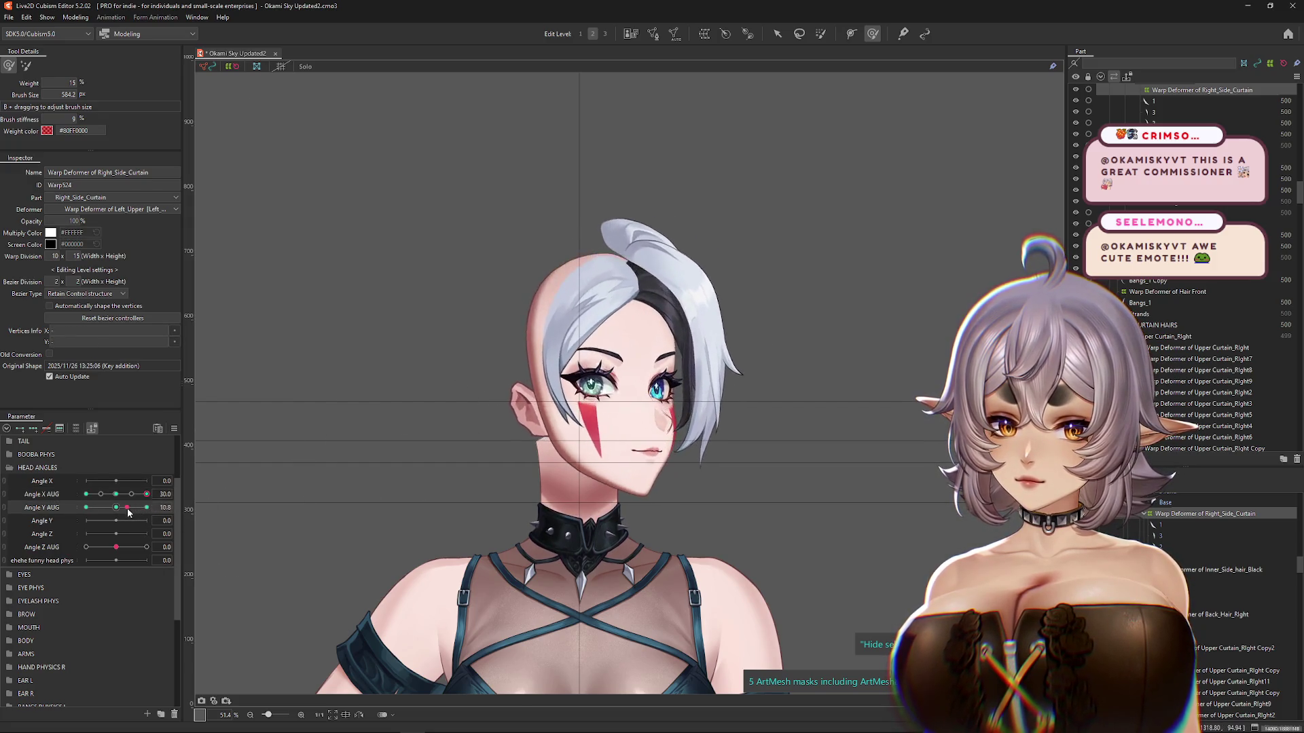
{"action": "left_click_drag", "start_coordinate": [147, 508], "coordinate": [86, 507]}
{"action": "left_click_drag", "start_coordinate": [602, 383], "coordinate": [491, 383]}
{"action": "mouse_move", "coordinate": [86, 507]}
{"action": "left_mouse_down"}
{"action": "mouse_move", "coordinate": [116, 507]}
{"action": "mouse_move", "coordinate": [86, 508]}
{"action": "left_mouse_up"}
{"action": "left_click", "coordinate": [778, 33]}
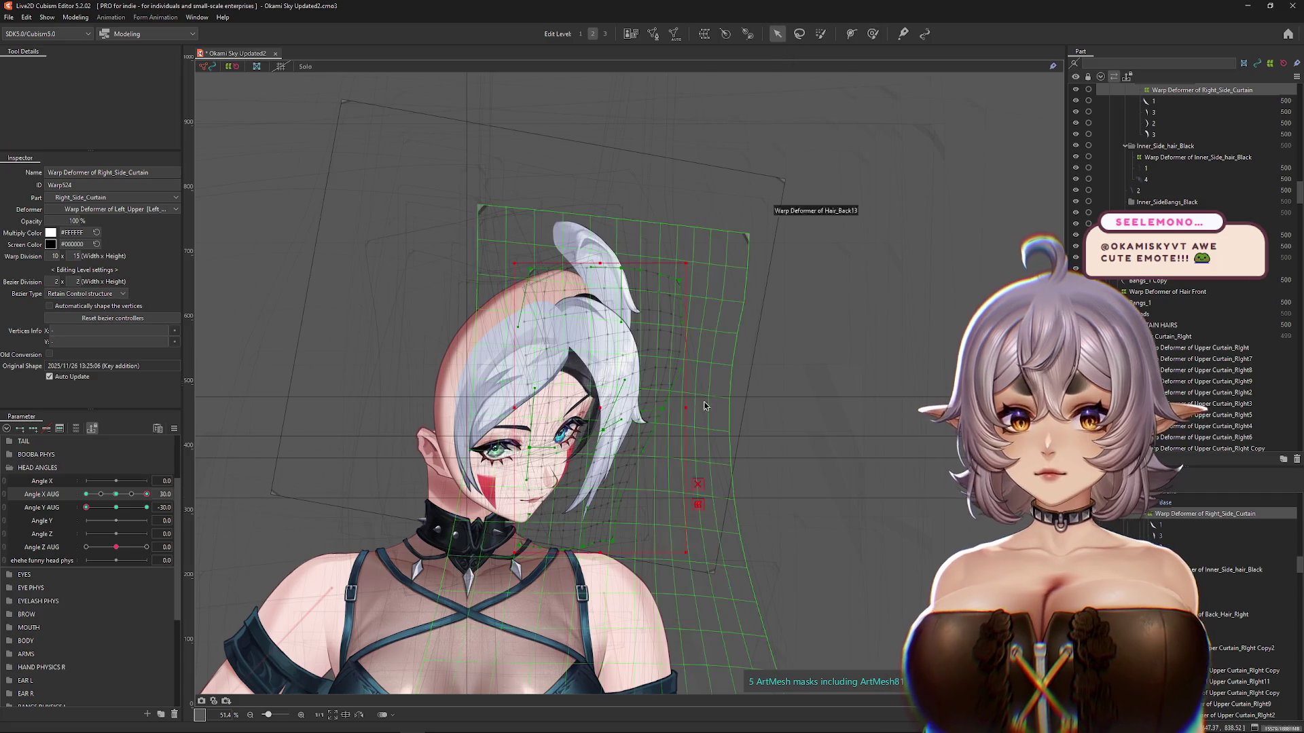
Step: Distort the Right_Side_Curtain warp with the Distortion method for Angle X 30 / Angle Y -30, then commit
{"action": "left_click", "coordinate": [117, 66]}
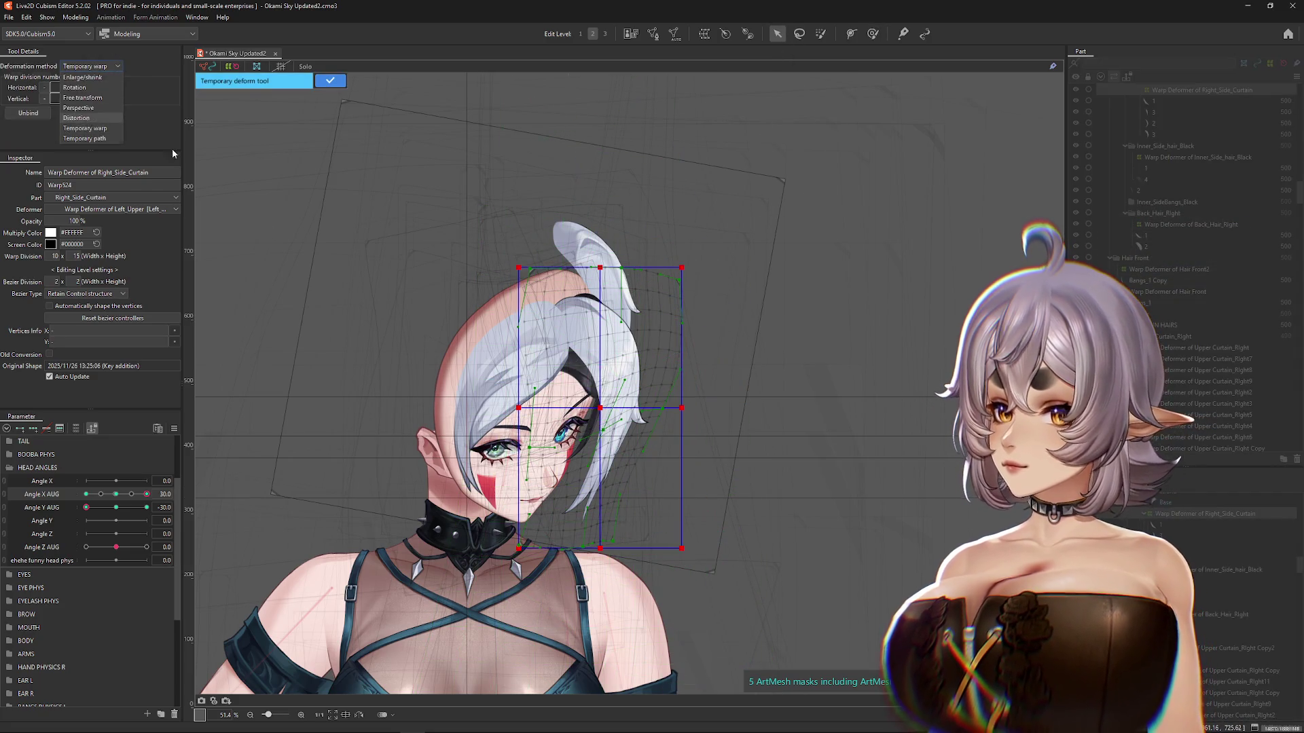
{"action": "left_click", "coordinate": [95, 118]}
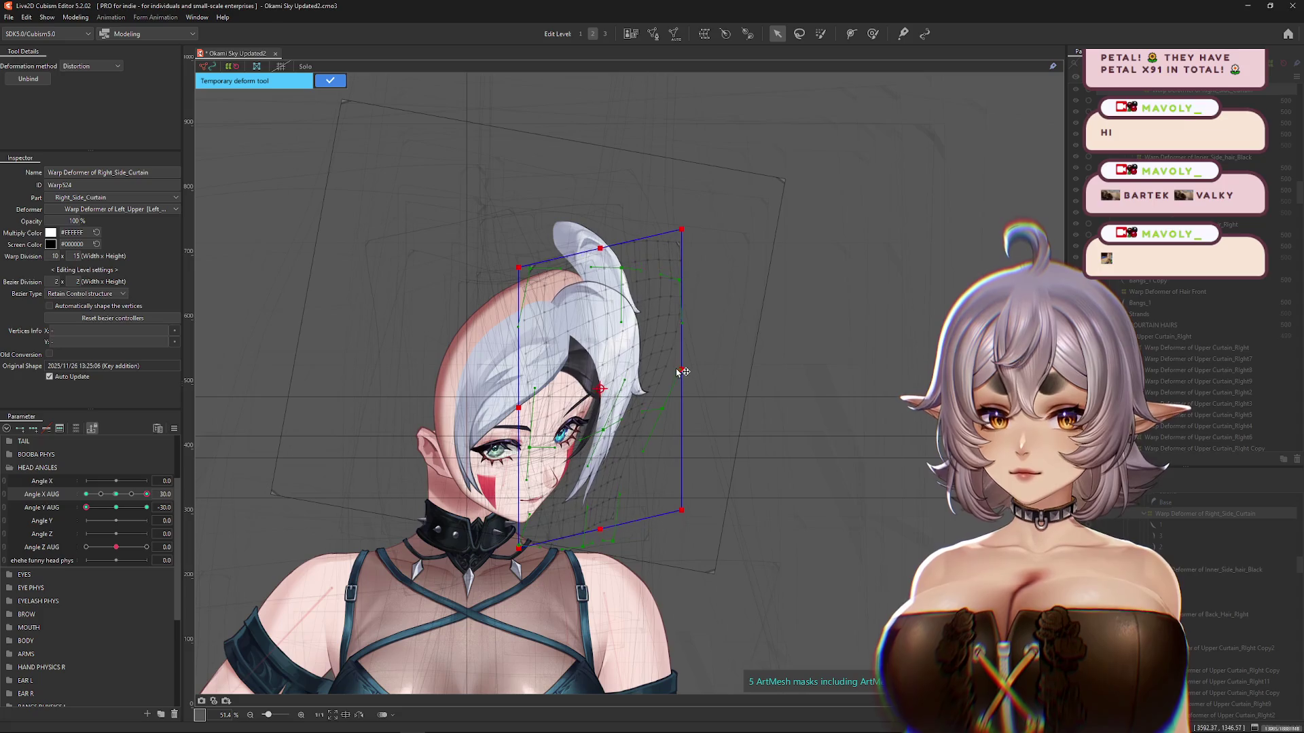
{"action": "left_click_drag", "start_coordinate": [86, 507], "coordinate": [83, 514]}
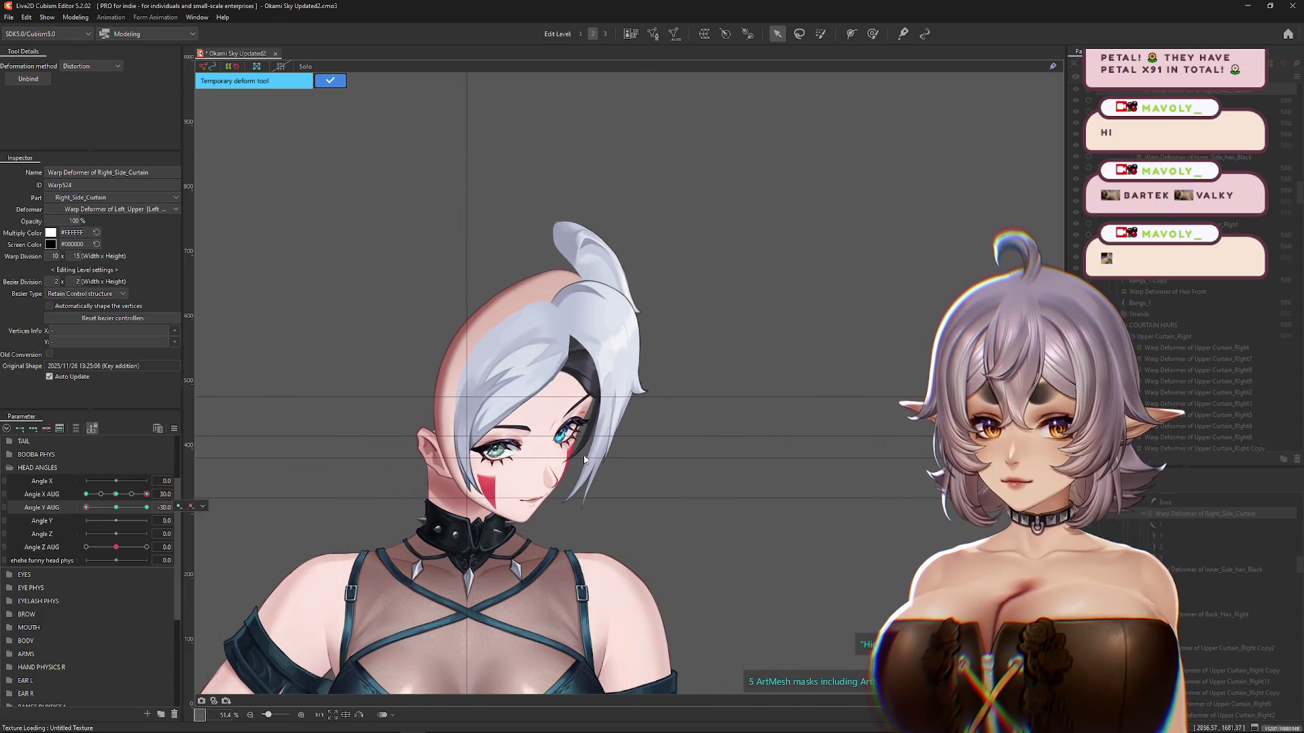
{"action": "left_click", "coordinate": [330, 80]}
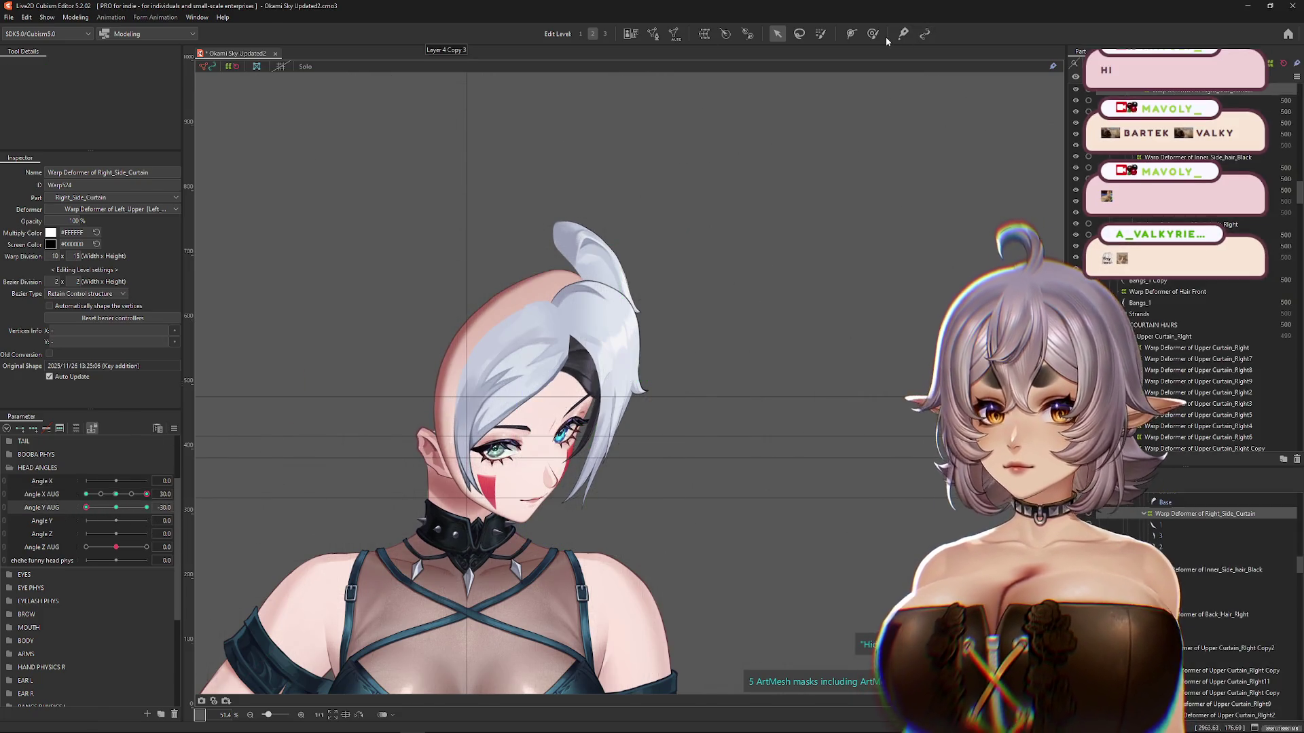
Step: Enlarge the deform brush and brush-select the curtain hair vertices at Angle Y AUG -30
{"action": "left_click", "coordinate": [873, 33]}
{"action": "mouse_move", "coordinate": [127, 493]}
{"action": "left_mouse_down"}
{"action": "mouse_move", "coordinate": [116, 494]}
{"action": "mouse_move", "coordinate": [147, 493]}
{"action": "left_mouse_up"}
{"action": "mouse_move", "coordinate": [335, 466]}
{"action": "left_mouse_down"}
{"action": "mouse_move", "coordinate": [521, 477]}
{"action": "mouse_move", "coordinate": [562, 560]}
{"action": "mouse_move", "coordinate": [635, 419]}
{"action": "mouse_move", "coordinate": [619, 360]}
{"action": "left_mouse_up"}
{"action": "left_click_drag", "start_coordinate": [127, 510], "coordinate": [144, 520]}
{"action": "left_click_drag", "start_coordinate": [629, 270], "coordinate": [669, 272]}
{"action": "left_click", "coordinate": [100, 507]}
{"action": "left_click", "coordinate": [87, 507]}
{"action": "left_click", "coordinate": [653, 485]}
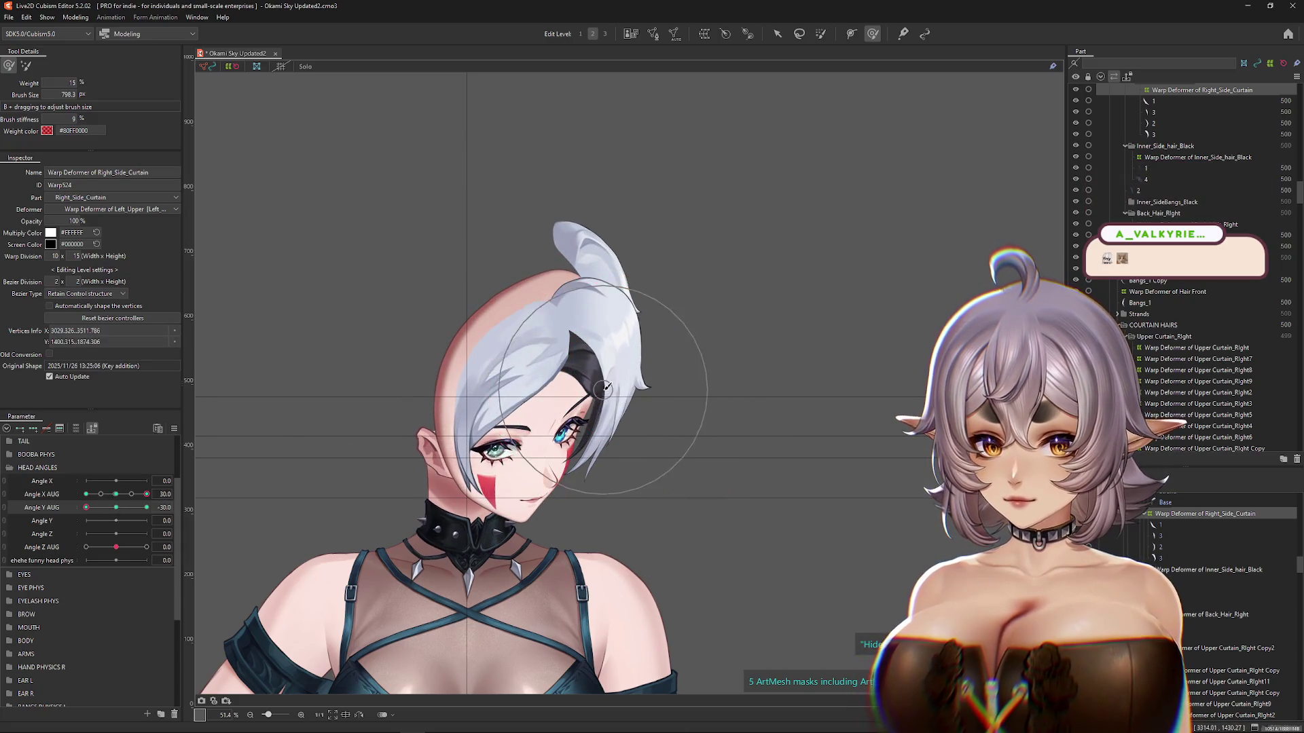
Step: Brush the curtain warp at Angle X AUG 30, checking the opposite turn and level tilt, then shrink the brush
{"action": "left_click", "coordinate": [147, 493]}
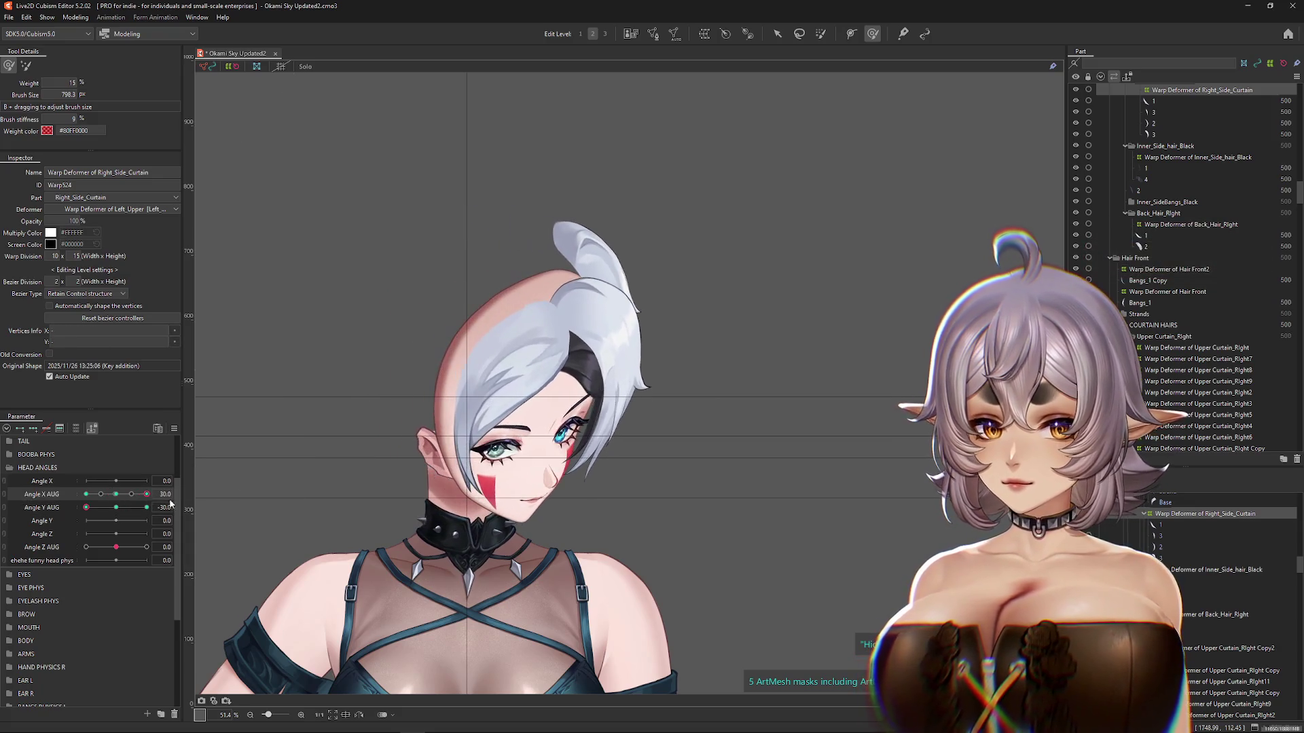
{"action": "left_click", "coordinate": [654, 451]}
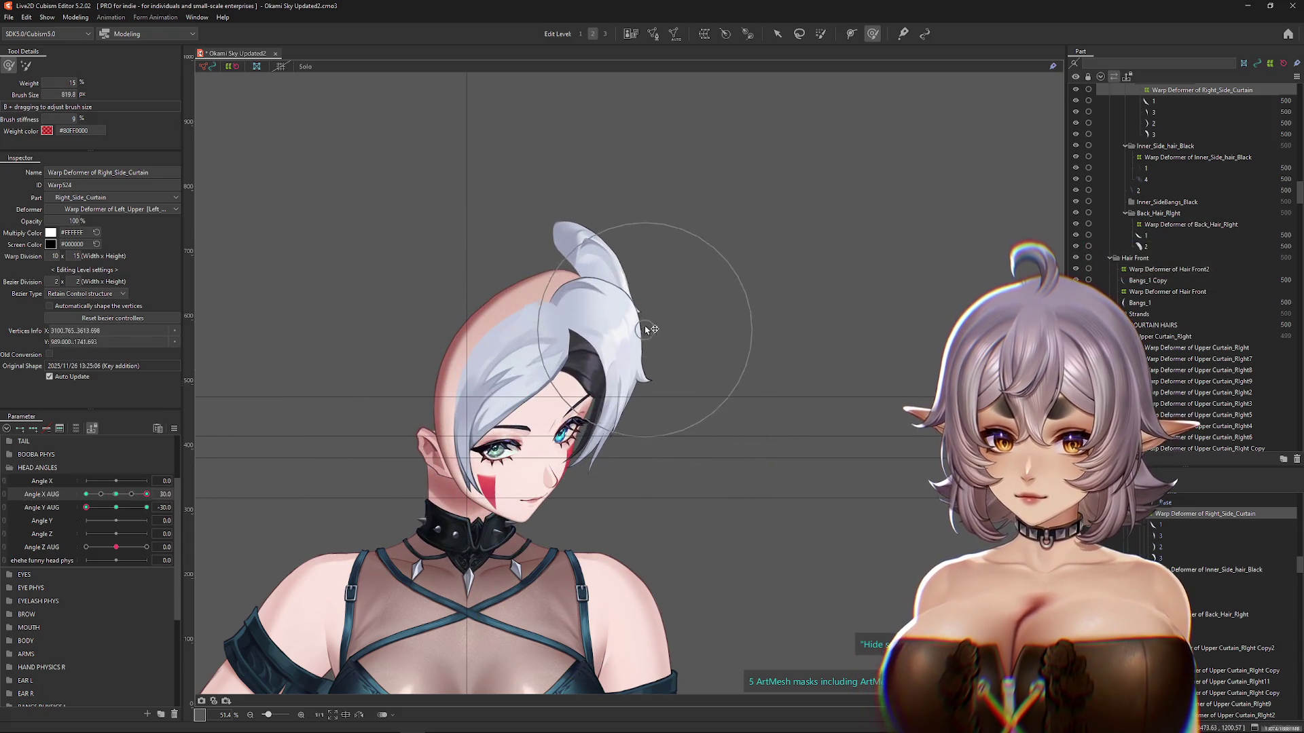
{"action": "left_click", "coordinate": [80, 509]}
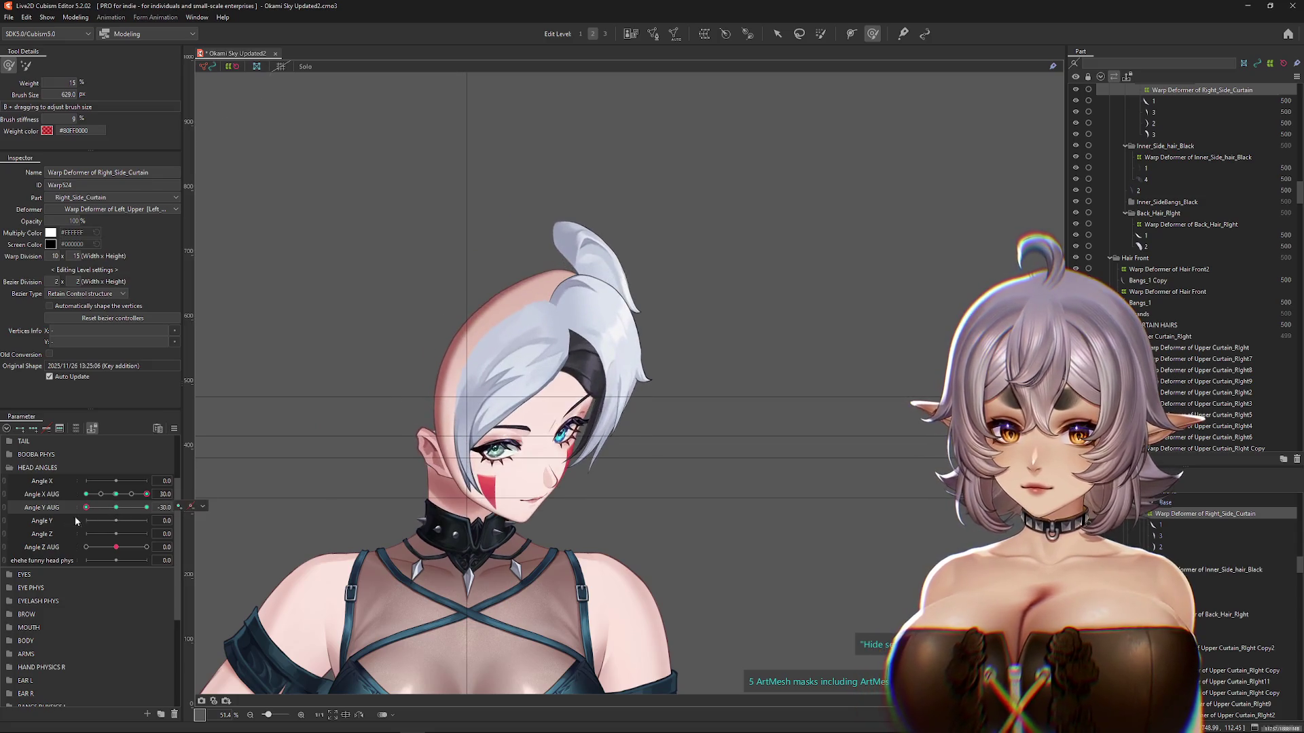
{"action": "left_click_drag", "start_coordinate": [606, 495], "coordinate": [596, 413]}
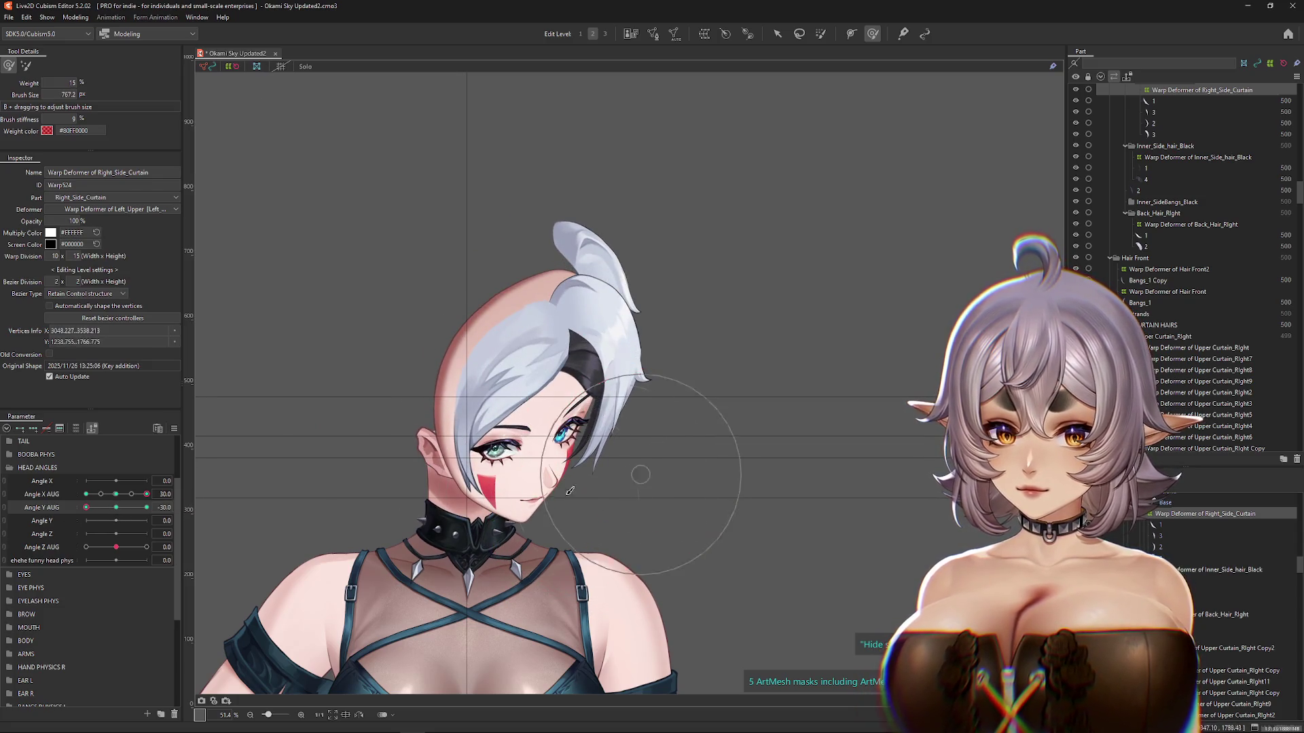
{"action": "left_click_drag", "start_coordinate": [139, 498], "coordinate": [87, 494]}
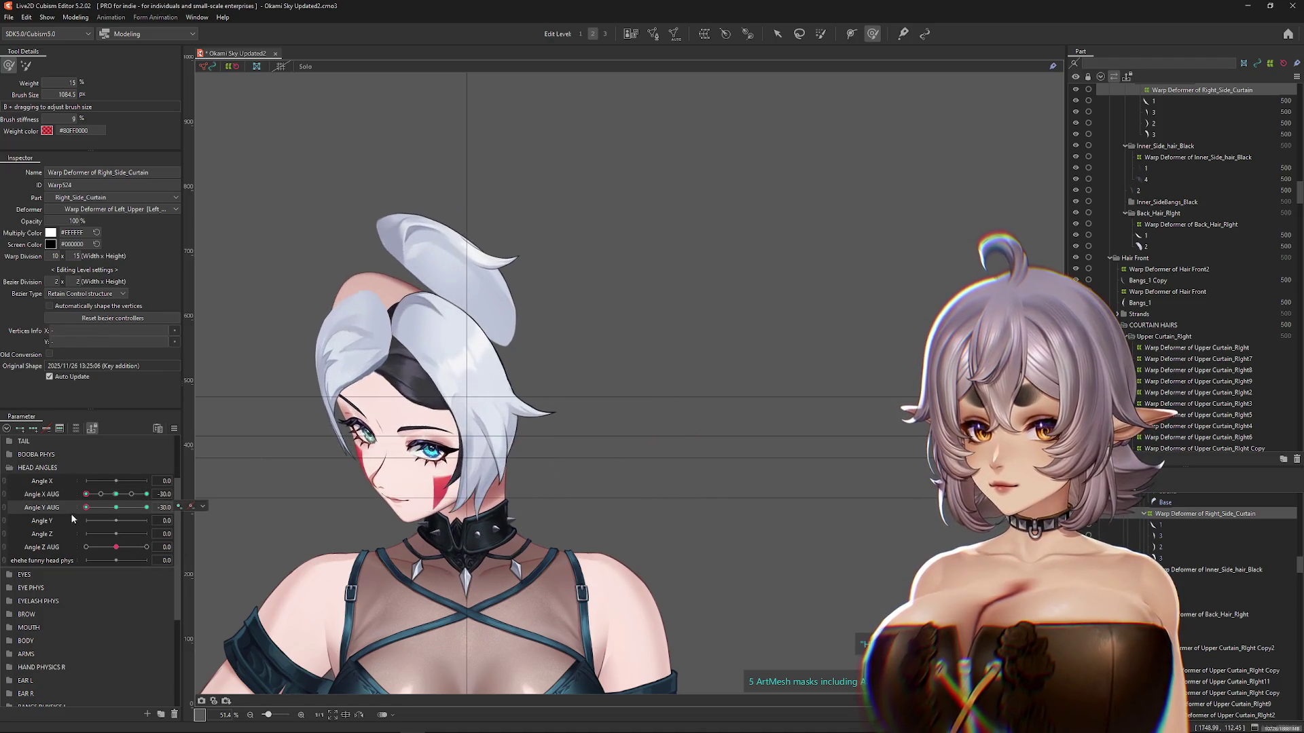
{"action": "left_click_drag", "start_coordinate": [86, 508], "coordinate": [146, 508]}
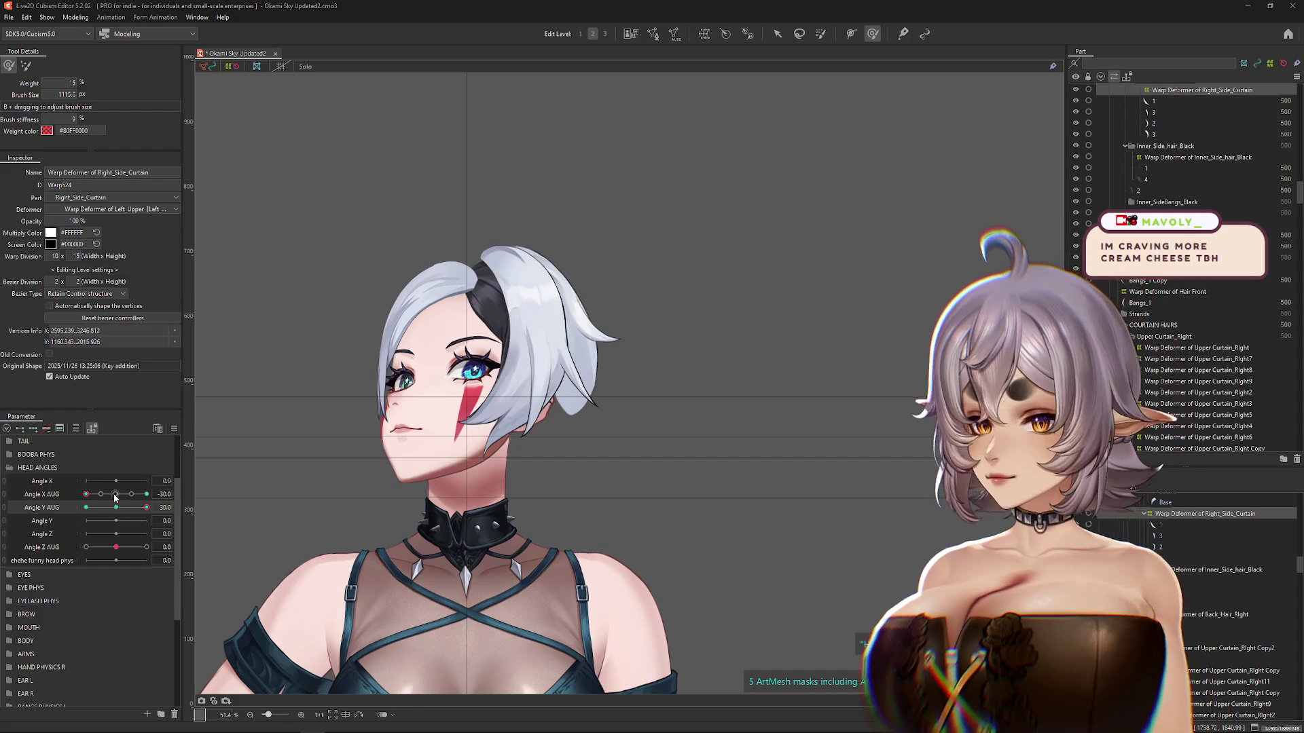
{"action": "left_click", "coordinate": [146, 494]}
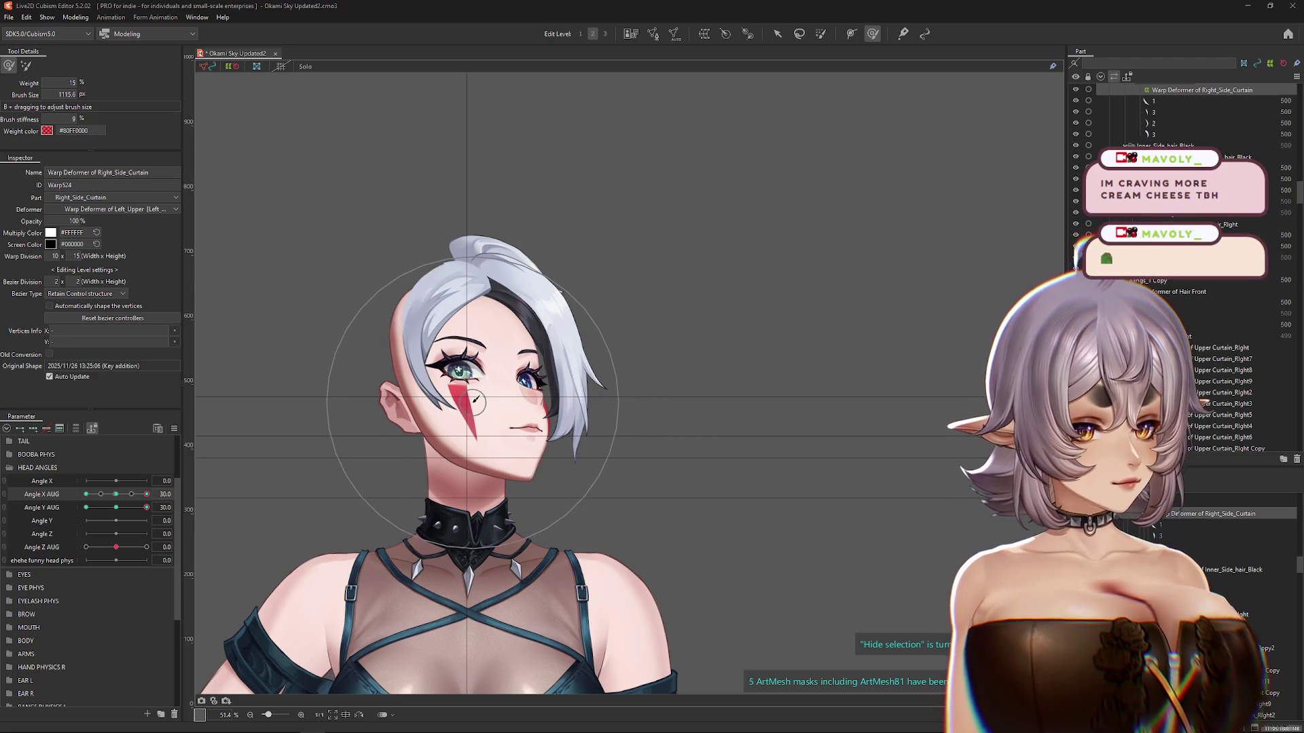
{"action": "left_click_drag", "start_coordinate": [570, 386], "coordinate": [574, 382]}
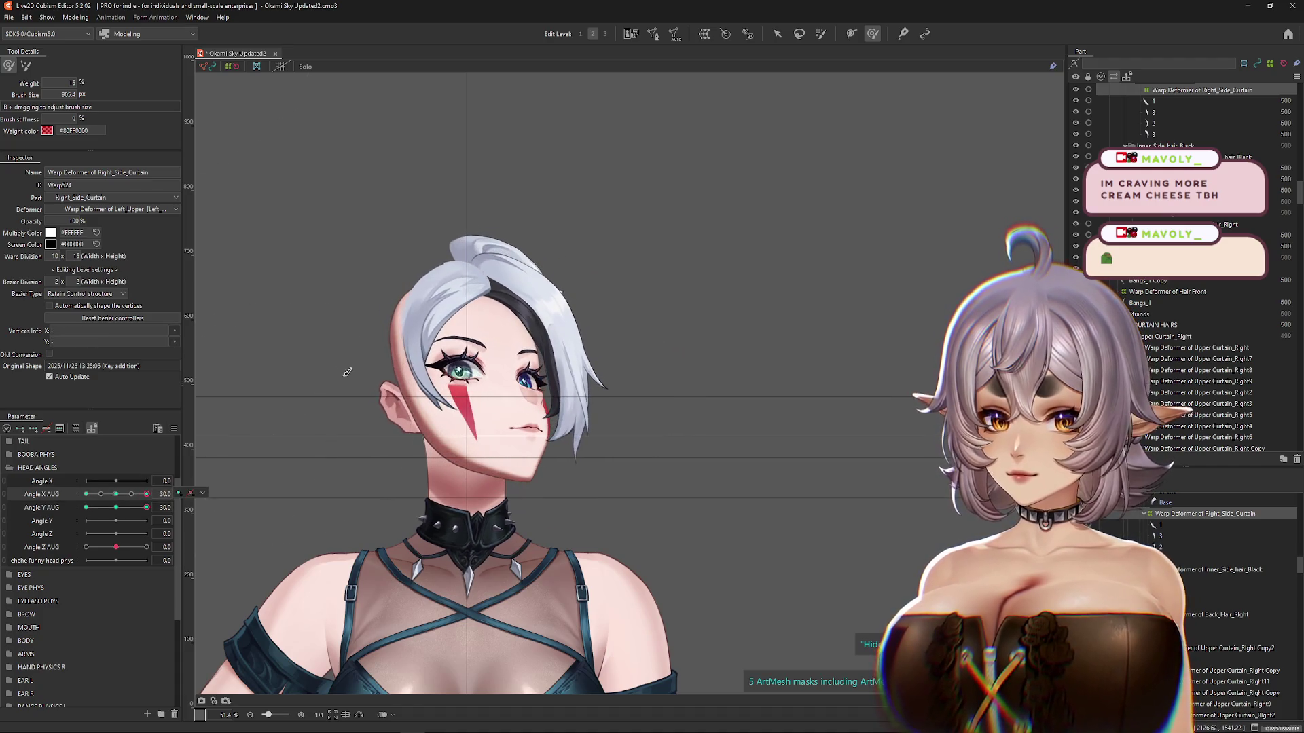
Step: Sculpt the curtain hair above the head and its strands with the head facing forward
{"action": "left_click_drag", "start_coordinate": [512, 194], "coordinate": [533, 209]}
{"action": "left_click", "coordinate": [117, 495]}
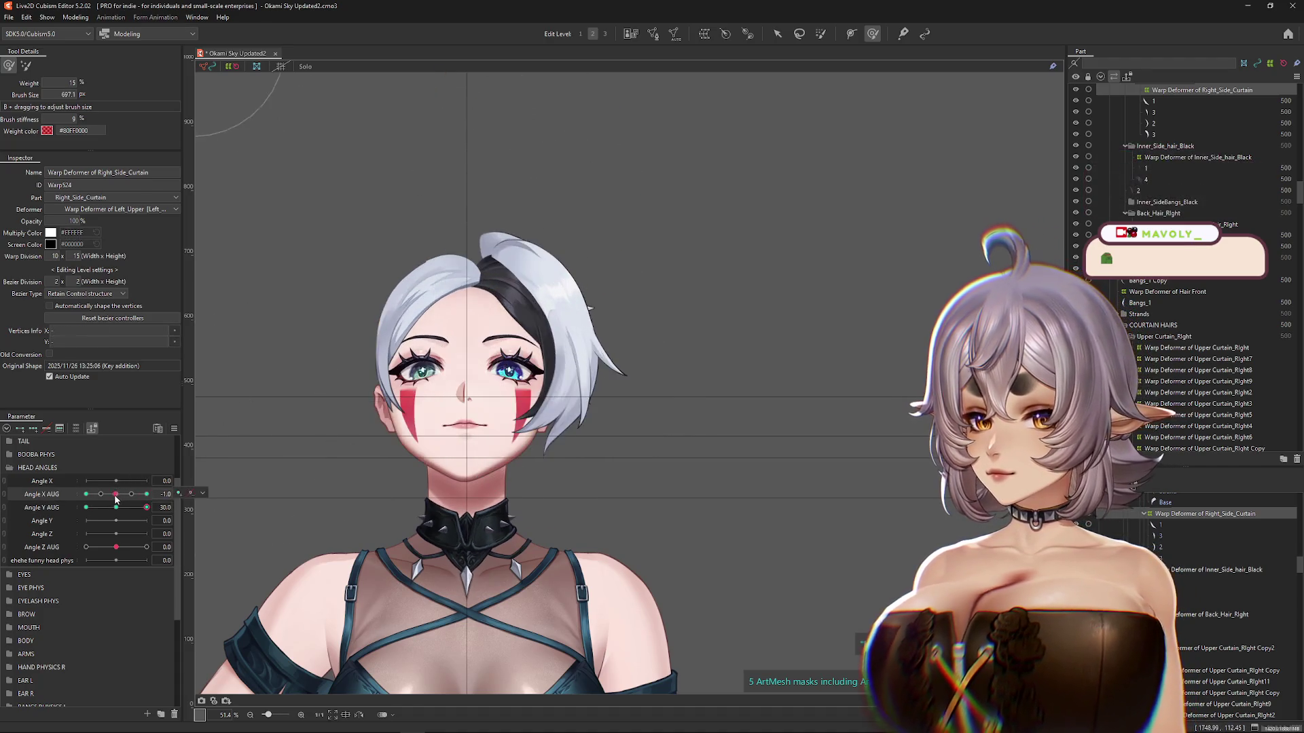
{"action": "left_click", "coordinate": [117, 495]}
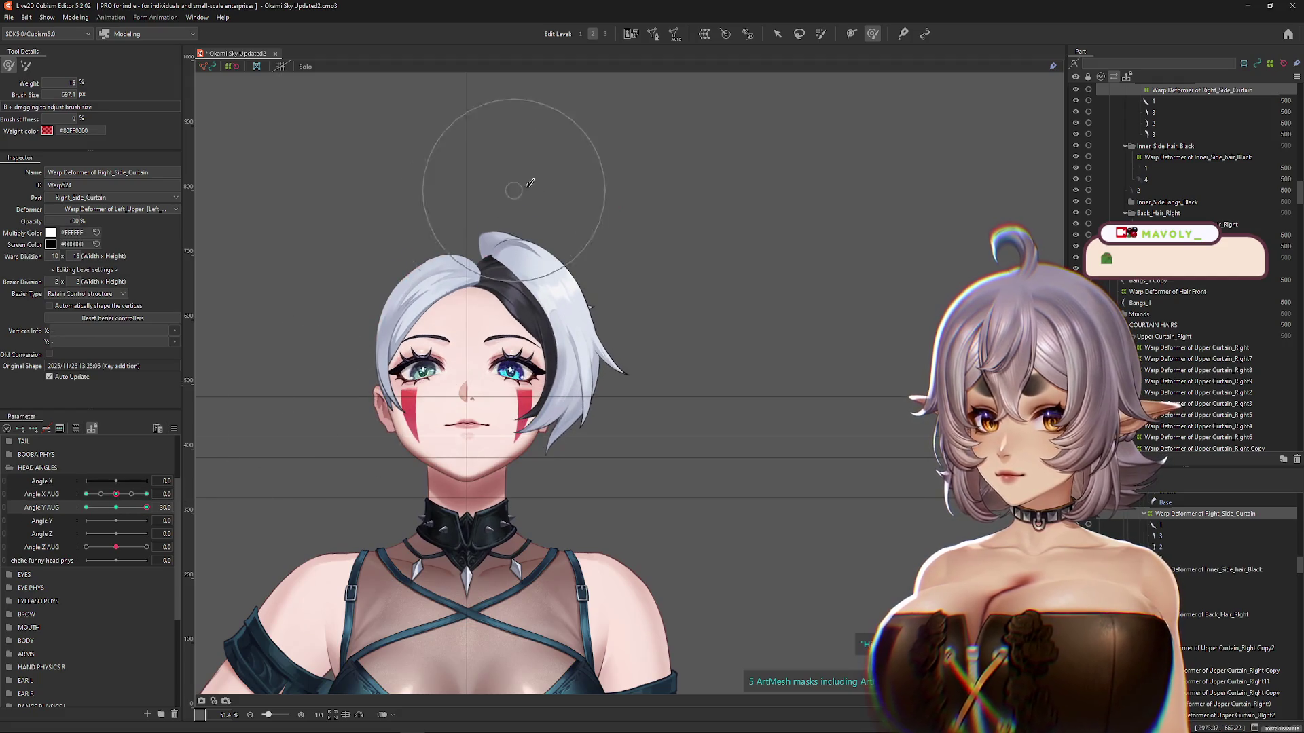
{"action": "left_click_drag", "start_coordinate": [449, 230], "coordinate": [458, 224]}
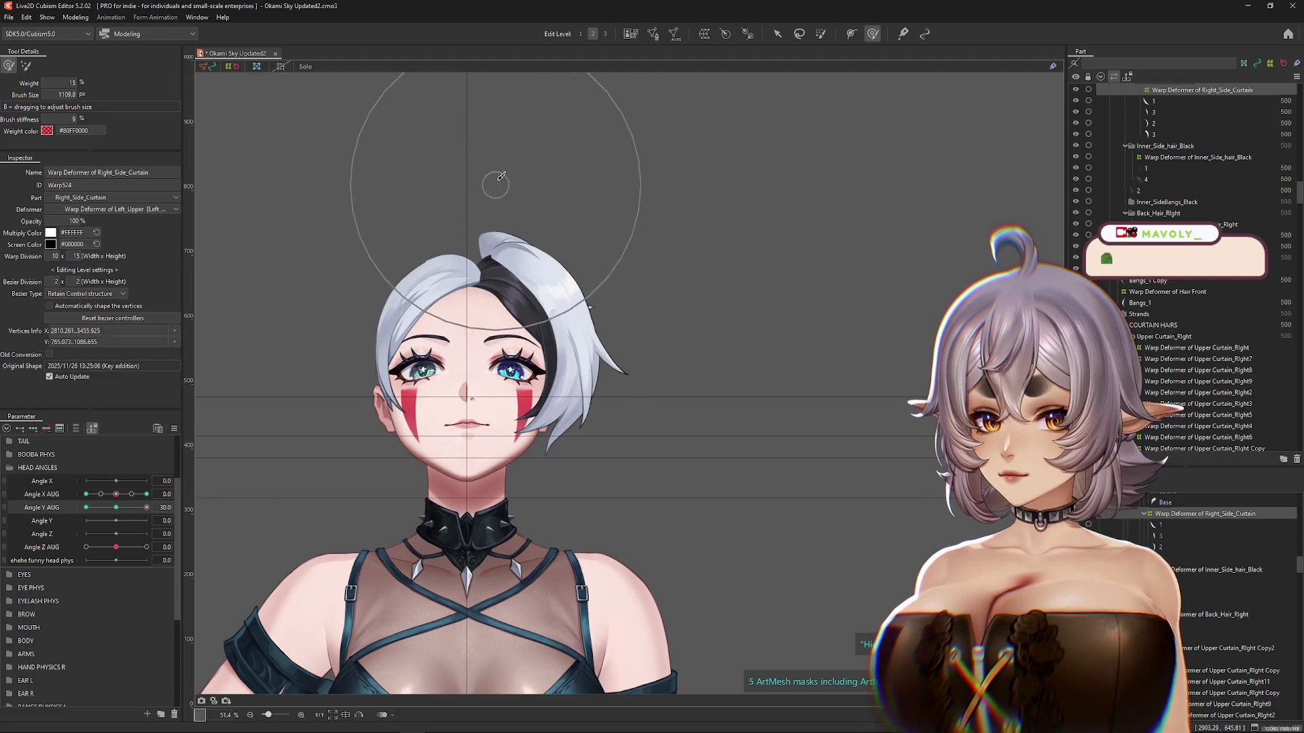
{"action": "left_click", "coordinate": [115, 495]}
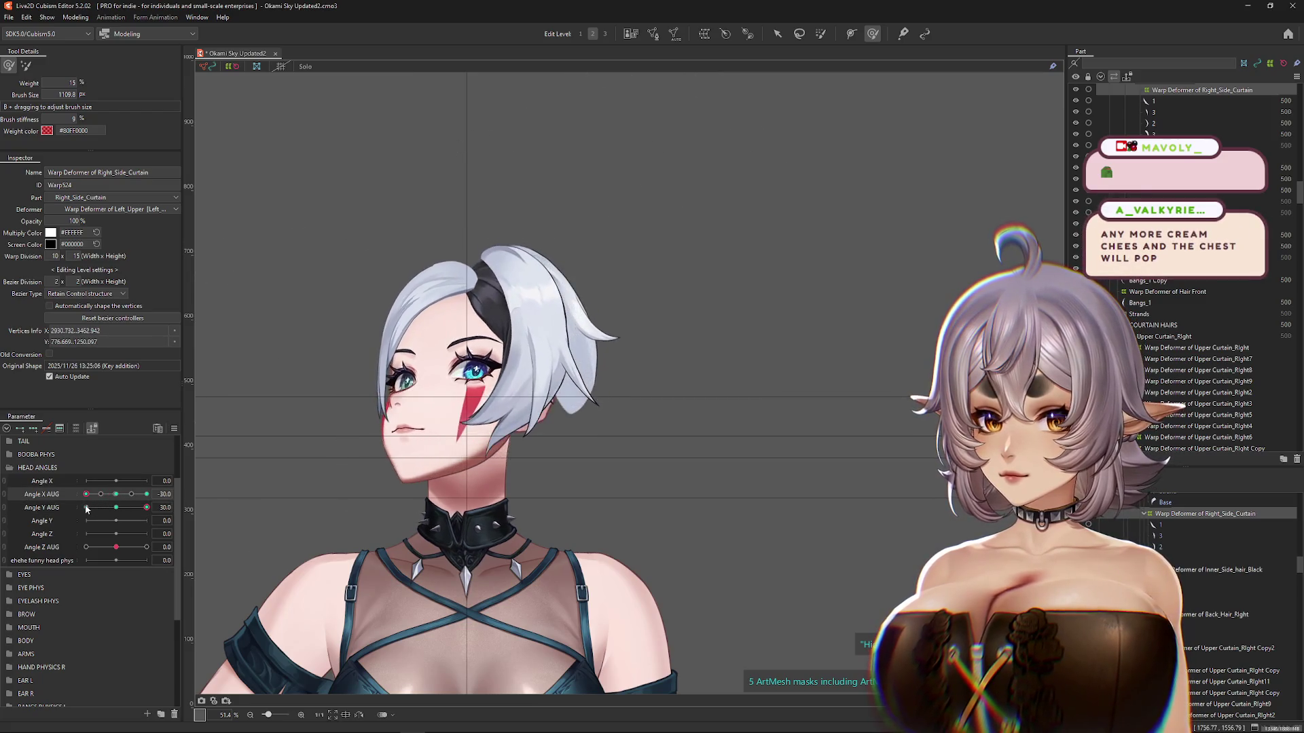
{"action": "mouse_move", "coordinate": [118, 511]}
{"action": "left_mouse_down"}
{"action": "mouse_move", "coordinate": [88, 511]}
{"action": "mouse_move", "coordinate": [155, 512]}
{"action": "left_mouse_up"}
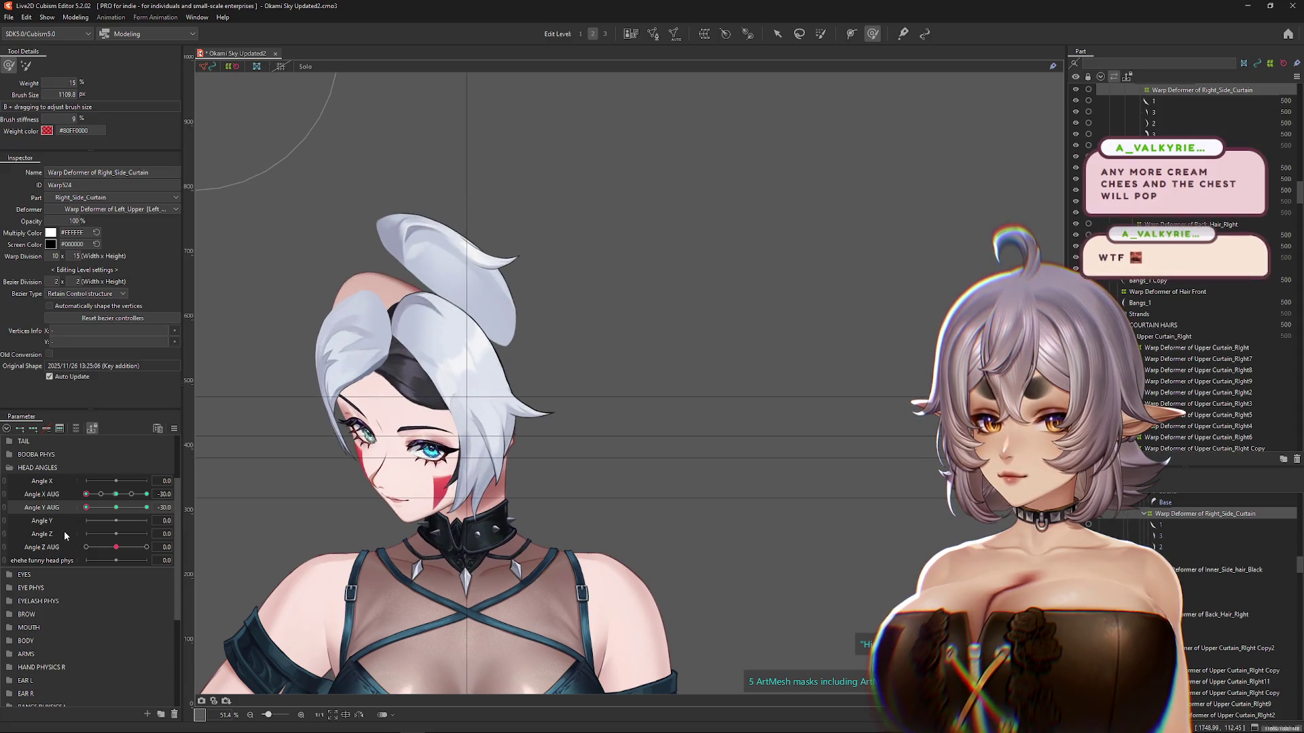
{"action": "left_click_drag", "start_coordinate": [522, 540], "coordinate": [578, 497]}
Step: Reshape the curtain strands near the collar at Angle X AUG 0 and the side hair at Angle X AUG 30
{"action": "left_click_drag", "start_coordinate": [101, 494], "coordinate": [116, 494]}
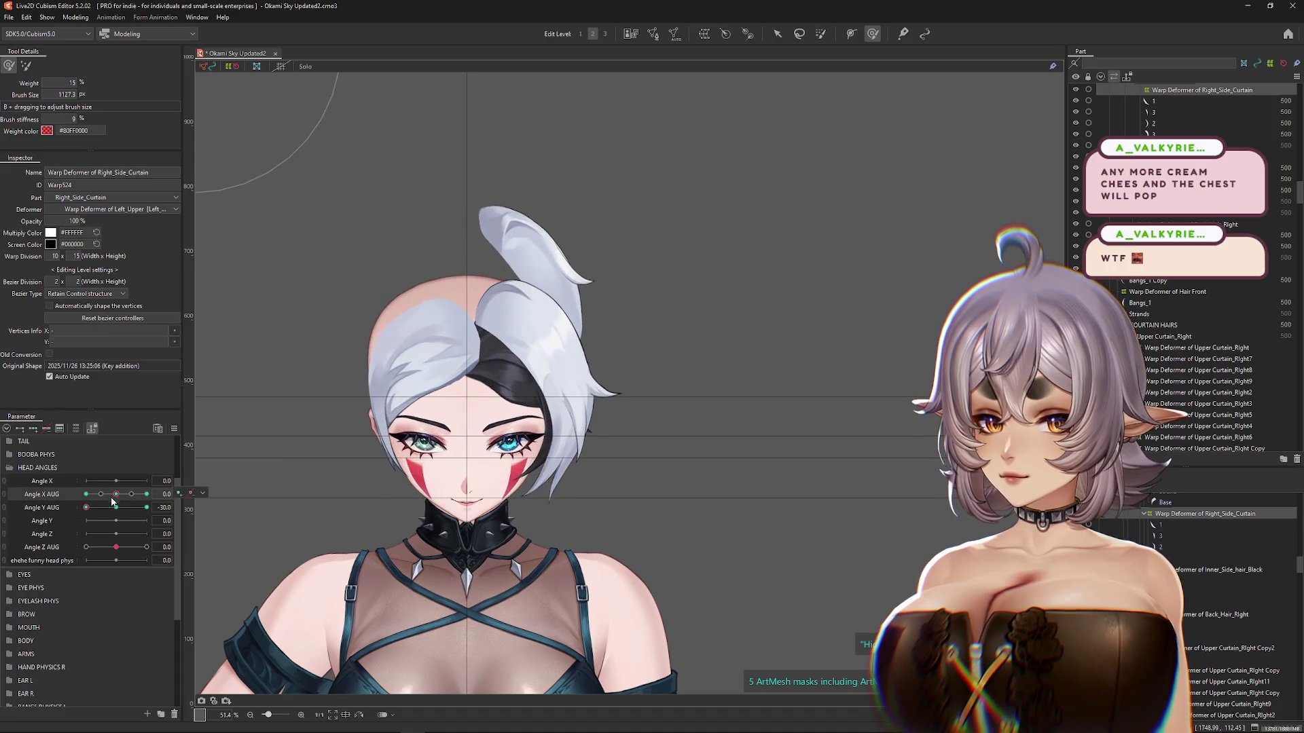
{"action": "left_click_drag", "start_coordinate": [489, 451], "coordinate": [306, 508]}
{"action": "mouse_move", "coordinate": [114, 494]}
{"action": "left_mouse_down"}
{"action": "mouse_move", "coordinate": [147, 493]}
{"action": "mouse_move", "coordinate": [94, 520]}
{"action": "mouse_move", "coordinate": [116, 511]}
{"action": "left_mouse_up"}
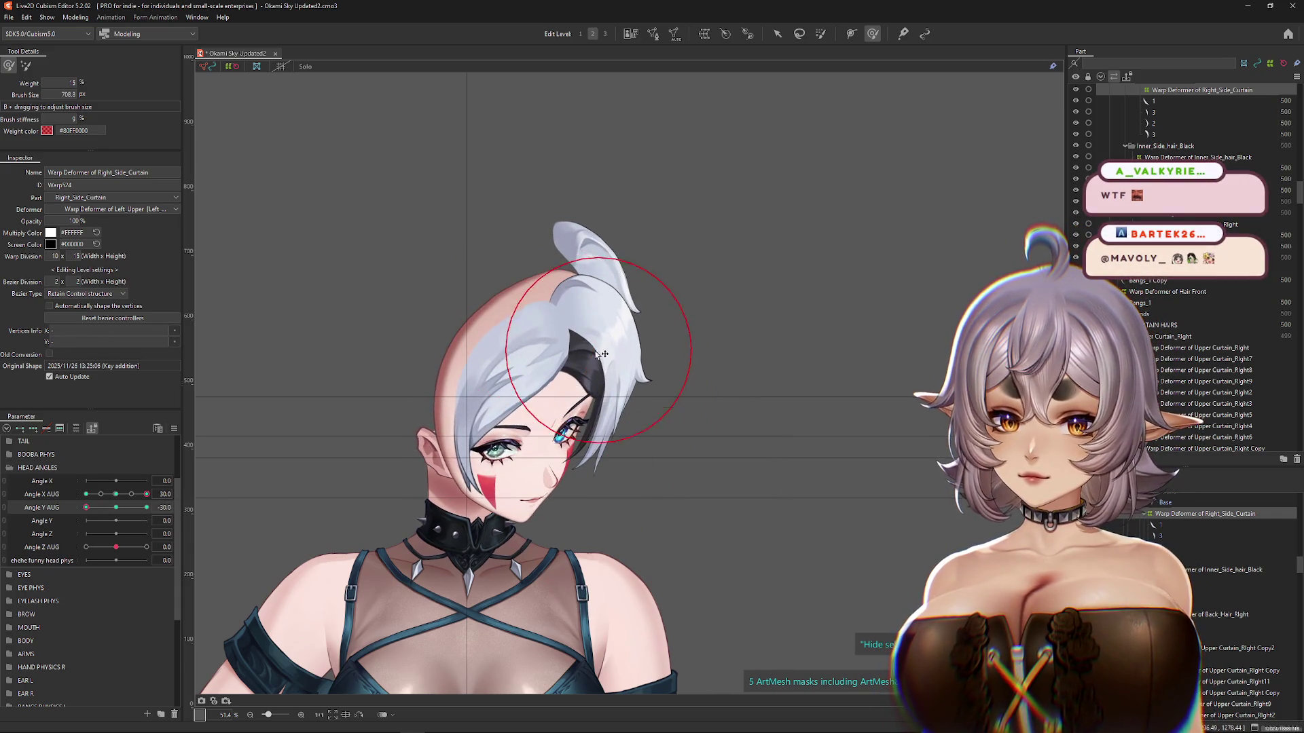
{"action": "mouse_move", "coordinate": [581, 362]}
{"action": "left_mouse_down"}
{"action": "mouse_move", "coordinate": [601, 360]}
{"action": "mouse_move", "coordinate": [656, 280]}
{"action": "left_mouse_up"}
{"action": "left_click_drag", "start_coordinate": [540, 285], "coordinate": [596, 224]}
{"action": "mouse_move", "coordinate": [142, 514]}
{"action": "left_mouse_down"}
{"action": "mouse_move", "coordinate": [119, 514]}
{"action": "mouse_move", "coordinate": [154, 503]}
{"action": "left_mouse_up"}
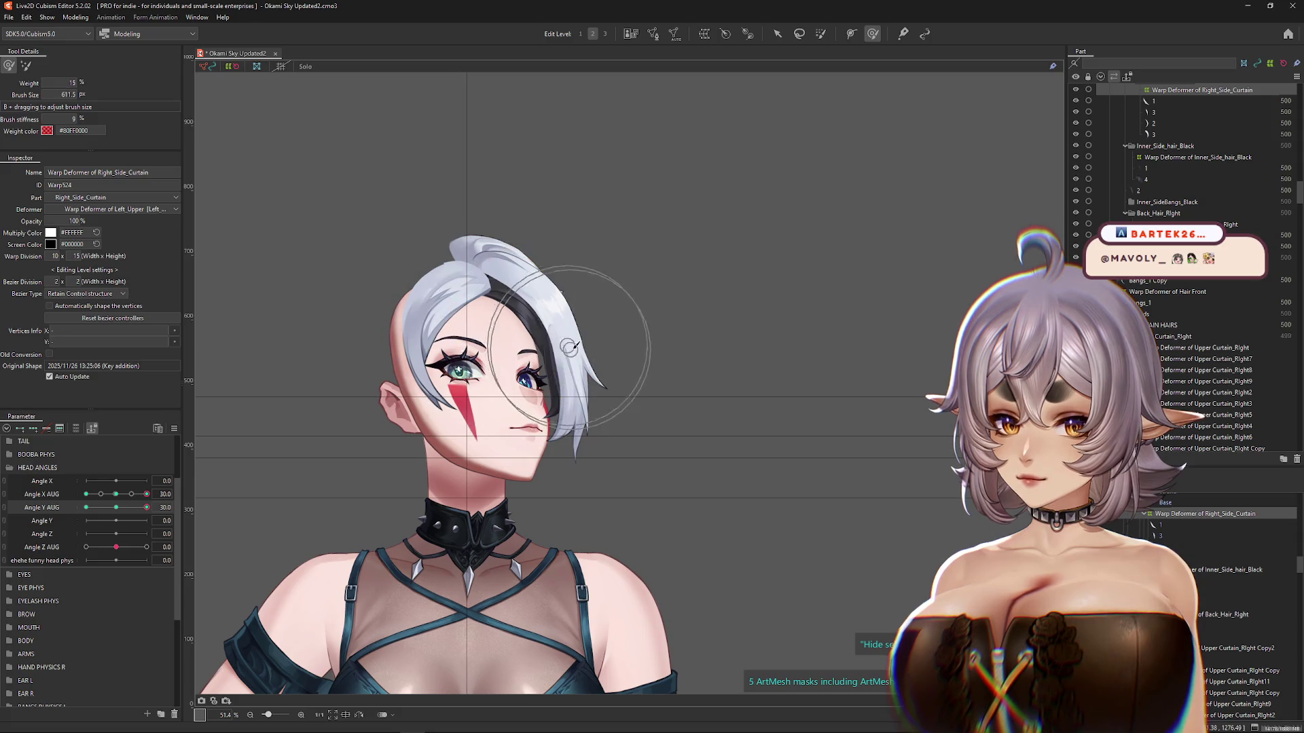
Step: Refine the side and face strands through the Angle Y poses, then return the head to front
{"action": "left_click_drag", "start_coordinate": [502, 189], "coordinate": [460, 245]}
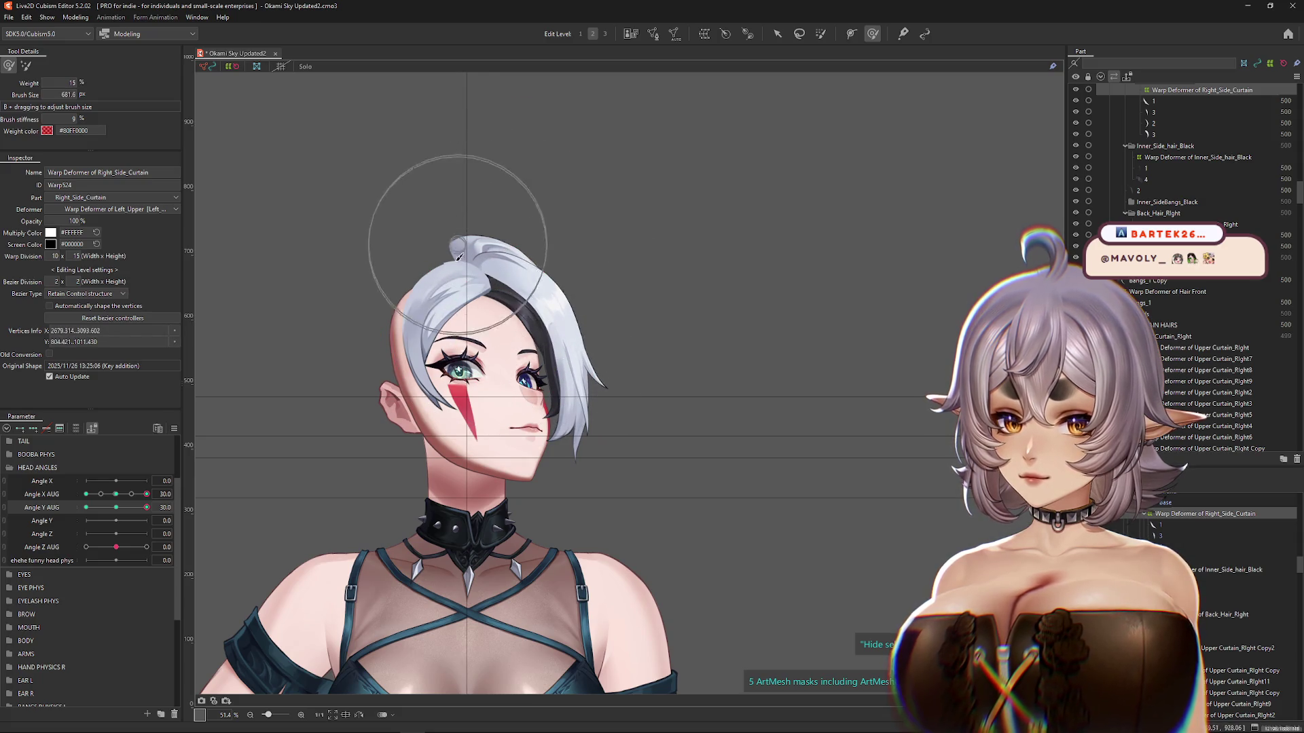
{"action": "mouse_move", "coordinate": [351, 353]}
{"action": "left_mouse_down"}
{"action": "mouse_move", "coordinate": [421, 326]}
{"action": "mouse_move", "coordinate": [598, 373]}
{"action": "left_mouse_up"}
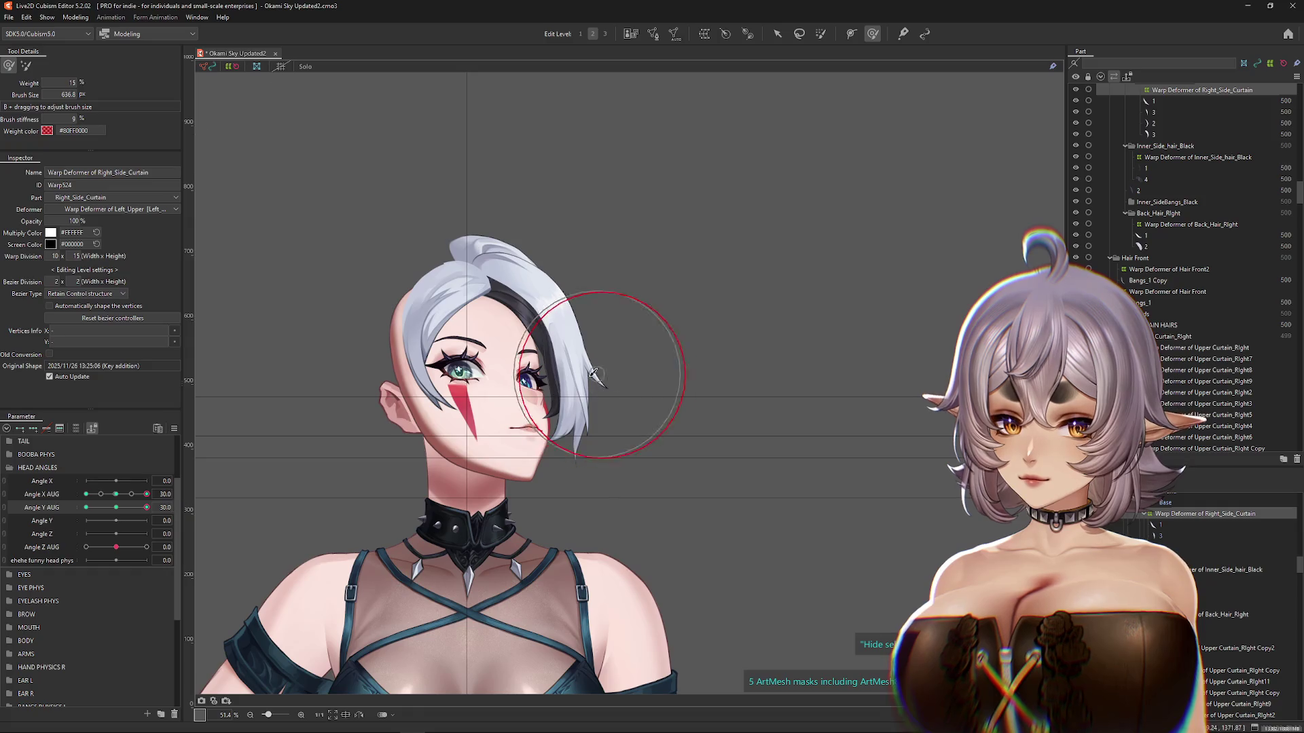
{"action": "mouse_move", "coordinate": [147, 508]}
{"action": "left_mouse_down"}
{"action": "mouse_move", "coordinate": [102, 507]}
{"action": "mouse_move", "coordinate": [160, 508]}
{"action": "left_mouse_up"}
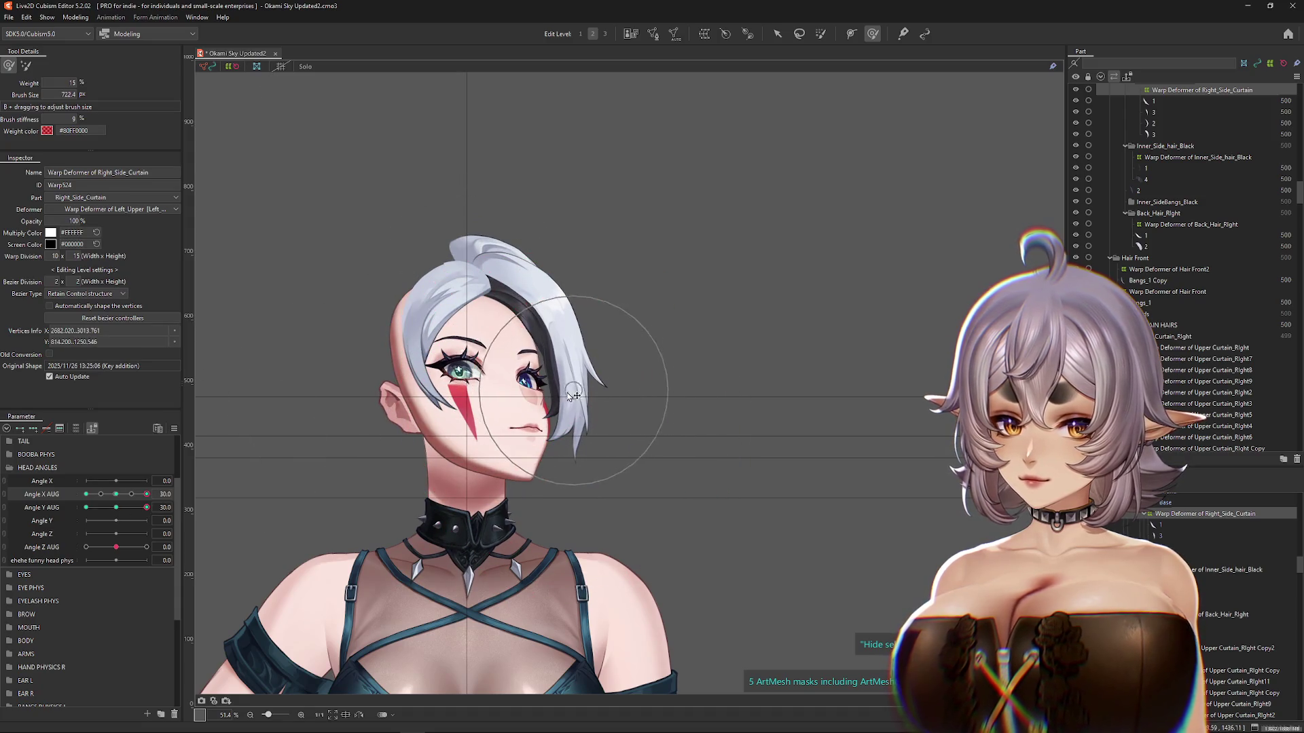
{"action": "mouse_move", "coordinate": [401, 353]}
{"action": "left_mouse_down"}
{"action": "mouse_move", "coordinate": [448, 407]}
{"action": "mouse_move", "coordinate": [421, 394]}
{"action": "left_mouse_up"}
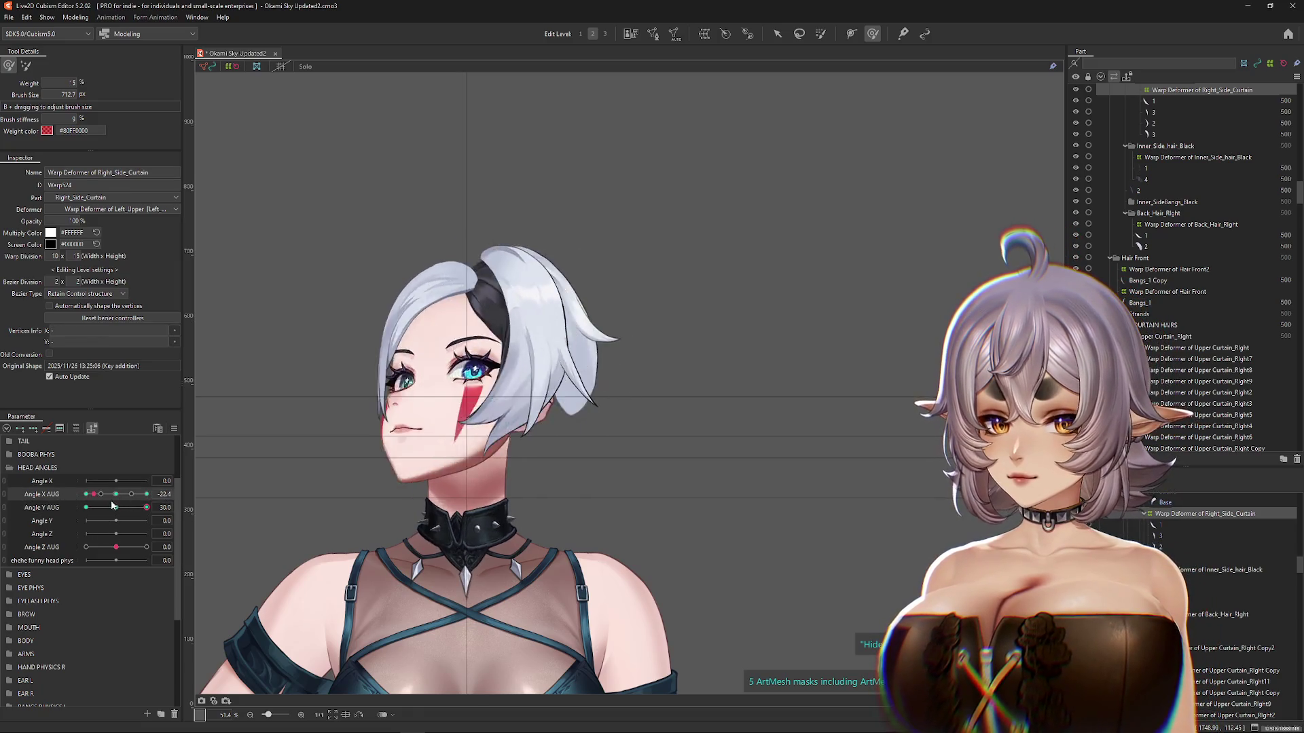
{"action": "left_click_drag", "start_coordinate": [126, 501], "coordinate": [117, 501]}
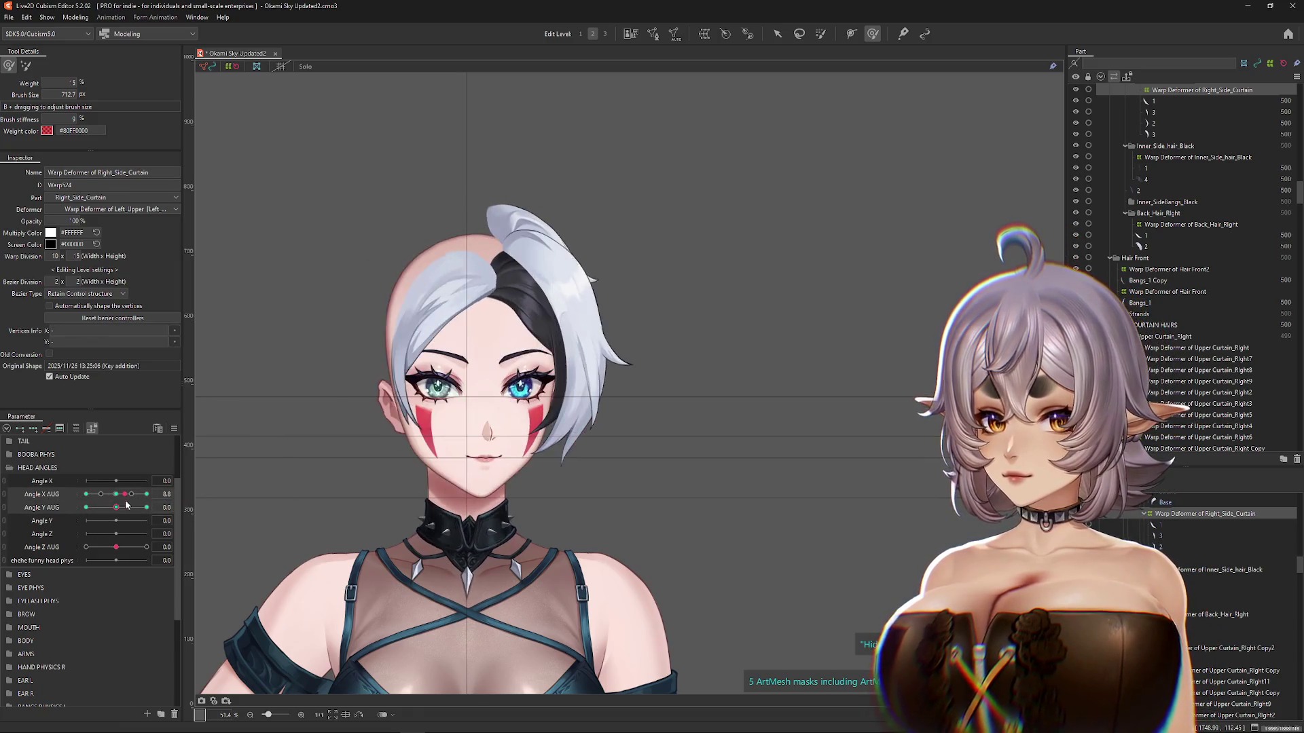
{"action": "left_click_drag", "start_coordinate": [512, 247], "coordinate": [567, 310]}
{"action": "right_click", "coordinate": [566, 310]}
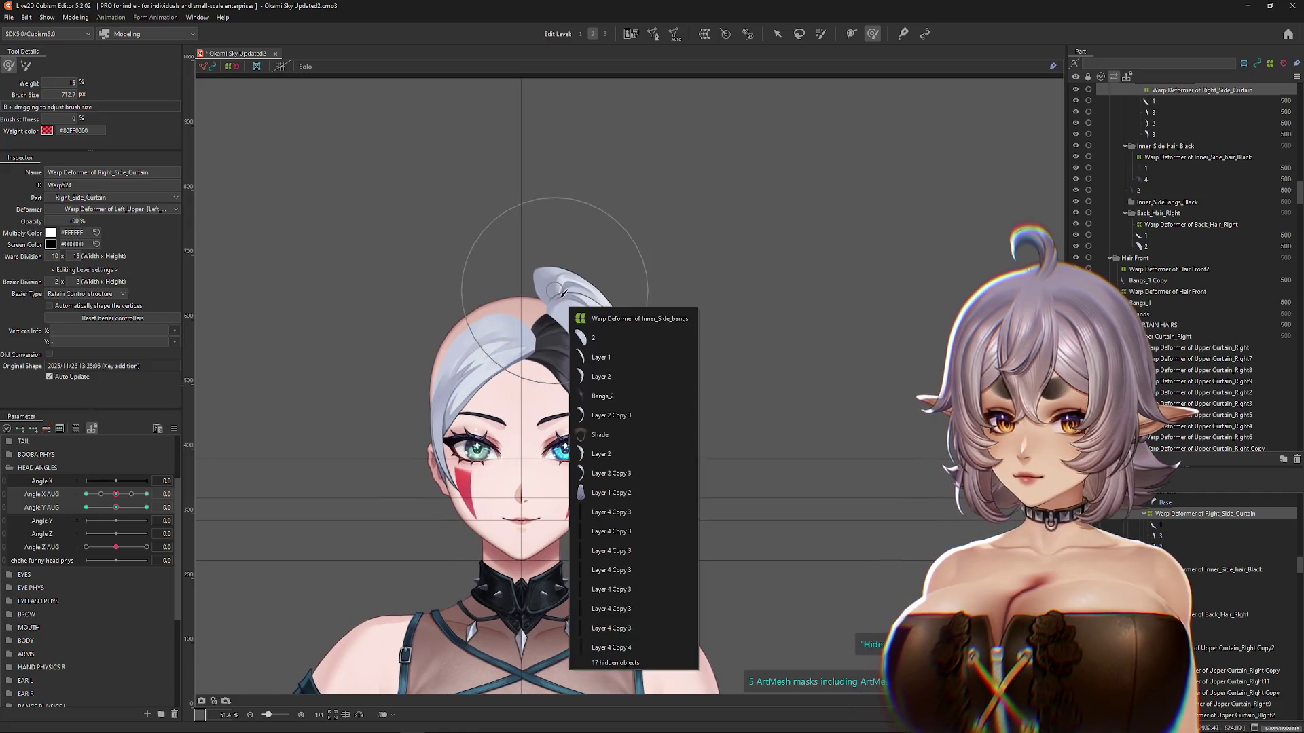
Step: Select the Back_Hair_Right warp deformer and inspect its points at Angle Y AUG 30
{"action": "left_click", "coordinate": [662, 338]}
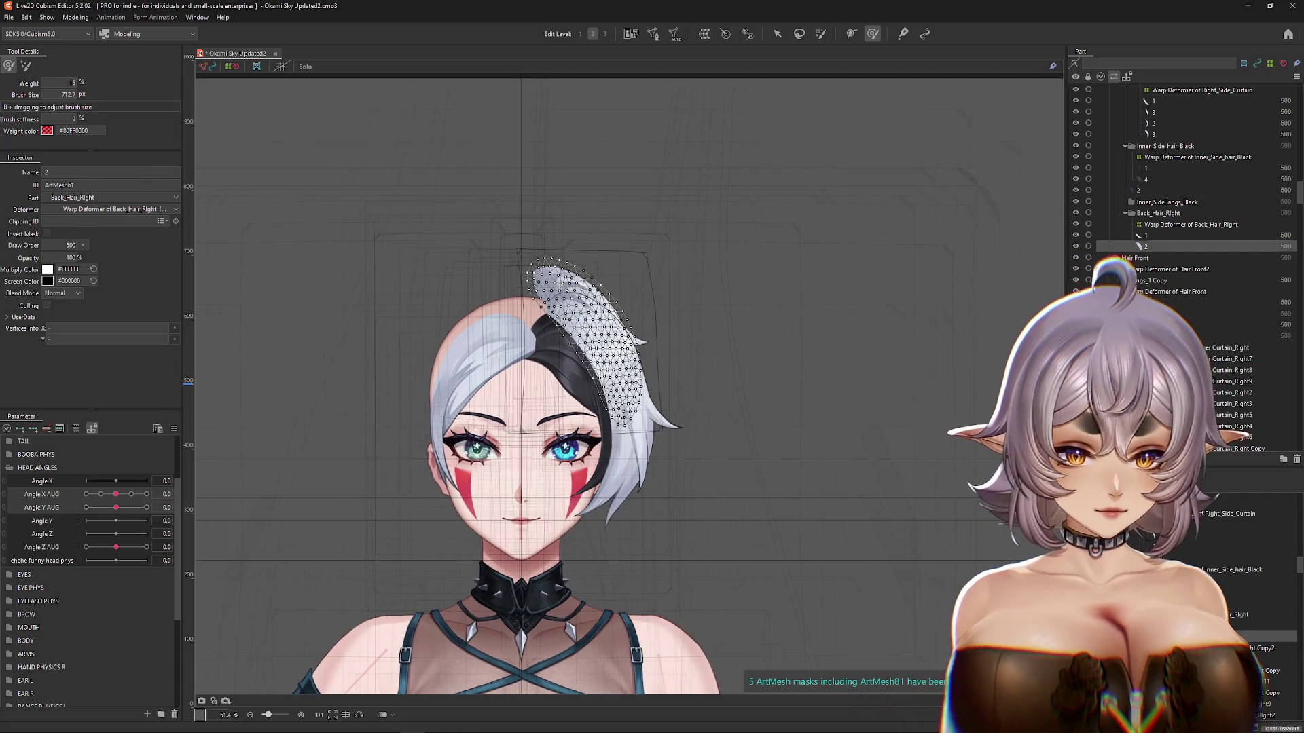
{"action": "left_click", "coordinate": [1222, 614]}
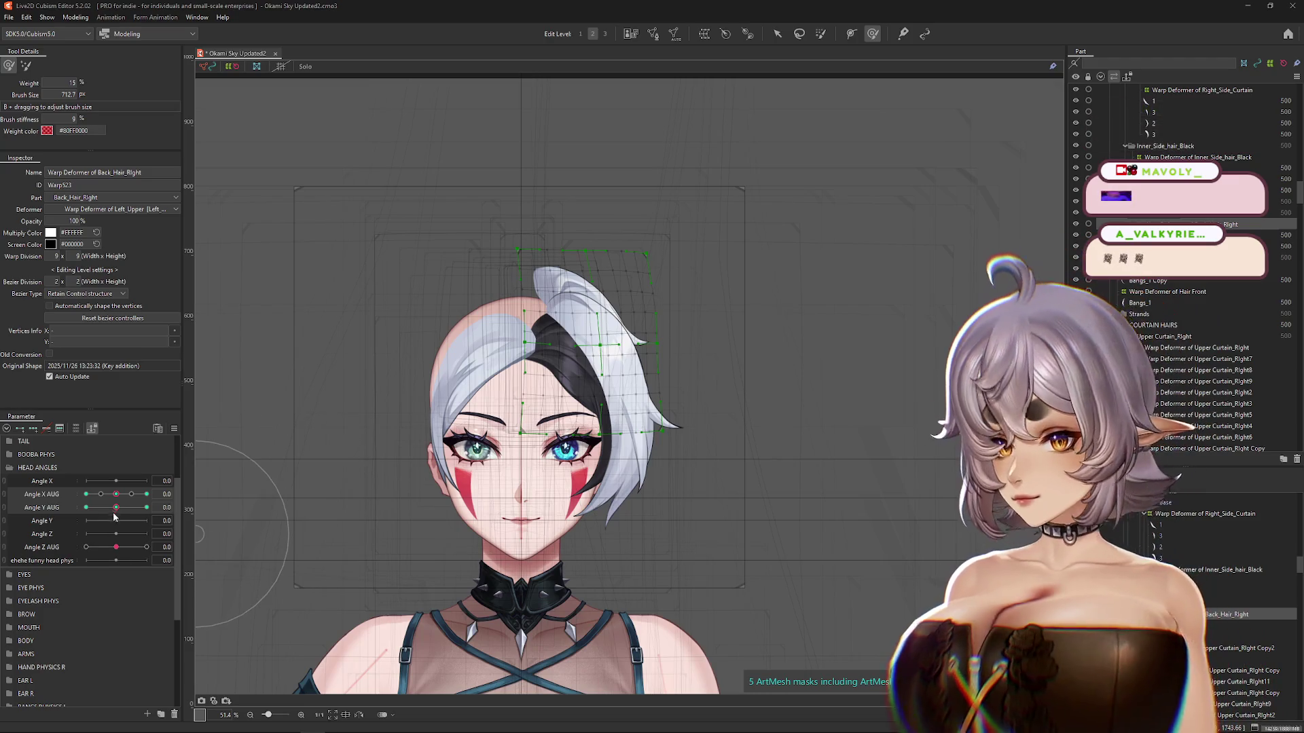
{"action": "left_click", "coordinate": [147, 507]}
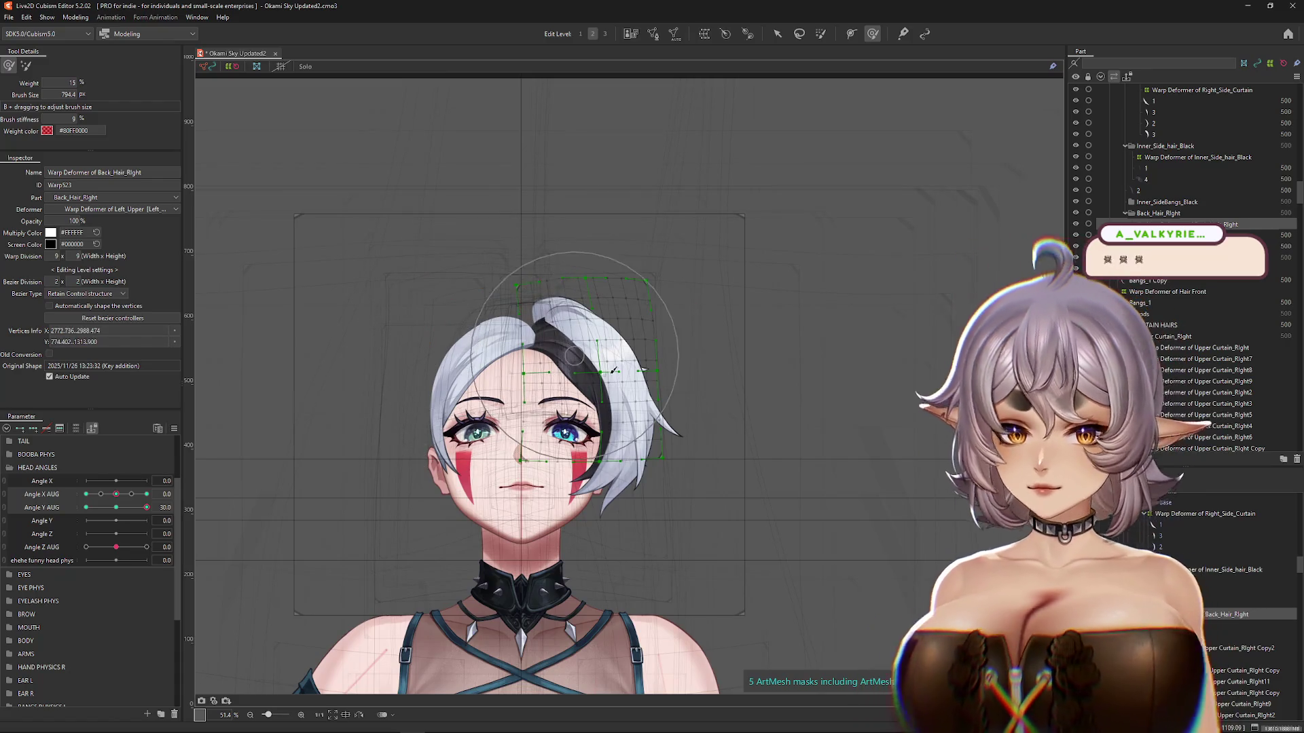
{"action": "left_click", "coordinate": [233, 474]}
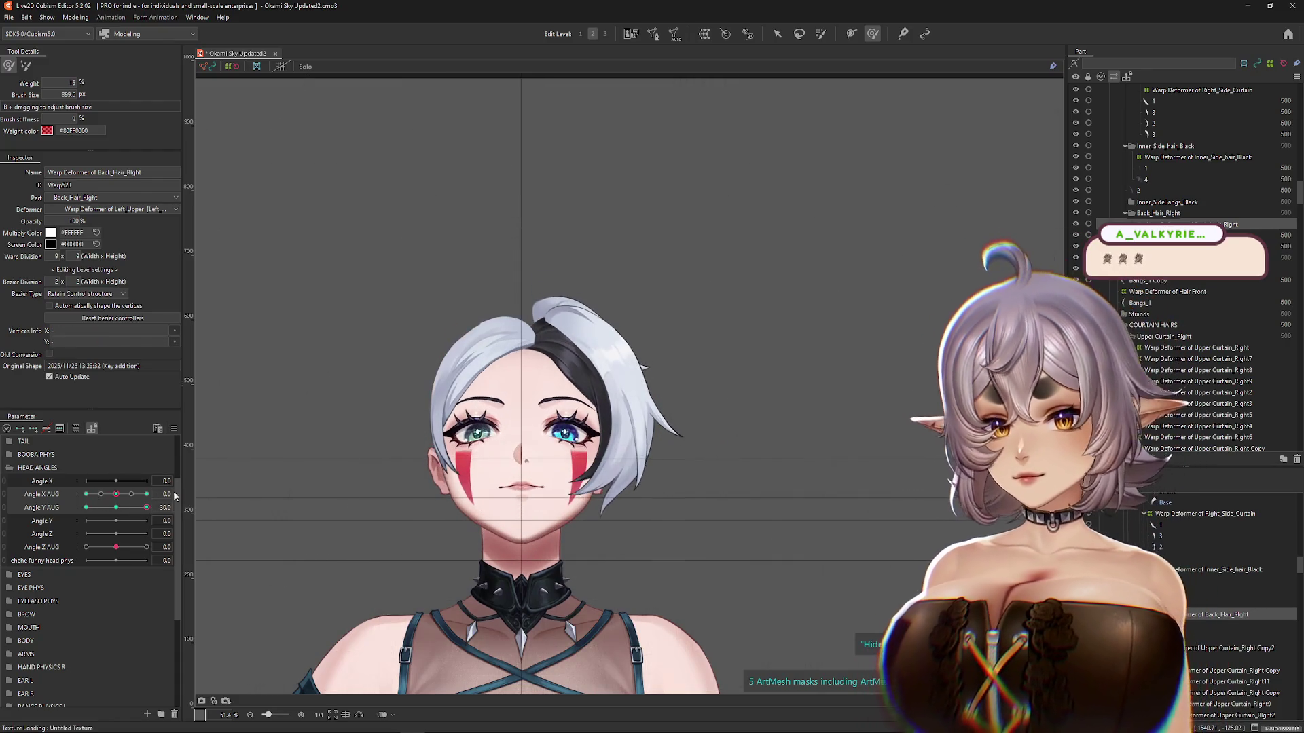
{"action": "left_click", "coordinate": [491, 332]}
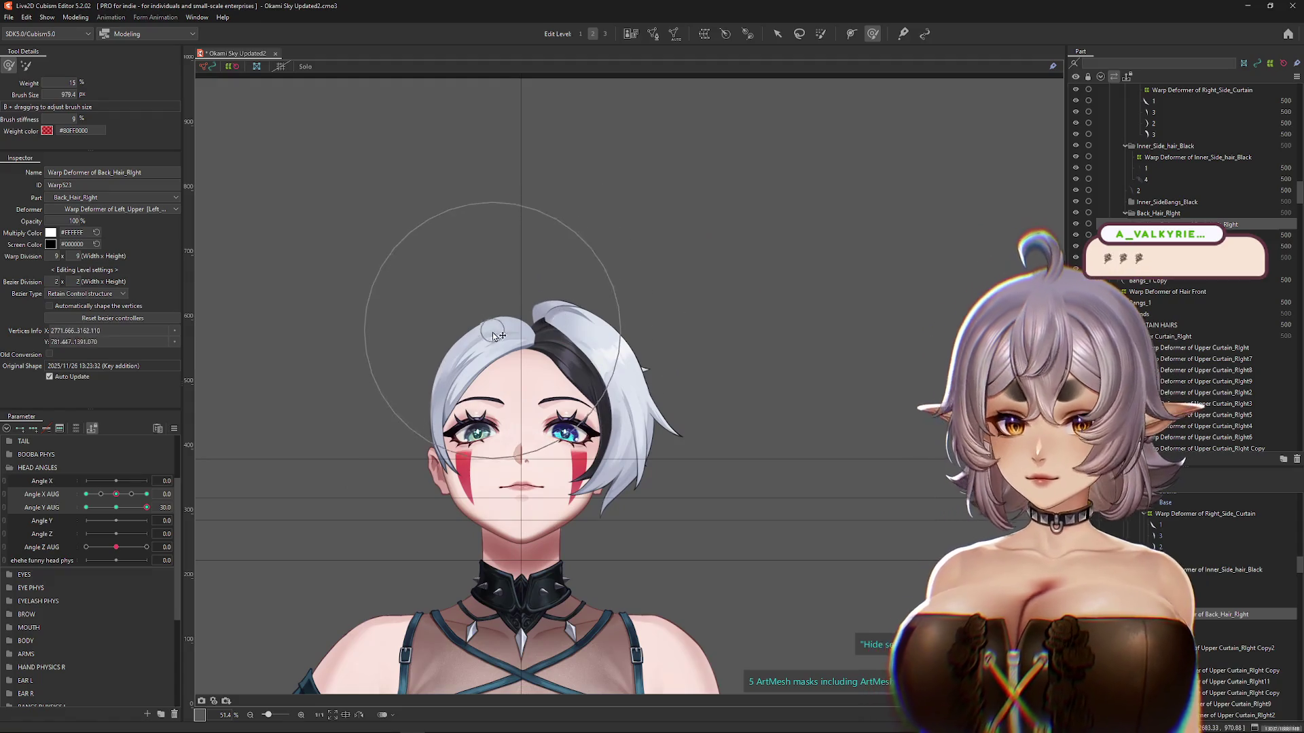
{"action": "left_click", "coordinate": [427, 298]}
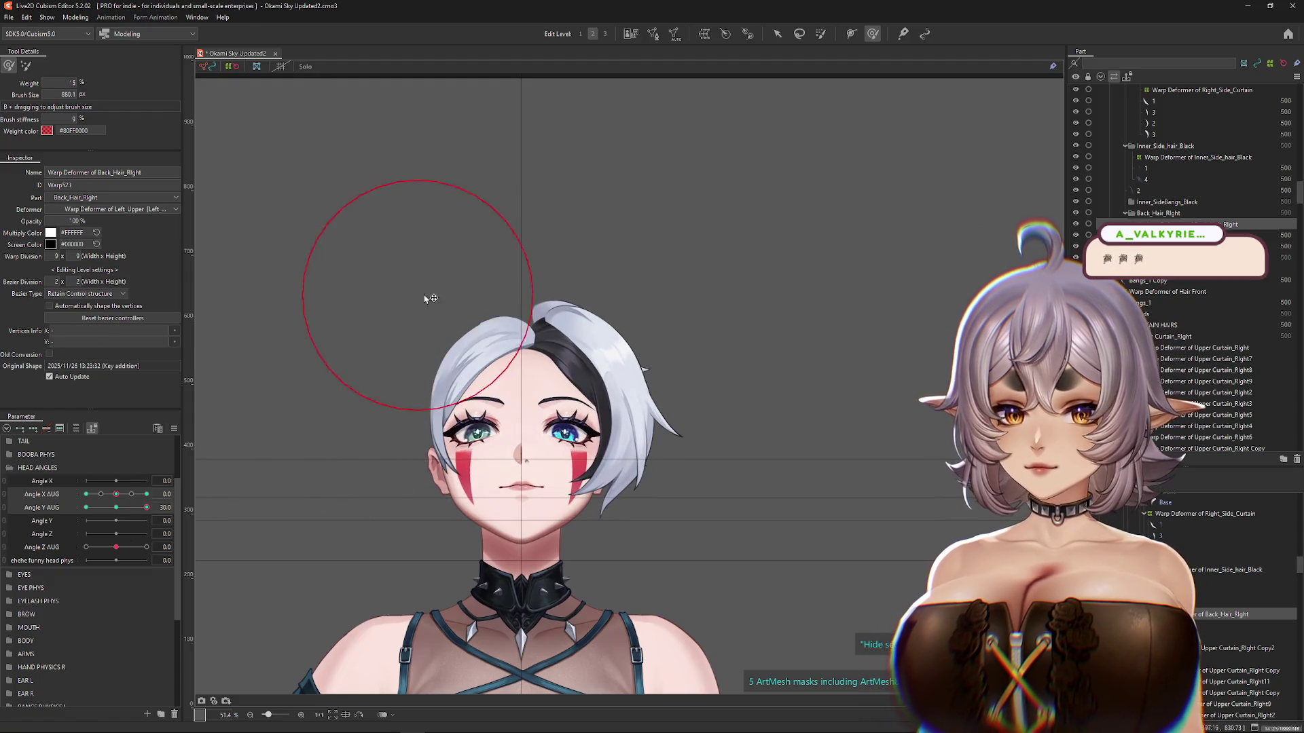
Step: Lower the back hair tuft with the warp at Angle Y AUG -30
{"action": "left_click_drag", "start_coordinate": [109, 509], "coordinate": [86, 508]}
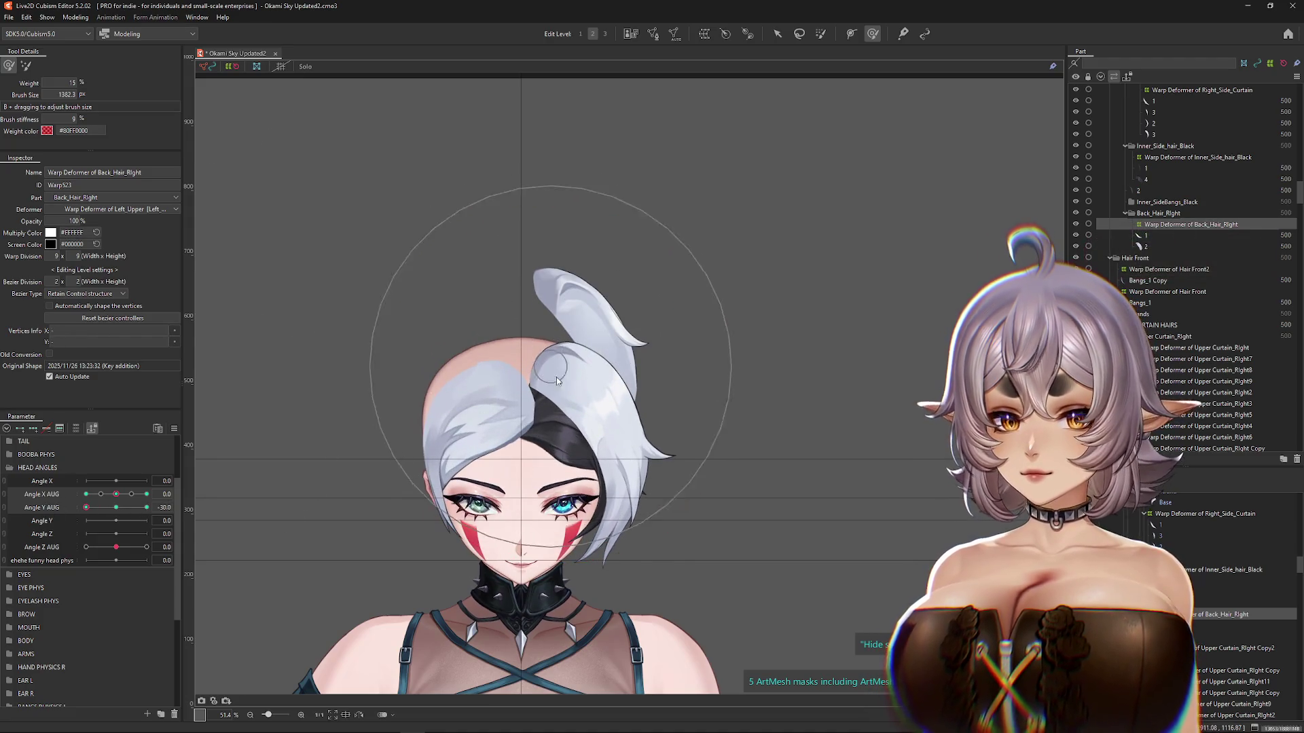
{"action": "left_click", "coordinate": [554, 377]}
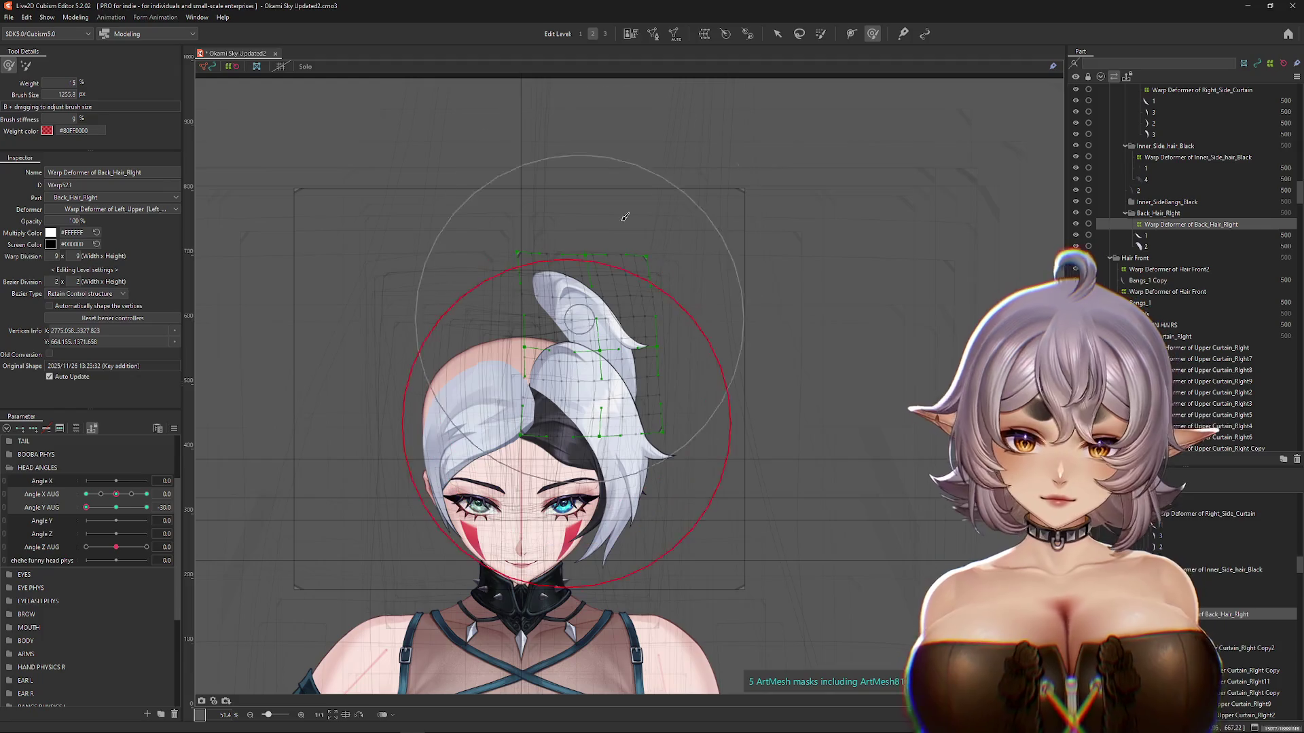
{"action": "left_click_drag", "start_coordinate": [668, 443], "coordinate": [686, 469]}
{"action": "left_click_drag", "start_coordinate": [584, 340], "coordinate": [584, 392]}
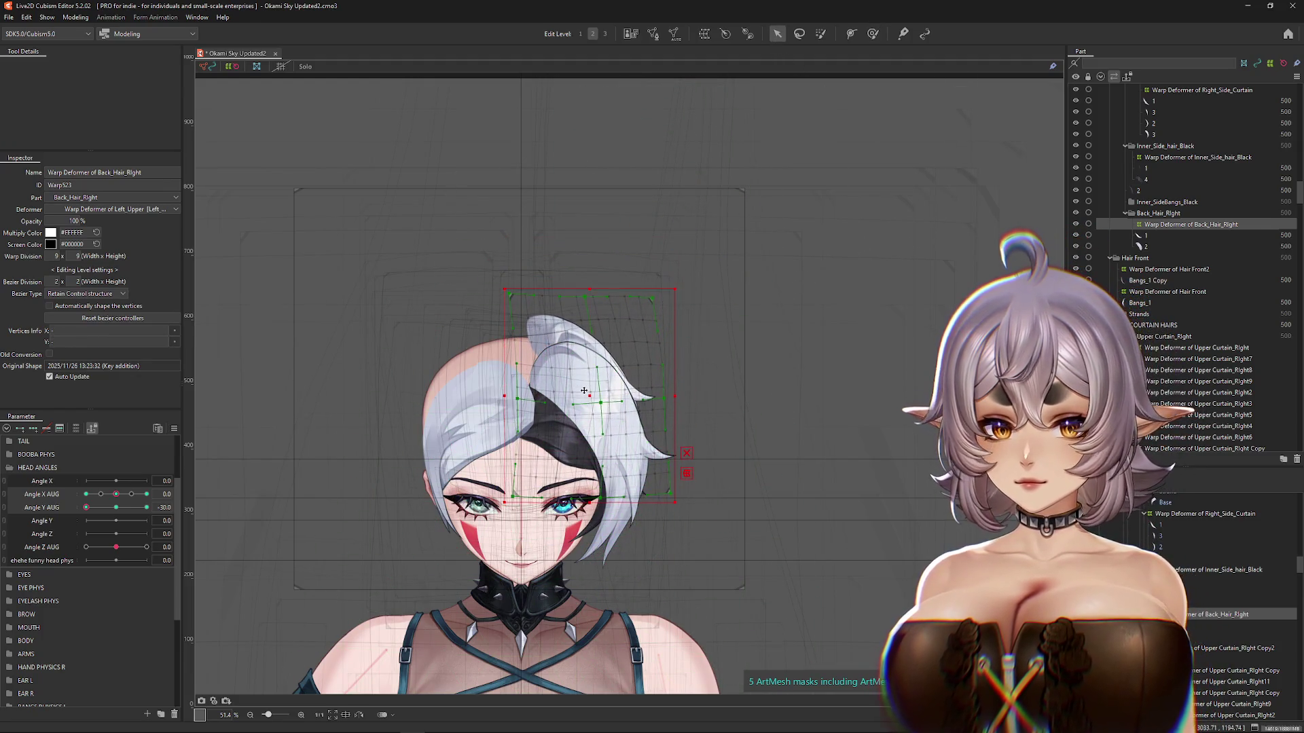
{"action": "left_click", "coordinate": [873, 33]}
Step: Brush-reshape the back hair and compare it against the neutral head tilt
{"action": "mouse_move", "coordinate": [565, 272]}
{"action": "left_mouse_down"}
{"action": "mouse_move", "coordinate": [582, 282]}
{"action": "mouse_move", "coordinate": [581, 393]}
{"action": "left_mouse_up"}
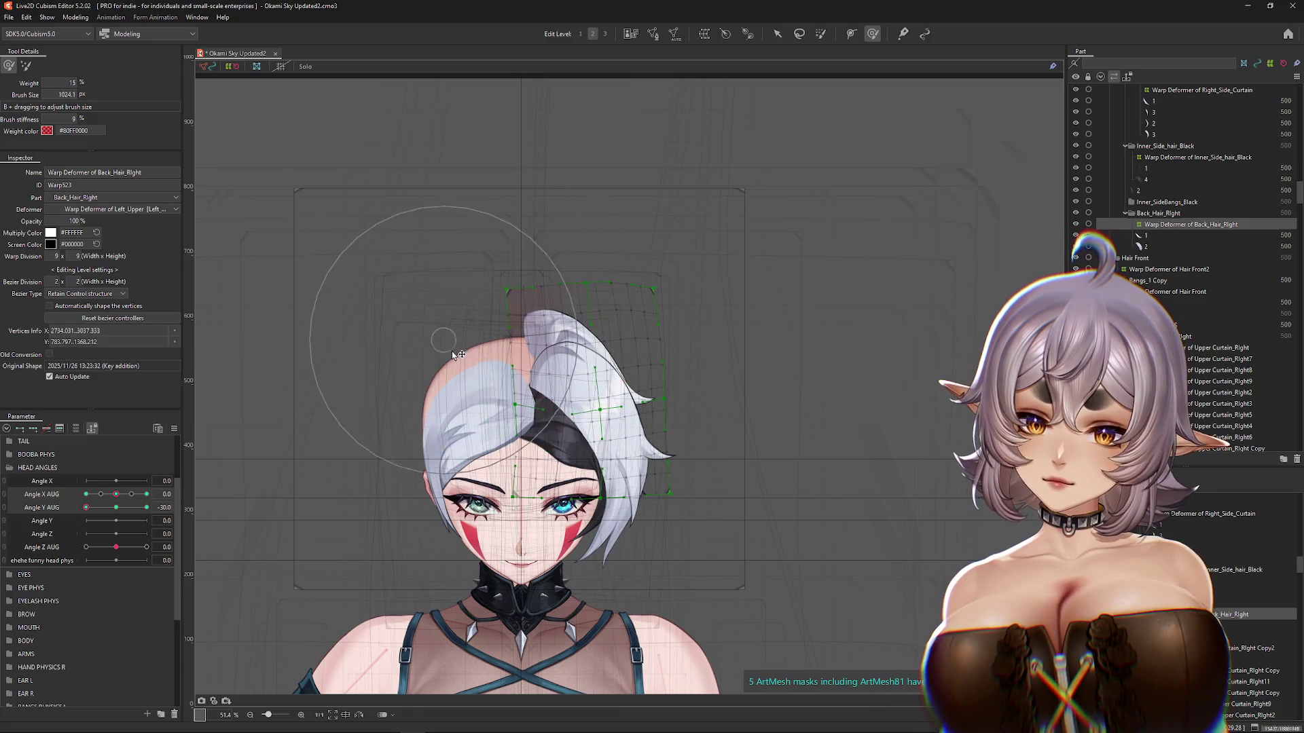
{"action": "mouse_move", "coordinate": [543, 468]}
{"action": "left_mouse_down"}
{"action": "mouse_move", "coordinate": [707, 344]}
{"action": "mouse_move", "coordinate": [605, 263]}
{"action": "mouse_move", "coordinate": [576, 268]}
{"action": "left_mouse_up"}
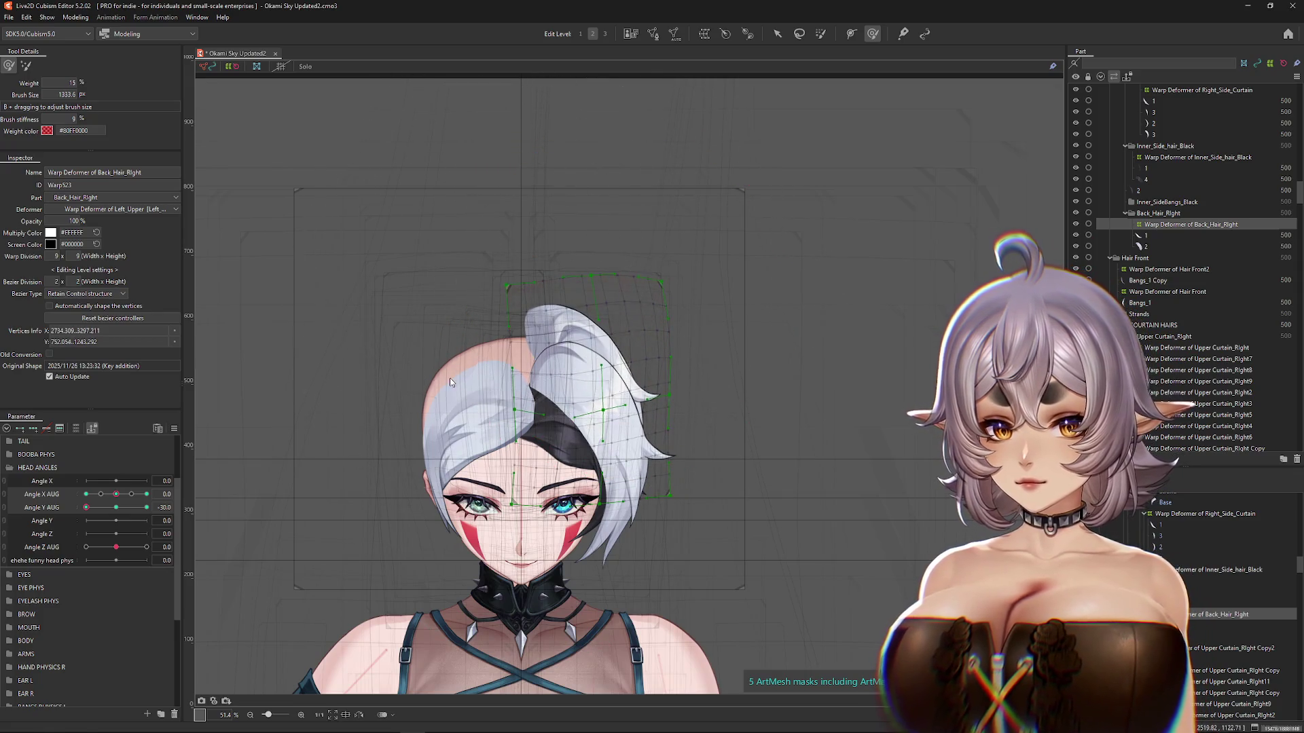
{"action": "left_click_drag", "start_coordinate": [451, 377], "coordinate": [421, 333]}
{"action": "left_click_drag", "start_coordinate": [558, 433], "coordinate": [663, 256]}
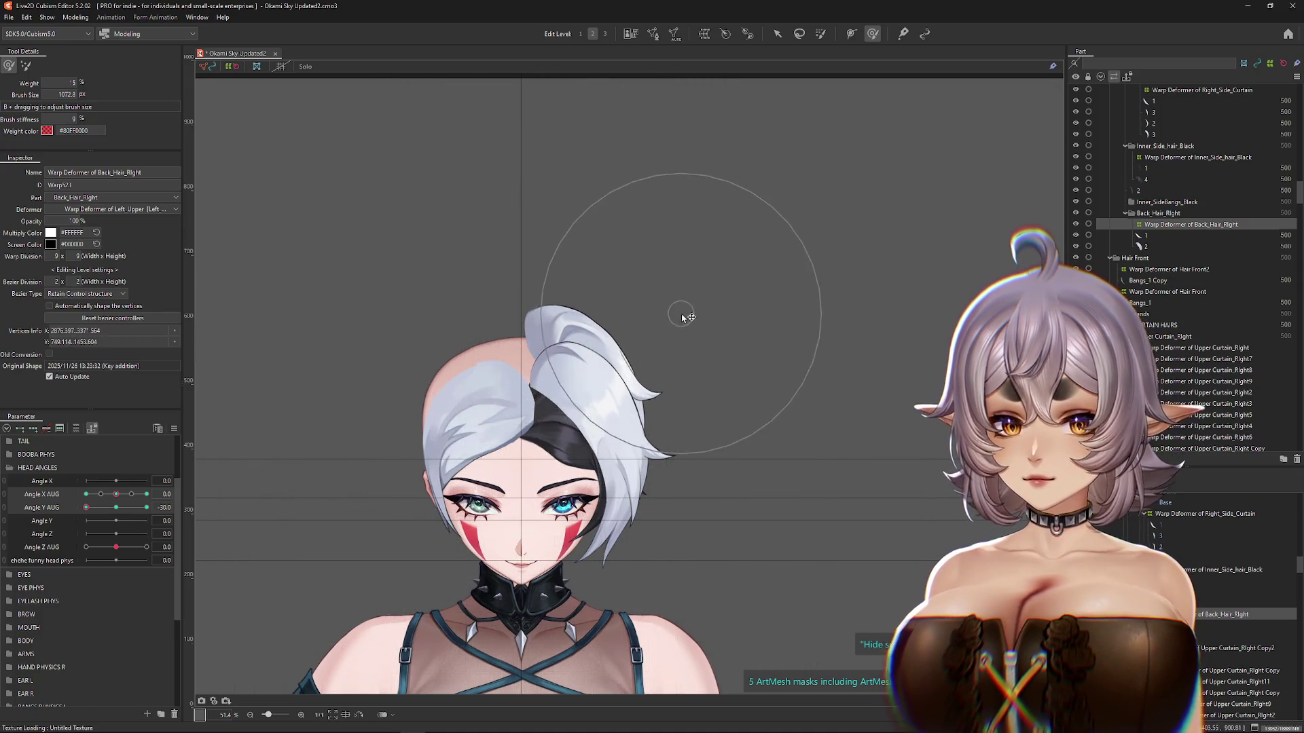
{"action": "mouse_move", "coordinate": [86, 508]}
{"action": "left_mouse_down"}
{"action": "mouse_move", "coordinate": [116, 508]}
{"action": "mouse_move", "coordinate": [76, 521]}
{"action": "left_mouse_up"}
{"action": "left_click_drag", "start_coordinate": [713, 345], "coordinate": [649, 422]}
{"action": "left_click", "coordinate": [116, 508]}
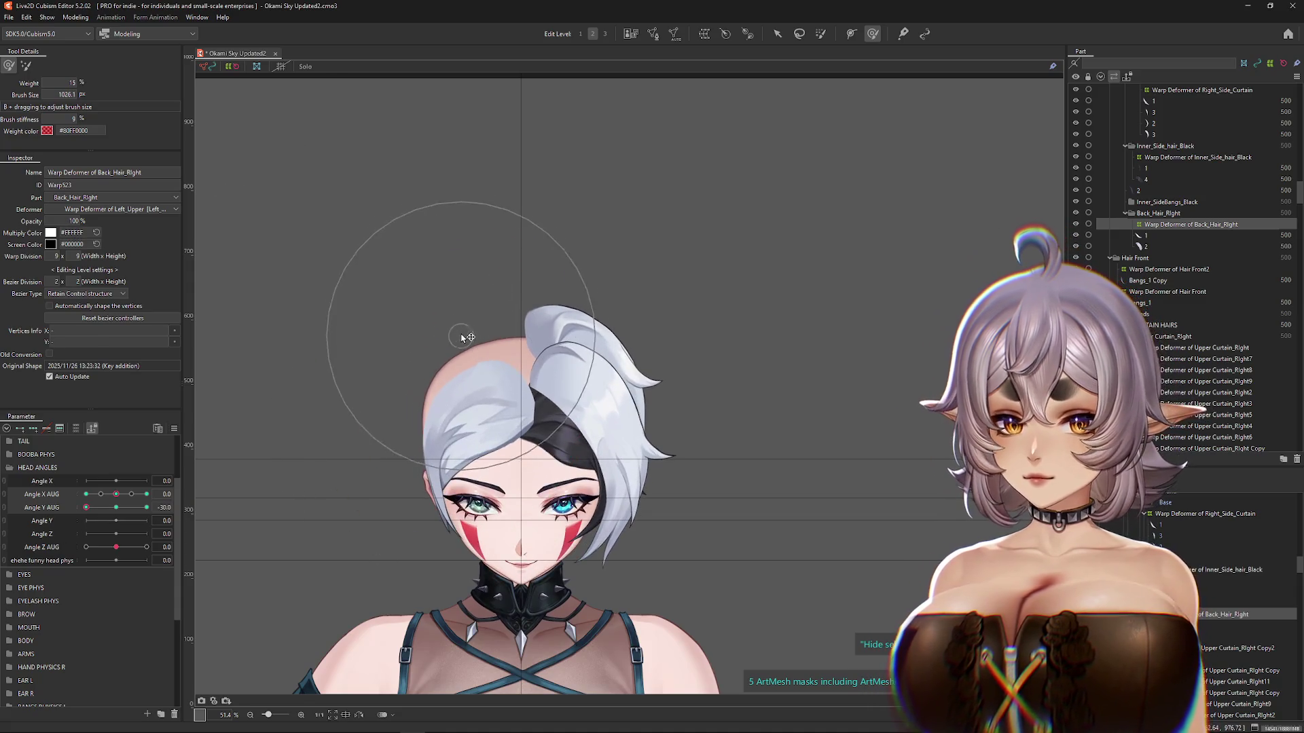
{"action": "left_click", "coordinate": [126, 509]}
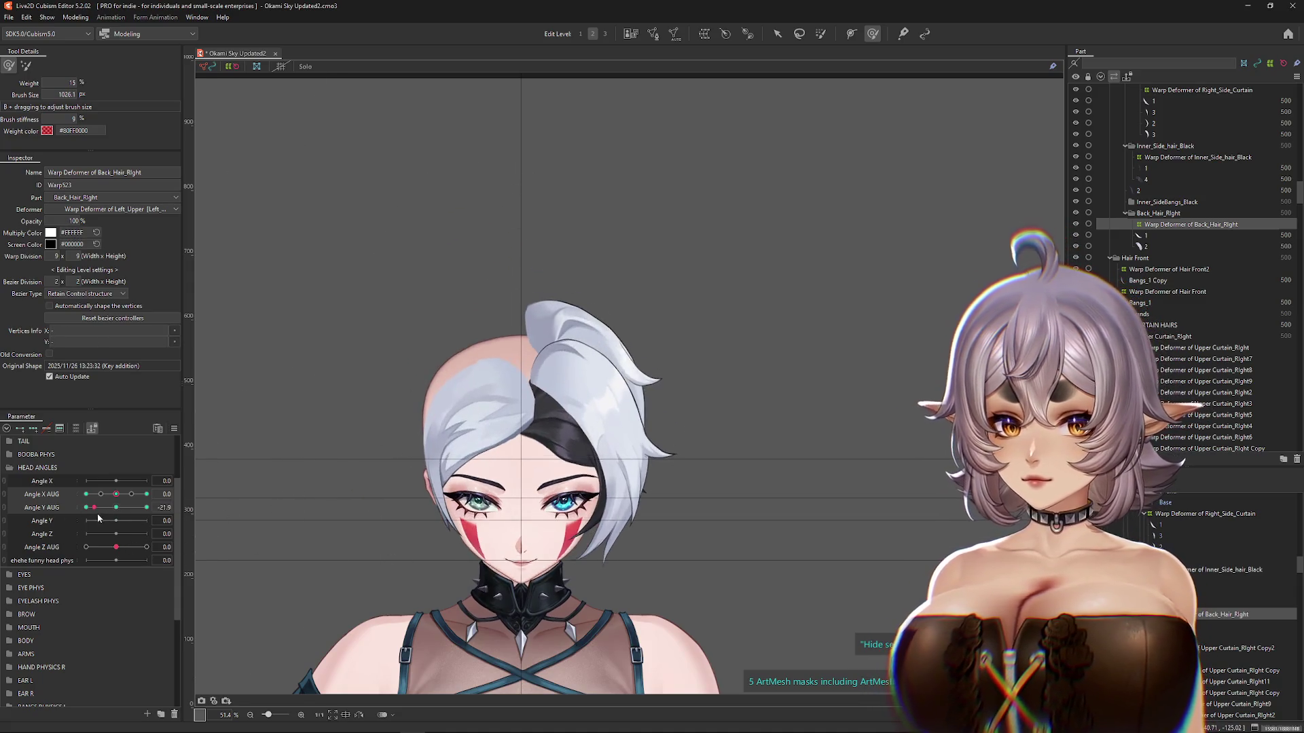
Step: Brush the back hair warp at neutral tilt and at the Angle Y AUG 30 head-up key
{"action": "left_click", "coordinate": [591, 442]}
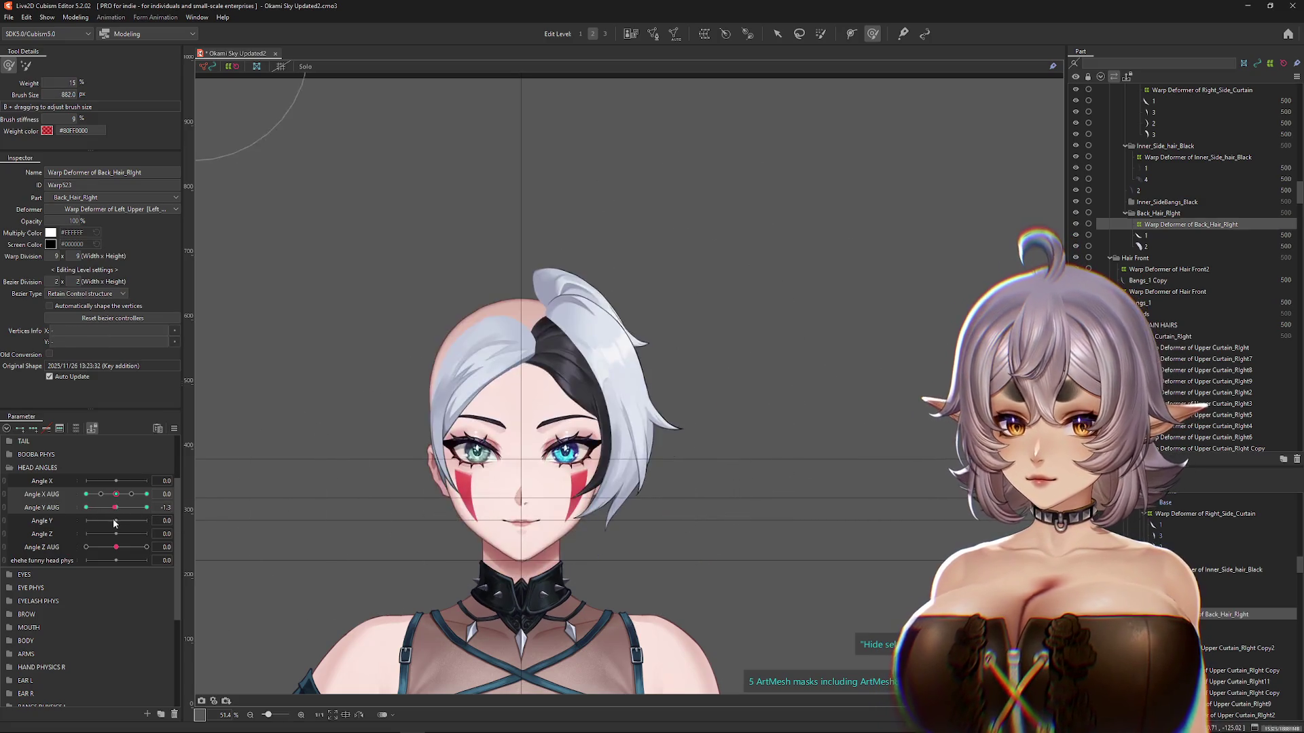
{"action": "left_click", "coordinate": [146, 509]}
{"action": "left_click", "coordinate": [116, 508]}
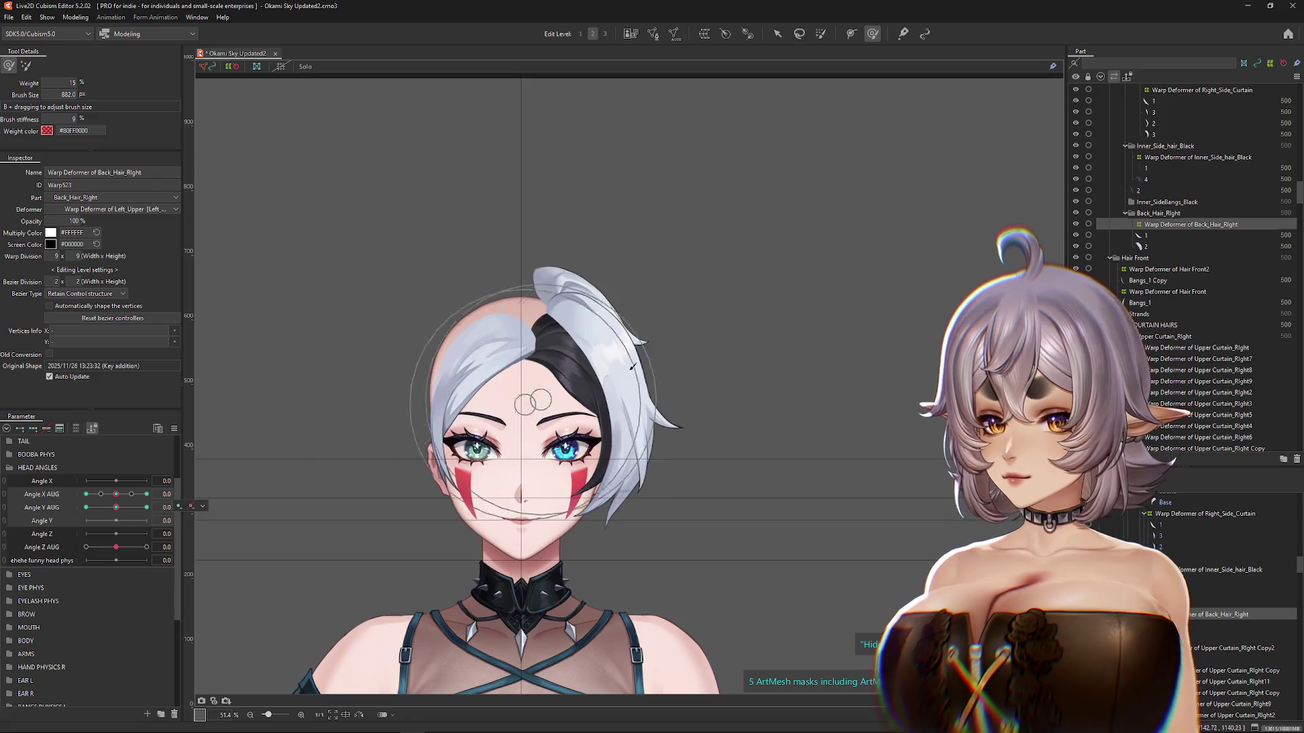
{"action": "left_click_drag", "start_coordinate": [613, 364], "coordinate": [560, 317]}
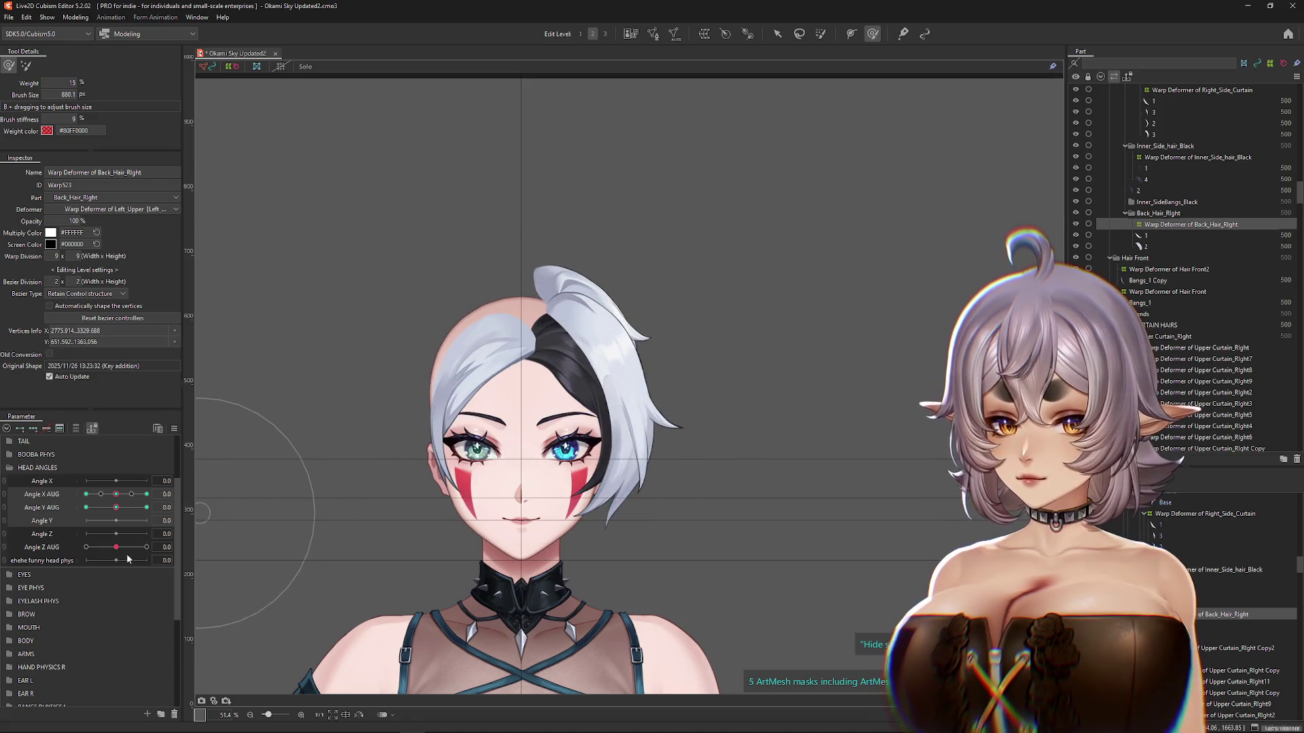
{"action": "left_click", "coordinate": [86, 508]}
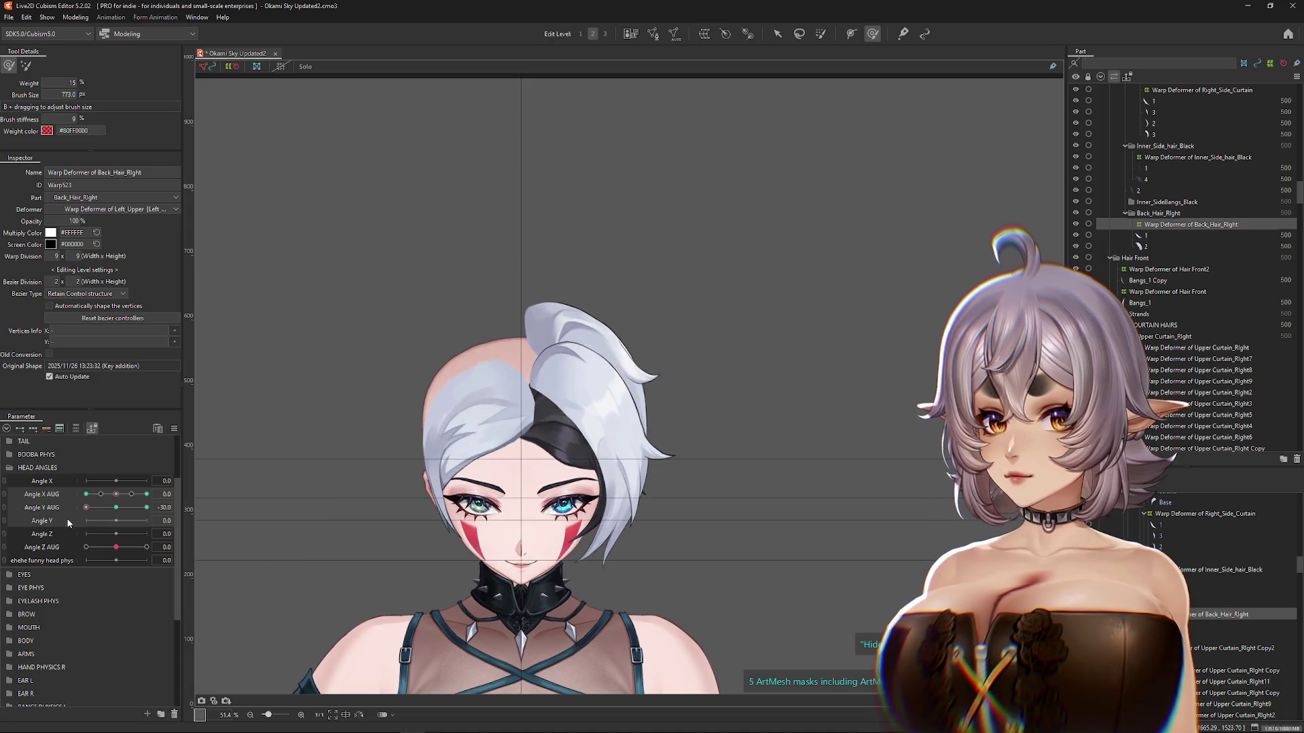
{"action": "left_click", "coordinate": [147, 507]}
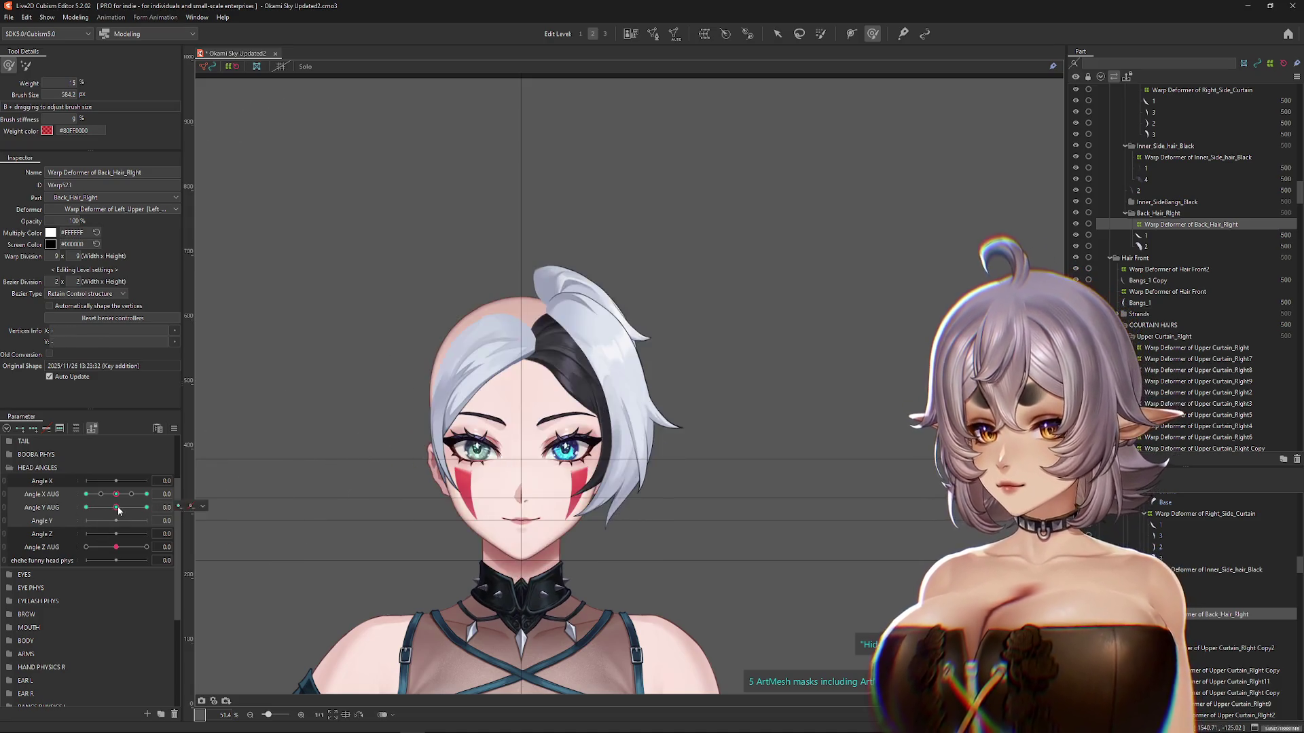
{"action": "left_click_drag", "start_coordinate": [609, 365], "coordinate": [605, 341]}
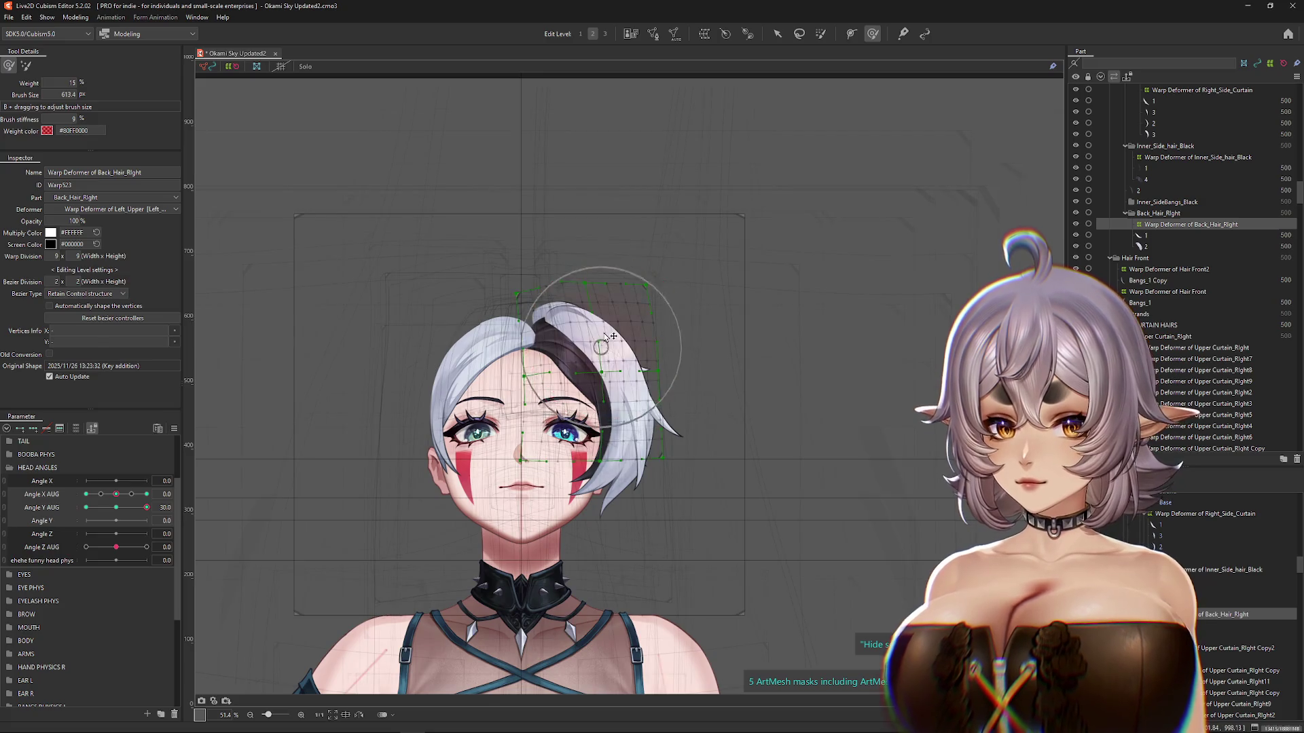
{"action": "mouse_move", "coordinate": [638, 225]}
{"action": "left_mouse_down"}
{"action": "mouse_move", "coordinate": [574, 233]}
{"action": "mouse_move", "coordinate": [611, 227]}
{"action": "mouse_move", "coordinate": [527, 291]}
{"action": "mouse_move", "coordinate": [605, 275]}
{"action": "mouse_move", "coordinate": [668, 311]}
{"action": "left_mouse_up"}
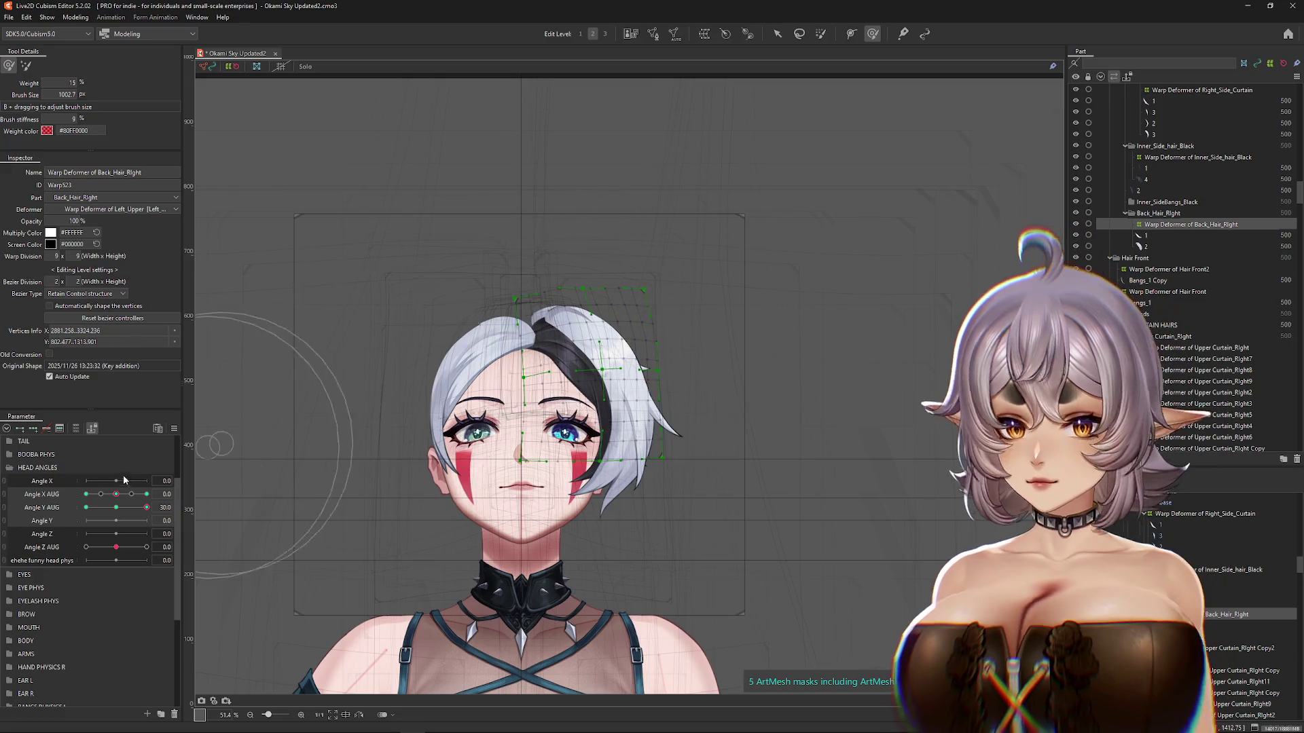
Step: Check the hair at Angle Y -30 and Angle X AUG ±30, then open Synthesize corners
{"action": "key", "text": "Escape"}
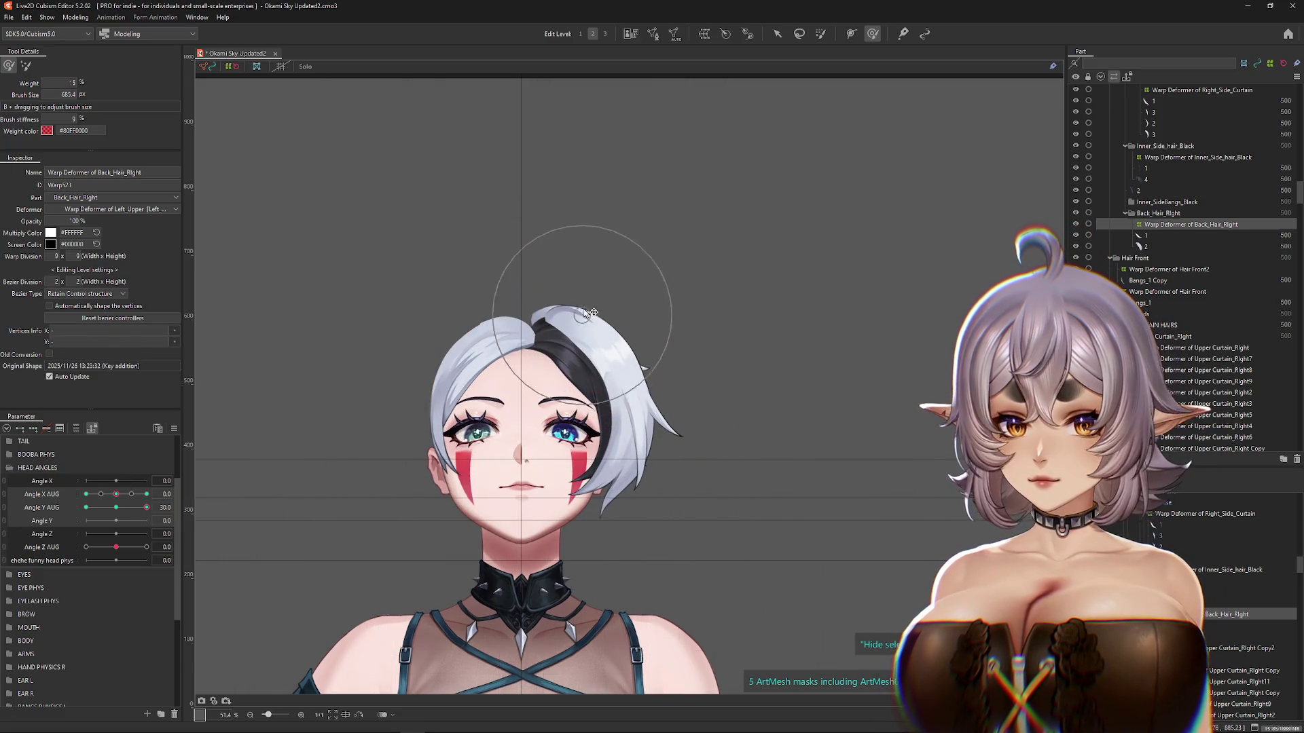
{"action": "left_click_drag", "start_coordinate": [596, 305], "coordinate": [626, 315]}
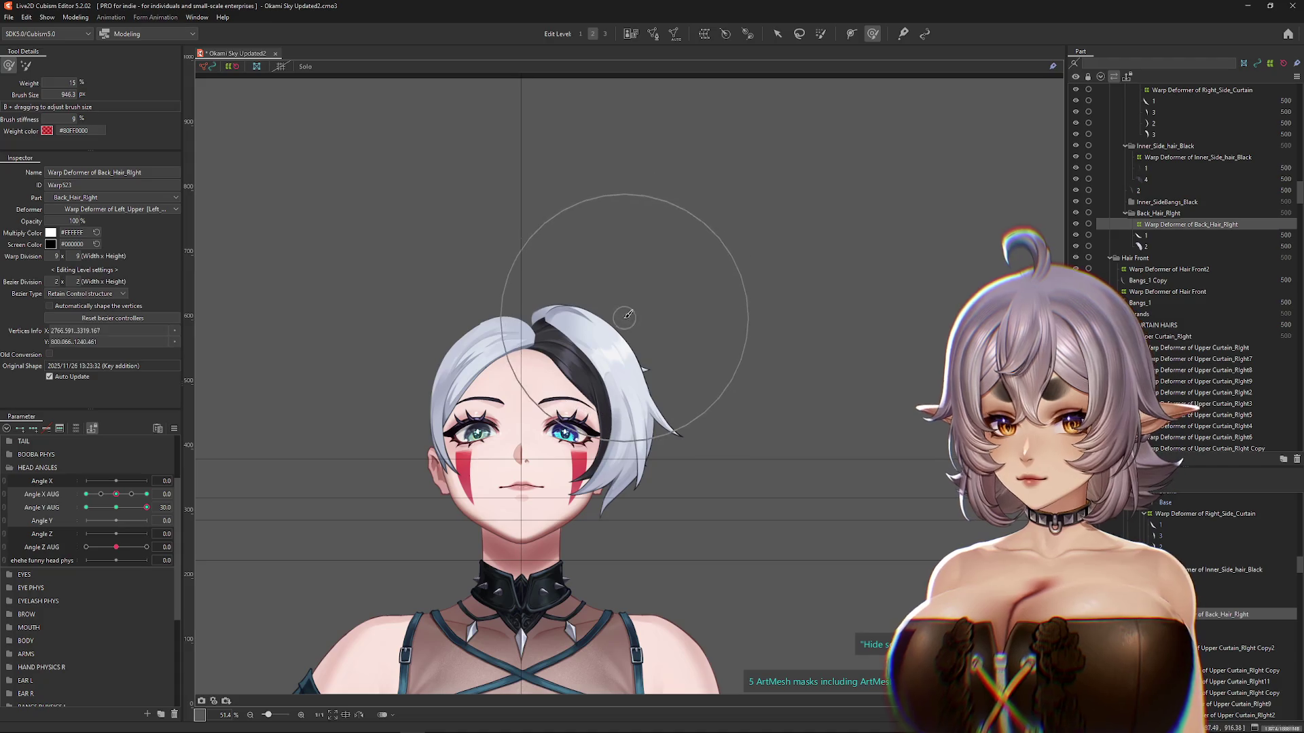
{"action": "left_click_drag", "start_coordinate": [144, 507], "coordinate": [86, 507]}
{"action": "left_click_drag", "start_coordinate": [423, 358], "coordinate": [473, 277]}
{"action": "left_click", "coordinate": [116, 508]}
{"action": "left_click", "coordinate": [146, 493]}
{"action": "left_click", "coordinate": [86, 494]}
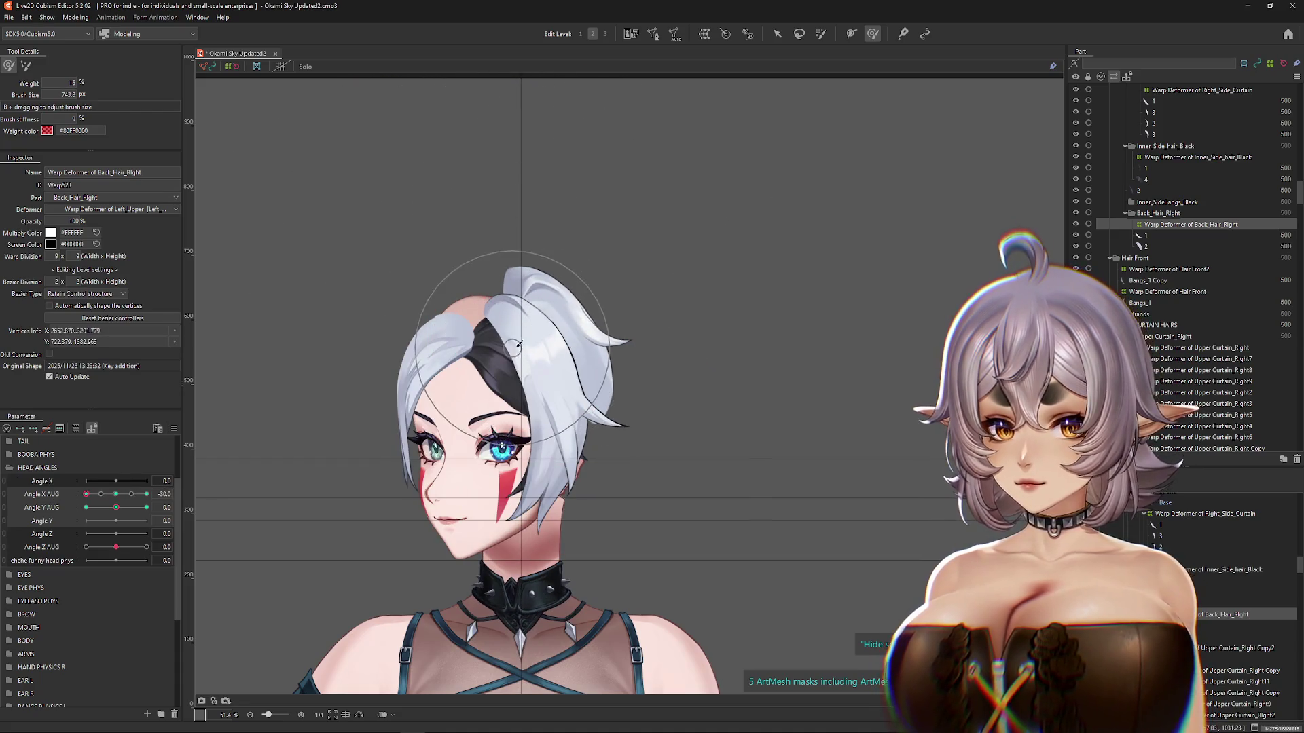
{"action": "left_click", "coordinate": [146, 494]}
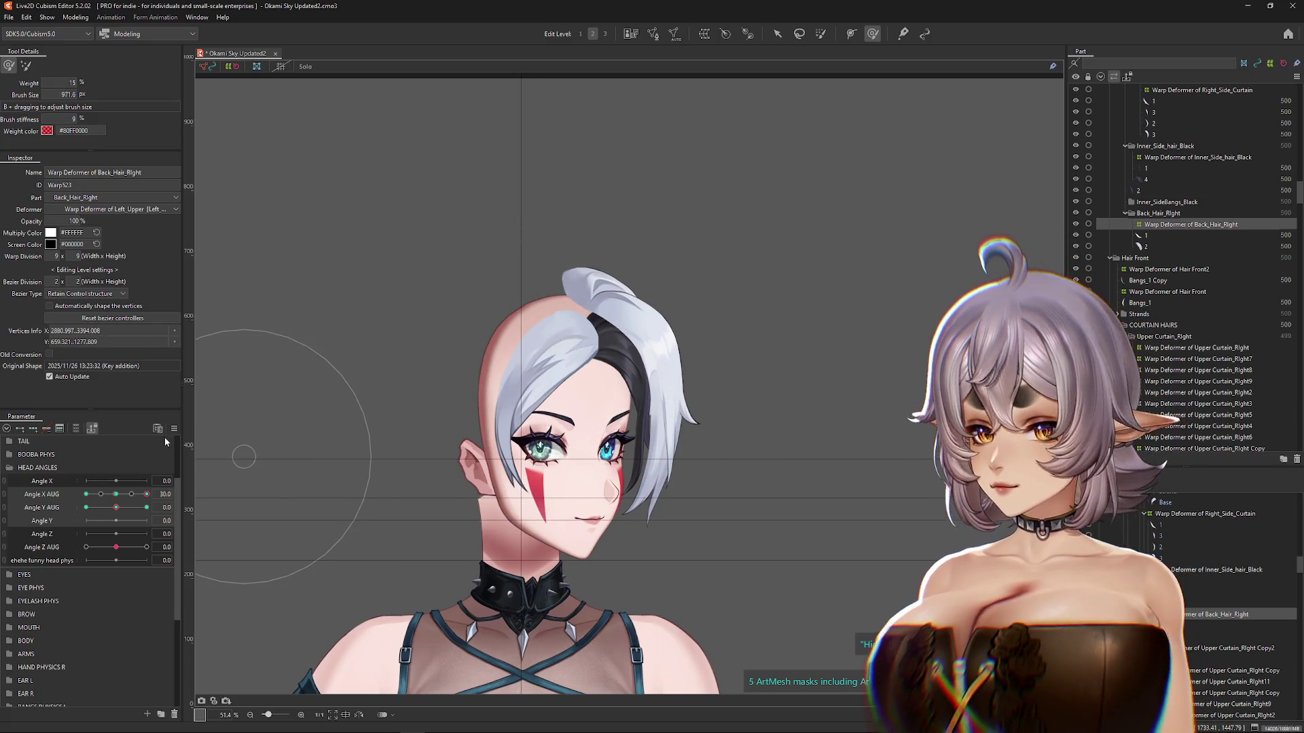
{"action": "left_click", "coordinate": [174, 430]}
{"action": "left_click", "coordinate": [202, 484]}
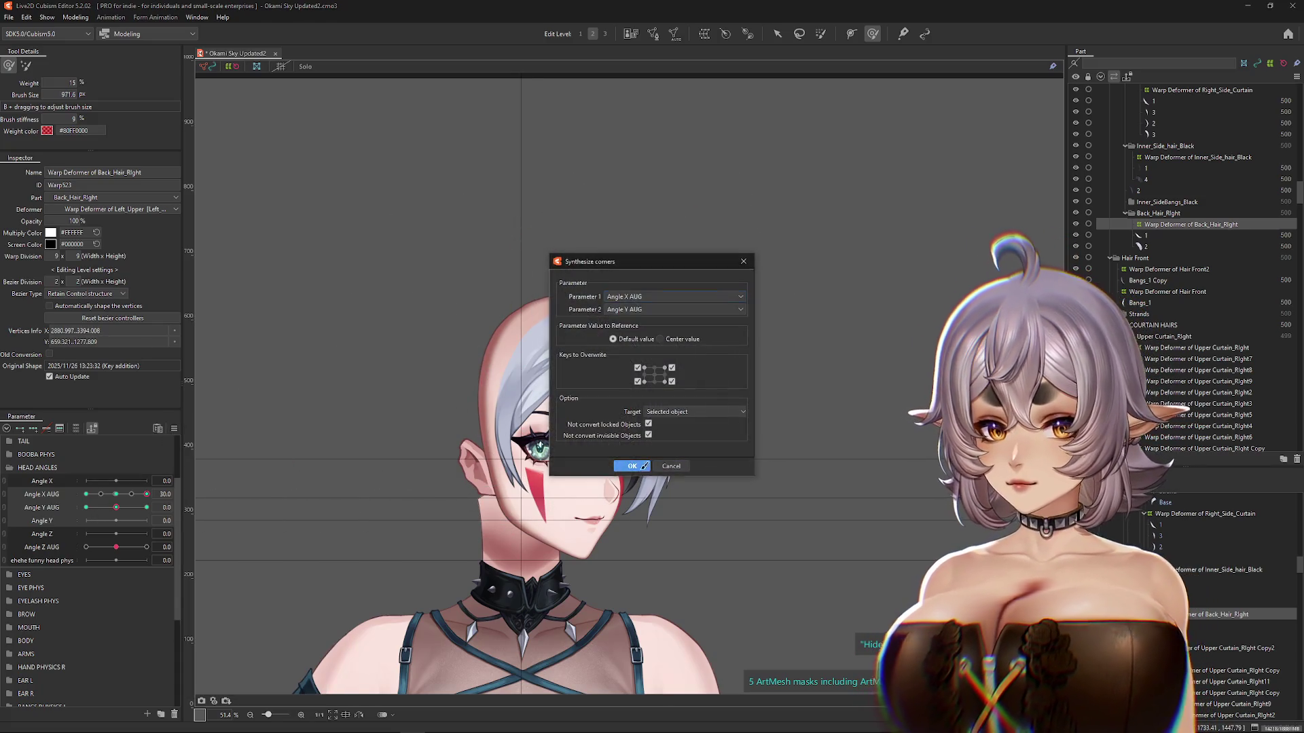
Step: Generate the Angle X AUG / Angle Y AUG corner keys, then try and exit Temporary deform on the warp
{"action": "left_click", "coordinate": [636, 471]}
{"action": "mouse_move", "coordinate": [170, 493]}
{"action": "left_mouse_down"}
{"action": "mouse_move", "coordinate": [62, 503]}
{"action": "mouse_move", "coordinate": [185, 509]}
{"action": "left_mouse_up"}
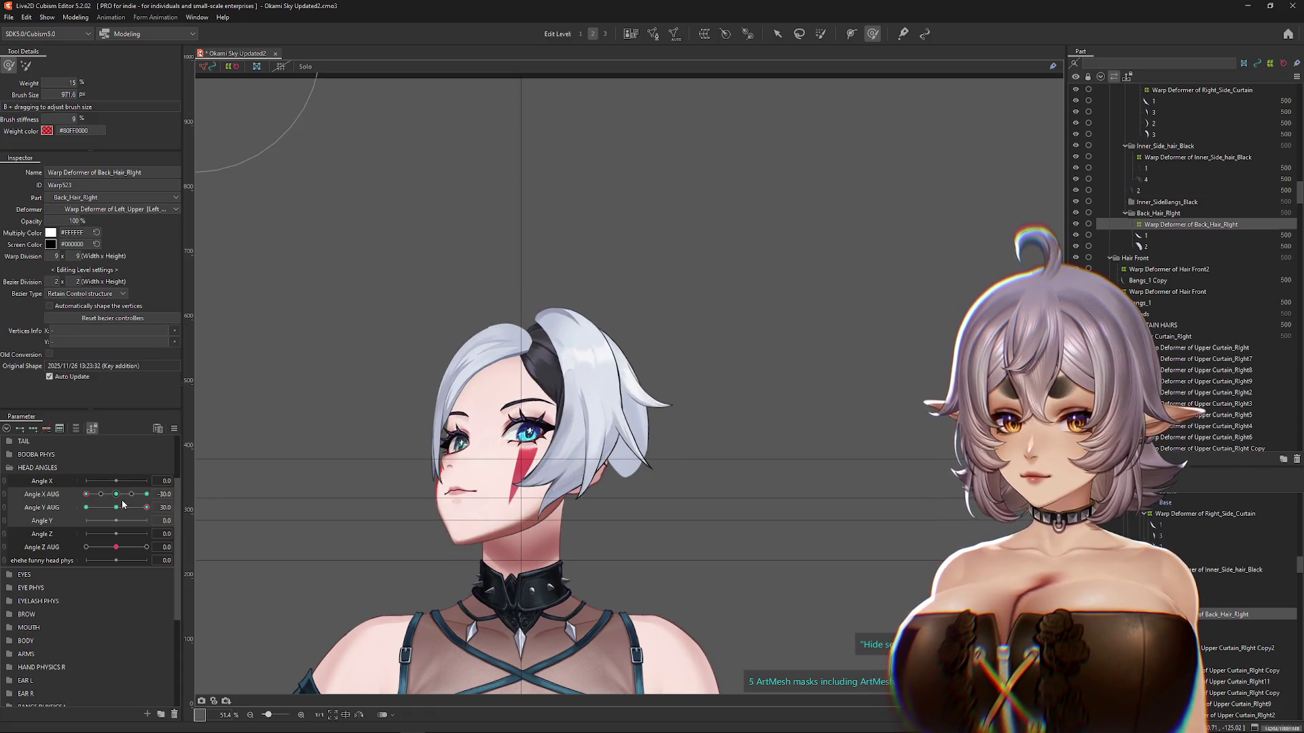
{"action": "left_click", "coordinate": [776, 35]}
{"action": "left_click", "coordinate": [716, 472]}
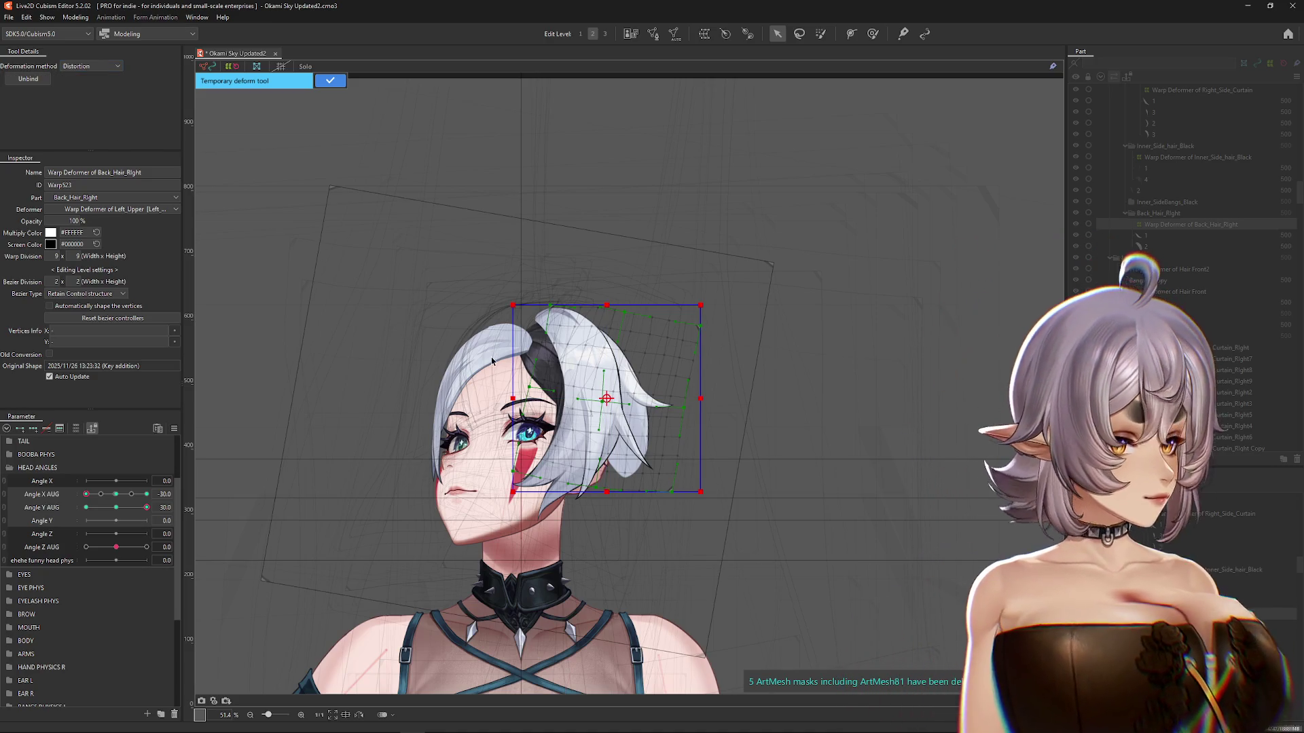
{"action": "key", "text": "ctrl+h"}
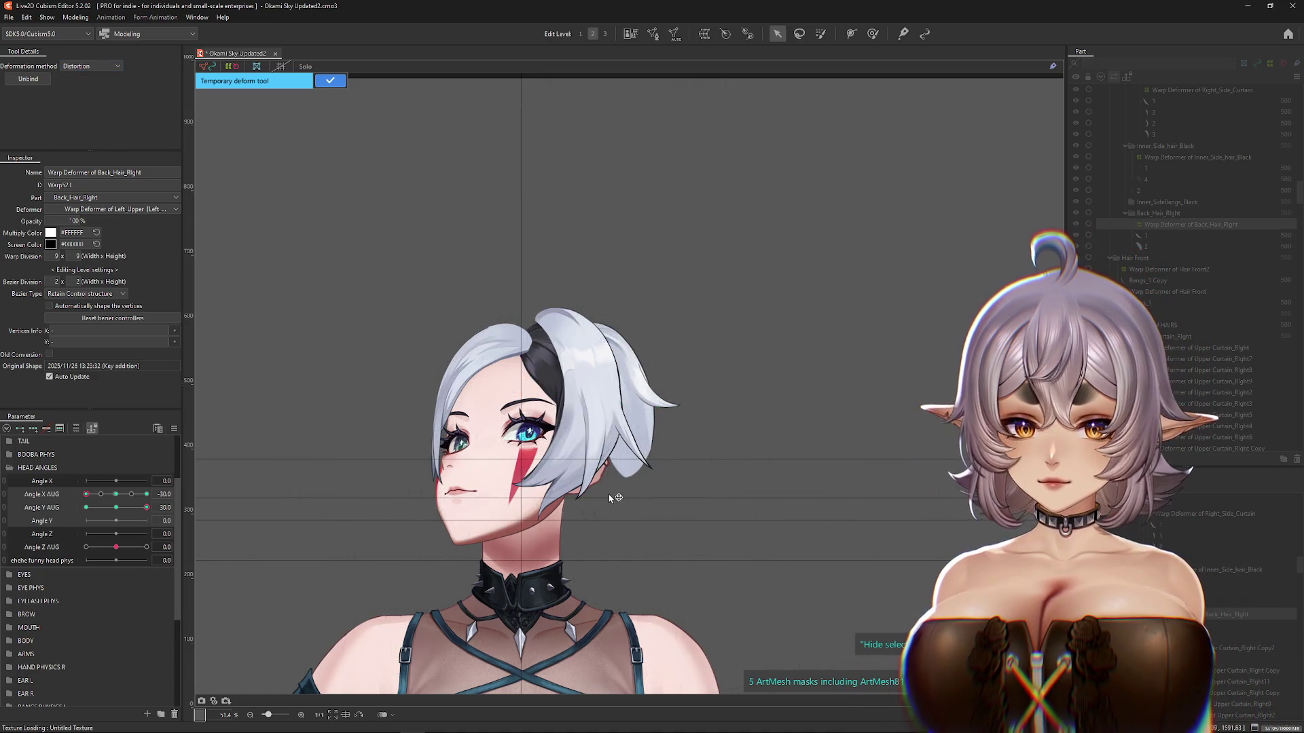
{"action": "key", "text": "ctrl+h"}
{"action": "key", "text": "Return"}
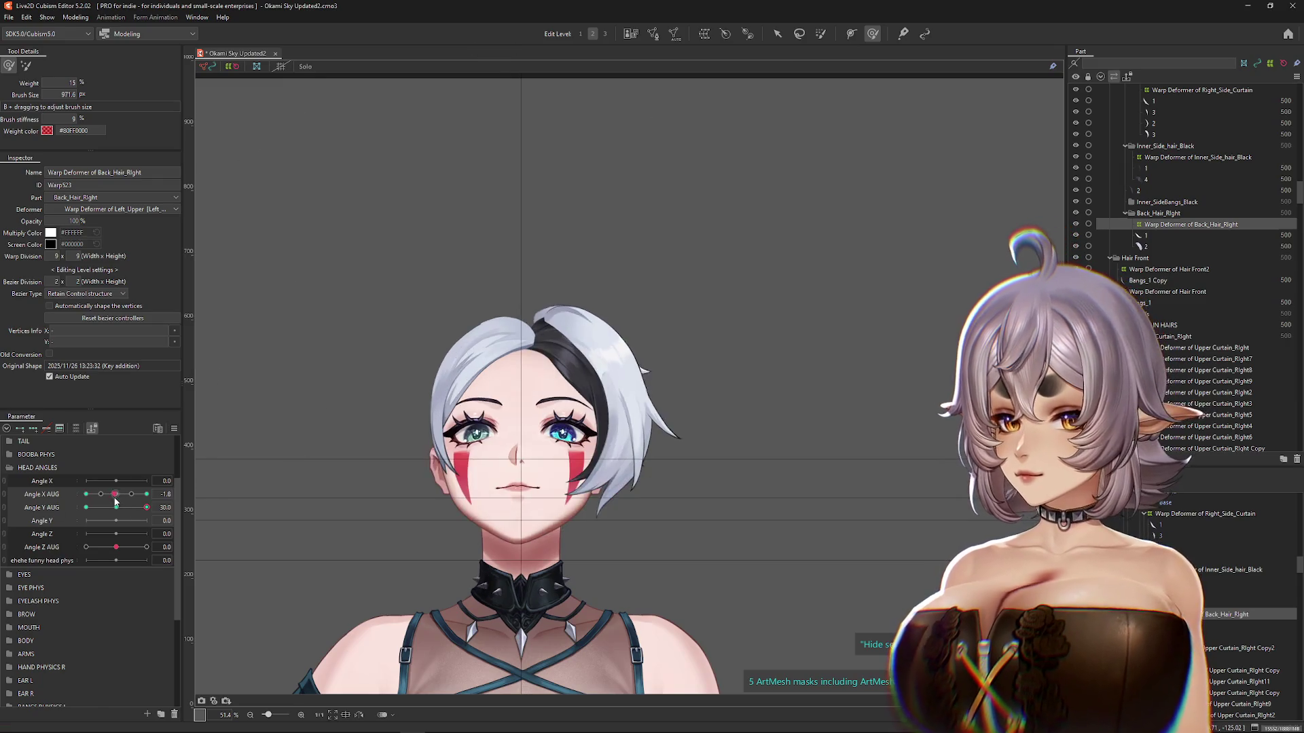
Step: Nudge the back hair tip and brush it while turning the head toward the front
{"action": "mouse_move", "coordinate": [585, 342]}
{"action": "left_mouse_down"}
{"action": "mouse_move", "coordinate": [652, 394]}
{"action": "mouse_move", "coordinate": [553, 320]}
{"action": "mouse_move", "coordinate": [544, 455]}
{"action": "left_mouse_up"}
{"action": "left_click", "coordinate": [148, 508]}
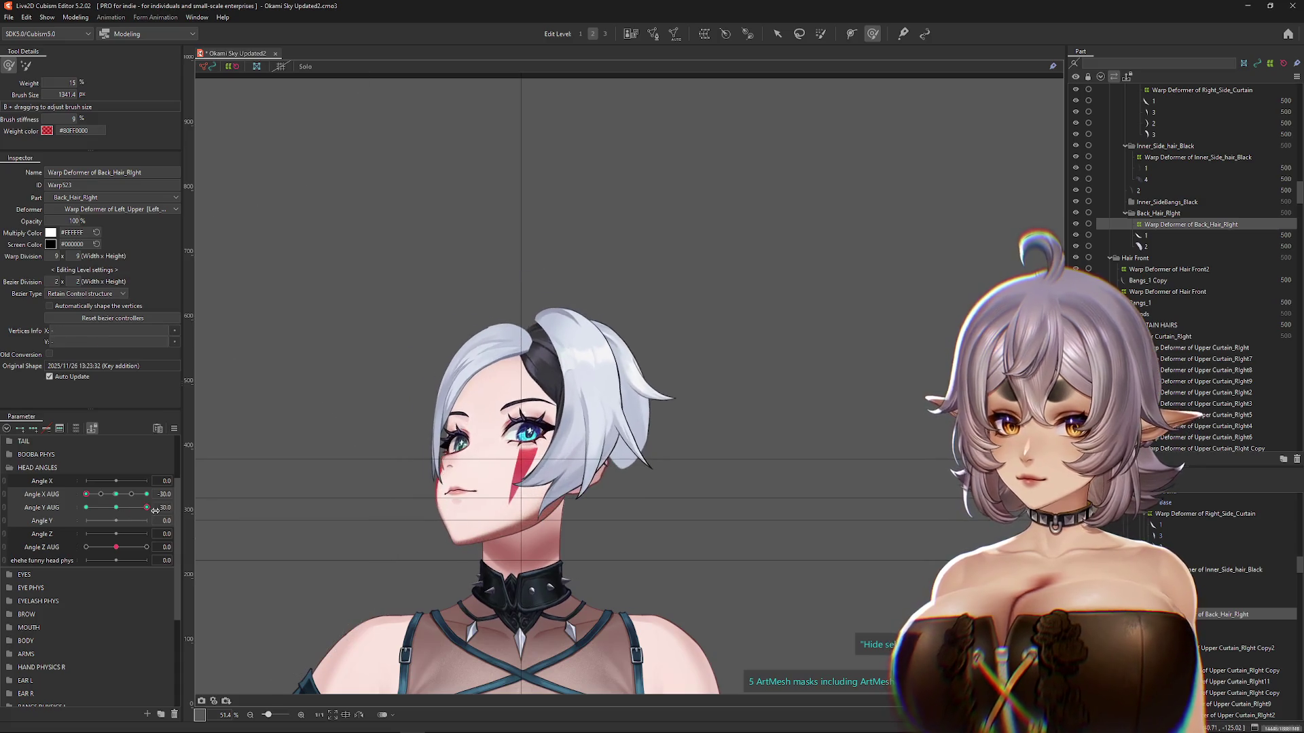
{"action": "left_click_drag", "start_coordinate": [127, 491], "coordinate": [74, 509]}
{"action": "mouse_move", "coordinate": [552, 340]}
{"action": "left_mouse_down"}
{"action": "mouse_move", "coordinate": [262, 451]}
{"action": "mouse_move", "coordinate": [541, 292]}
{"action": "mouse_move", "coordinate": [558, 358]}
{"action": "left_mouse_up"}
{"action": "left_click", "coordinate": [100, 494]}
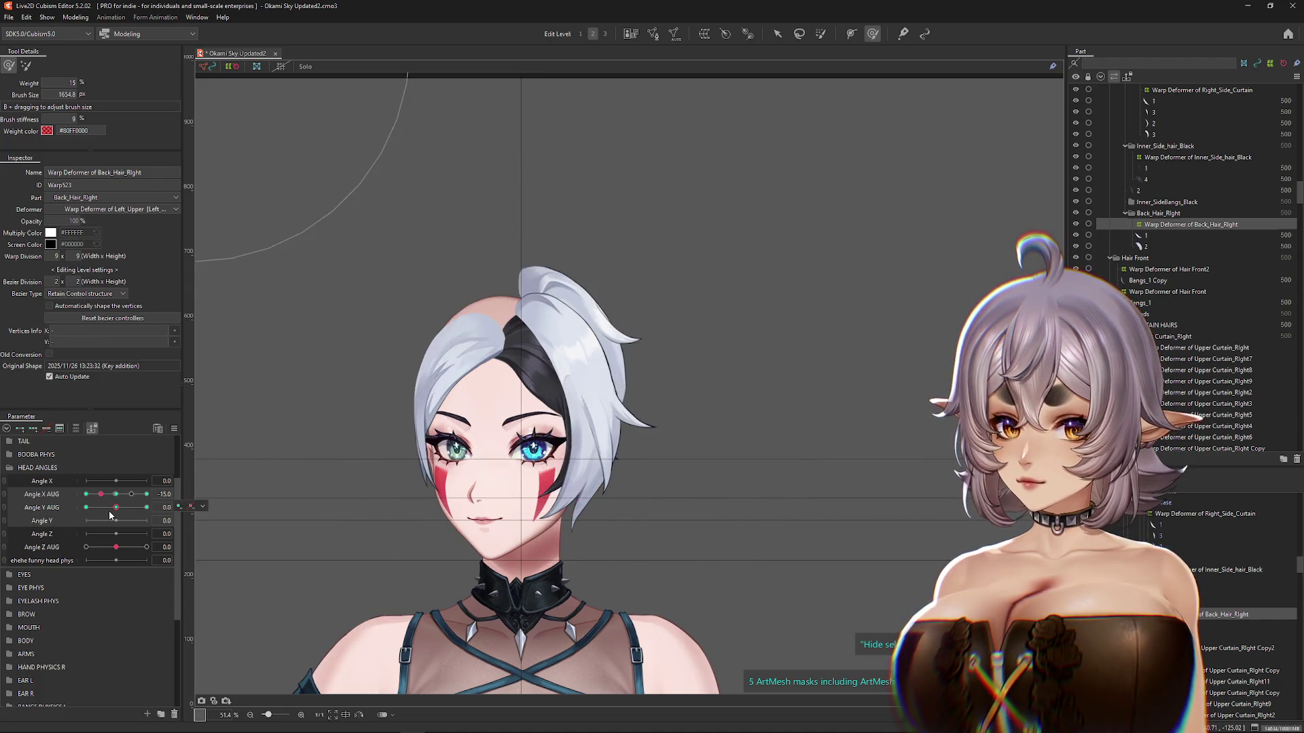
{"action": "left_click", "coordinate": [116, 494]}
{"action": "mouse_move", "coordinate": [576, 408]}
{"action": "left_mouse_down"}
{"action": "mouse_move", "coordinate": [574, 371]}
{"action": "mouse_move", "coordinate": [743, 451]}
{"action": "left_mouse_up"}
Step: Sculpt the back hair with the head fully turned and tilted down to Angle Y -30
{"action": "left_click", "coordinate": [86, 494]}
{"action": "mouse_move", "coordinate": [532, 354]}
{"action": "left_mouse_down"}
{"action": "mouse_move", "coordinate": [543, 352]}
{"action": "mouse_move", "coordinate": [358, 498]}
{"action": "left_mouse_up"}
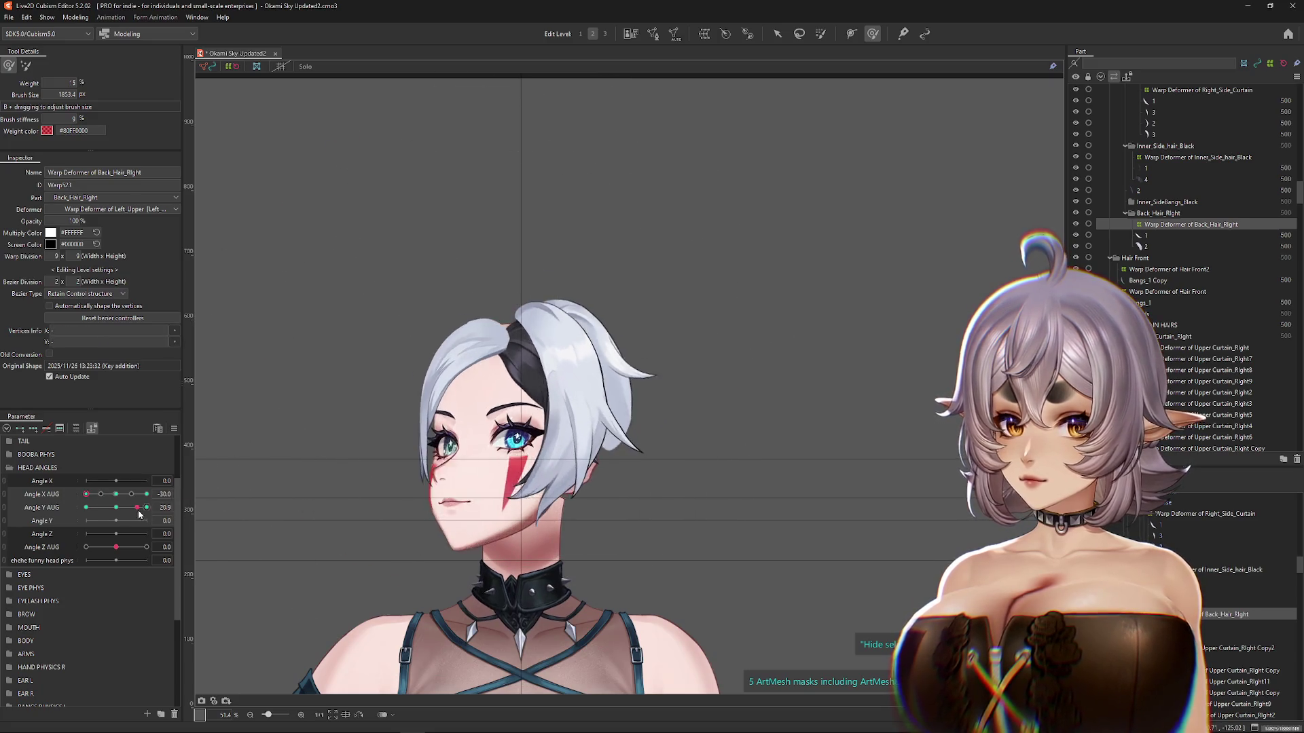
{"action": "left_click", "coordinate": [85, 507]}
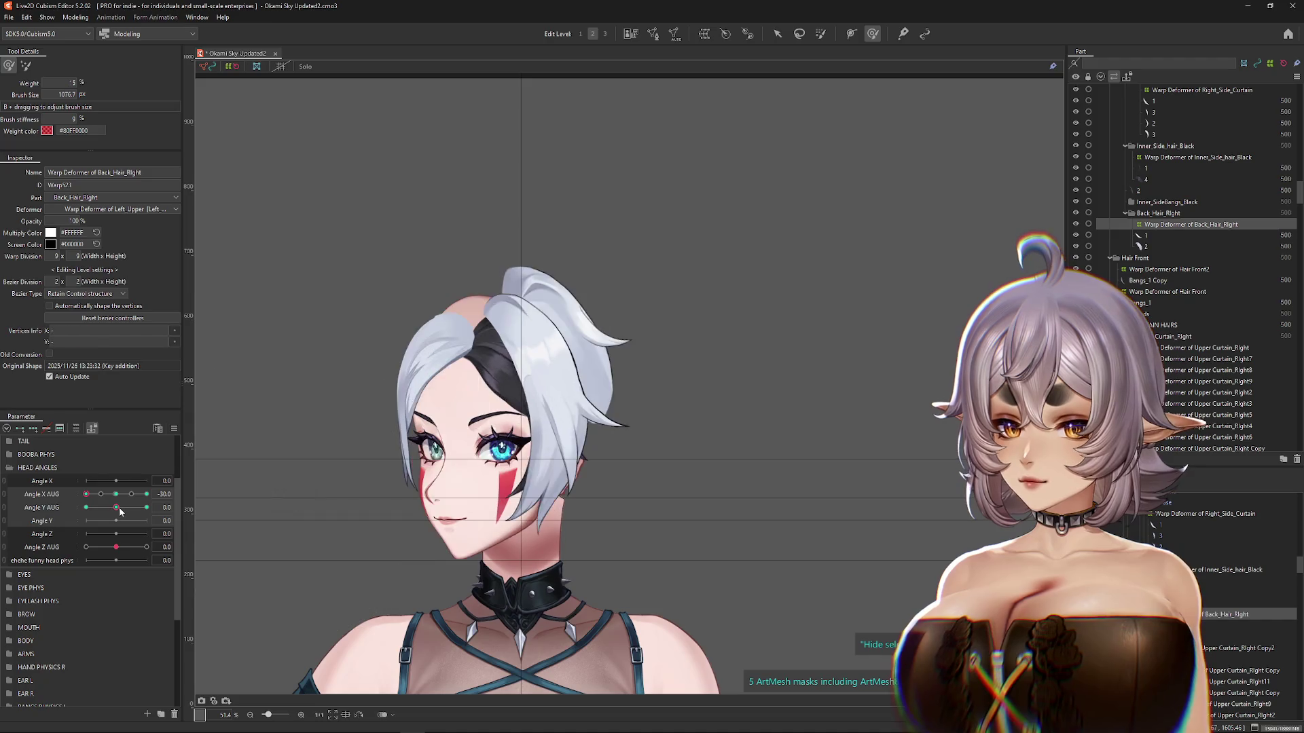
{"action": "mouse_move", "coordinate": [512, 367]}
{"action": "left_mouse_down"}
{"action": "mouse_move", "coordinate": [474, 227]}
{"action": "mouse_move", "coordinate": [480, 378]}
{"action": "left_mouse_up"}
{"action": "left_click_drag", "start_coordinate": [121, 511], "coordinate": [86, 507]}
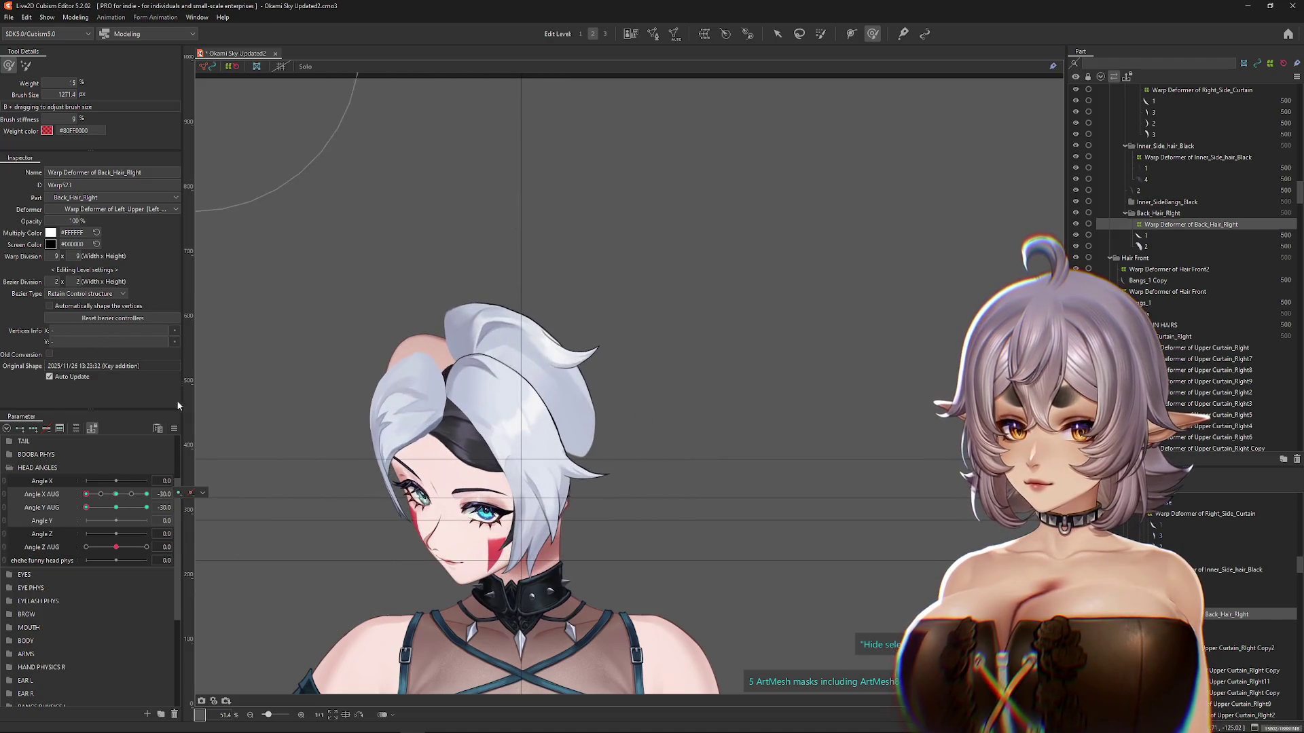
Step: Distort the whole Back_Hair_Right warp, lowering its right side and shifting its top right
{"action": "key", "text": "v"}
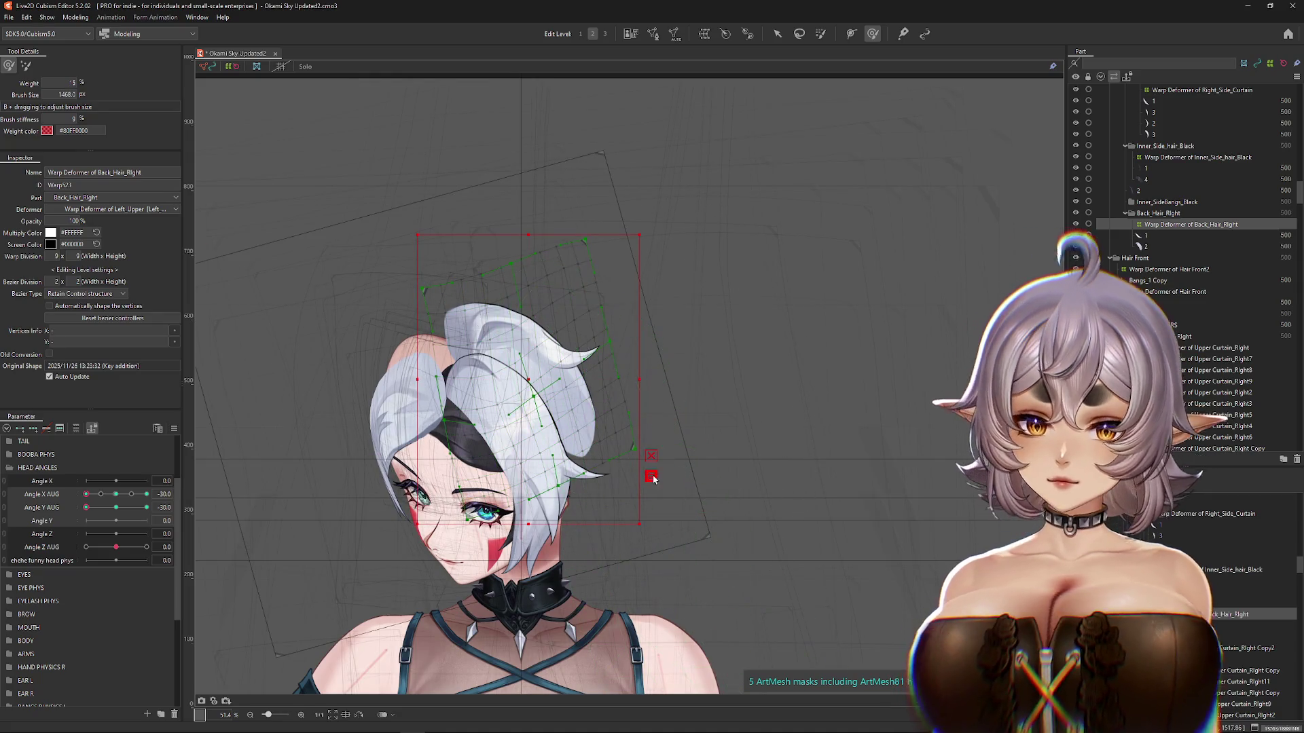
{"action": "left_click", "coordinate": [652, 476]}
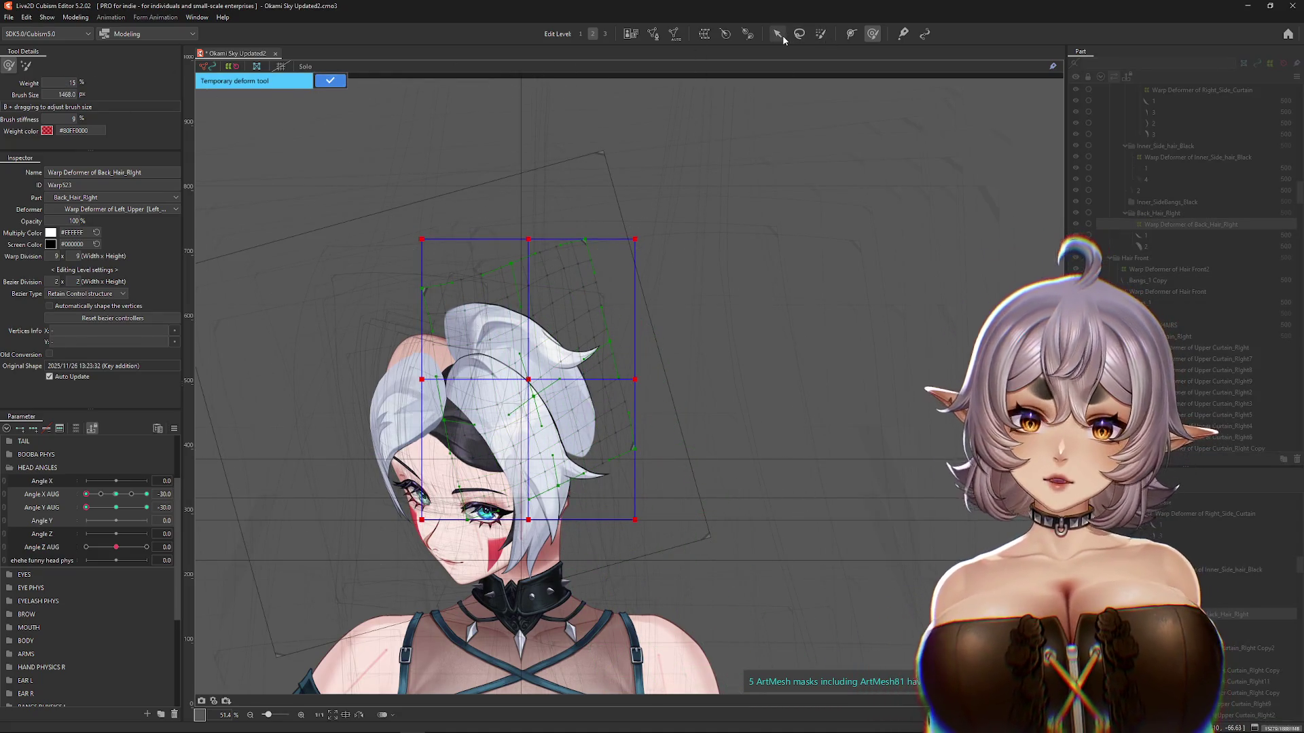
{"action": "left_click", "coordinate": [782, 36]}
{"action": "left_click", "coordinate": [76, 118]}
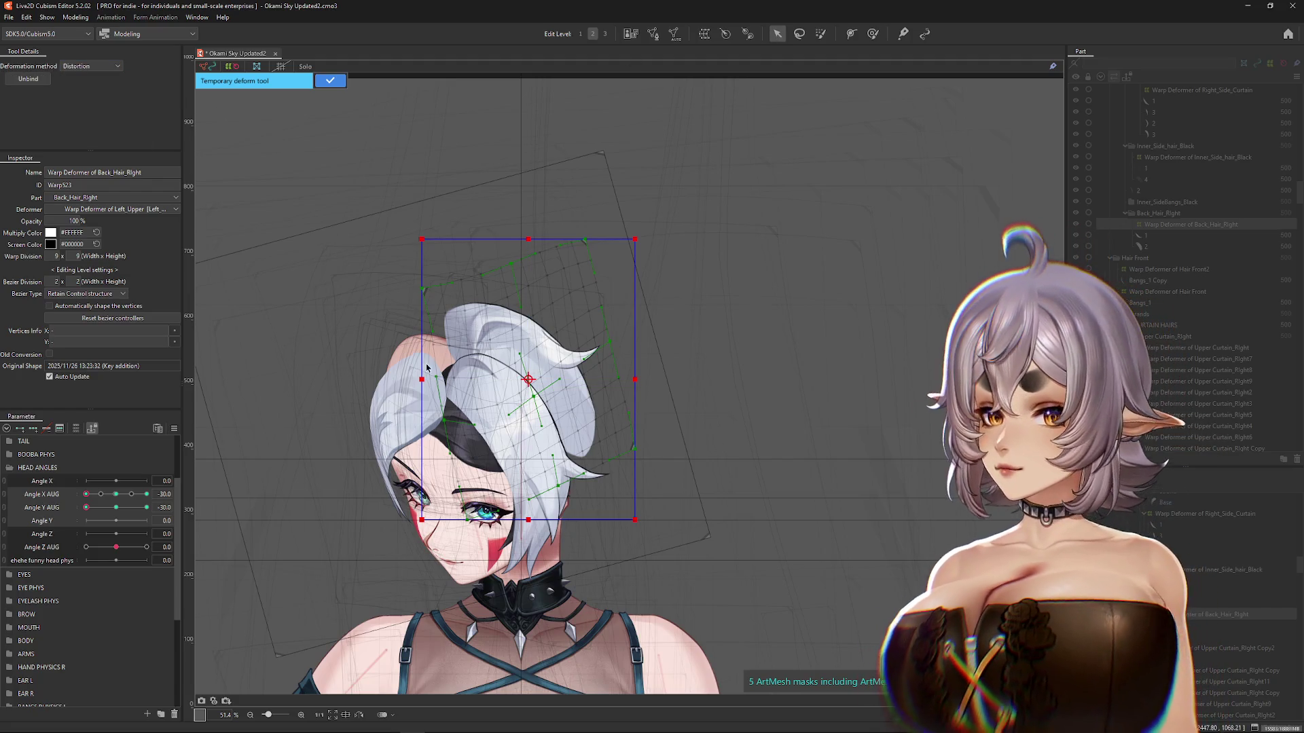
{"action": "left_click_drag", "start_coordinate": [635, 382], "coordinate": [633, 390]}
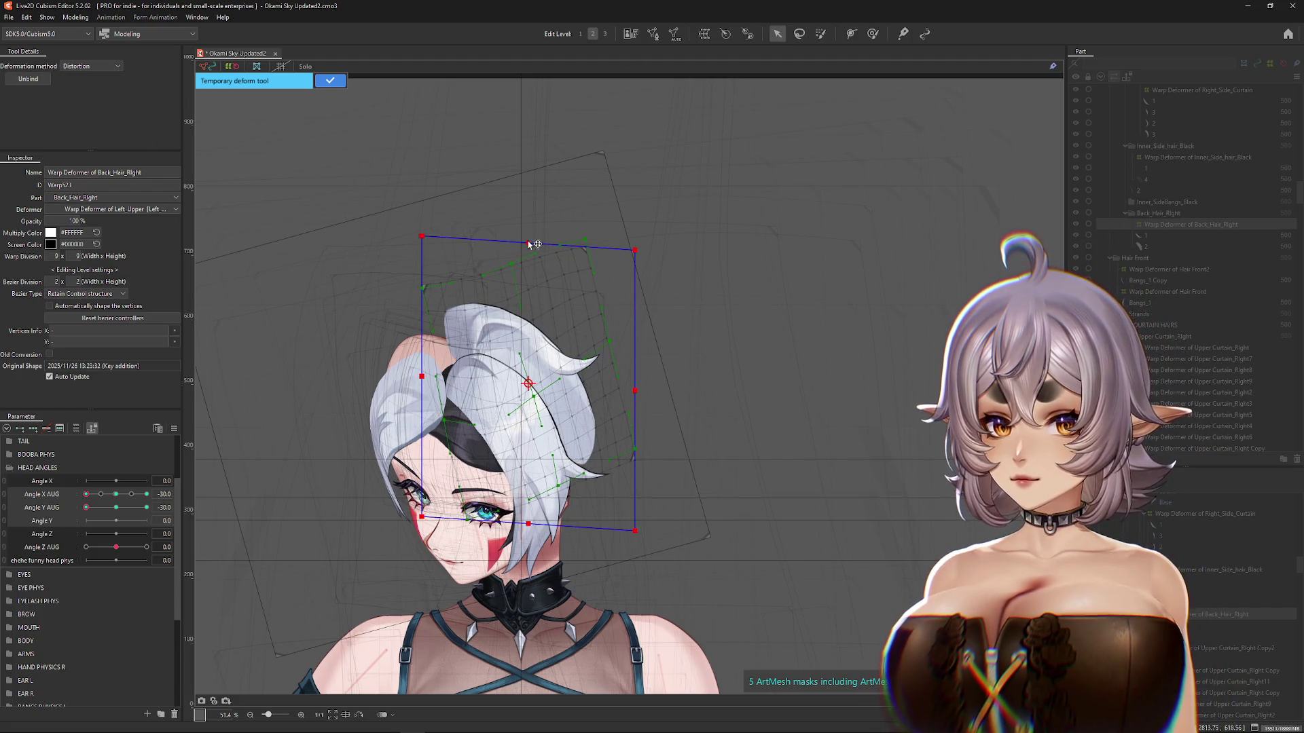
{"action": "left_click_drag", "start_coordinate": [528, 243], "coordinate": [544, 243]}
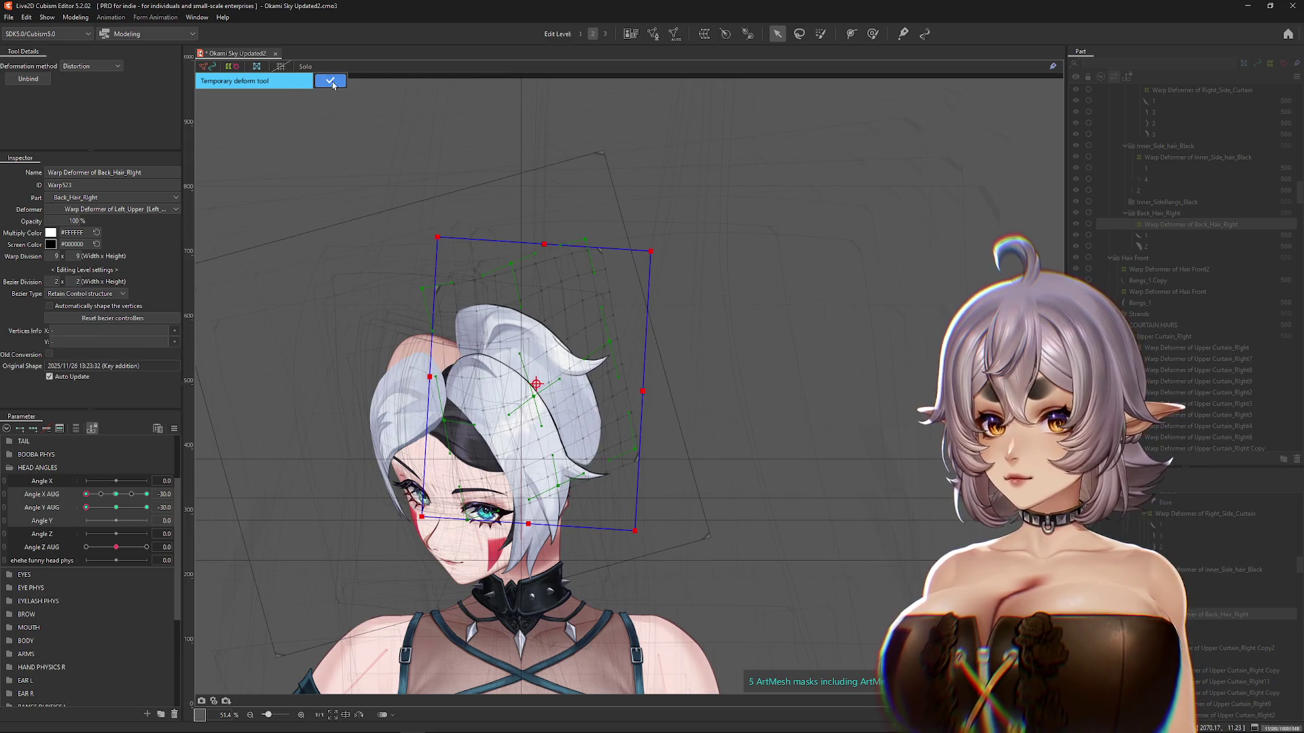
{"action": "left_click", "coordinate": [331, 81]}
{"action": "left_click", "coordinate": [116, 507]}
Step: Brush the back hair while checking it across the head turn and tilt, ending at level tilt
{"action": "mouse_move", "coordinate": [86, 493]}
{"action": "left_mouse_down"}
{"action": "mouse_move", "coordinate": [96, 504]}
{"action": "mouse_move", "coordinate": [79, 519]}
{"action": "left_mouse_up"}
{"action": "mouse_move", "coordinate": [406, 354]}
{"action": "left_mouse_down"}
{"action": "mouse_move", "coordinate": [343, 174]}
{"action": "mouse_move", "coordinate": [452, 233]}
{"action": "mouse_move", "coordinate": [471, 446]}
{"action": "mouse_move", "coordinate": [528, 438]}
{"action": "left_mouse_up"}
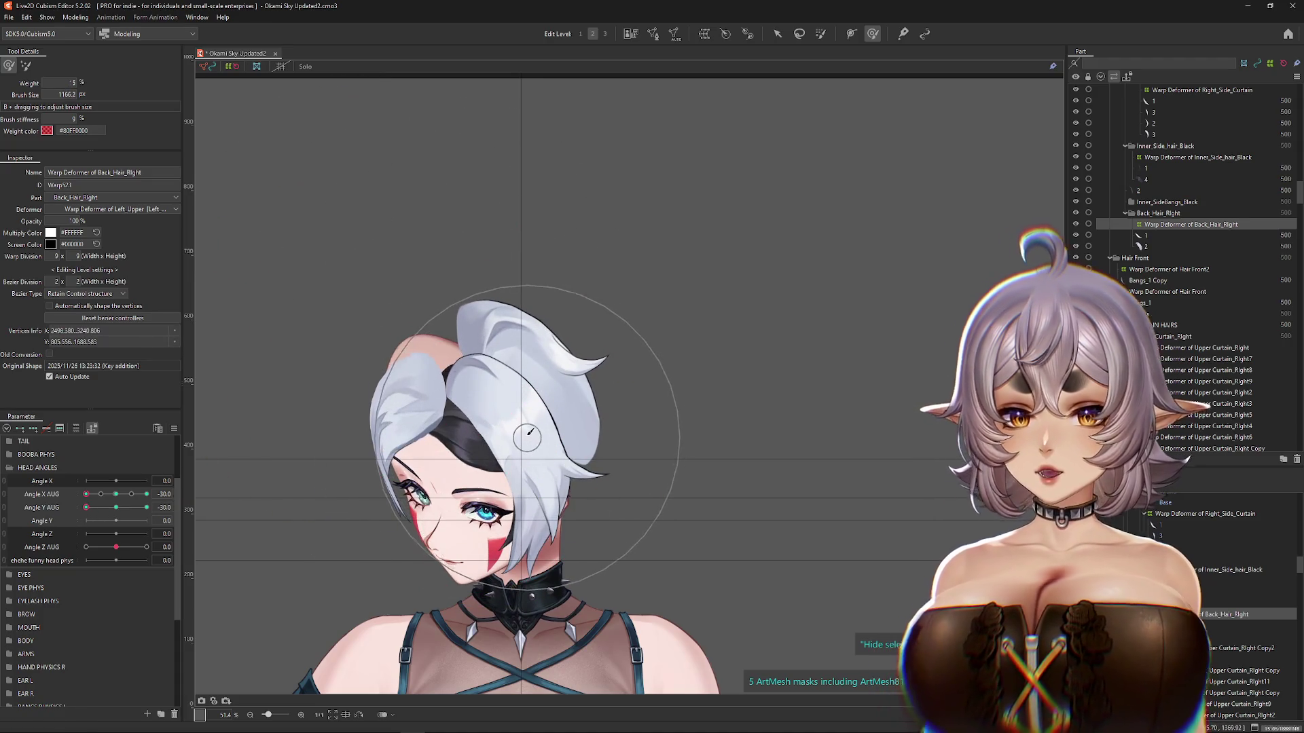
{"action": "mouse_move", "coordinate": [92, 509]}
{"action": "left_mouse_down"}
{"action": "mouse_move", "coordinate": [116, 507]}
{"action": "mouse_move", "coordinate": [87, 507]}
{"action": "left_mouse_up"}
{"action": "left_click_drag", "start_coordinate": [537, 424], "coordinate": [606, 341]}
{"action": "left_click_drag", "start_coordinate": [602, 385], "coordinate": [581, 481]}
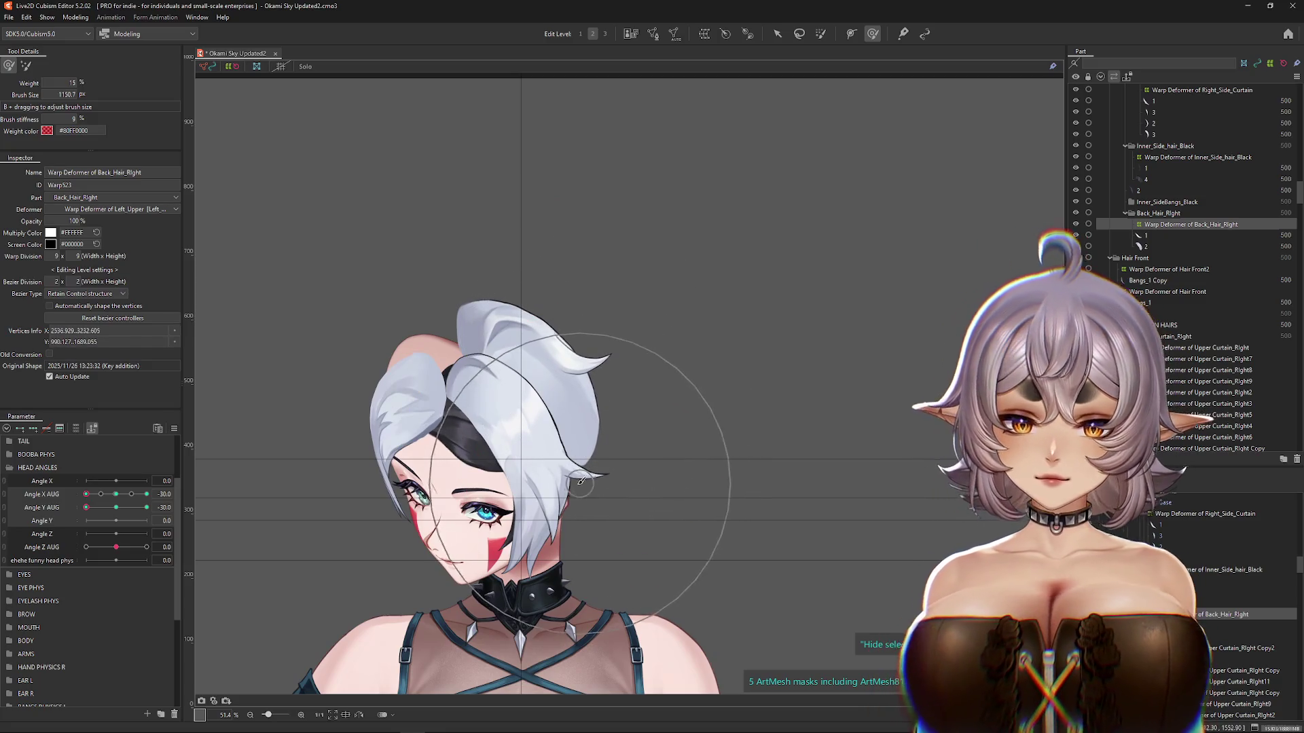
{"action": "mouse_move", "coordinate": [86, 494]}
{"action": "left_mouse_down"}
{"action": "mouse_move", "coordinate": [116, 494]}
{"action": "mouse_move", "coordinate": [87, 494]}
{"action": "left_mouse_up"}
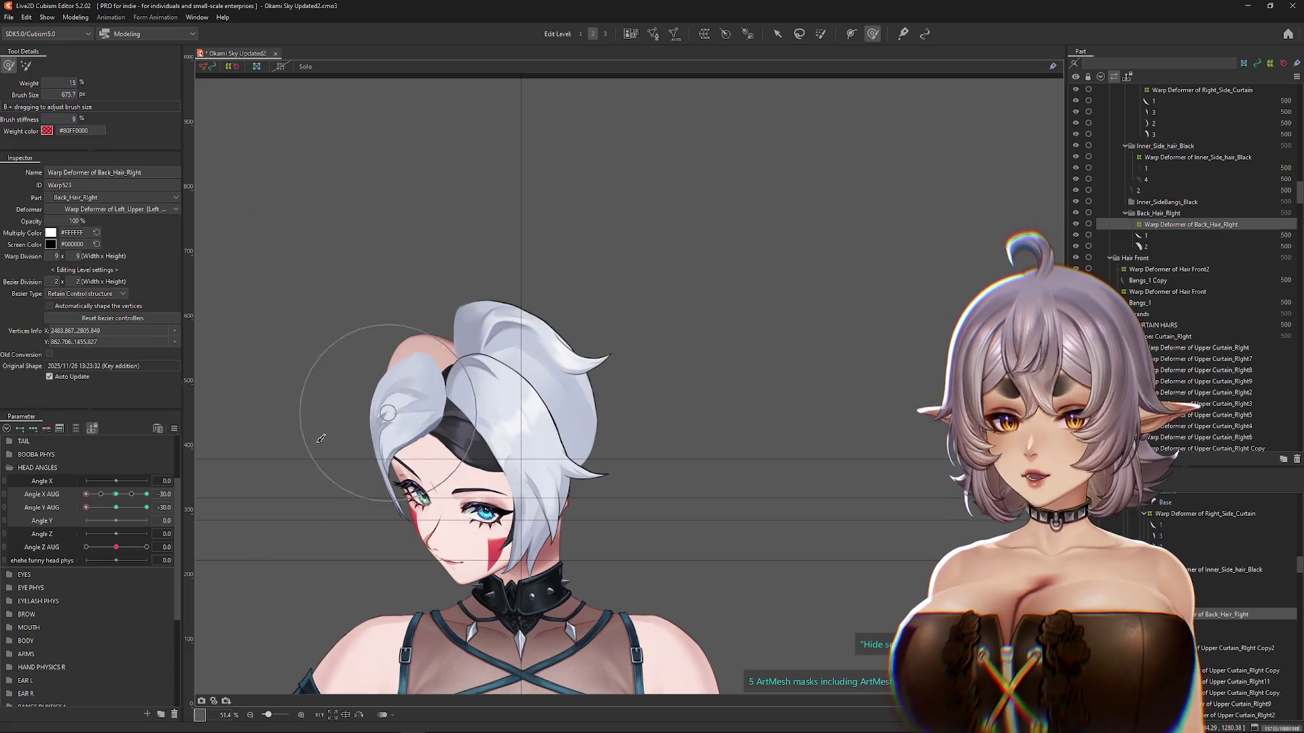
{"action": "left_click_drag", "start_coordinate": [118, 510], "coordinate": [75, 516]}
{"action": "left_click", "coordinate": [116, 509]}
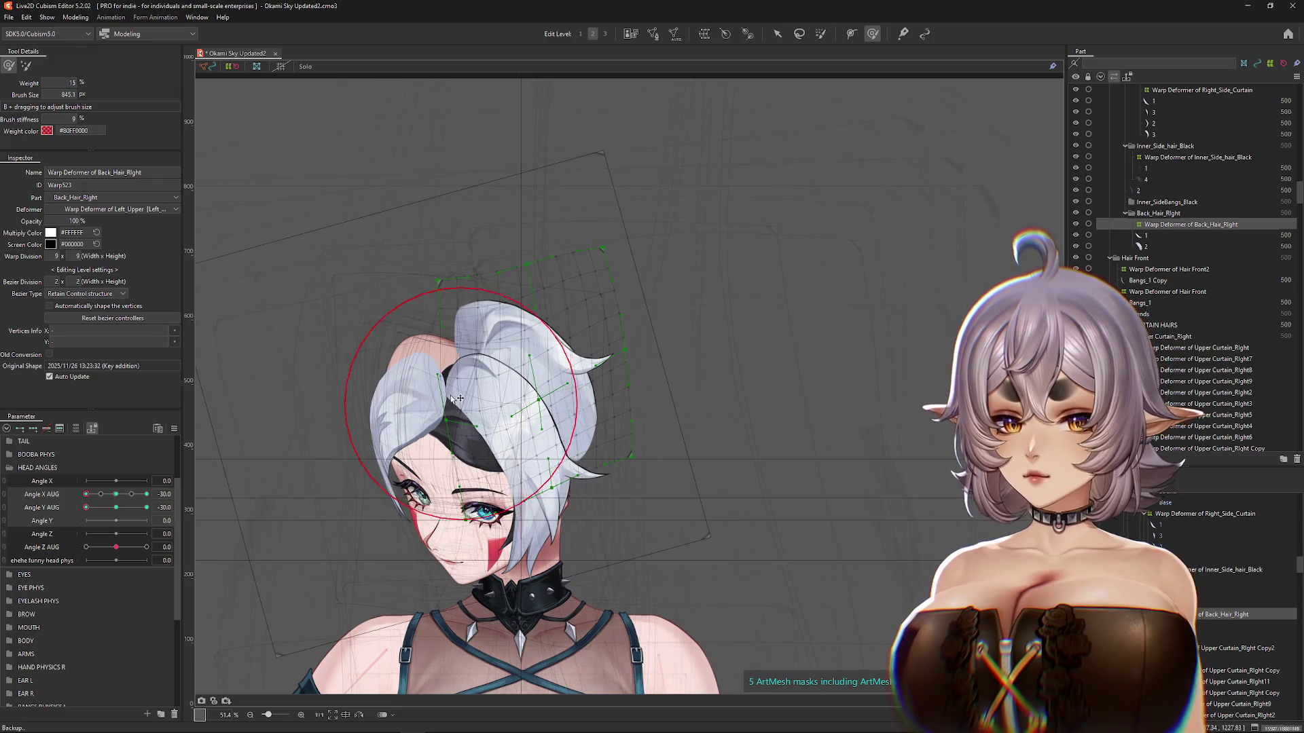
Step: Push the back hair lattice into shape and check it at level head tilt
{"action": "mouse_move", "coordinate": [86, 494]}
{"action": "left_mouse_down"}
{"action": "mouse_move", "coordinate": [116, 494]}
{"action": "mouse_move", "coordinate": [71, 504]}
{"action": "left_mouse_up"}
{"action": "left_click_drag", "start_coordinate": [683, 303], "coordinate": [655, 306]}
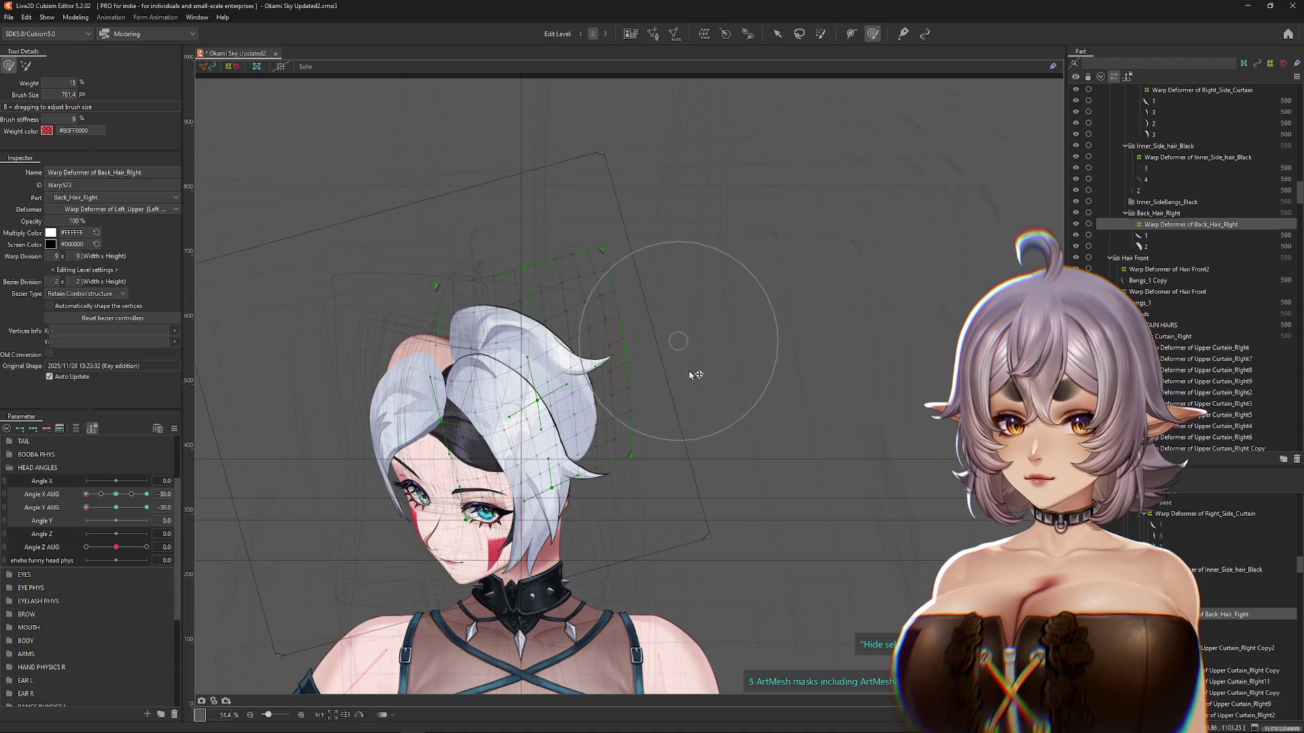
{"action": "left_click", "coordinate": [652, 366]}
{"action": "left_click_drag", "start_coordinate": [86, 507], "coordinate": [121, 509]}
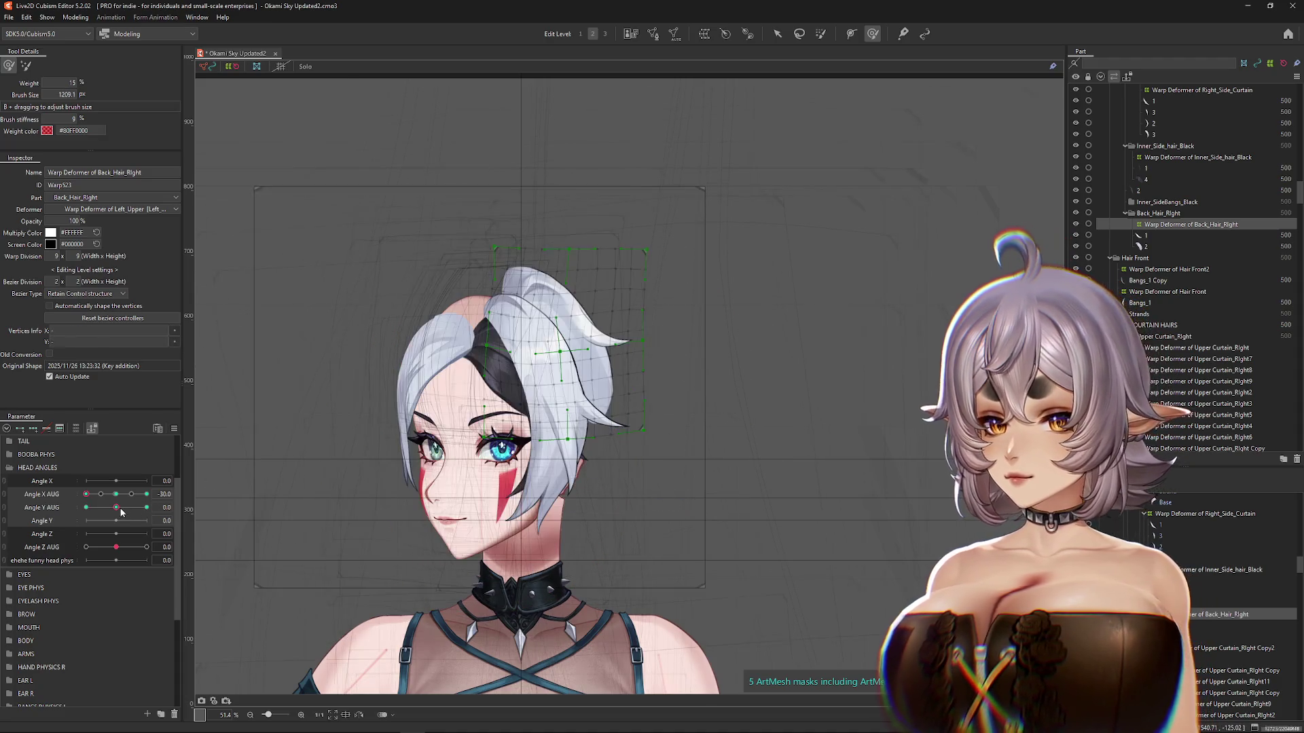
Step: Shape the back hair lattice with the head looking down at front (Angle X 0, Angle Y -30)
{"action": "left_click", "coordinate": [86, 508]}
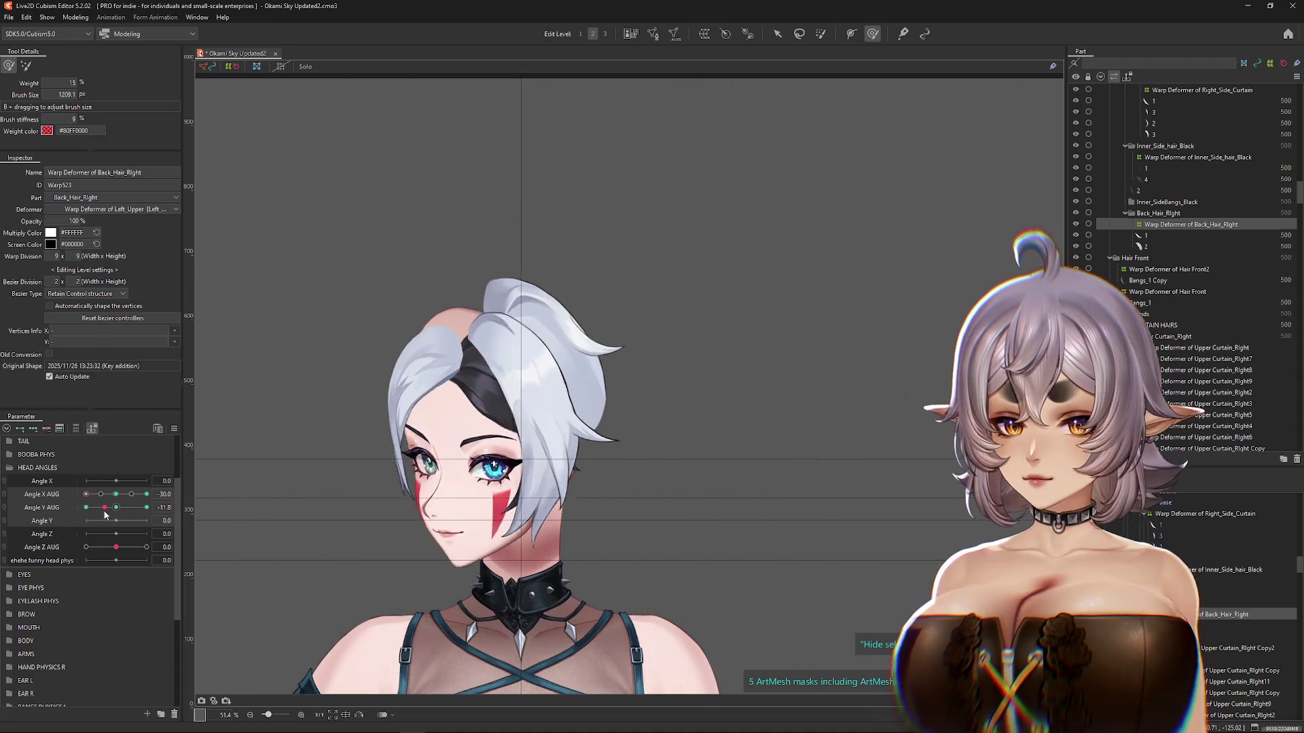
{"action": "left_click", "coordinate": [560, 503]}
{"action": "left_click_drag", "start_coordinate": [98, 500], "coordinate": [116, 495]}
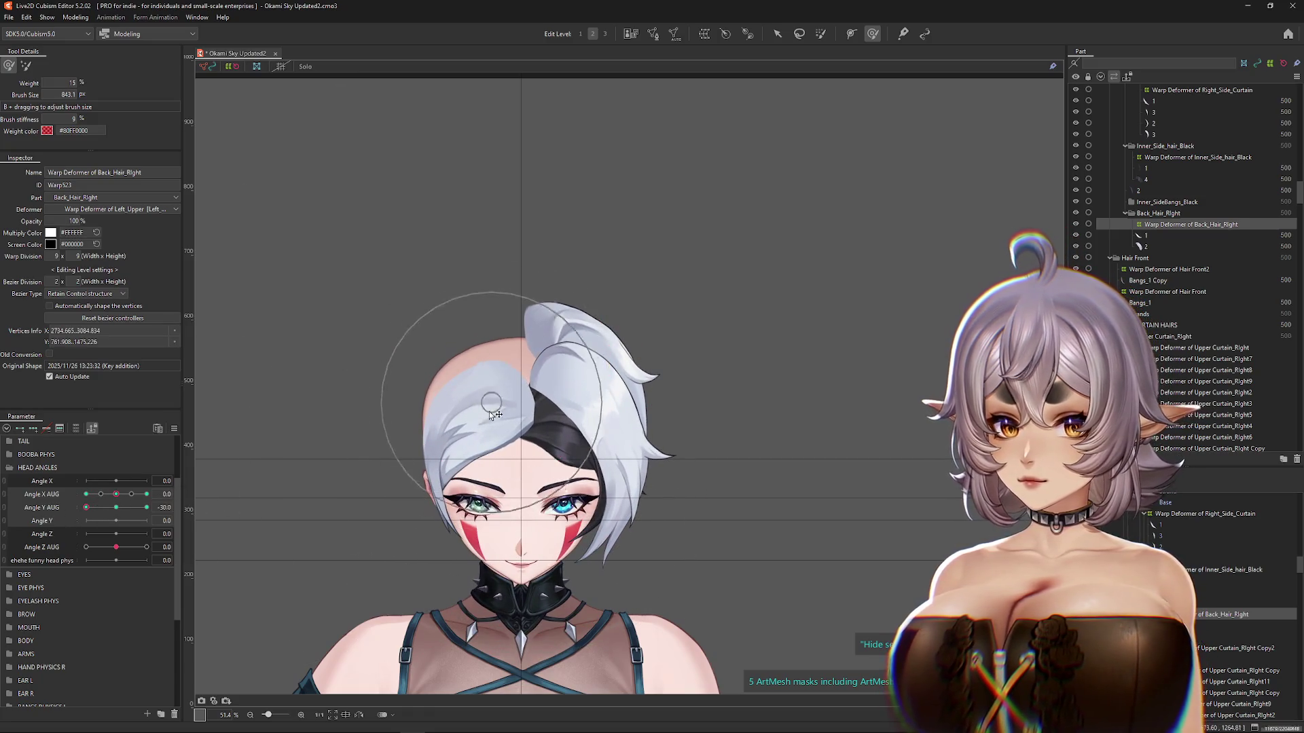
{"action": "left_click", "coordinate": [133, 507]}
{"action": "left_click", "coordinate": [530, 386]}
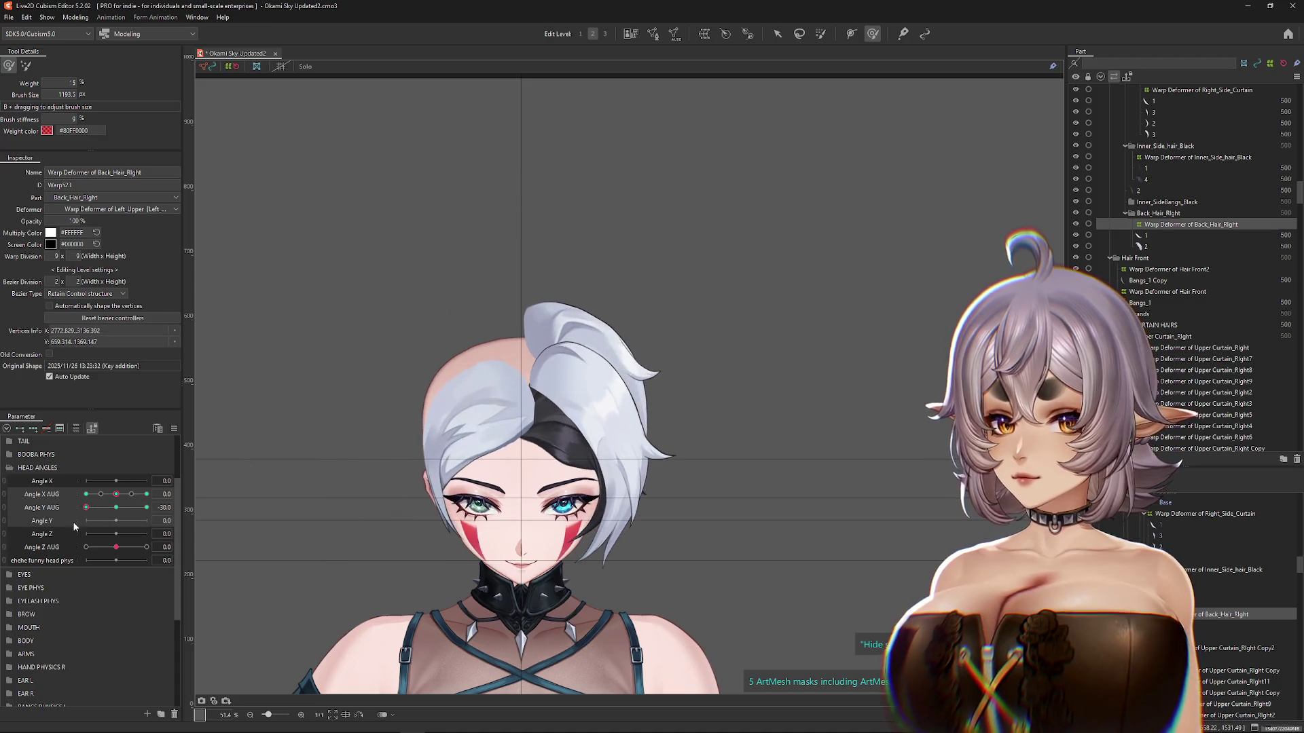
{"action": "left_click", "coordinate": [87, 494]}
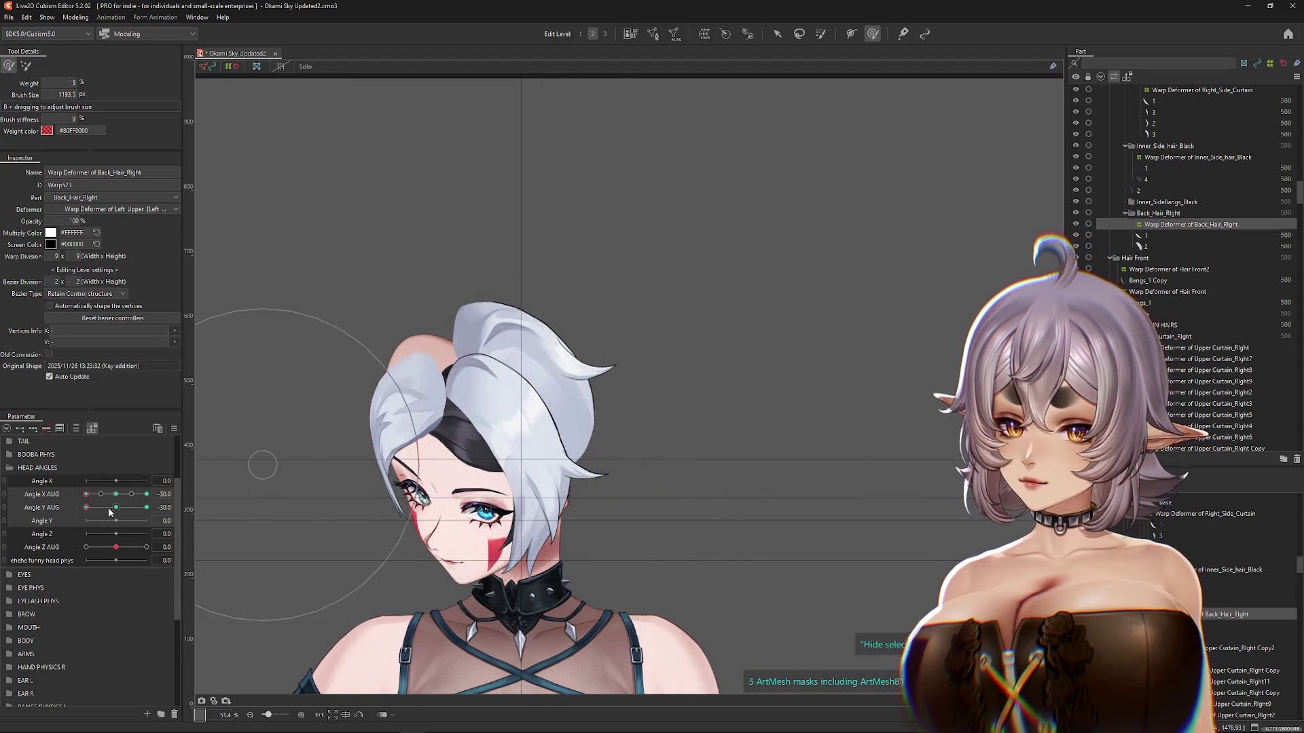
{"action": "left_click_drag", "start_coordinate": [106, 511], "coordinate": [96, 514]}
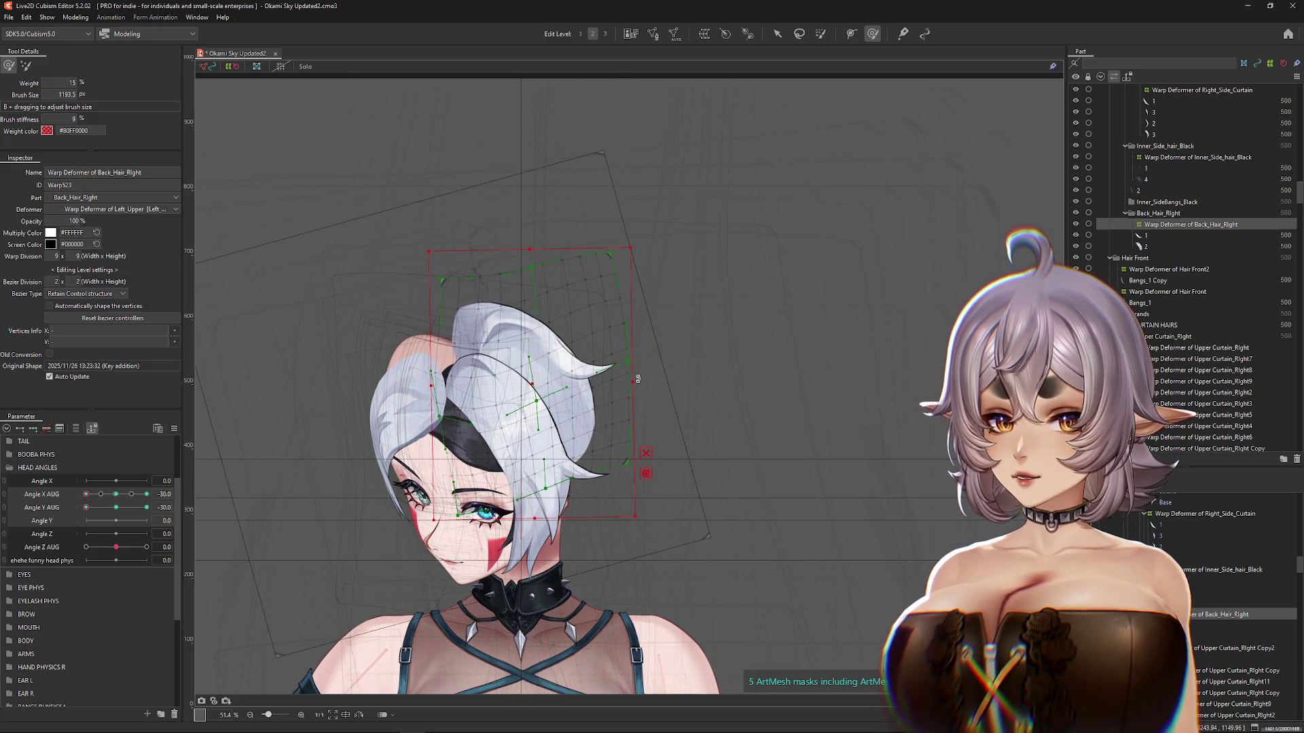
Step: Brush the back hair with the head turned right and tilted up to the 30 keys
{"action": "left_click", "coordinate": [147, 494]}
{"action": "left_click_drag", "start_coordinate": [86, 508], "coordinate": [137, 512]}
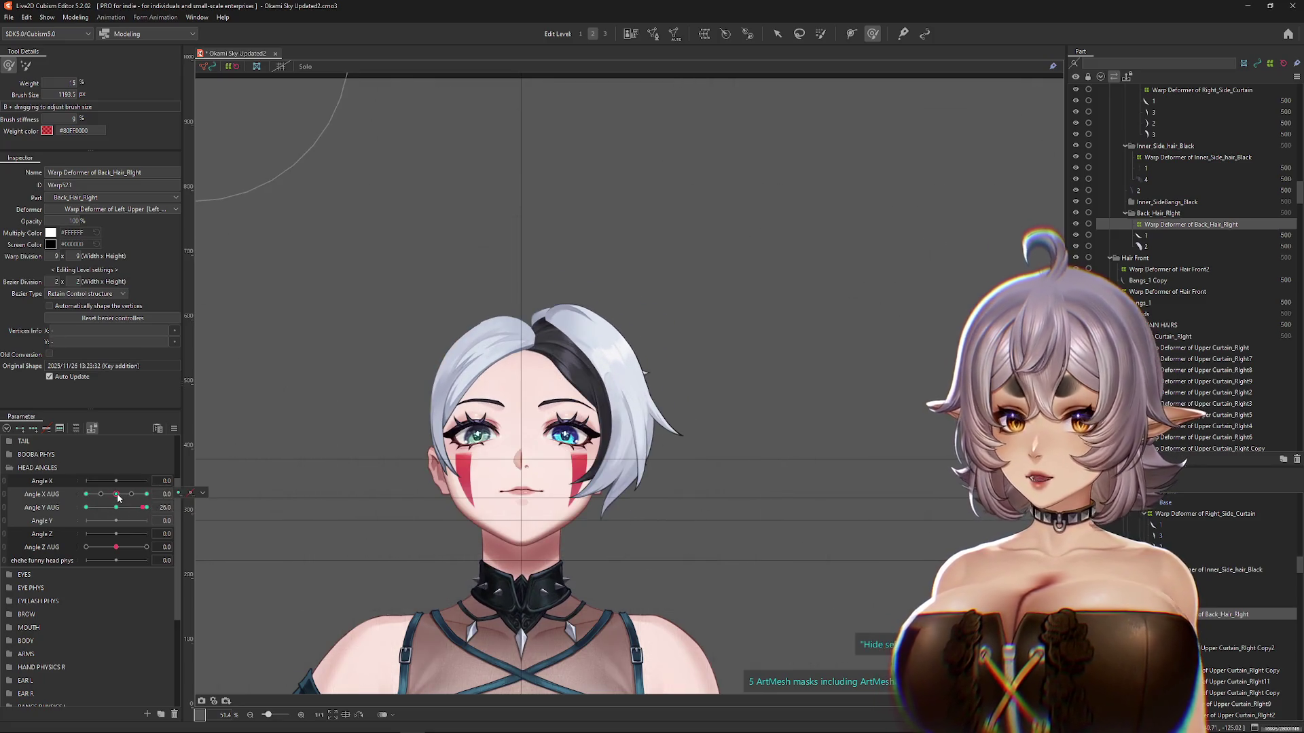
{"action": "left_click_drag", "start_coordinate": [635, 348], "coordinate": [448, 367]}
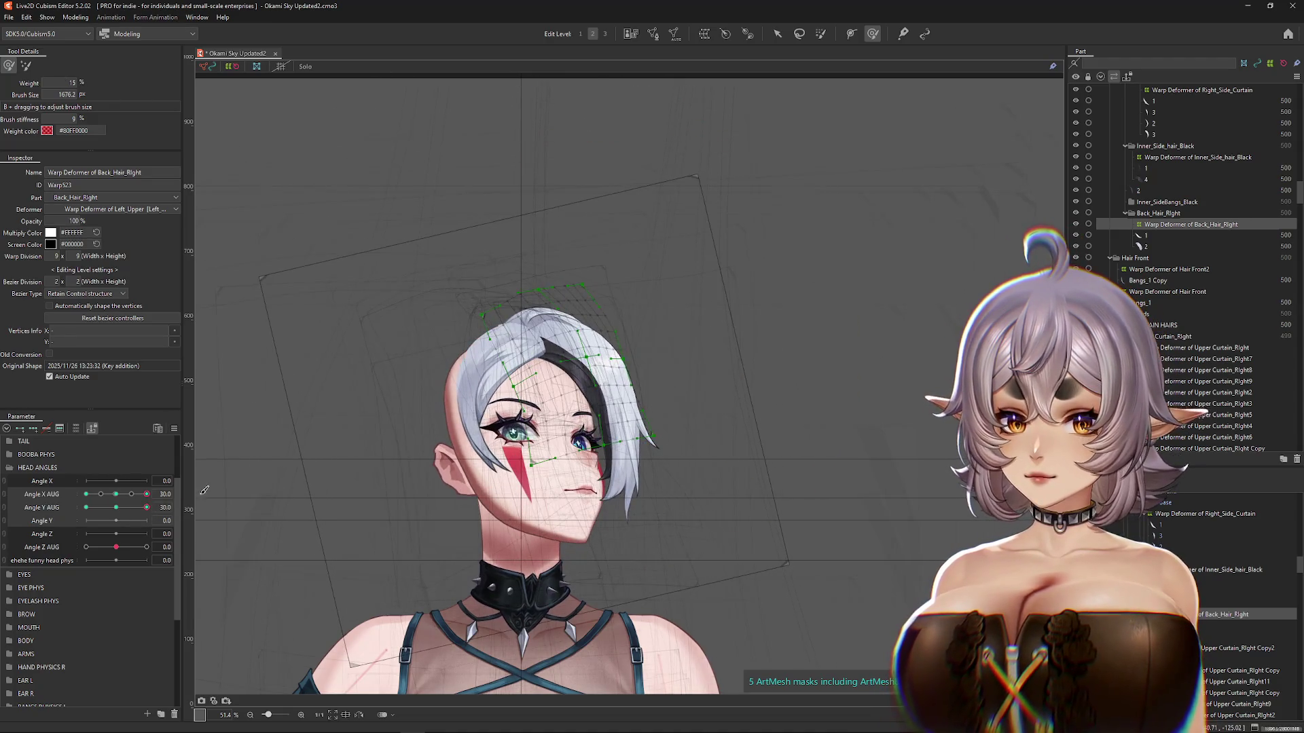
{"action": "left_click", "coordinate": [116, 494]}
{"action": "left_click_drag", "start_coordinate": [518, 296], "coordinate": [527, 292]}
Step: Preview the hair at Angle X AUG 30 across Angle Y 0, 30 and downward, then shrink the brush
{"action": "left_click", "coordinate": [146, 494]}
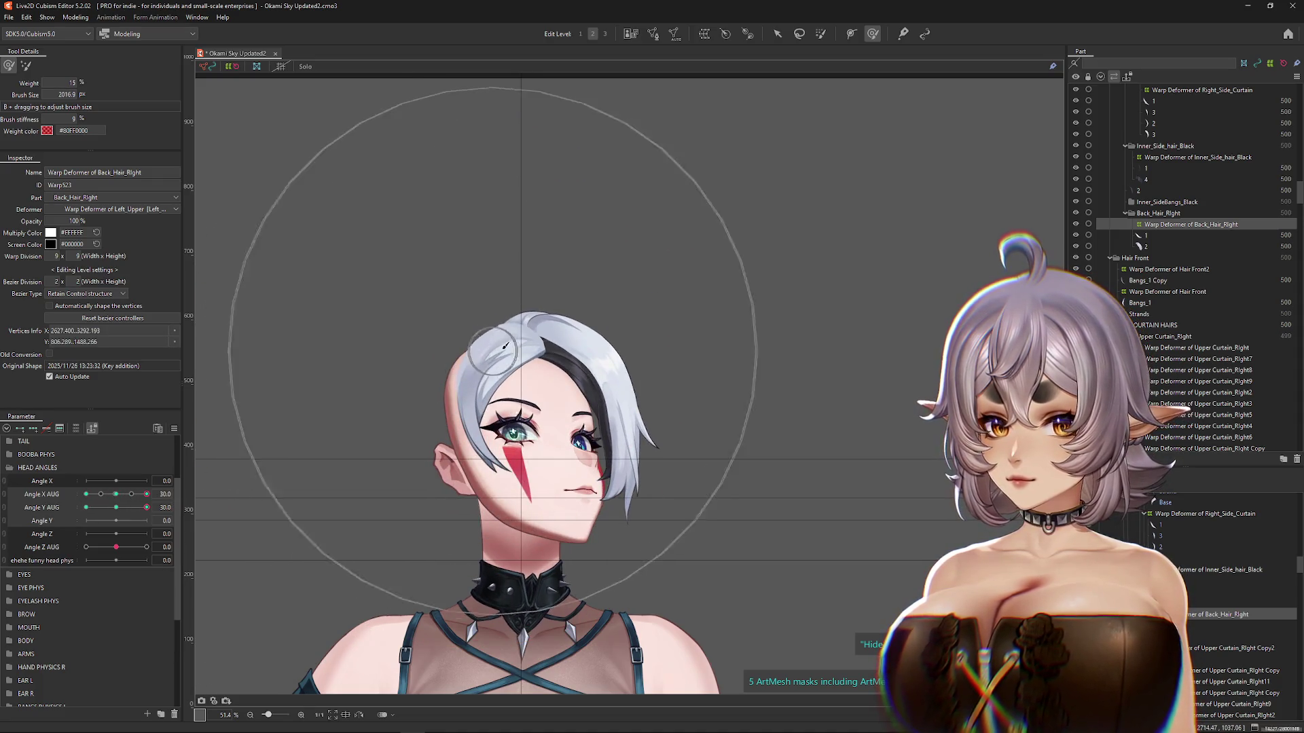
{"action": "left_click", "coordinate": [116, 508]}
{"action": "left_click", "coordinate": [146, 508]}
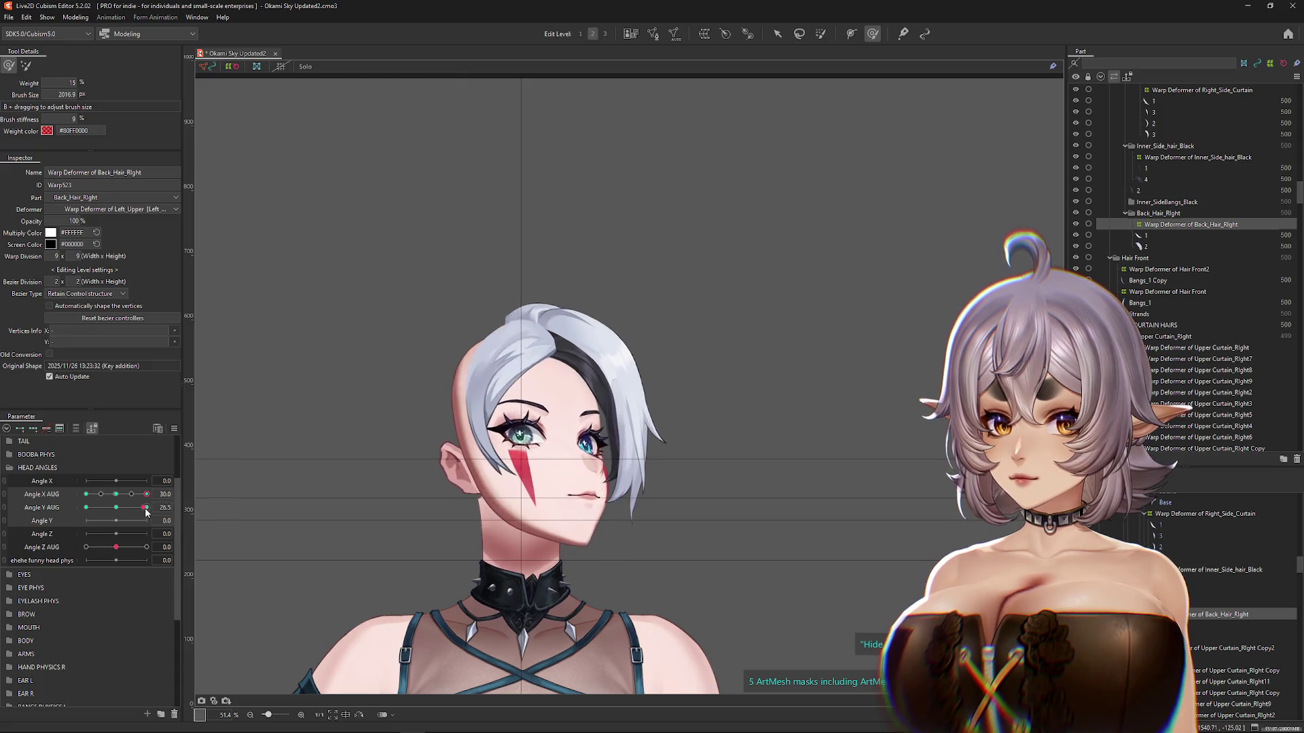
{"action": "mouse_move", "coordinate": [147, 508]}
{"action": "left_mouse_down"}
{"action": "mouse_move", "coordinate": [129, 508]}
{"action": "mouse_move", "coordinate": [153, 509]}
{"action": "left_mouse_up"}
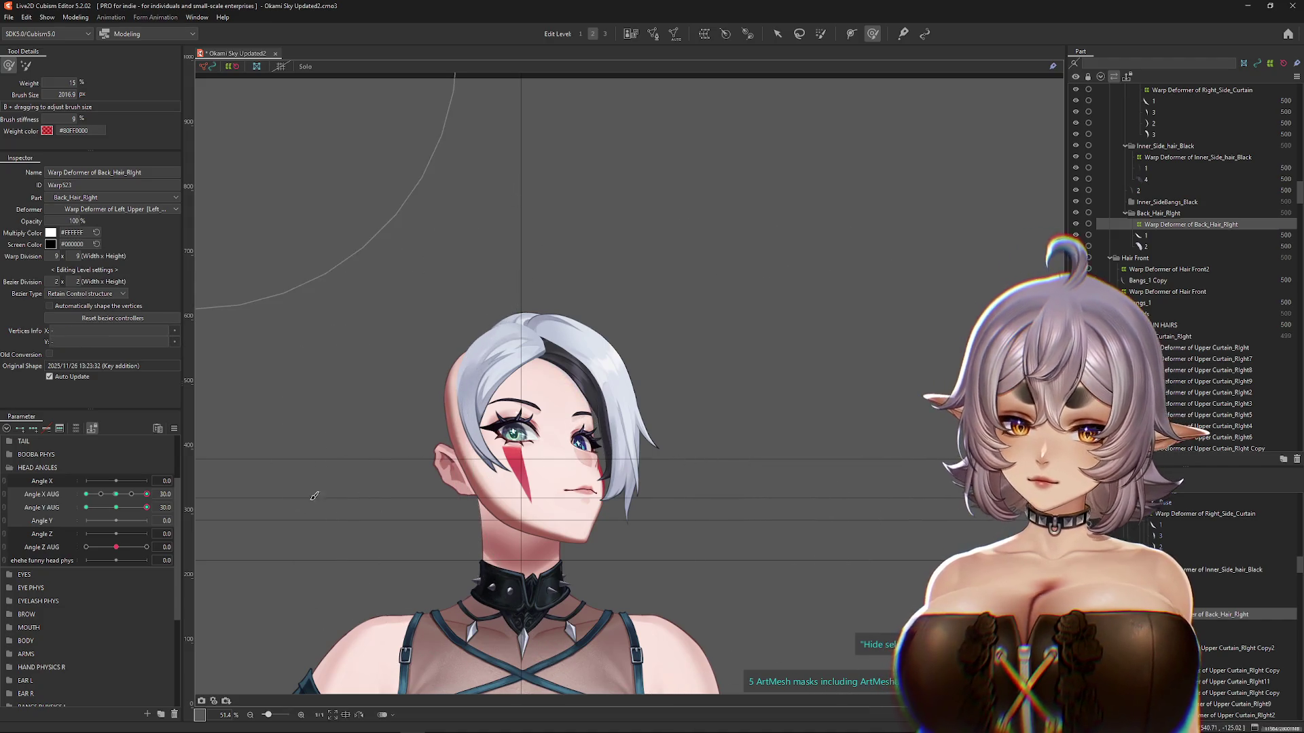
{"action": "left_click_drag", "start_coordinate": [147, 508], "coordinate": [87, 509]}
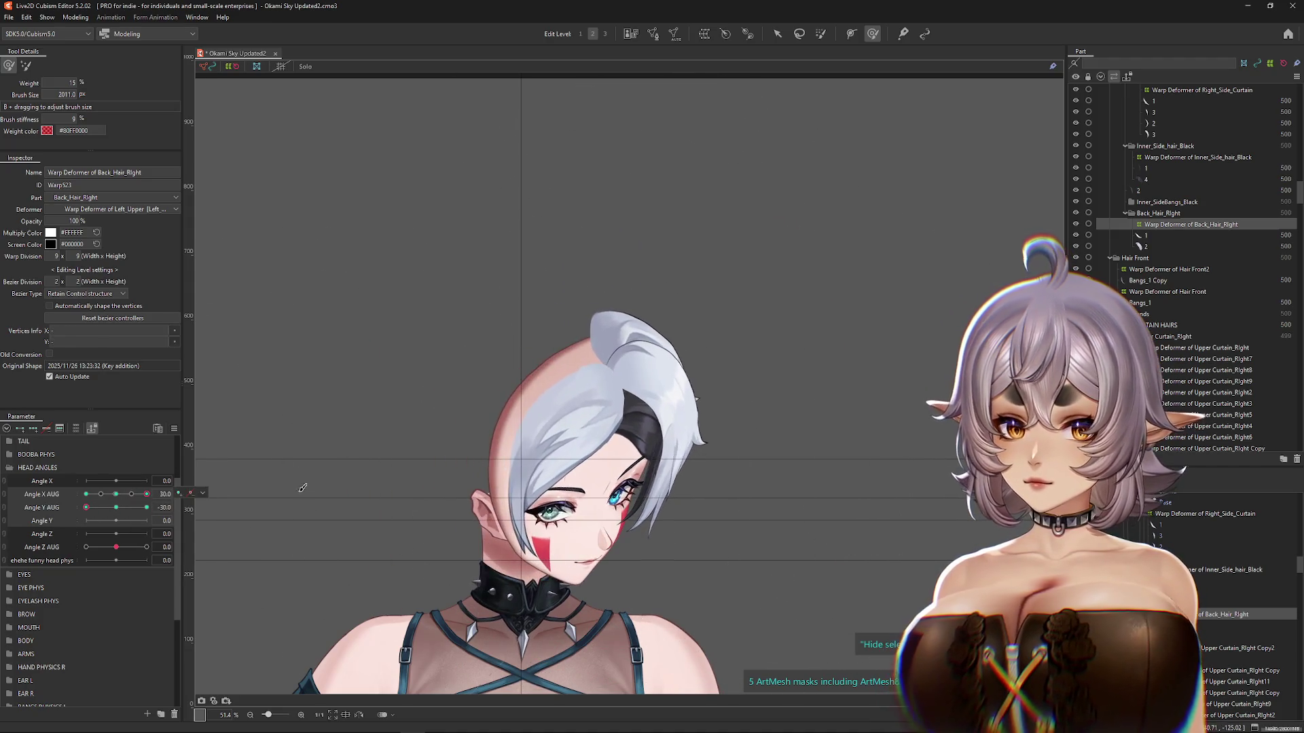
{"action": "left_click_drag", "start_coordinate": [838, 425], "coordinate": [737, 286]}
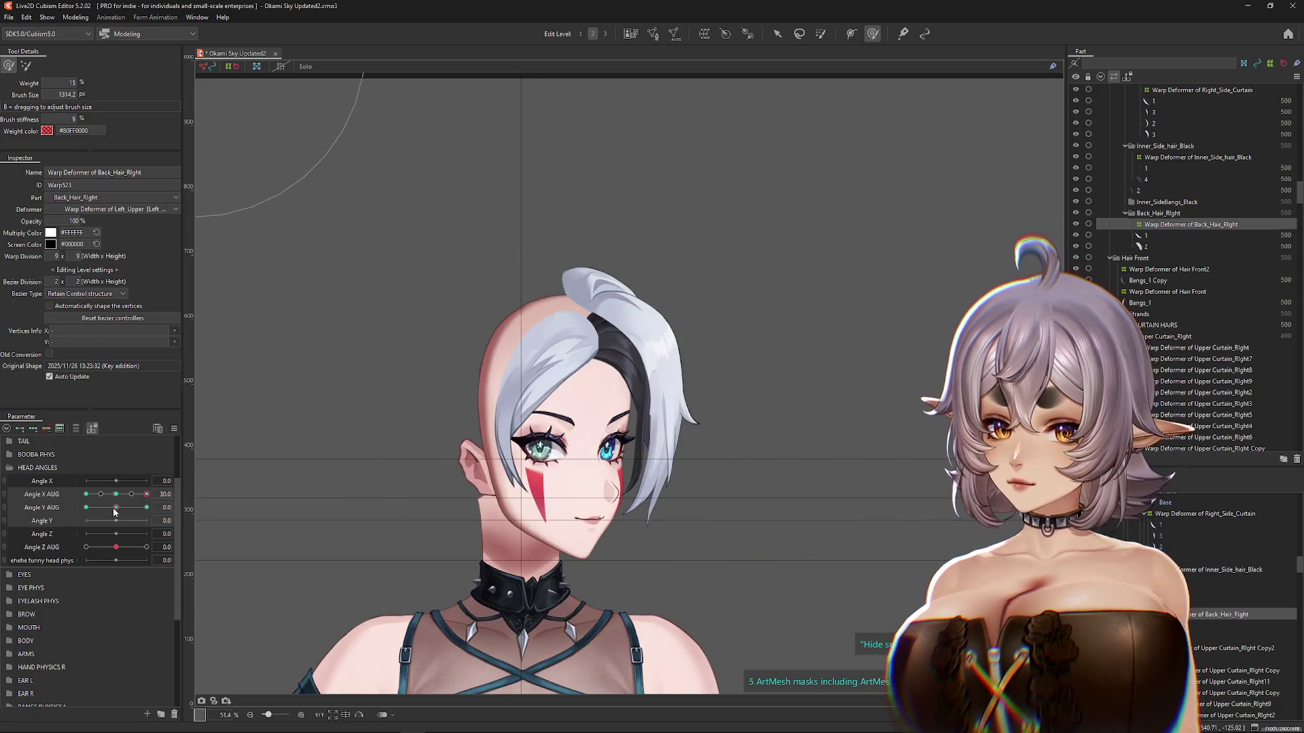
Step: Resize the brush and turn the head fully right to inspect Back_Hair_Right with the lattice hidden
{"action": "mouse_move", "coordinate": [645, 136]}
{"action": "left_mouse_down"}
{"action": "mouse_move", "coordinate": [582, 152]}
{"action": "mouse_move", "coordinate": [574, 199]}
{"action": "mouse_move", "coordinate": [489, 245]}
{"action": "mouse_move", "coordinate": [498, 369]}
{"action": "left_mouse_up"}
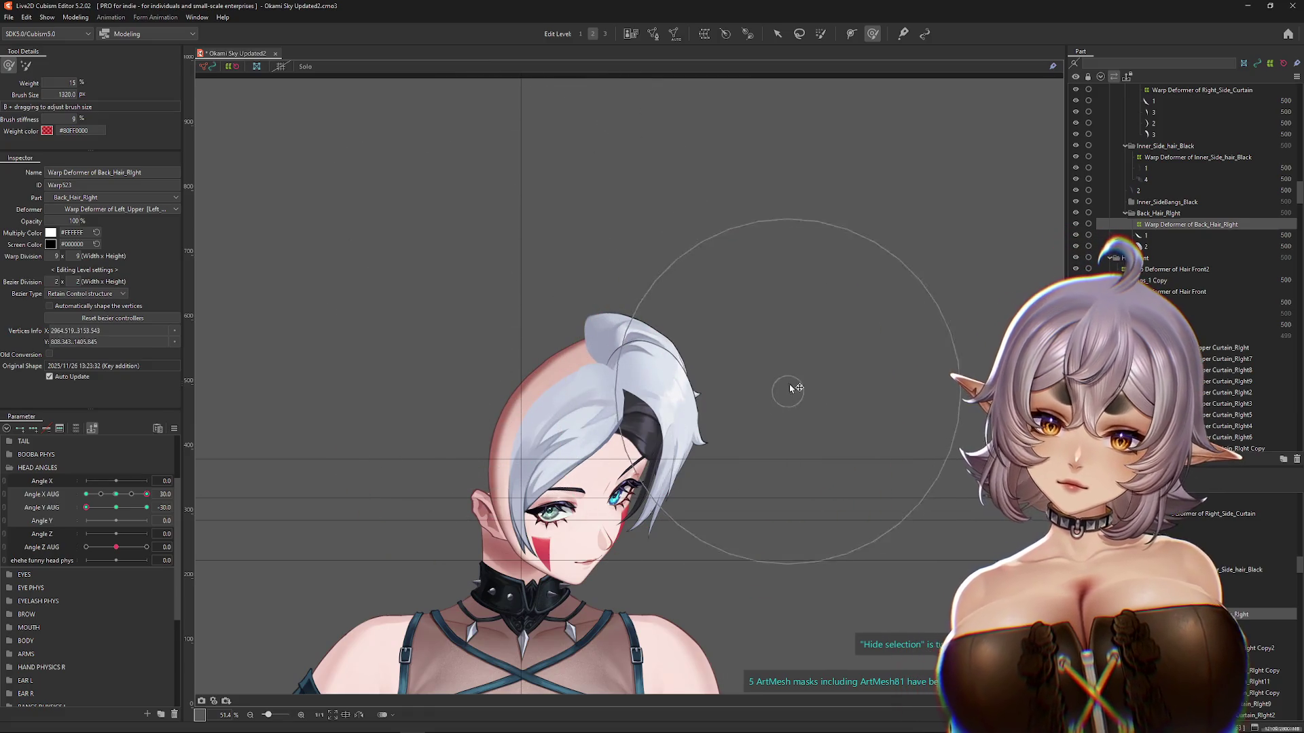
{"action": "left_click_drag", "start_coordinate": [147, 494], "coordinate": [86, 495]}
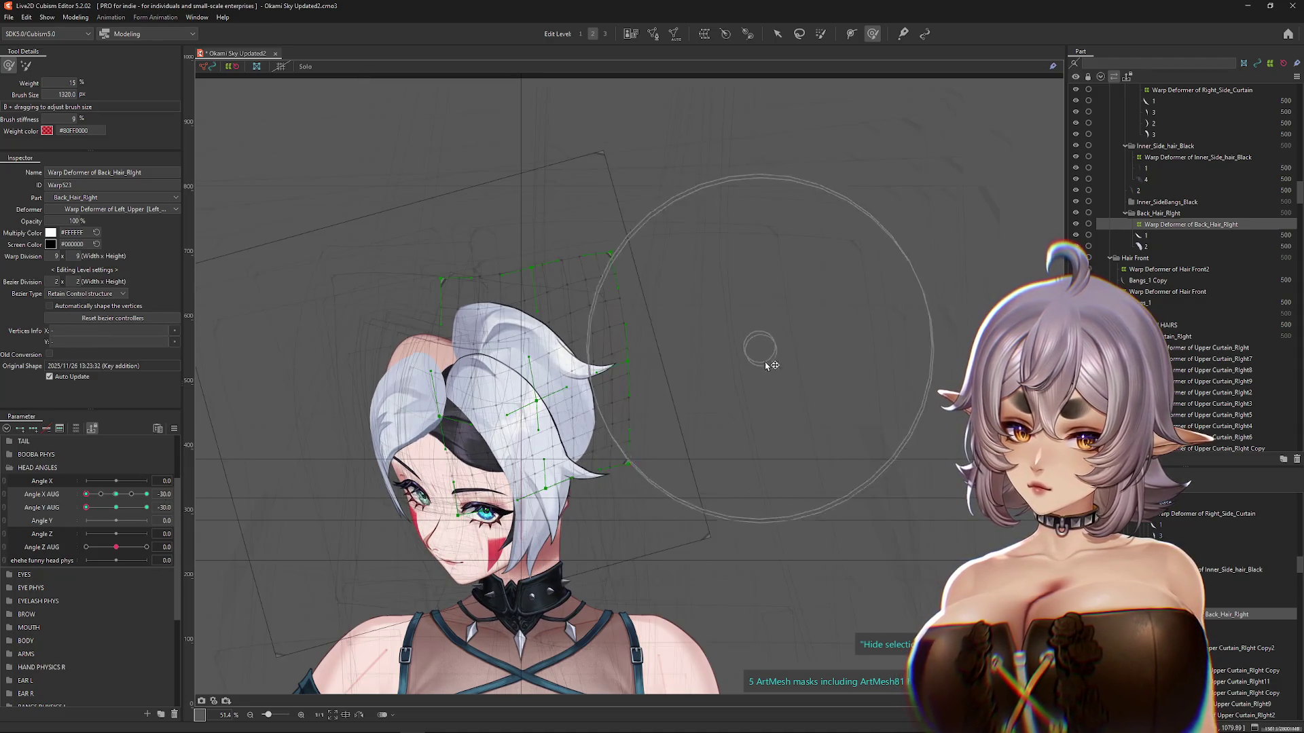
{"action": "left_click_drag", "start_coordinate": [736, 285], "coordinate": [711, 431]}
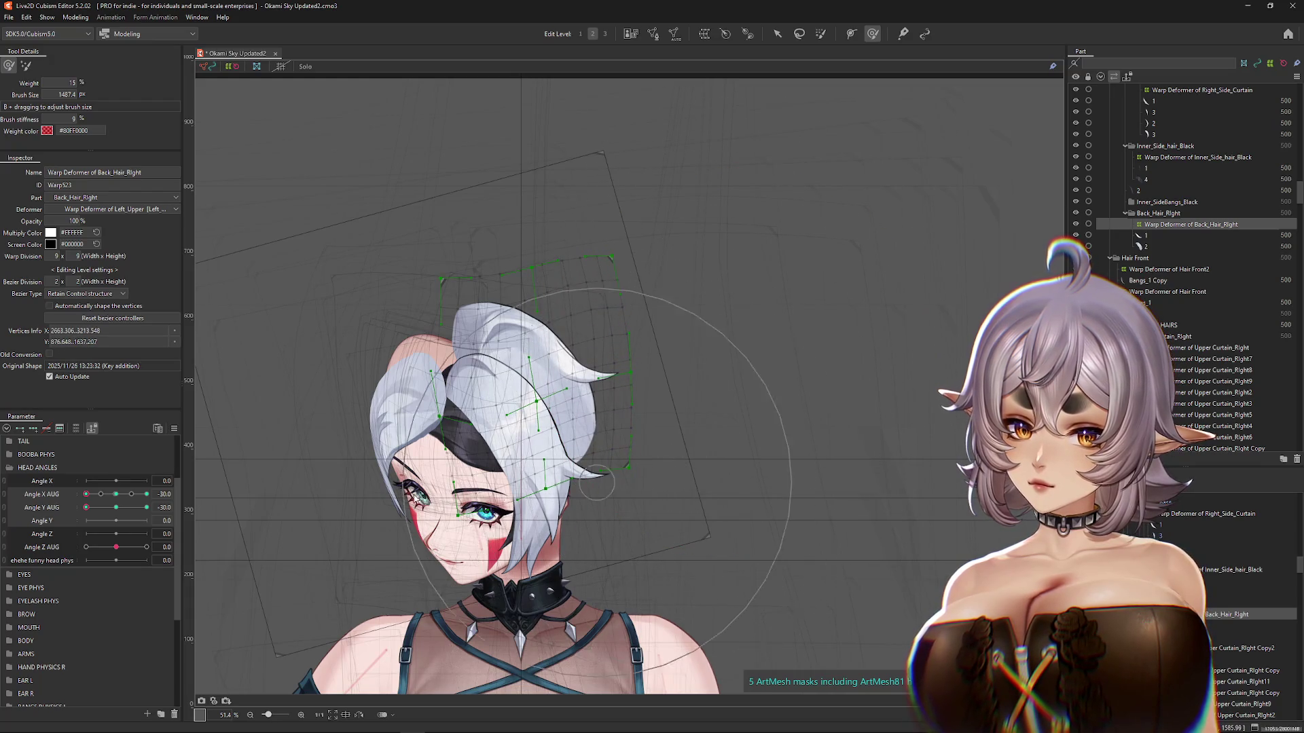
{"action": "key", "text": "ctrl+h"}
{"action": "left_click_drag", "start_coordinate": [86, 495], "coordinate": [146, 494]}
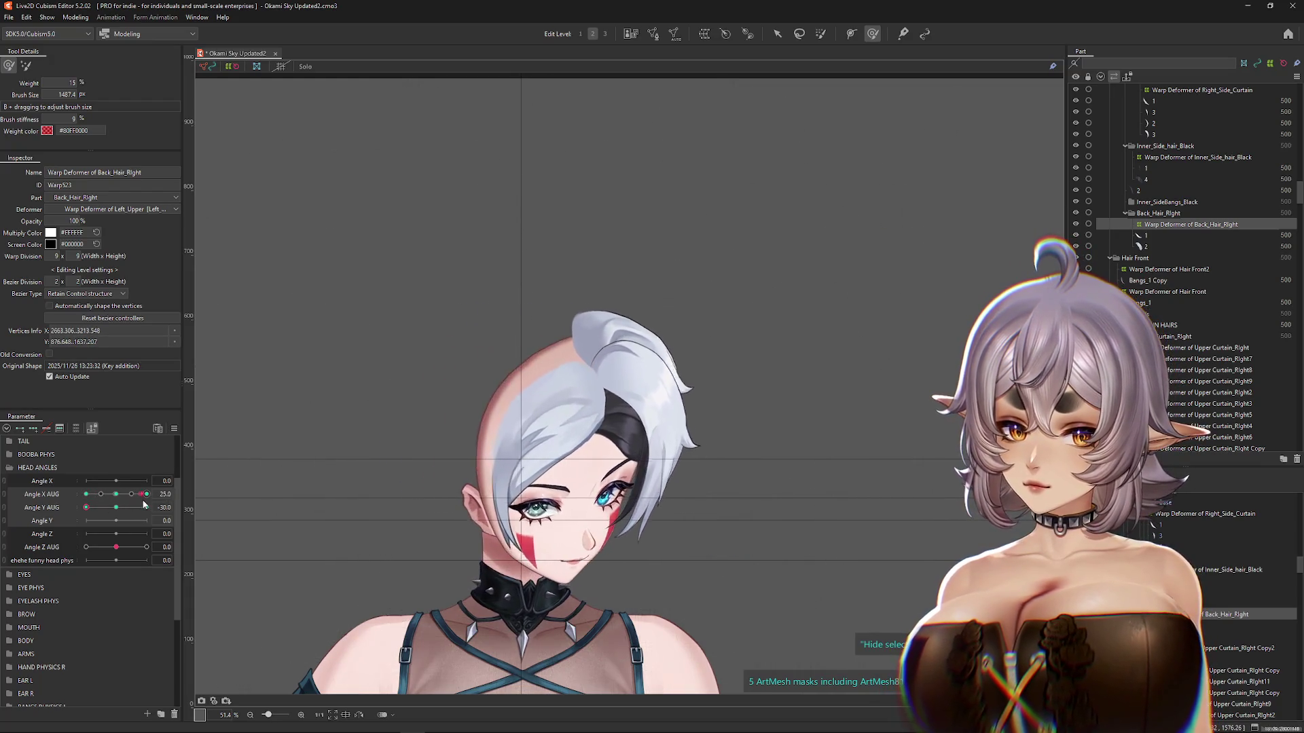
{"action": "left_click_drag", "start_coordinate": [607, 468], "coordinate": [401, 520]}
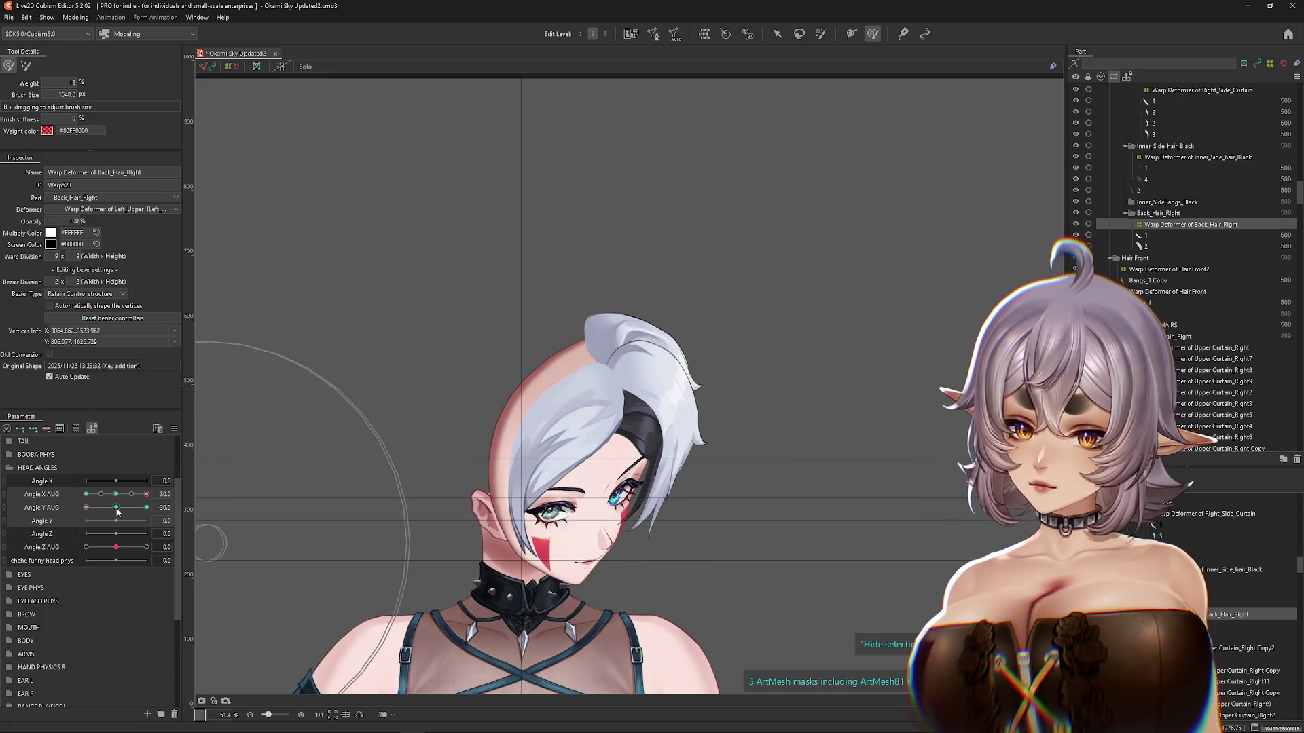
Step: Switch to the gentler low-weight brush and preview the hair at a nudged head tilt
{"action": "left_click_drag", "start_coordinate": [830, 352], "coordinate": [838, 345]}
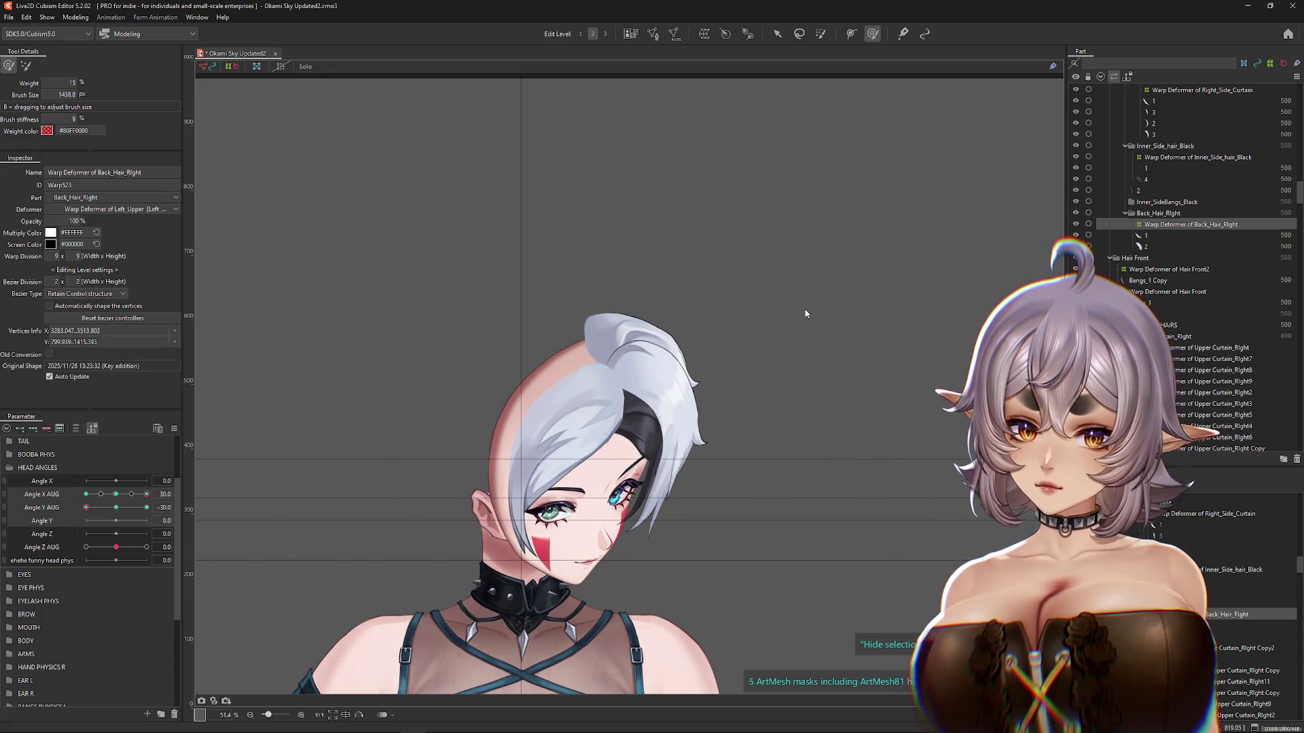
{"action": "key", "text": "ctrl+h"}
{"action": "mouse_move", "coordinate": [771, 320]}
{"action": "left_mouse_down"}
{"action": "mouse_move", "coordinate": [748, 262]}
{"action": "mouse_move", "coordinate": [687, 270]}
{"action": "left_mouse_up"}
{"action": "key", "text": "w"}
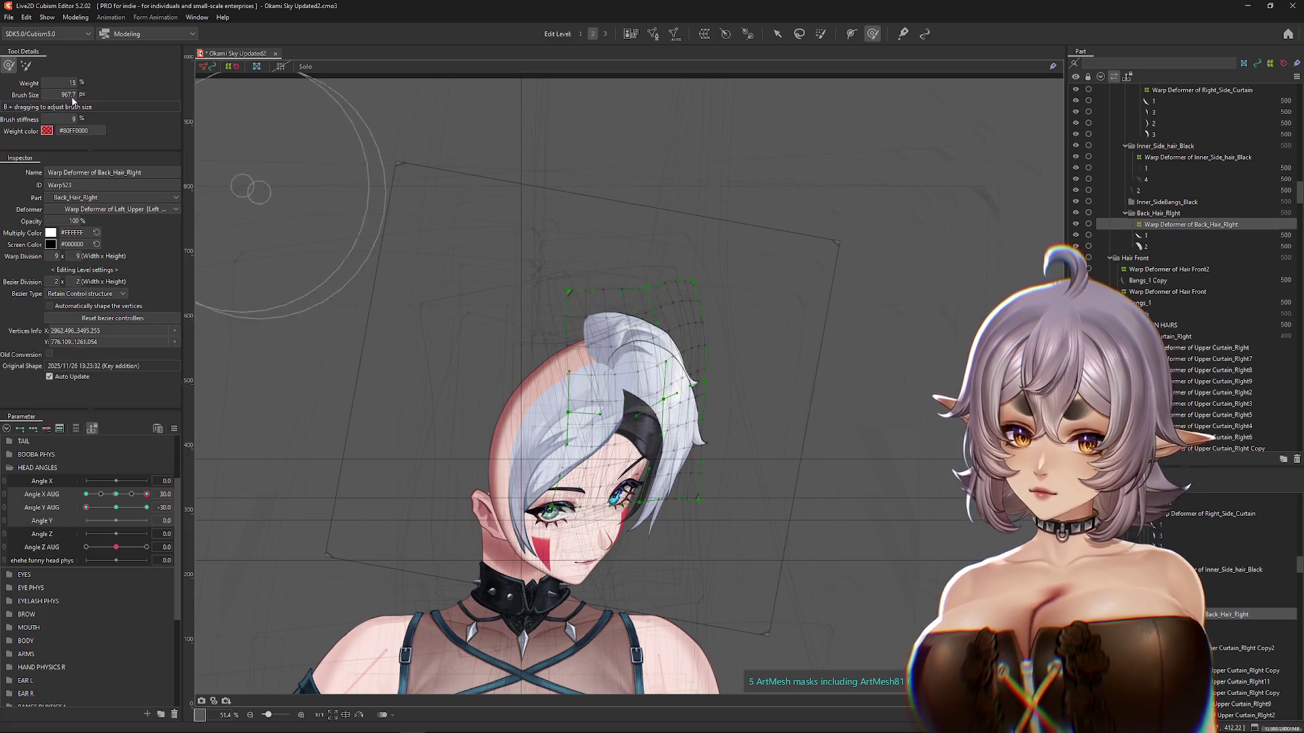
{"action": "key", "text": "ctrl+h"}
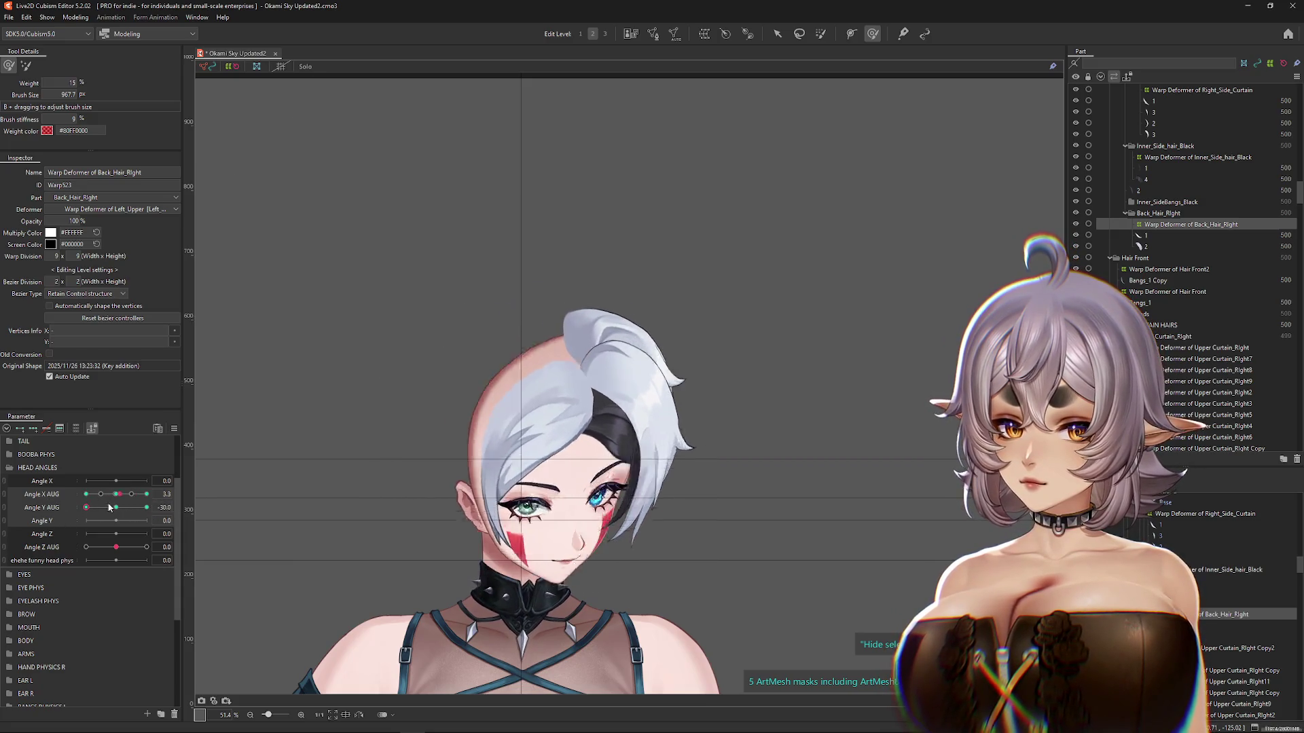
{"action": "key", "text": "ctrl+h"}
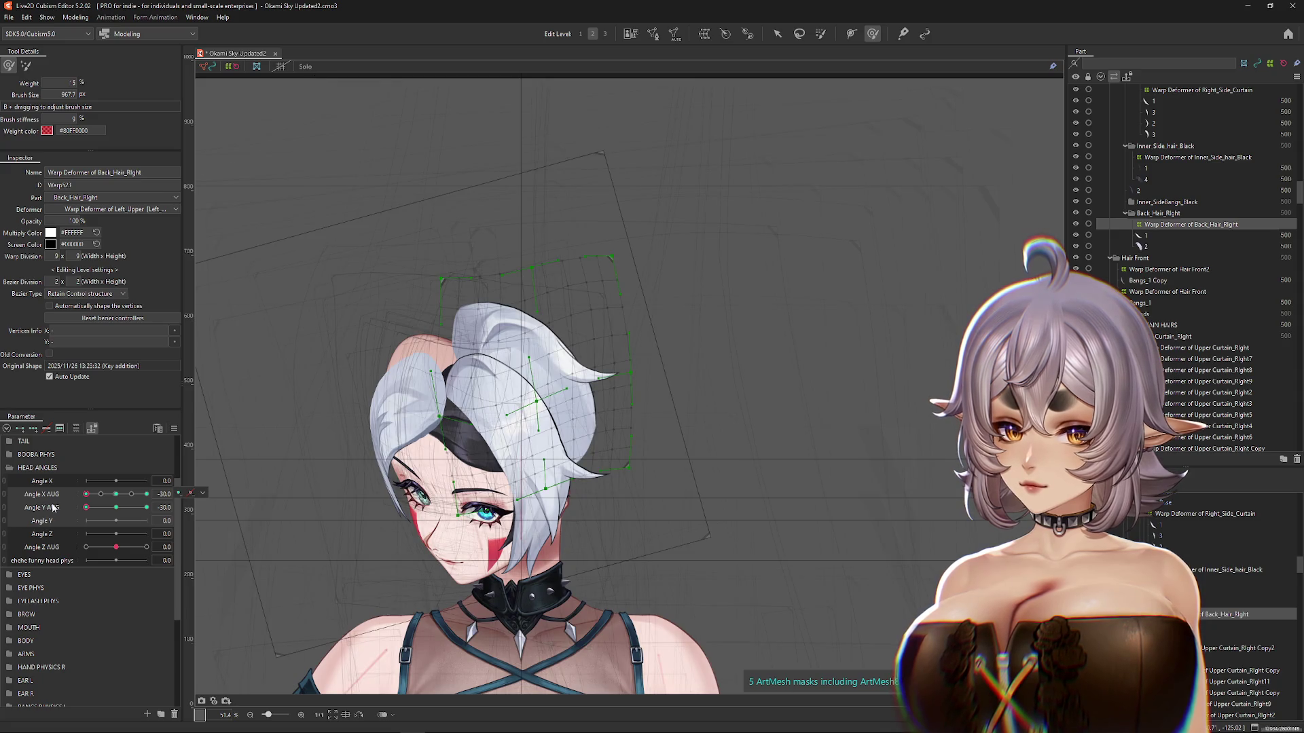
{"action": "left_click", "coordinate": [26, 66]}
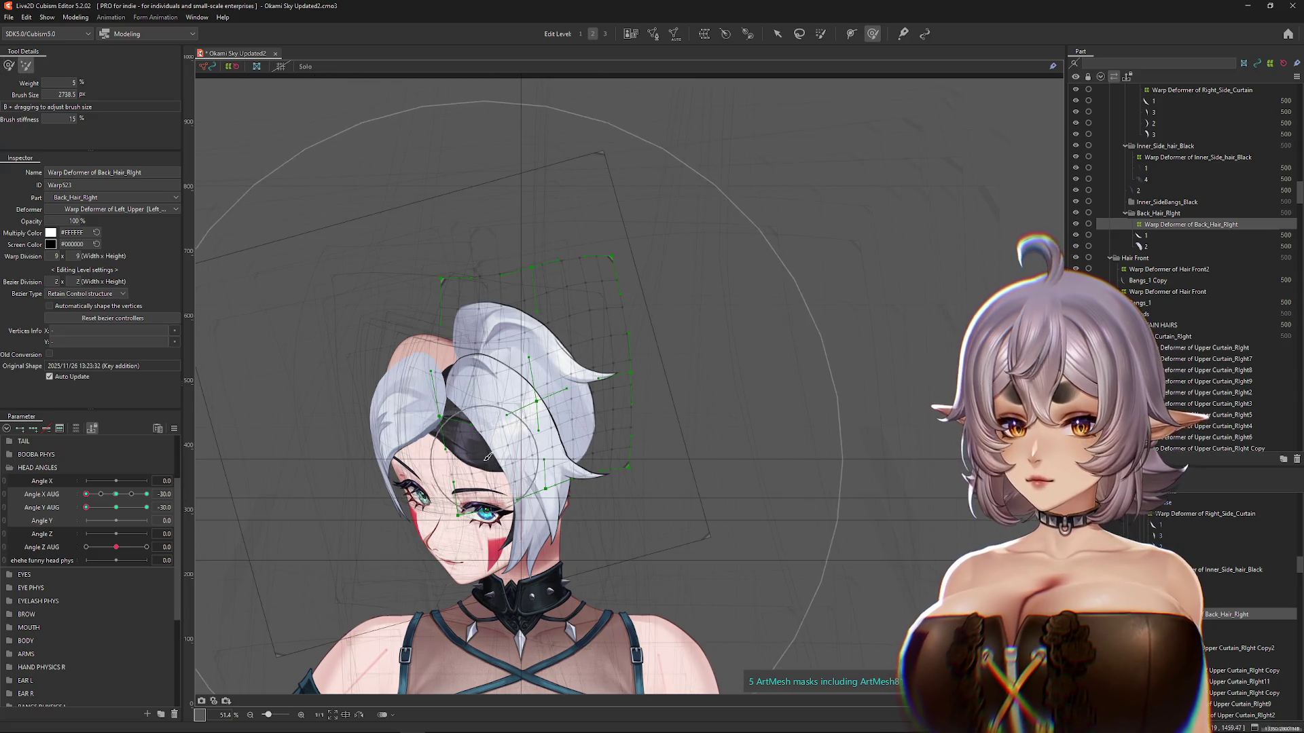
{"action": "key", "text": "ctrl+h"}
{"action": "mouse_move", "coordinate": [86, 508]}
{"action": "left_mouse_down"}
{"action": "mouse_move", "coordinate": [136, 511]}
{"action": "mouse_move", "coordinate": [126, 518]}
{"action": "mouse_move", "coordinate": [202, 347]}
{"action": "left_mouse_up"}
{"action": "key", "text": "ctrl+h"}
Step: Return to the standard-weight brush and brush the back hair lattice with the head facing front
{"action": "left_click", "coordinate": [8, 66]}
{"action": "left_click", "coordinate": [116, 494]}
{"action": "key", "text": "ctrl+h"}
{"action": "mouse_move", "coordinate": [436, 292]}
{"action": "left_mouse_down"}
{"action": "mouse_move", "coordinate": [553, 349]}
{"action": "mouse_move", "coordinate": [184, 522]}
{"action": "mouse_move", "coordinate": [112, 507]}
{"action": "mouse_move", "coordinate": [133, 503]}
{"action": "mouse_move", "coordinate": [116, 494]}
{"action": "mouse_move", "coordinate": [86, 507]}
{"action": "mouse_move", "coordinate": [147, 493]}
{"action": "mouse_move", "coordinate": [116, 508]}
{"action": "mouse_move", "coordinate": [116, 494]}
{"action": "left_mouse_up"}
{"action": "right_click", "coordinate": [196, 491]}
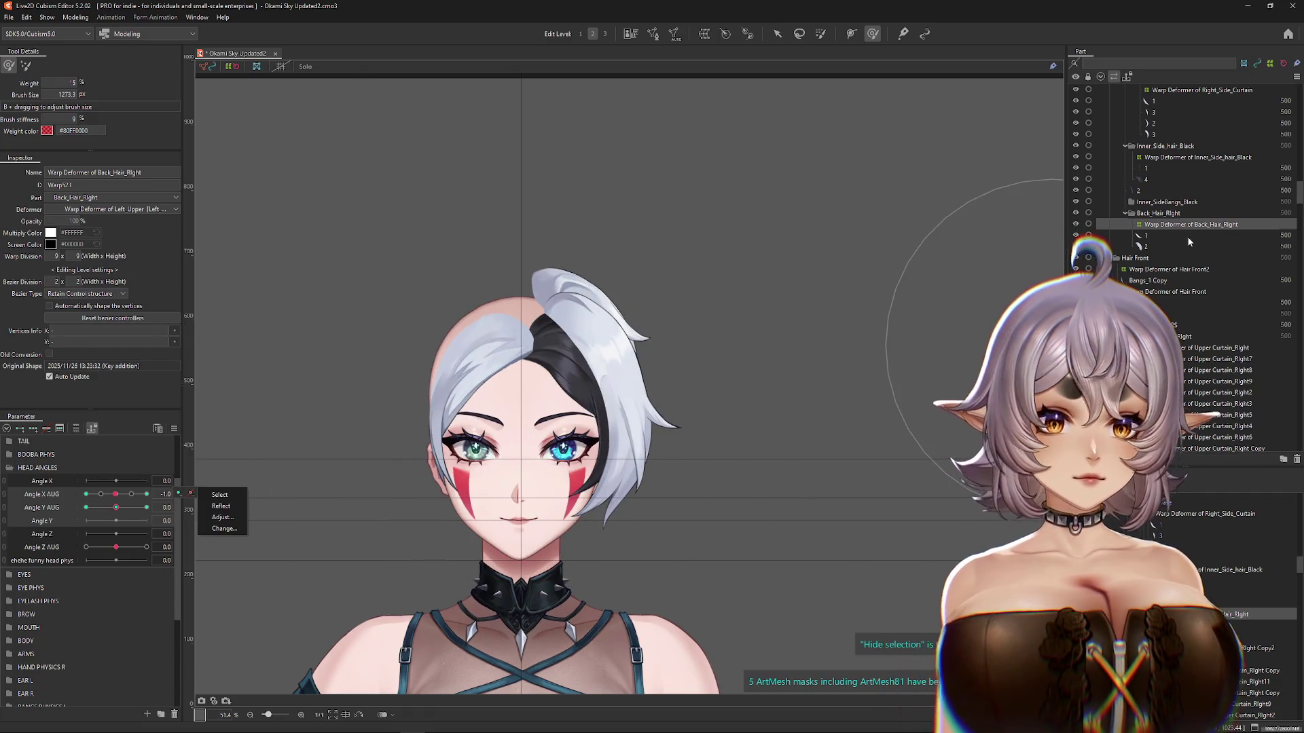
Step: Select Back_Hair mesh 2 and create a 12×6 warp deformer for it in the Back_Hair part
{"action": "scroll", "coordinate": [1181, 241], "scroll_direction": "up", "scroll_amount": 1}
{"action": "scroll", "coordinate": [1153, 216], "scroll_direction": "up", "scroll_amount": 1}
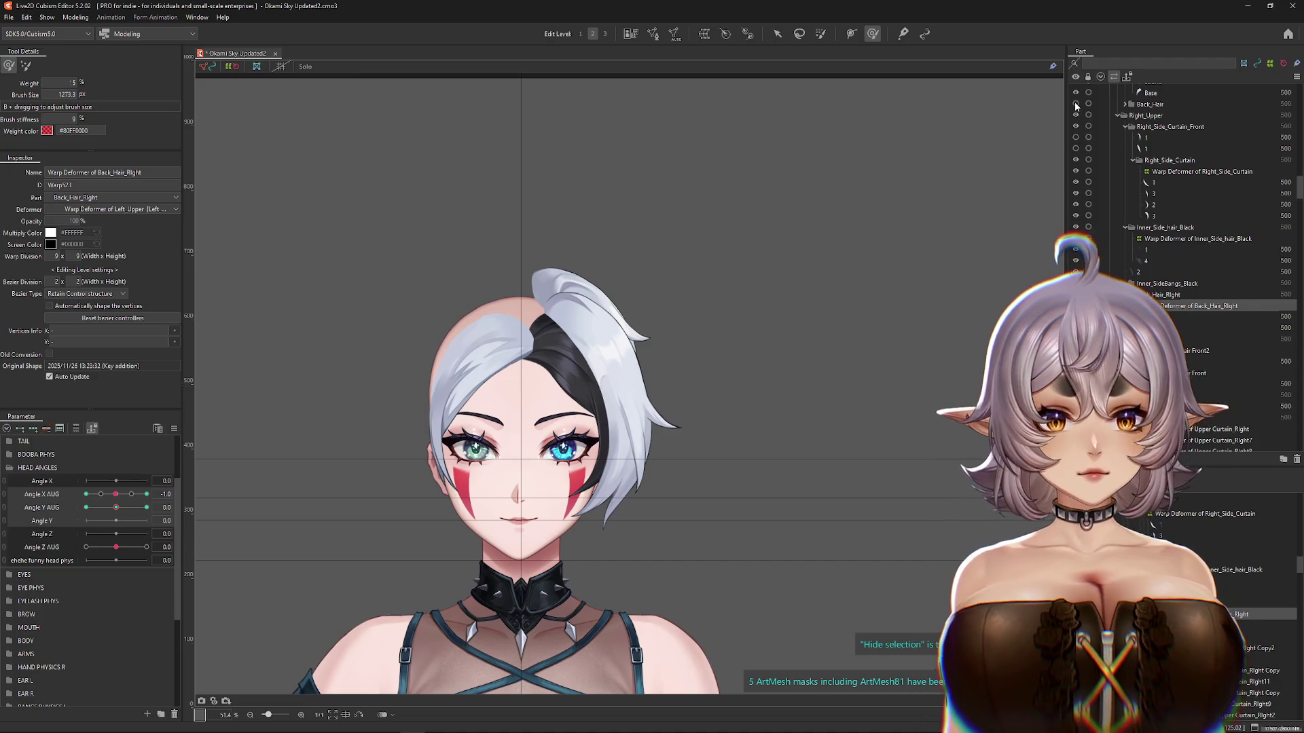
{"action": "left_click_drag", "start_coordinate": [733, 210], "coordinate": [849, 194]}
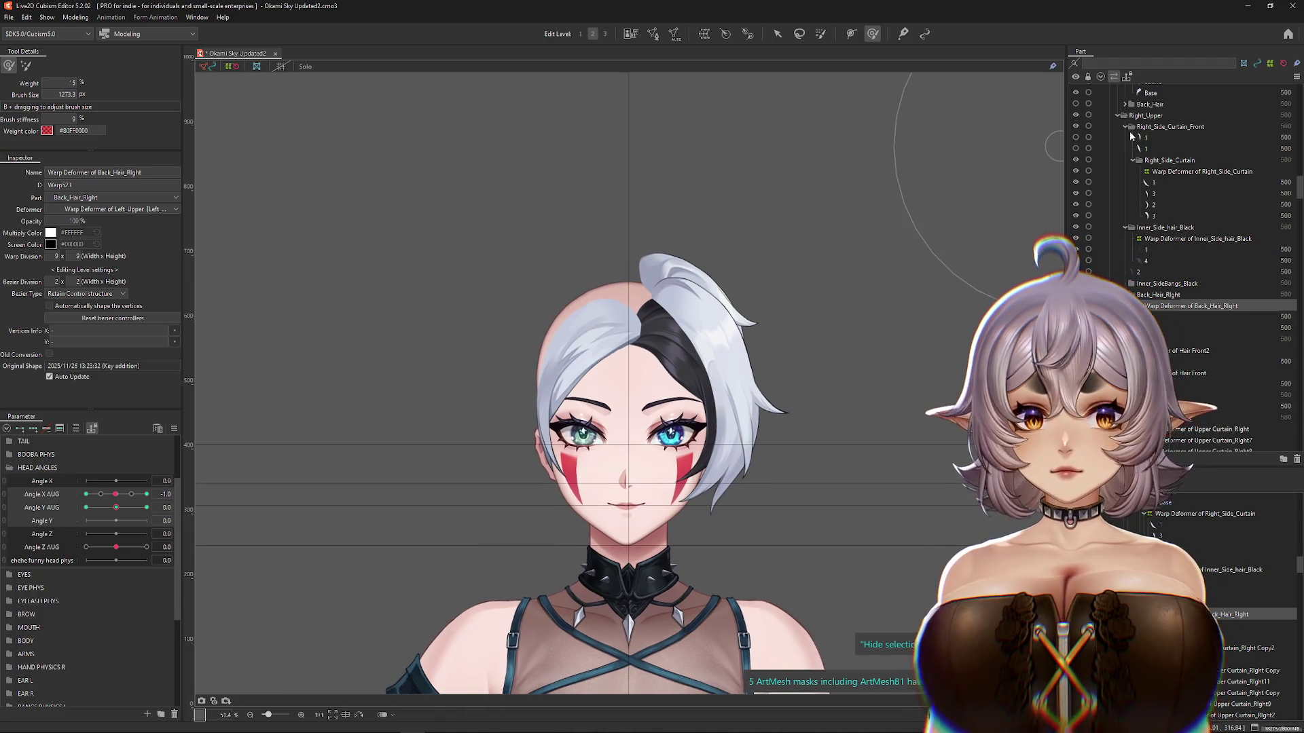
{"action": "left_click", "coordinate": [1077, 103]}
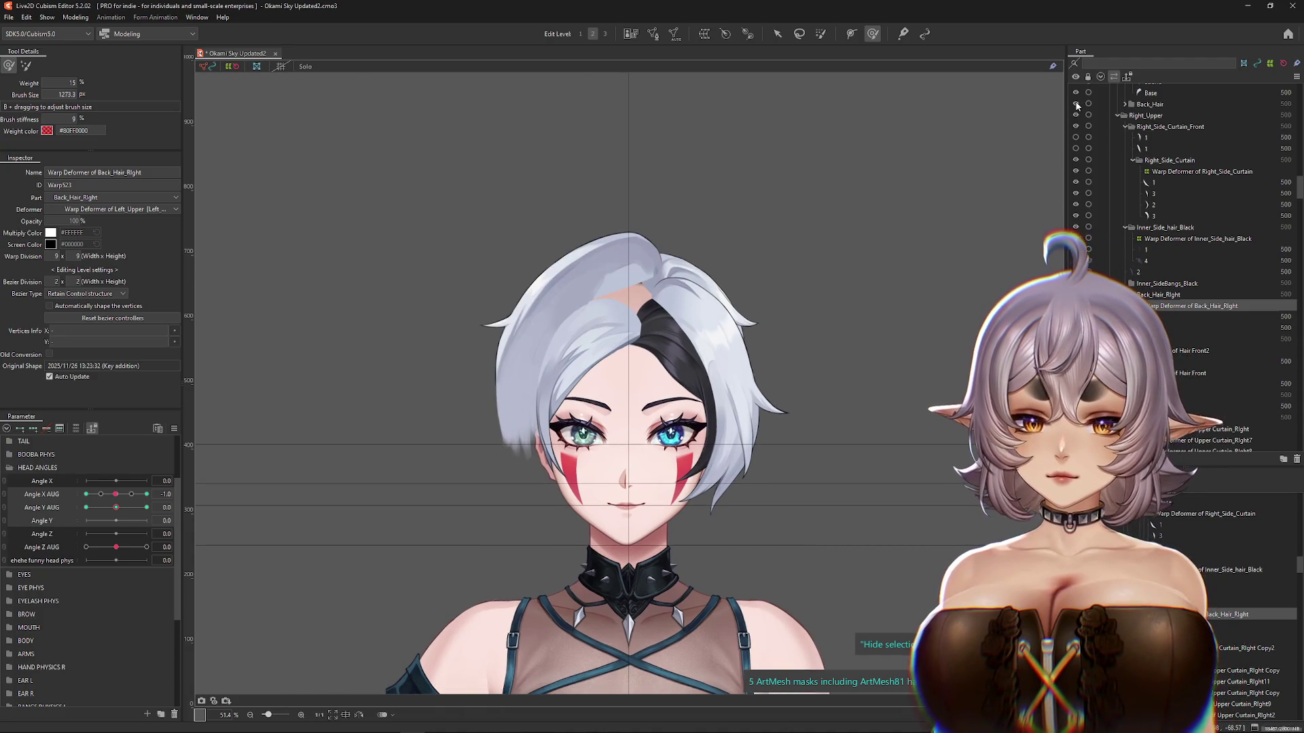
{"action": "left_click", "coordinate": [1126, 104]}
{"action": "left_click", "coordinate": [1147, 114]}
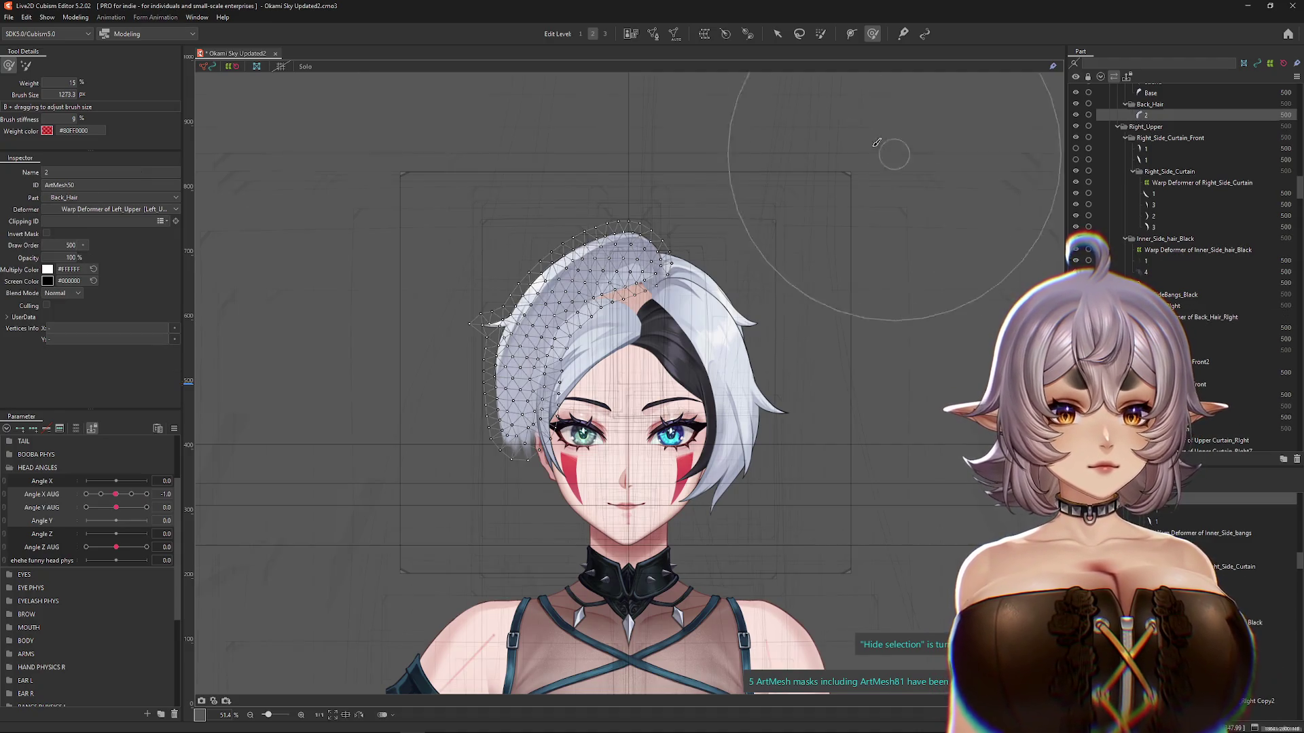
{"action": "left_click", "coordinate": [709, 36]}
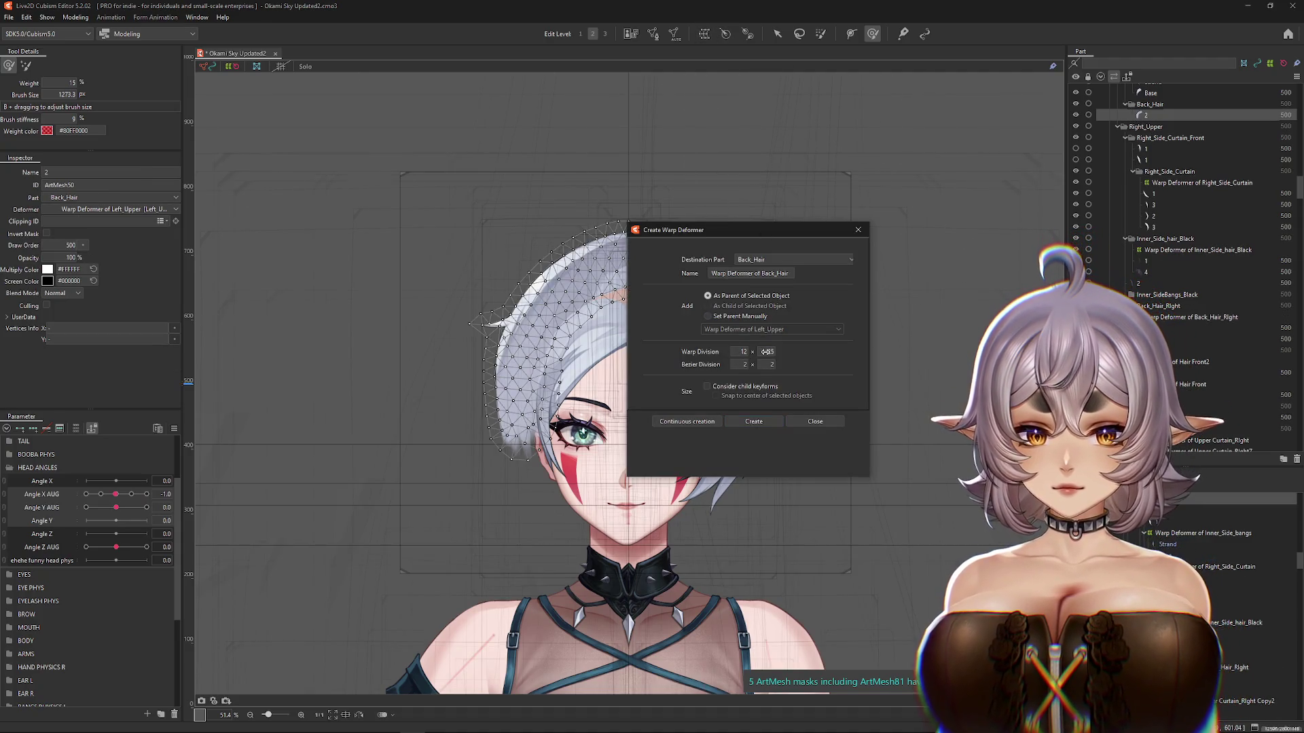
{"action": "left_click", "coordinate": [766, 421]}
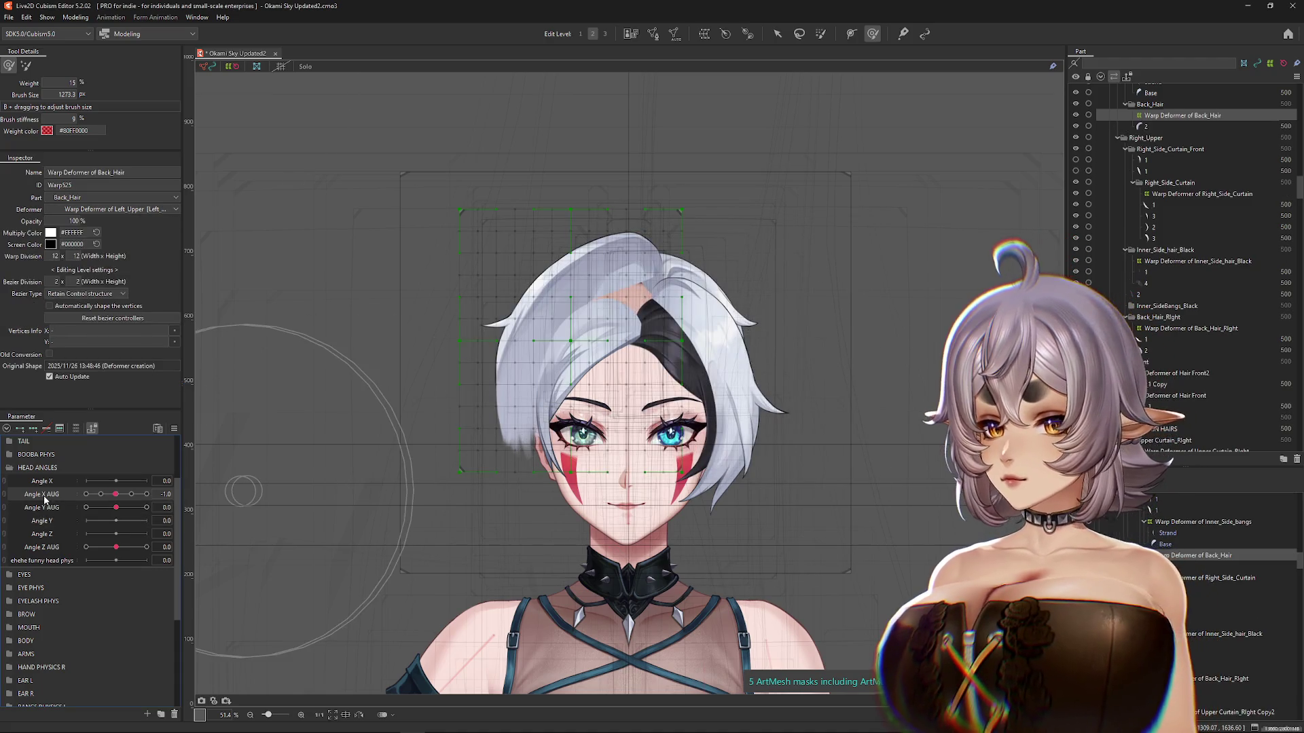
Step: At Angle X AUG 30, brush the lower and top back hair to follow the turn
{"action": "left_click_drag", "start_coordinate": [117, 494], "coordinate": [146, 495]}
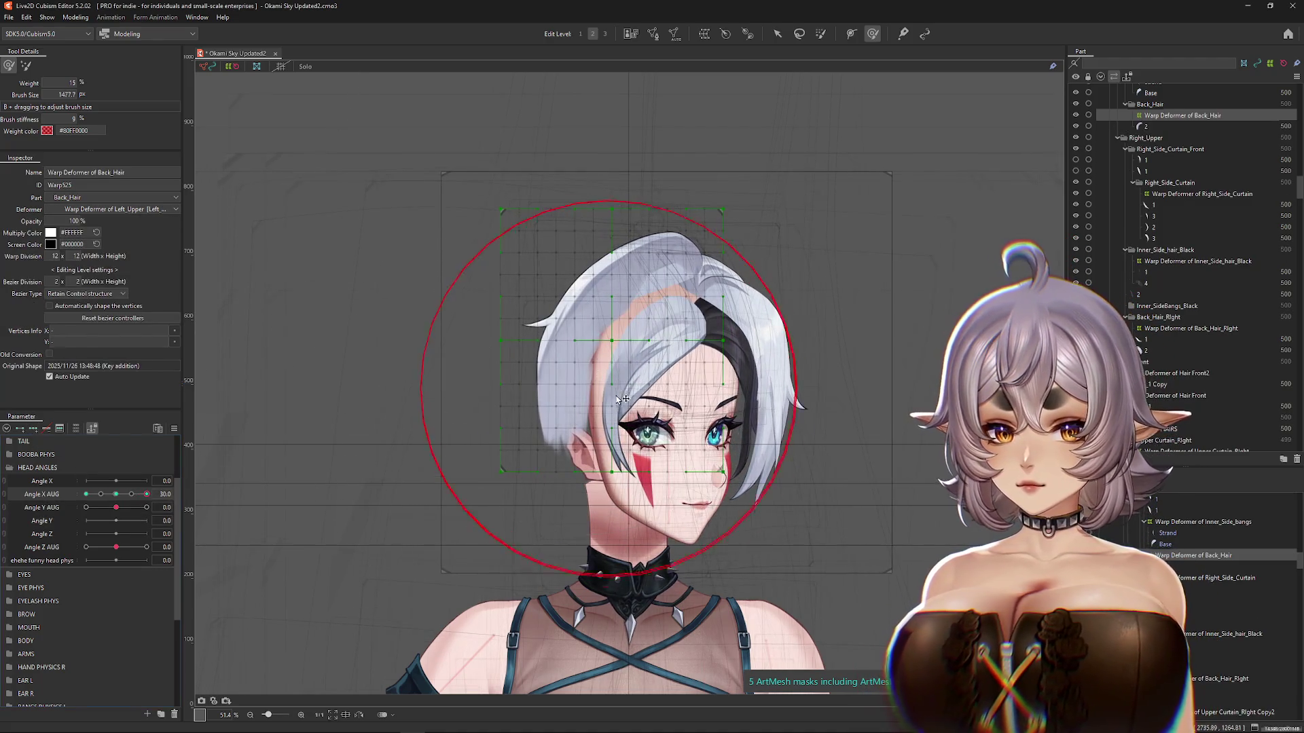
{"action": "mouse_move", "coordinate": [623, 408]}
{"action": "left_mouse_down"}
{"action": "mouse_move", "coordinate": [615, 380]}
{"action": "mouse_move", "coordinate": [634, 338]}
{"action": "left_mouse_up"}
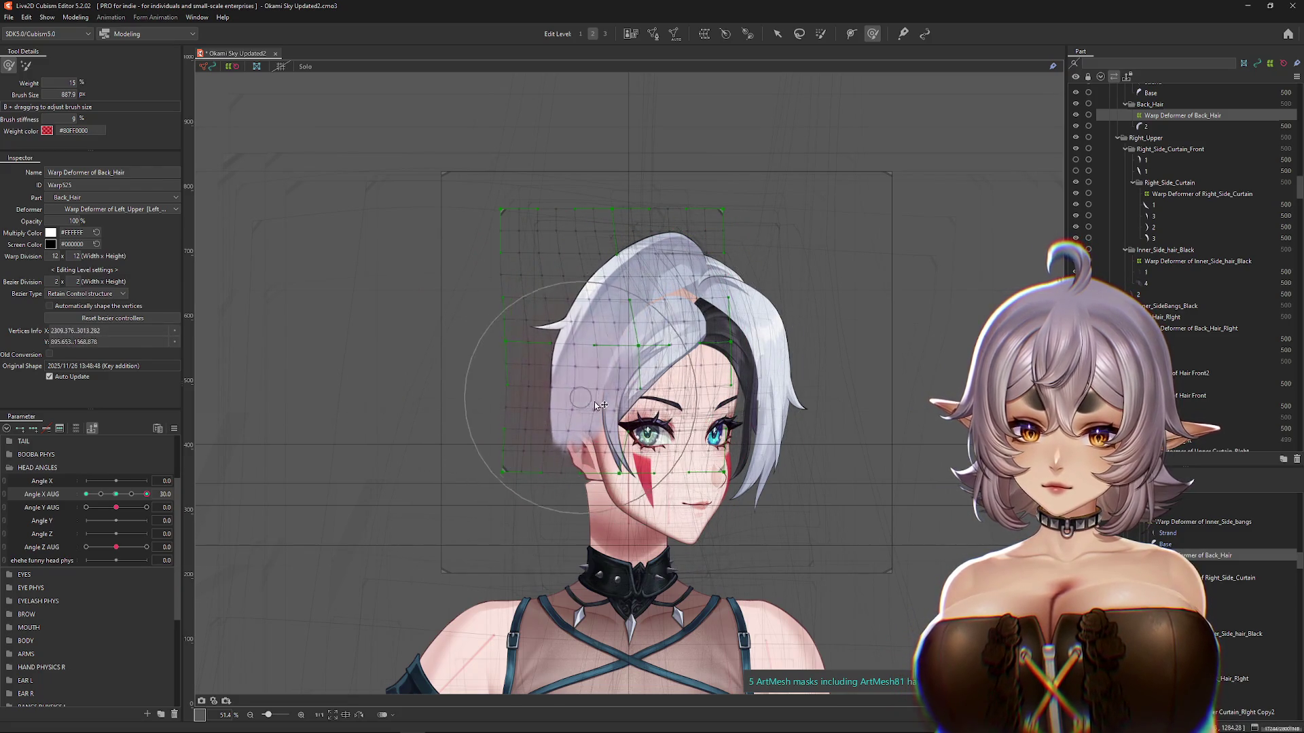
{"action": "left_click", "coordinate": [117, 498]}
{"action": "left_click_drag", "start_coordinate": [117, 499], "coordinate": [147, 494]}
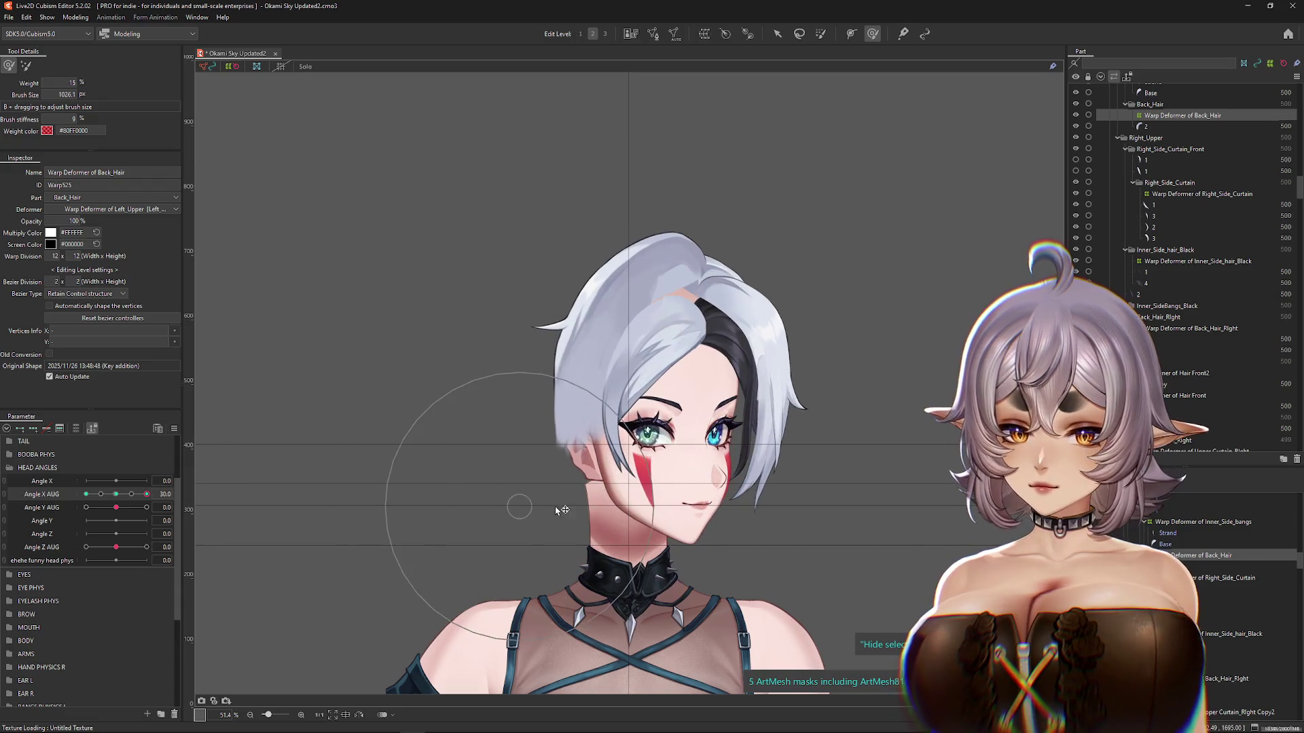
{"action": "left_click_drag", "start_coordinate": [608, 370], "coordinate": [628, 245]}
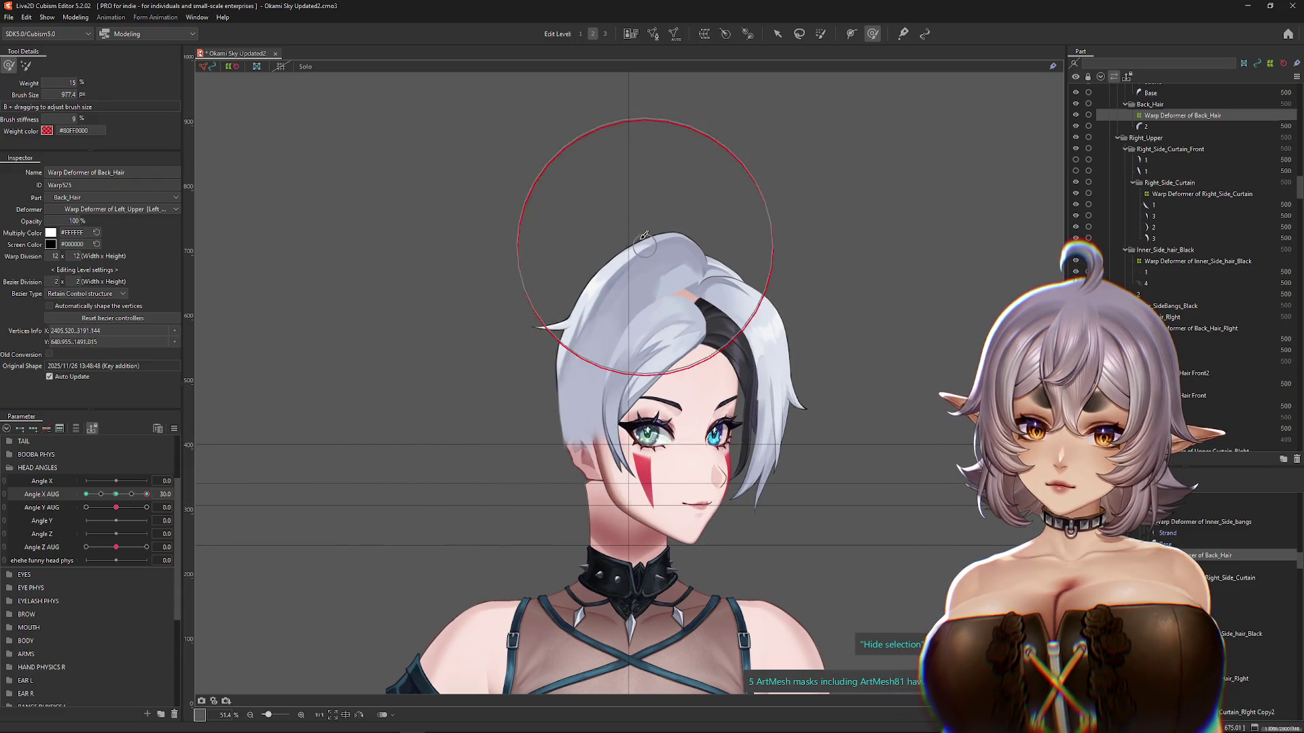
Step: Compare against the front pose and brush the crown and left side, pushing the hair up-right
{"action": "left_click", "coordinate": [117, 494]}
{"action": "left_click_drag", "start_coordinate": [116, 494], "coordinate": [147, 494]}
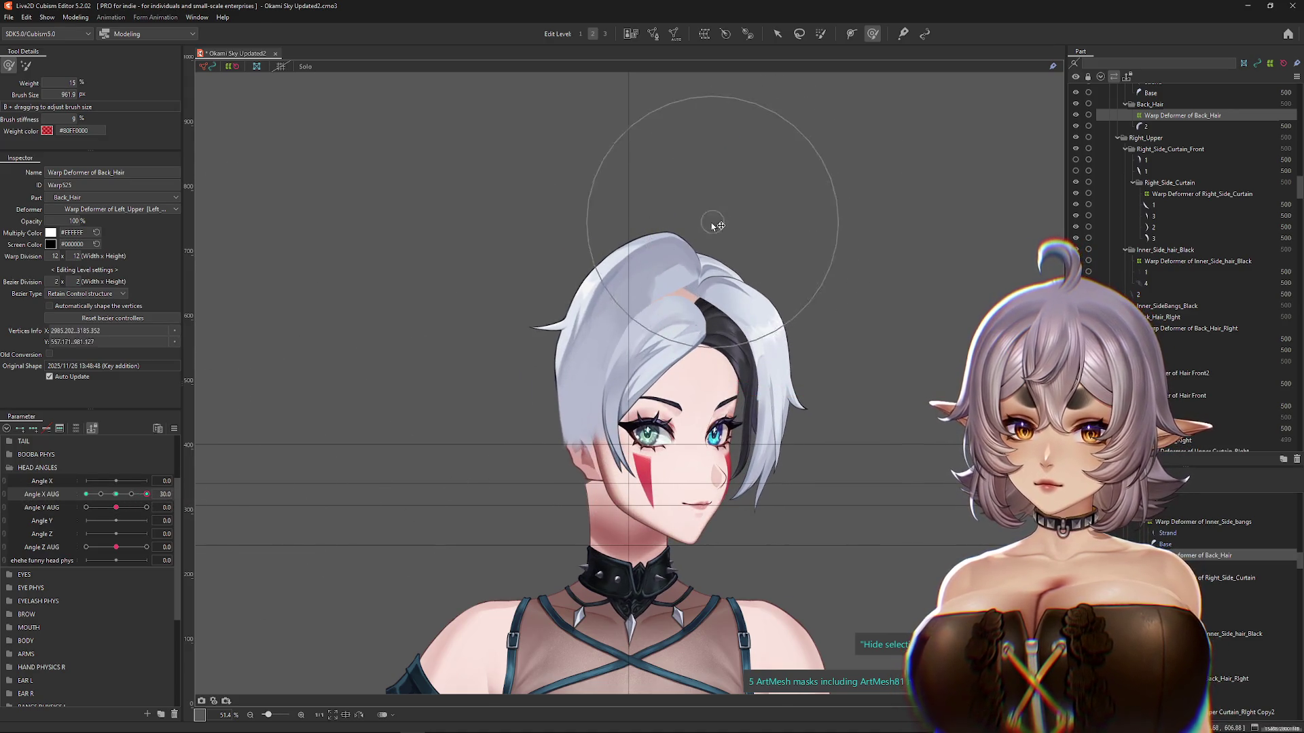
{"action": "left_click_drag", "start_coordinate": [743, 218], "coordinate": [650, 334]}
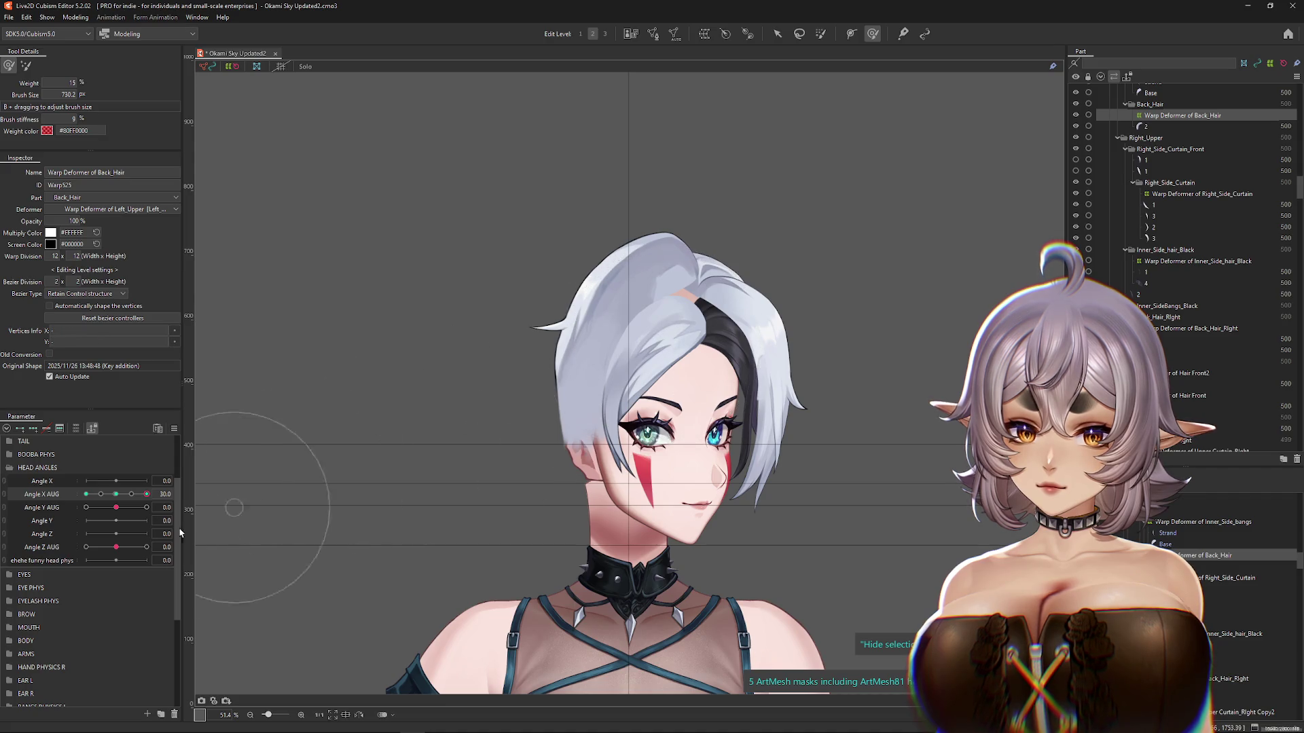
{"action": "left_click_drag", "start_coordinate": [131, 494], "coordinate": [146, 495]}
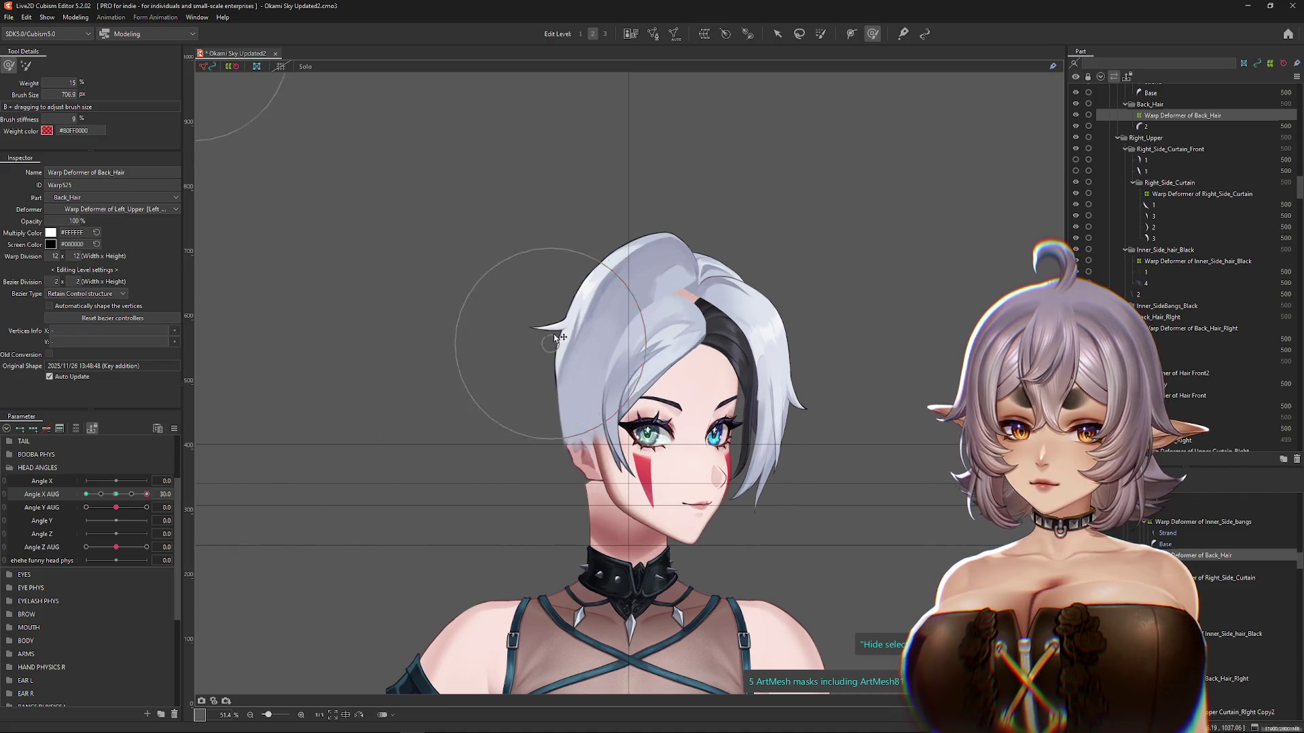
{"action": "mouse_move", "coordinate": [610, 327]}
{"action": "left_mouse_down"}
{"action": "mouse_move", "coordinate": [553, 276]}
{"action": "mouse_move", "coordinate": [480, 364]}
{"action": "mouse_move", "coordinate": [568, 460]}
{"action": "left_mouse_up"}
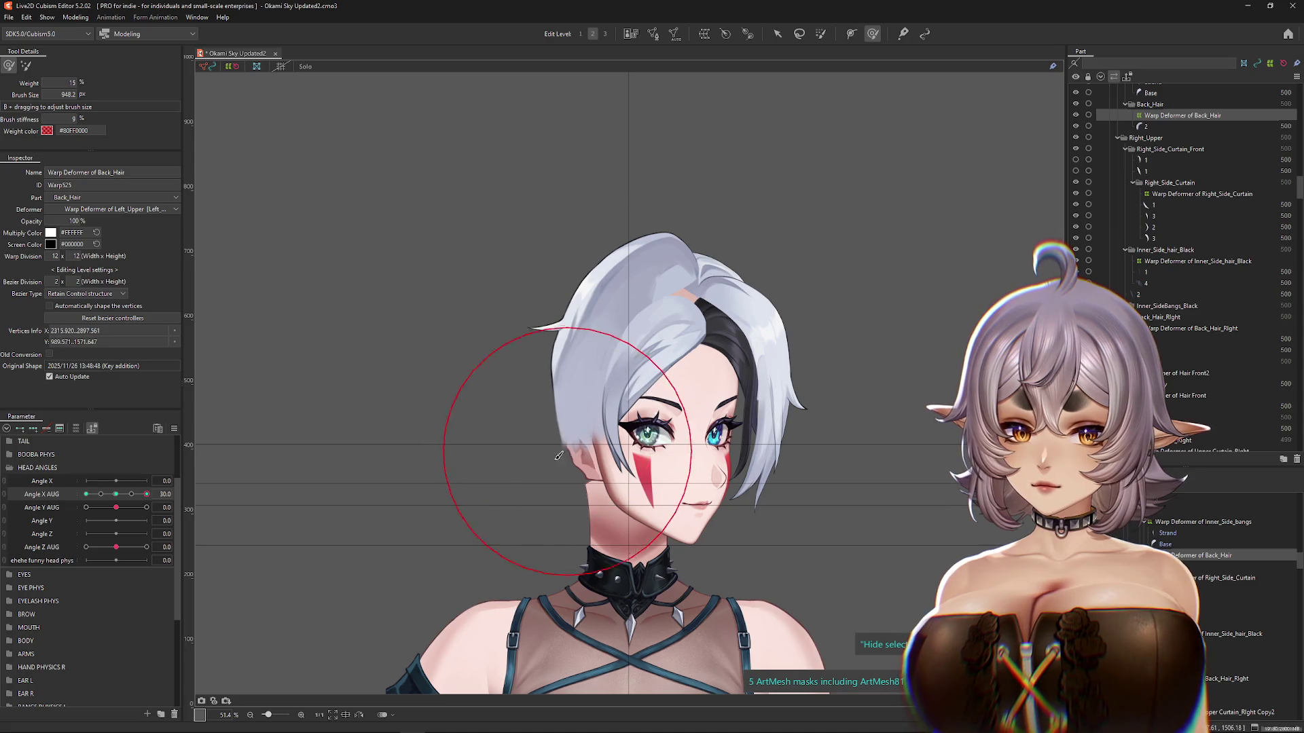
{"action": "mouse_move", "coordinate": [121, 500]}
{"action": "left_mouse_down"}
{"action": "mouse_move", "coordinate": [147, 494]}
{"action": "mouse_move", "coordinate": [85, 494]}
{"action": "left_mouse_up"}
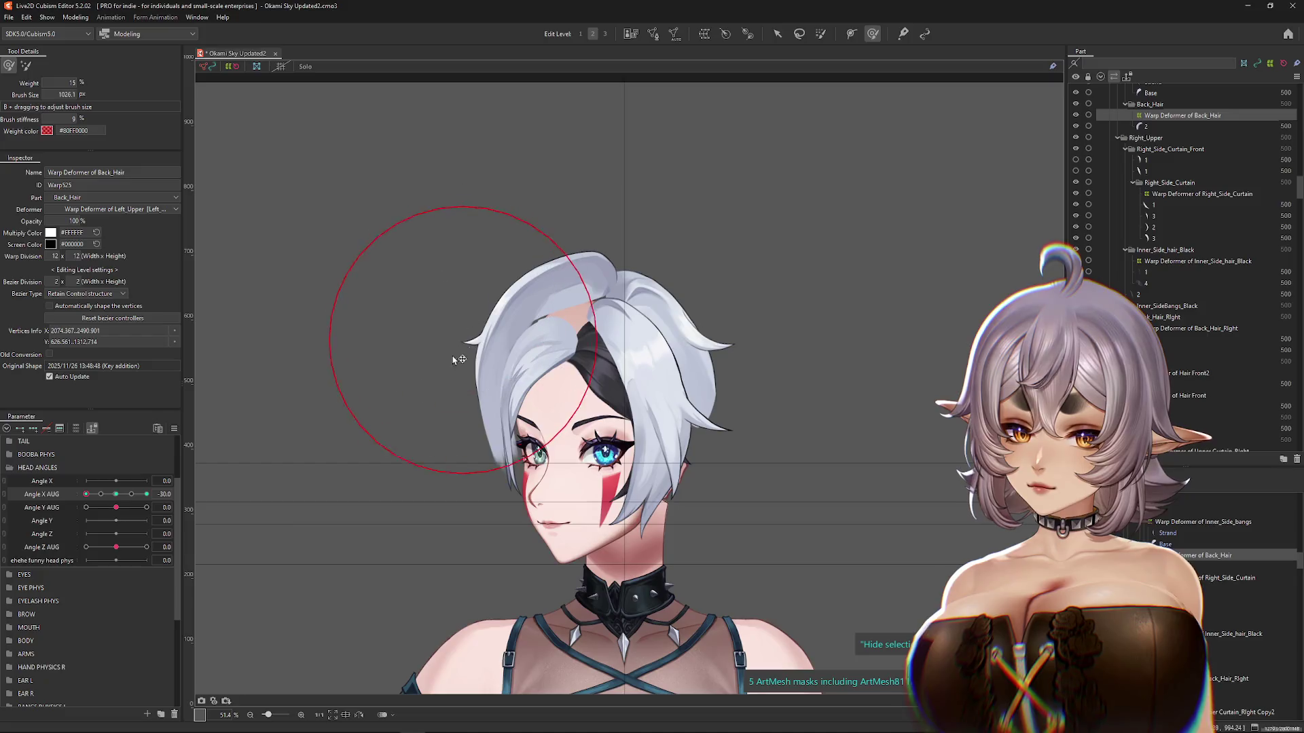
{"action": "mouse_move", "coordinate": [363, 422]}
{"action": "left_mouse_down"}
{"action": "mouse_move", "coordinate": [370, 343]}
{"action": "mouse_move", "coordinate": [520, 199]}
{"action": "mouse_move", "coordinate": [475, 267]}
{"action": "mouse_move", "coordinate": [474, 300]}
{"action": "left_mouse_up"}
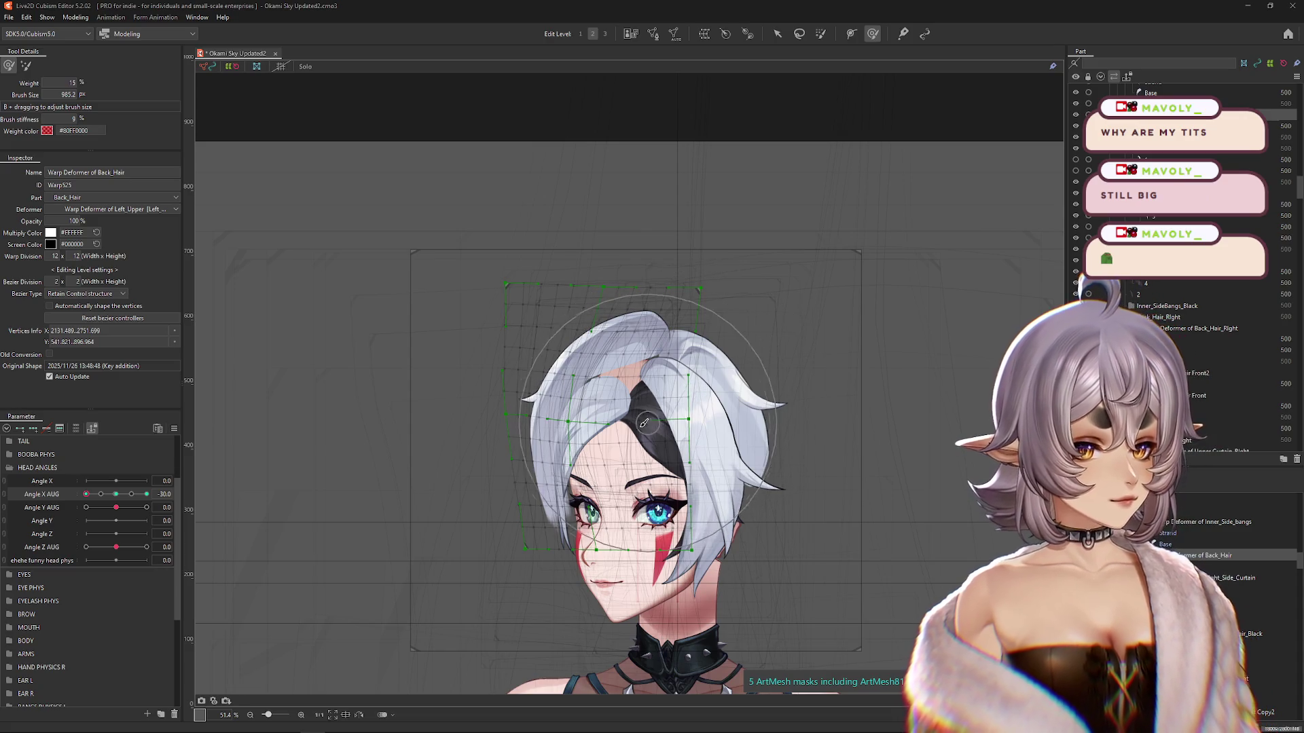
Step: Enlarge the brush and push the top-left back hair rightward, then view the -30 turn
{"action": "left_click", "coordinate": [85, 491]}
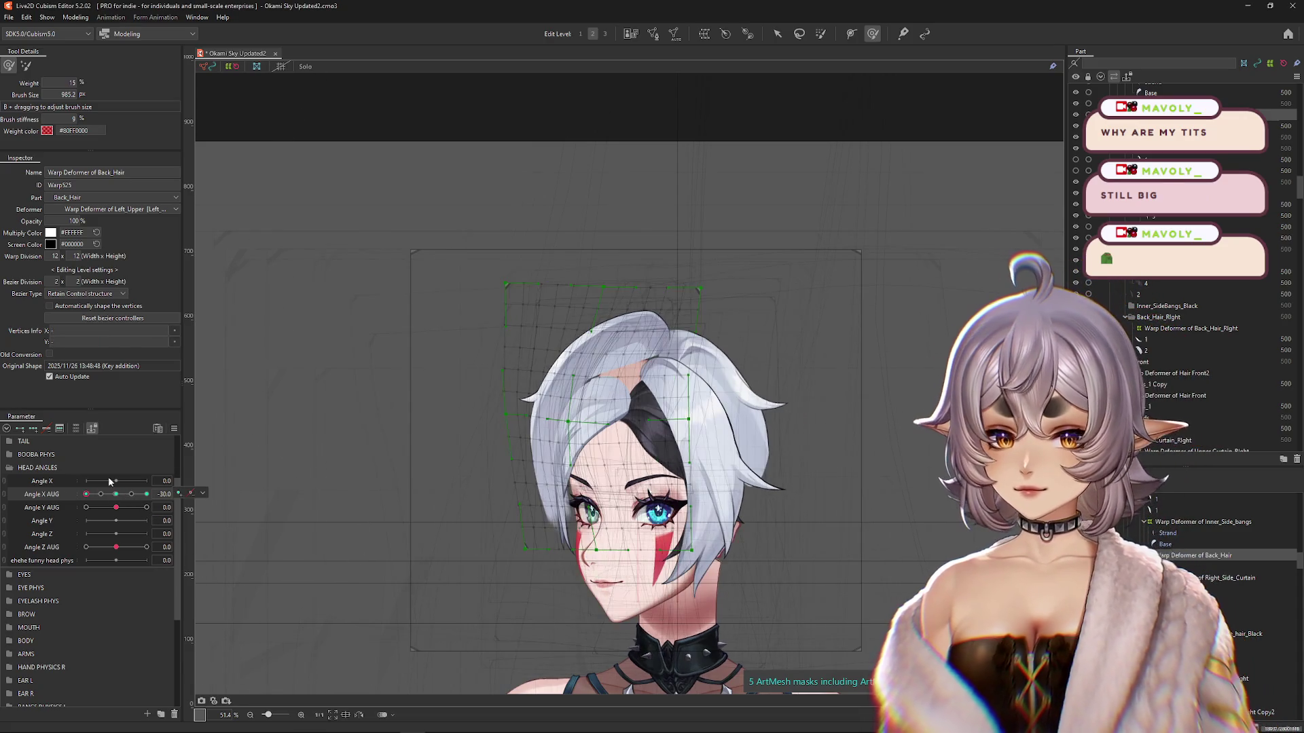
{"action": "left_click_drag", "start_coordinate": [511, 407], "coordinate": [431, 407]}
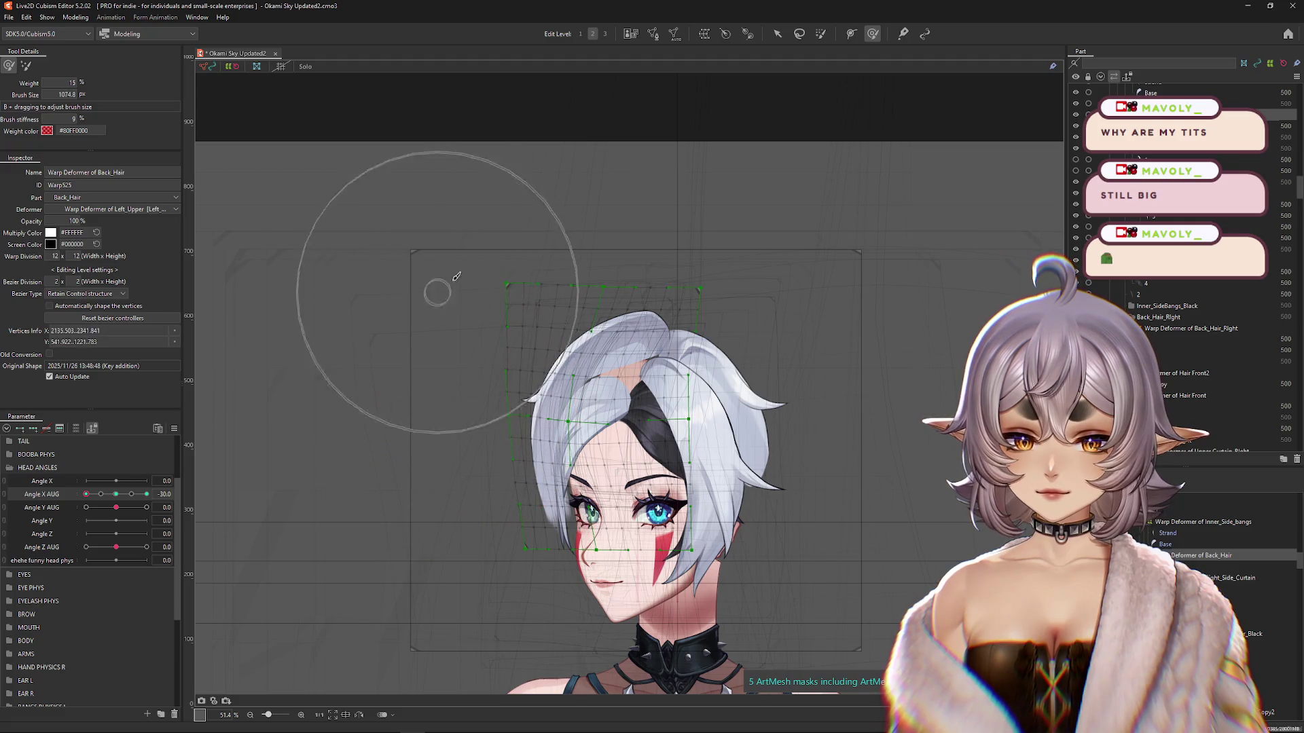
{"action": "left_click_drag", "start_coordinate": [560, 234], "coordinate": [516, 210]}
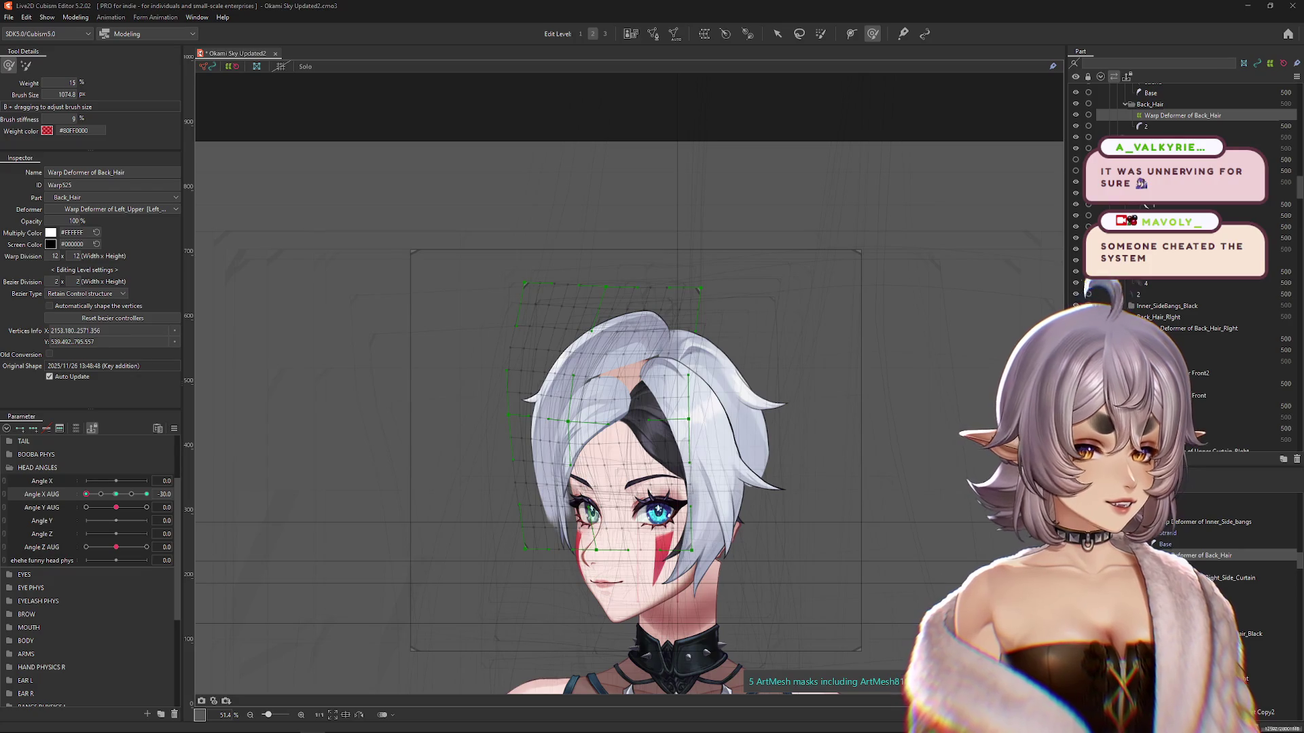
{"action": "left_click_drag", "start_coordinate": [119, 499], "coordinate": [87, 494]}
{"action": "right_click", "coordinate": [564, 469]}
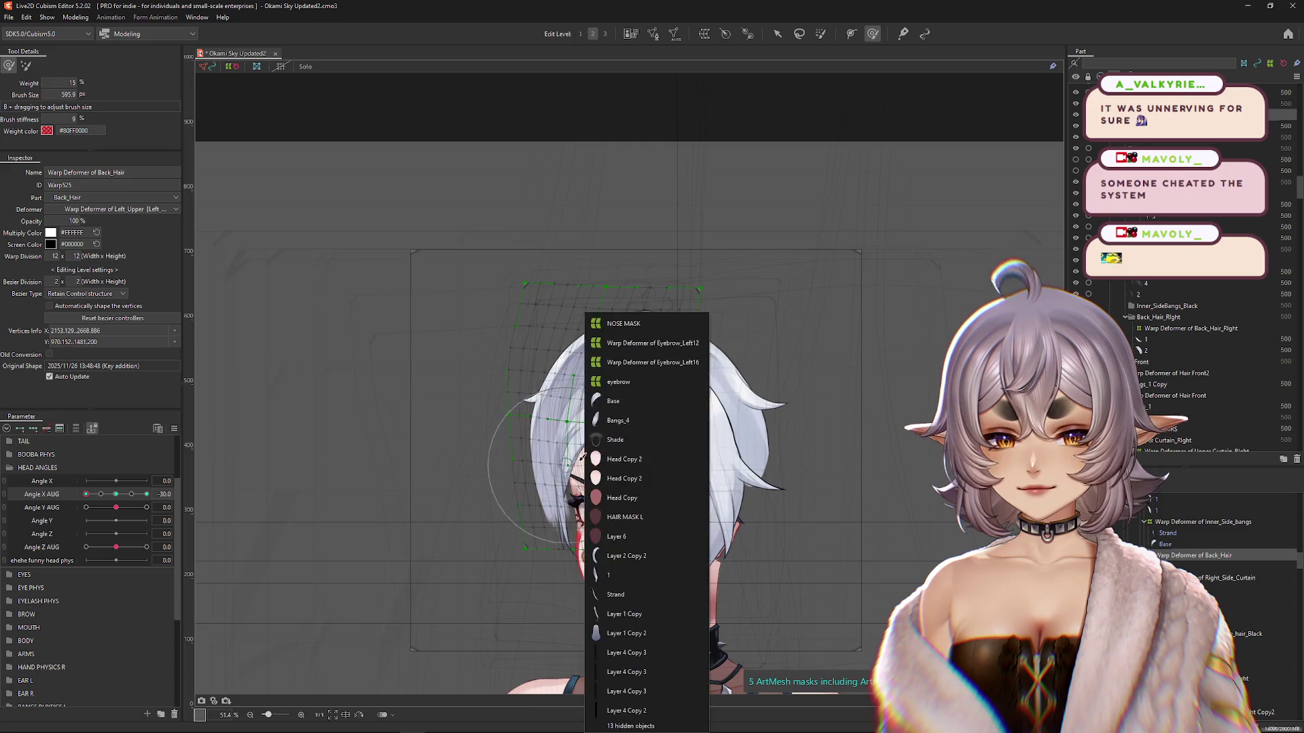
{"action": "left_click", "coordinate": [685, 426]}
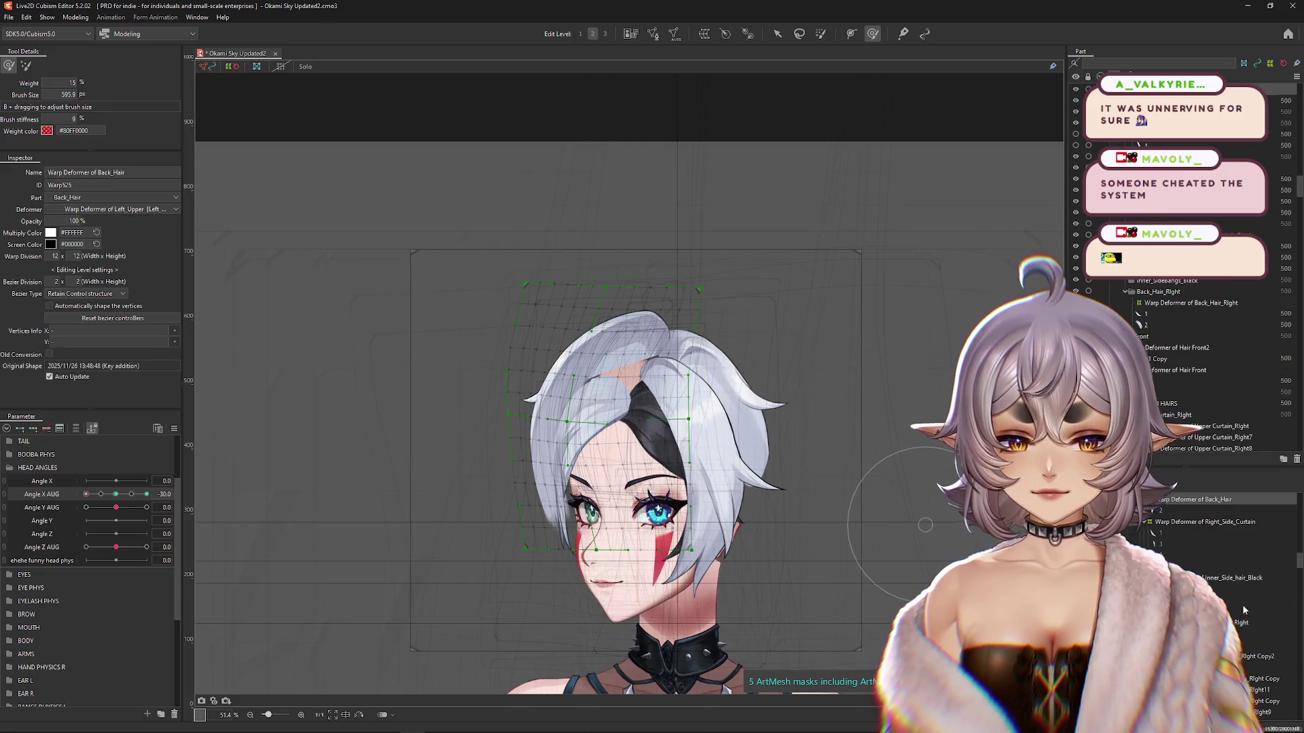
Step: Compare the 30 and front poses and shrink the brush for finer hair edits
{"action": "left_click_drag", "start_coordinate": [113, 499], "coordinate": [146, 494]}
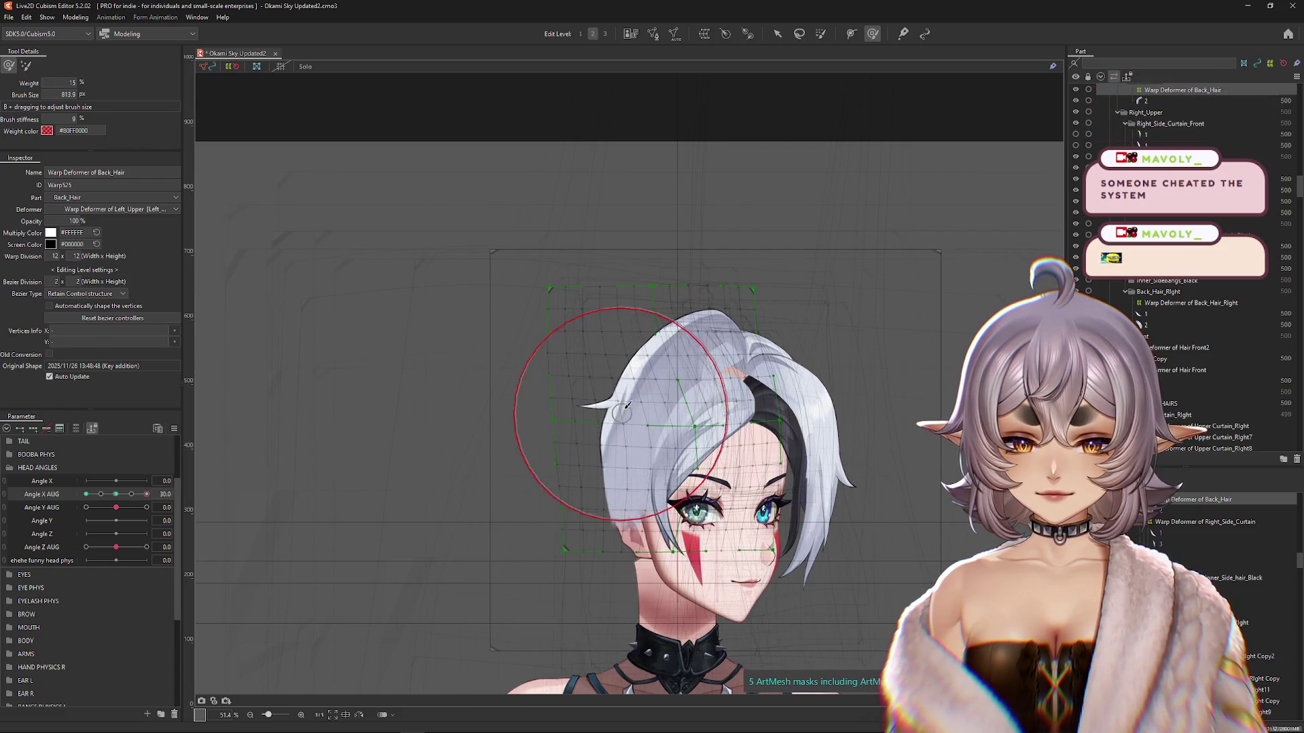
{"action": "left_click", "coordinate": [117, 496]}
{"action": "left_click", "coordinate": [147, 494]}
{"action": "left_click_drag", "start_coordinate": [762, 326], "coordinate": [752, 314]}
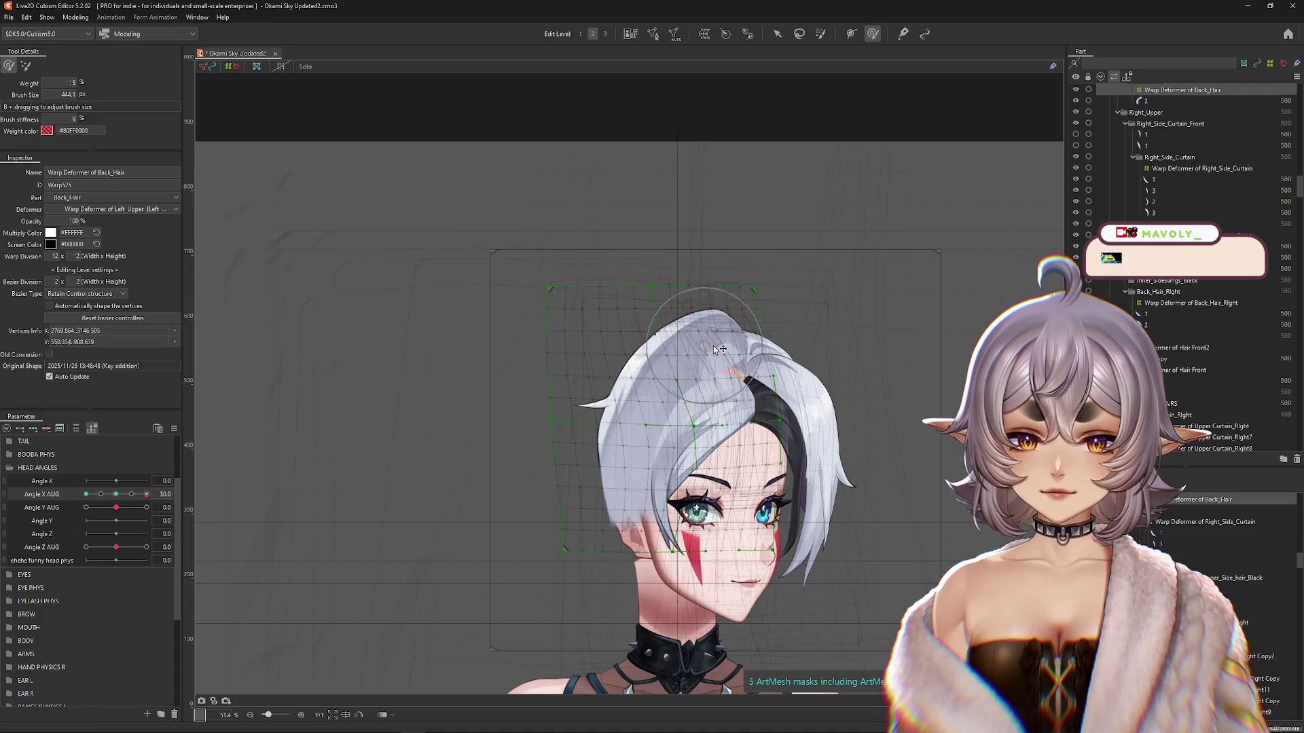
{"action": "left_click", "coordinate": [116, 496]}
{"action": "left_click_drag", "start_coordinate": [117, 496], "coordinate": [147, 494]}
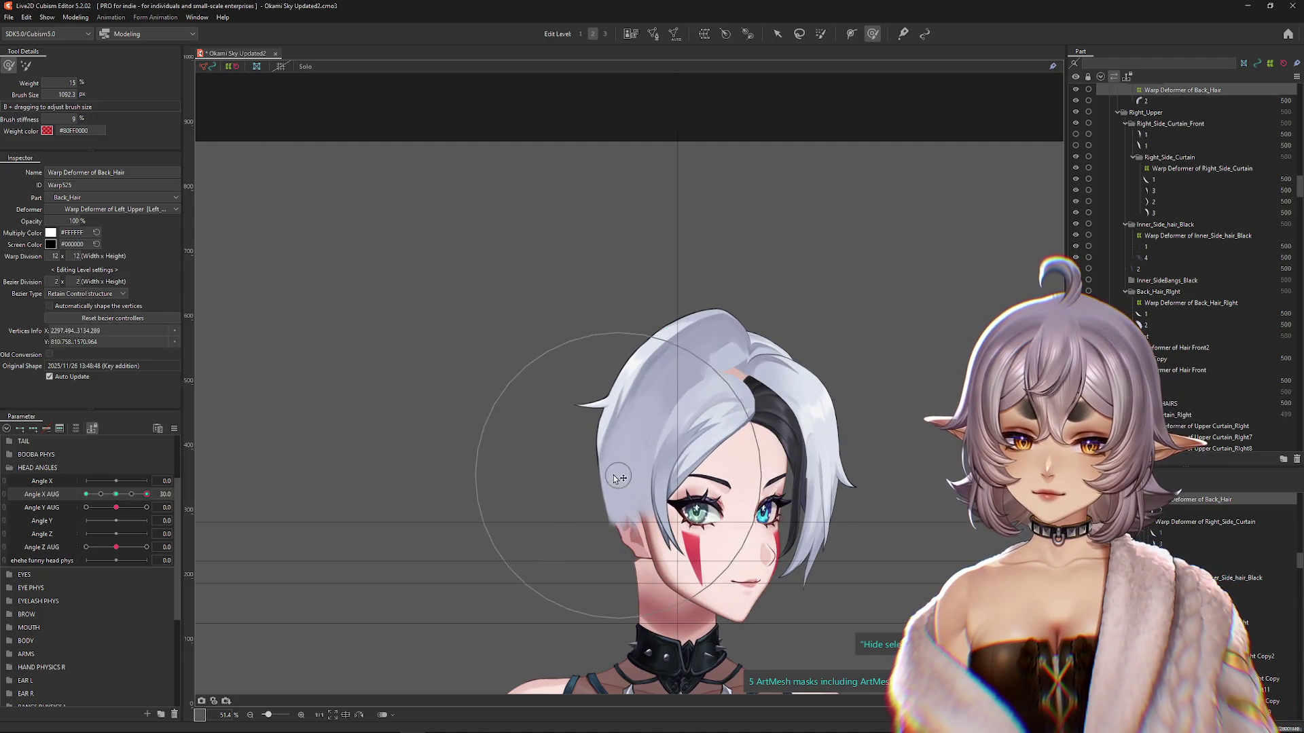
{"action": "scroll", "coordinate": [602, 498], "scroll_direction": "down", "scroll_amount": 1}
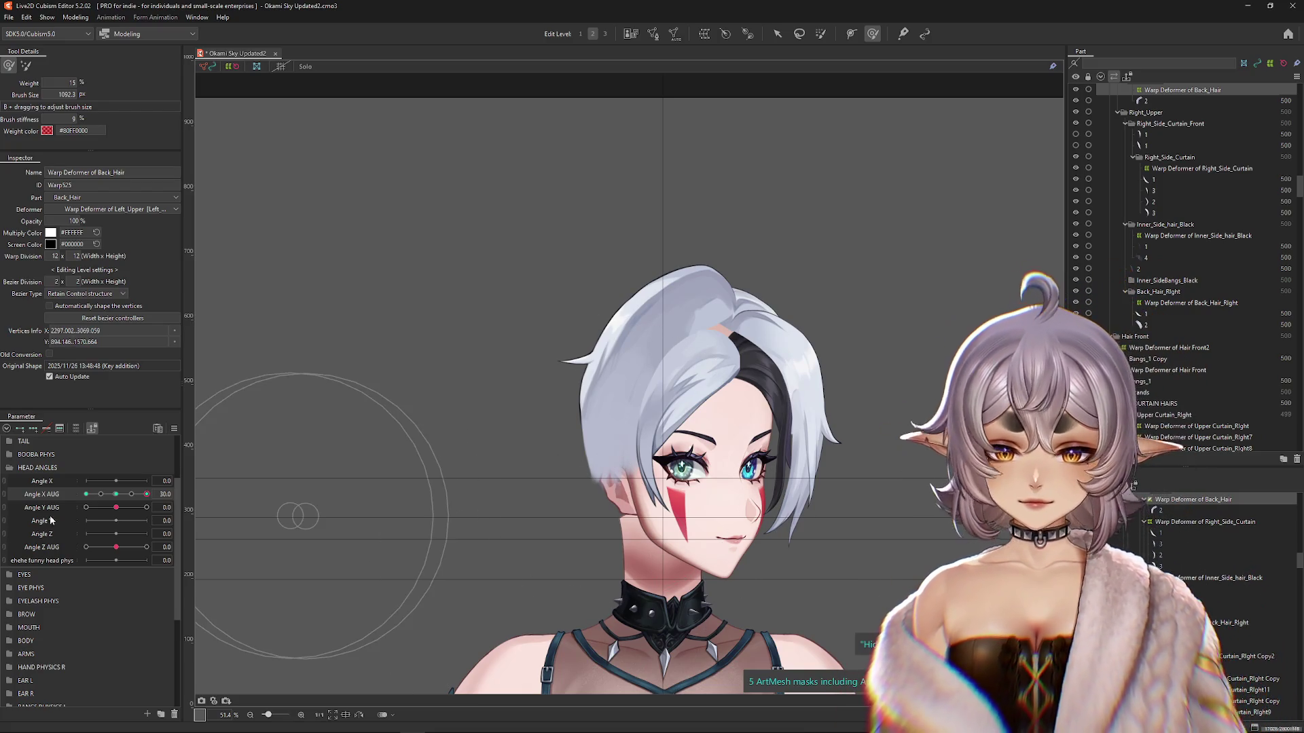
Step: Brush the left and upper-right back hair at Angle X AUG -30, then face the head front
{"action": "left_click_drag", "start_coordinate": [119, 494], "coordinate": [147, 495]}
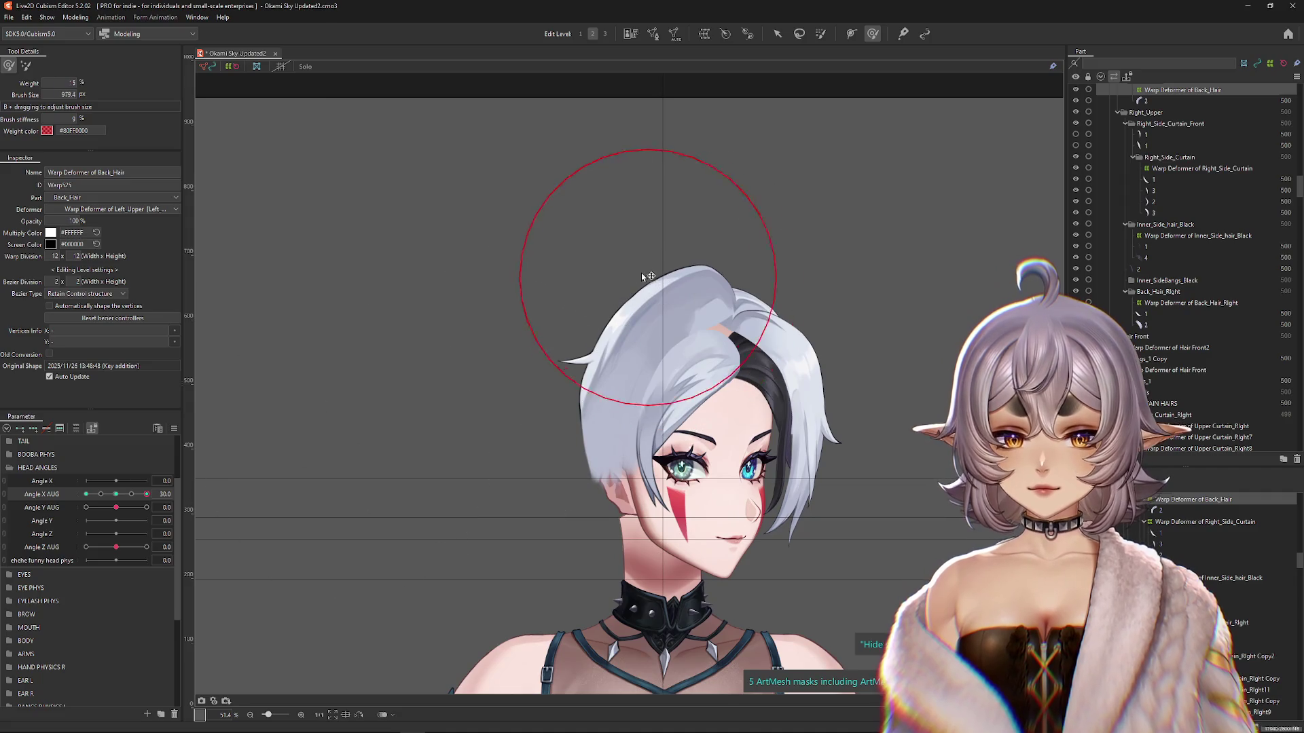
{"action": "left_click", "coordinate": [151, 501]}
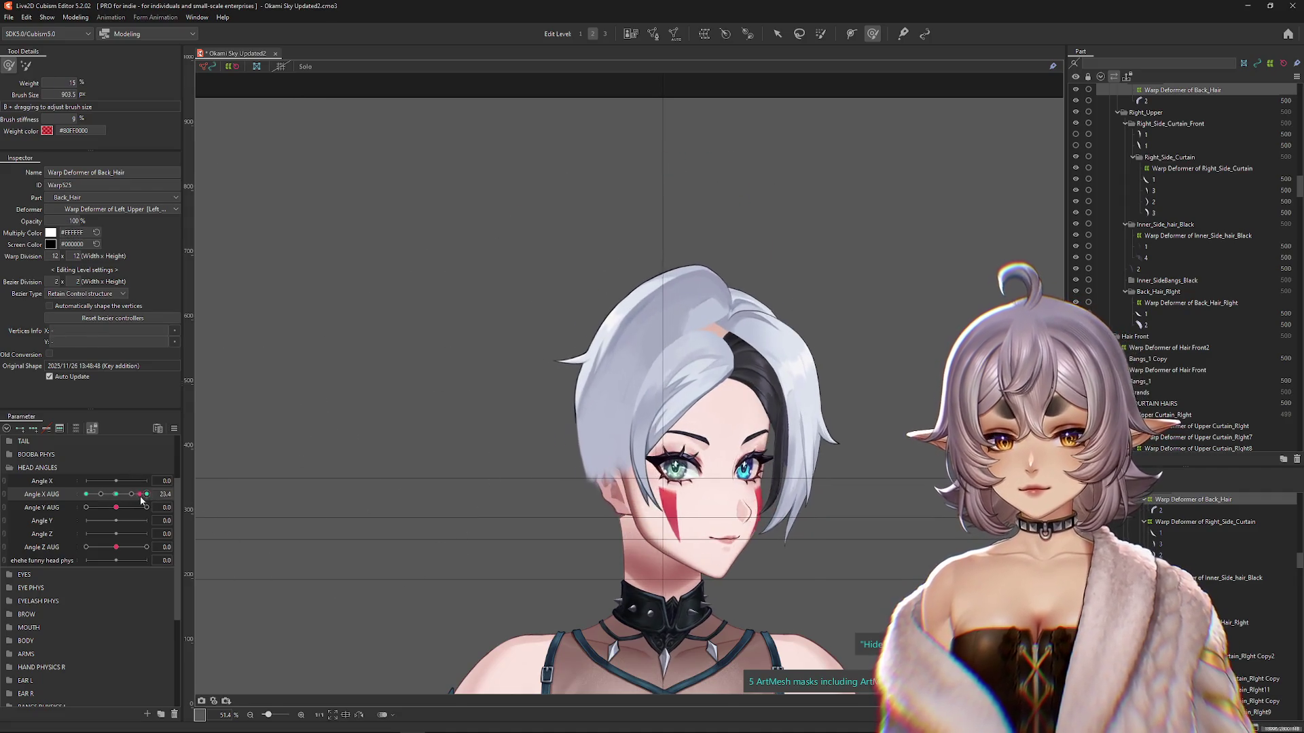
{"action": "left_click_drag", "start_coordinate": [151, 499], "coordinate": [86, 499]}
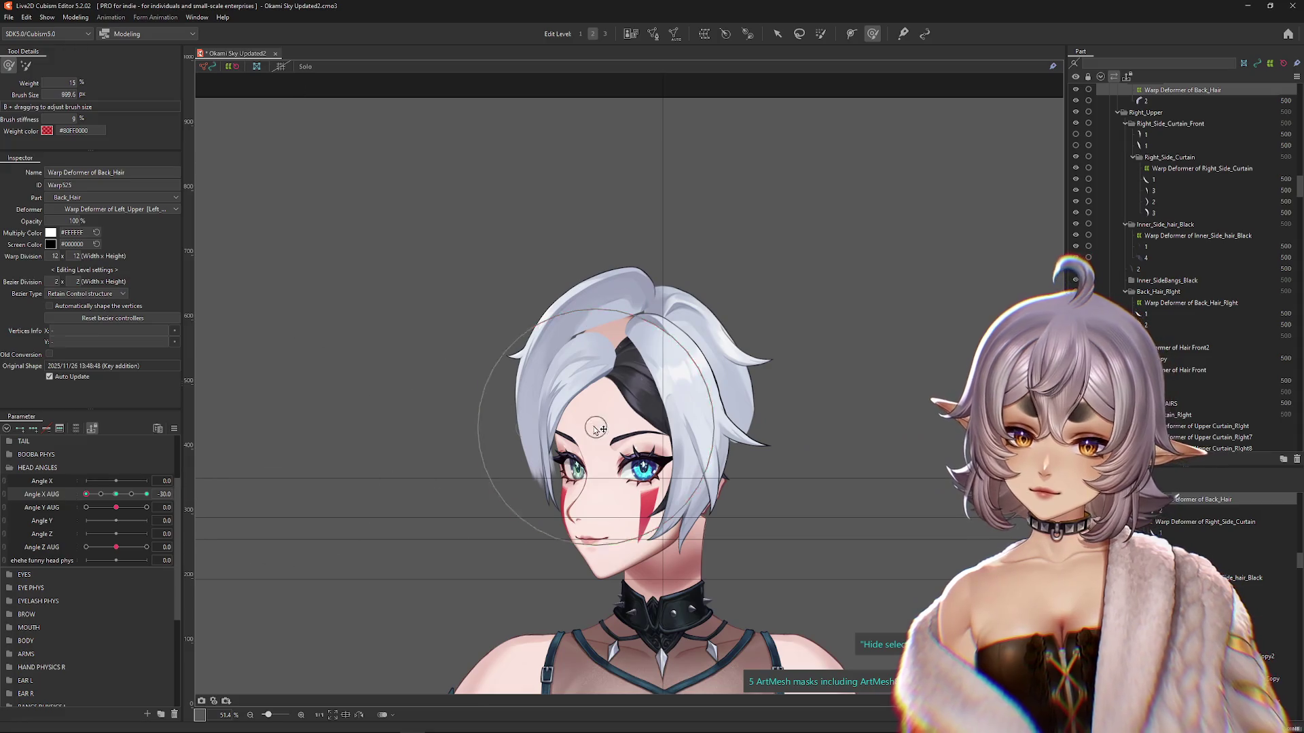
{"action": "mouse_move", "coordinate": [547, 390]}
{"action": "left_mouse_down"}
{"action": "mouse_move", "coordinate": [530, 407]}
{"action": "mouse_move", "coordinate": [537, 423]}
{"action": "left_mouse_up"}
{"action": "left_click", "coordinate": [114, 494]}
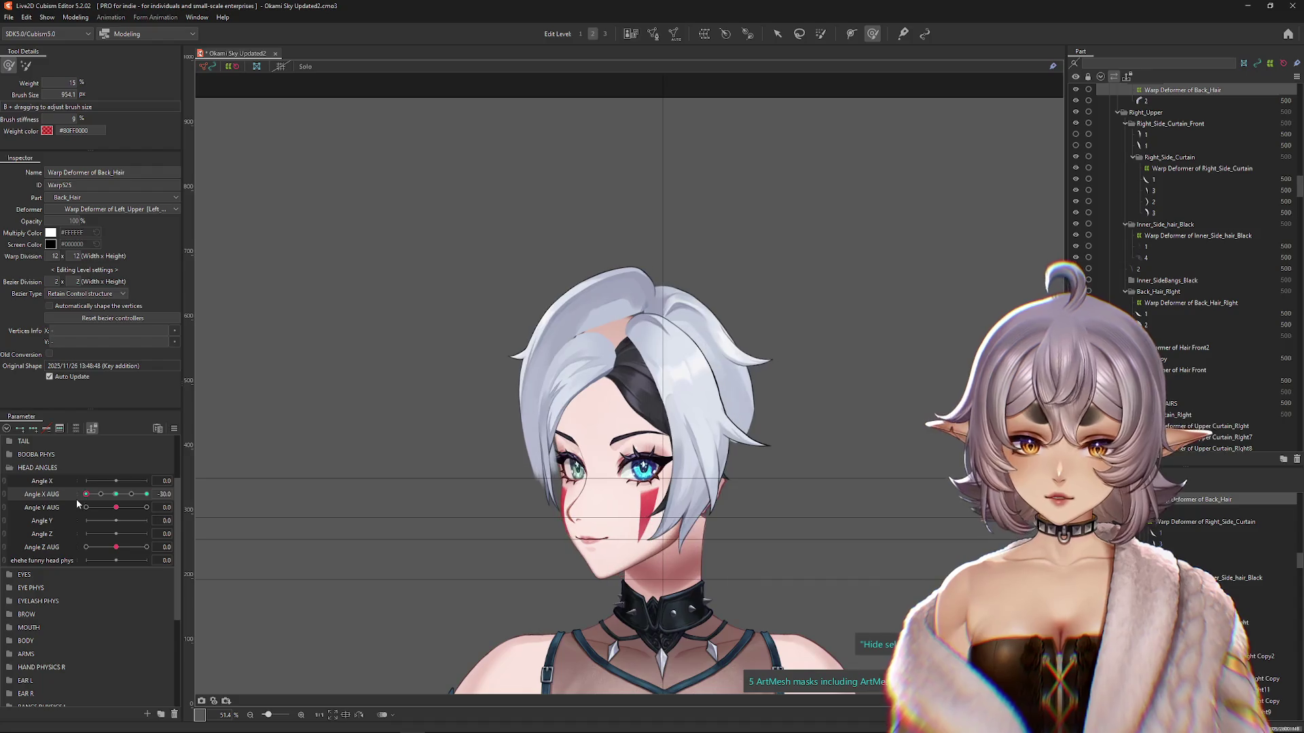
{"action": "left_click_drag", "start_coordinate": [113, 495], "coordinate": [87, 494]}
{"action": "mouse_move", "coordinate": [509, 481]}
{"action": "left_mouse_down"}
{"action": "mouse_move", "coordinate": [480, 475]}
{"action": "mouse_move", "coordinate": [591, 476]}
{"action": "mouse_move", "coordinate": [598, 391]}
{"action": "left_mouse_up"}
{"action": "left_click_drag", "start_coordinate": [113, 494], "coordinate": [70, 496]}
{"action": "mouse_move", "coordinate": [652, 380]}
{"action": "left_mouse_down"}
{"action": "mouse_move", "coordinate": [633, 371]}
{"action": "mouse_move", "coordinate": [640, 339]}
{"action": "left_mouse_up"}
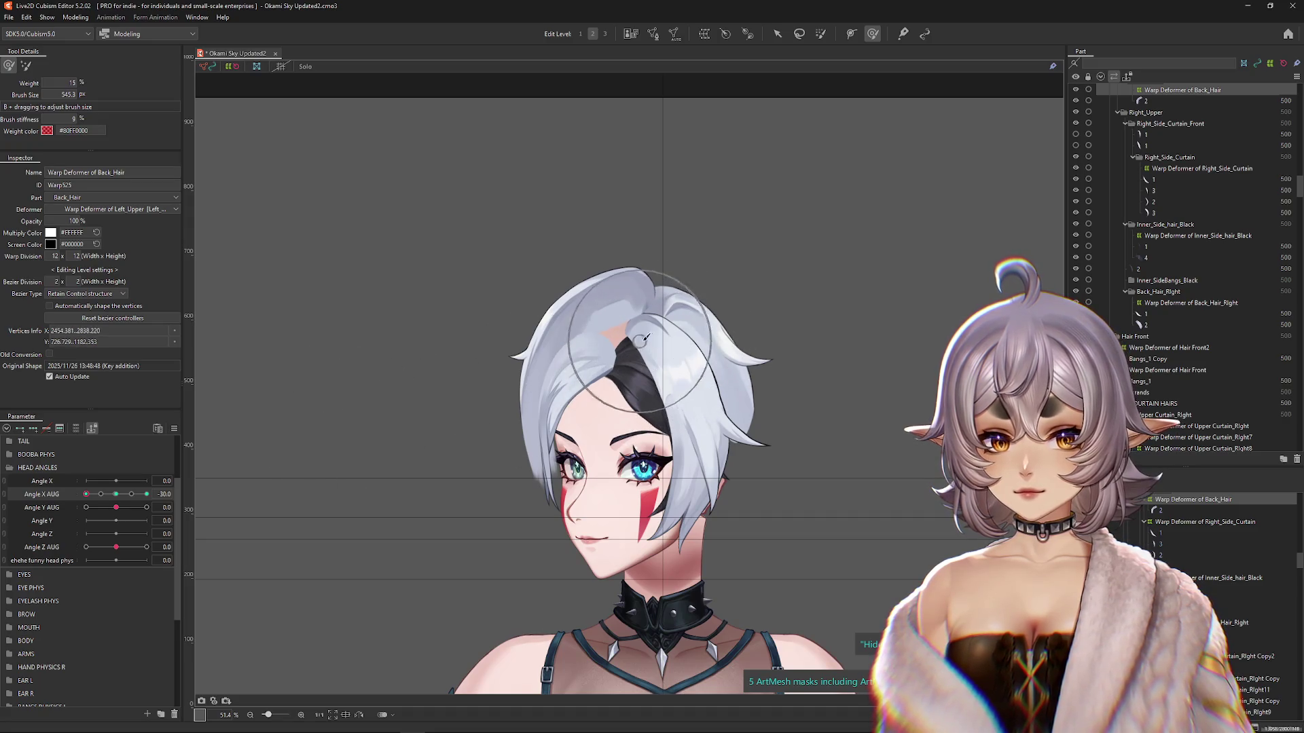
{"action": "left_click", "coordinate": [116, 494]}
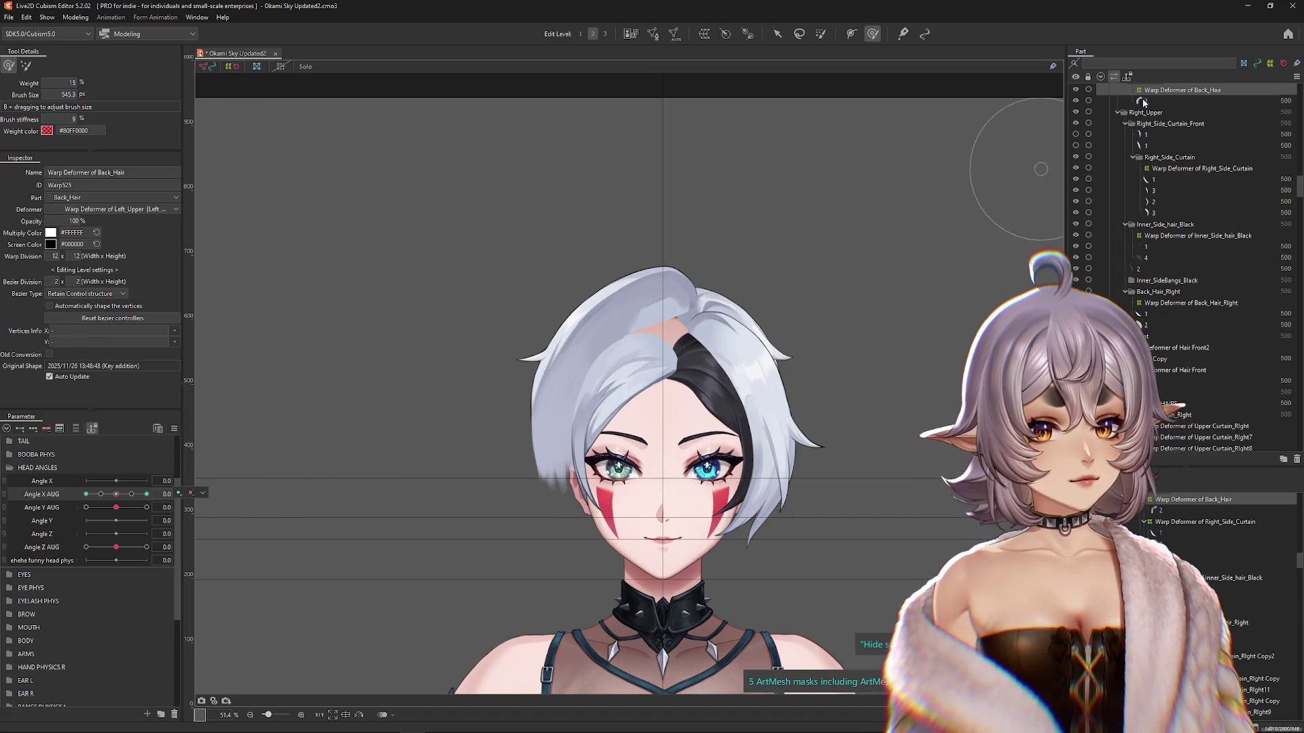
Step: Move art mesh 2 into the Right_Upper part and reselect Warp Deformer of Back_Hair
{"action": "left_click", "coordinate": [1141, 102]}
{"action": "scroll", "coordinate": [1148, 129], "scroll_direction": "up", "scroll_amount": 1}
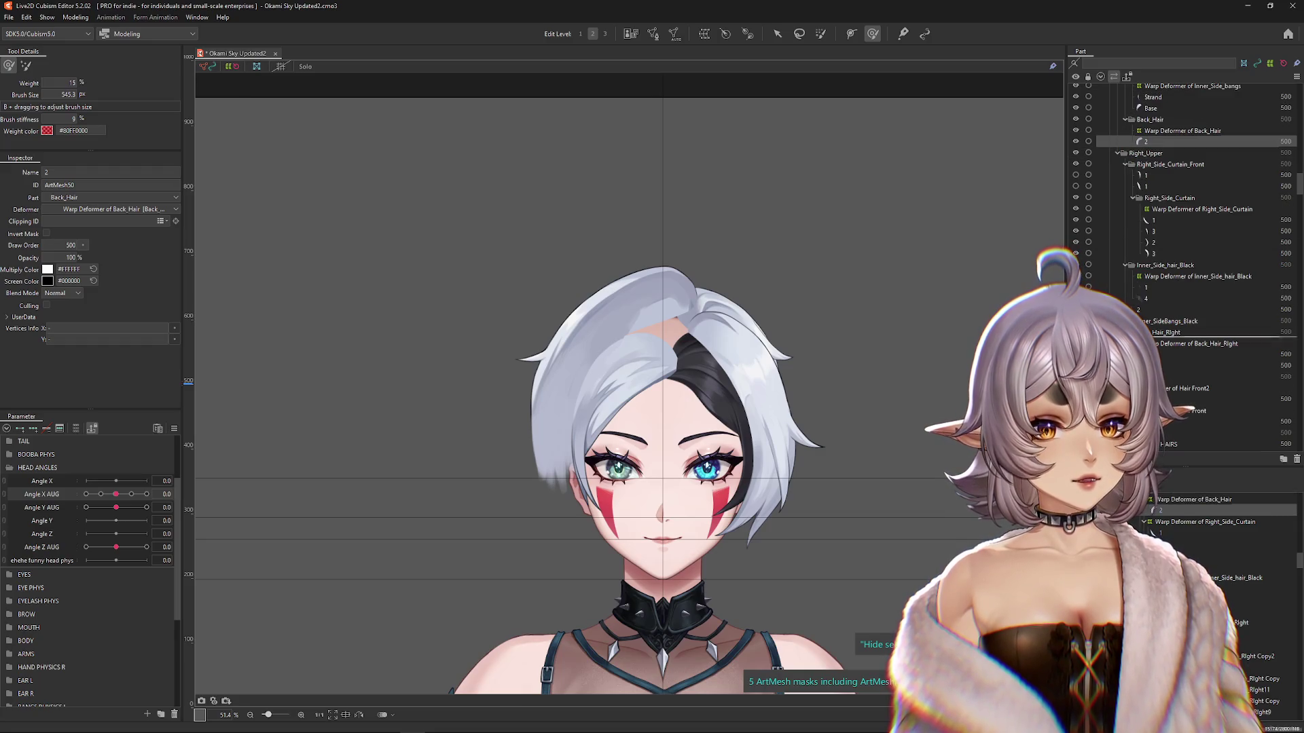
{"action": "left_click_drag", "start_coordinate": [1154, 366], "coordinate": [1154, 371]}
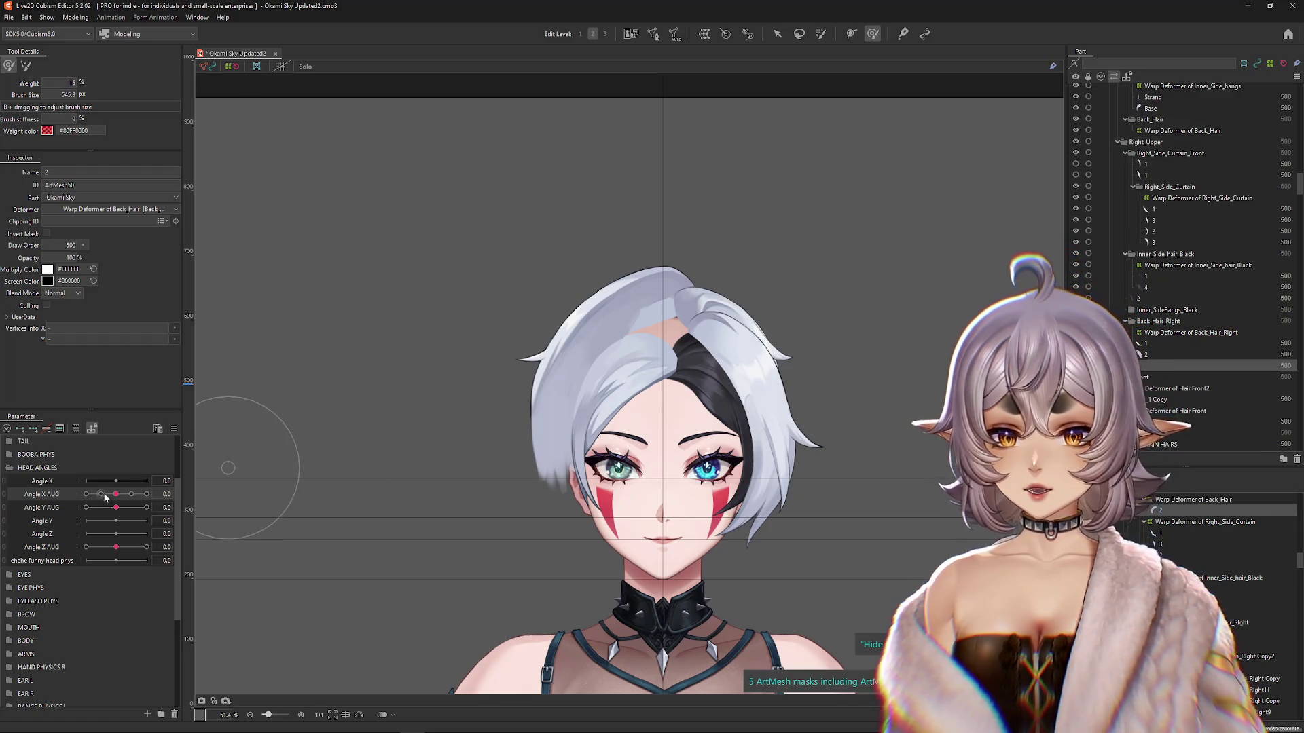
{"action": "left_click", "coordinate": [146, 495]}
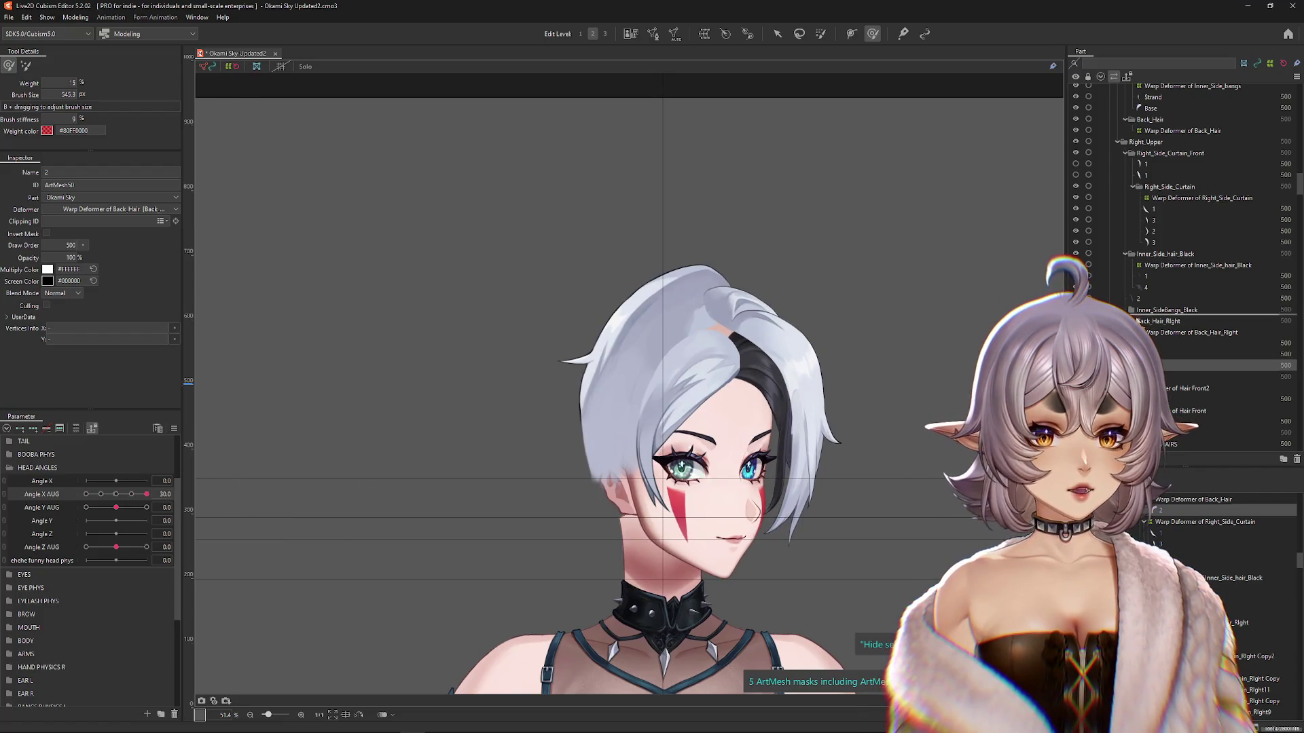
{"action": "left_click_drag", "start_coordinate": [1154, 367], "coordinate": [1148, 316]}
{"action": "left_click", "coordinate": [87, 494]}
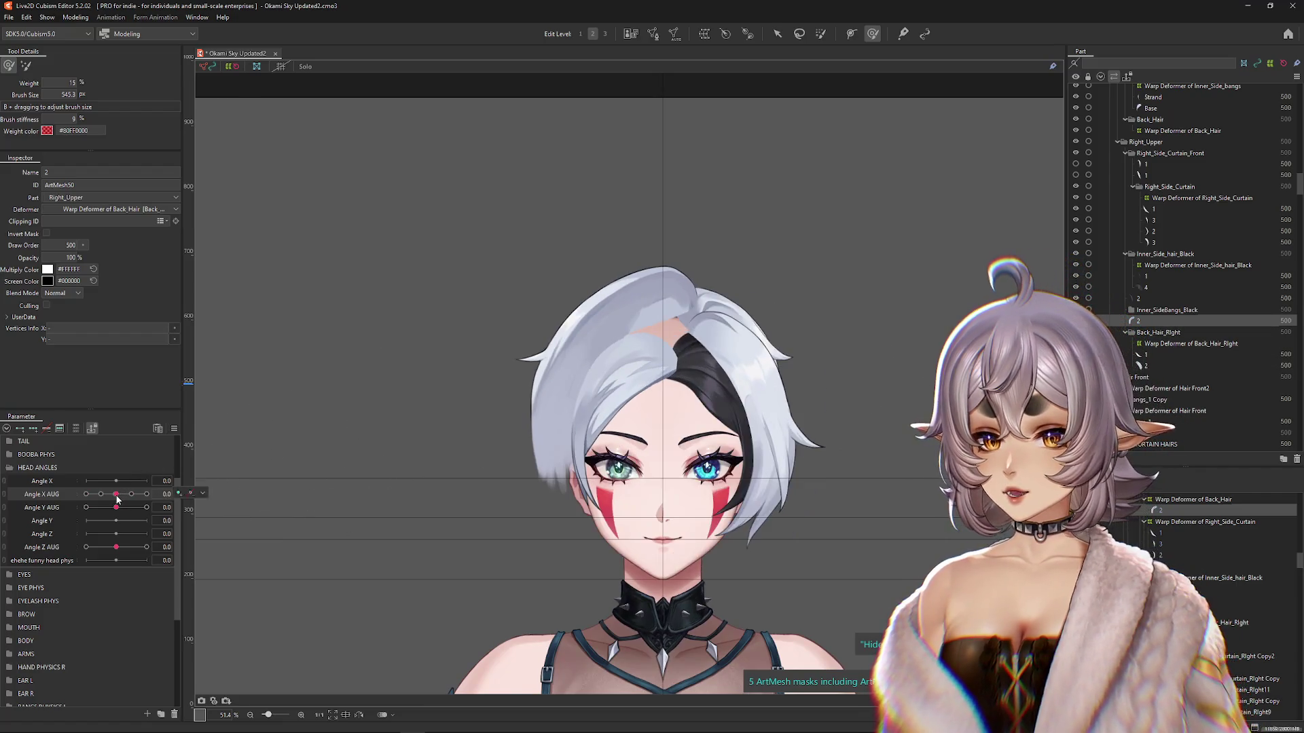
{"action": "left_click", "coordinate": [202, 493]}
{"action": "left_click", "coordinate": [1181, 500]}
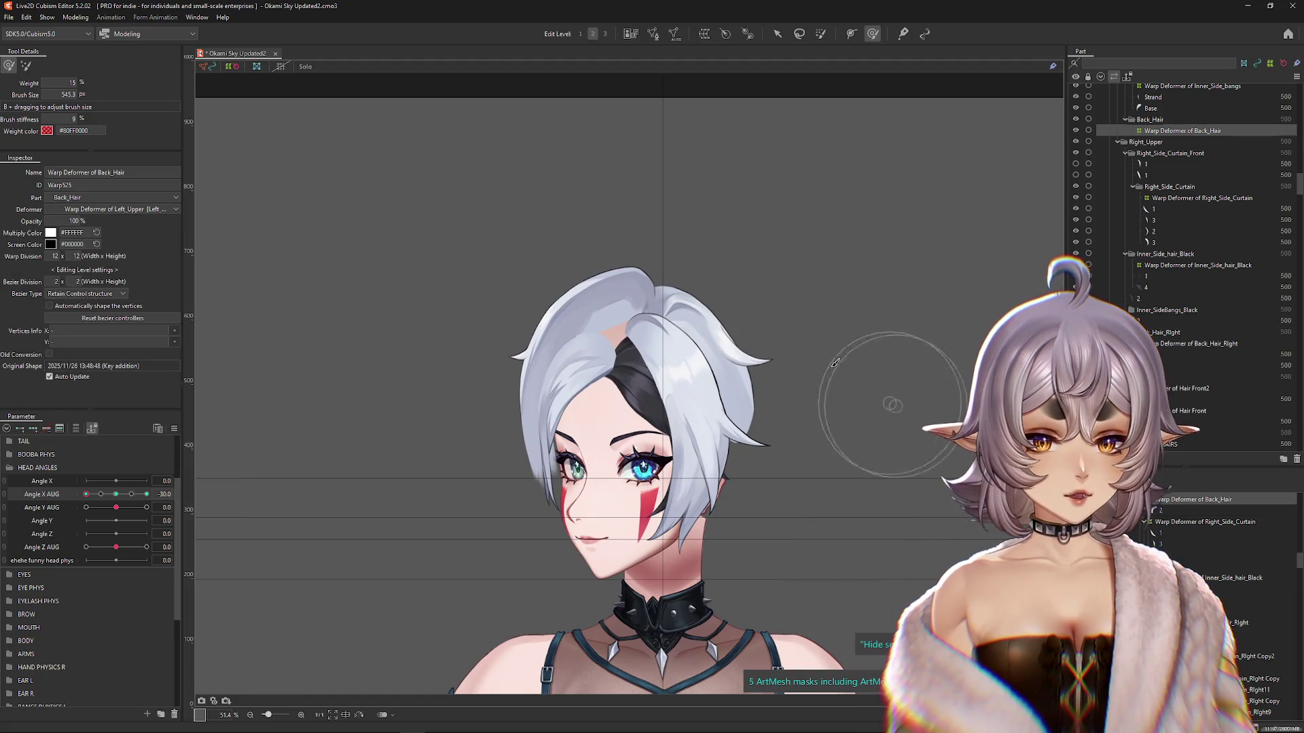
Step: Brush the back hair warp at the -30 turn and front pose, previewing the turn back
{"action": "left_click_drag", "start_coordinate": [750, 370], "coordinate": [694, 353]}
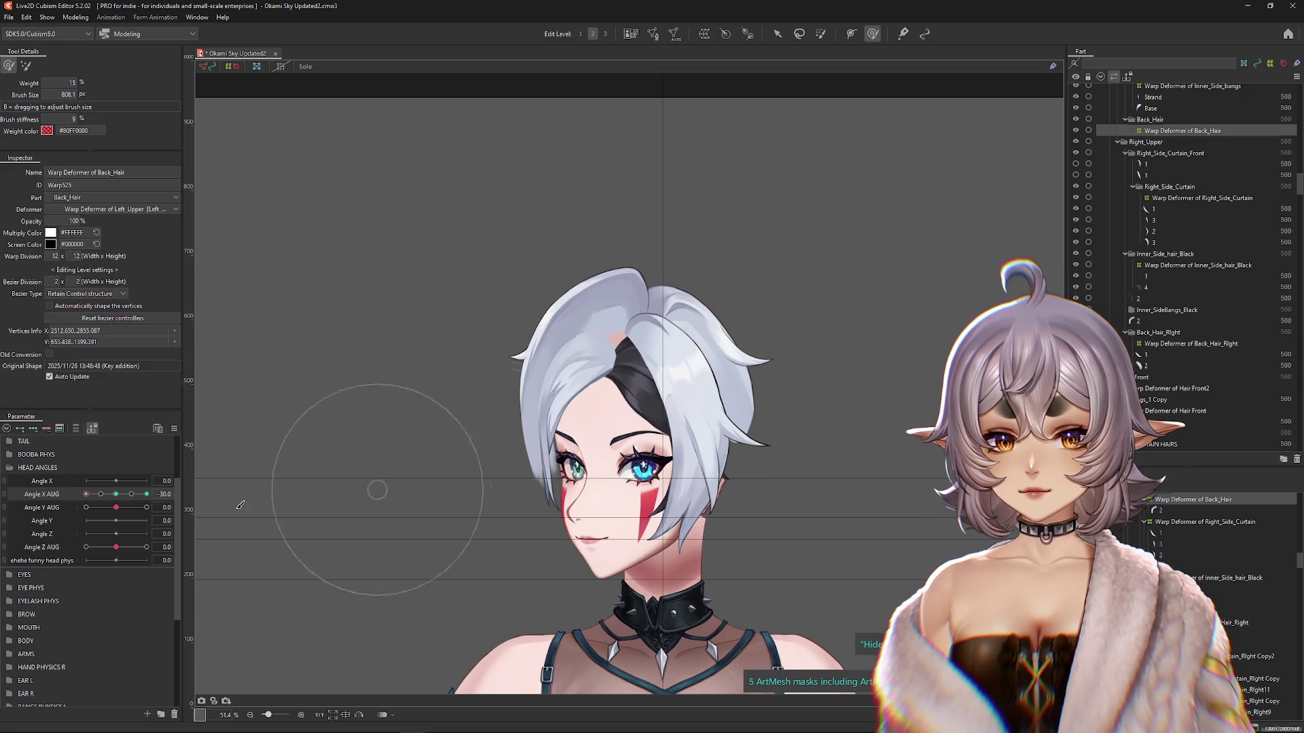
{"action": "left_click", "coordinate": [116, 494]}
{"action": "mouse_move", "coordinate": [764, 377]}
{"action": "left_mouse_down"}
{"action": "mouse_move", "coordinate": [622, 368]}
{"action": "mouse_move", "coordinate": [682, 378]}
{"action": "left_mouse_up"}
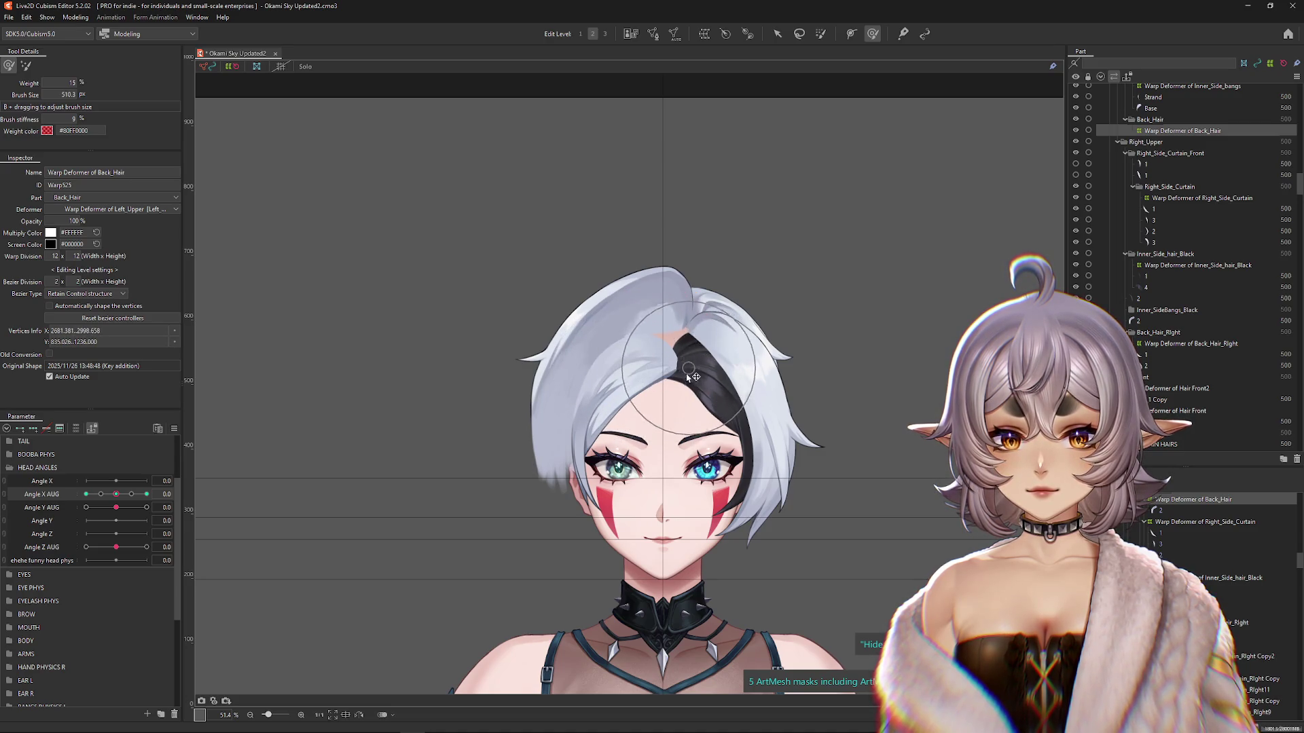
{"action": "left_click_drag", "start_coordinate": [117, 495], "coordinate": [77, 505]}
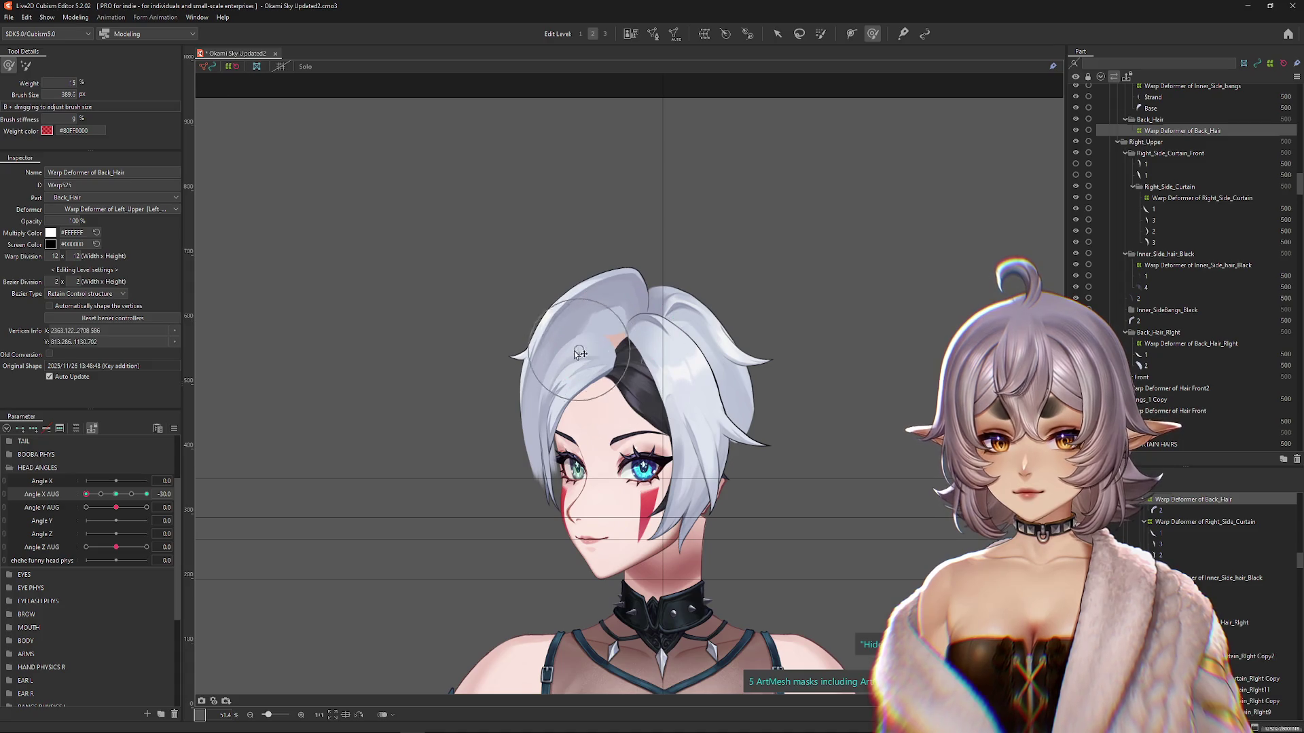
{"action": "mouse_move", "coordinate": [87, 494]}
{"action": "left_mouse_down"}
{"action": "mouse_move", "coordinate": [115, 494]}
{"action": "mouse_move", "coordinate": [86, 494]}
{"action": "left_mouse_up"}
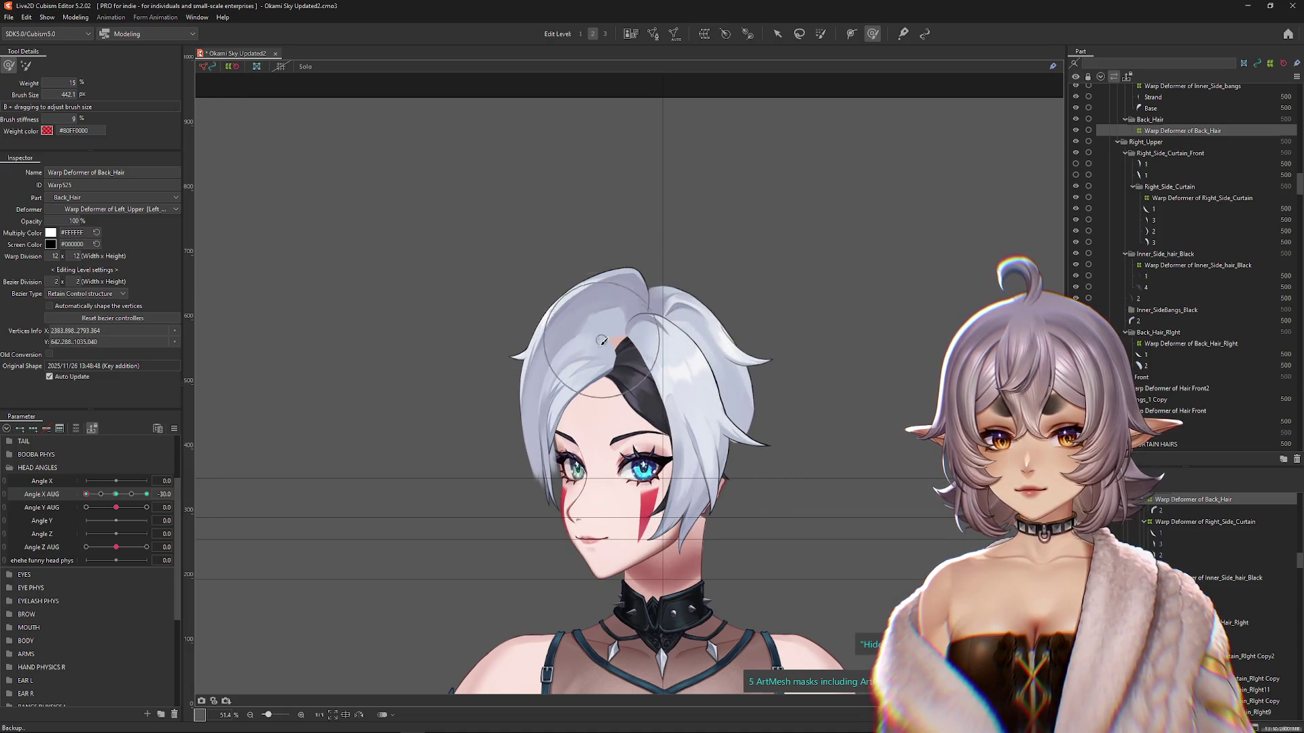
{"action": "left_click_drag", "start_coordinate": [86, 494], "coordinate": [116, 494]}
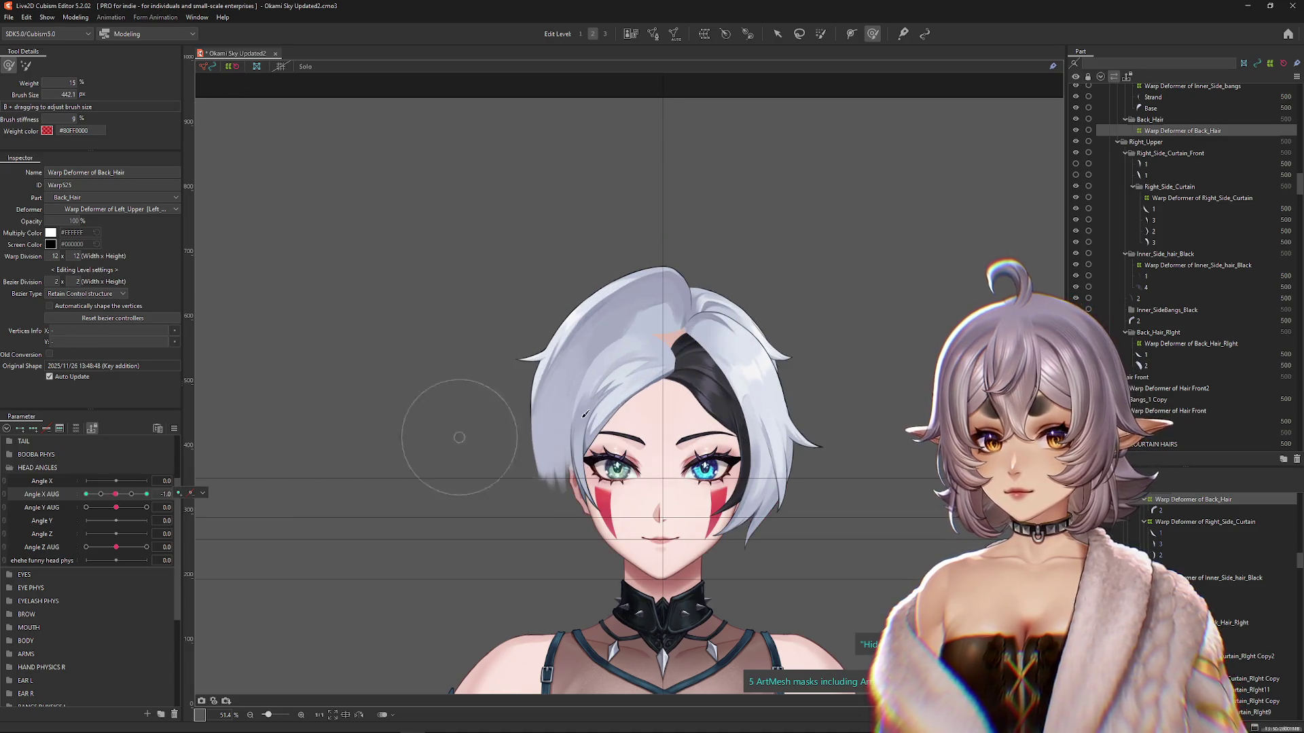
{"action": "left_click", "coordinate": [688, 351]}
Step: At Angle X AUG 30, shrink the brush and smooth the back hair above the forehead
{"action": "left_click", "coordinate": [147, 494]}
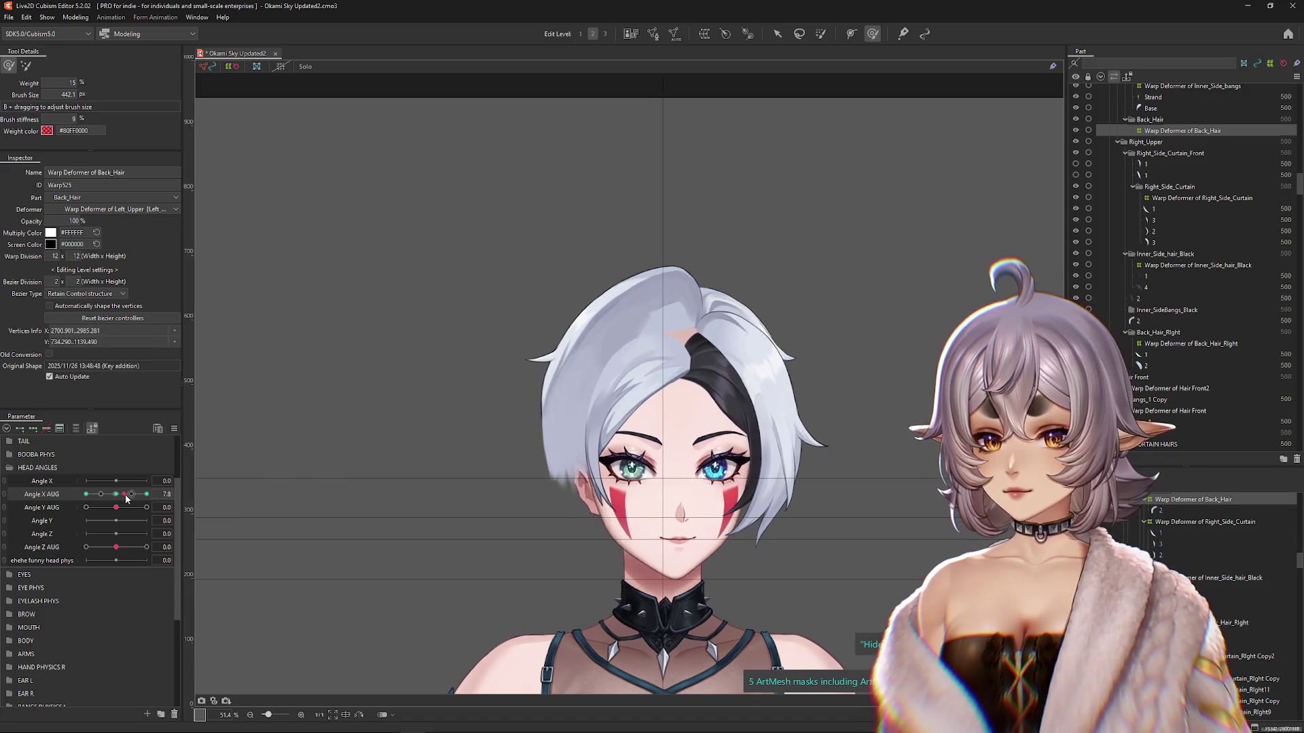
{"action": "left_click_drag", "start_coordinate": [792, 300], "coordinate": [715, 344]}
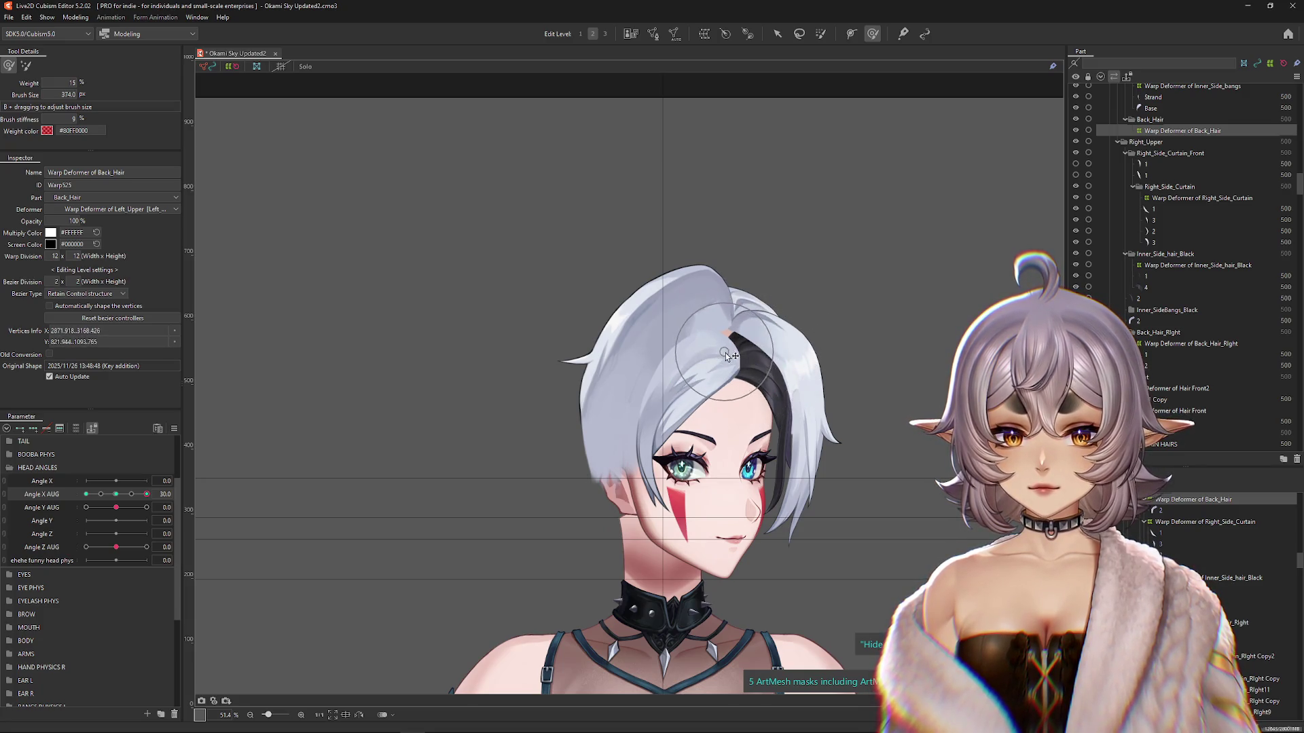
{"action": "left_click_drag", "start_coordinate": [159, 492], "coordinate": [179, 488]}
{"action": "left_click_drag", "start_coordinate": [658, 360], "coordinate": [635, 404]}
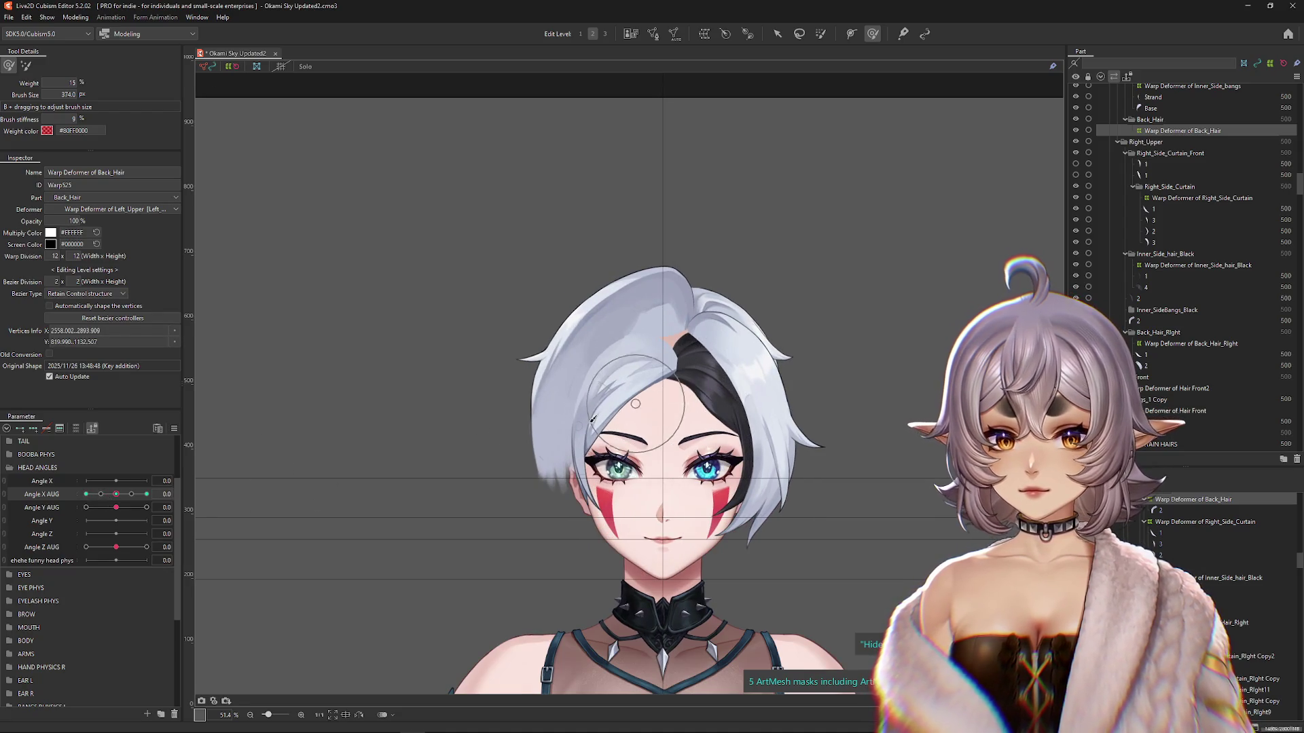
{"action": "left_click_drag", "start_coordinate": [127, 505], "coordinate": [152, 503]}
{"action": "left_click_drag", "start_coordinate": [778, 373], "coordinate": [716, 362]}
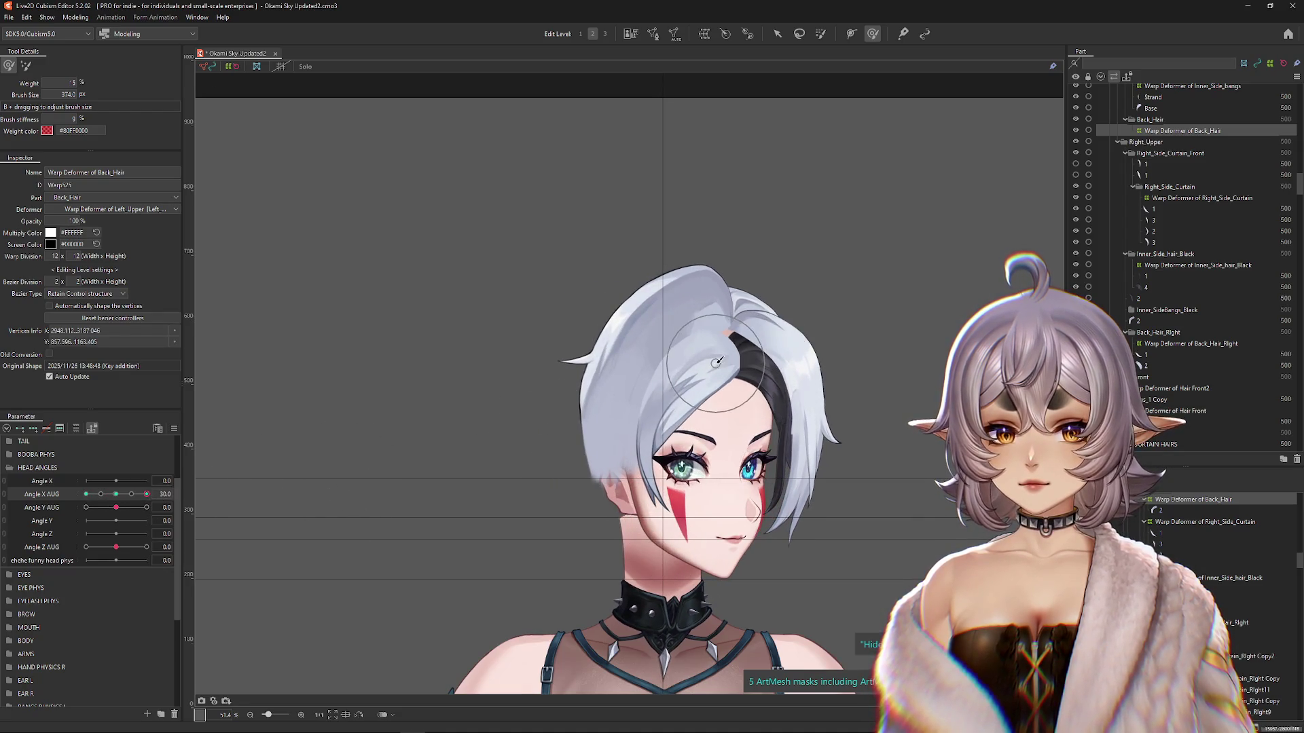
Step: Enlarge the brush to 796.4, compare the -30 and 30 turns, and add Angle Y AUG keys
{"action": "left_click_drag", "start_coordinate": [567, 276], "coordinate": [612, 292]}
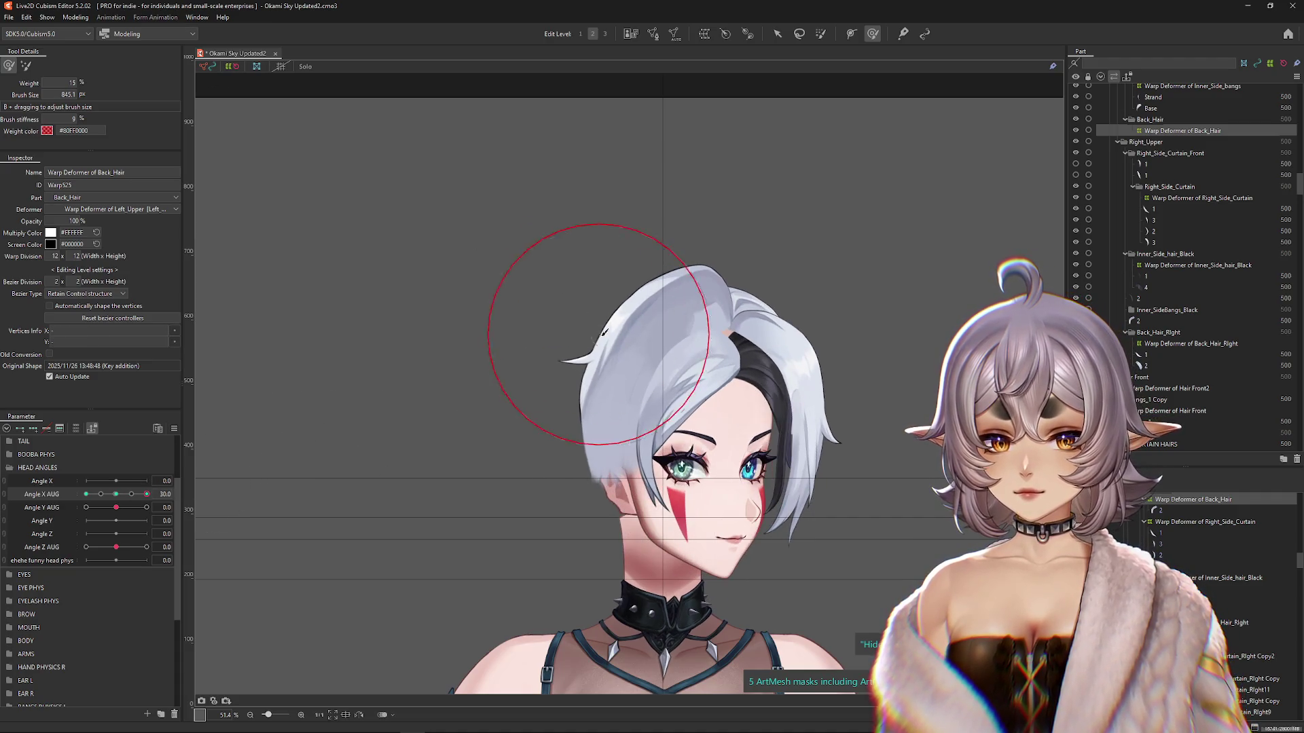
{"action": "left_click", "coordinate": [597, 401]}
{"action": "left_click_drag", "start_coordinate": [589, 372], "coordinate": [516, 408]}
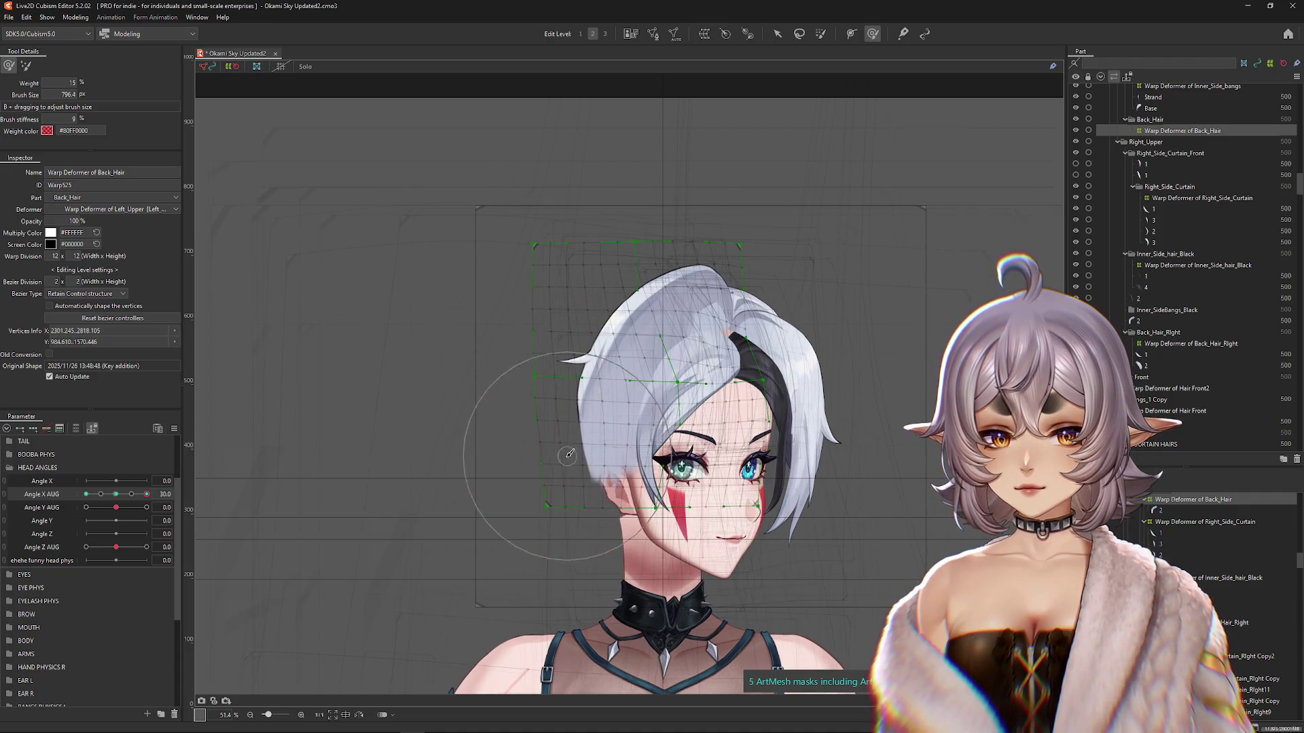
{"action": "mouse_move", "coordinate": [146, 494]}
{"action": "left_mouse_down"}
{"action": "mouse_move", "coordinate": [68, 503]}
{"action": "mouse_move", "coordinate": [115, 494]}
{"action": "left_mouse_up"}
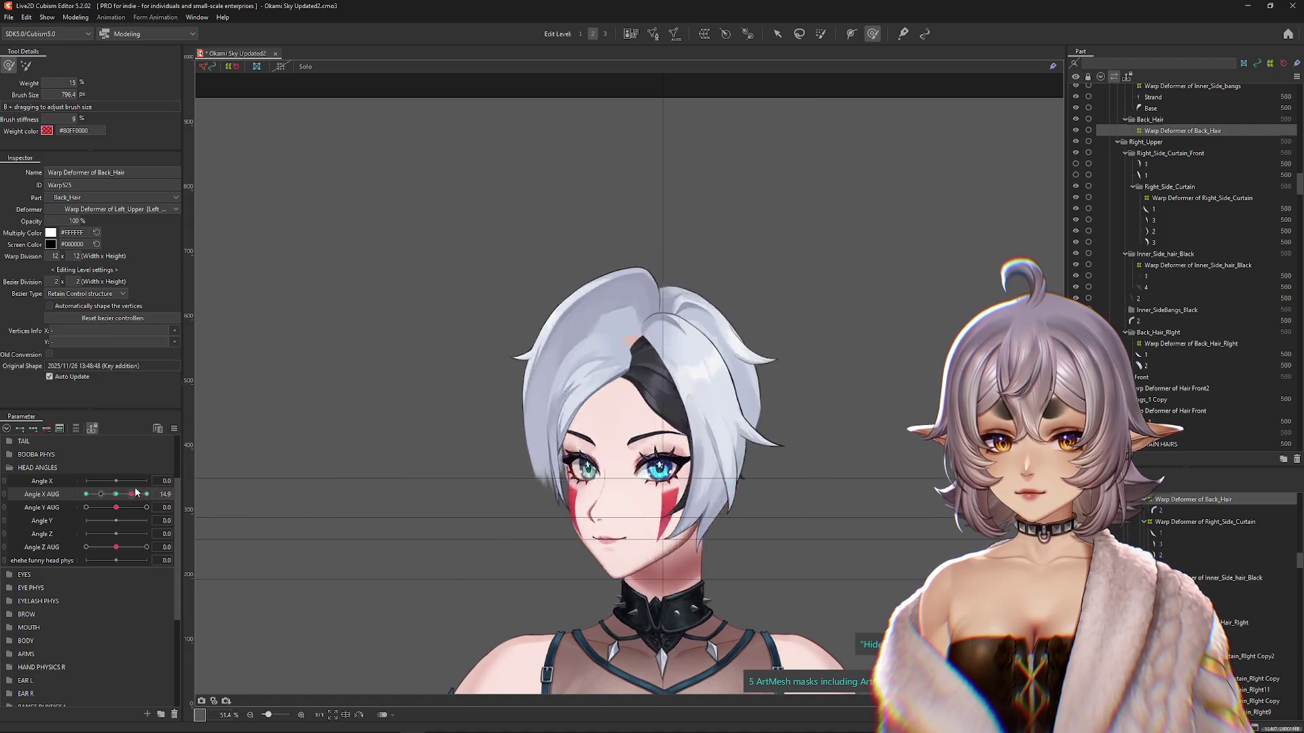
{"action": "left_click", "coordinate": [146, 494]}
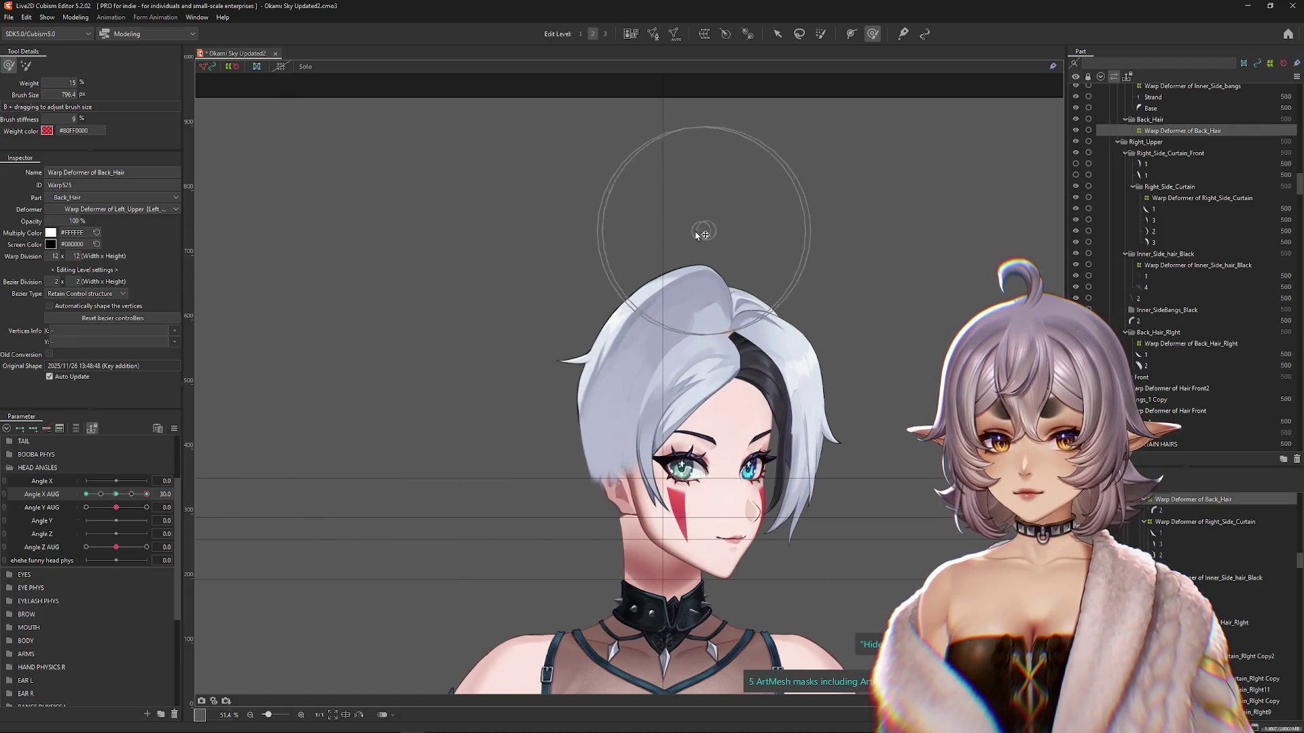
{"action": "left_click", "coordinate": [117, 495]}
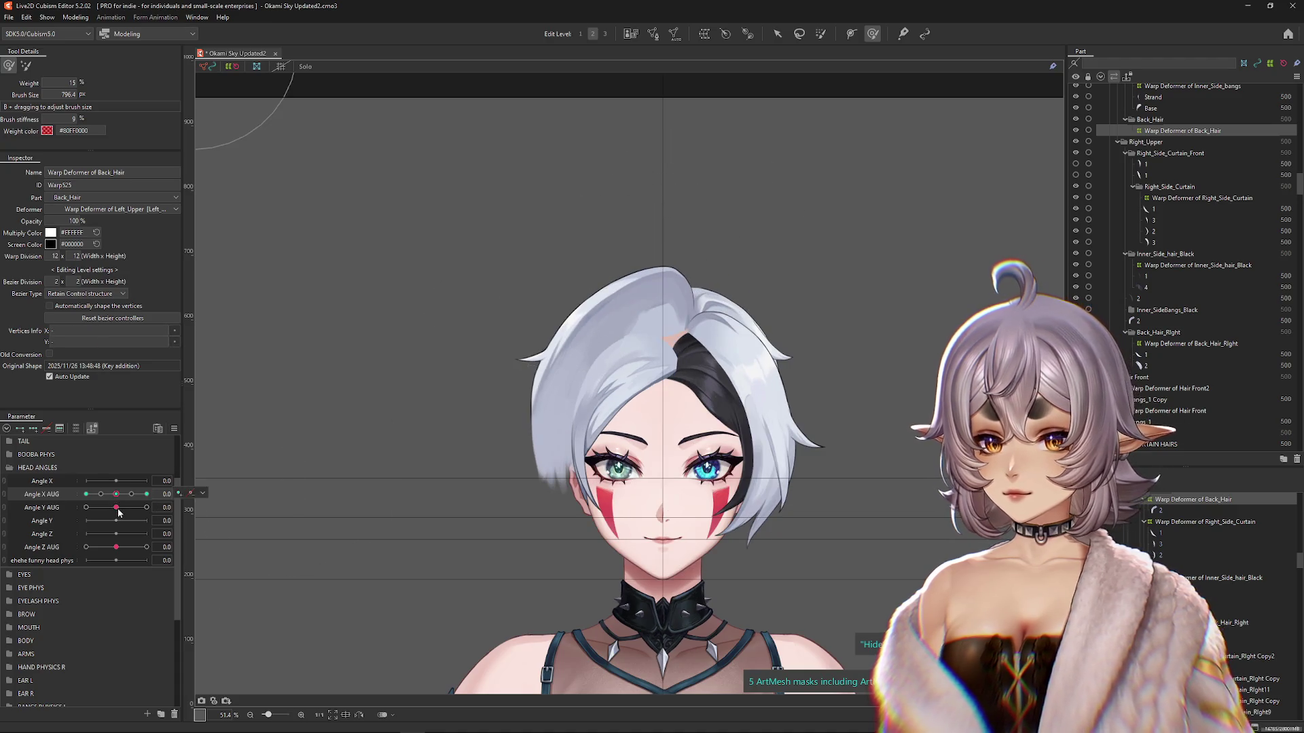
{"action": "left_click", "coordinate": [178, 506]}
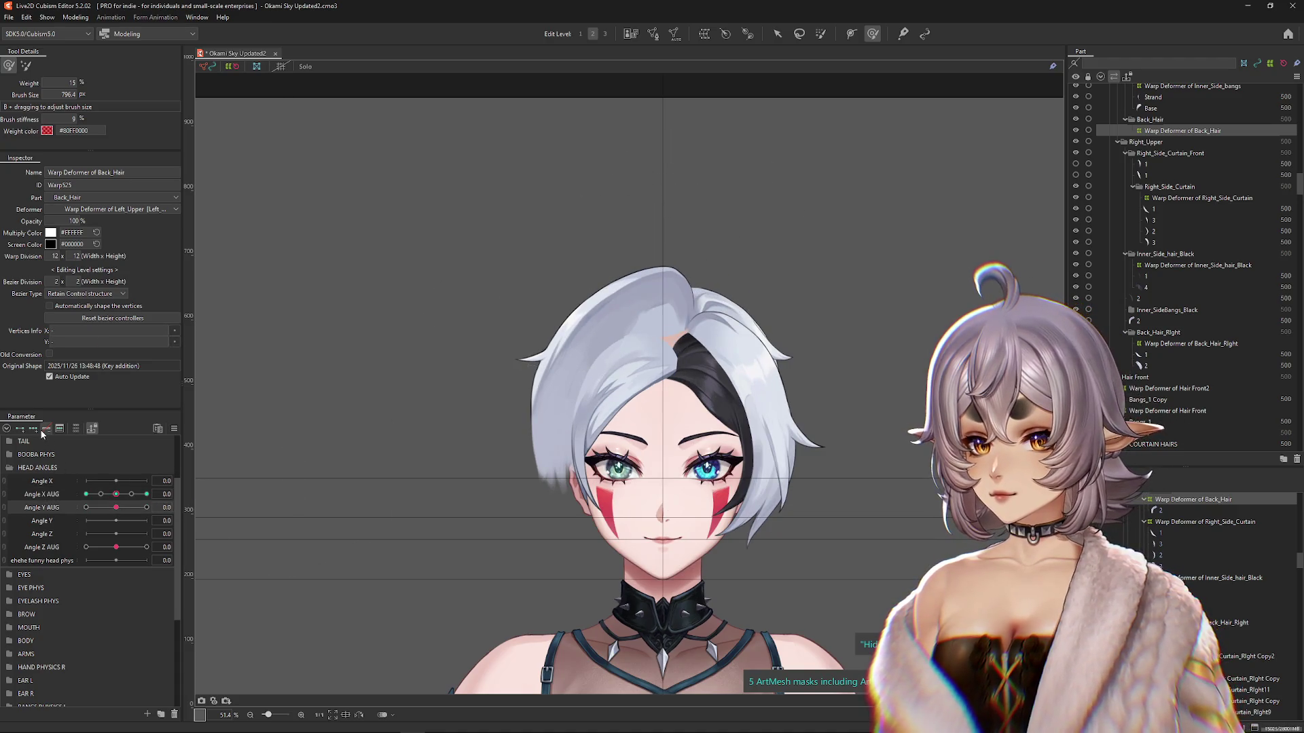
Step: At Angle Y AUG 30, enlarge the brush and push the back hair up to match the raised head
{"action": "left_click", "coordinate": [147, 508]}
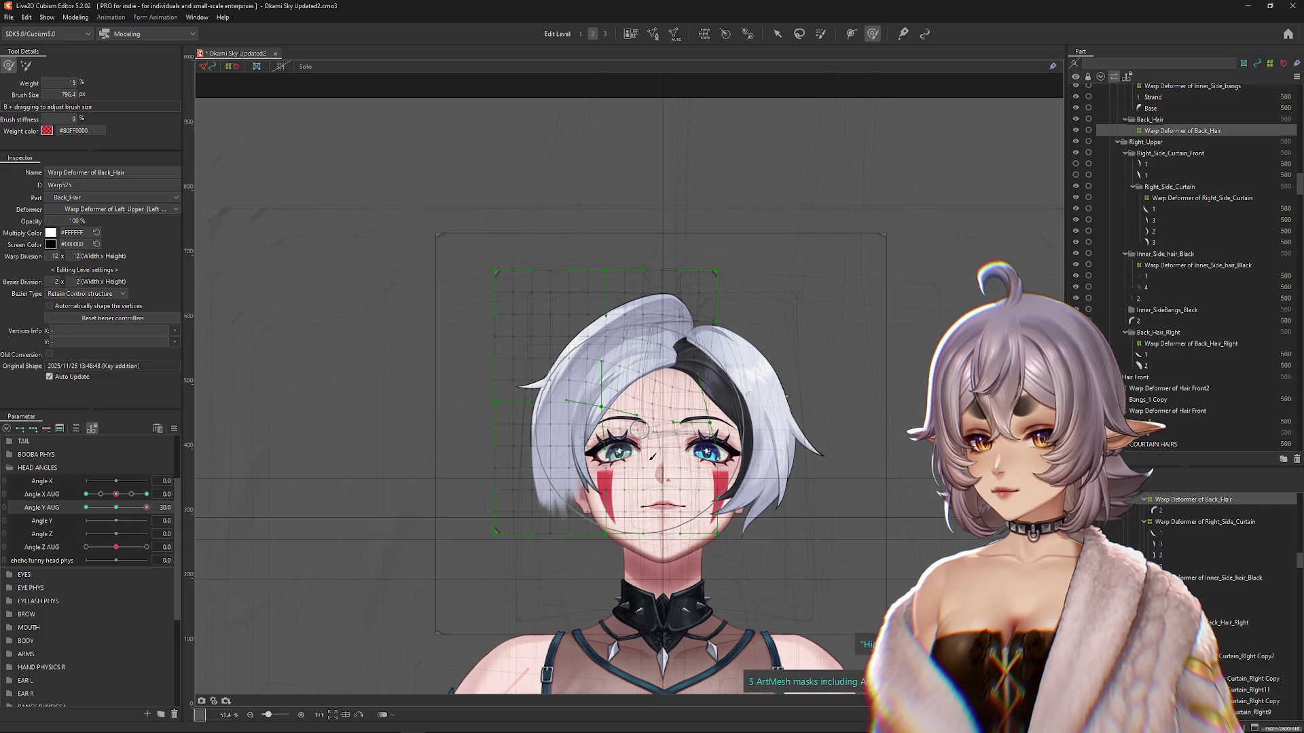
{"action": "left_click_drag", "start_coordinate": [646, 479], "coordinate": [661, 353]}
{"action": "mouse_move", "coordinate": [495, 146]}
{"action": "left_mouse_down"}
{"action": "mouse_move", "coordinate": [670, 204]}
{"action": "mouse_move", "coordinate": [542, 233]}
{"action": "mouse_move", "coordinate": [451, 297]}
{"action": "mouse_move", "coordinate": [468, 315]}
{"action": "mouse_move", "coordinate": [424, 502]}
{"action": "mouse_move", "coordinate": [461, 499]}
{"action": "mouse_move", "coordinate": [581, 320]}
{"action": "mouse_move", "coordinate": [699, 332]}
{"action": "mouse_move", "coordinate": [690, 360]}
{"action": "left_mouse_up"}
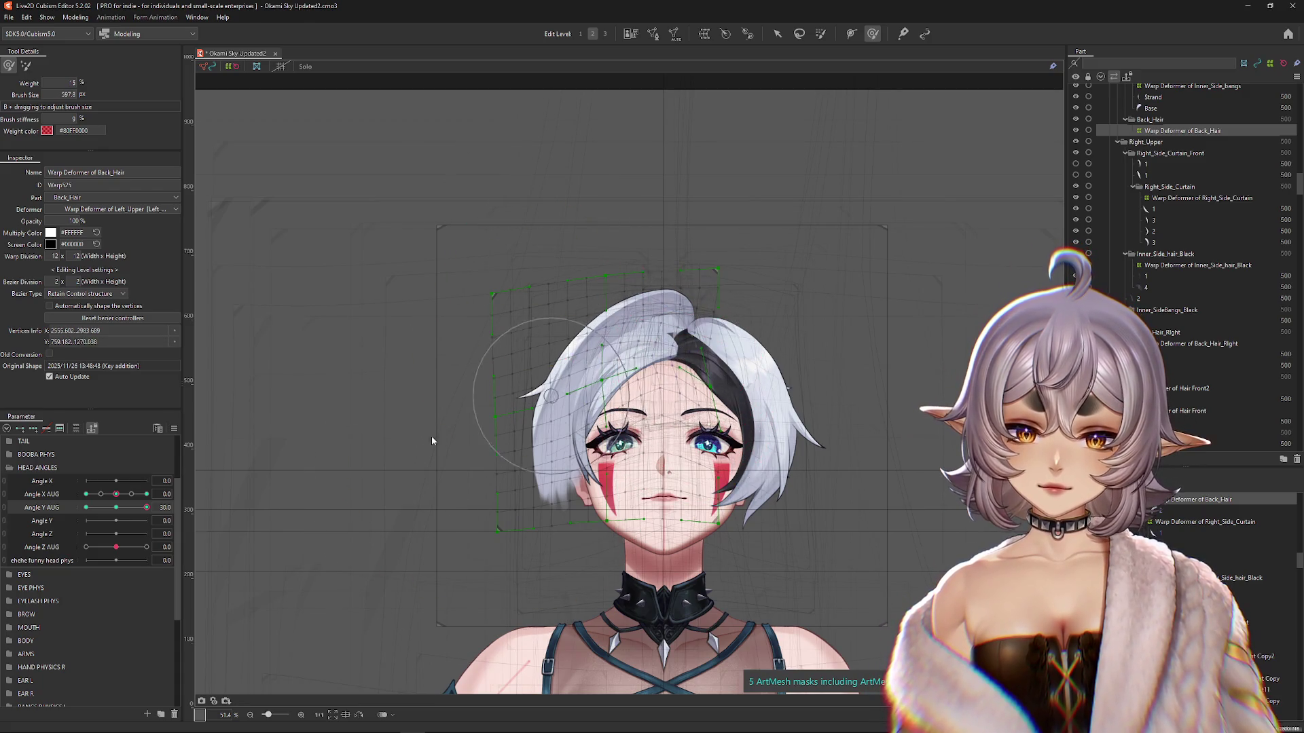
{"action": "mouse_move", "coordinate": [710, 259]}
{"action": "left_mouse_down"}
{"action": "mouse_move", "coordinate": [720, 290]}
{"action": "mouse_move", "coordinate": [684, 213]}
{"action": "mouse_move", "coordinate": [743, 219]}
{"action": "mouse_move", "coordinate": [775, 285]}
{"action": "mouse_move", "coordinate": [697, 213]}
{"action": "mouse_move", "coordinate": [574, 245]}
{"action": "mouse_move", "coordinate": [502, 292]}
{"action": "mouse_move", "coordinate": [452, 360]}
{"action": "mouse_move", "coordinate": [450, 422]}
{"action": "mouse_move", "coordinate": [407, 553]}
{"action": "mouse_move", "coordinate": [434, 564]}
{"action": "left_mouse_up"}
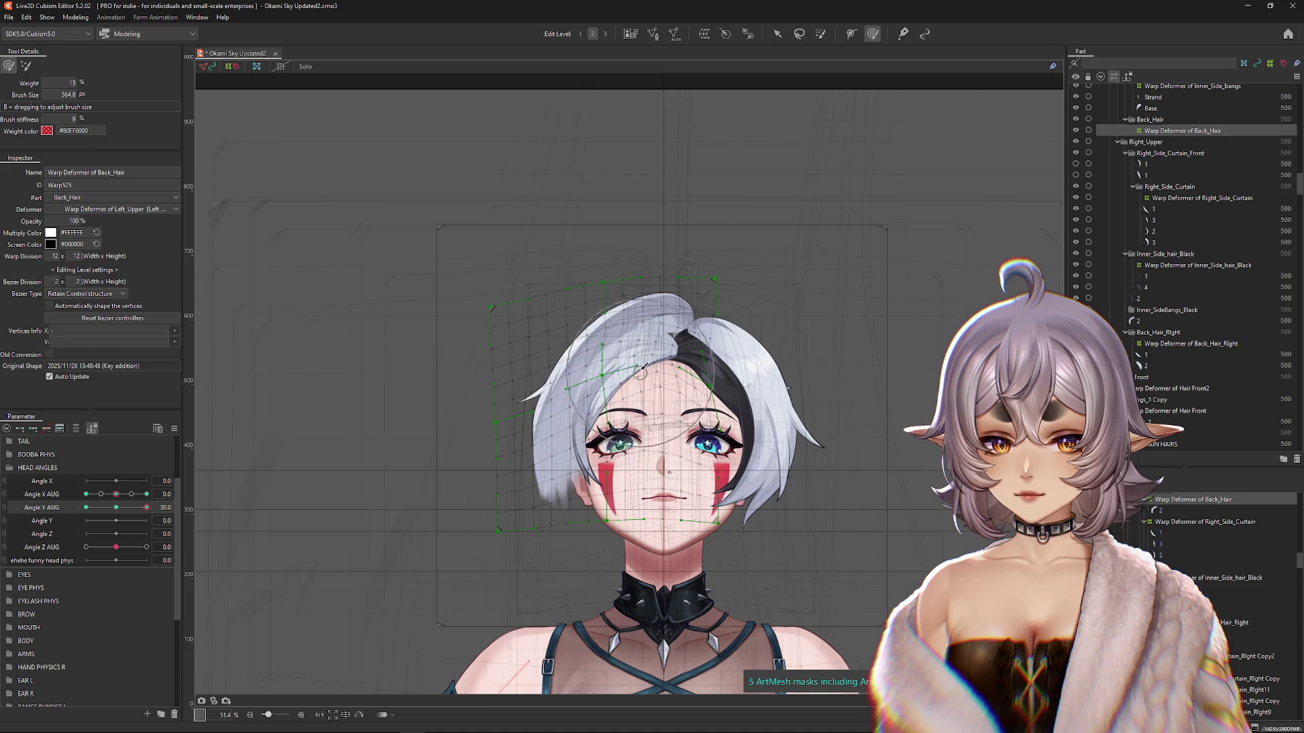
Step: Switch brush mode, shift the whole Back_Hair deformer slightly down, and shrink the brush to 576.4
{"action": "left_click", "coordinate": [26, 65]}
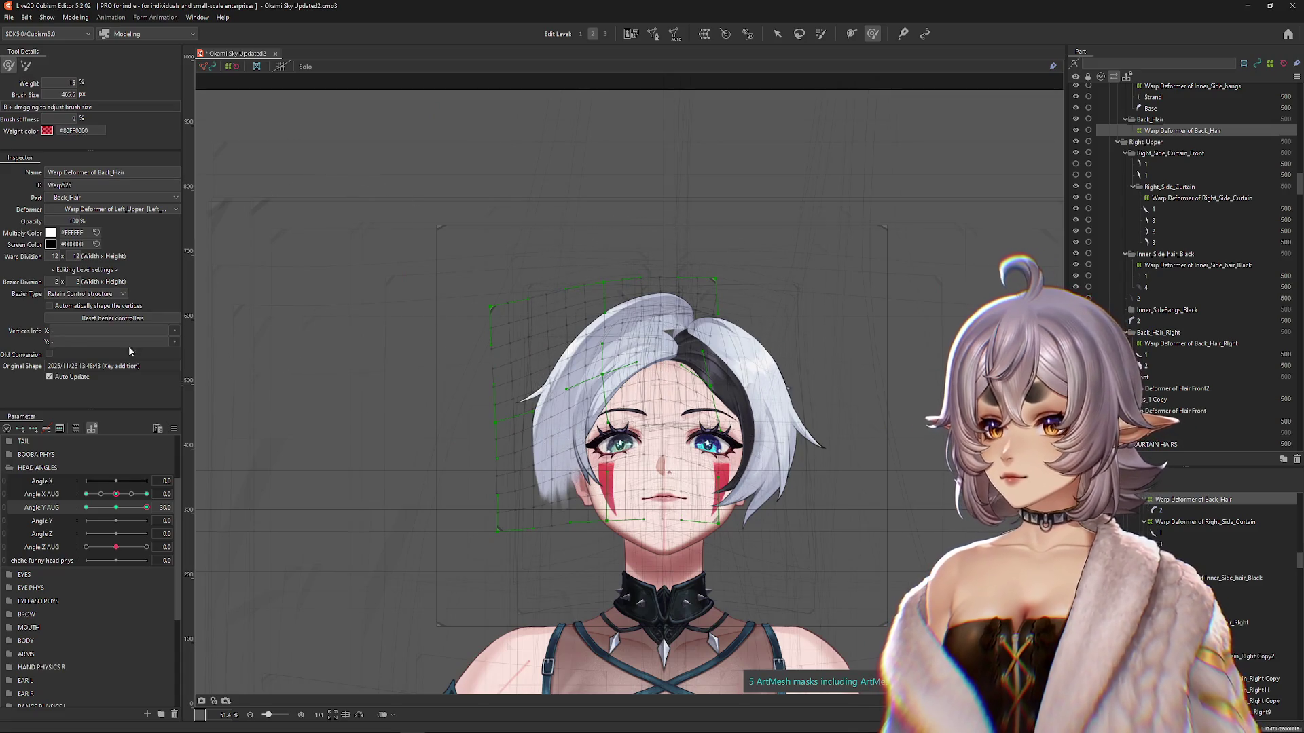
{"action": "mouse_move", "coordinate": [147, 507]}
{"action": "left_mouse_down"}
{"action": "mouse_move", "coordinate": [128, 508]}
{"action": "mouse_move", "coordinate": [146, 507]}
{"action": "left_mouse_up"}
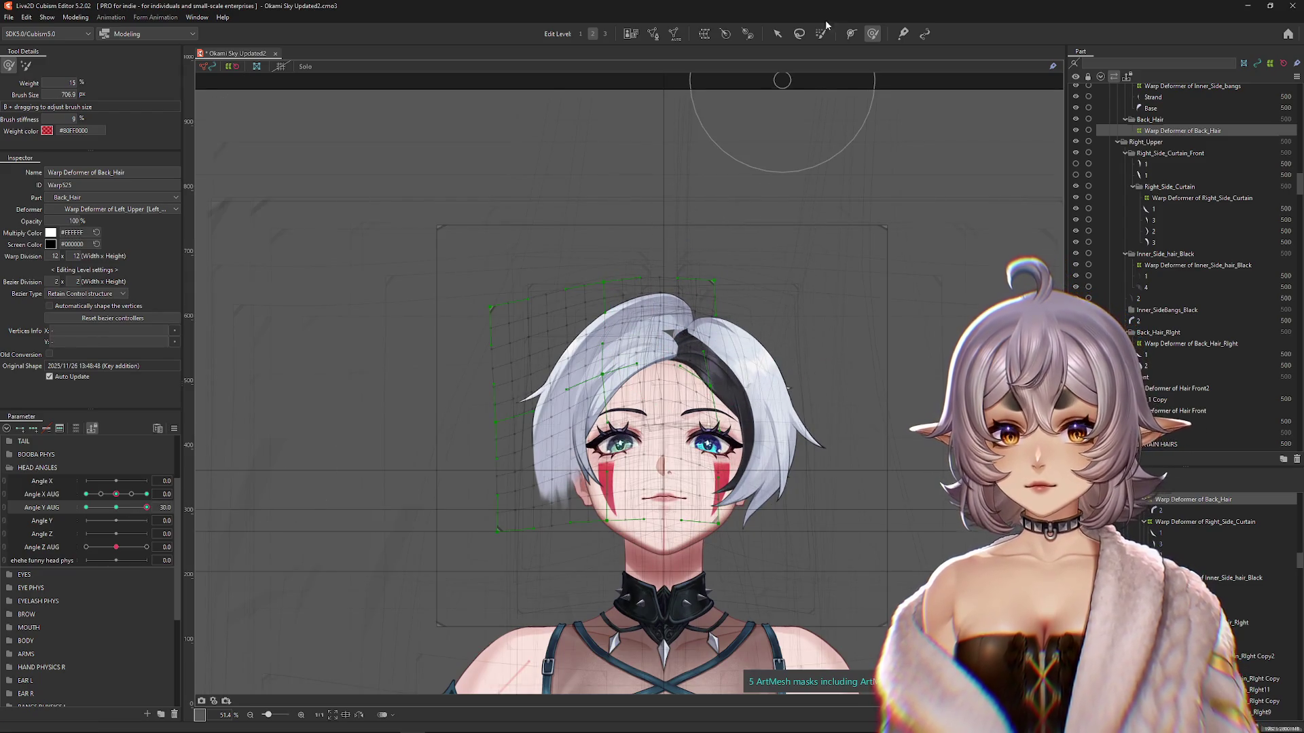
{"action": "left_click", "coordinate": [778, 34]}
{"action": "left_click_drag", "start_coordinate": [603, 405], "coordinate": [603, 415]}
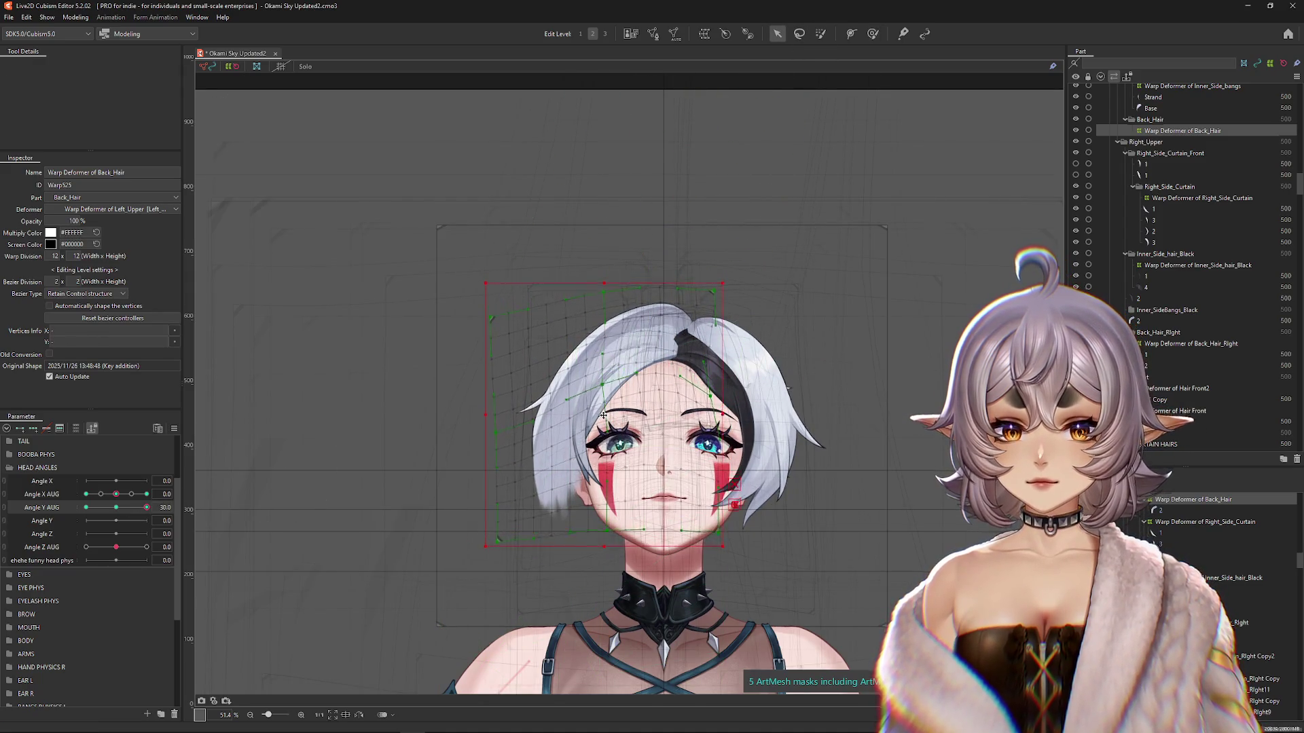
{"action": "left_click", "coordinate": [873, 33]}
{"action": "left_click_drag", "start_coordinate": [147, 507], "coordinate": [148, 514]}
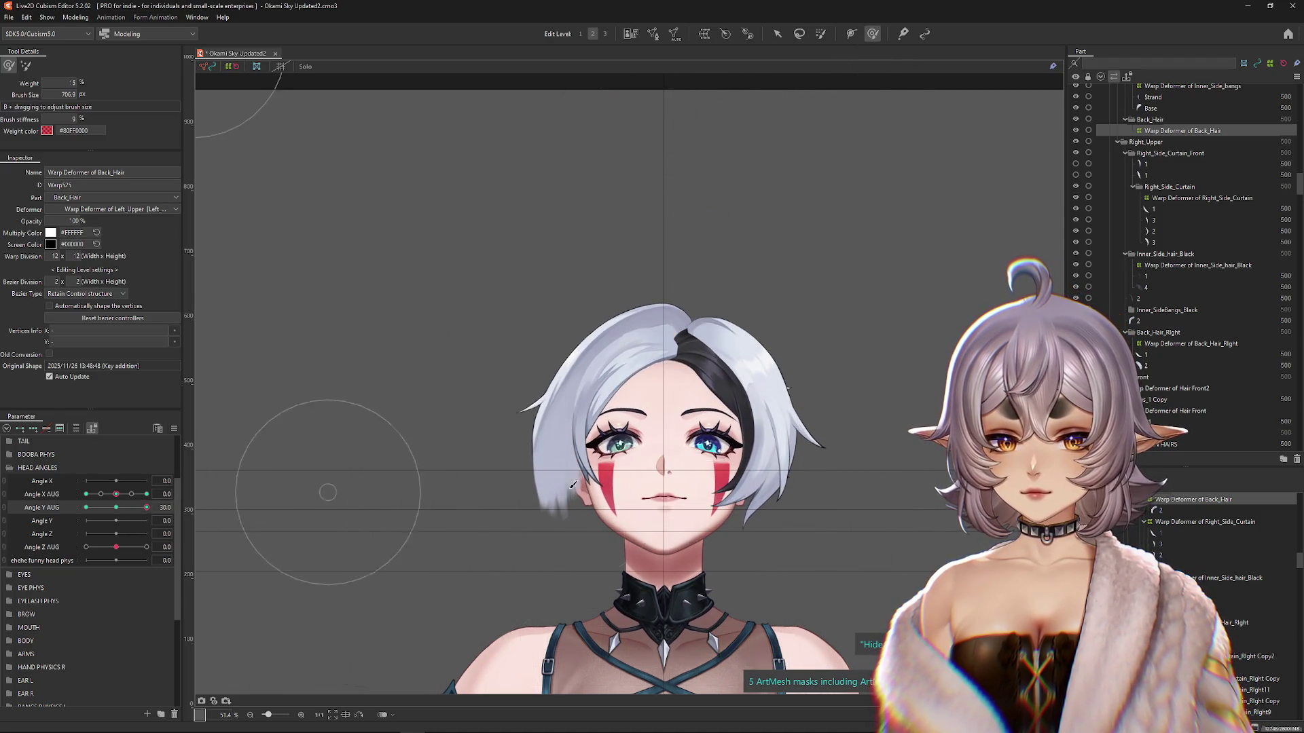
{"action": "mouse_move", "coordinate": [614, 529]}
{"action": "left_mouse_down"}
{"action": "mouse_move", "coordinate": [632, 407]}
{"action": "mouse_move", "coordinate": [666, 367]}
{"action": "mouse_move", "coordinate": [646, 343]}
{"action": "left_mouse_up"}
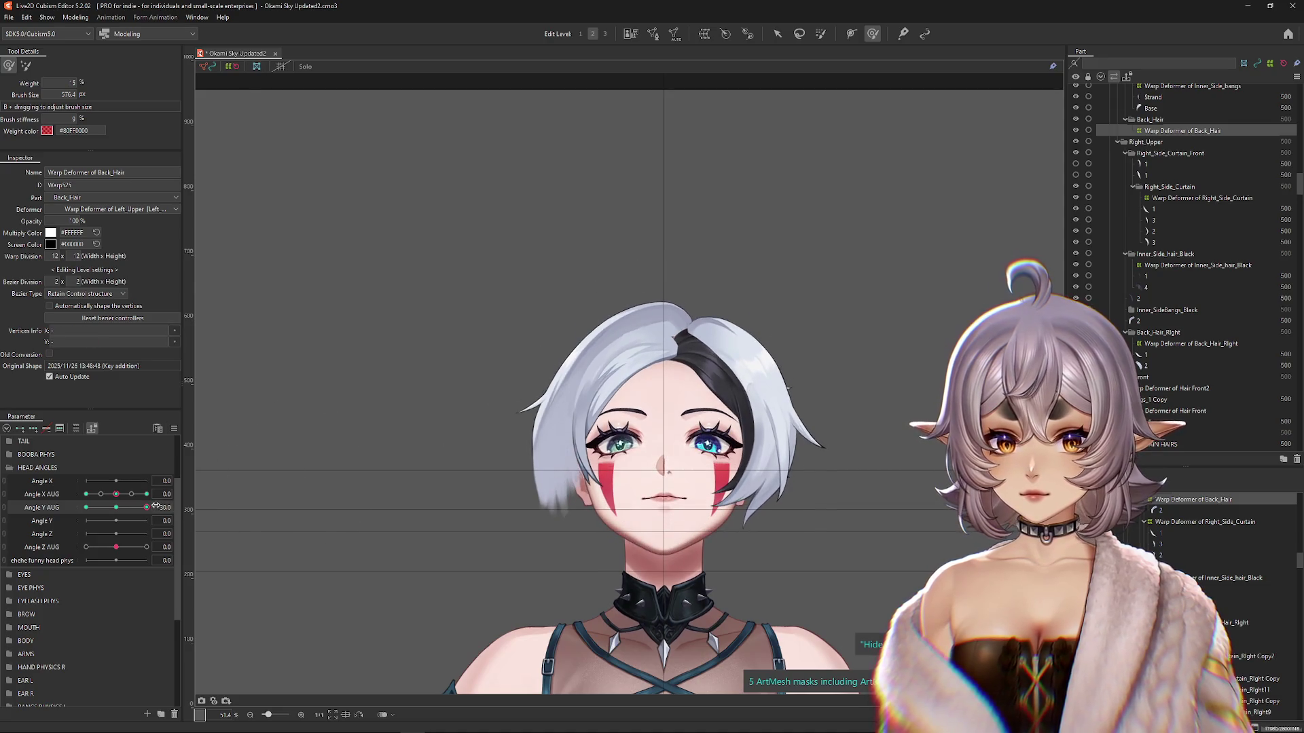
Step: At Angle Y AUG -30, brush the Back_Hair warp to cover the exposed scalp gaps
{"action": "left_click_drag", "start_coordinate": [146, 507], "coordinate": [87, 507]}
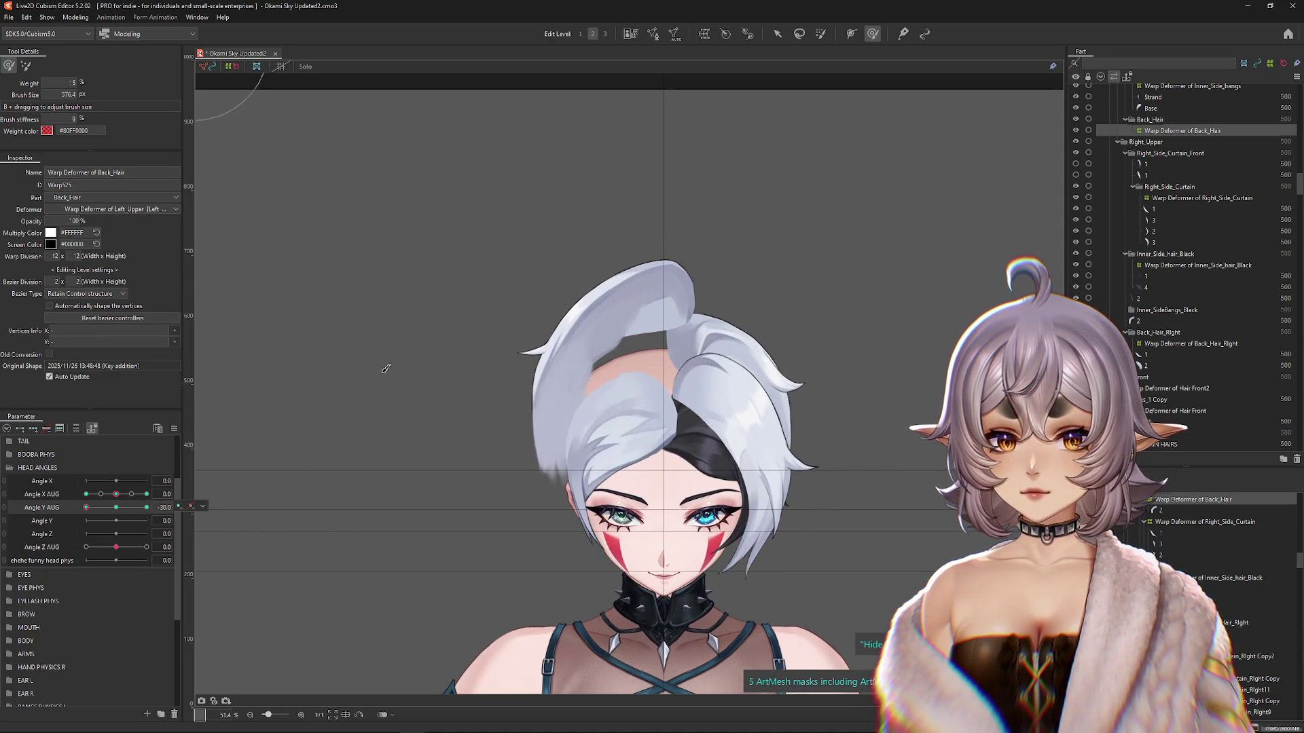
{"action": "left_click_drag", "start_coordinate": [659, 351], "coordinate": [652, 380]}
{"action": "left_click_drag", "start_coordinate": [530, 550], "coordinate": [524, 524]}
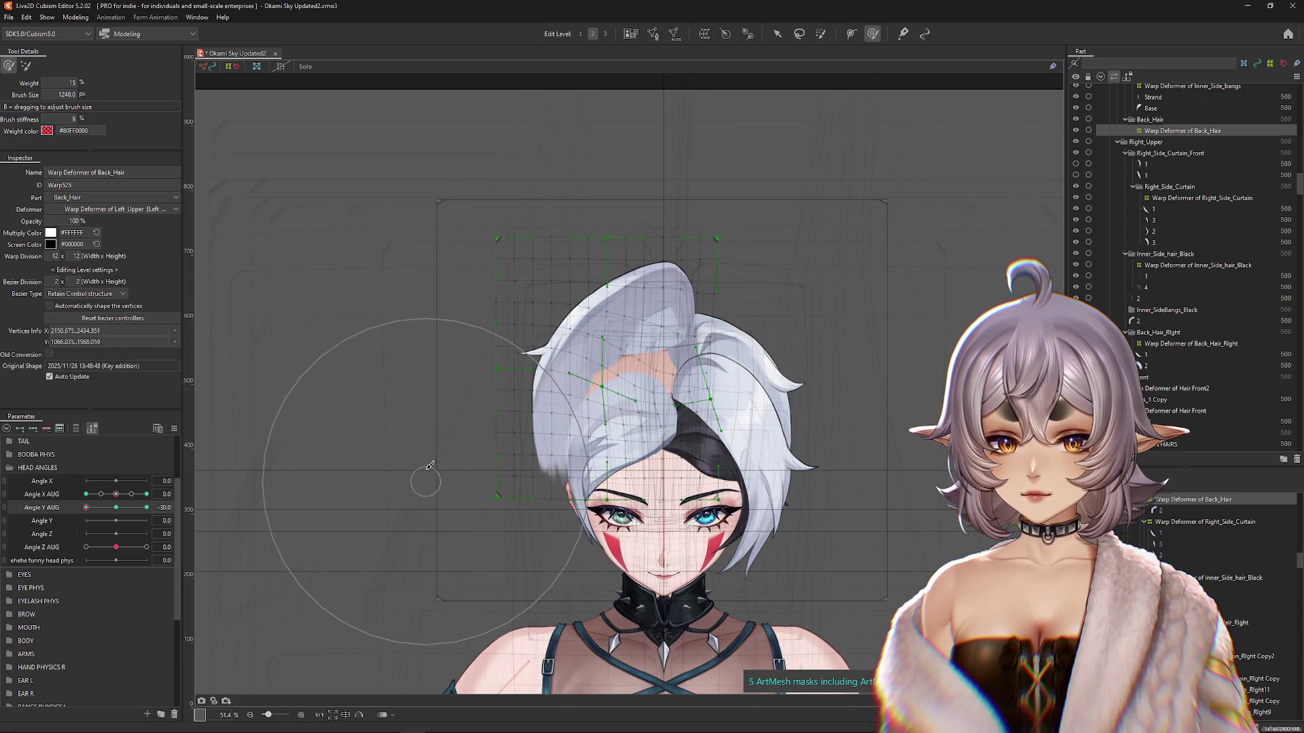
{"action": "mouse_move", "coordinate": [429, 385]}
{"action": "left_mouse_down"}
{"action": "mouse_move", "coordinate": [431, 314]}
{"action": "mouse_move", "coordinate": [475, 292]}
{"action": "mouse_move", "coordinate": [614, 408]}
{"action": "mouse_move", "coordinate": [599, 375]}
{"action": "mouse_move", "coordinate": [613, 381]}
{"action": "mouse_move", "coordinate": [601, 403]}
{"action": "left_mouse_up"}
{"action": "left_click", "coordinate": [777, 34]}
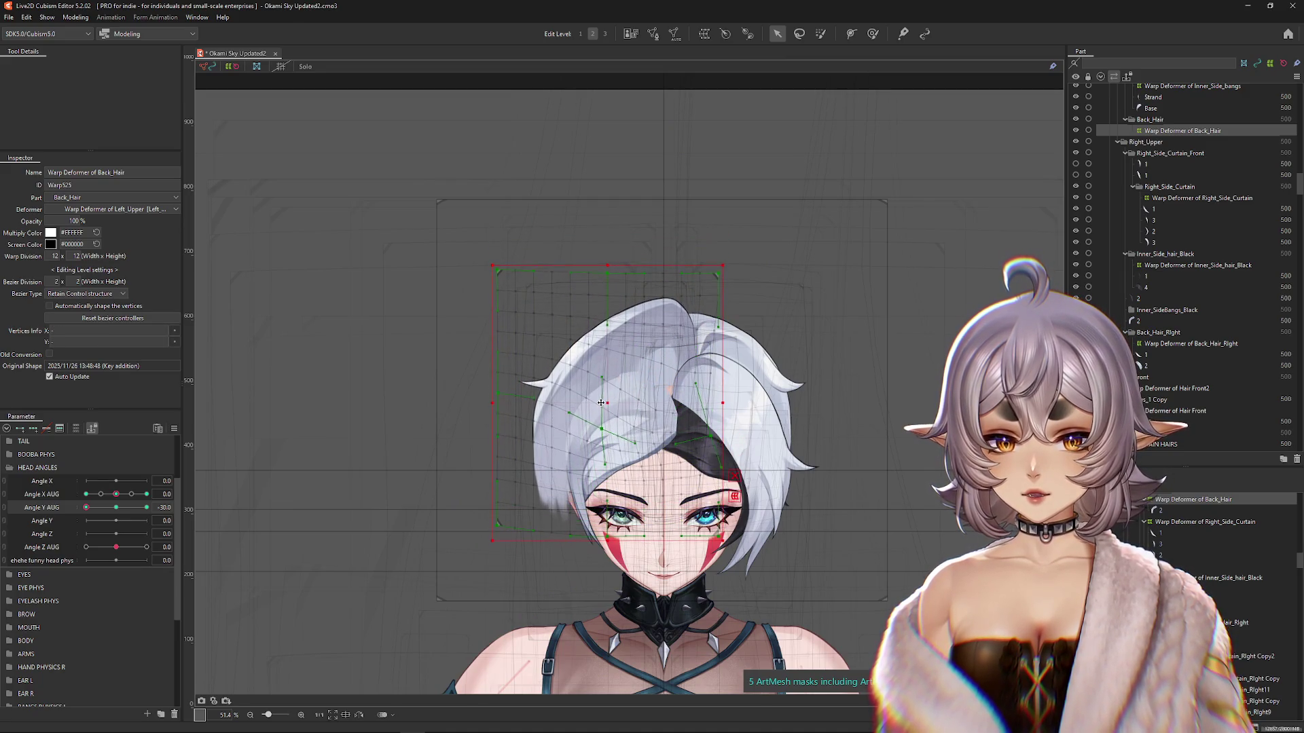
{"action": "left_click", "coordinate": [872, 36]}
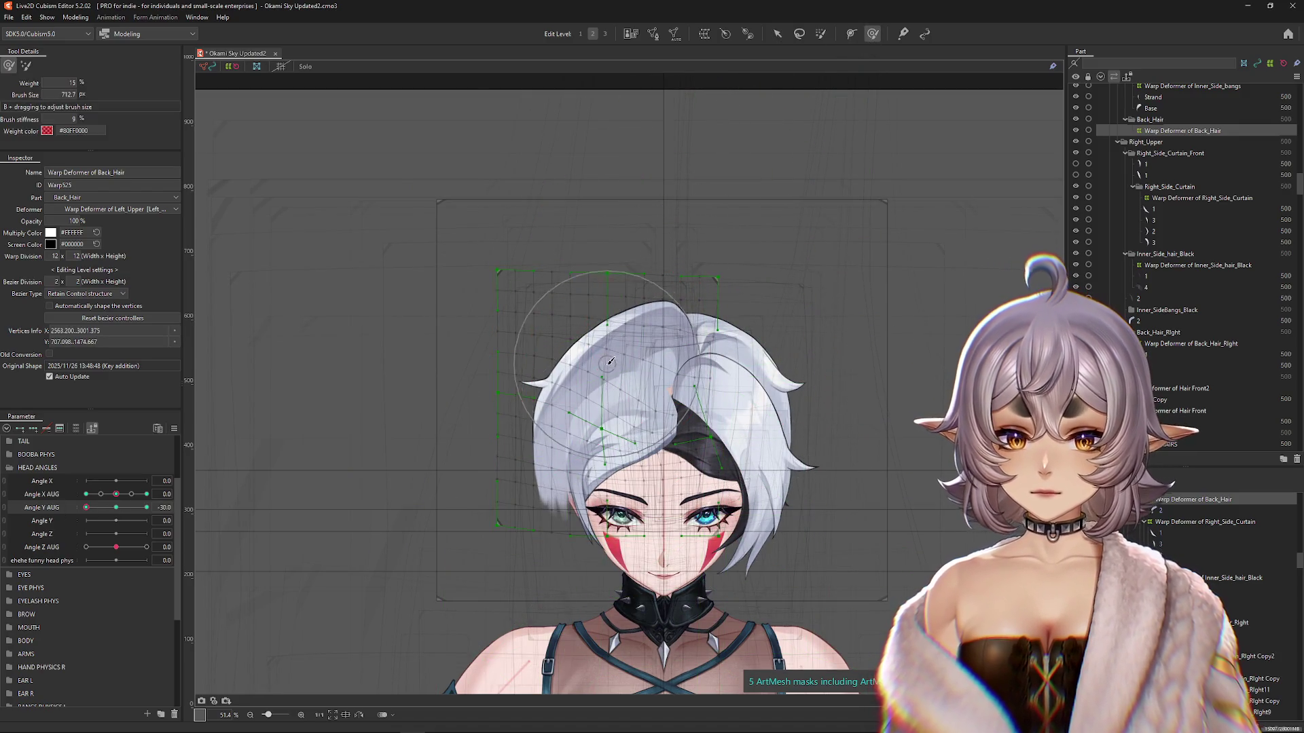
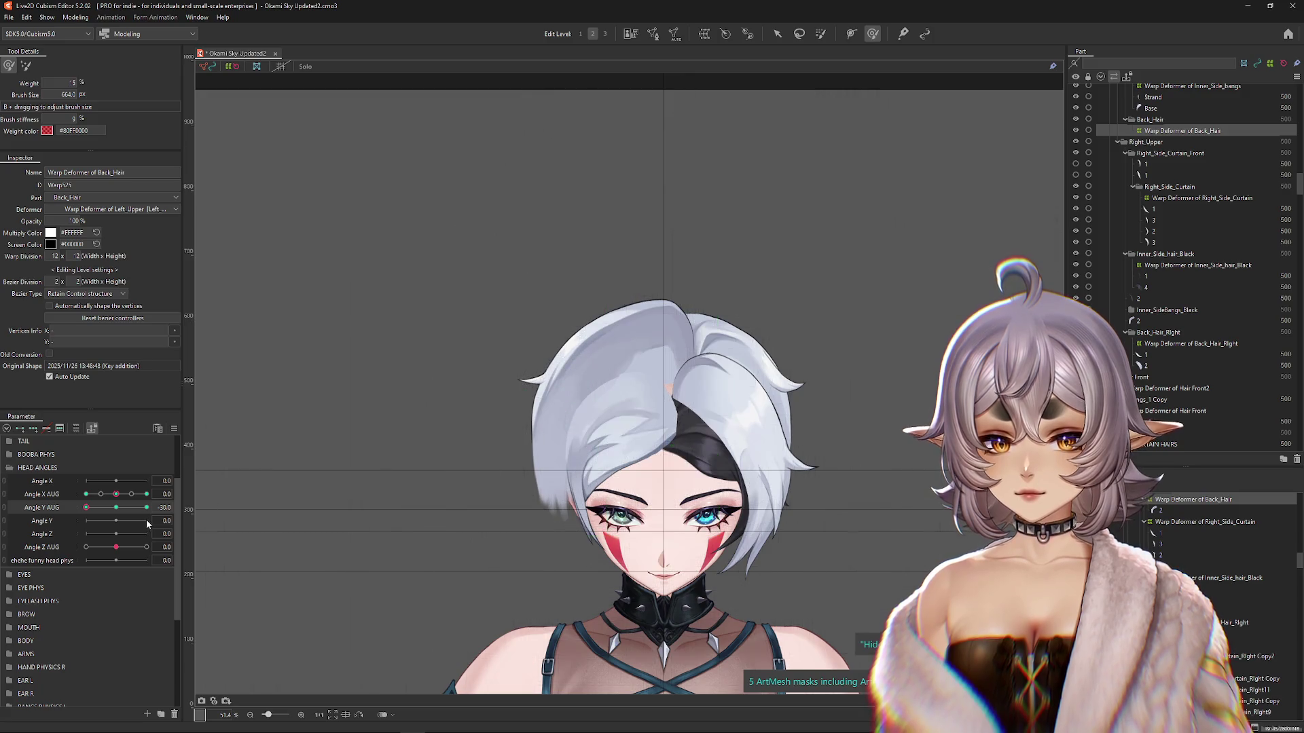
Step: Size the Deform Brush to cover the back hair, hiding the grid to preview it
{"action": "mouse_move", "coordinate": [398, 533]}
{"action": "left_mouse_down"}
{"action": "mouse_move", "coordinate": [547, 535]}
{"action": "mouse_move", "coordinate": [416, 542]}
{"action": "left_mouse_up"}
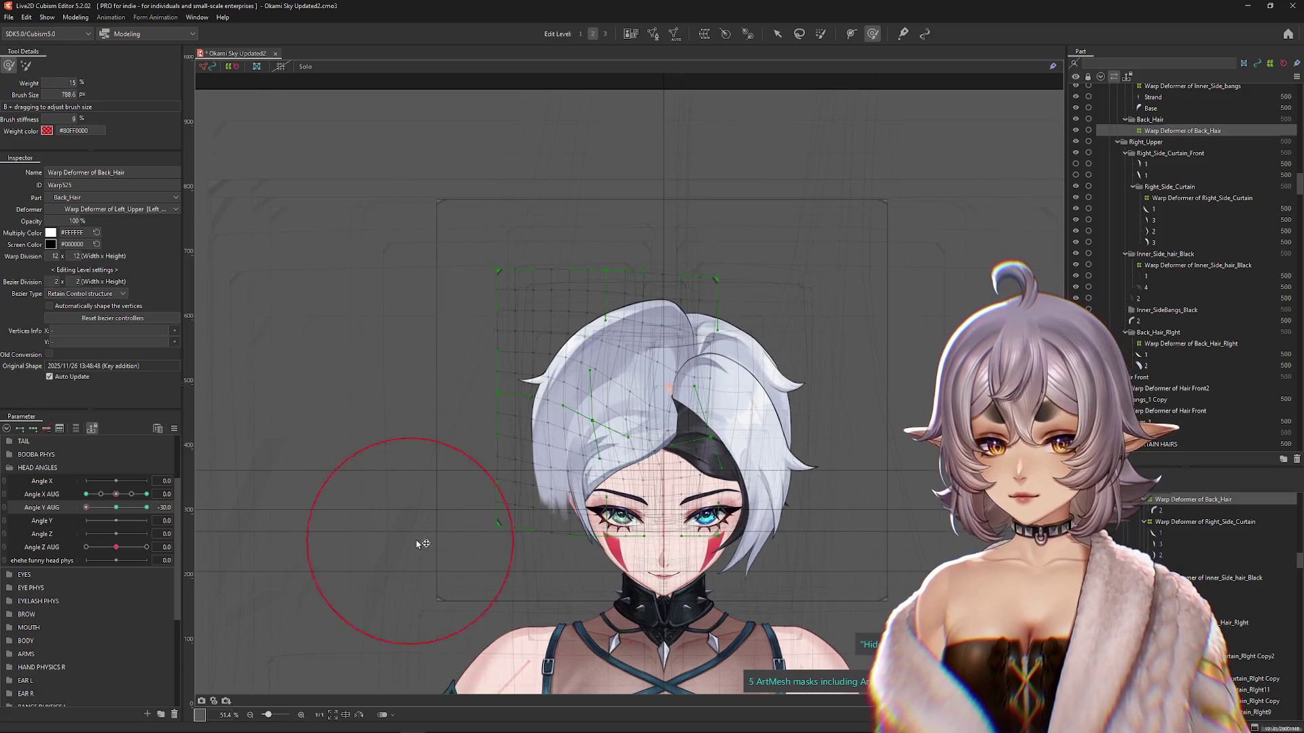
{"action": "mouse_move", "coordinate": [557, 513]}
{"action": "left_mouse_down"}
{"action": "mouse_move", "coordinate": [574, 407]}
{"action": "mouse_move", "coordinate": [606, 448]}
{"action": "mouse_move", "coordinate": [726, 450]}
{"action": "left_mouse_up"}
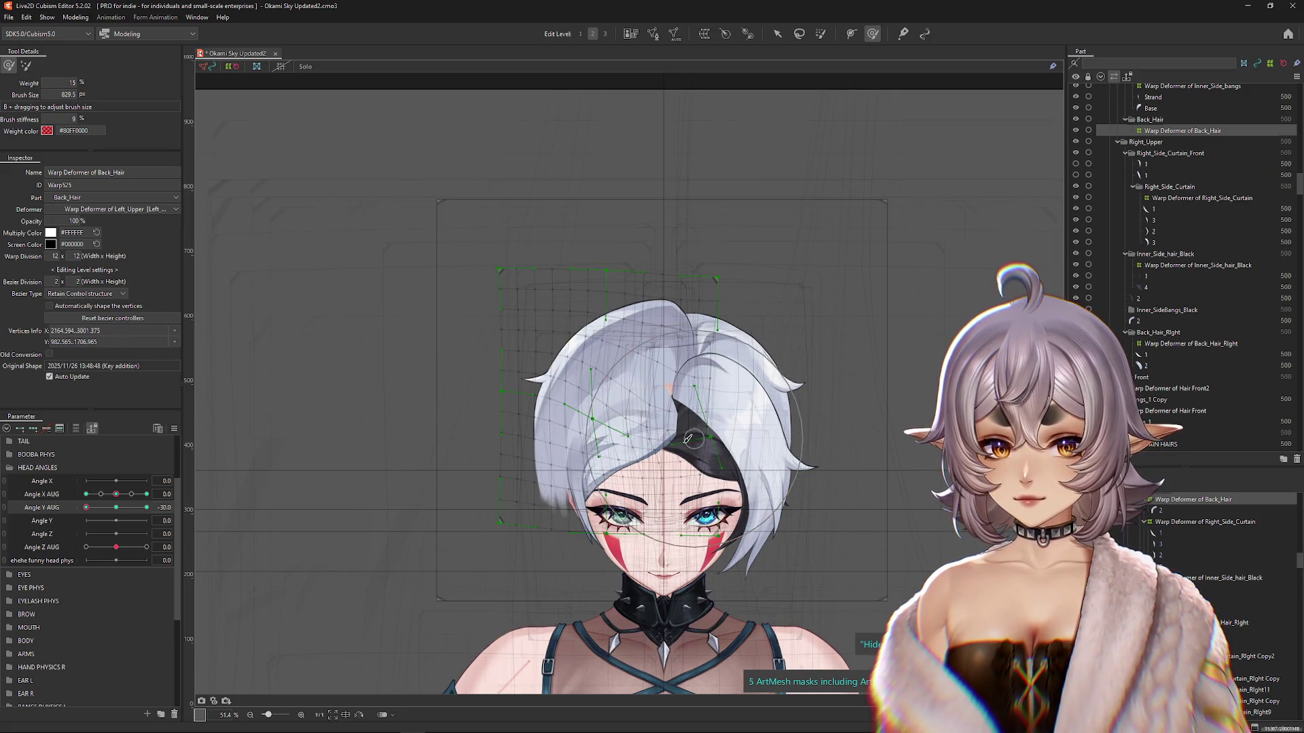
{"action": "left_click", "coordinate": [256, 489]}
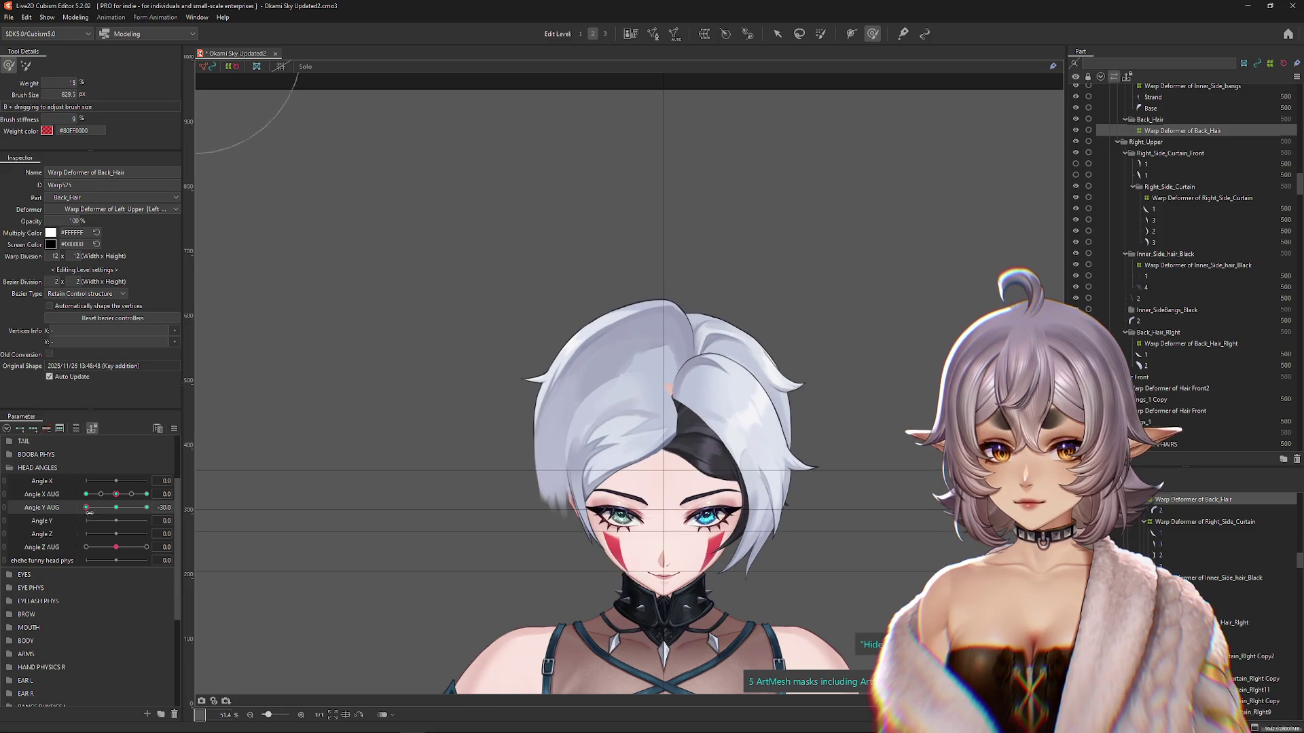
{"action": "left_click_drag", "start_coordinate": [603, 327], "coordinate": [599, 324]}
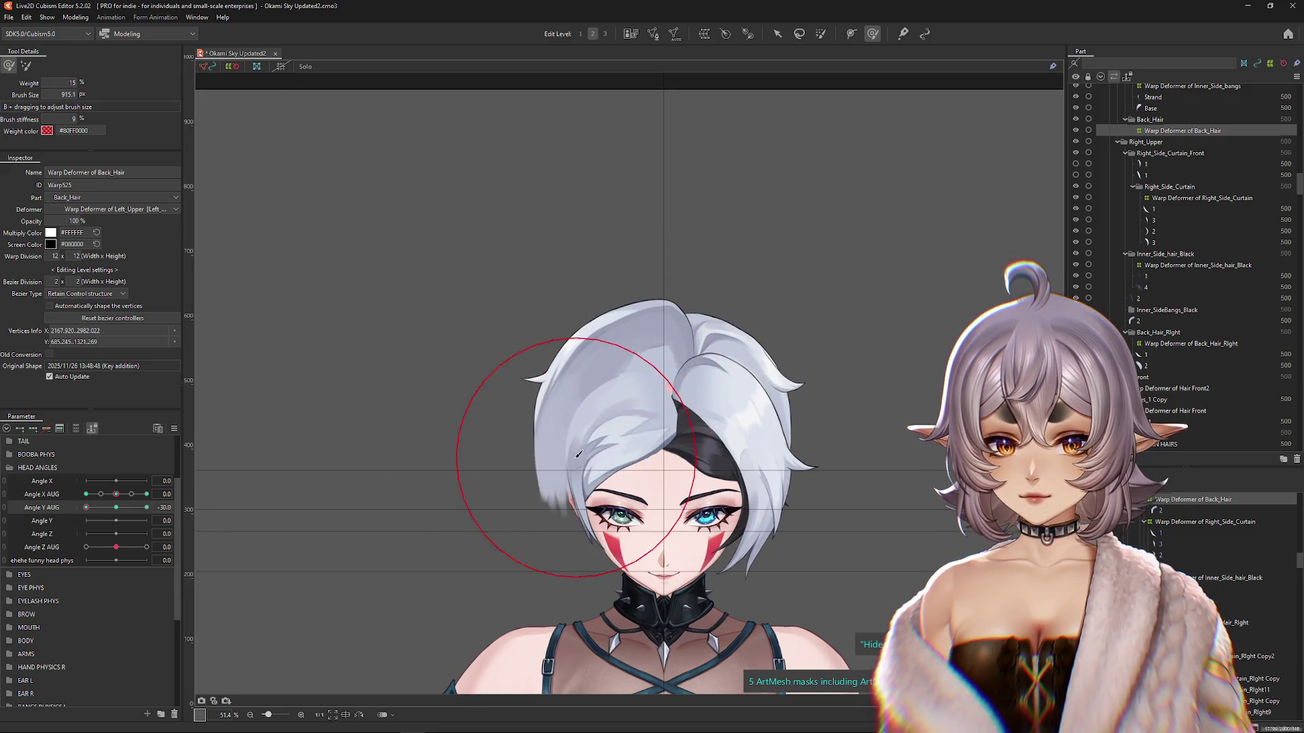
{"action": "left_click", "coordinate": [79, 525]}
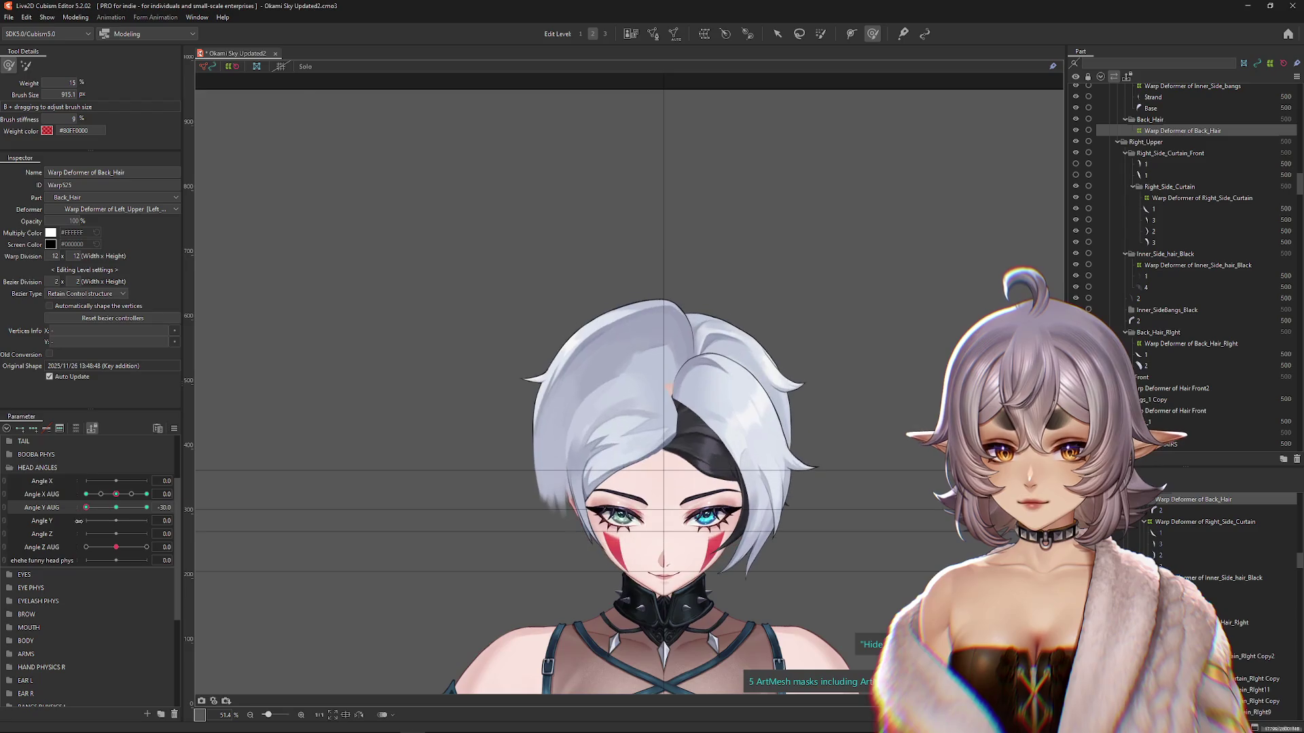
{"action": "left_click", "coordinate": [640, 426]}
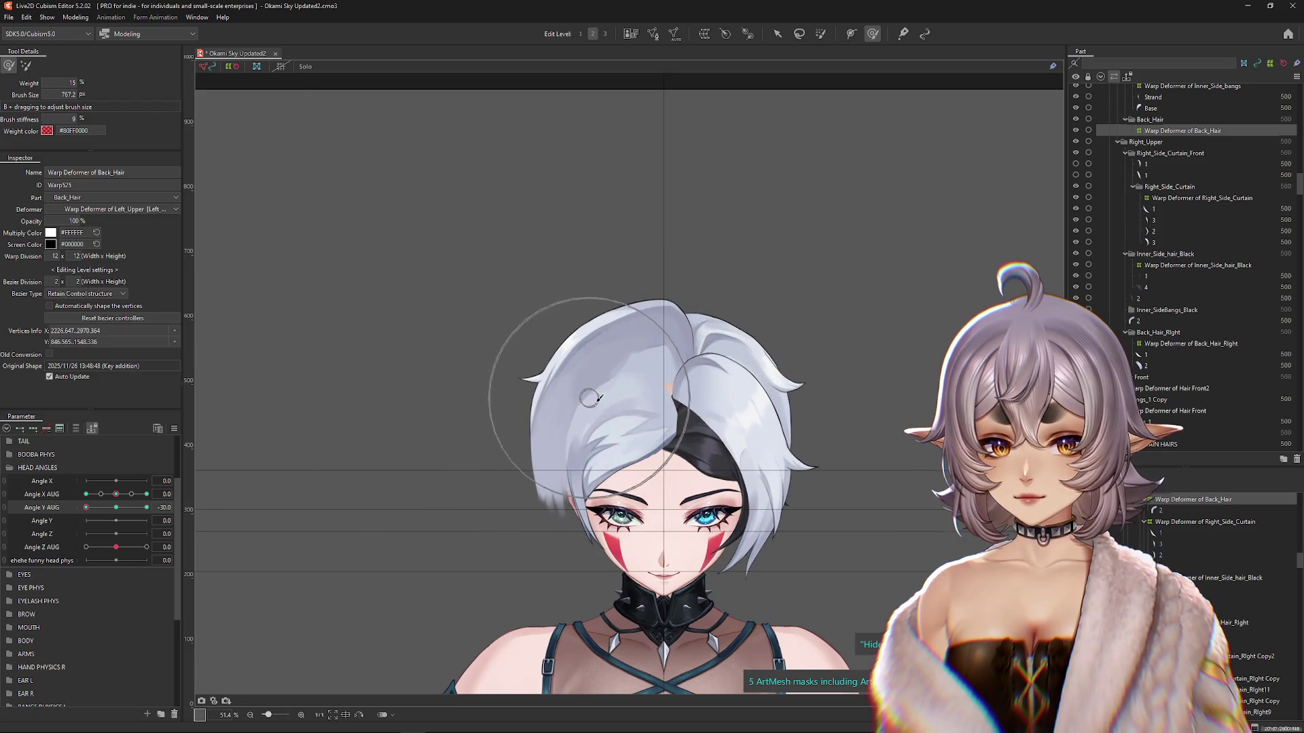
Step: Preview the back hair at up, down and neutral Angle Y AUG tilts
{"action": "left_click", "coordinate": [86, 516]}
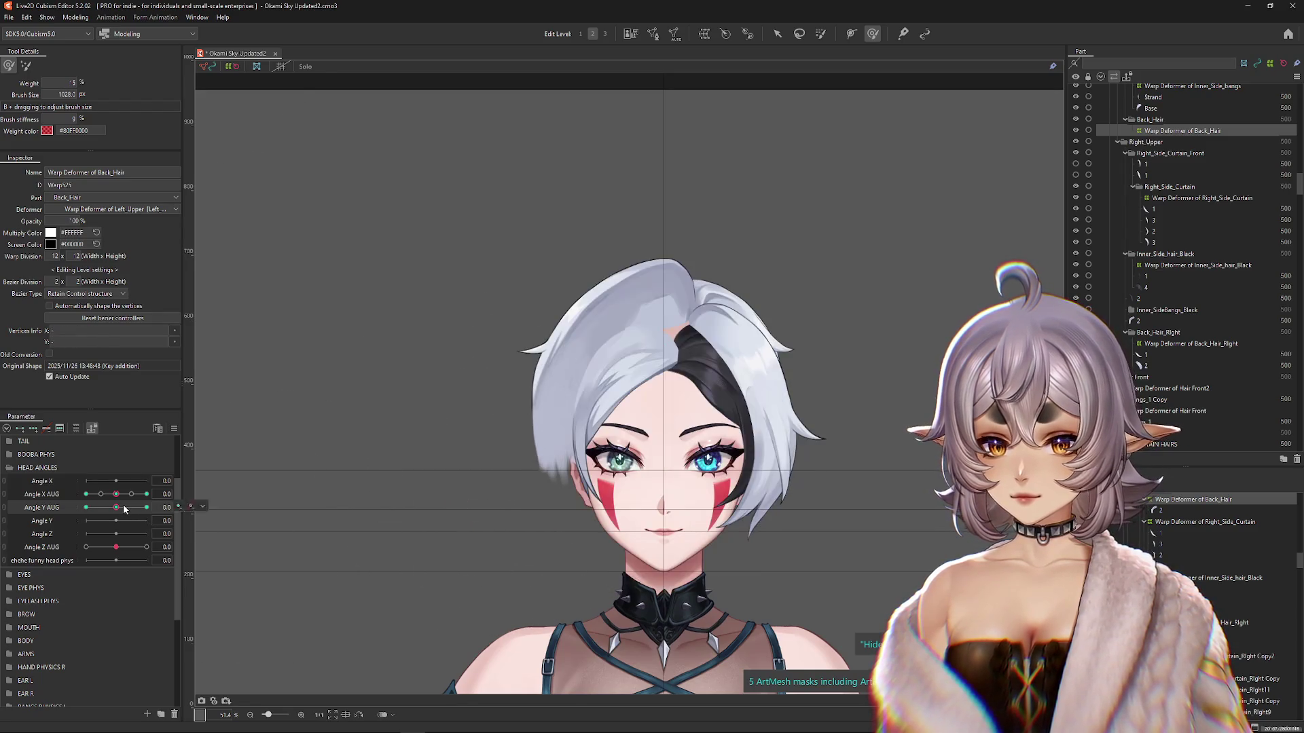
{"action": "left_click", "coordinate": [554, 535]}
{"action": "left_click", "coordinate": [144, 514]}
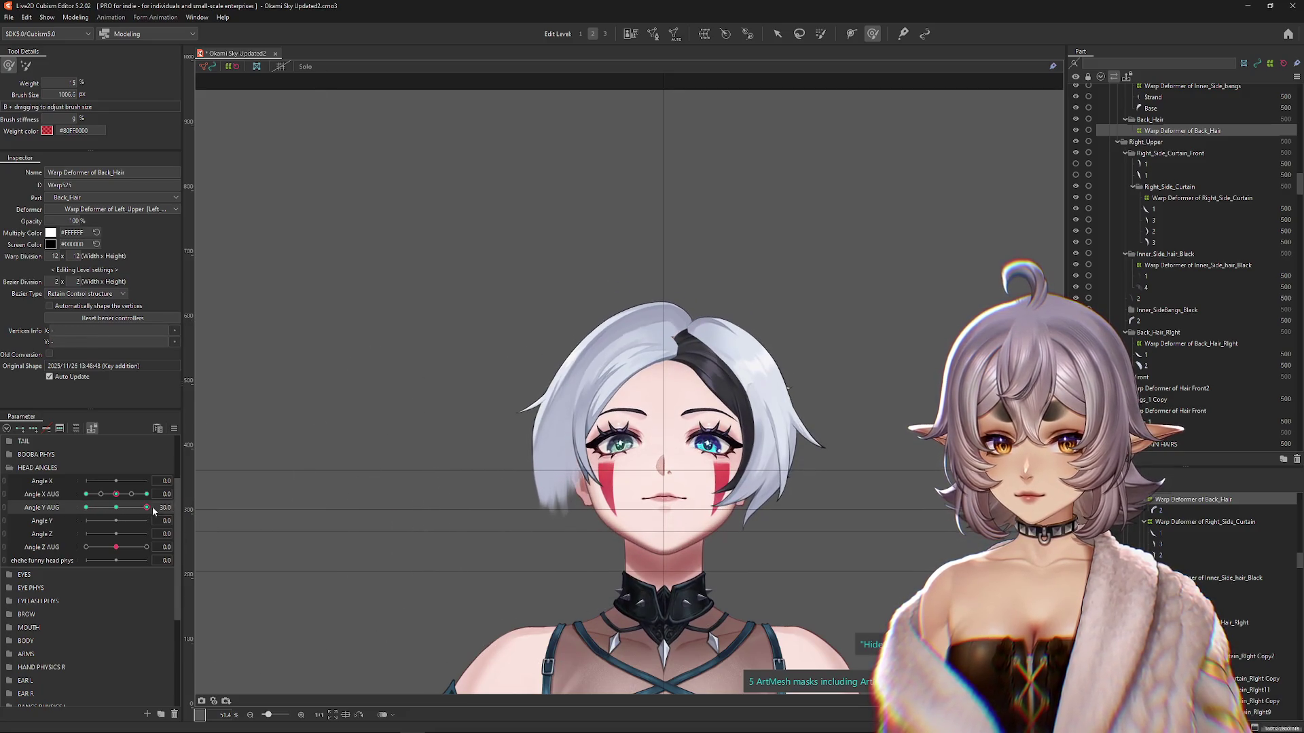
{"action": "left_click", "coordinate": [86, 508]}
{"action": "left_click", "coordinate": [509, 495]}
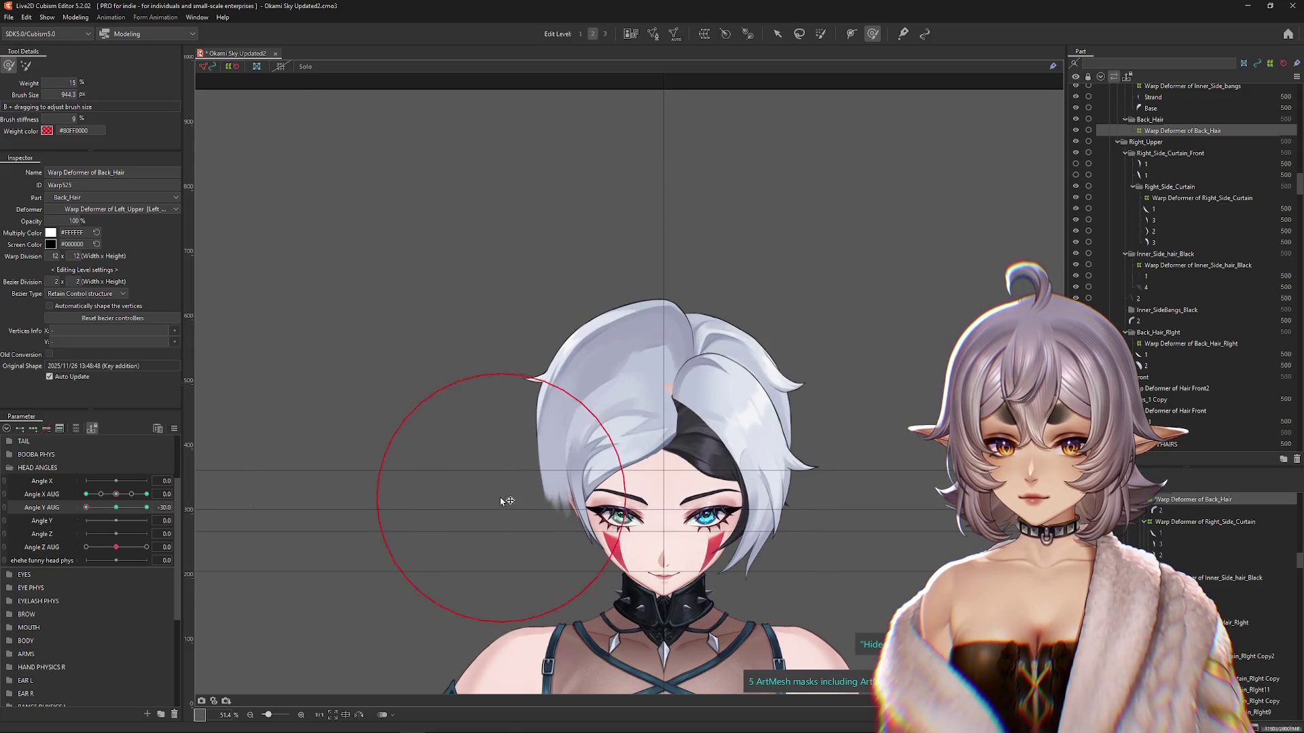
{"action": "left_click", "coordinate": [120, 508]}
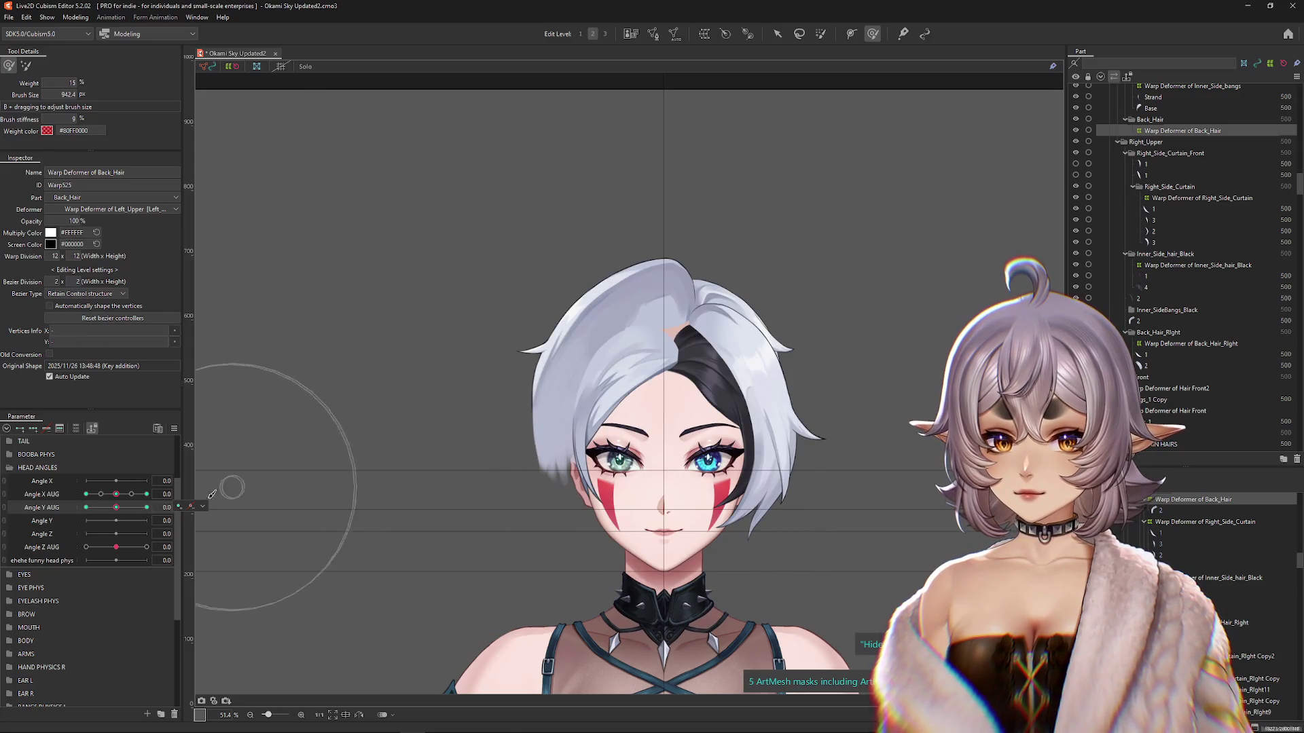
Step: At Angle Y AUG -30, brush the back hair to follow the downward tilt
{"action": "left_click_drag", "start_coordinate": [114, 511], "coordinate": [69, 514]}
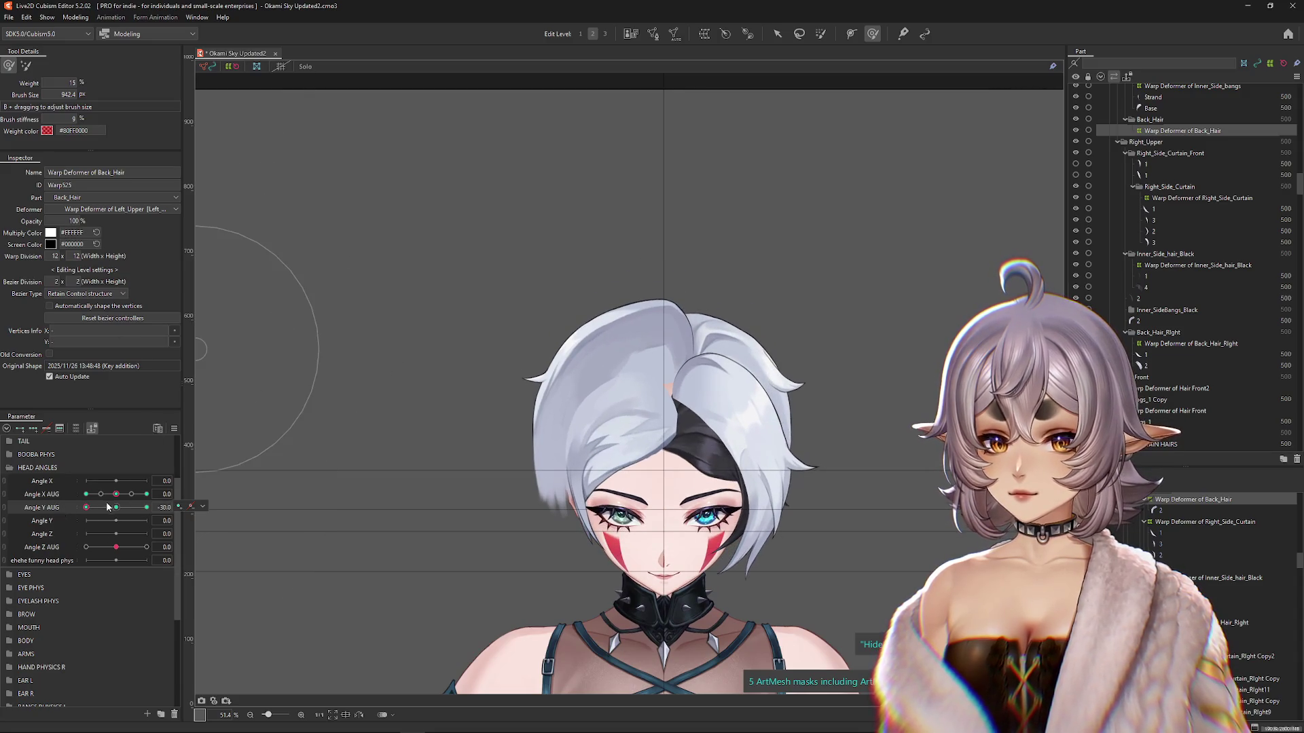
{"action": "left_click_drag", "start_coordinate": [506, 358], "coordinate": [488, 360]}
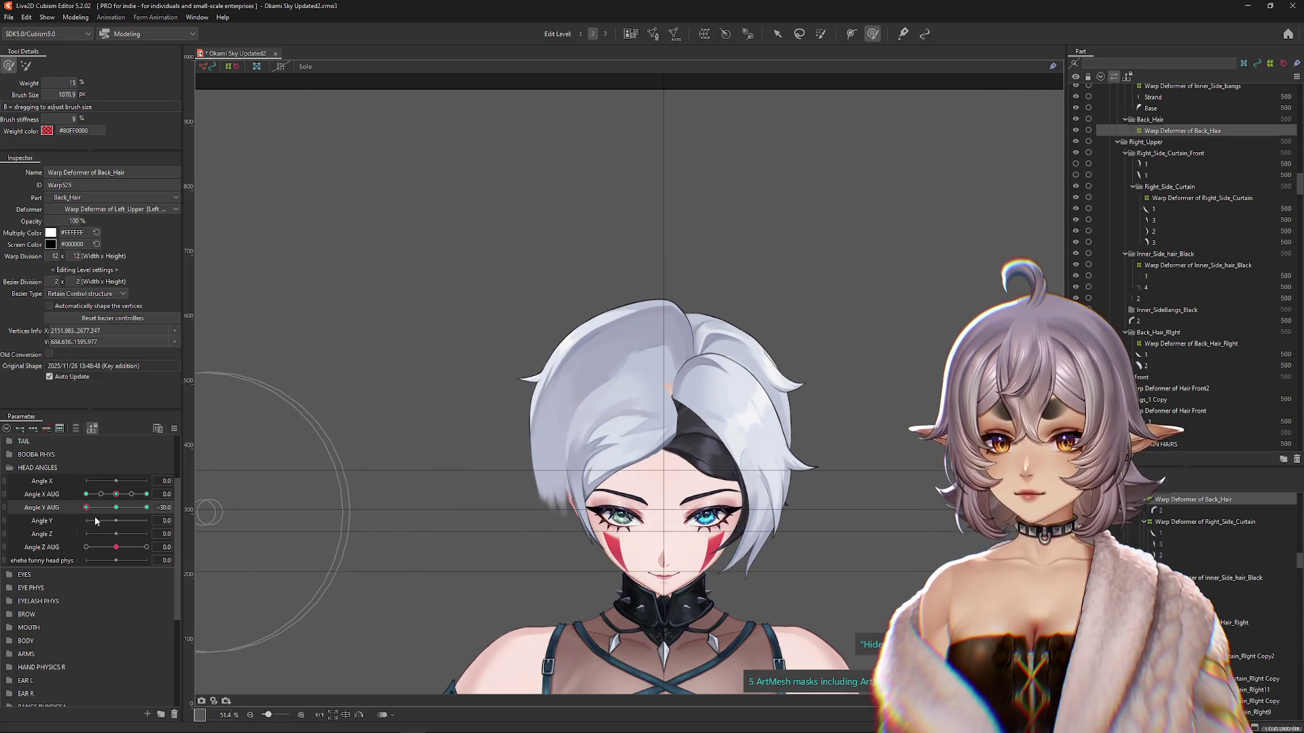
{"action": "left_click_drag", "start_coordinate": [516, 421], "coordinate": [572, 440]}
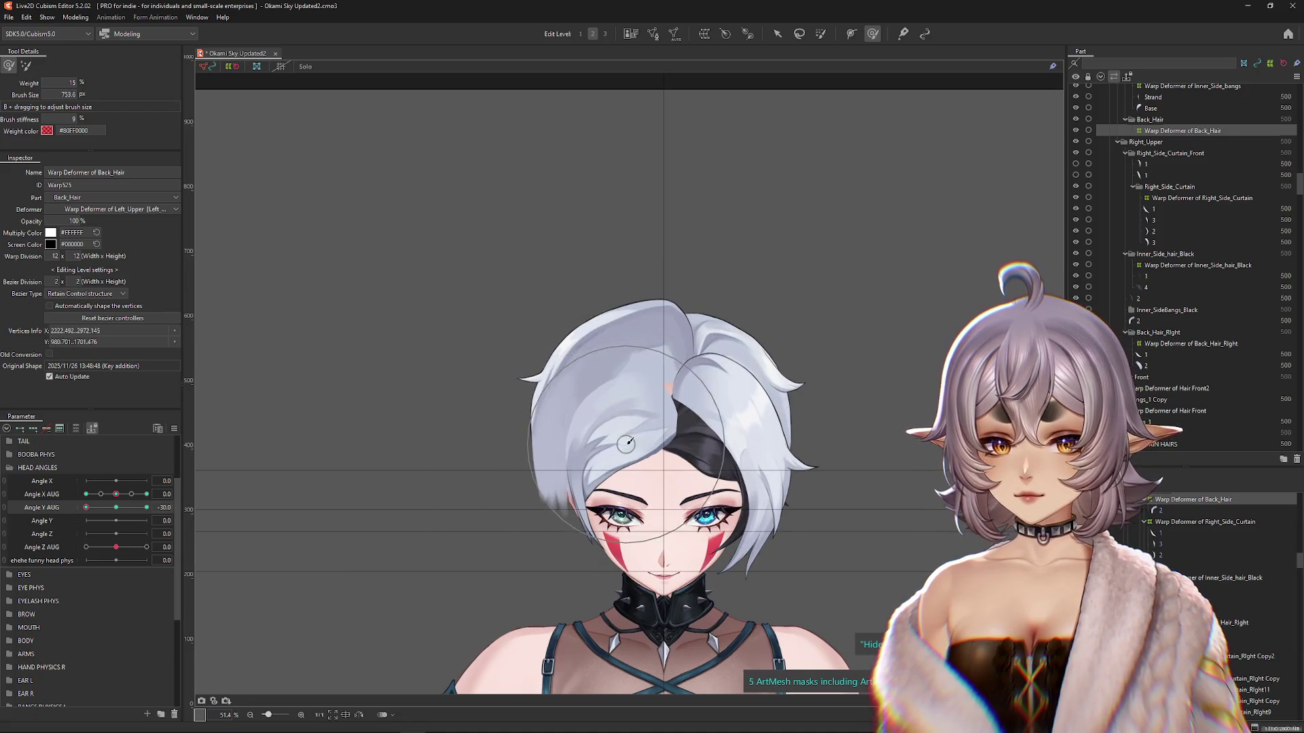
Step: At Angle Y AUG 30, brush the Back_Hair warp to fit the upward tilt
{"action": "left_click_drag", "start_coordinate": [107, 513], "coordinate": [165, 504]}
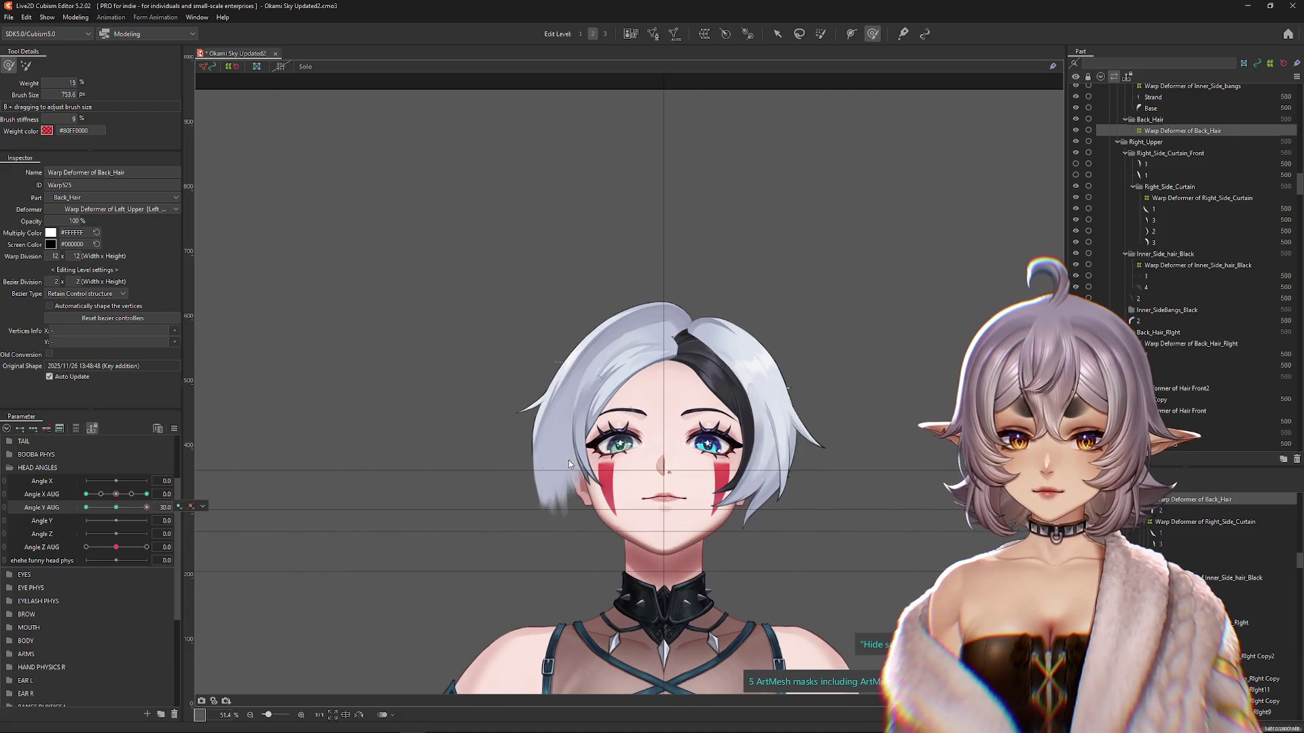
{"action": "left_click", "coordinate": [562, 464]}
{"action": "left_click_drag", "start_coordinate": [654, 379], "coordinate": [608, 425]}
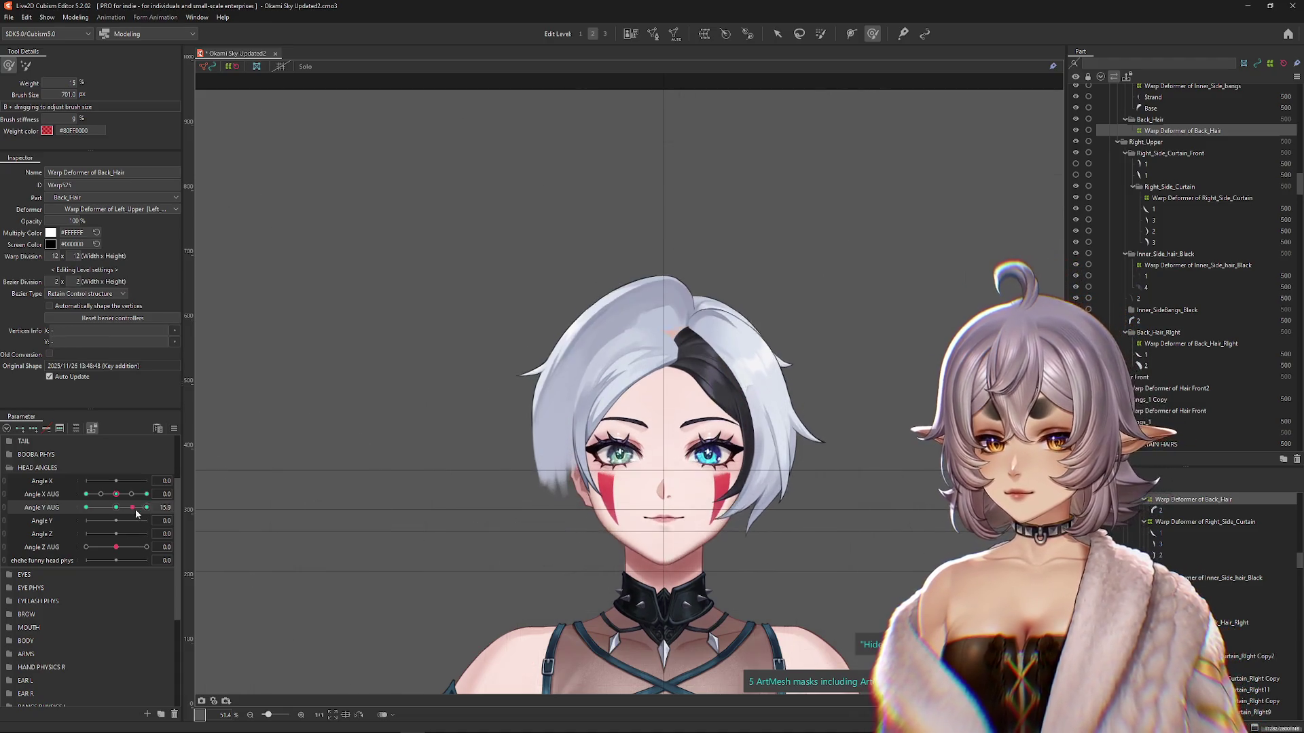
{"action": "left_click_drag", "start_coordinate": [290, 451], "coordinate": [656, 284]}
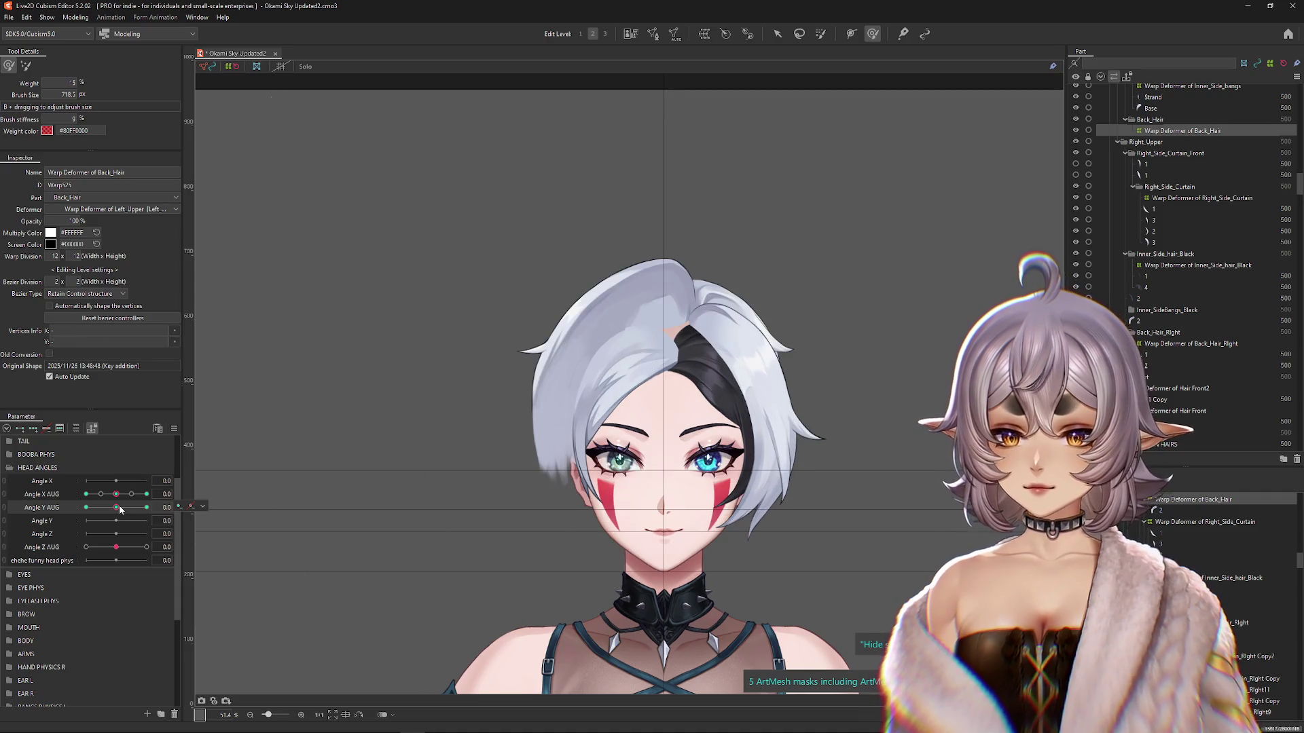
{"action": "left_click_drag", "start_coordinate": [152, 506], "coordinate": [75, 518]}
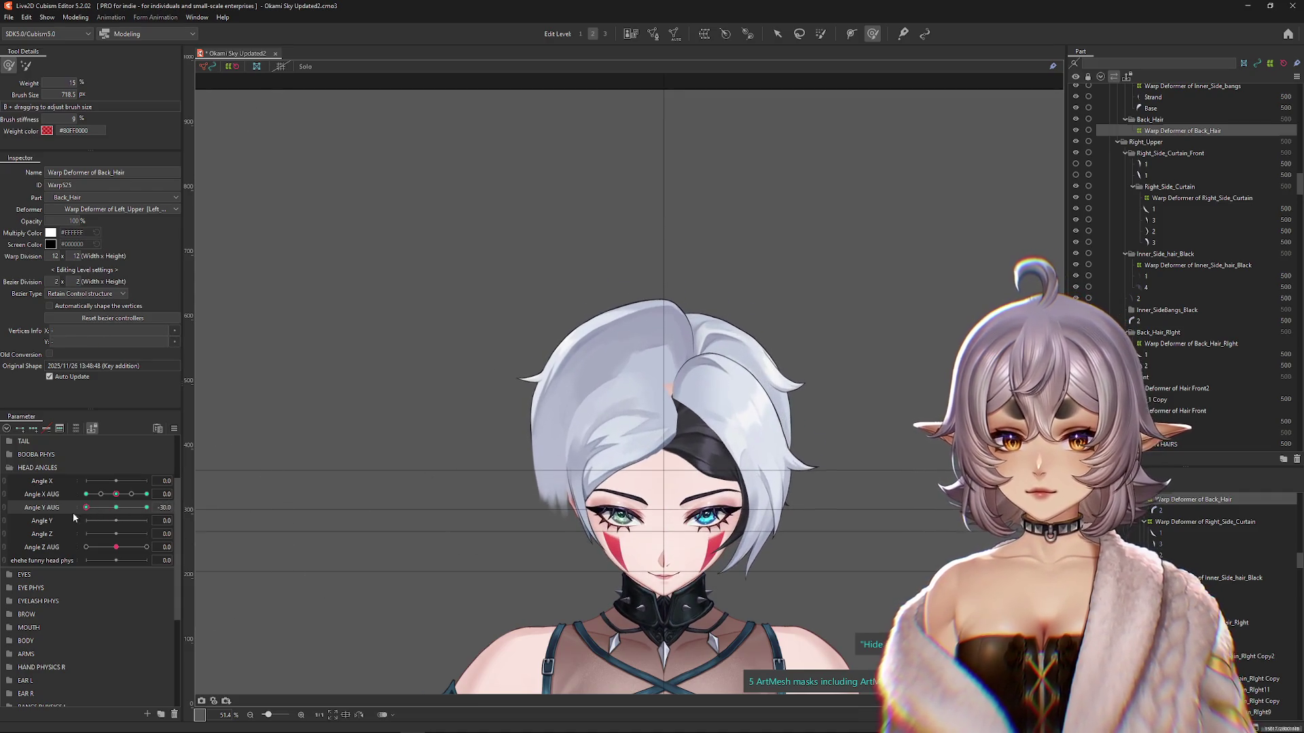
{"action": "left_click_drag", "start_coordinate": [461, 467], "coordinate": [452, 449]}
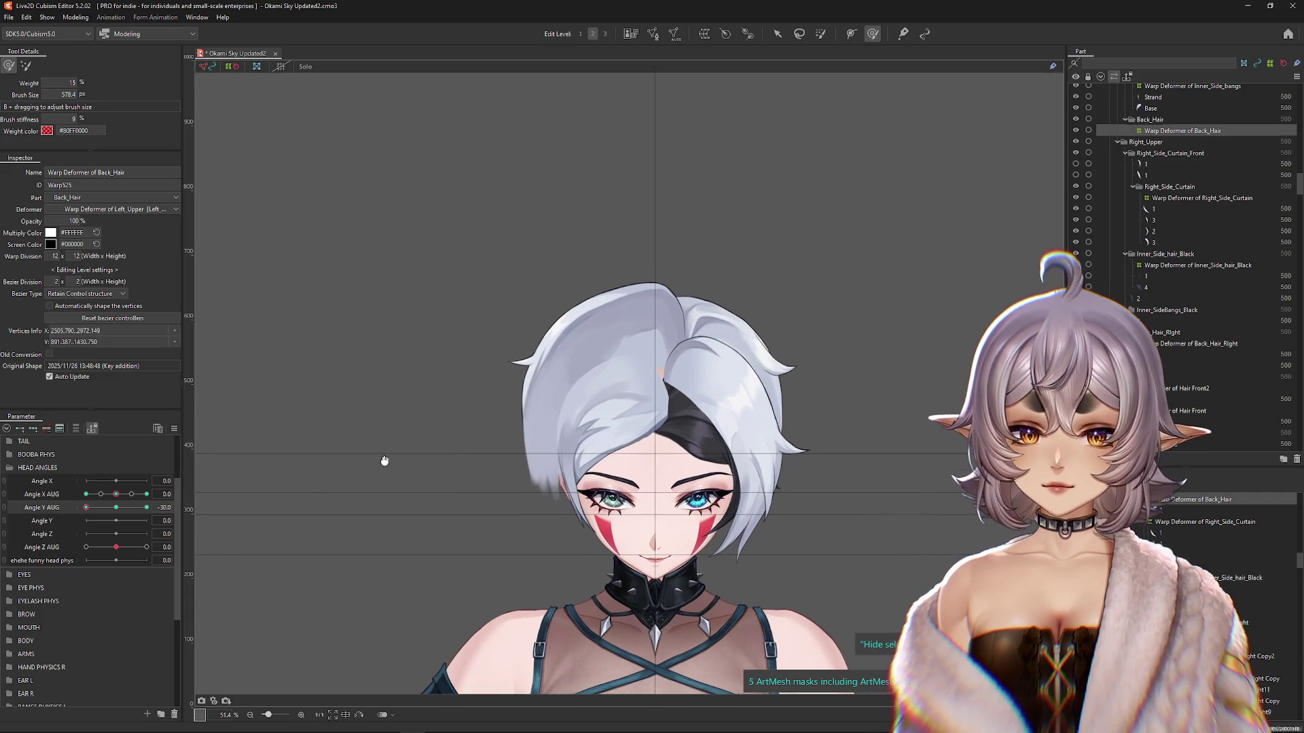
Step: Pan the canvas and review the hair at the down and up tilts
{"action": "left_click_drag", "start_coordinate": [123, 510], "coordinate": [85, 516]}
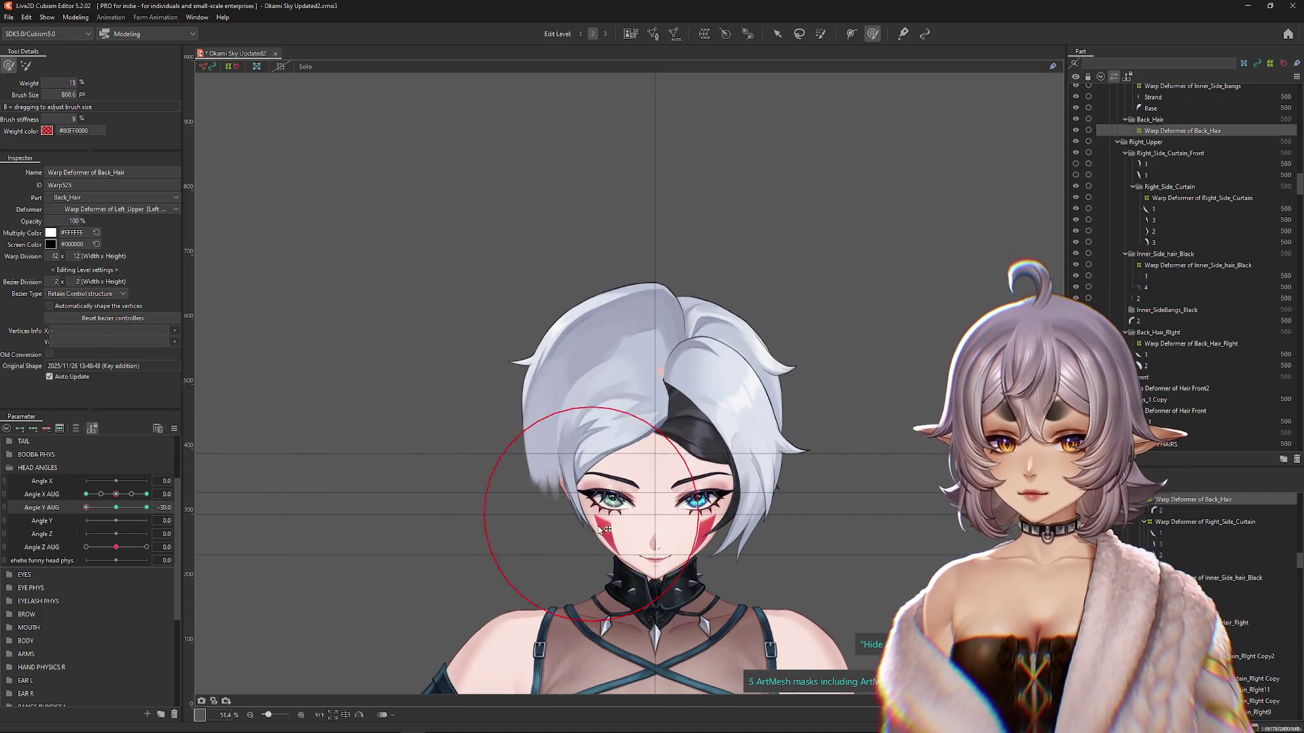
{"action": "left_click_drag", "start_coordinate": [557, 496], "coordinate": [490, 473]}
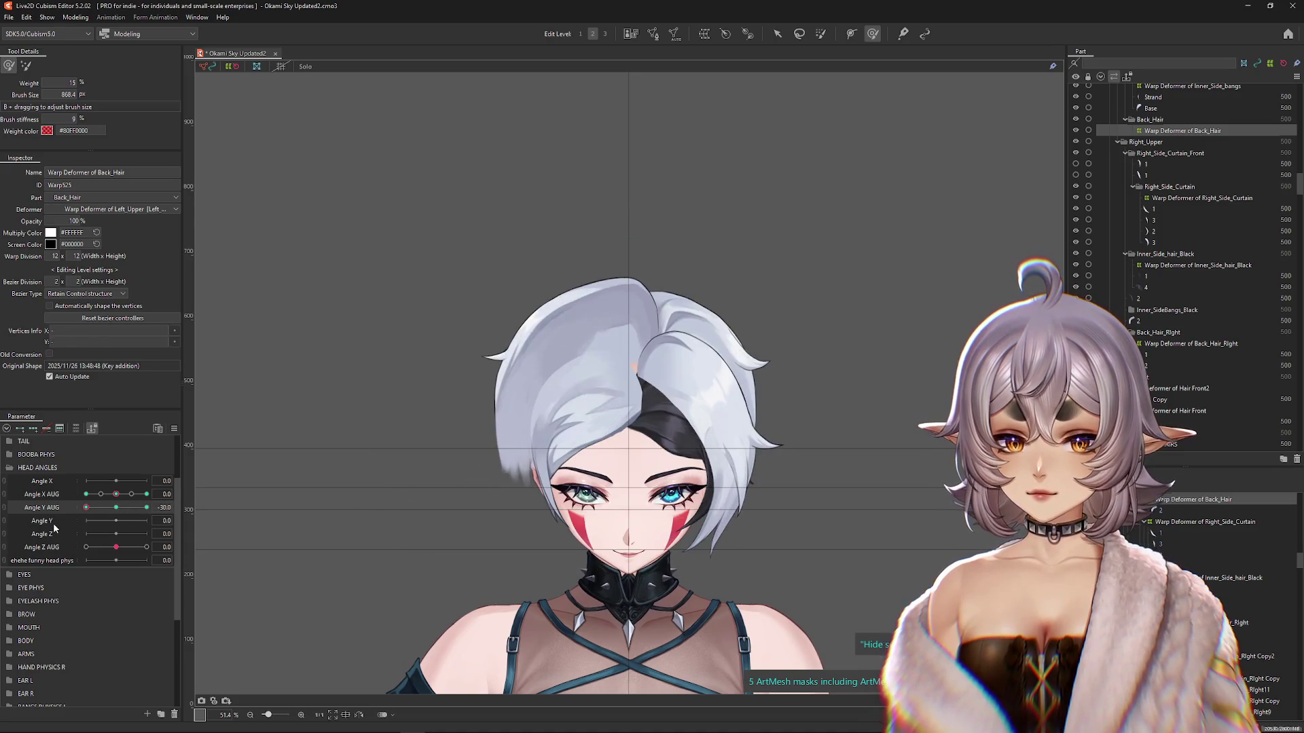
{"action": "left_click_drag", "start_coordinate": [87, 507], "coordinate": [164, 507]}
Step: Cancel Synthesize Corners from the Parameter menu and set Angle X AUG to 30
{"action": "left_click", "coordinate": [174, 429]}
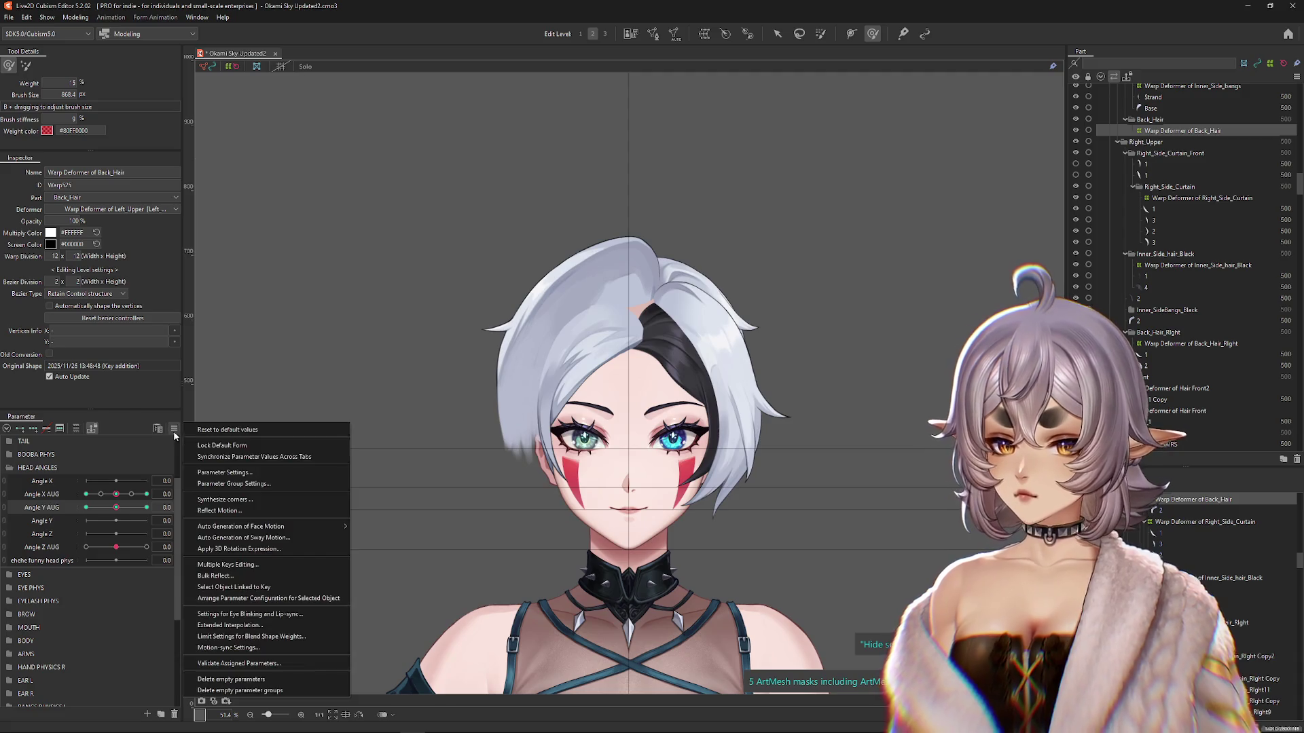
{"action": "left_click", "coordinate": [225, 499]}
{"action": "key", "text": "Escape"}
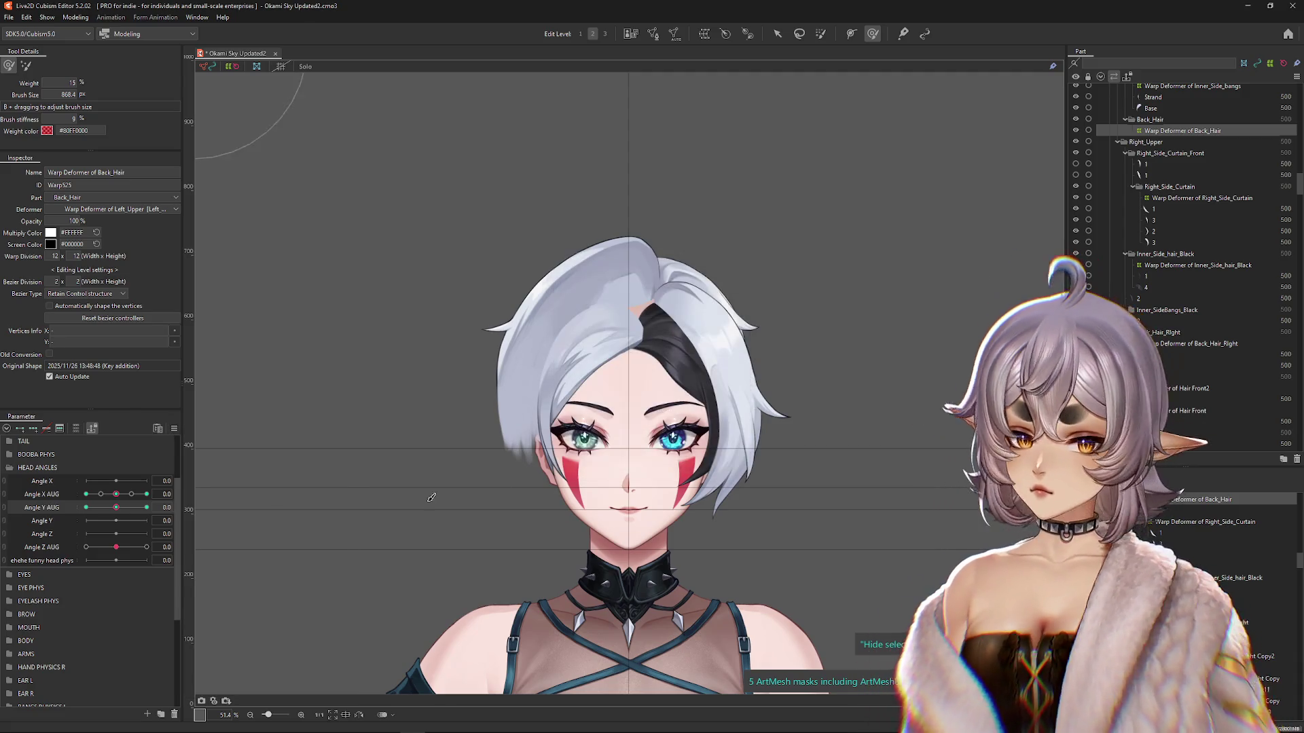
{"action": "left_click_drag", "start_coordinate": [117, 494], "coordinate": [155, 491]}
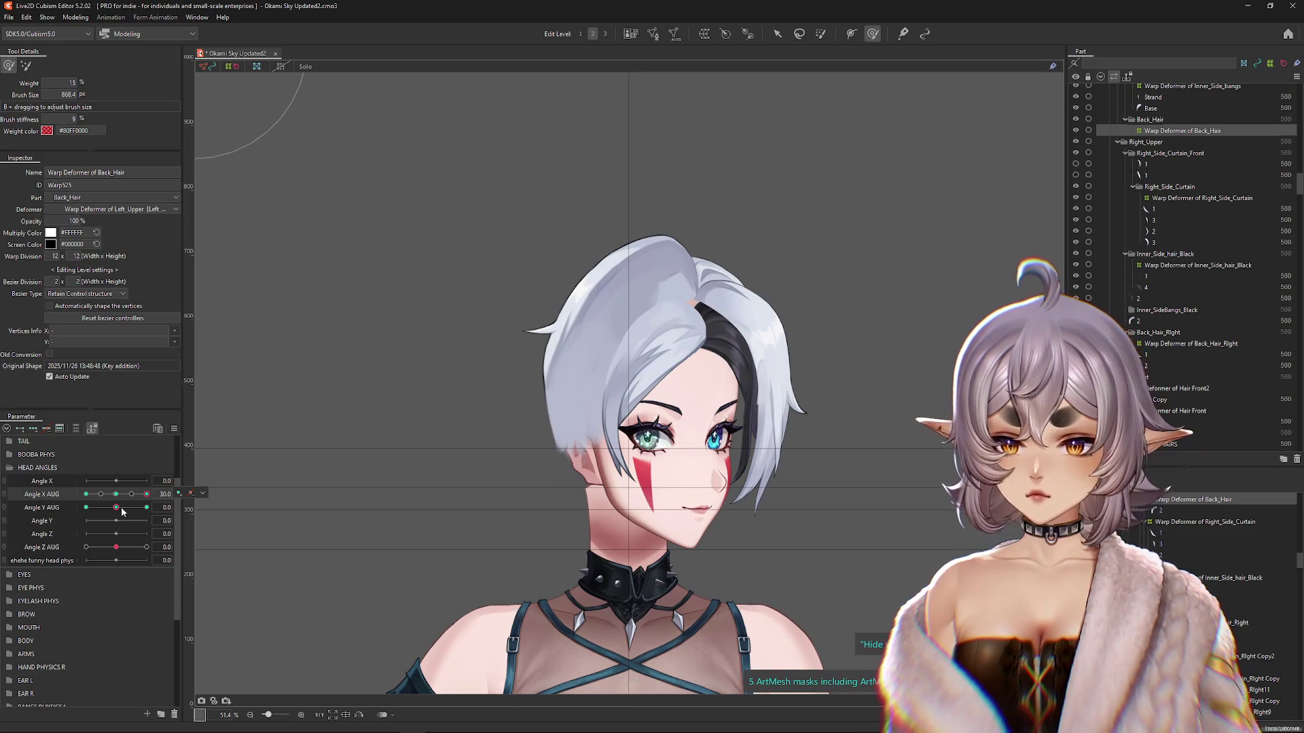
Step: With the head at Angle X AUG 30, tilt it fully up and resize the brush
{"action": "left_click_drag", "start_coordinate": [116, 508], "coordinate": [146, 507]}
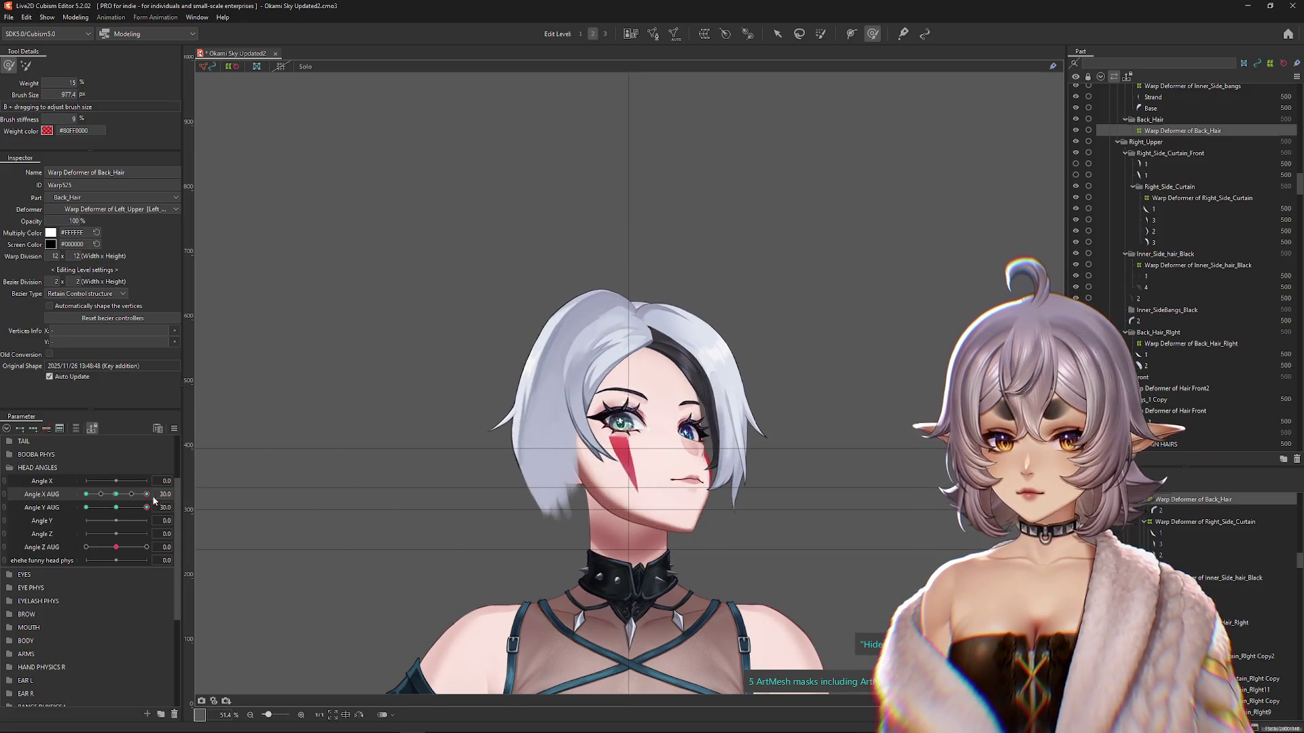
{"action": "mouse_move", "coordinate": [641, 379]}
{"action": "left_mouse_down"}
{"action": "mouse_move", "coordinate": [553, 437]}
{"action": "mouse_move", "coordinate": [538, 364]}
{"action": "mouse_move", "coordinate": [619, 394]}
{"action": "left_mouse_up"}
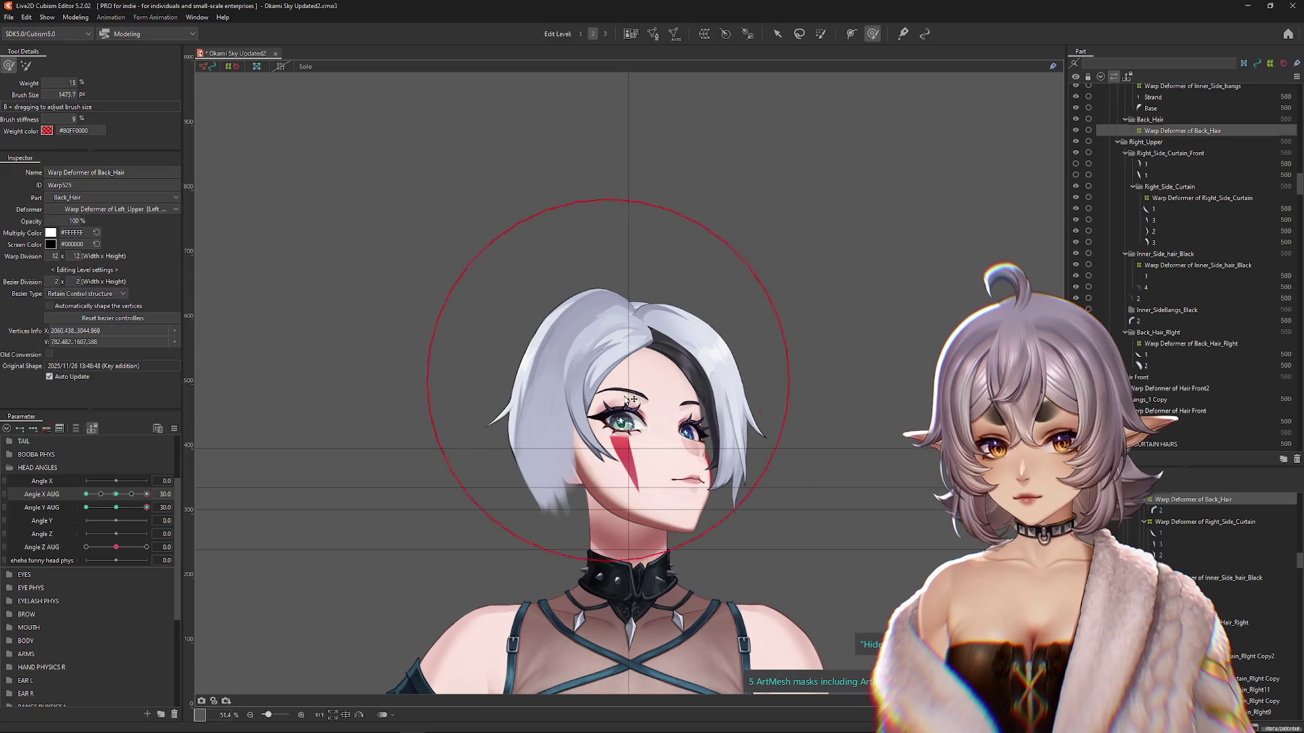
{"action": "mouse_move", "coordinate": [147, 508]}
{"action": "left_mouse_down"}
{"action": "mouse_move", "coordinate": [116, 507]}
{"action": "mouse_move", "coordinate": [155, 506]}
{"action": "left_mouse_up"}
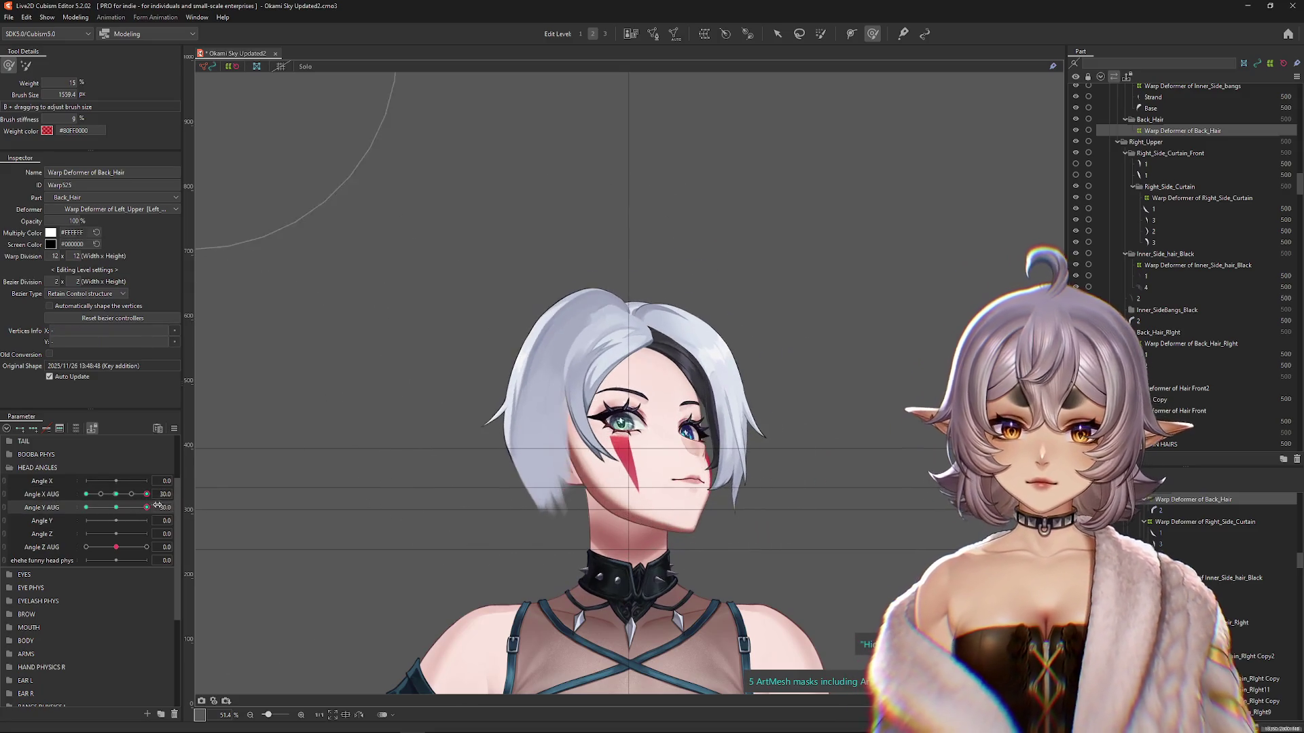
{"action": "mouse_move", "coordinate": [423, 460]}
{"action": "left_mouse_down"}
{"action": "mouse_move", "coordinate": [772, 393]}
{"action": "mouse_move", "coordinate": [549, 332]}
{"action": "left_mouse_up"}
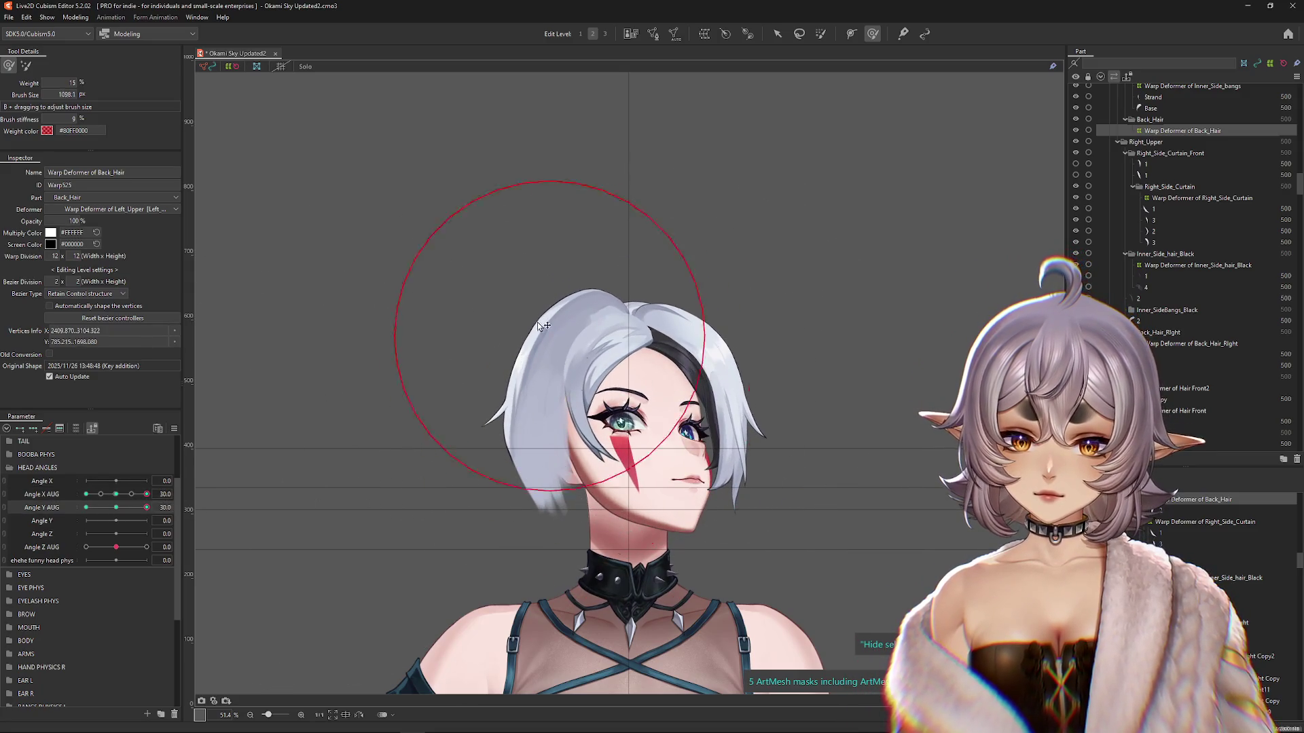
{"action": "left_click", "coordinate": [123, 514]}
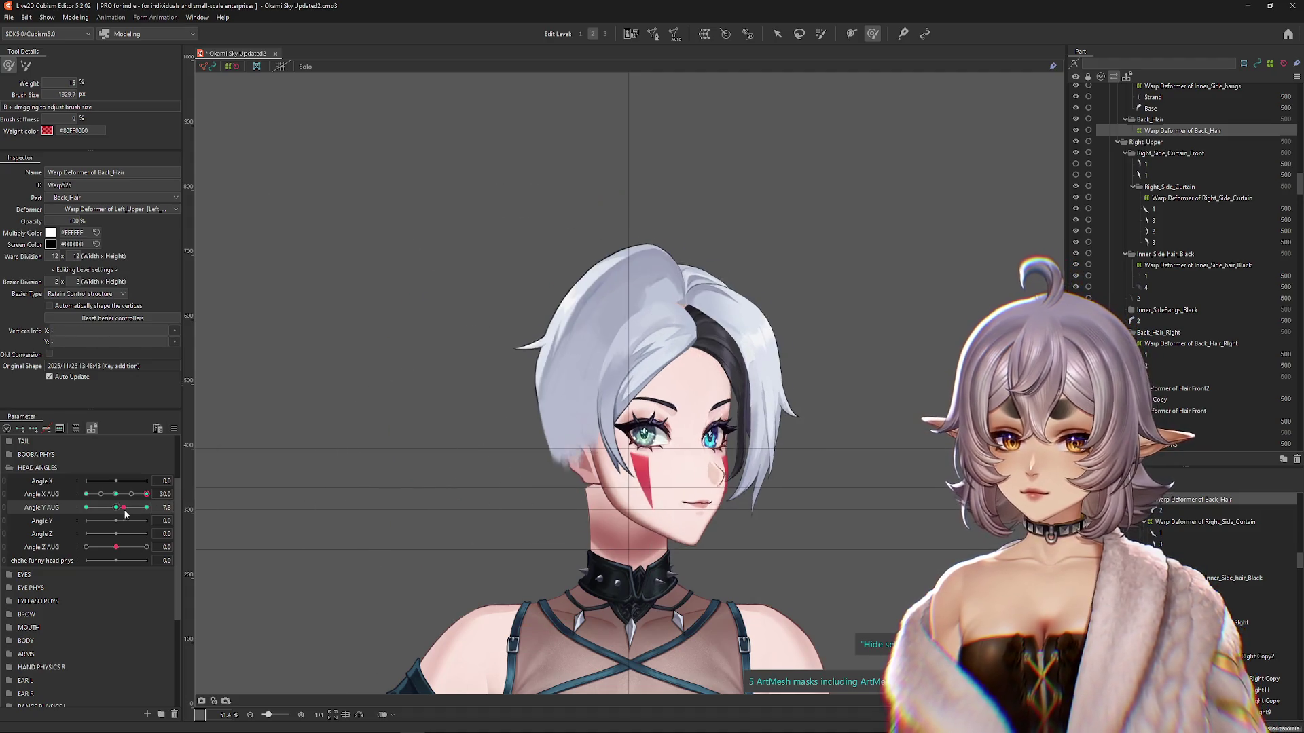
{"action": "left_click", "coordinate": [147, 507]}
{"action": "mouse_move", "coordinate": [541, 550]}
{"action": "left_mouse_down"}
{"action": "mouse_move", "coordinate": [469, 451]}
{"action": "mouse_move", "coordinate": [521, 354]}
{"action": "left_mouse_up"}
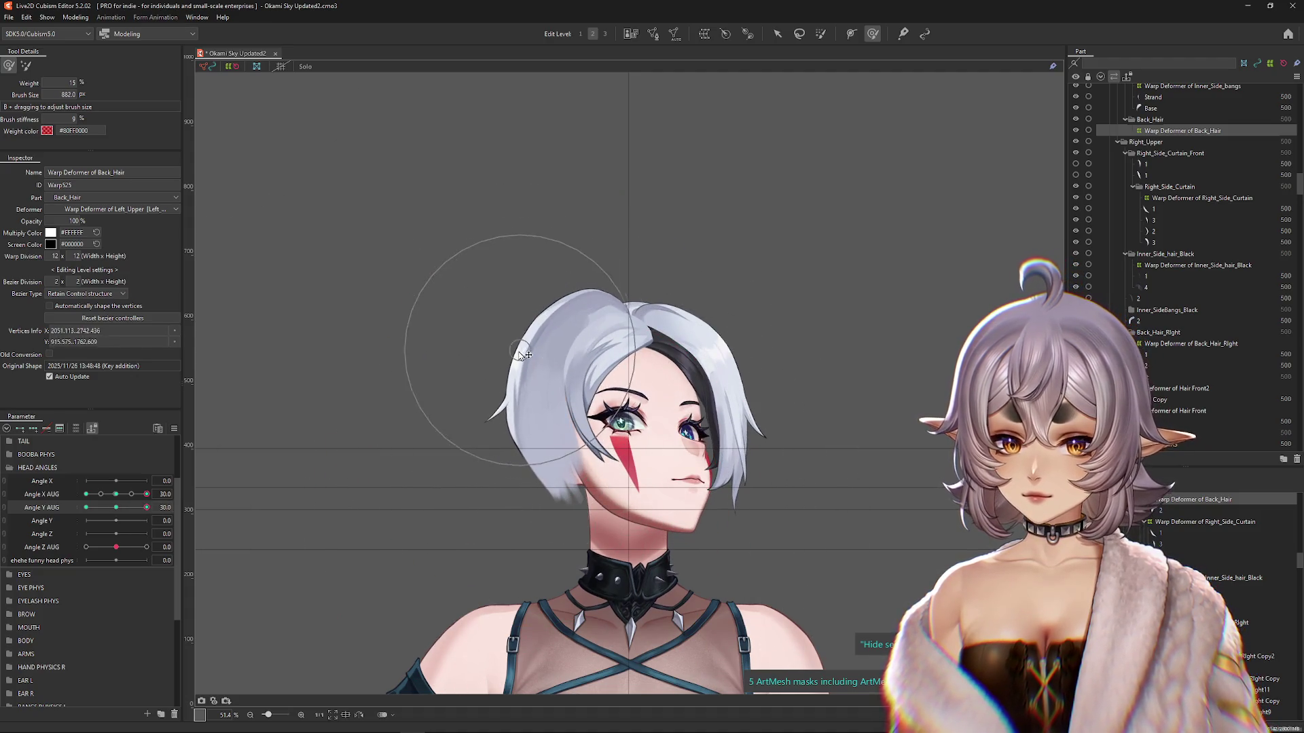
{"action": "left_click_drag", "start_coordinate": [114, 495], "coordinate": [147, 495]}
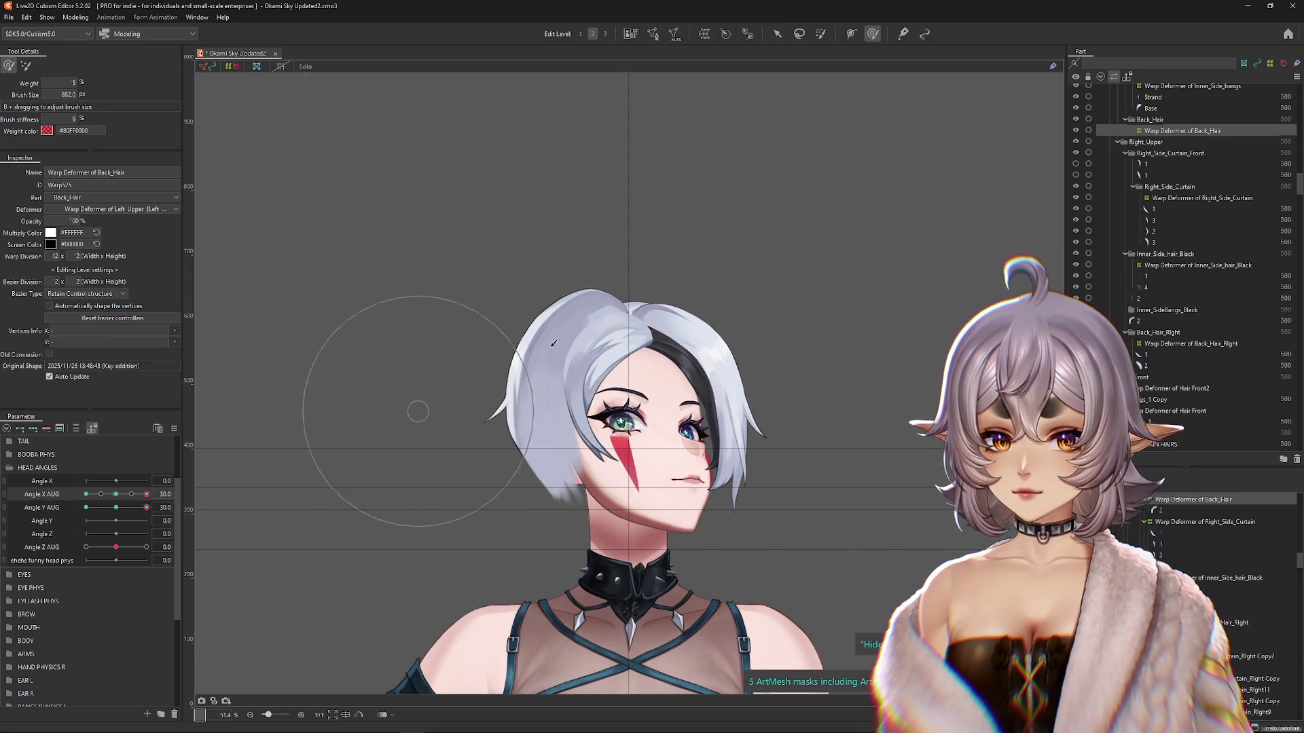
Step: Adjust the brush size and push the back hair to follow the sideways-turned head
{"action": "left_click", "coordinate": [26, 65]}
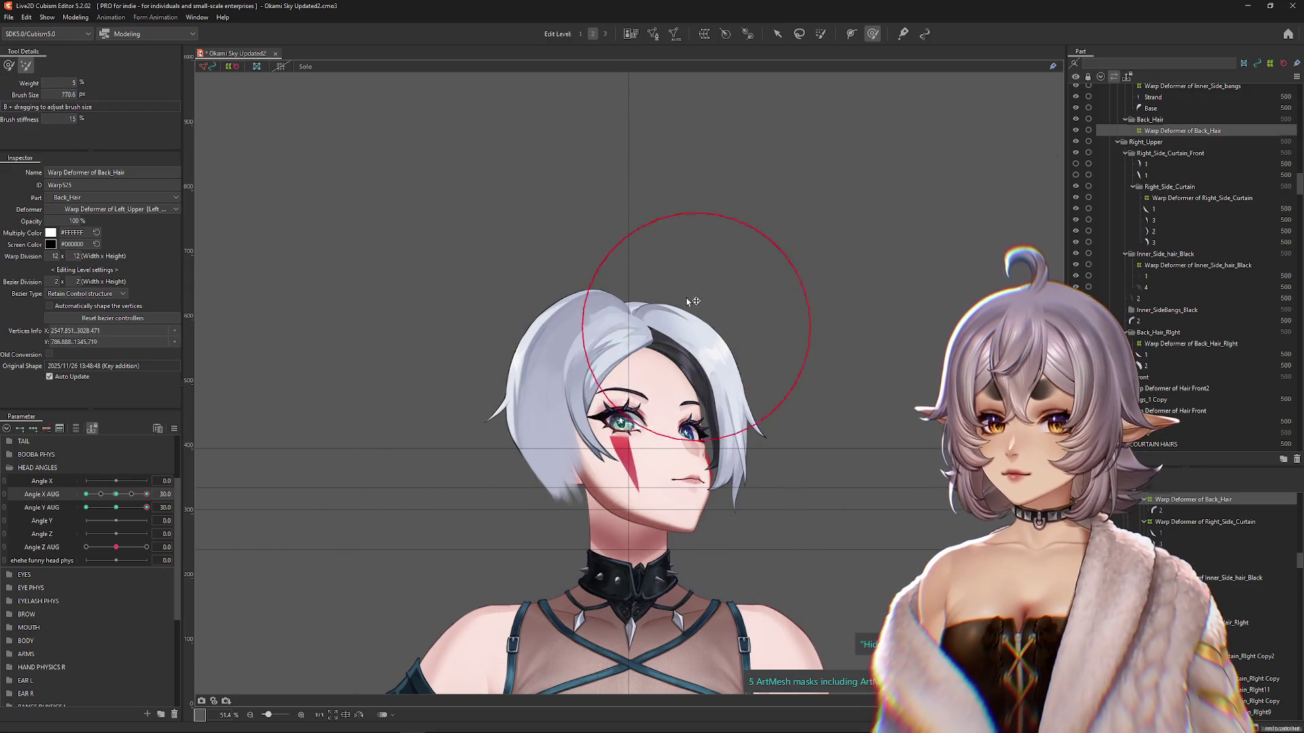
{"action": "left_click_drag", "start_coordinate": [697, 316], "coordinate": [690, 332]}
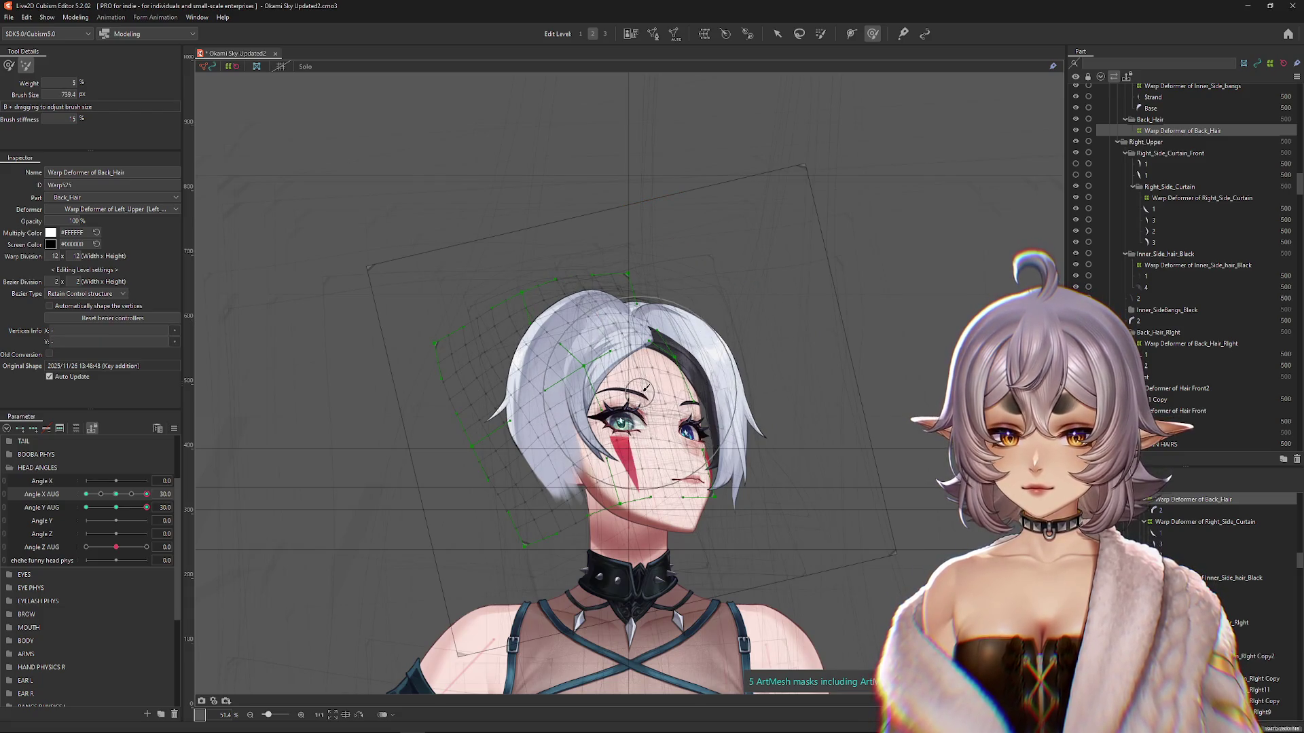
{"action": "key", "text": "b"}
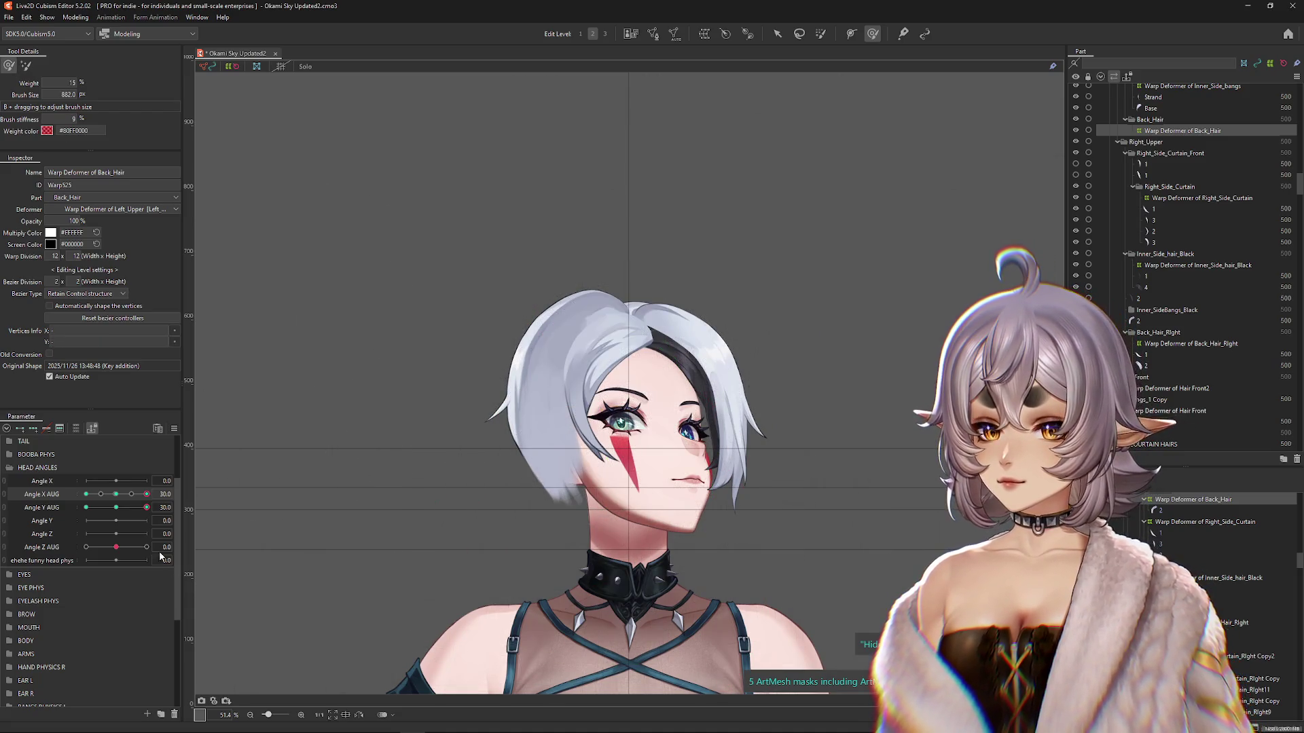
{"action": "mouse_move", "coordinate": [466, 415]}
{"action": "left_mouse_down"}
{"action": "mouse_move", "coordinate": [532, 439]}
{"action": "mouse_move", "coordinate": [566, 432]}
{"action": "left_mouse_up"}
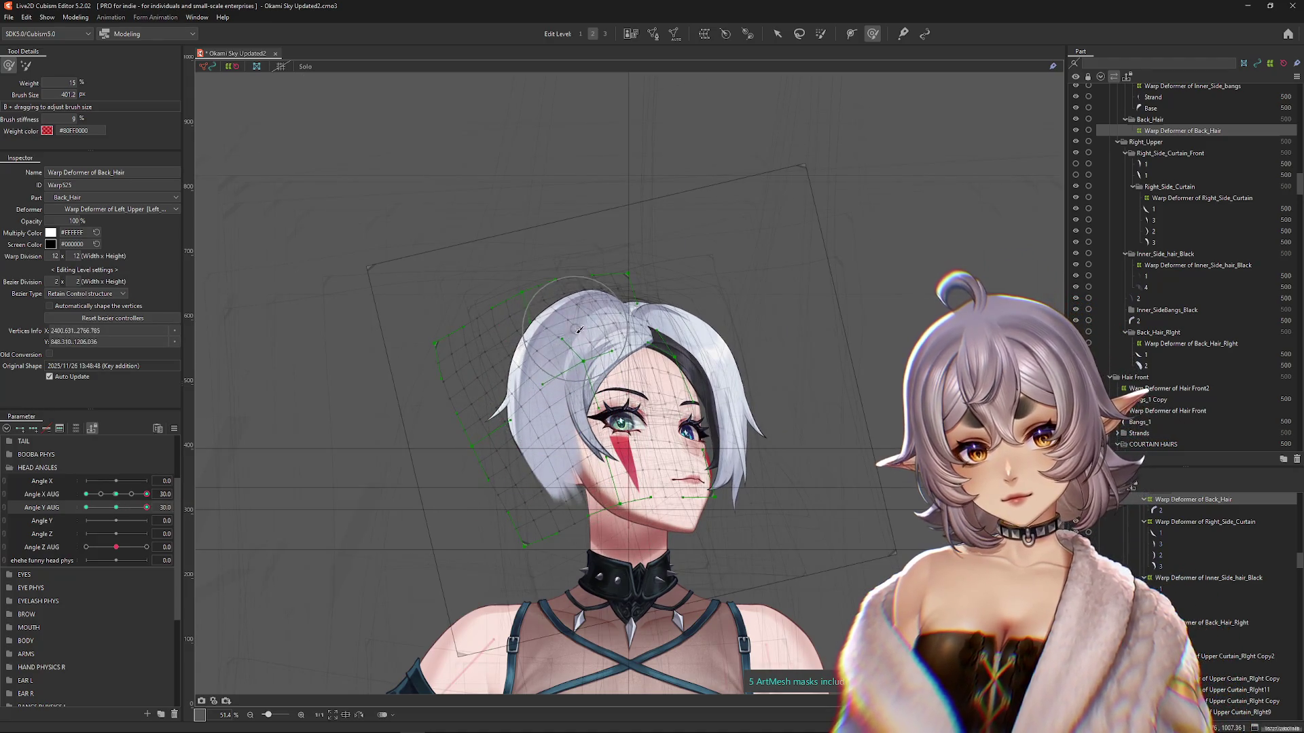
{"action": "left_click_drag", "start_coordinate": [258, 465], "coordinate": [568, 501]}
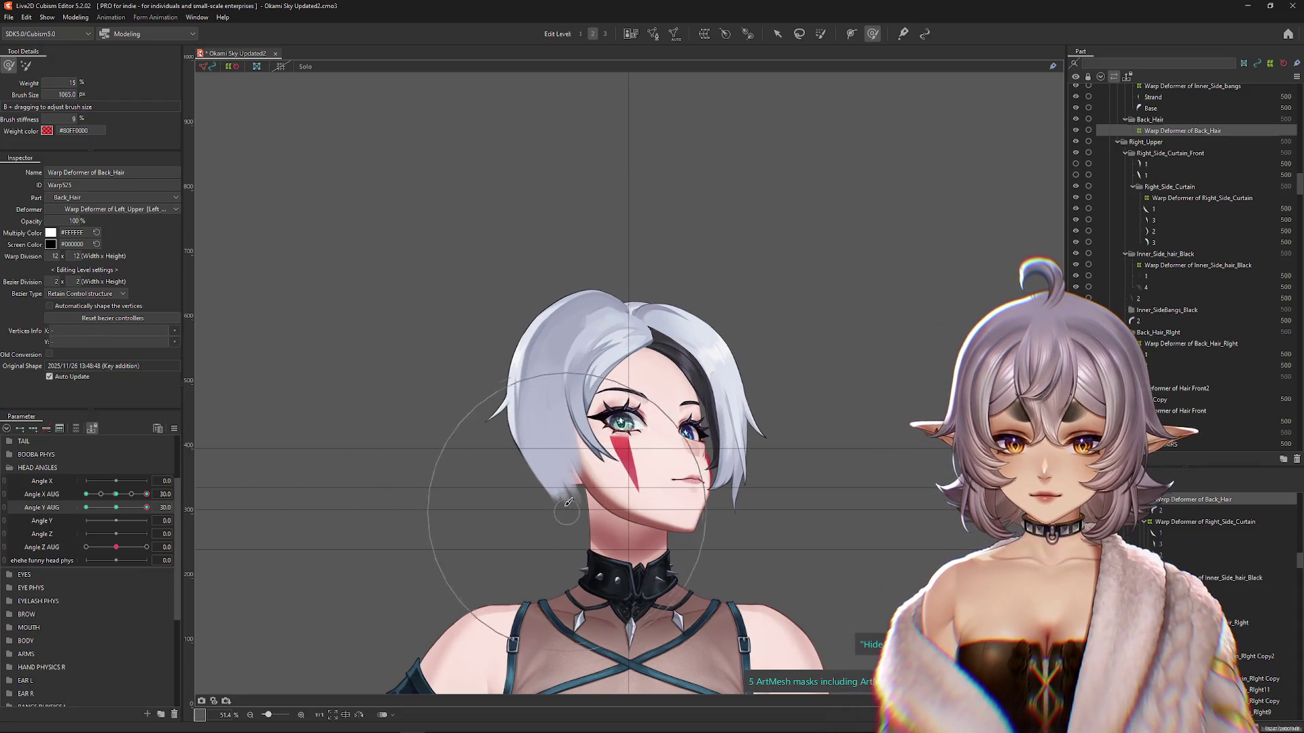
{"action": "left_click", "coordinate": [117, 495]}
{"action": "left_click", "coordinate": [147, 494]}
{"action": "mouse_move", "coordinate": [524, 262]}
{"action": "left_mouse_down"}
{"action": "mouse_move", "coordinate": [529, 276]}
{"action": "mouse_move", "coordinate": [530, 256]}
{"action": "left_mouse_up"}
{"action": "mouse_move", "coordinate": [626, 262]}
{"action": "left_mouse_down"}
{"action": "mouse_move", "coordinate": [597, 247]}
{"action": "mouse_move", "coordinate": [466, 291]}
{"action": "mouse_move", "coordinate": [466, 247]}
{"action": "mouse_move", "coordinate": [479, 291]}
{"action": "left_mouse_up"}
{"action": "left_click", "coordinate": [26, 66]}
{"action": "key", "text": "3"}
{"action": "left_click", "coordinate": [9, 65]}
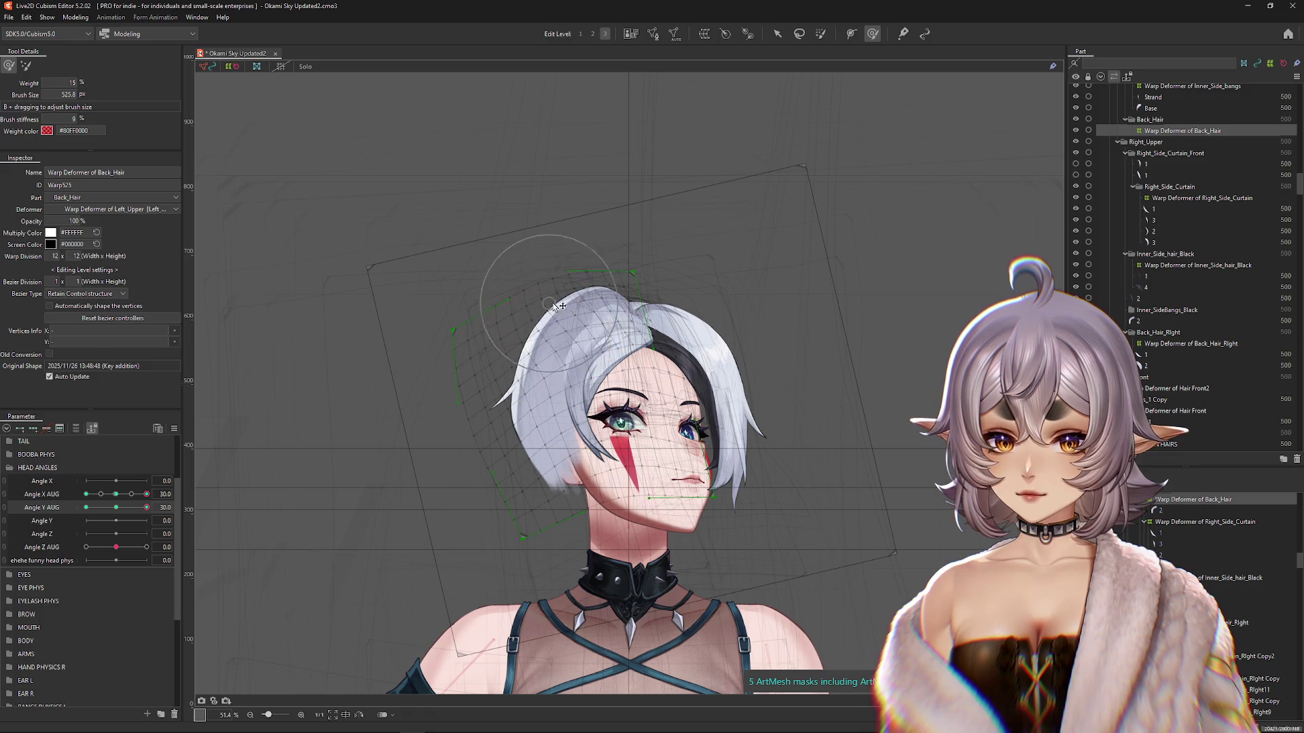
Step: Scrub Angle Y AUG and Angle X AUG to check the hair on the raised, turned head
{"action": "mouse_move", "coordinate": [146, 508]}
{"action": "left_mouse_down"}
{"action": "mouse_move", "coordinate": [136, 508]}
{"action": "mouse_move", "coordinate": [148, 516]}
{"action": "left_mouse_up"}
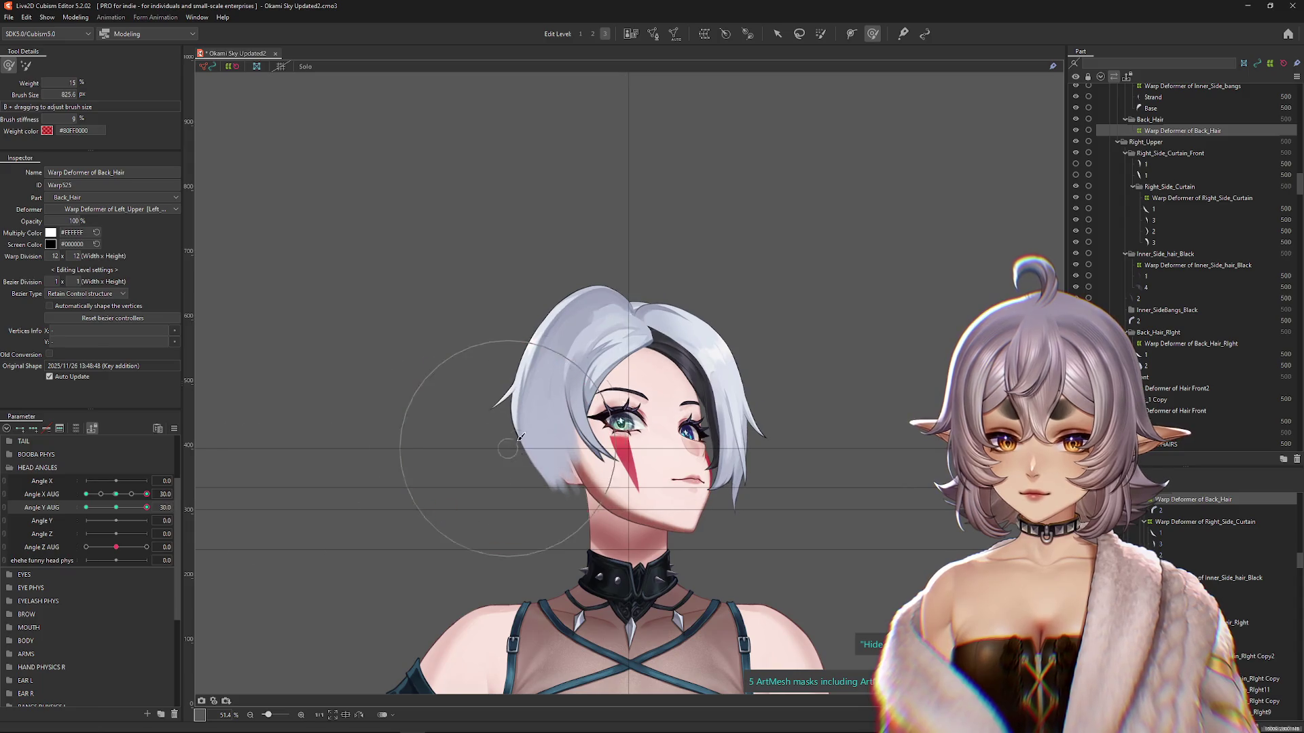
{"action": "left_click", "coordinate": [124, 508]}
{"action": "left_click", "coordinate": [147, 507]}
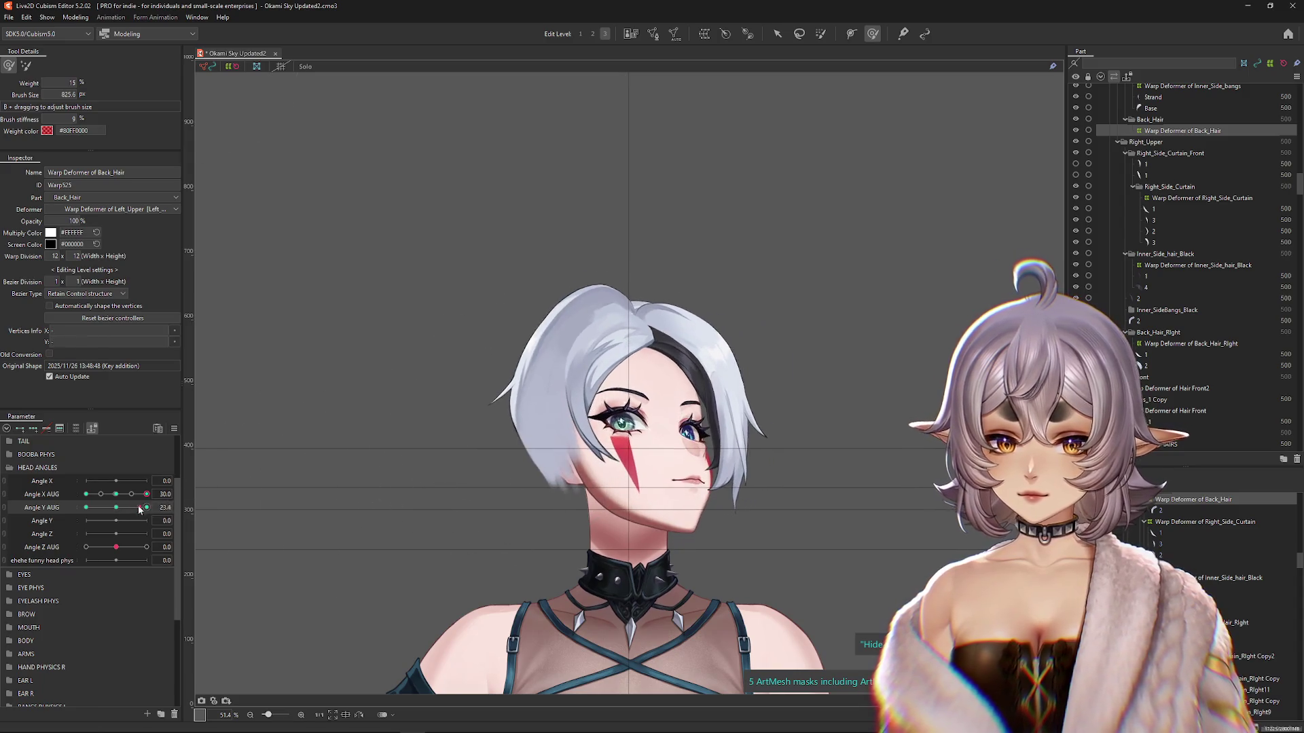
{"action": "left_click", "coordinate": [143, 493]}
{"action": "left_click_drag", "start_coordinate": [132, 495], "coordinate": [146, 494]}
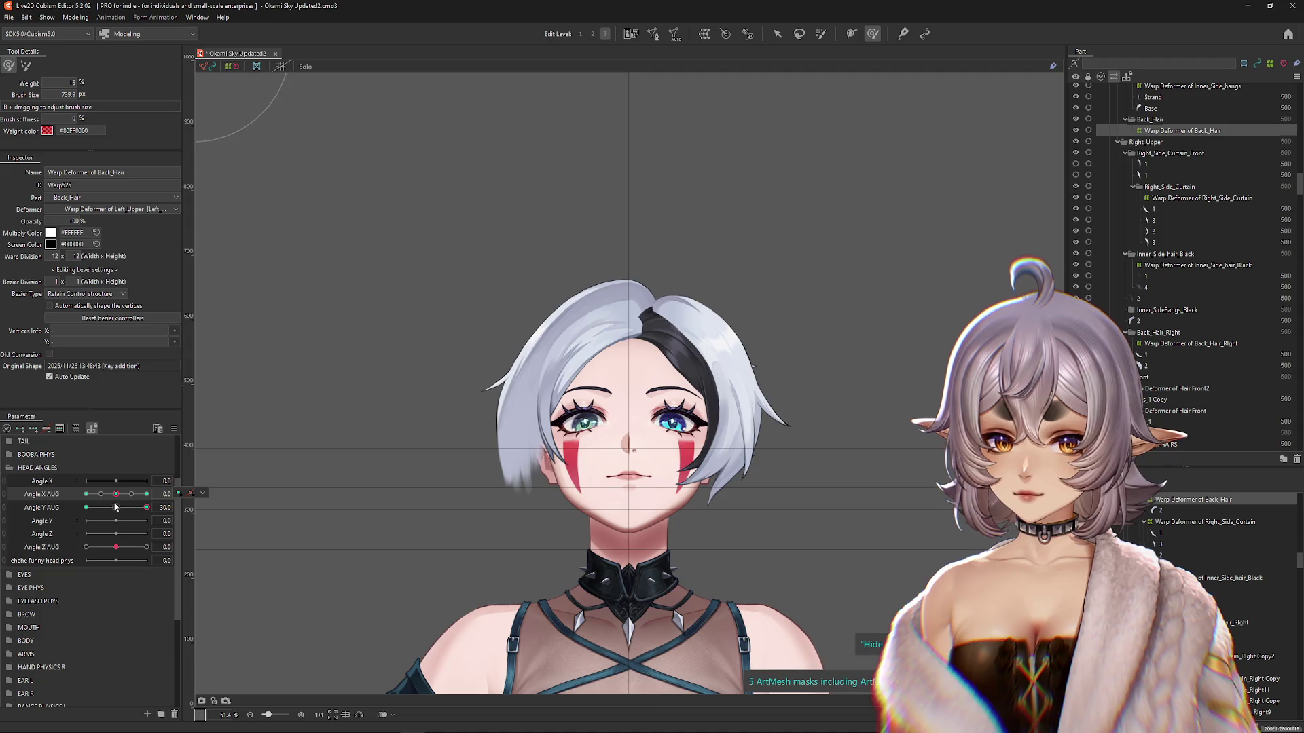
{"action": "left_click", "coordinate": [117, 507]}
{"action": "left_click", "coordinate": [147, 507]}
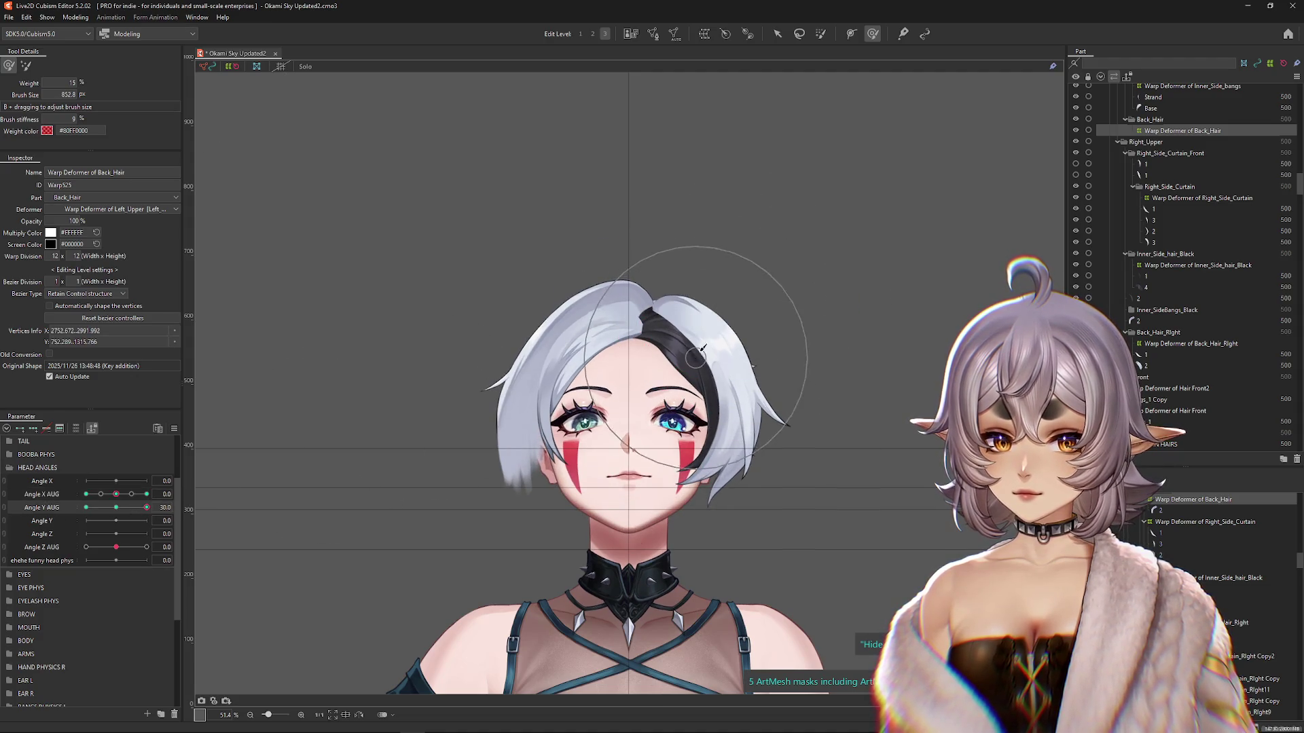
{"action": "left_click", "coordinate": [146, 494]}
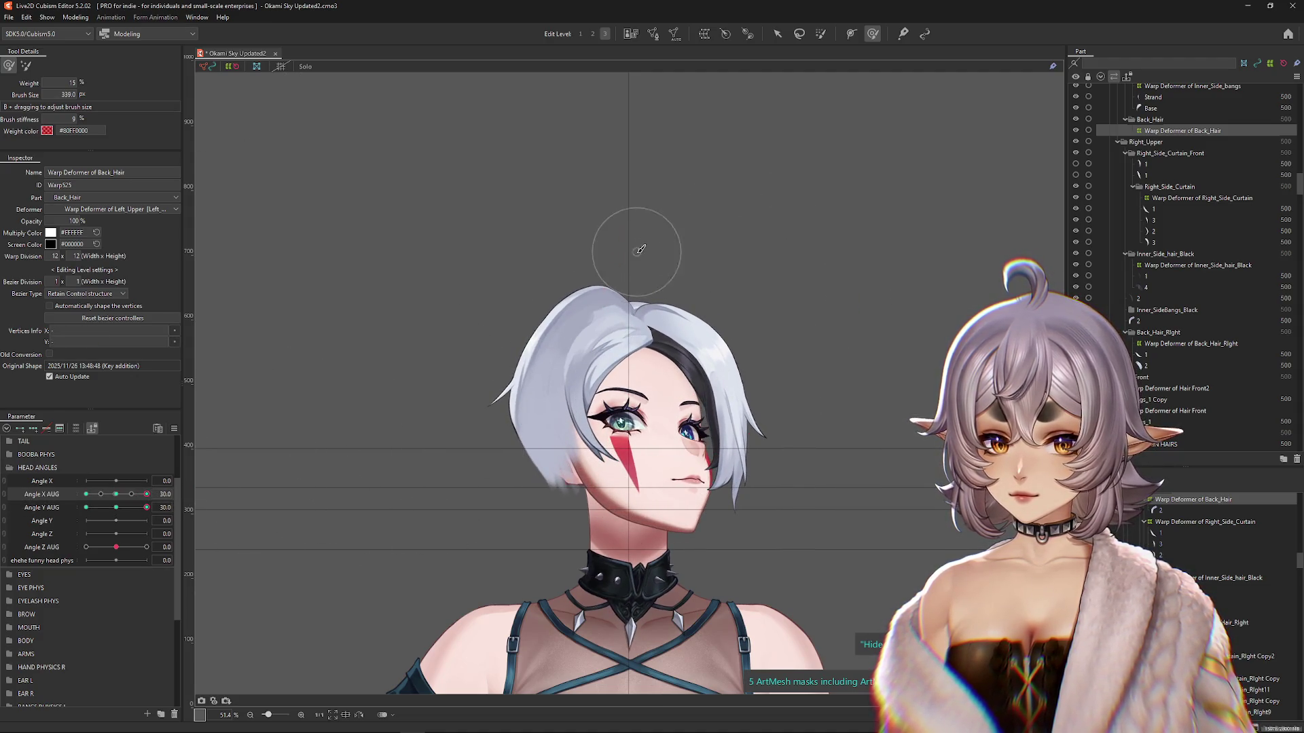
{"action": "left_click_drag", "start_coordinate": [147, 494], "coordinate": [137, 500]}
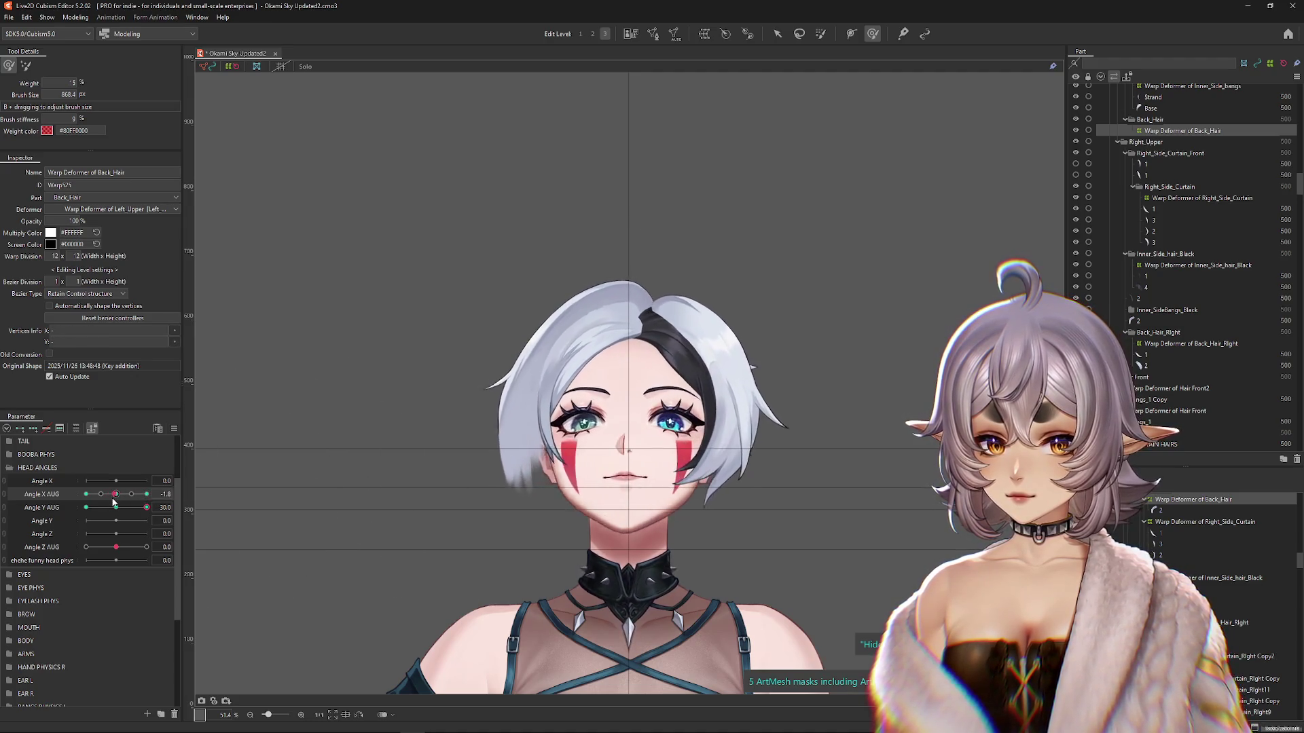
Step: Push the back hair up and right to match the turned, raised head, comparing with the front view
{"action": "left_click_drag", "start_coordinate": [278, 449], "coordinate": [520, 407]}
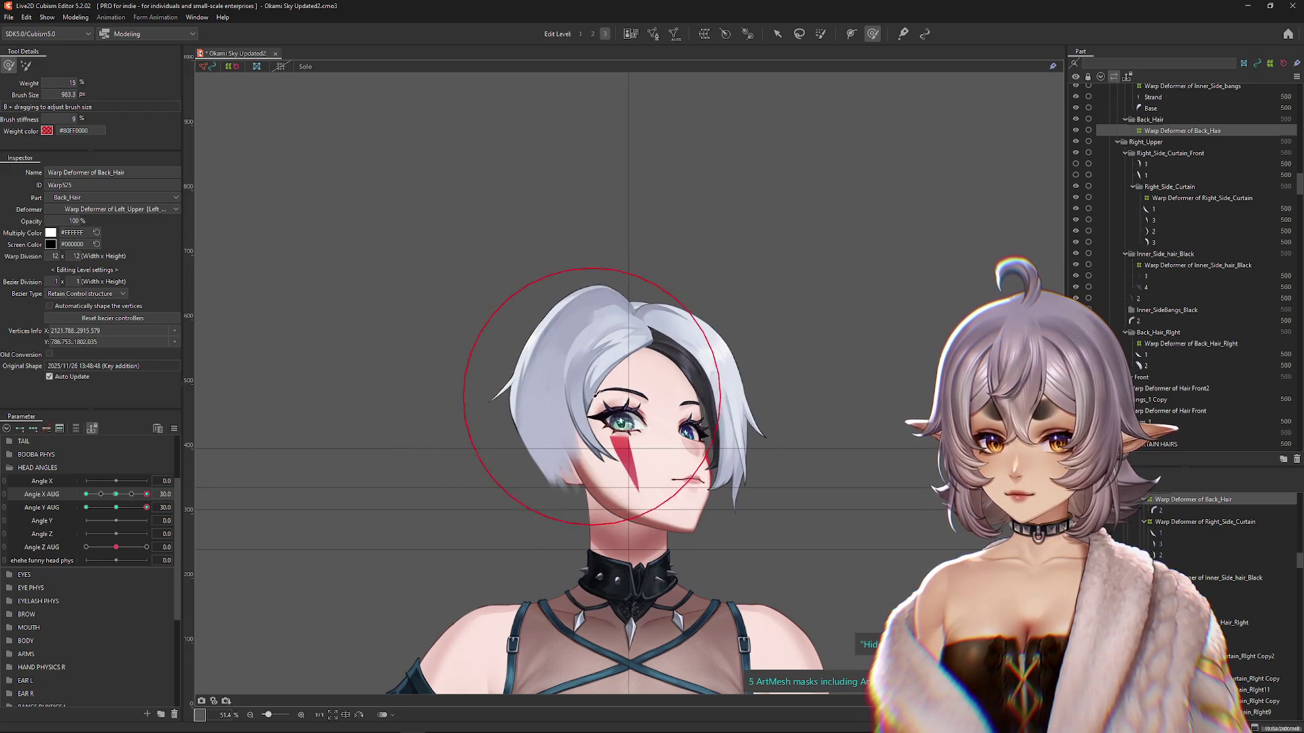
{"action": "left_click_drag", "start_coordinate": [596, 383], "coordinate": [501, 401]}
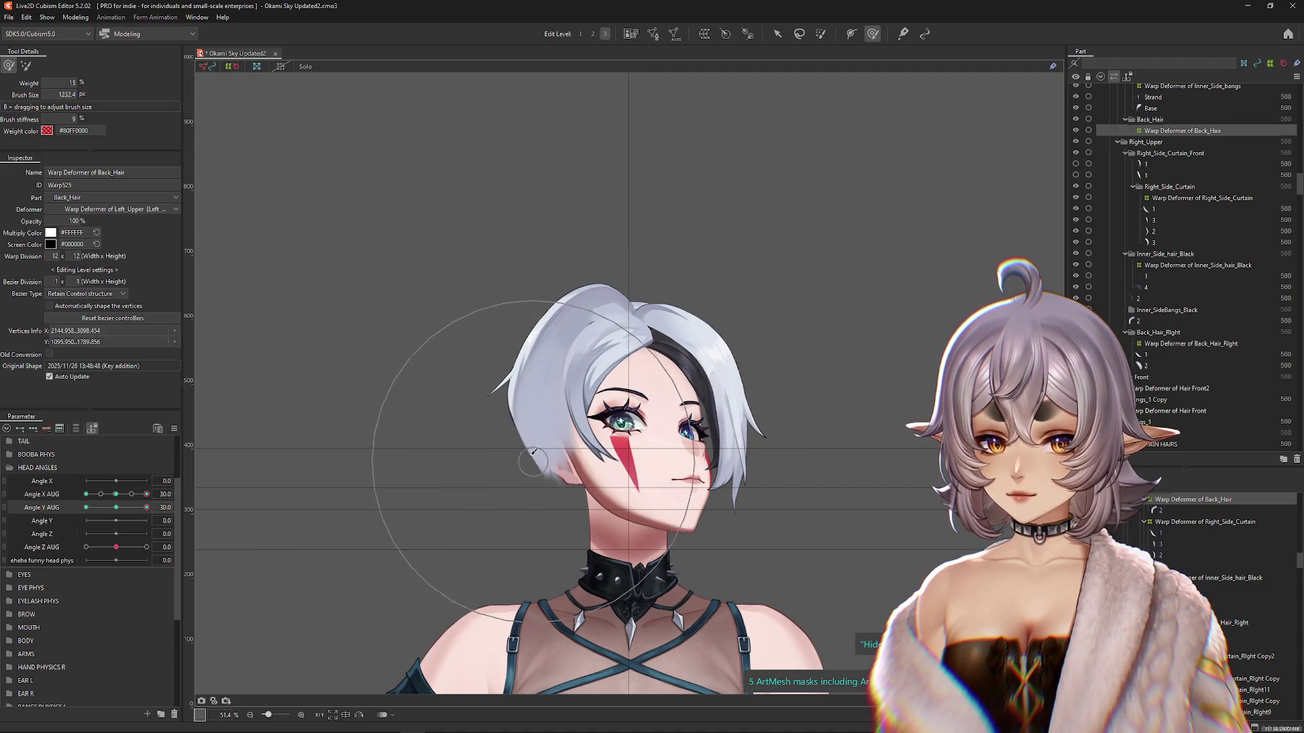
{"action": "left_click_drag", "start_coordinate": [506, 338], "coordinate": [524, 310]}
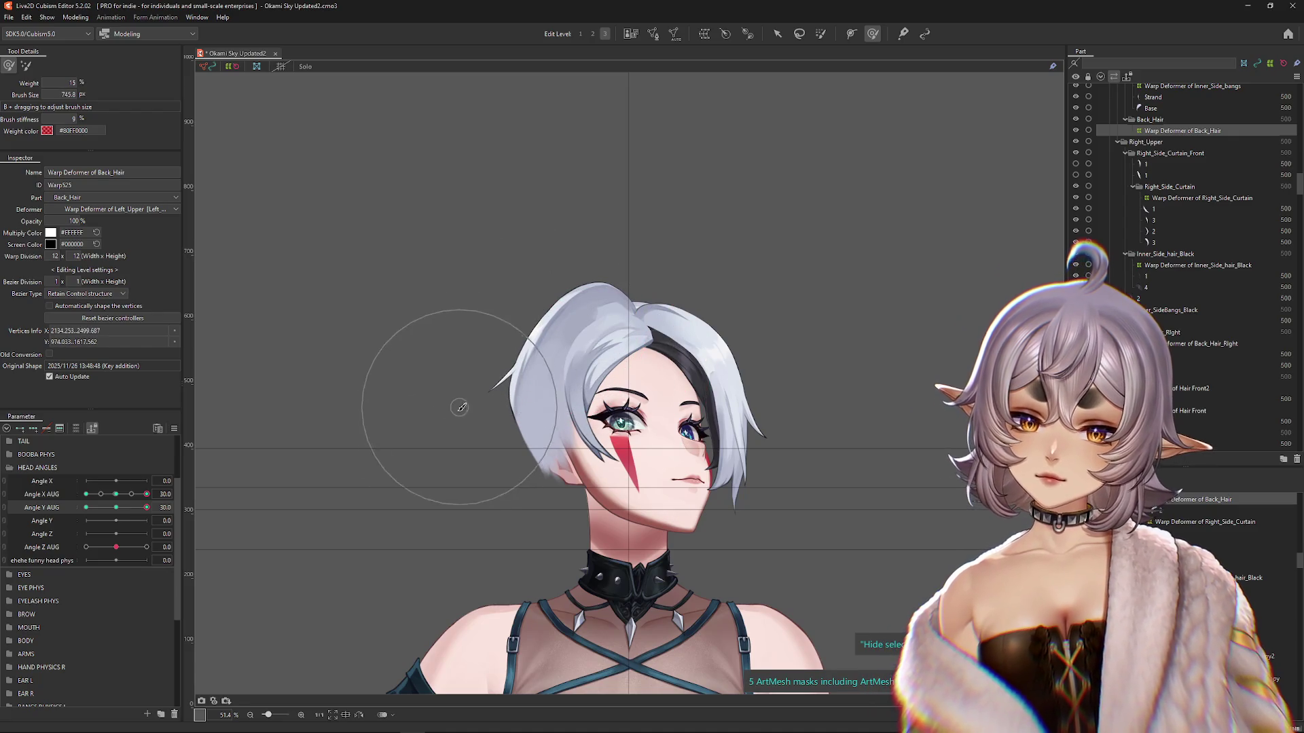
{"action": "left_click_drag", "start_coordinate": [502, 496], "coordinate": [509, 482]}
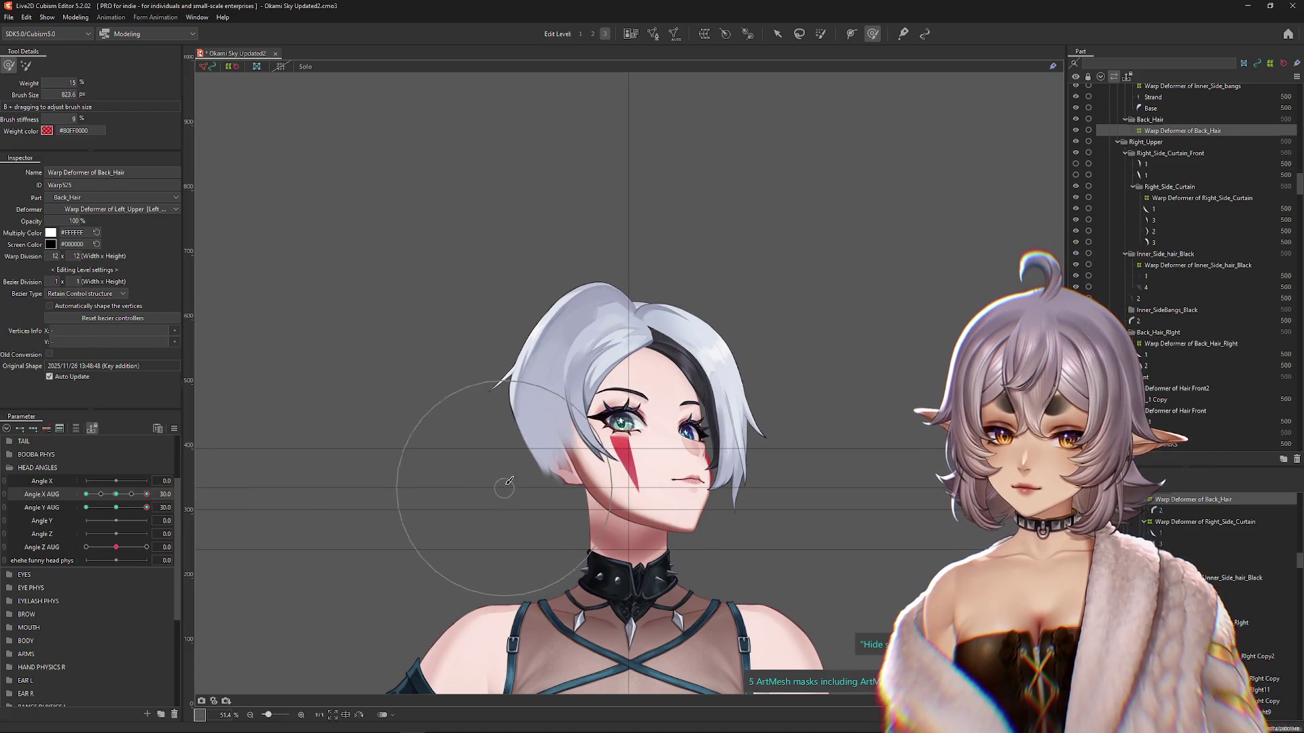
{"action": "left_click_drag", "start_coordinate": [146, 494], "coordinate": [116, 494]}
{"action": "left_click_drag", "start_coordinate": [464, 516], "coordinate": [540, 514]}
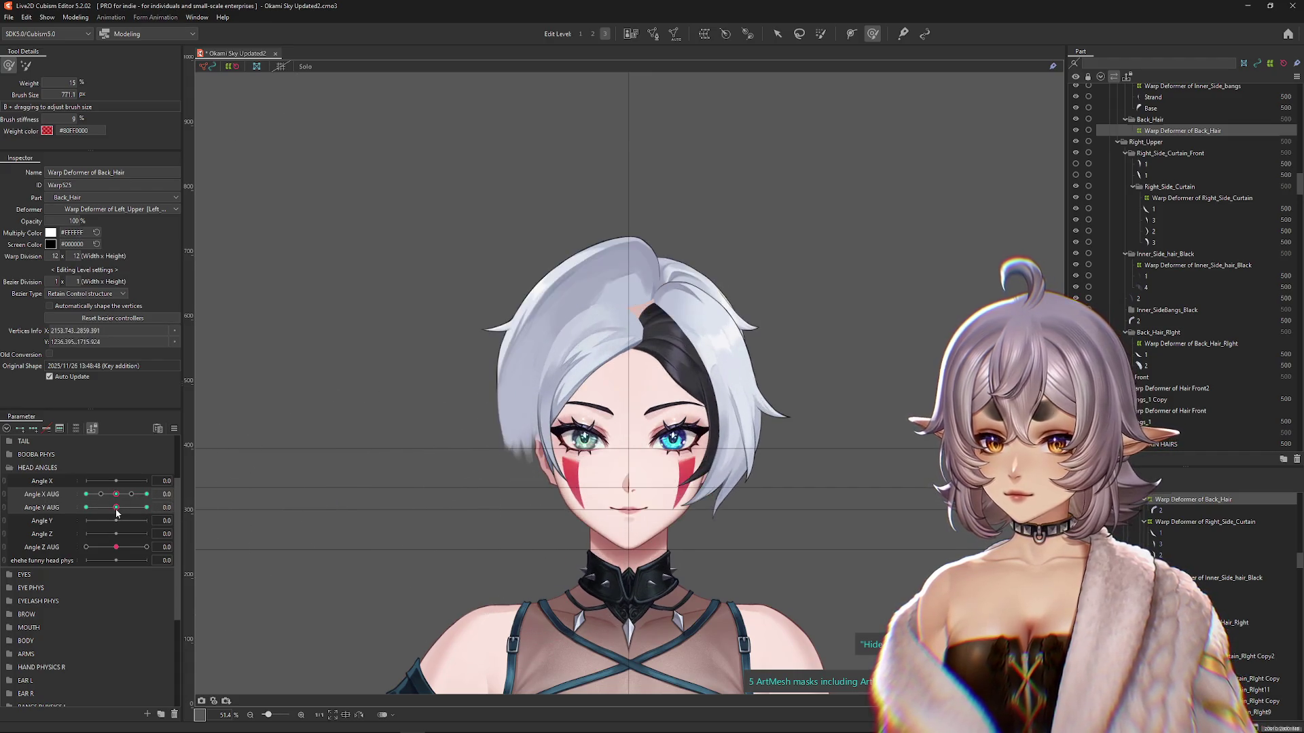
{"action": "left_click_drag", "start_coordinate": [622, 400], "coordinate": [592, 406]}
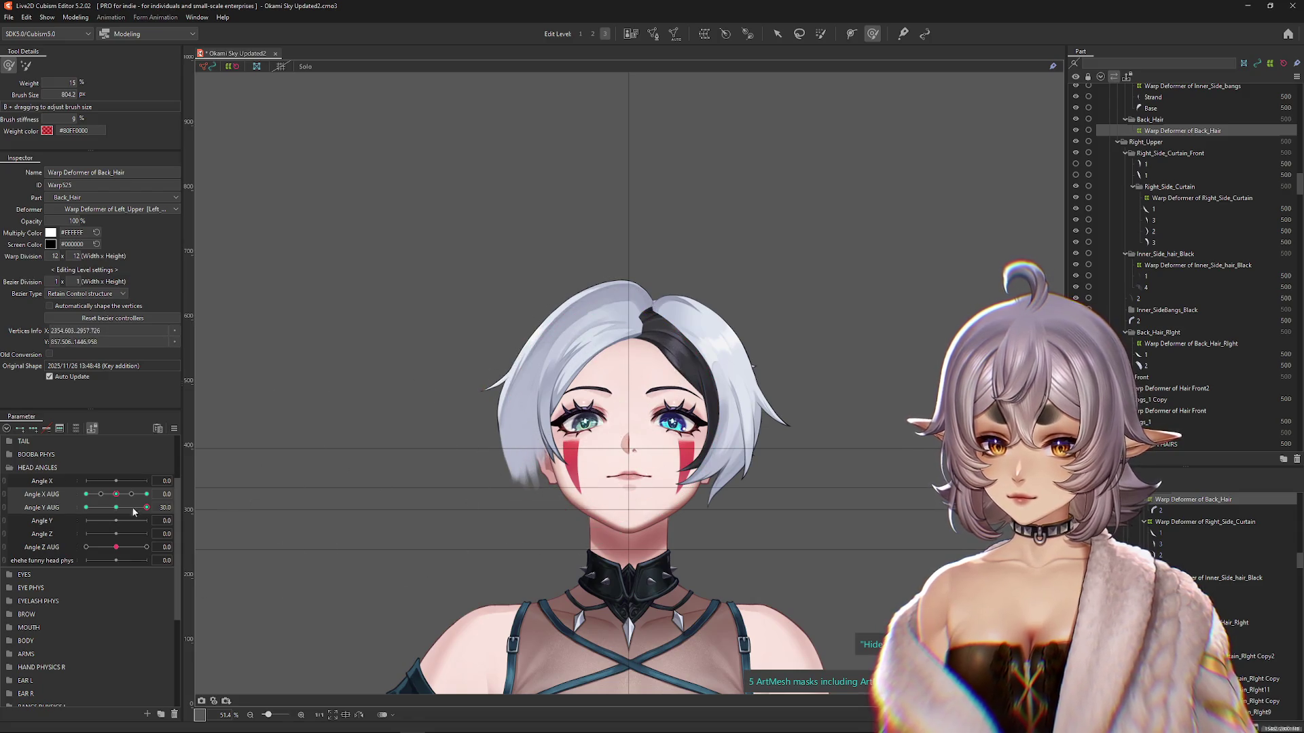
{"action": "mouse_move", "coordinate": [118, 509]}
{"action": "left_mouse_down"}
{"action": "mouse_move", "coordinate": [165, 506]}
{"action": "mouse_move", "coordinate": [157, 493]}
{"action": "mouse_move", "coordinate": [86, 494]}
{"action": "mouse_move", "coordinate": [117, 509]}
{"action": "mouse_move", "coordinate": [169, 506]}
{"action": "left_mouse_up"}
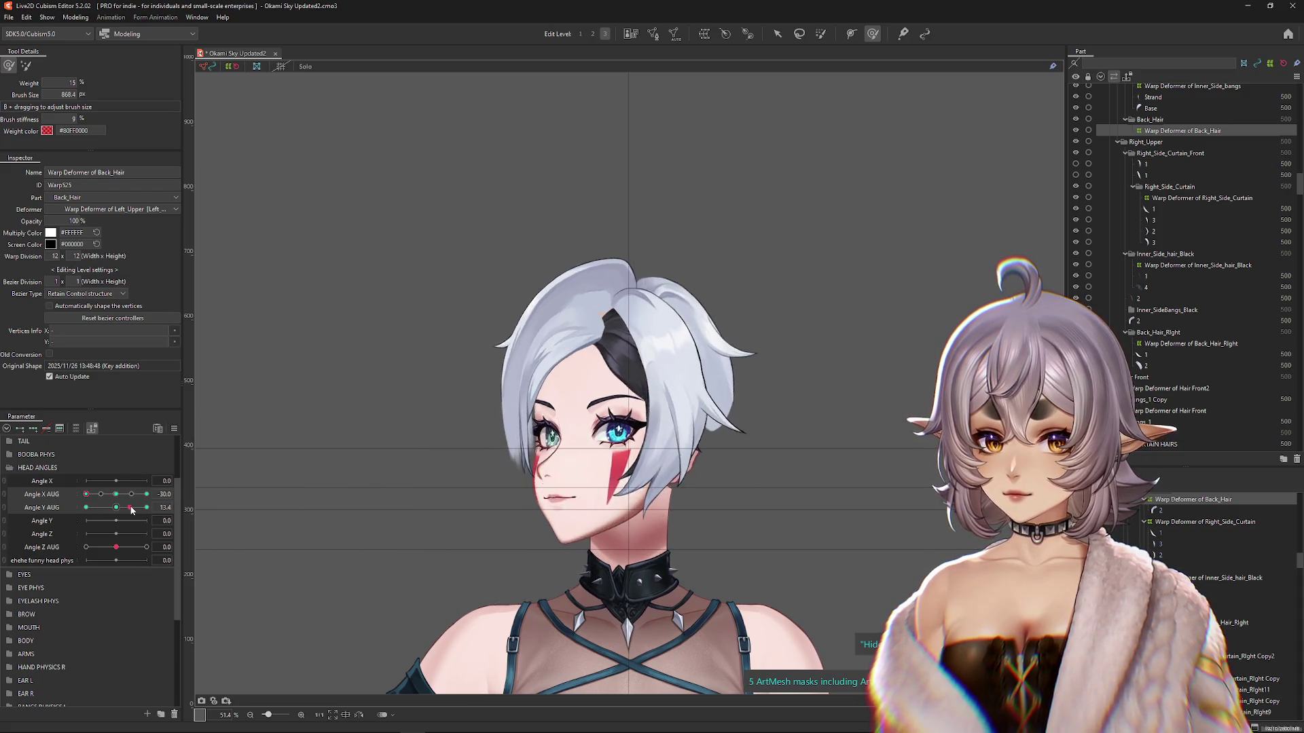
Step: At Angle X AUG -30, brush the back hair down and right, then tilt the head to -30
{"action": "left_click_drag", "start_coordinate": [640, 362], "coordinate": [636, 364]}
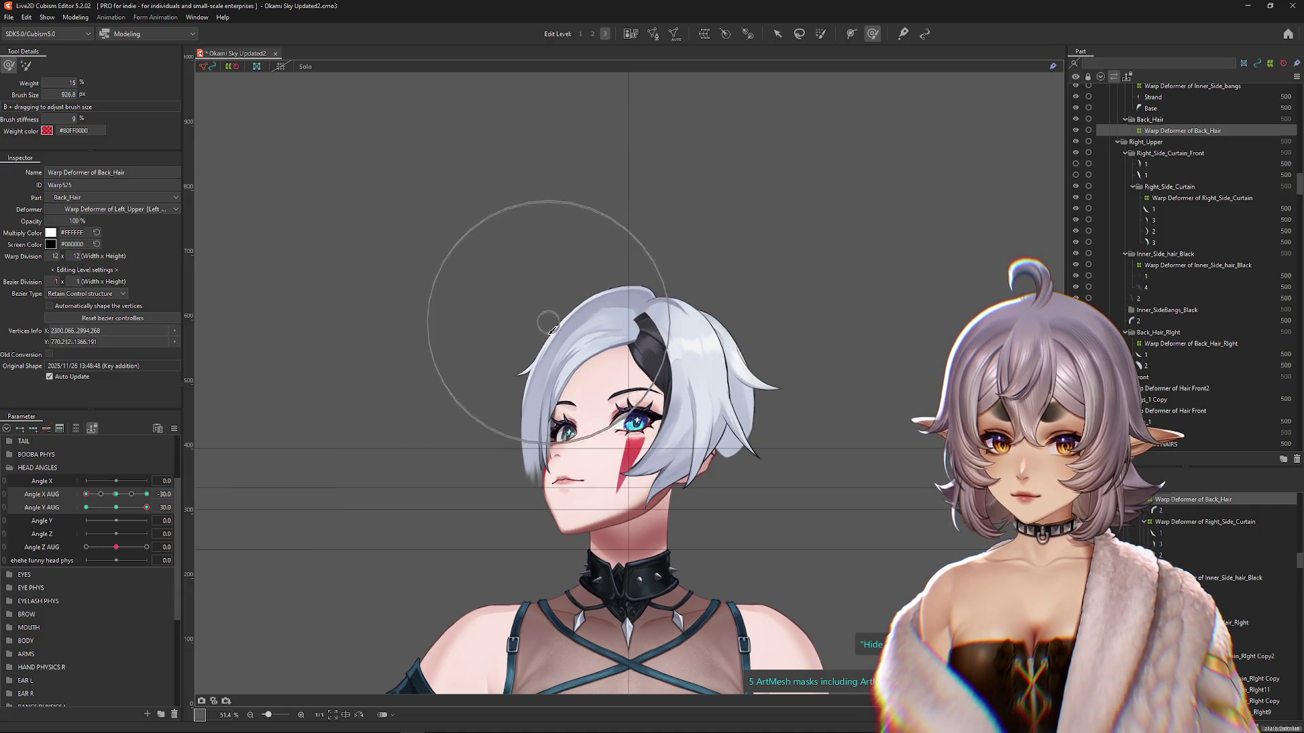
{"action": "left_click_drag", "start_coordinate": [204, 492], "coordinate": [184, 476]}
{"action": "mouse_move", "coordinate": [381, 475]}
{"action": "left_mouse_down"}
{"action": "mouse_move", "coordinate": [461, 516]}
{"action": "mouse_move", "coordinate": [513, 492]}
{"action": "left_mouse_up"}
{"action": "mouse_move", "coordinate": [87, 495]}
{"action": "left_mouse_down"}
{"action": "mouse_move", "coordinate": [167, 495]}
{"action": "mouse_move", "coordinate": [87, 495]}
{"action": "left_mouse_up"}
{"action": "left_click_drag", "start_coordinate": [638, 249], "coordinate": [654, 256]}
{"action": "left_click_drag", "start_coordinate": [147, 507], "coordinate": [86, 508]}
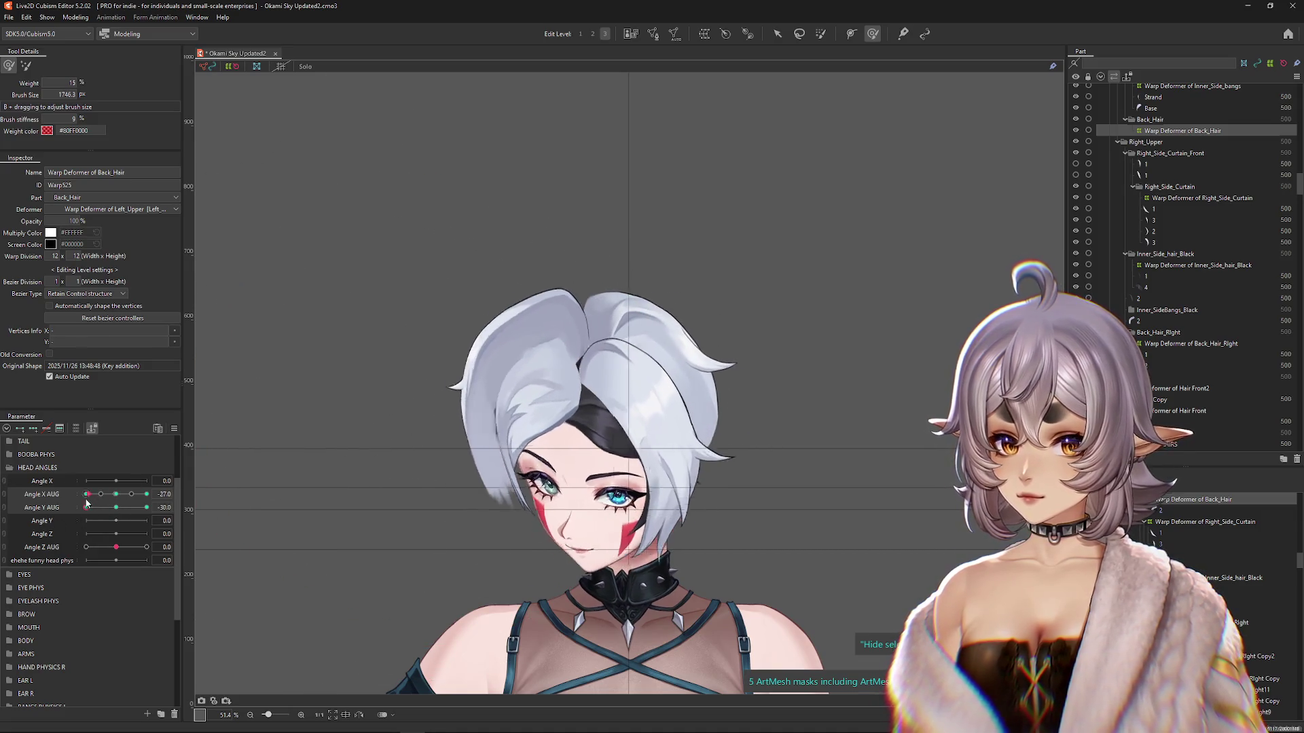
{"action": "left_click", "coordinate": [778, 36]}
Step: Distort the Back_Hair warp with Temporary Deform, pulling its left side up and top edge right
{"action": "left_click", "coordinate": [779, 38]}
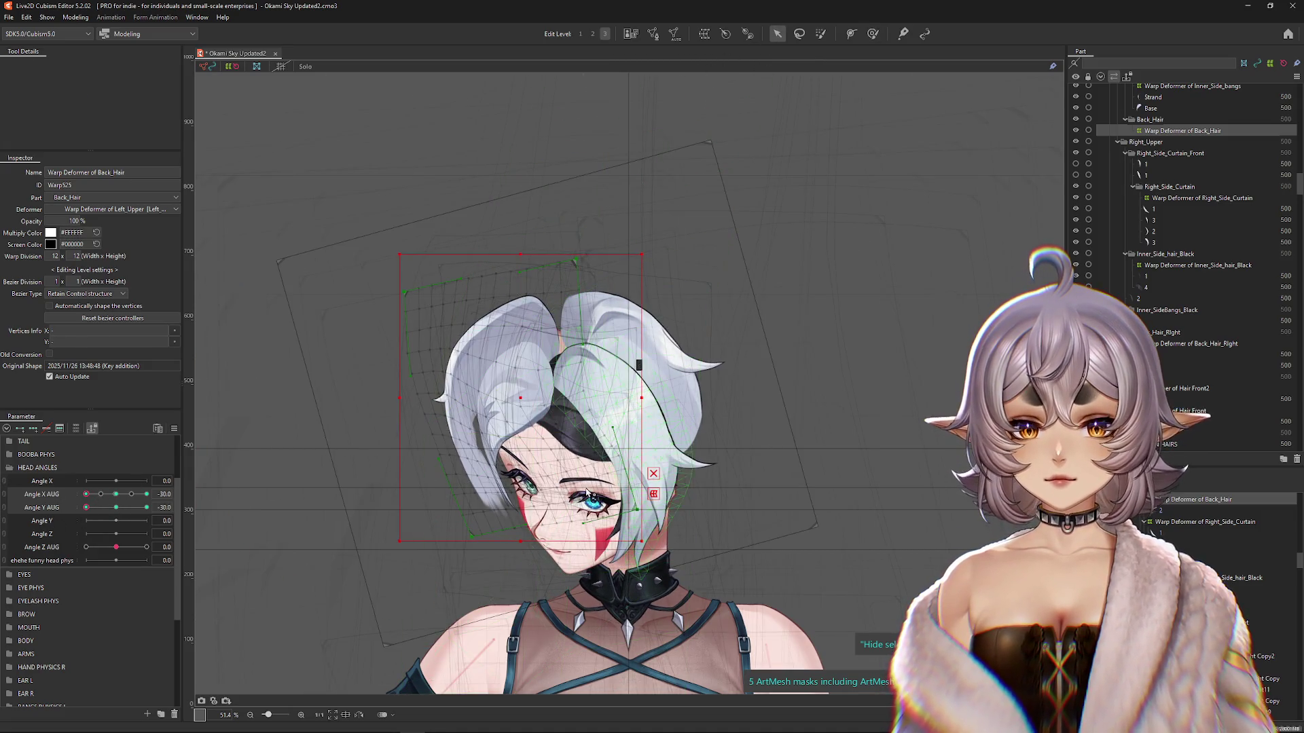
{"action": "left_click", "coordinate": [654, 494]}
{"action": "left_click", "coordinate": [90, 66]}
{"action": "left_click", "coordinate": [76, 117]}
{"action": "left_click_drag", "start_coordinate": [405, 398], "coordinate": [405, 373]}
{"action": "left_click_drag", "start_coordinate": [523, 243], "coordinate": [556, 244]}
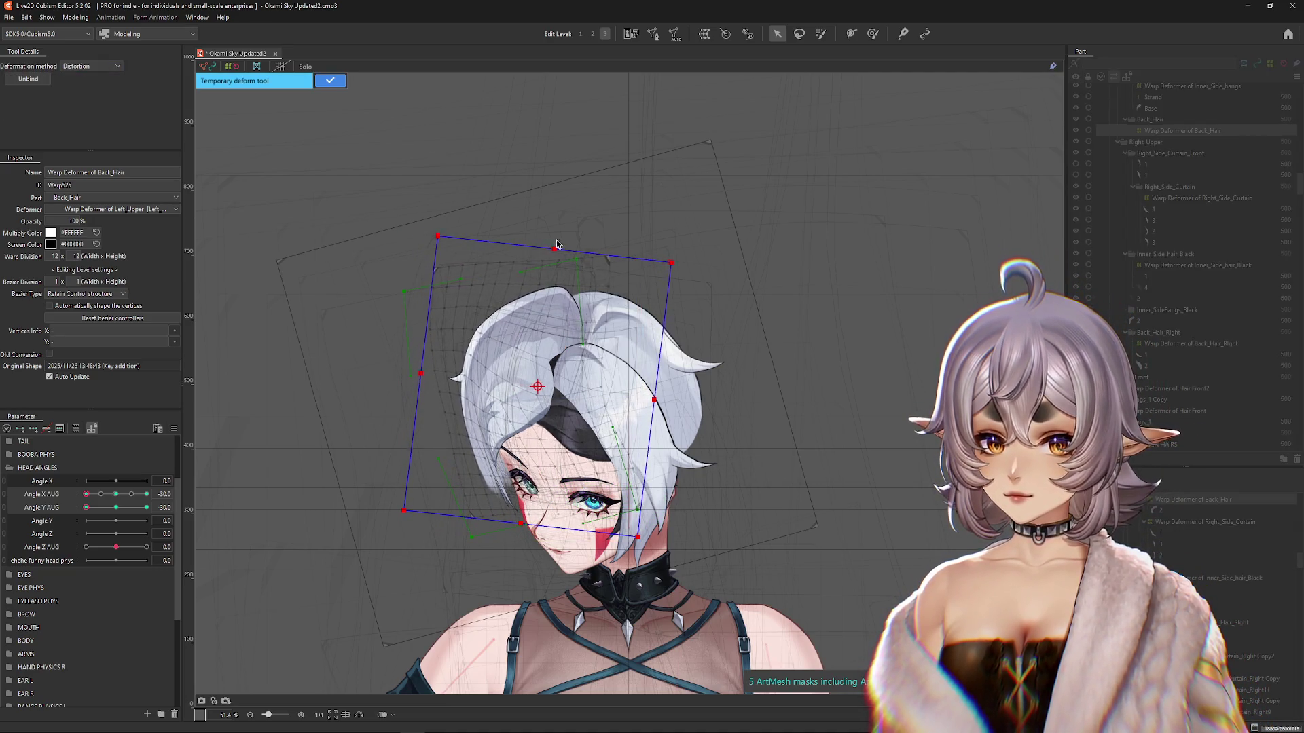
{"action": "left_click", "coordinate": [330, 81]}
{"action": "left_click", "coordinate": [872, 33]}
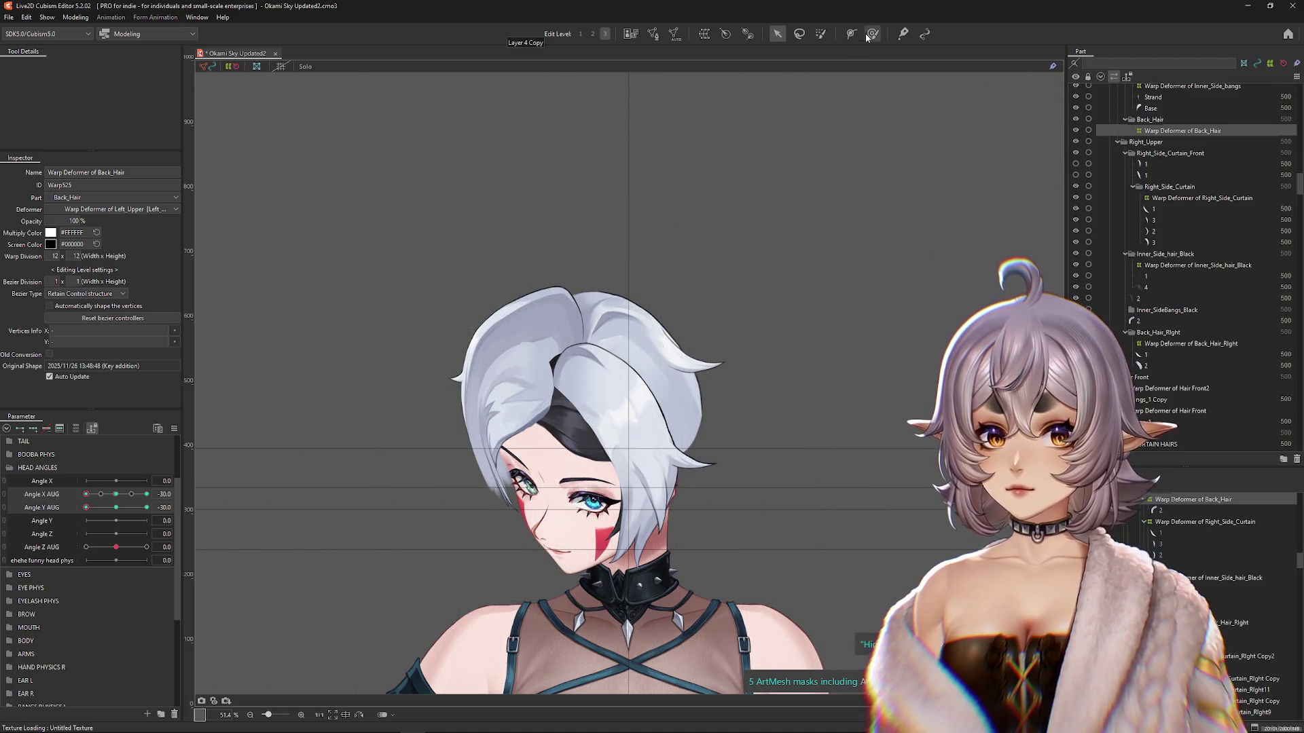
Step: Refine the hair at Angle Y AUG -30, brushing it leftward with a smaller brush
{"action": "left_click_drag", "start_coordinate": [145, 508], "coordinate": [86, 508]}
{"action": "mouse_move", "coordinate": [540, 537]}
{"action": "left_mouse_down"}
{"action": "mouse_move", "coordinate": [424, 496]}
{"action": "mouse_move", "coordinate": [466, 524]}
{"action": "mouse_move", "coordinate": [543, 501]}
{"action": "left_mouse_up"}
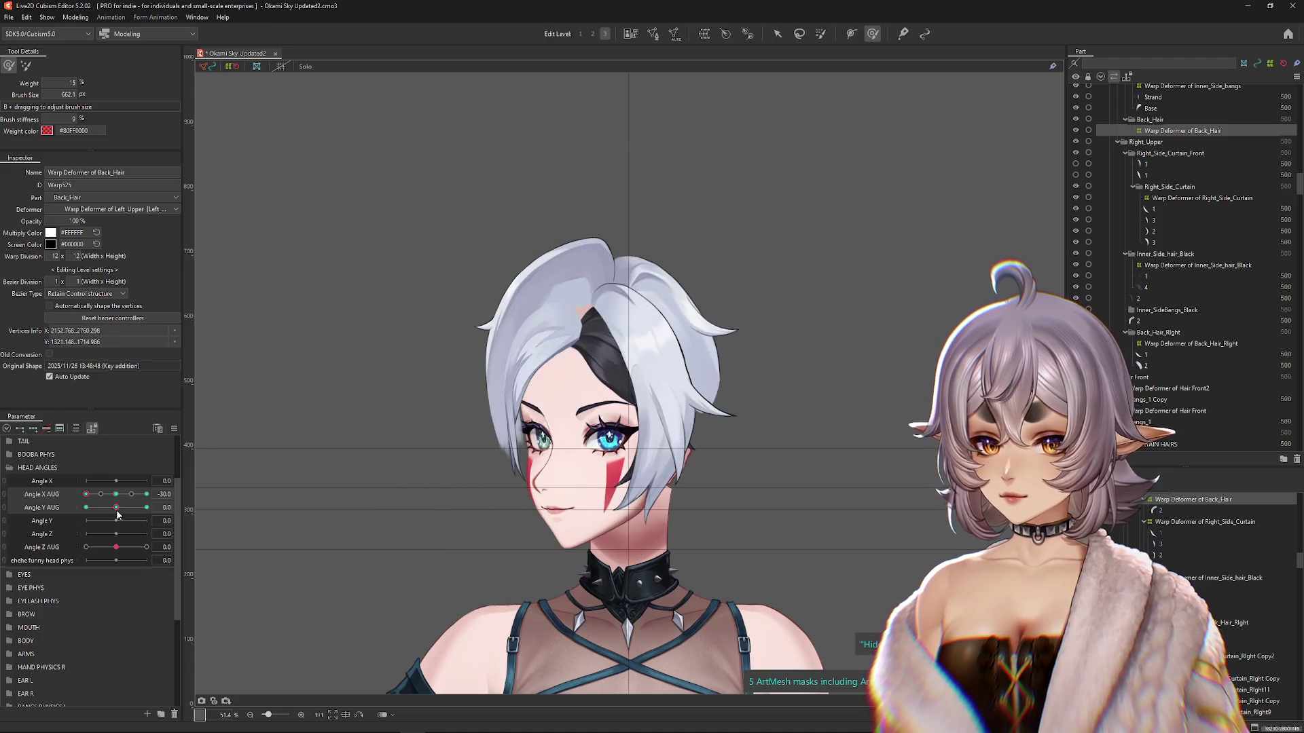
{"action": "left_click_drag", "start_coordinate": [144, 508], "coordinate": [86, 507]}
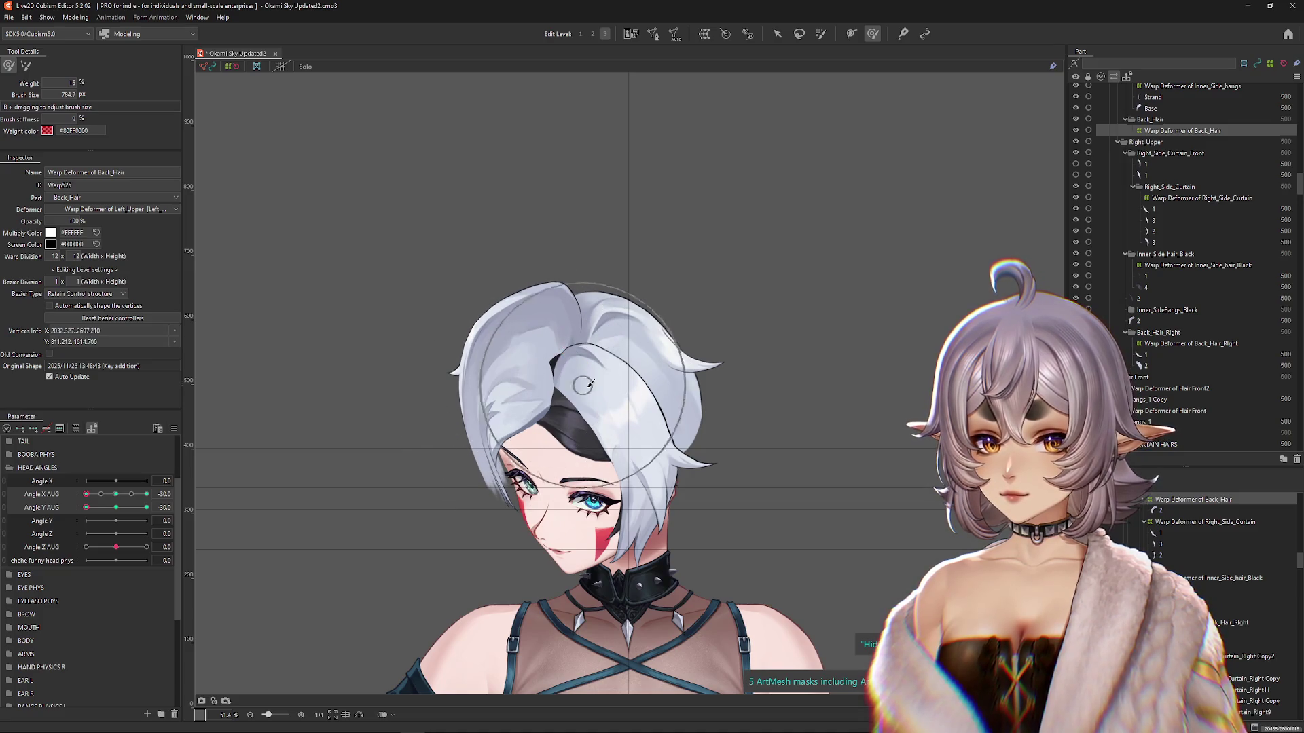
{"action": "left_click_drag", "start_coordinate": [581, 406], "coordinate": [509, 419]}
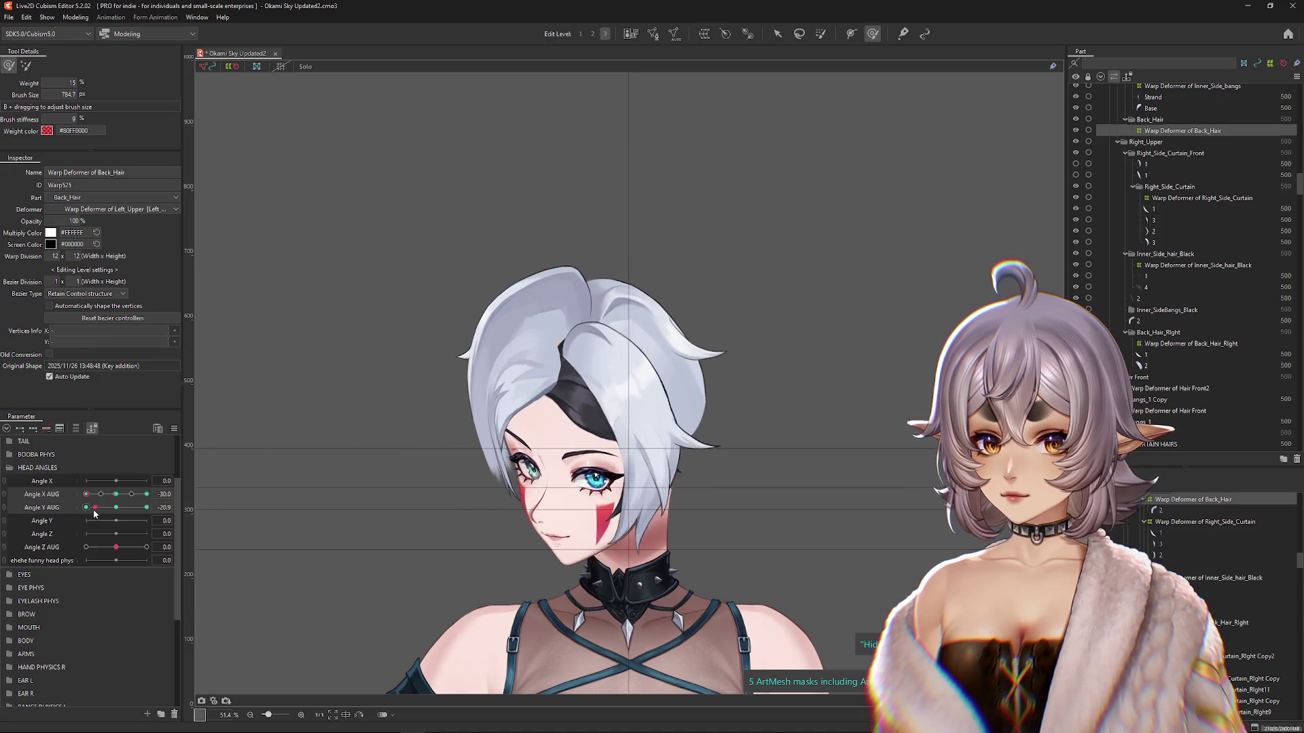
{"action": "left_click_drag", "start_coordinate": [408, 311], "coordinate": [432, 250]}
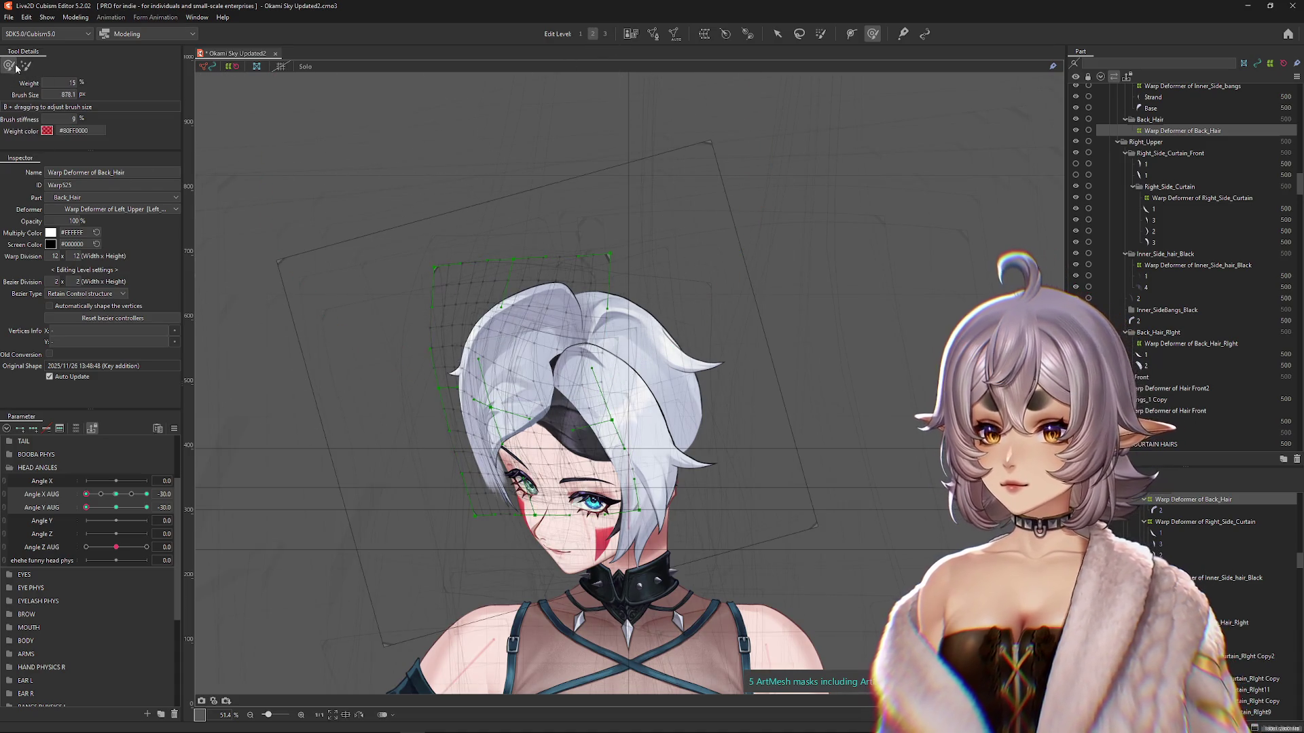
Step: At full downward tilt, resize the warp brush and push the back hair up and right
{"action": "left_click_drag", "start_coordinate": [87, 507], "coordinate": [105, 508]}
{"action": "left_click", "coordinate": [86, 508]}
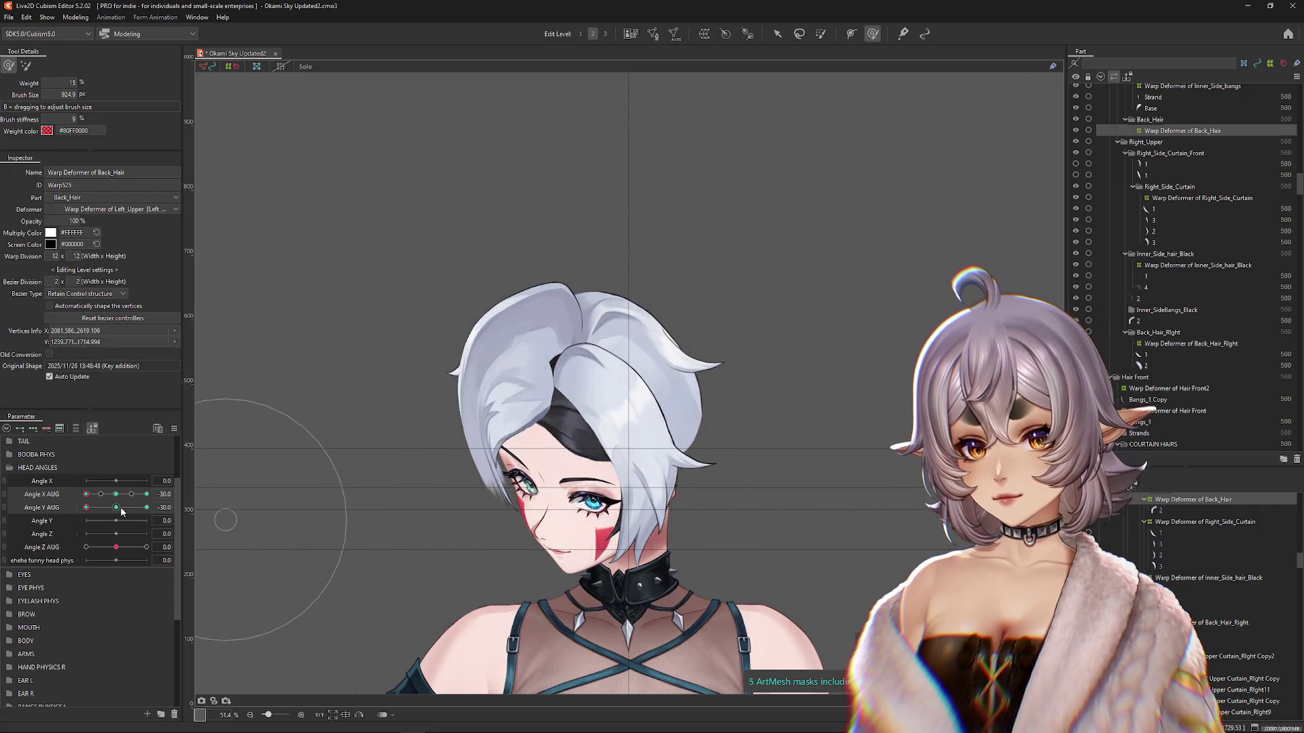
{"action": "left_click_drag", "start_coordinate": [421, 275], "coordinate": [437, 266]}
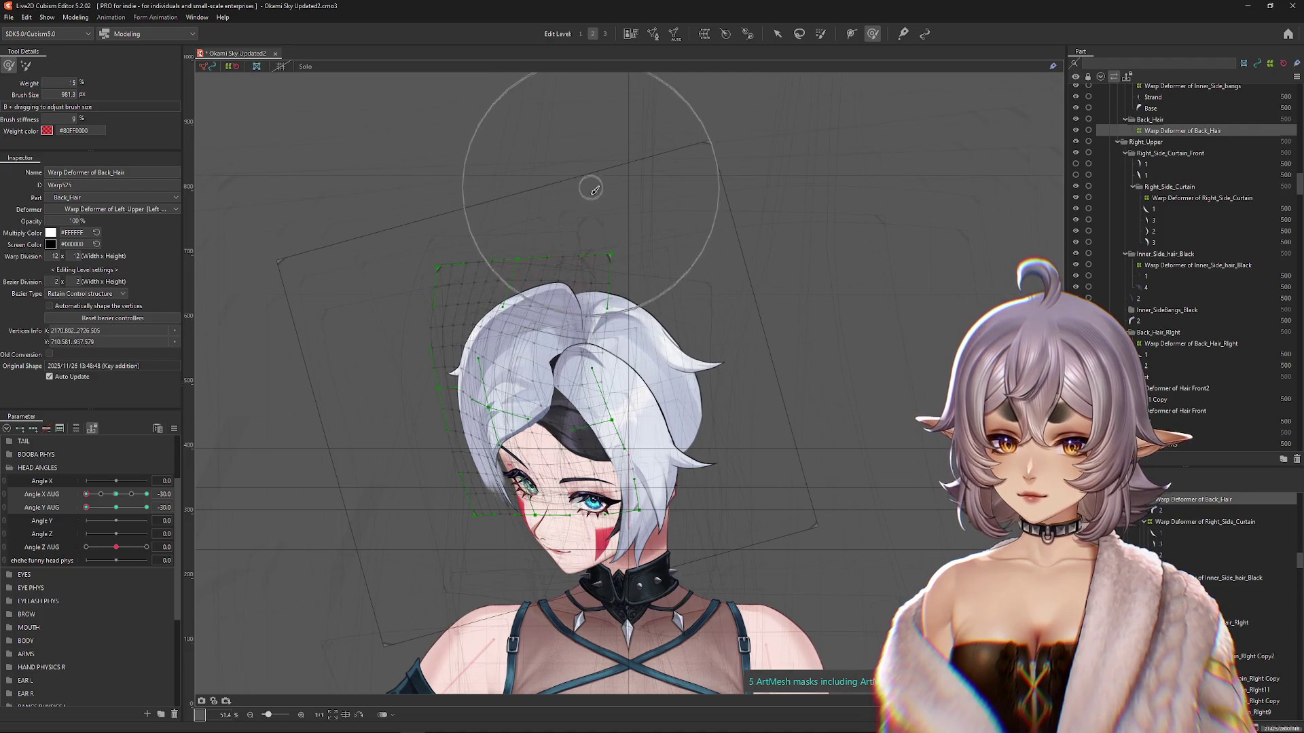
{"action": "left_click_drag", "start_coordinate": [591, 190], "coordinate": [534, 340]}
{"action": "left_click", "coordinate": [85, 506]}
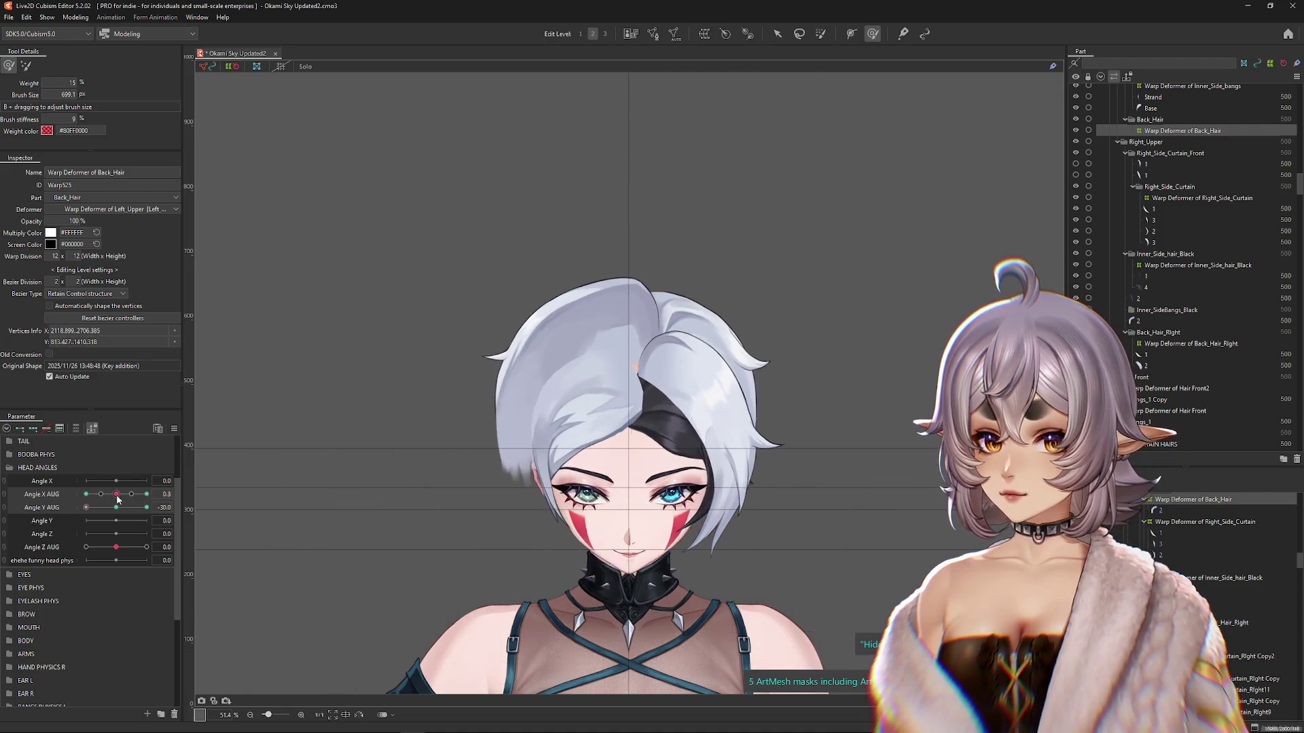
{"action": "mouse_move", "coordinate": [447, 379]}
{"action": "left_mouse_down"}
{"action": "mouse_move", "coordinate": [445, 263]}
{"action": "mouse_move", "coordinate": [594, 287]}
{"action": "left_mouse_up"}
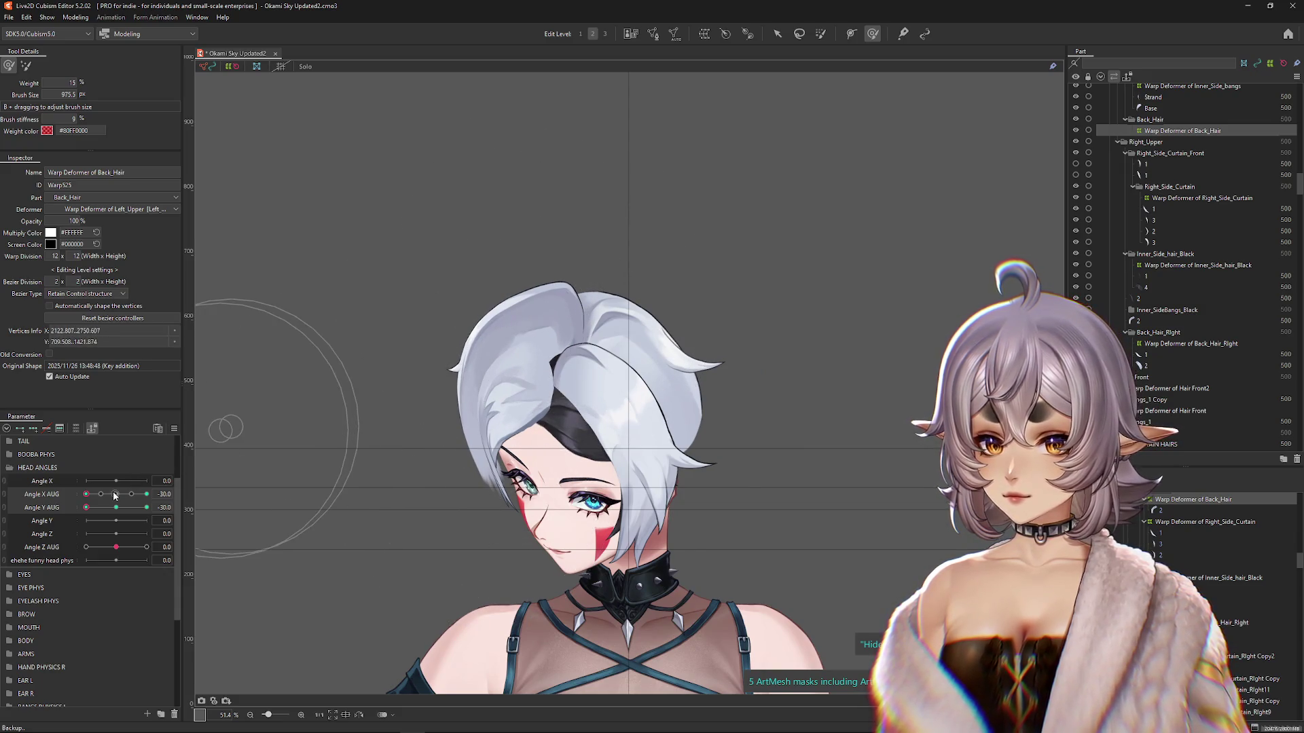
Step: Turn the head fully sideways and brush the back hair upward, checking it against the front view
{"action": "left_click", "coordinate": [114, 494]}
{"action": "left_click_drag", "start_coordinate": [115, 497], "coordinate": [86, 494]}
{"action": "mouse_move", "coordinate": [392, 495]}
{"action": "left_mouse_down"}
{"action": "mouse_move", "coordinate": [408, 431]}
{"action": "mouse_move", "coordinate": [495, 262]}
{"action": "left_mouse_up"}
{"action": "left_click_drag", "start_coordinate": [93, 497], "coordinate": [116, 494]}
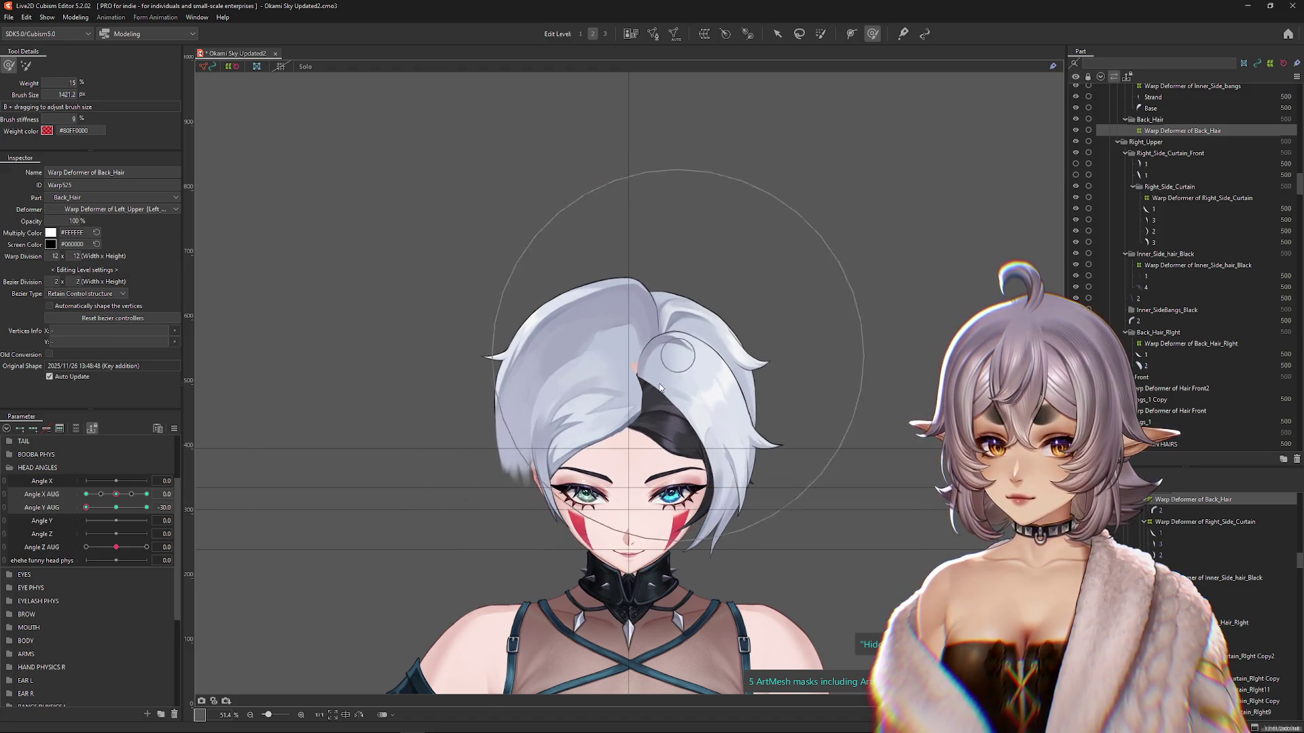
{"action": "left_click_drag", "start_coordinate": [621, 333], "coordinate": [251, 161]}
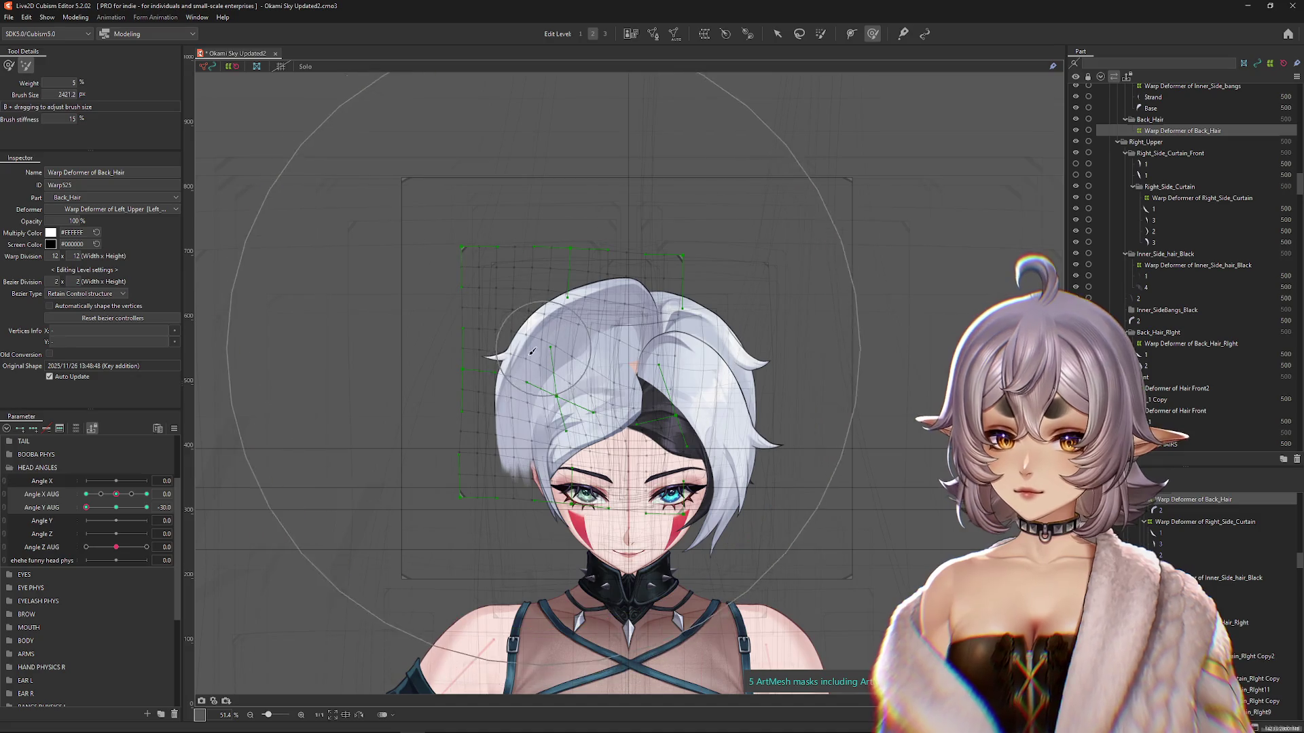
{"action": "left_click_drag", "start_coordinate": [116, 494], "coordinate": [146, 496]}
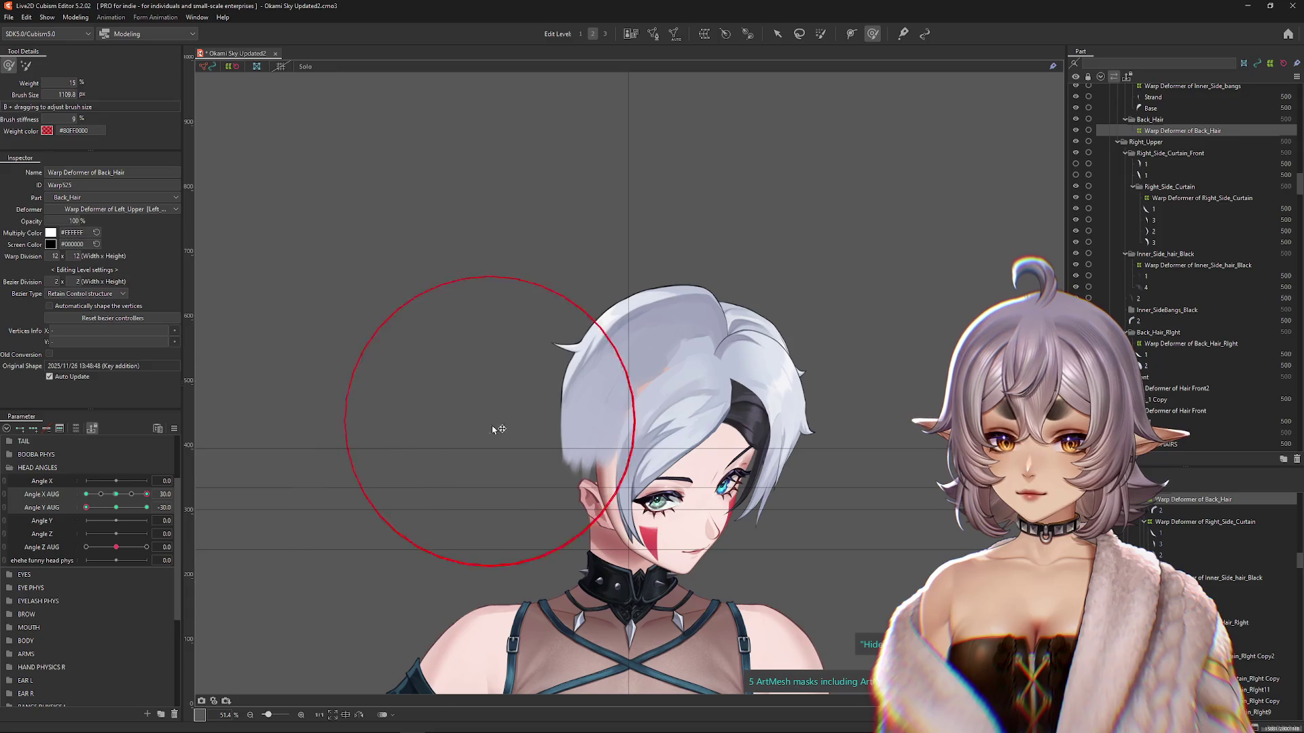
{"action": "left_click", "coordinate": [777, 33]}
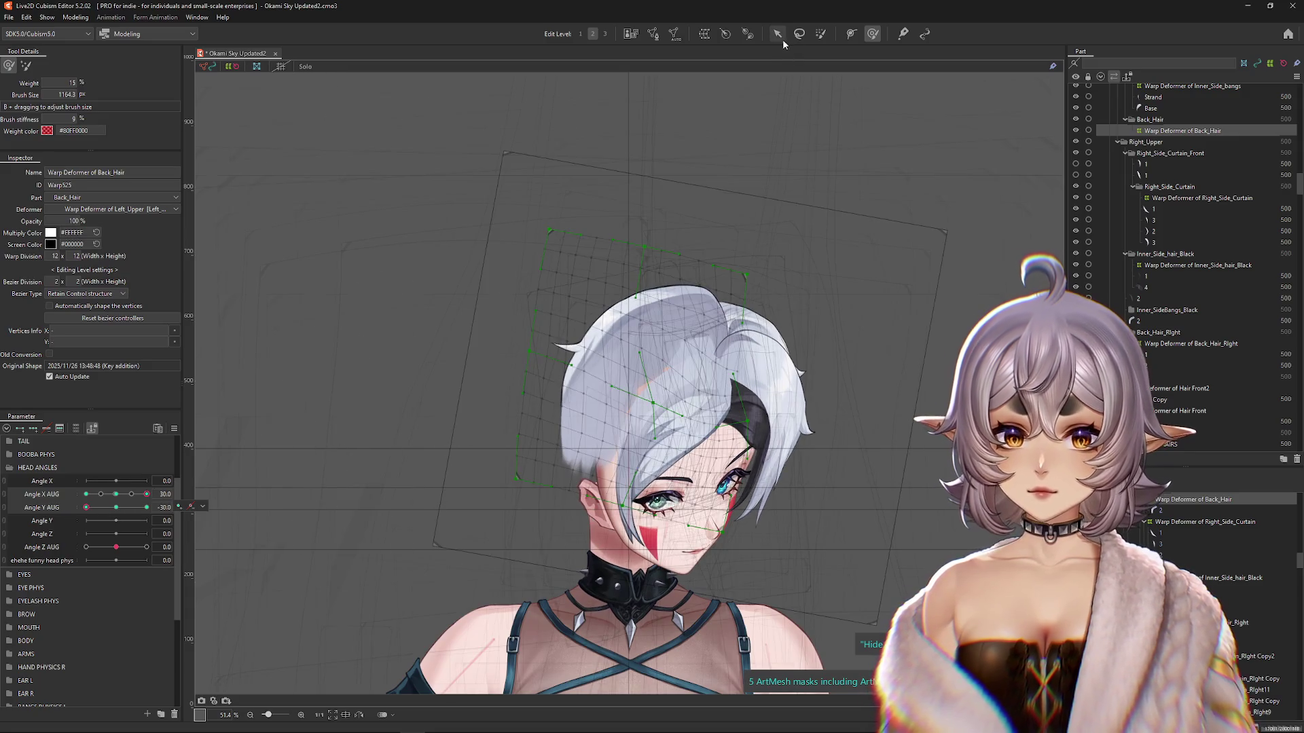
Step: Skew the Back_Hair warp with a Distortion temporary deform, shifting its top left and left side down
{"action": "left_click", "coordinate": [764, 483]}
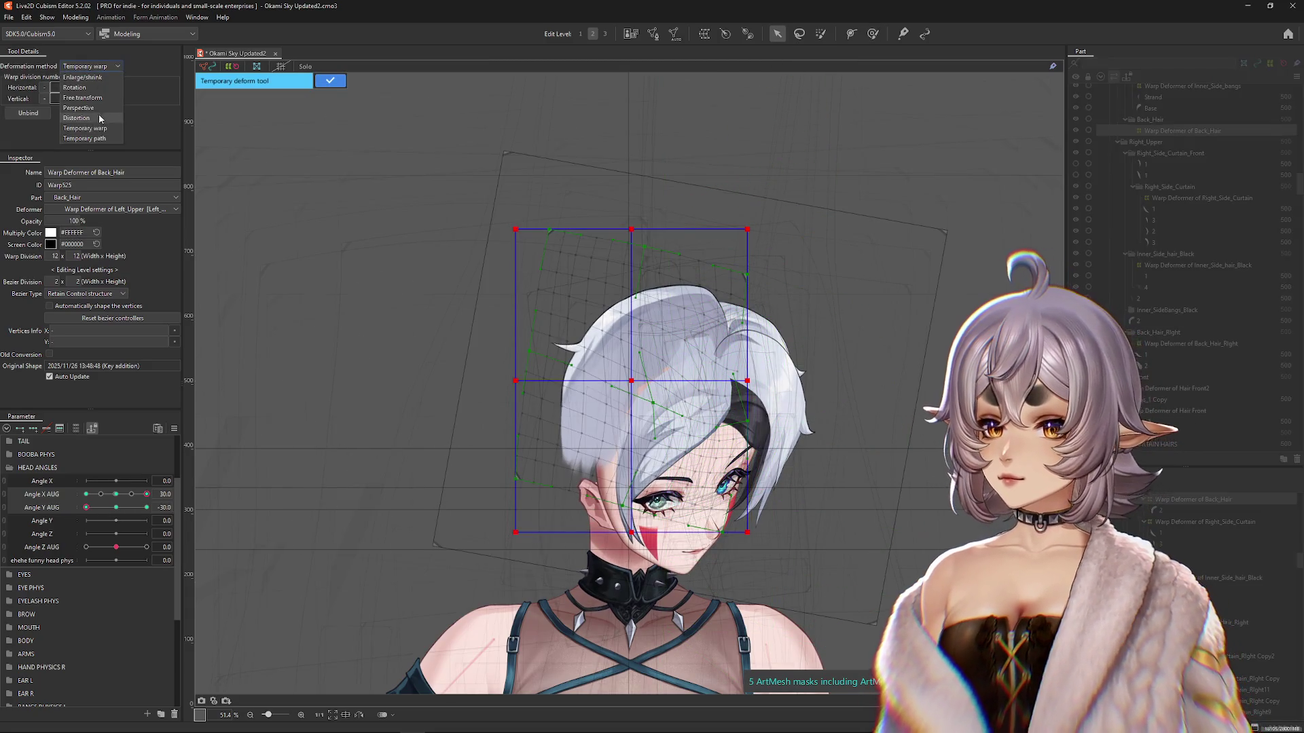
{"action": "left_click", "coordinate": [99, 118]}
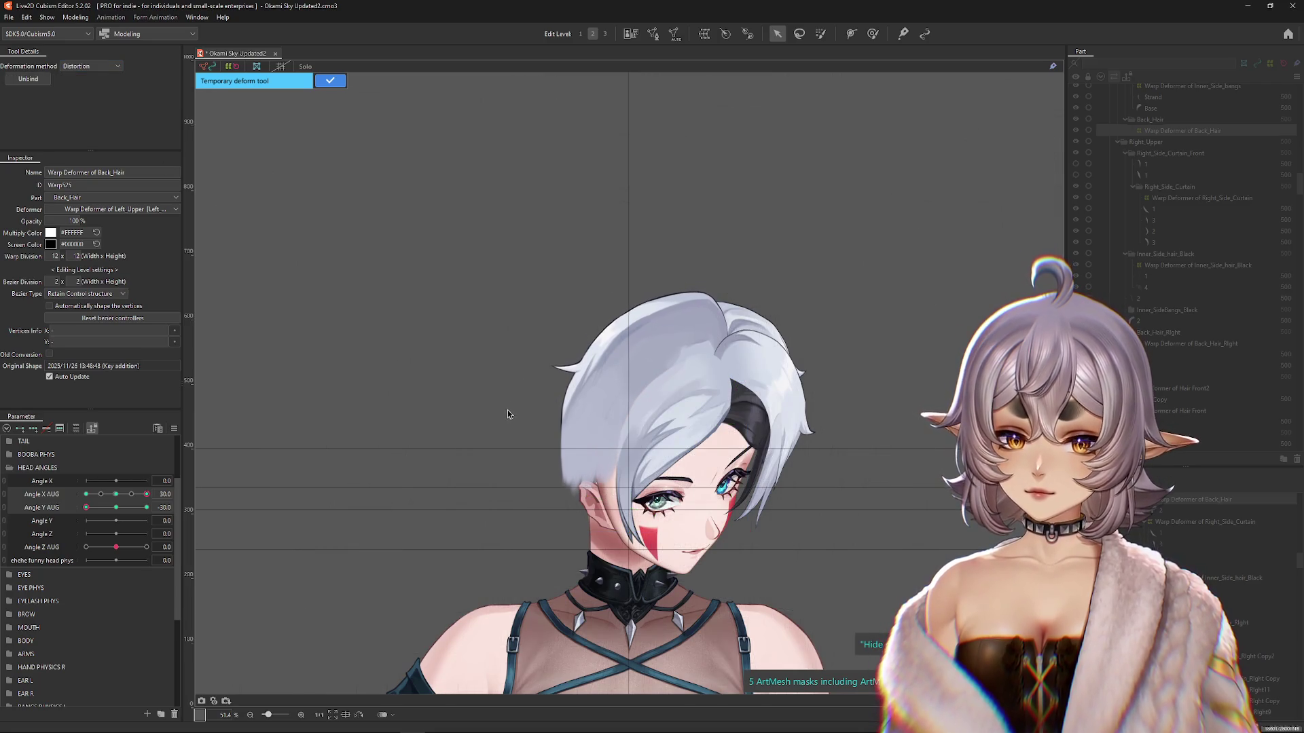
{"action": "left_click_drag", "start_coordinate": [632, 250], "coordinate": [624, 252]}
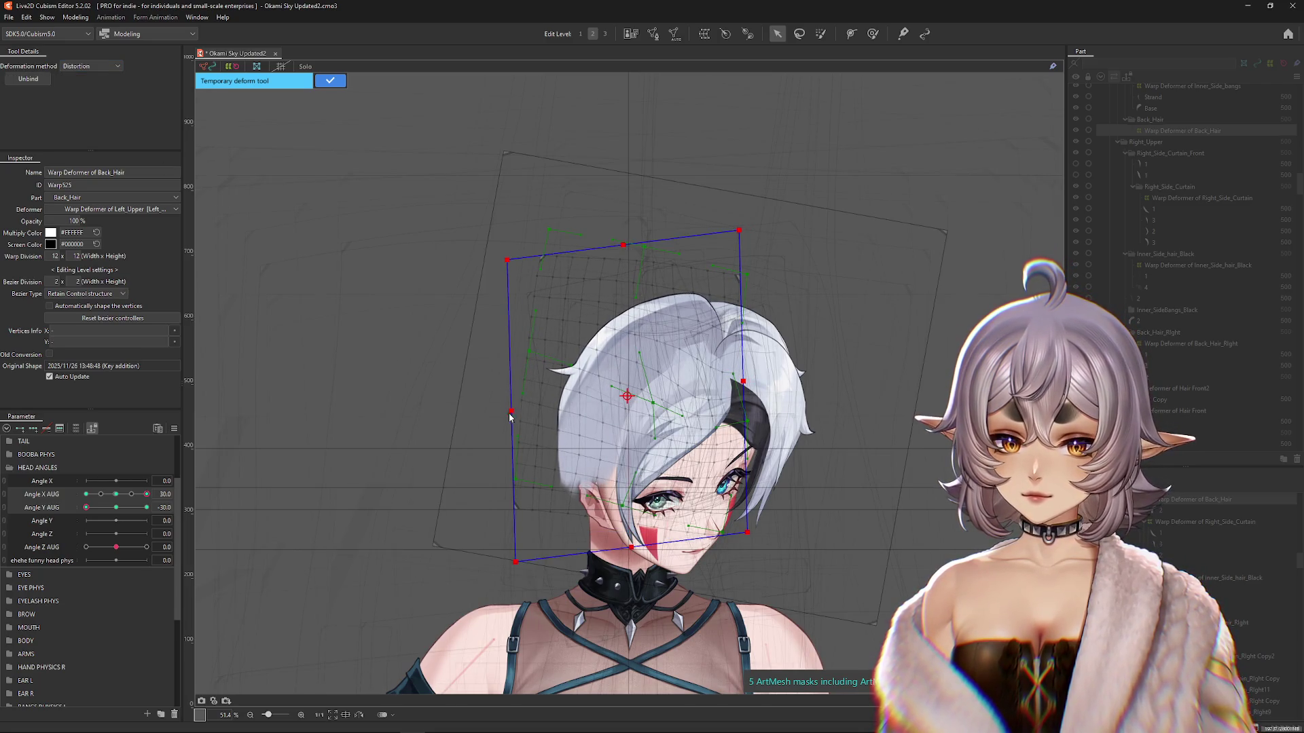
{"action": "left_click_drag", "start_coordinate": [509, 415], "coordinate": [507, 416]}
{"action": "left_click", "coordinate": [331, 80]}
{"action": "left_click", "coordinate": [873, 33]}
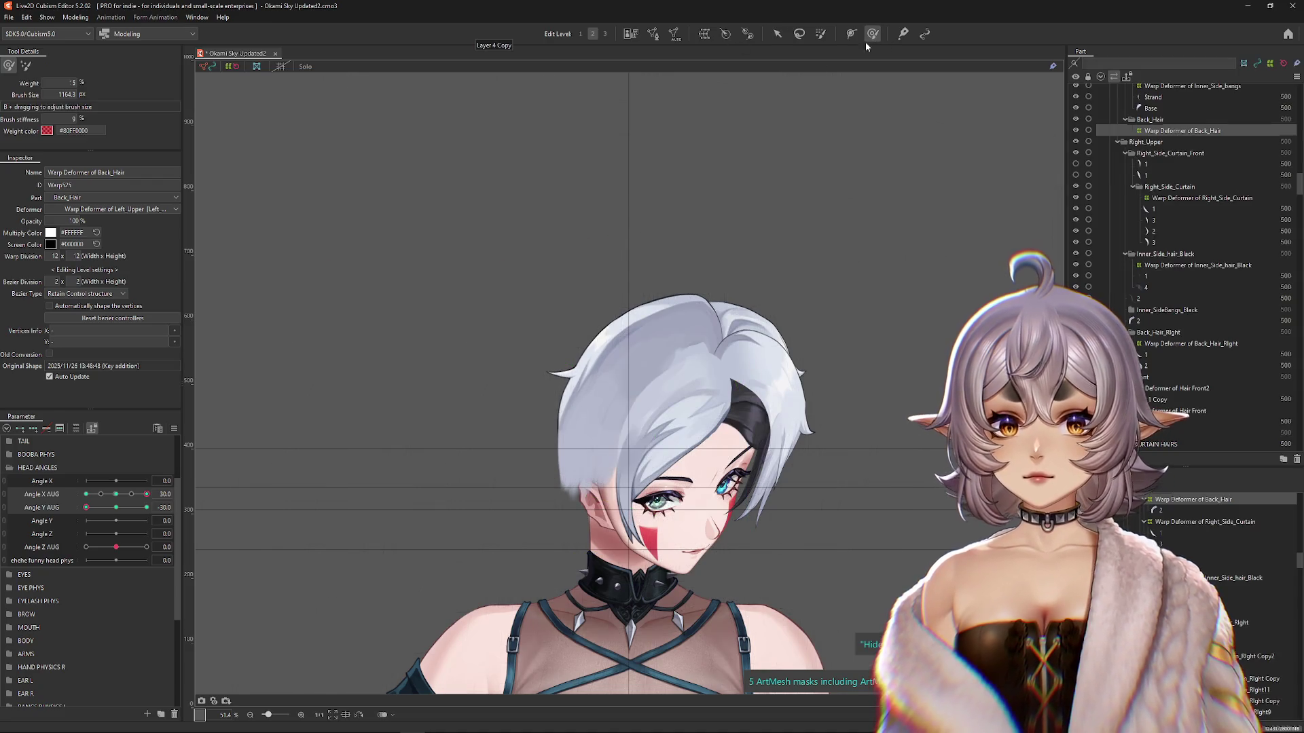
Step: Resize the warp brush, brush the back hair into place at the downward-tilt key, and raise the head toward level
{"action": "mouse_move", "coordinate": [87, 507]}
{"action": "left_mouse_down"}
{"action": "mouse_move", "coordinate": [115, 514]}
{"action": "mouse_move", "coordinate": [86, 507]}
{"action": "left_mouse_up"}
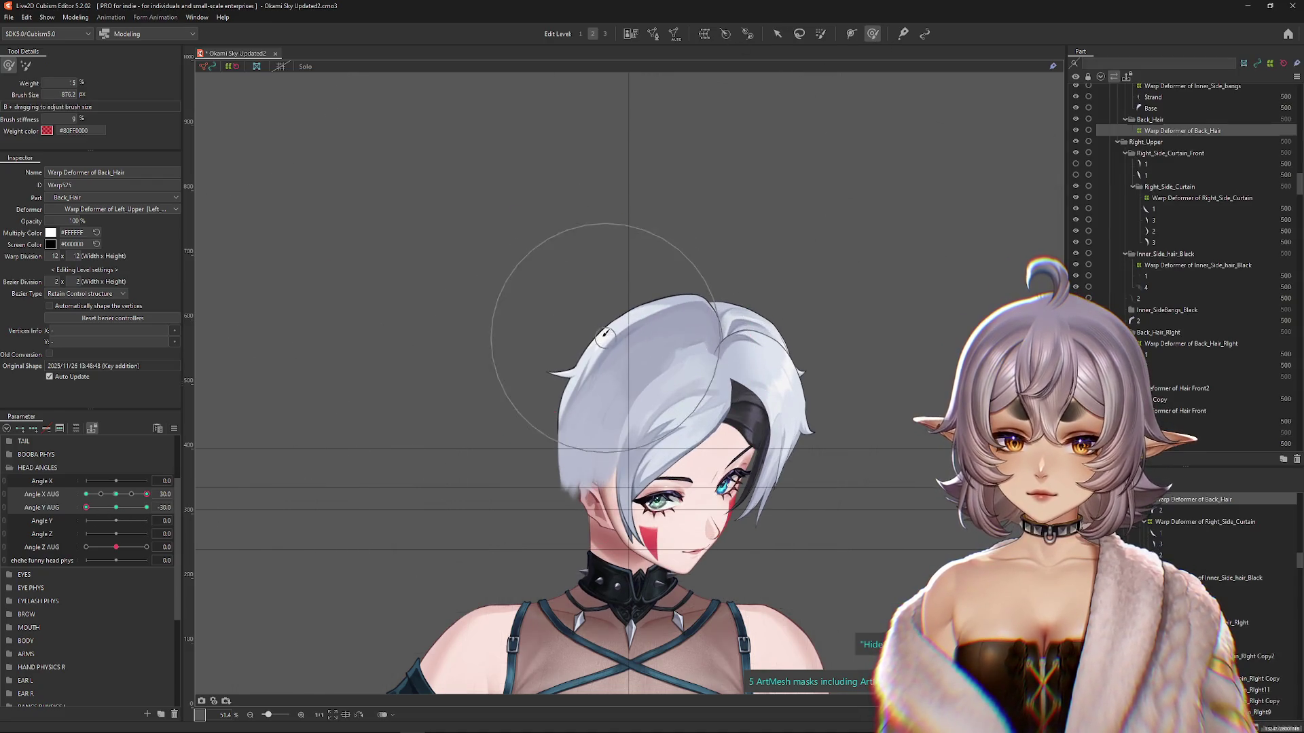
{"action": "mouse_move", "coordinate": [593, 374]}
{"action": "left_mouse_down"}
{"action": "mouse_move", "coordinate": [541, 442]}
{"action": "mouse_move", "coordinate": [267, 574]}
{"action": "mouse_move", "coordinate": [373, 544]}
{"action": "left_mouse_up"}
{"action": "left_click_drag", "start_coordinate": [605, 498], "coordinate": [505, 435]}
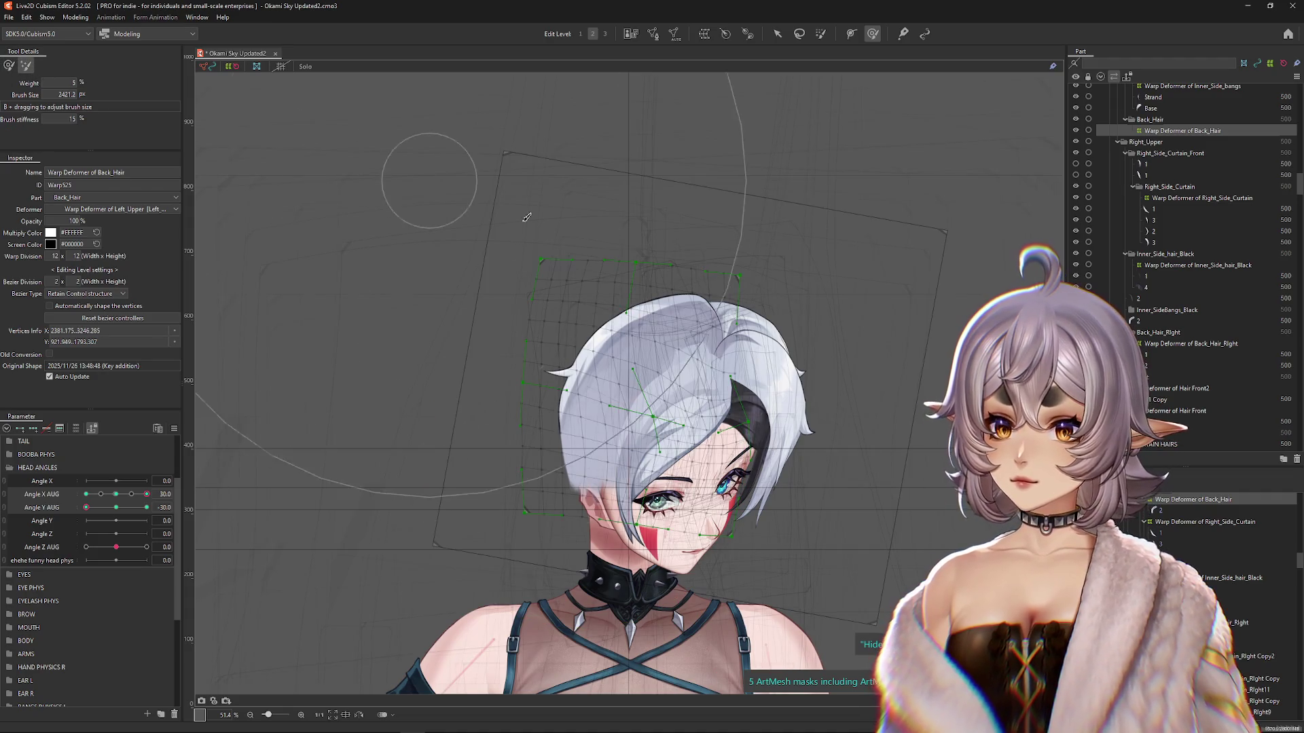
{"action": "left_click_drag", "start_coordinate": [663, 163], "coordinate": [721, 236]}
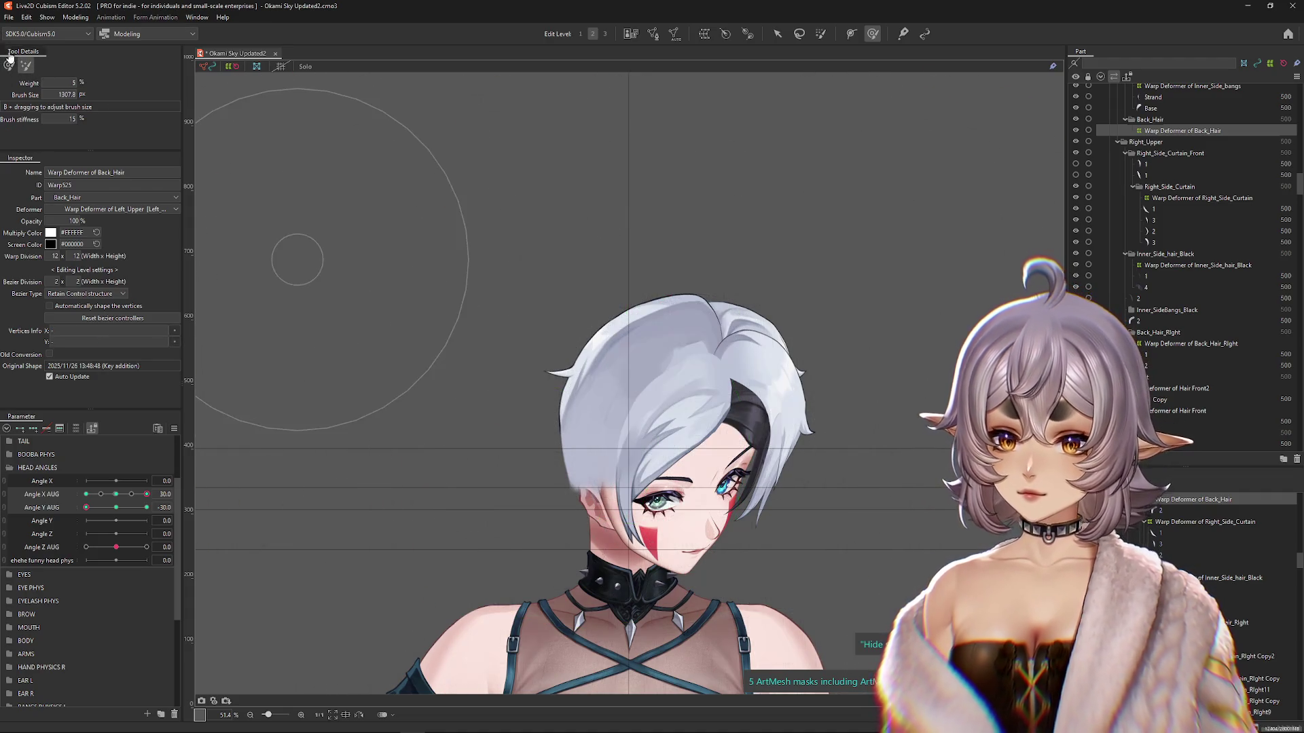
{"action": "mouse_move", "coordinate": [548, 364]}
{"action": "left_mouse_down"}
{"action": "mouse_move", "coordinate": [555, 460]}
{"action": "mouse_move", "coordinate": [553, 379]}
{"action": "mouse_move", "coordinate": [582, 393]}
{"action": "left_mouse_up"}
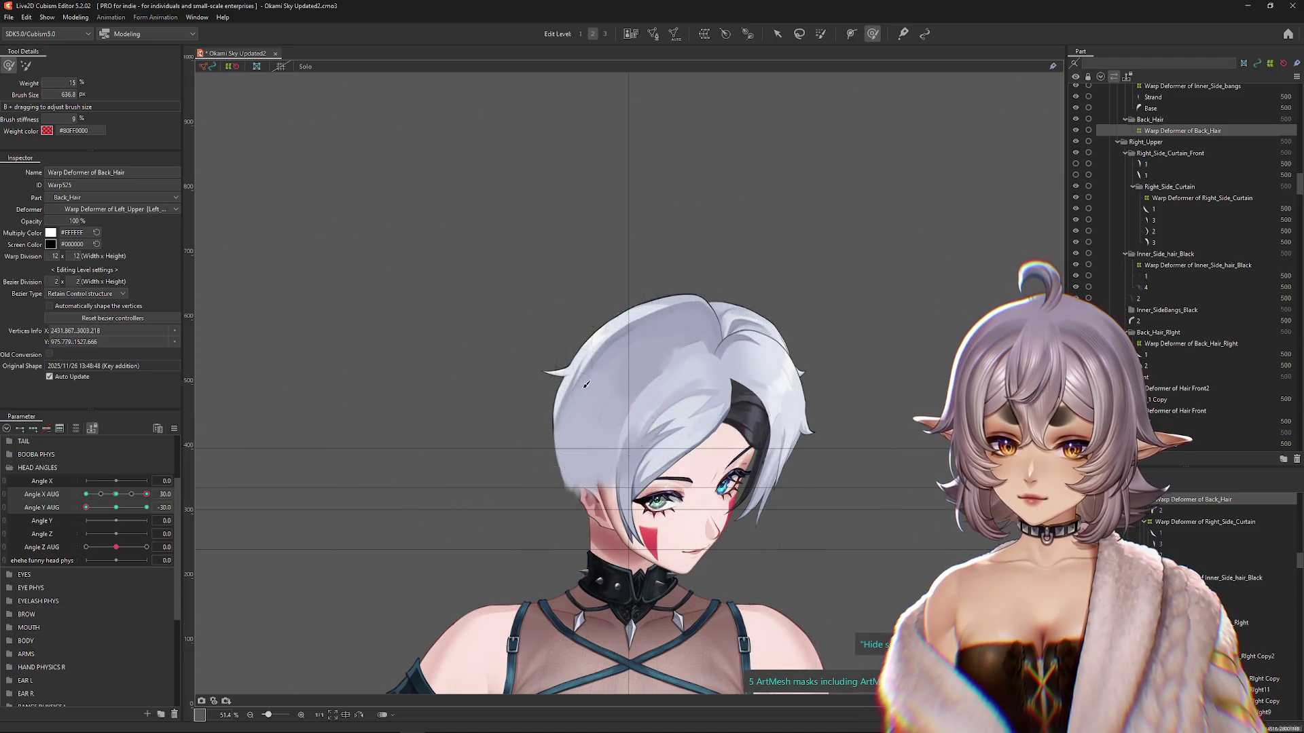
{"action": "left_click", "coordinate": [87, 508]}
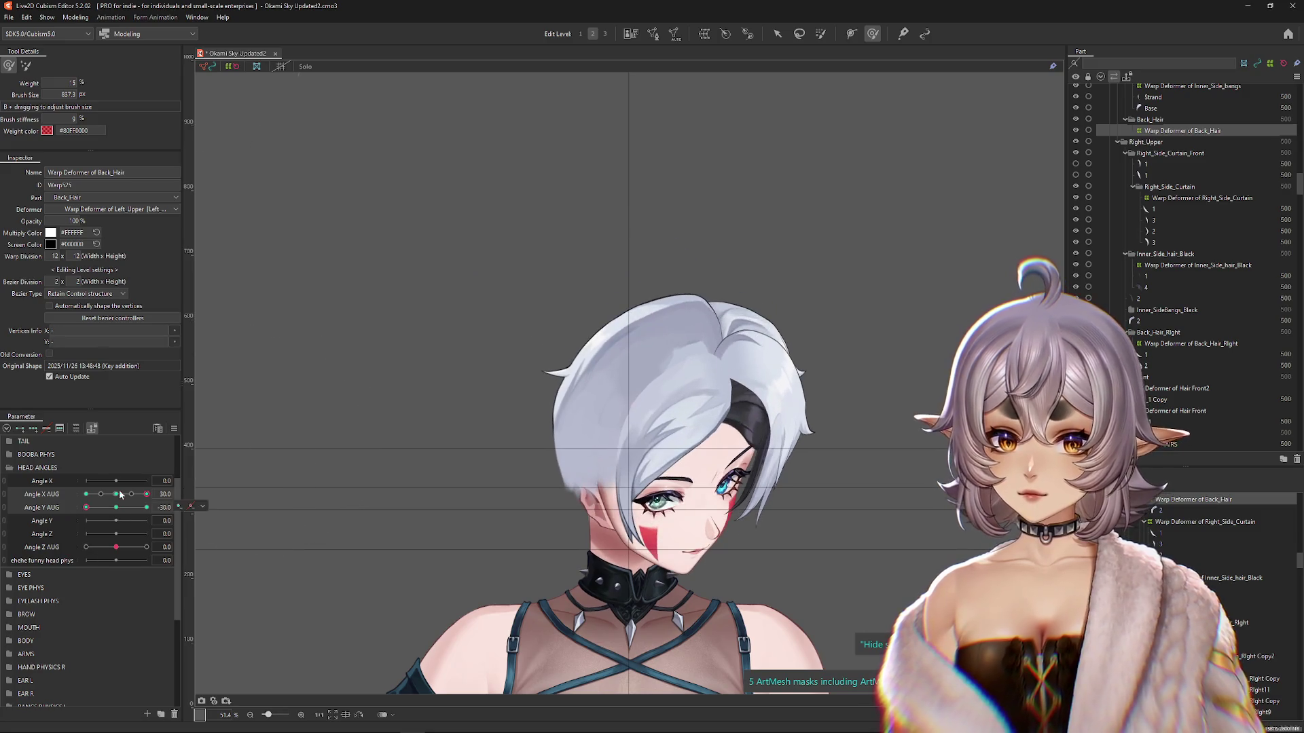
{"action": "left_click_drag", "start_coordinate": [738, 347], "coordinate": [706, 312]}
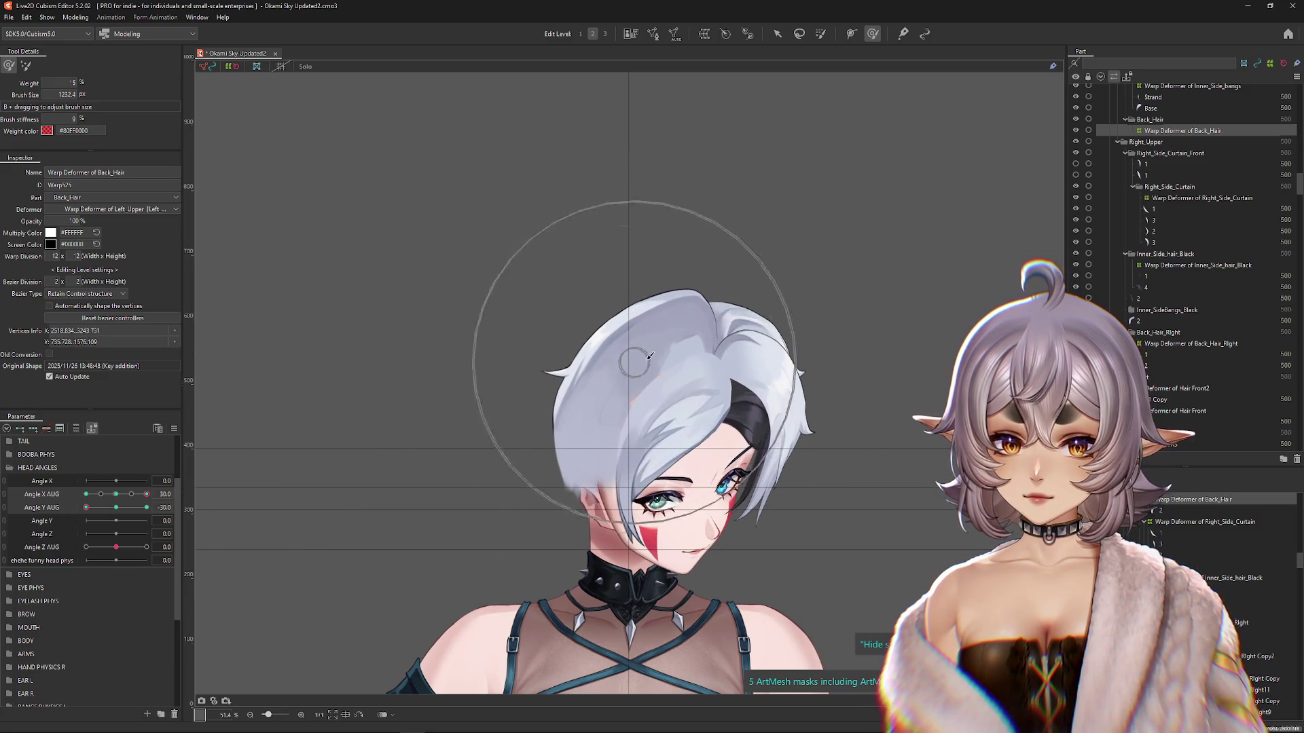
{"action": "left_click", "coordinate": [116, 495]}
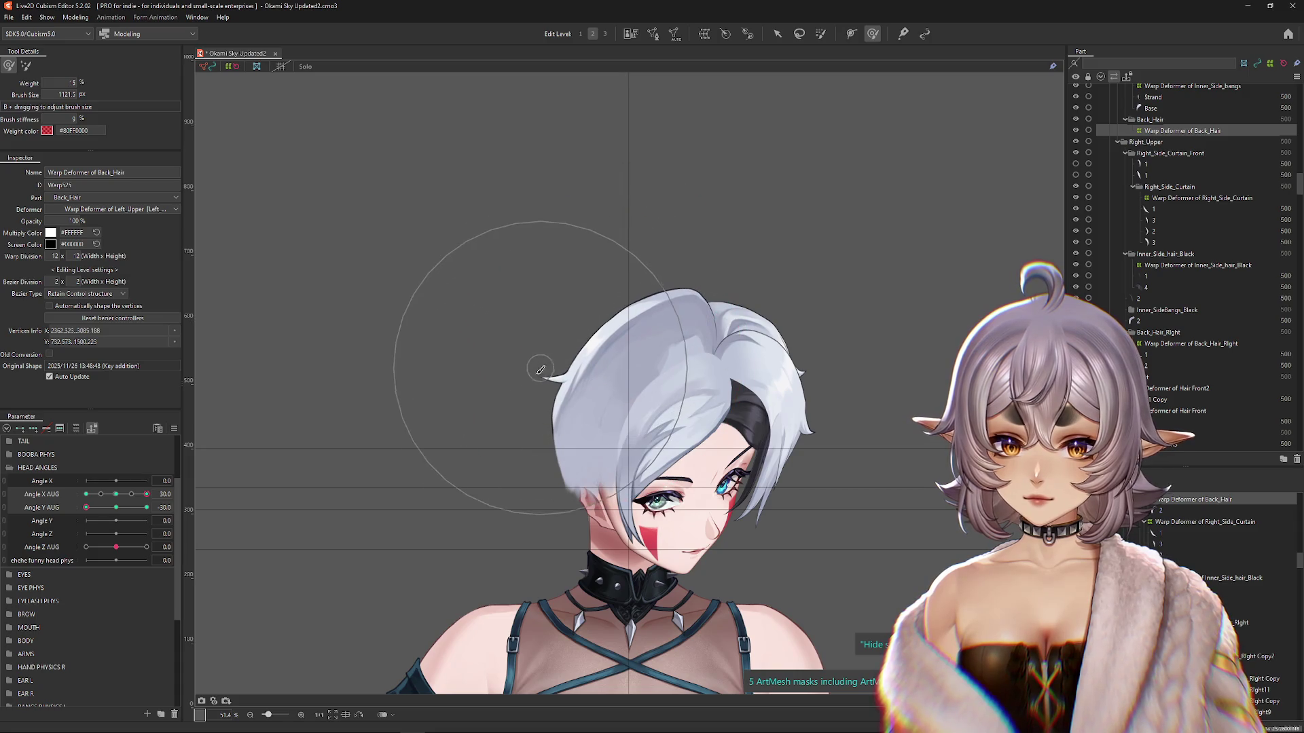
{"action": "left_click_drag", "start_coordinate": [165, 519], "coordinate": [165, 520]}
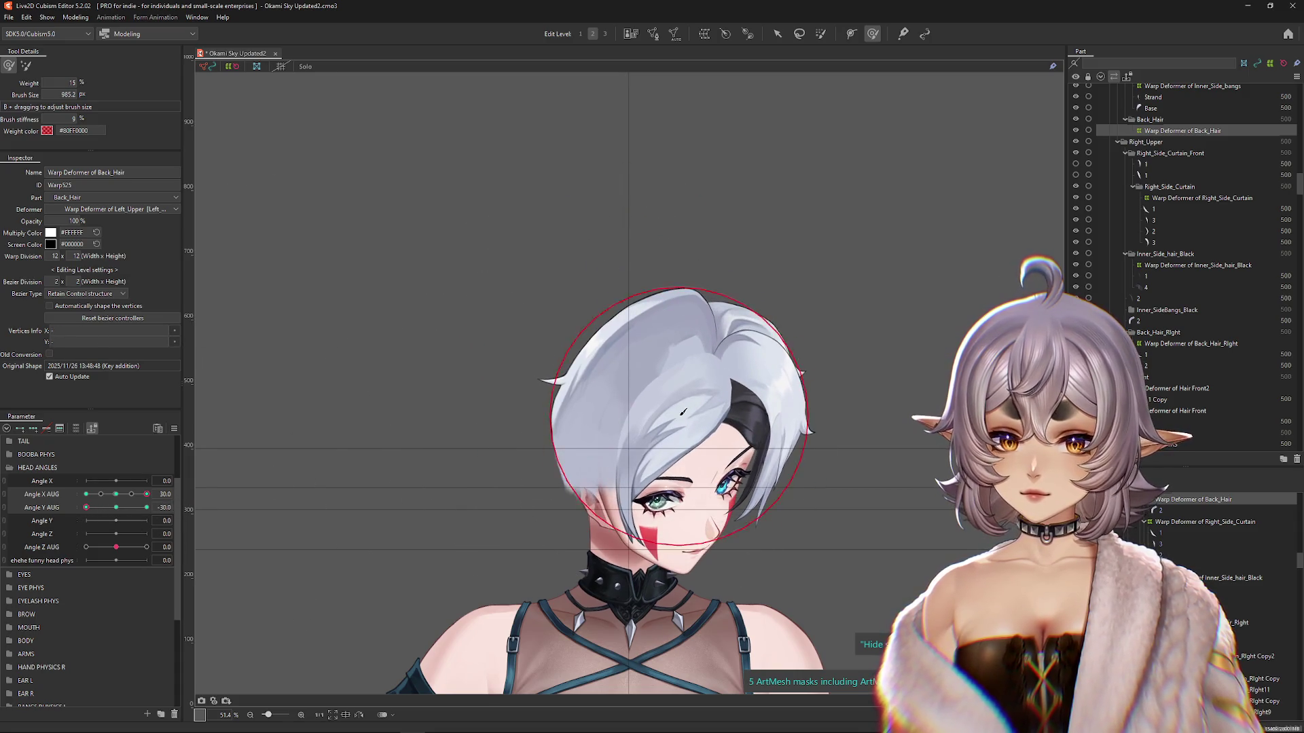
{"action": "mouse_move", "coordinate": [86, 507]}
{"action": "left_mouse_down"}
{"action": "mouse_move", "coordinate": [143, 508]}
{"action": "mouse_move", "coordinate": [52, 521]}
{"action": "left_mouse_up"}
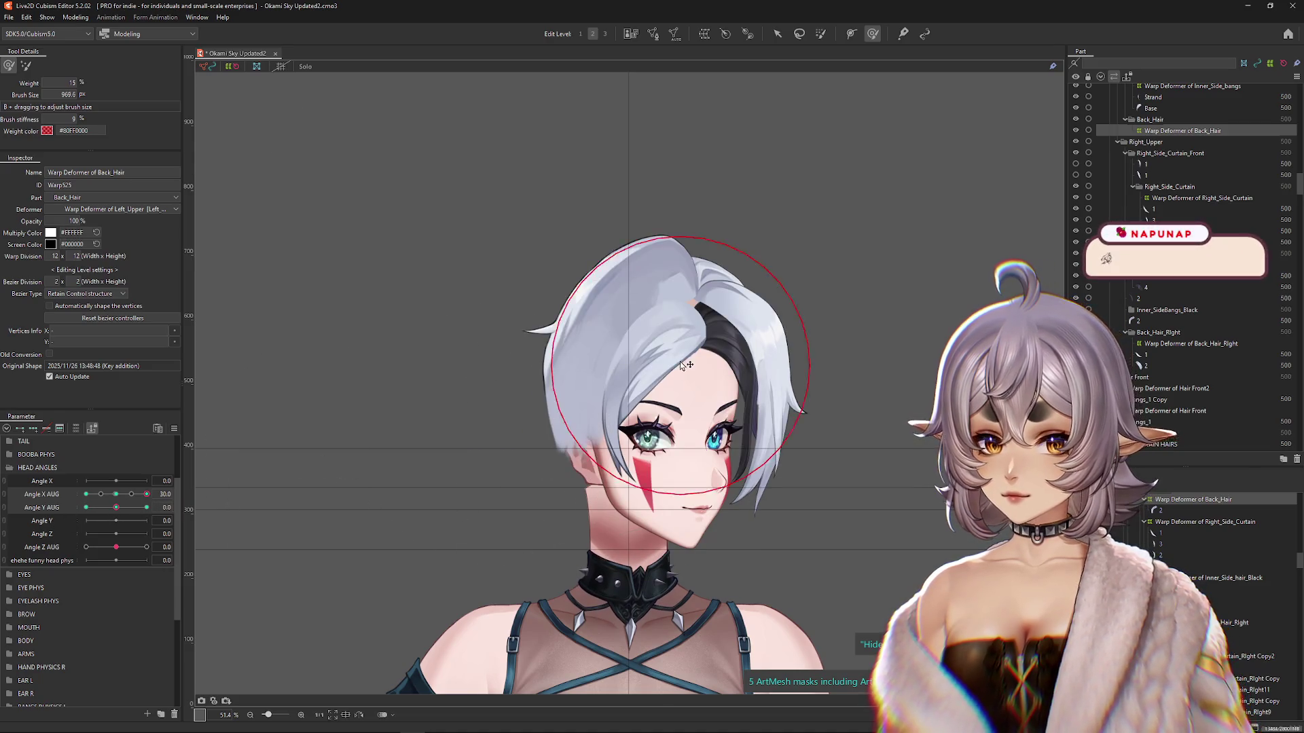
Step: Turn the head sideways, tilt it up, and shrink the warp brush over the hair
{"action": "mouse_move", "coordinate": [147, 494]}
{"action": "left_mouse_down"}
{"action": "mouse_move", "coordinate": [53, 507]}
{"action": "mouse_move", "coordinate": [101, 508]}
{"action": "left_mouse_up"}
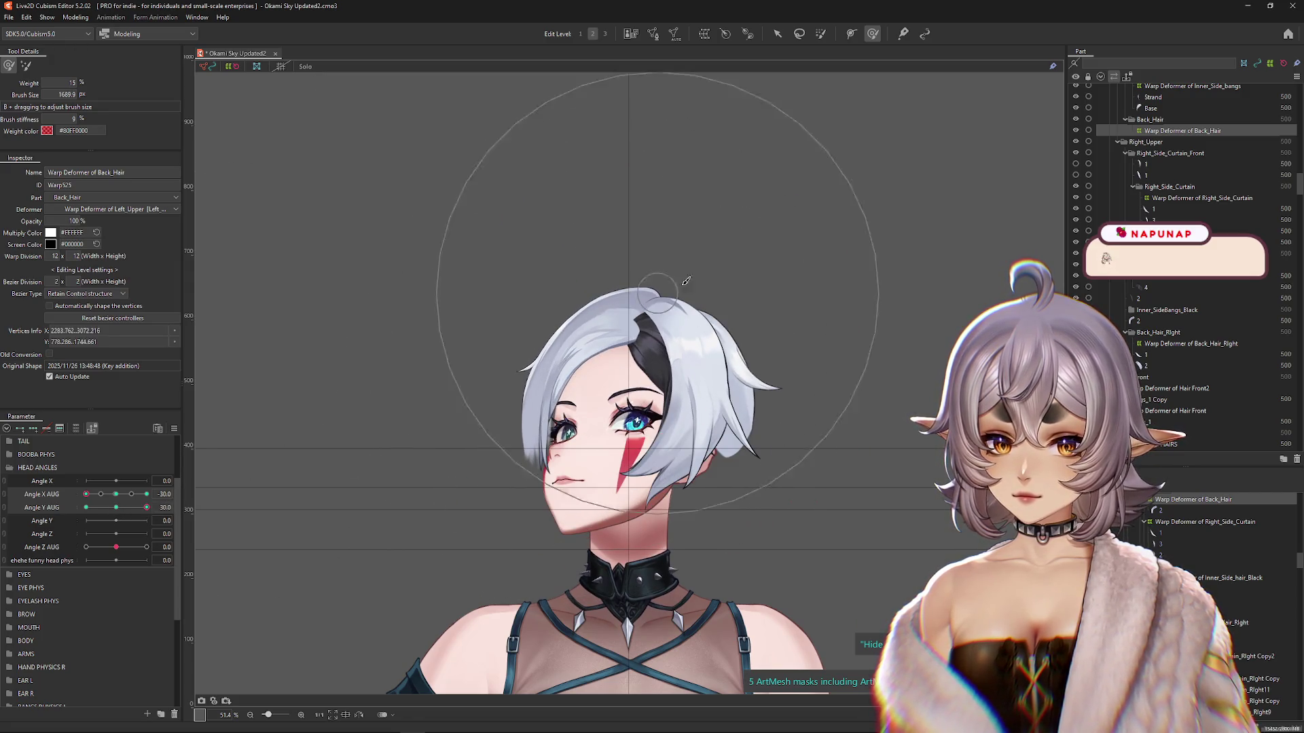
{"action": "left_click_drag", "start_coordinate": [612, 349], "coordinate": [605, 247]}
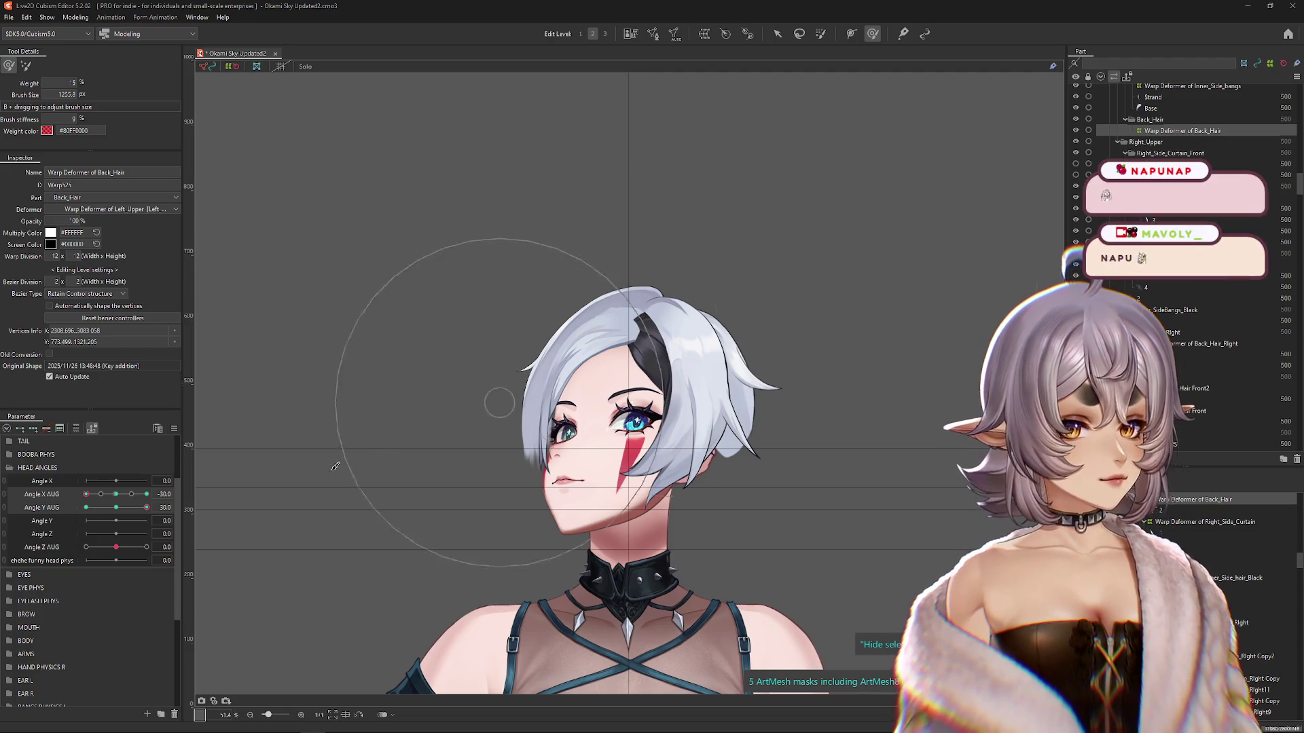
{"action": "left_click", "coordinate": [117, 508]}
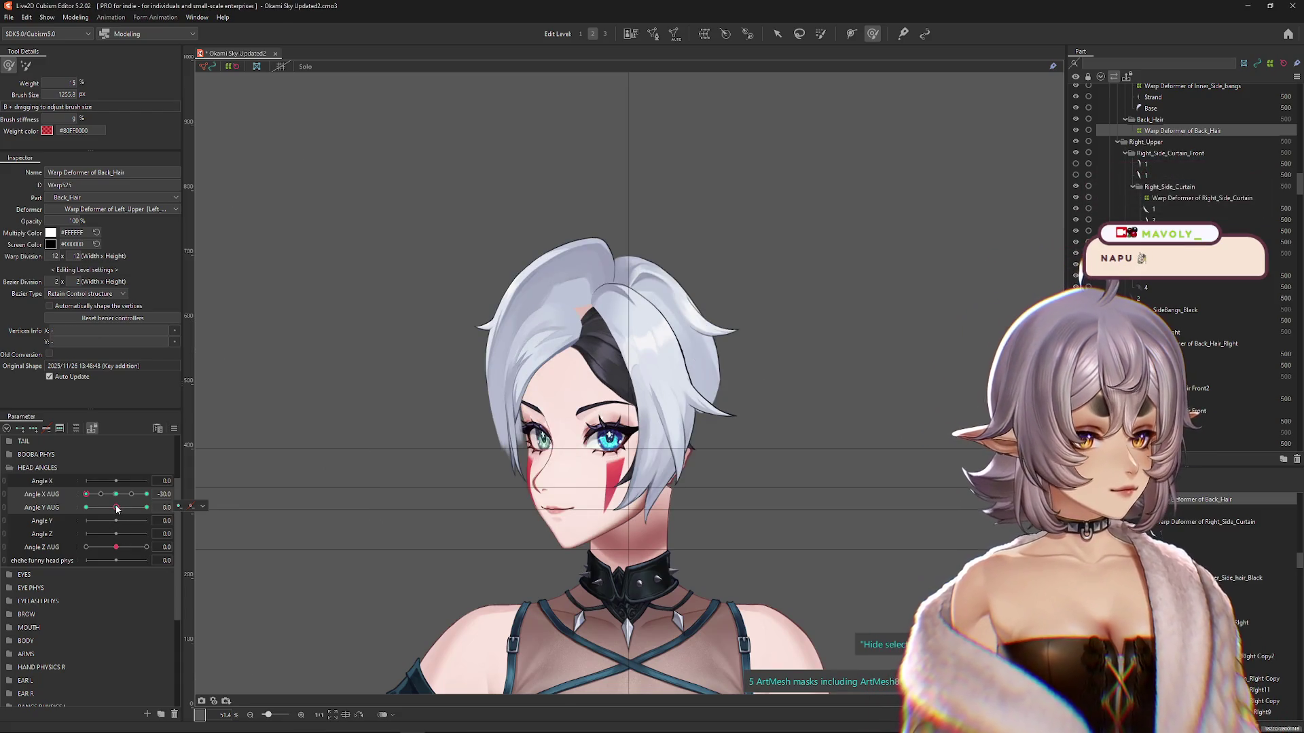
{"action": "mouse_move", "coordinate": [117, 508]}
{"action": "left_mouse_down"}
{"action": "mouse_move", "coordinate": [134, 511]}
{"action": "mouse_move", "coordinate": [87, 510]}
{"action": "left_mouse_up"}
{"action": "left_click_drag", "start_coordinate": [621, 268], "coordinate": [607, 271]}
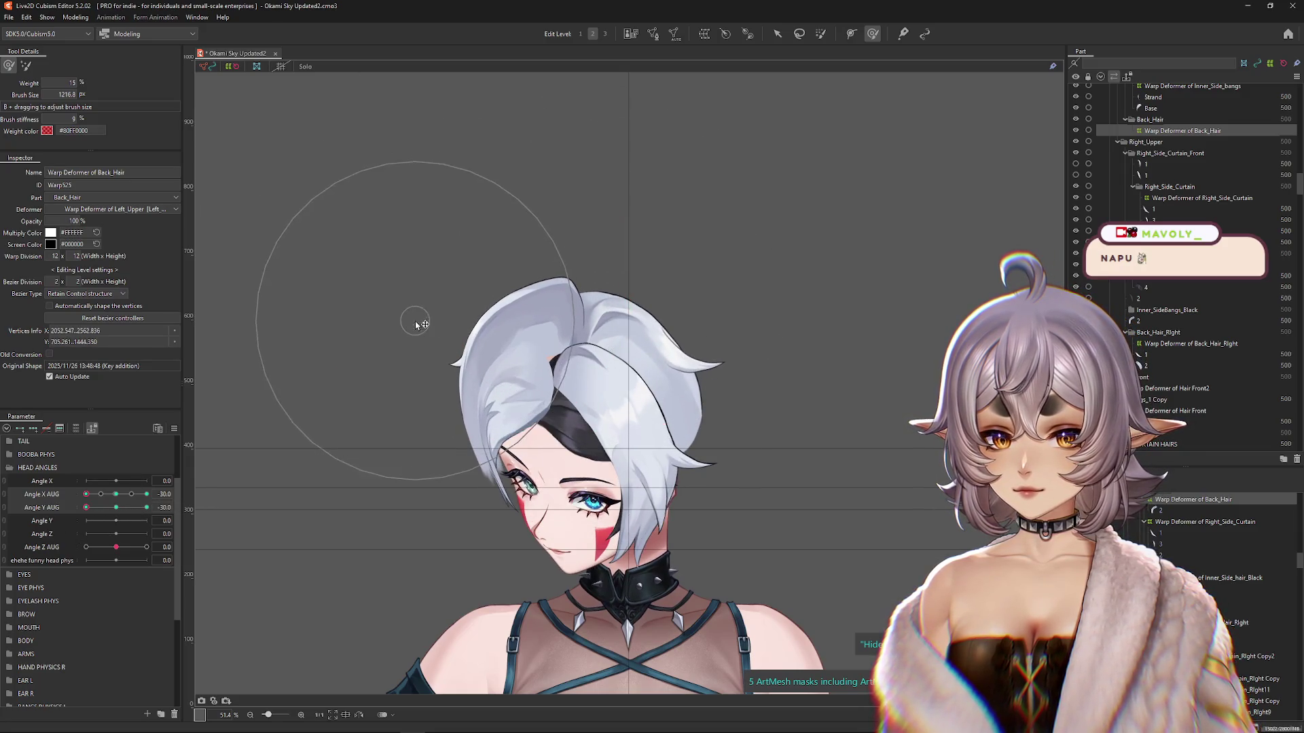
Step: Sweep the head turn from side to side to check the hair, then zoom out
{"action": "left_click_drag", "start_coordinate": [101, 493], "coordinate": [75, 501]}
{"action": "mouse_move", "coordinate": [476, 407]}
{"action": "left_mouse_down"}
{"action": "mouse_move", "coordinate": [436, 417]}
{"action": "mouse_move", "coordinate": [381, 360]}
{"action": "left_mouse_up"}
{"action": "left_click_drag", "start_coordinate": [112, 502], "coordinate": [87, 508]}
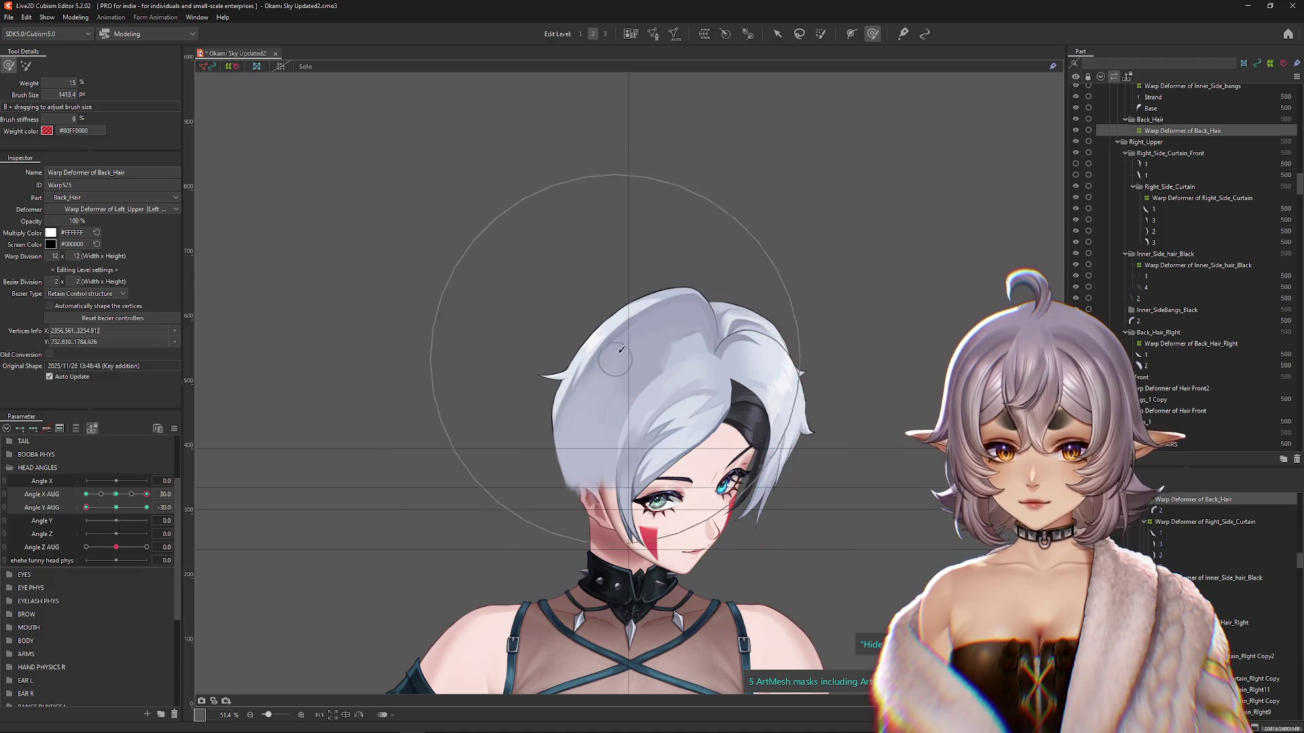
{"action": "scroll", "coordinate": [621, 389], "scroll_direction": "down", "scroll_amount": 2}
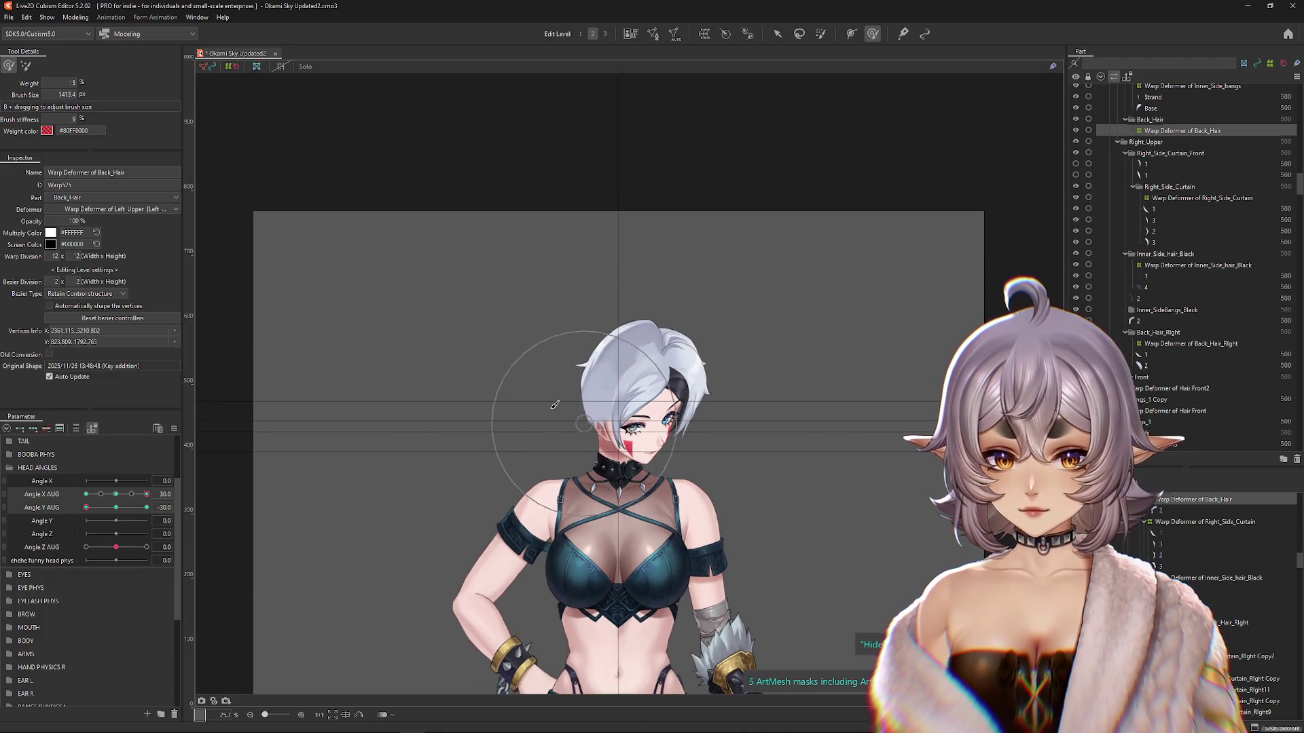
{"action": "left_click", "coordinate": [76, 17]}
Step: Preview physics in Physics Settings, close it, and reset Angle X and Angle Y AUG to 0
{"action": "left_click", "coordinate": [102, 244]}
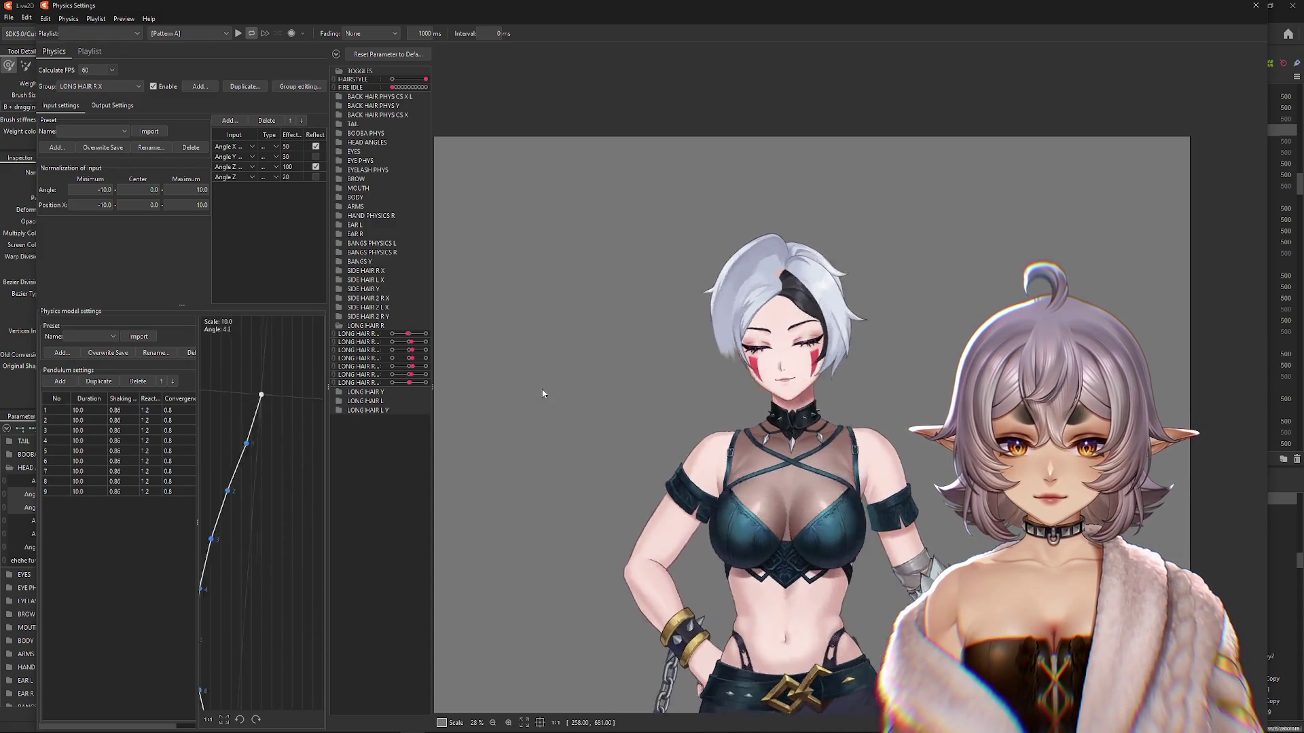
{"action": "left_click_drag", "start_coordinate": [582, 67], "coordinate": [442, 689]}
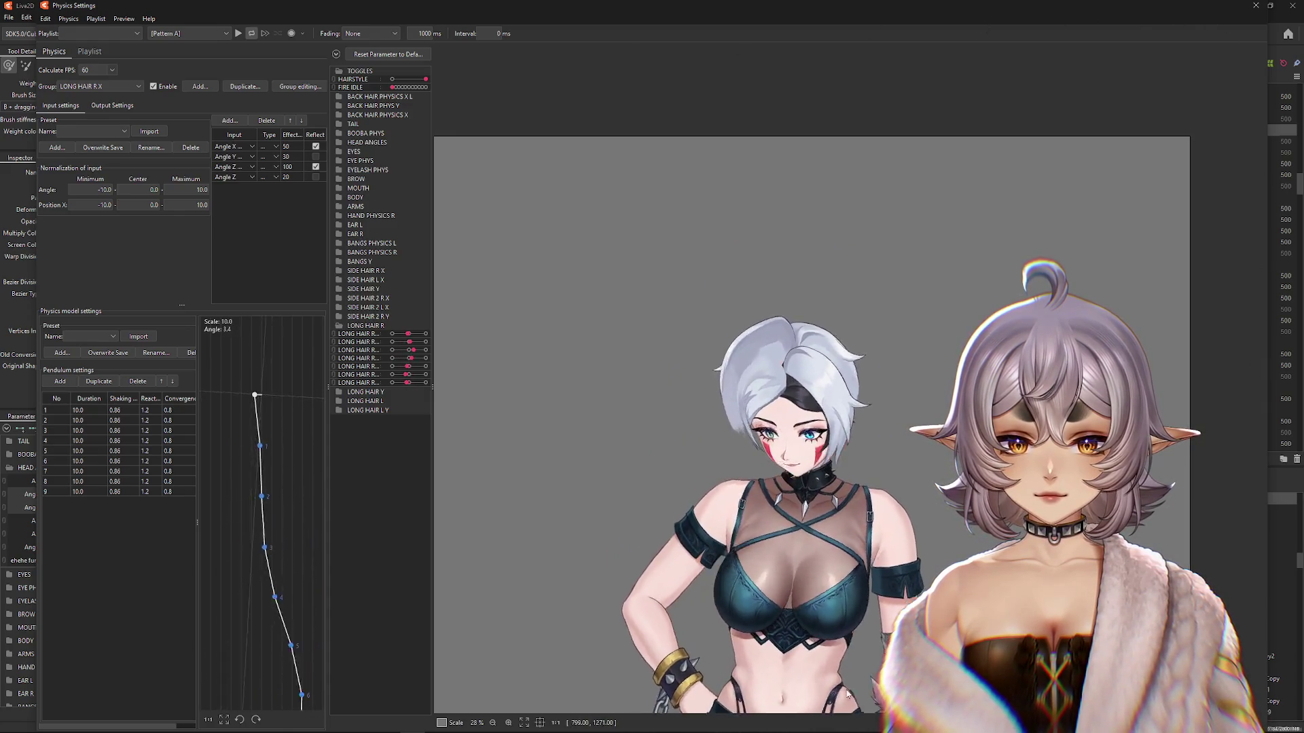
{"action": "left_click", "coordinate": [1256, 6]}
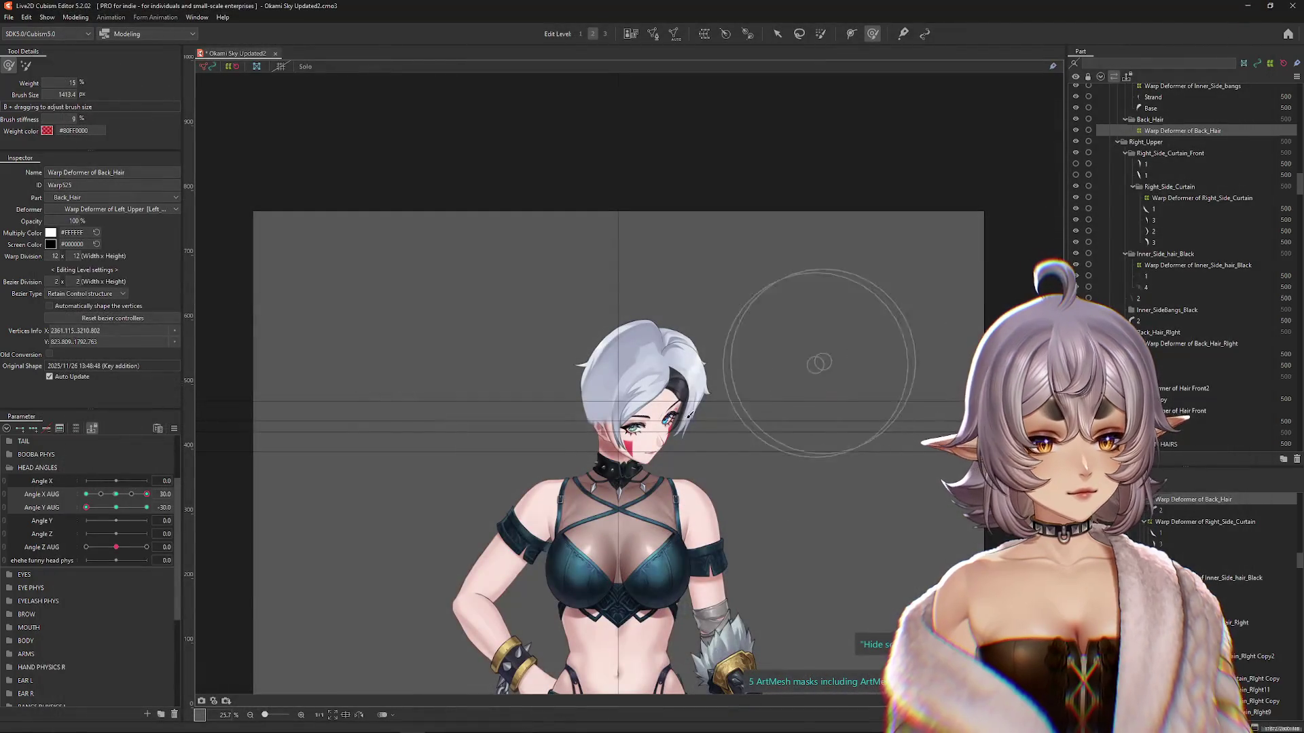
{"action": "left_click", "coordinate": [116, 508]}
{"action": "left_click", "coordinate": [116, 494]}
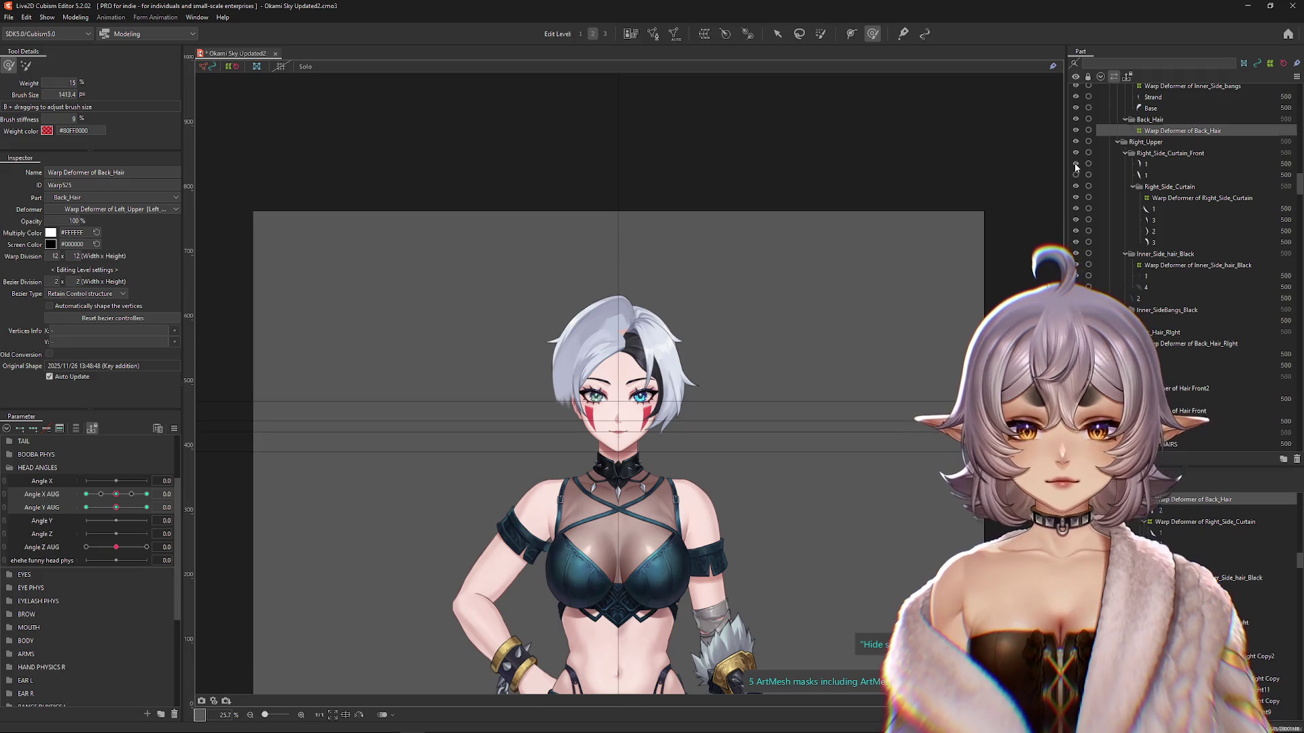
Step: Toggle visibility of the center bangs and left curtain hair to identify them
{"action": "scroll", "coordinate": [1146, 178], "scroll_direction": "up", "scroll_amount": 2}
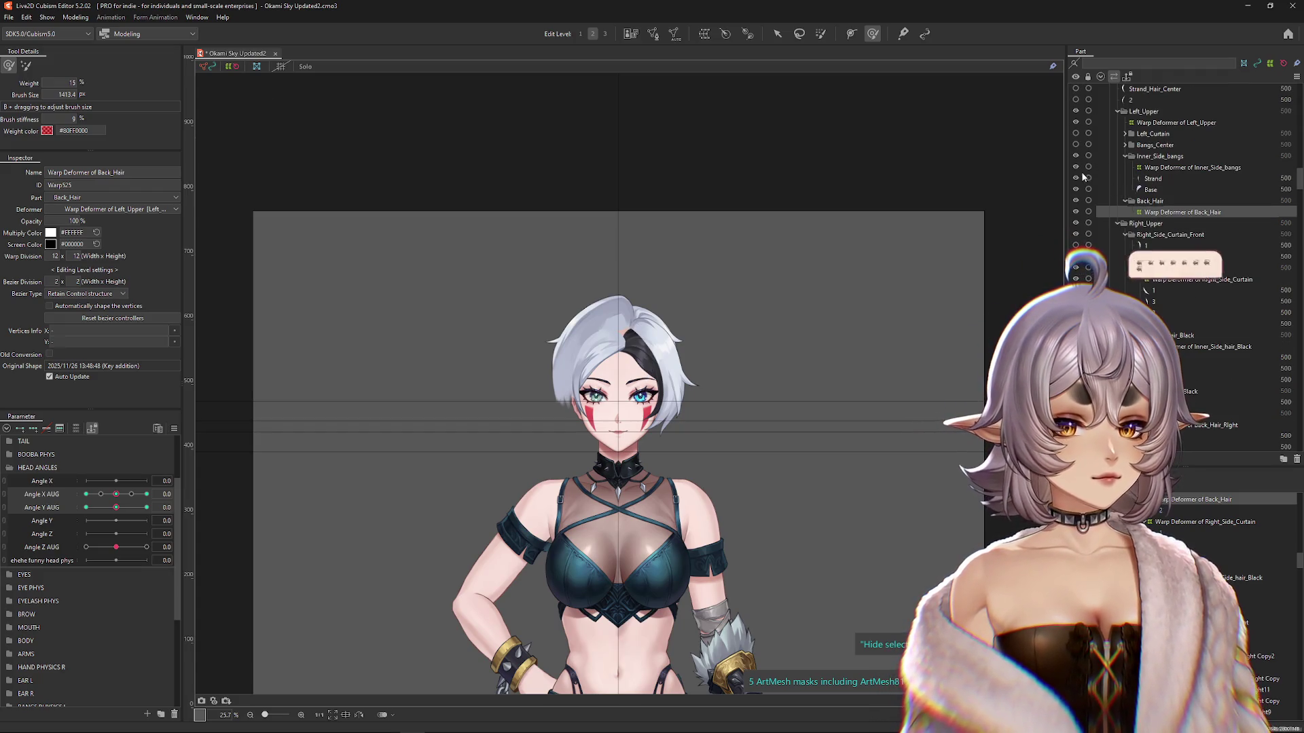
{"action": "left_click", "coordinate": [1078, 144]}
{"action": "left_click", "coordinate": [1077, 144]}
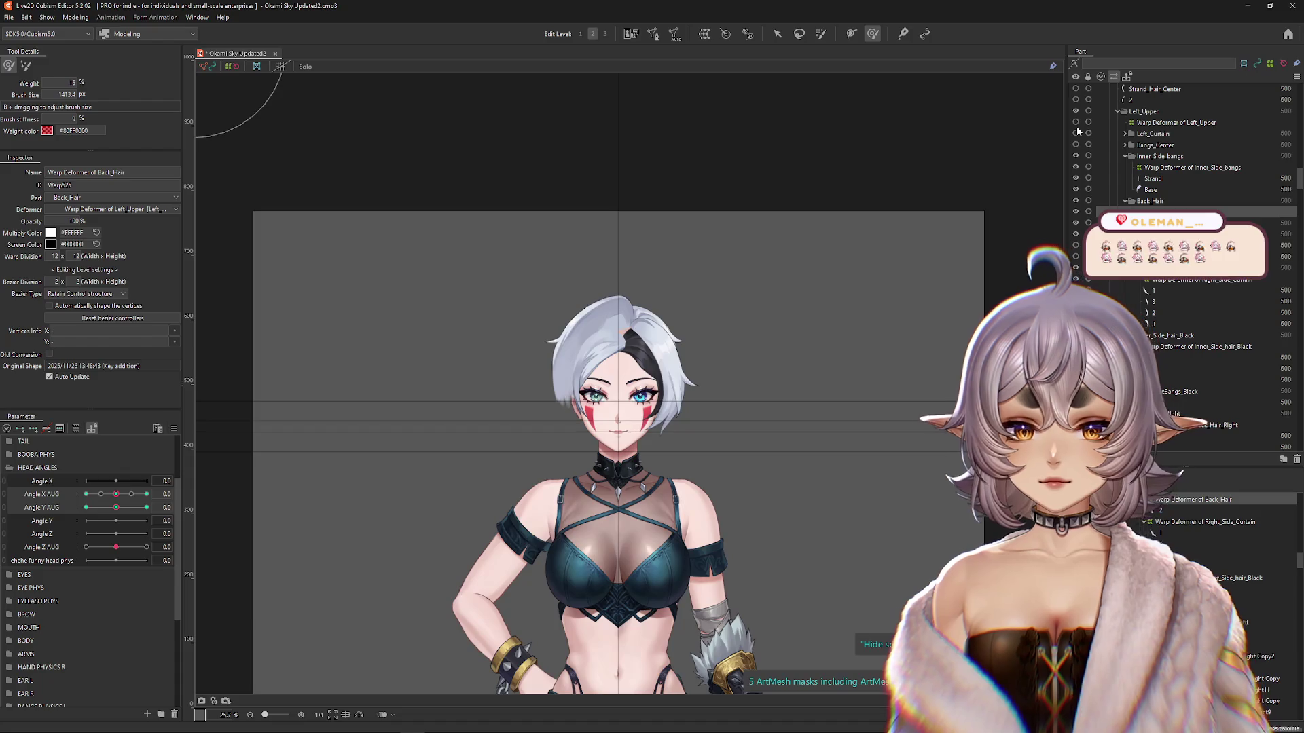
{"action": "left_click", "coordinate": [1076, 134]}
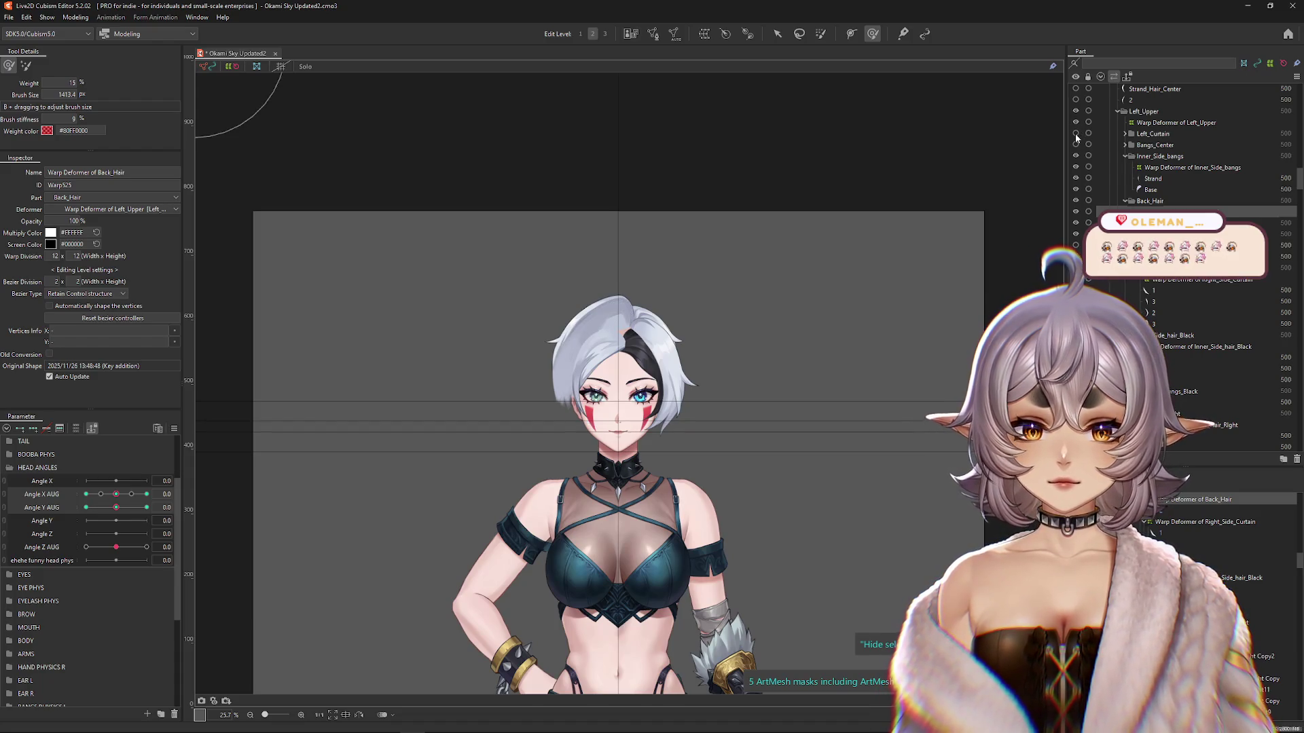
Step: Expand Bangs_Center, select meshes 1–4, and open Create Warp Deformer for them
{"action": "left_click", "coordinate": [1124, 144]}
{"action": "left_click", "coordinate": [1146, 155]}
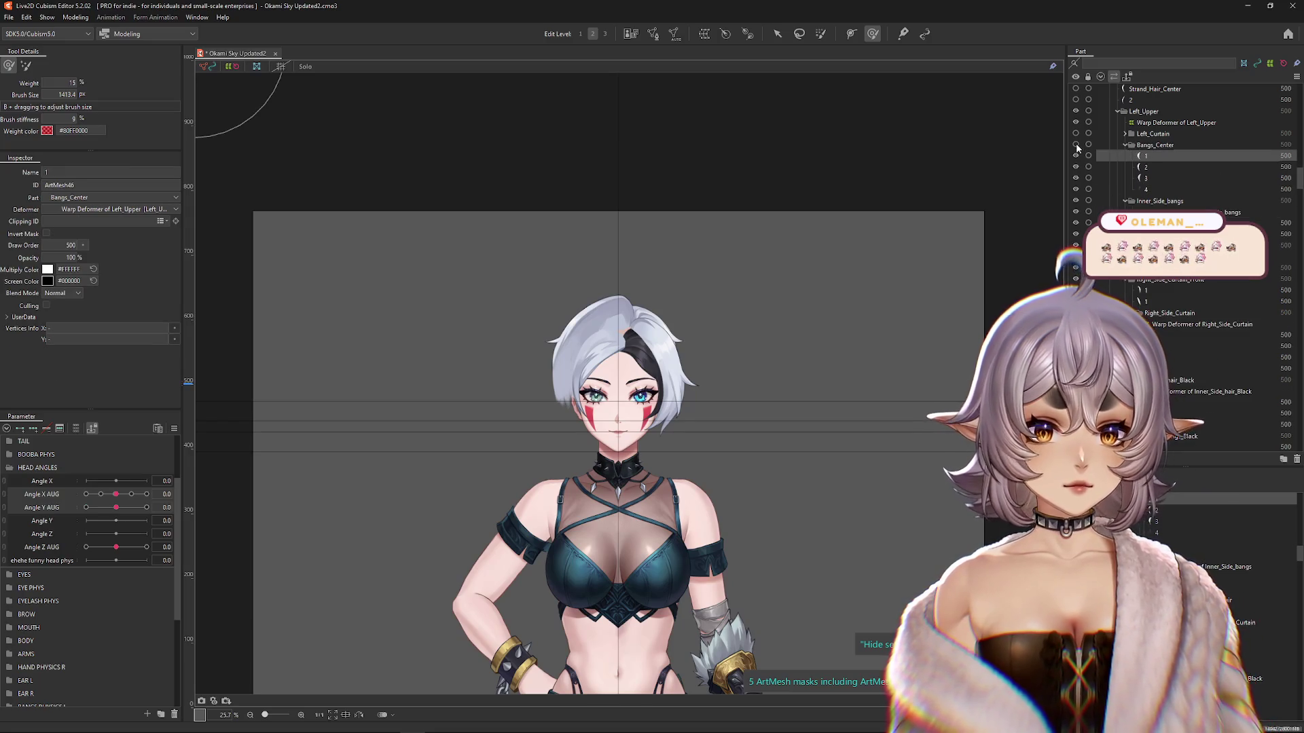
{"action": "left_click", "coordinate": [1107, 189], "text": "shift"}
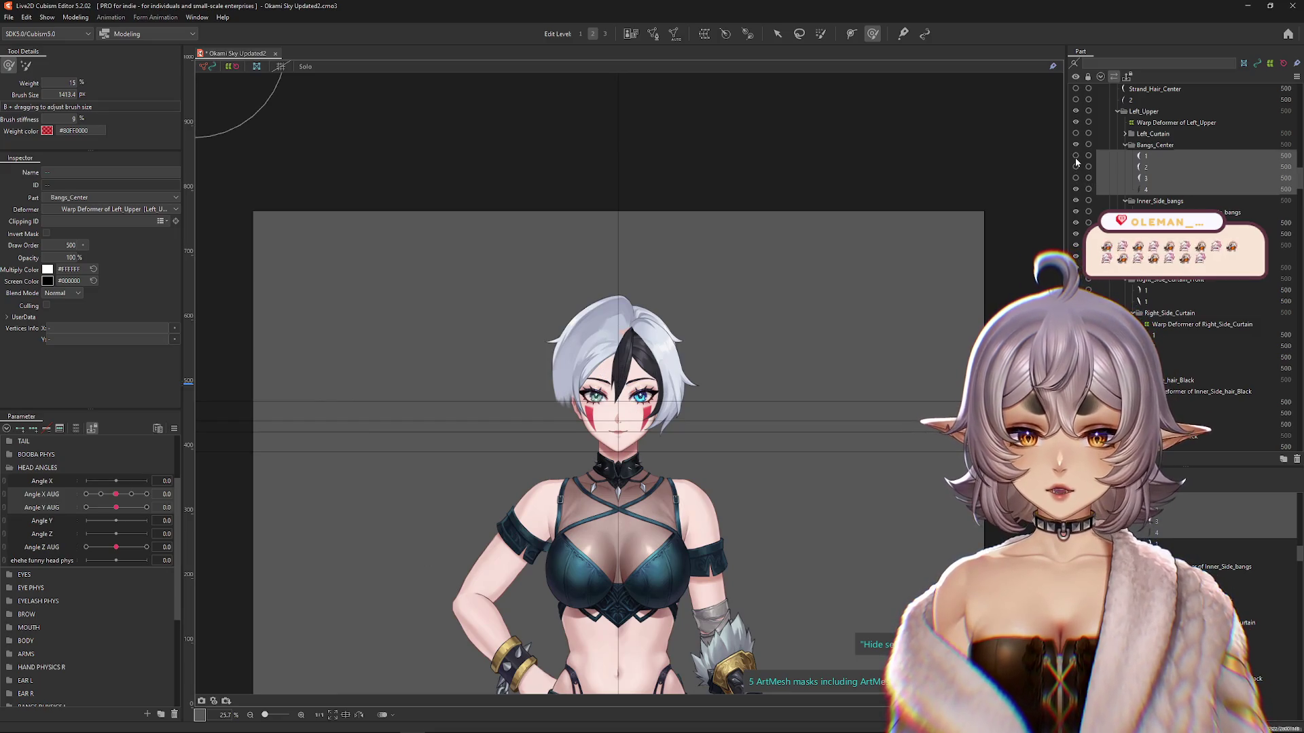
{"action": "left_click", "coordinate": [1165, 190]}
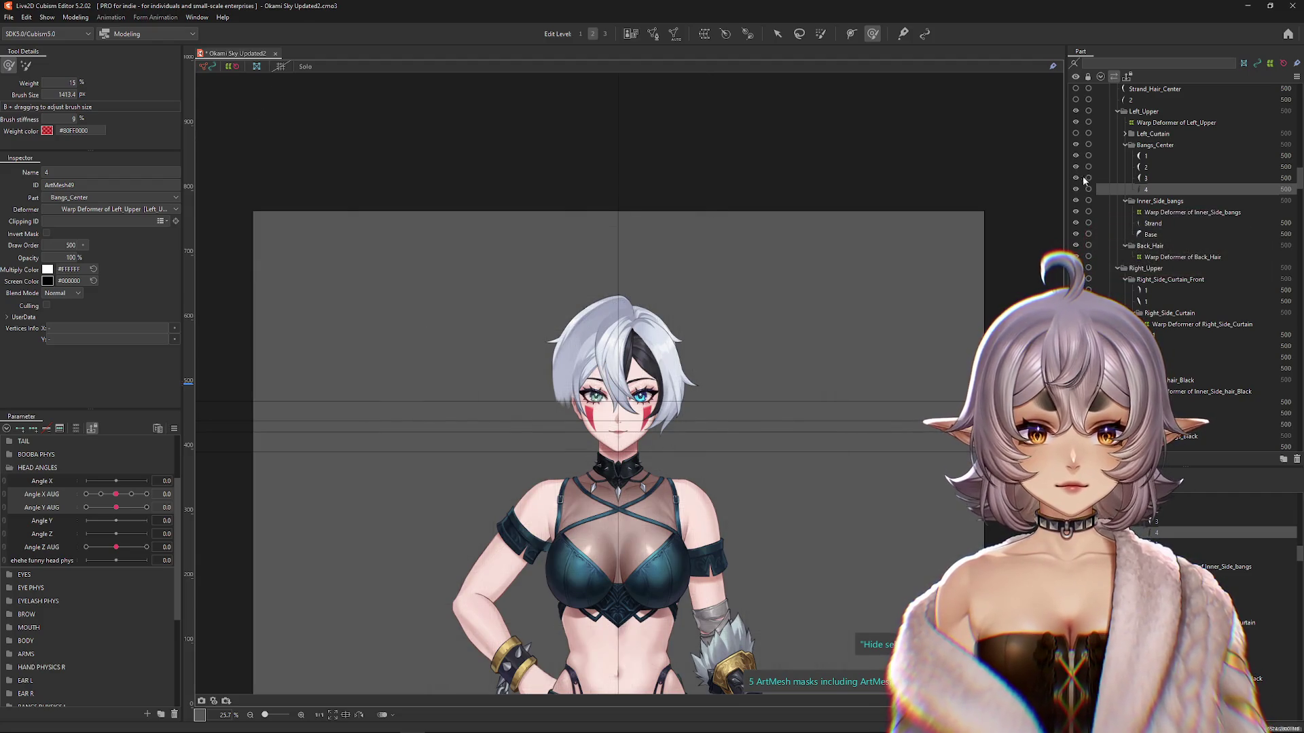
{"action": "left_click", "coordinate": [1143, 157], "text": "shift"}
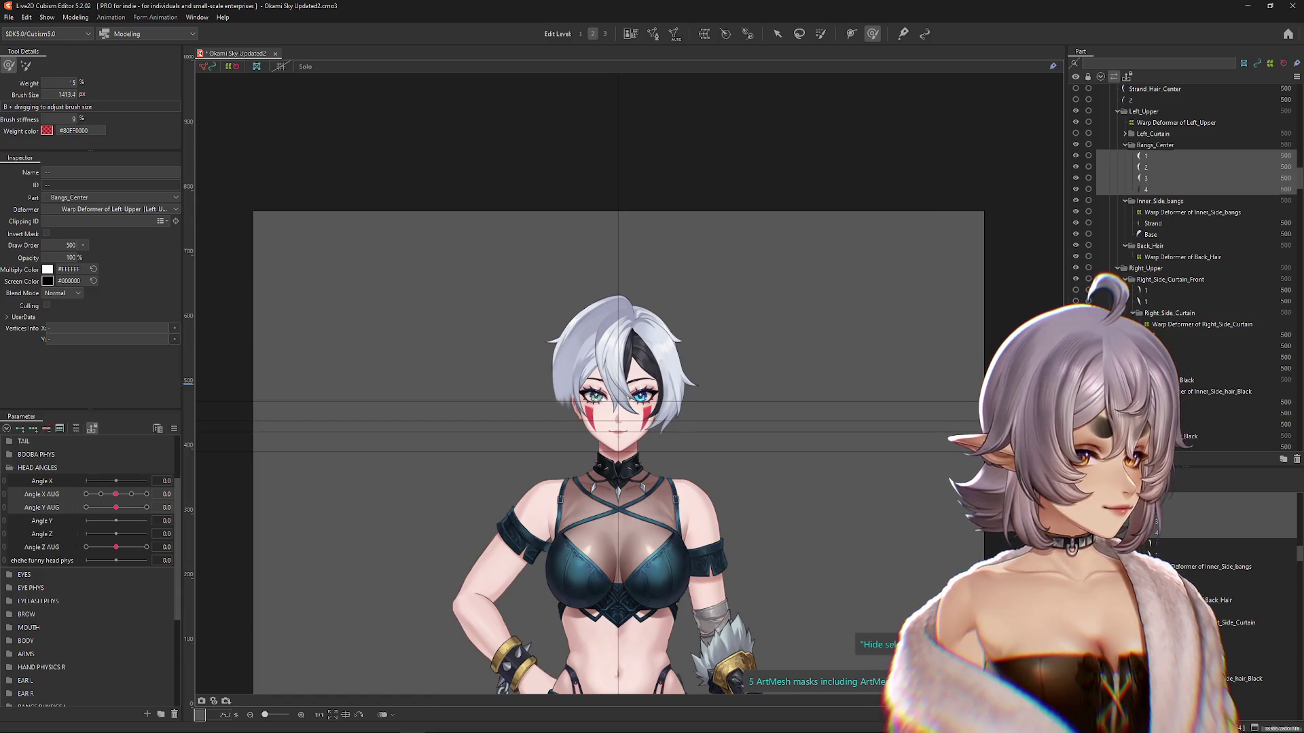
{"action": "left_click", "coordinate": [702, 34]}
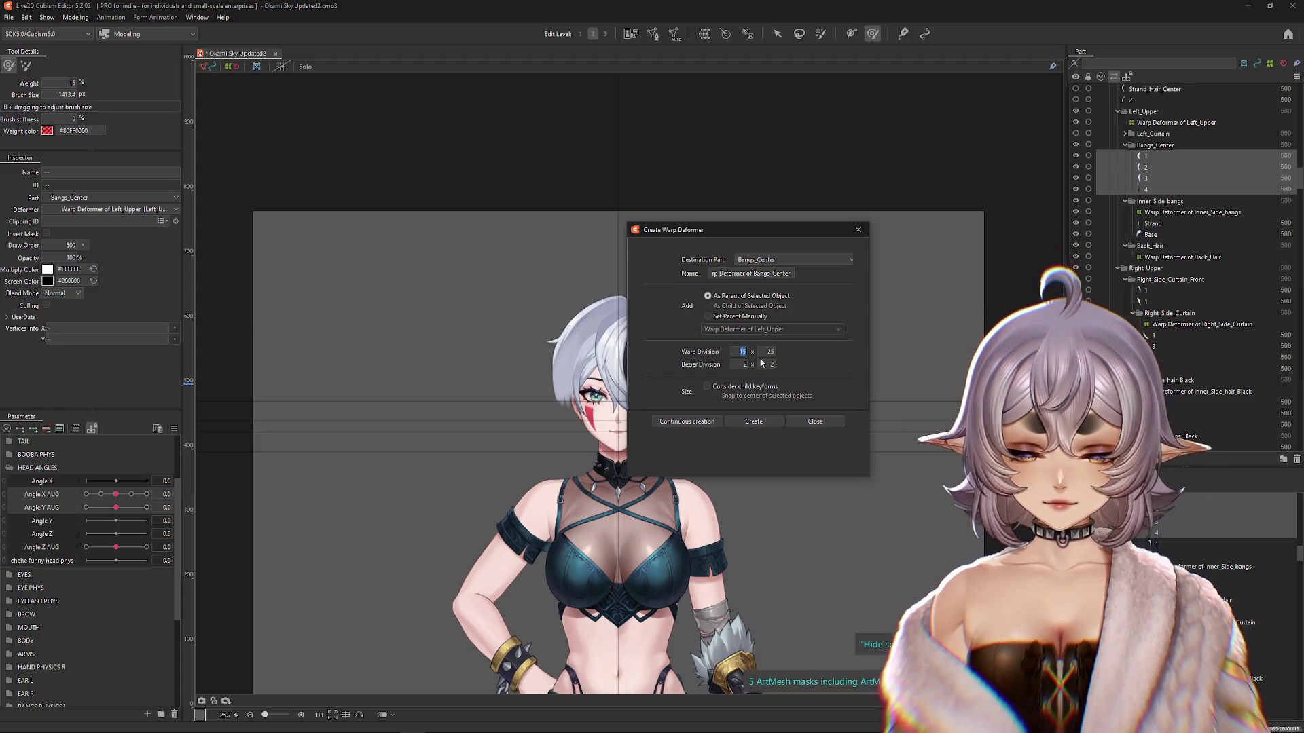
Step: Create the Bangs_Center warp deformer (8 x 15 division) and turn the head to Angle X AUG 30
{"action": "key", "text": "Return"}
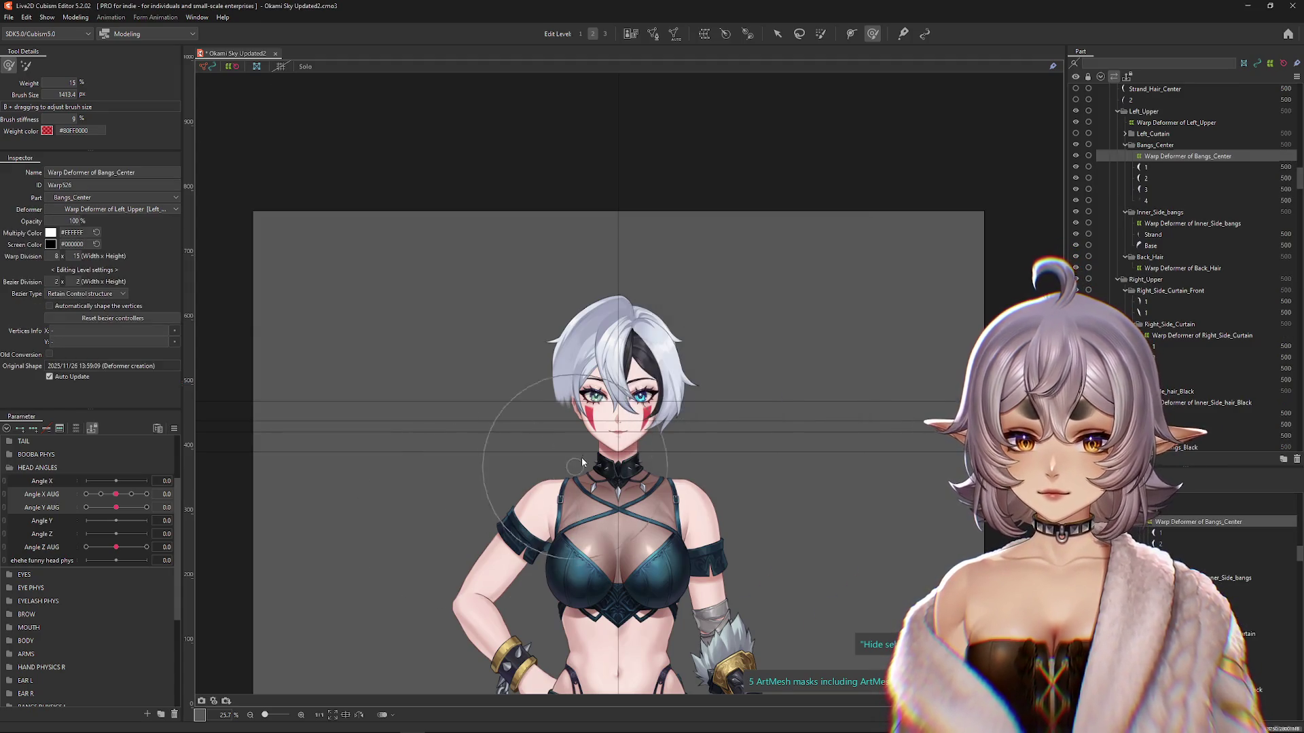
{"action": "scroll", "coordinate": [631, 437], "scroll_direction": "up", "scroll_amount": 2}
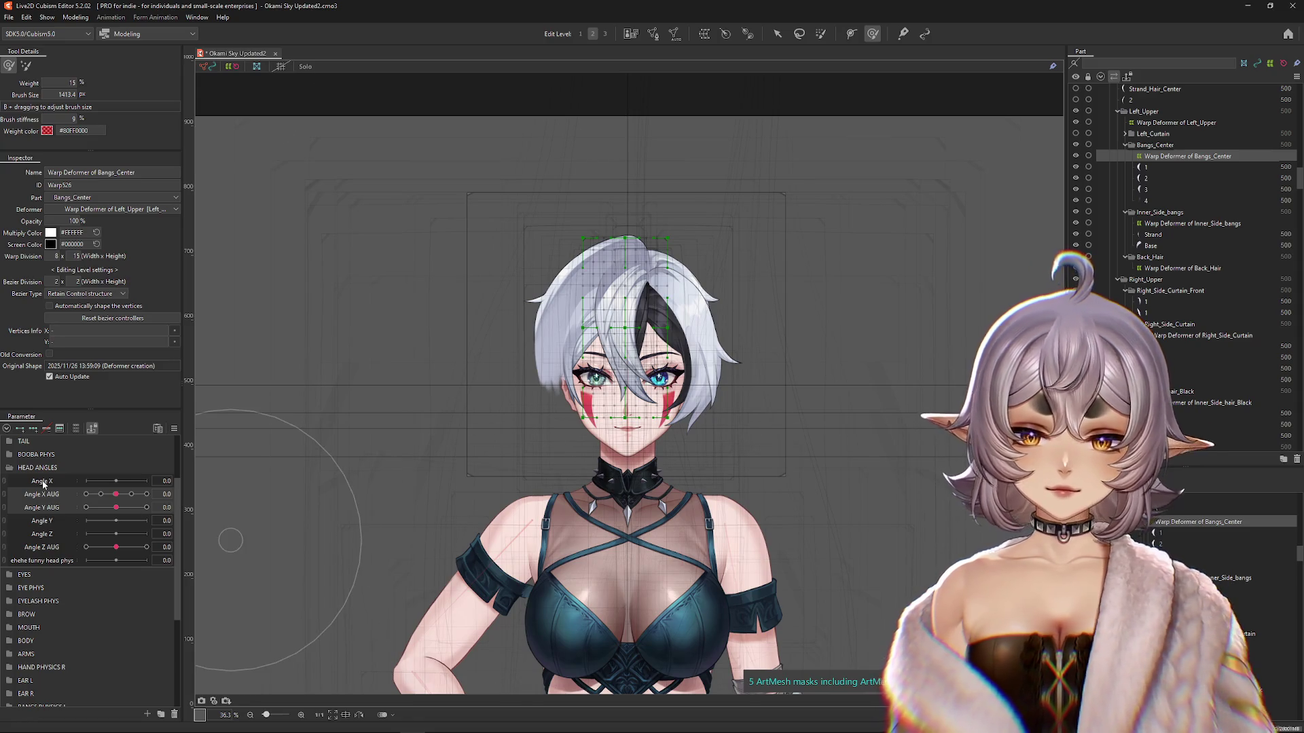
{"action": "left_click_drag", "start_coordinate": [123, 499], "coordinate": [146, 494]}
Step: Shift the whole Bangs_Center deformer to the right, checking the move with undo/redo
{"action": "scroll", "coordinate": [559, 287], "scroll_direction": "up", "scroll_amount": 2}
{"action": "left_click", "coordinate": [774, 35]}
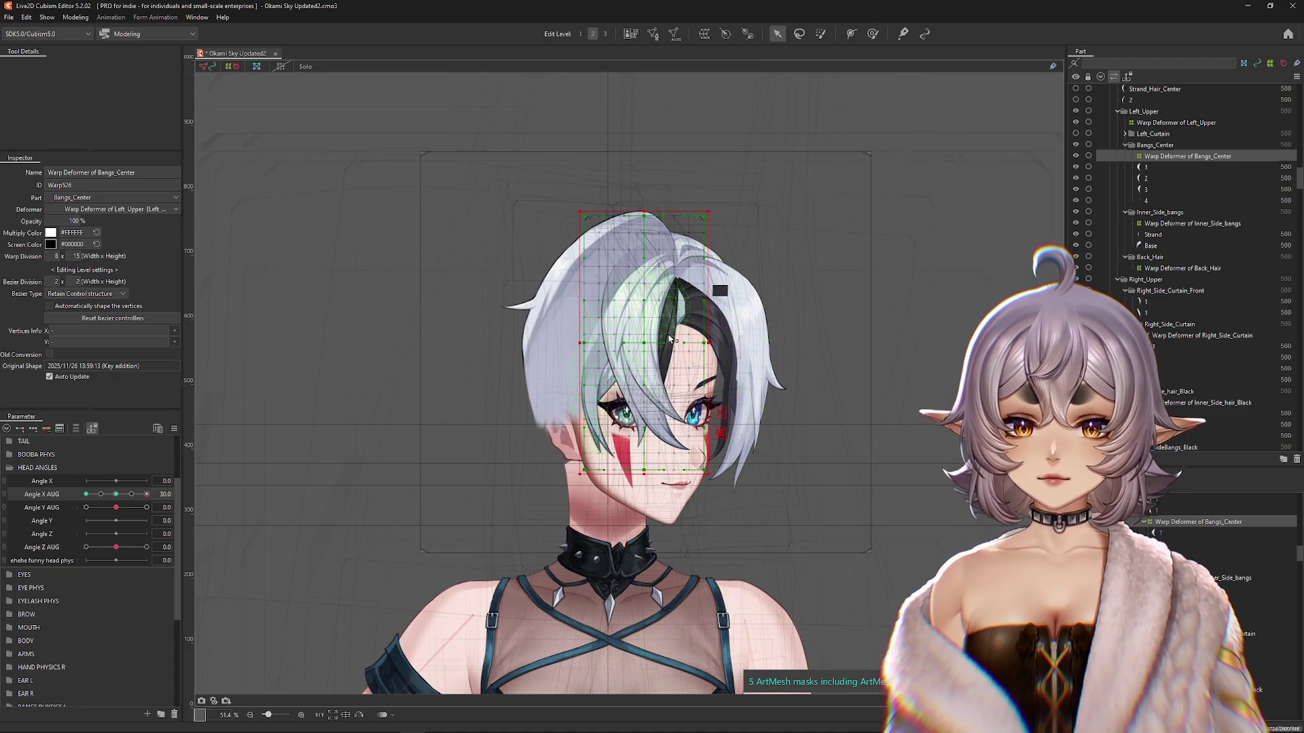
{"action": "left_click_drag", "start_coordinate": [646, 343], "coordinate": [663, 344]}
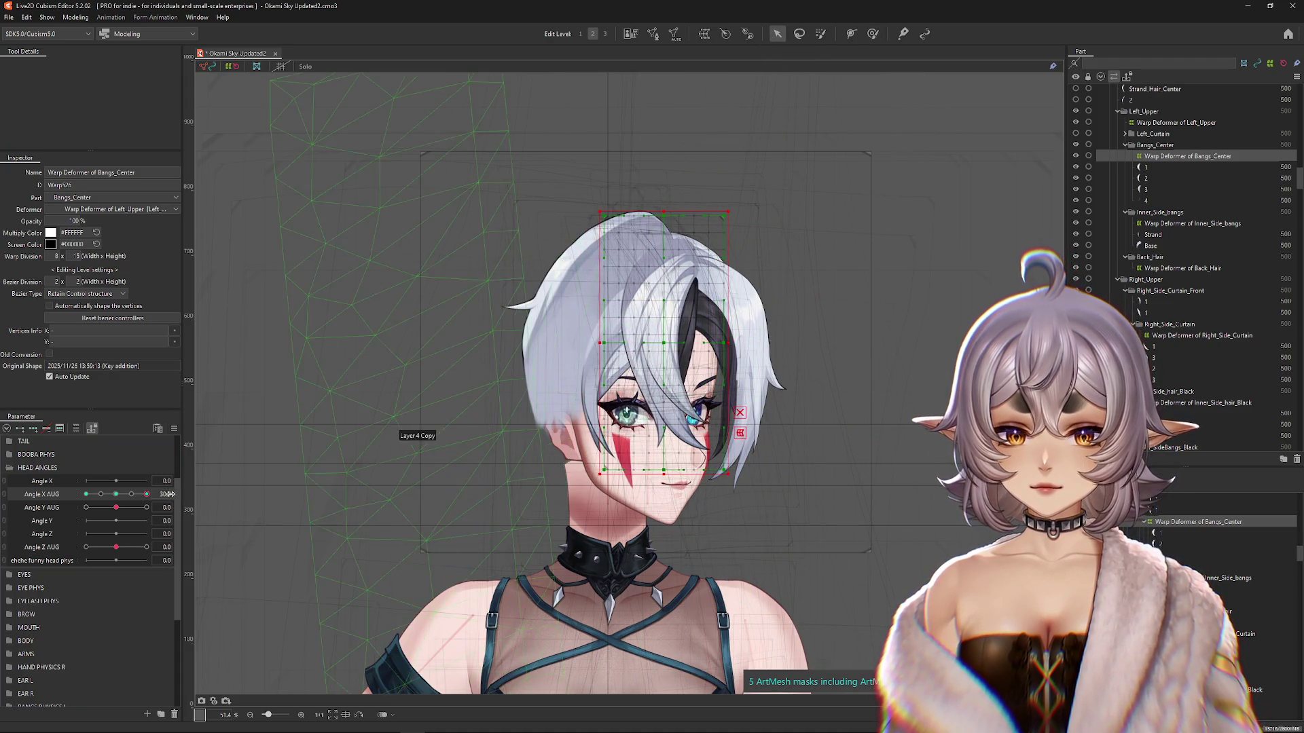
{"action": "key", "text": "ctrl+z"}
{"action": "key", "text": "ctrl+y"}
{"action": "key", "text": "ctrl+y"}
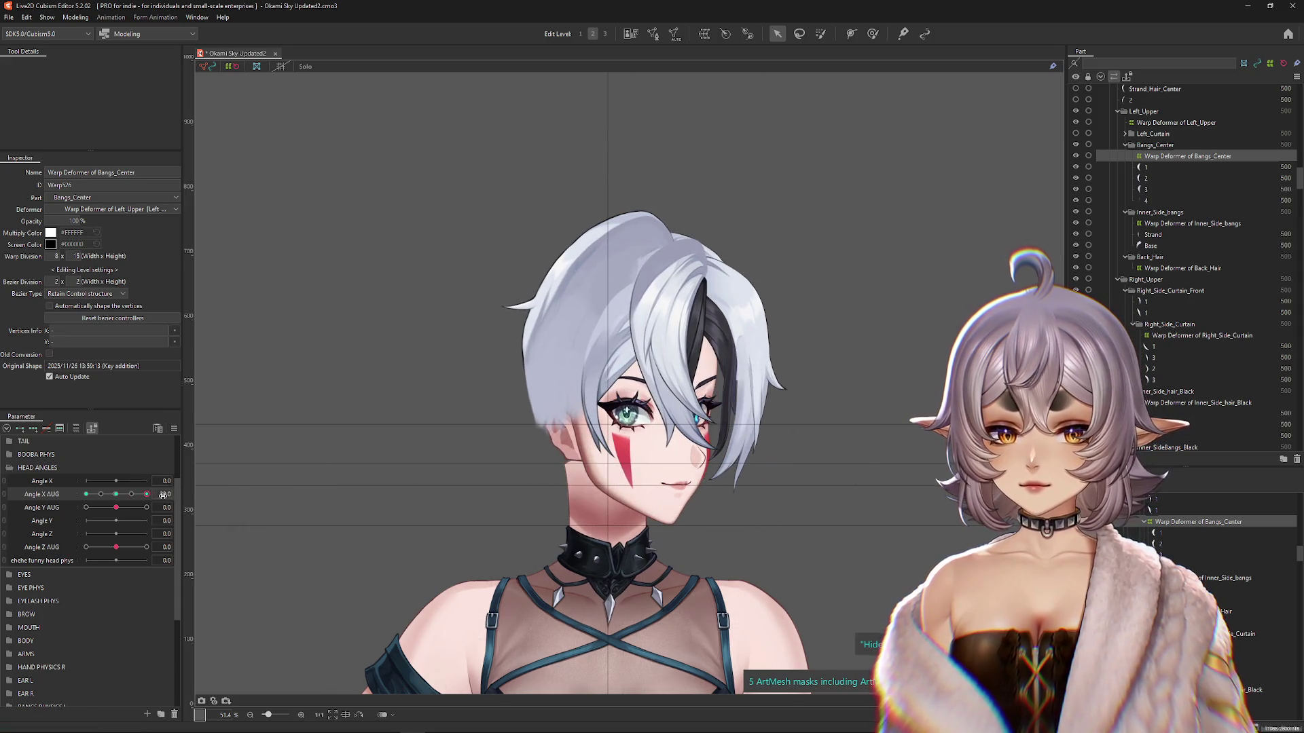
Step: Swing the head to the opposite side and compare the bangs with and without the shift
{"action": "left_click_drag", "start_coordinate": [163, 495], "coordinate": [61, 498]}
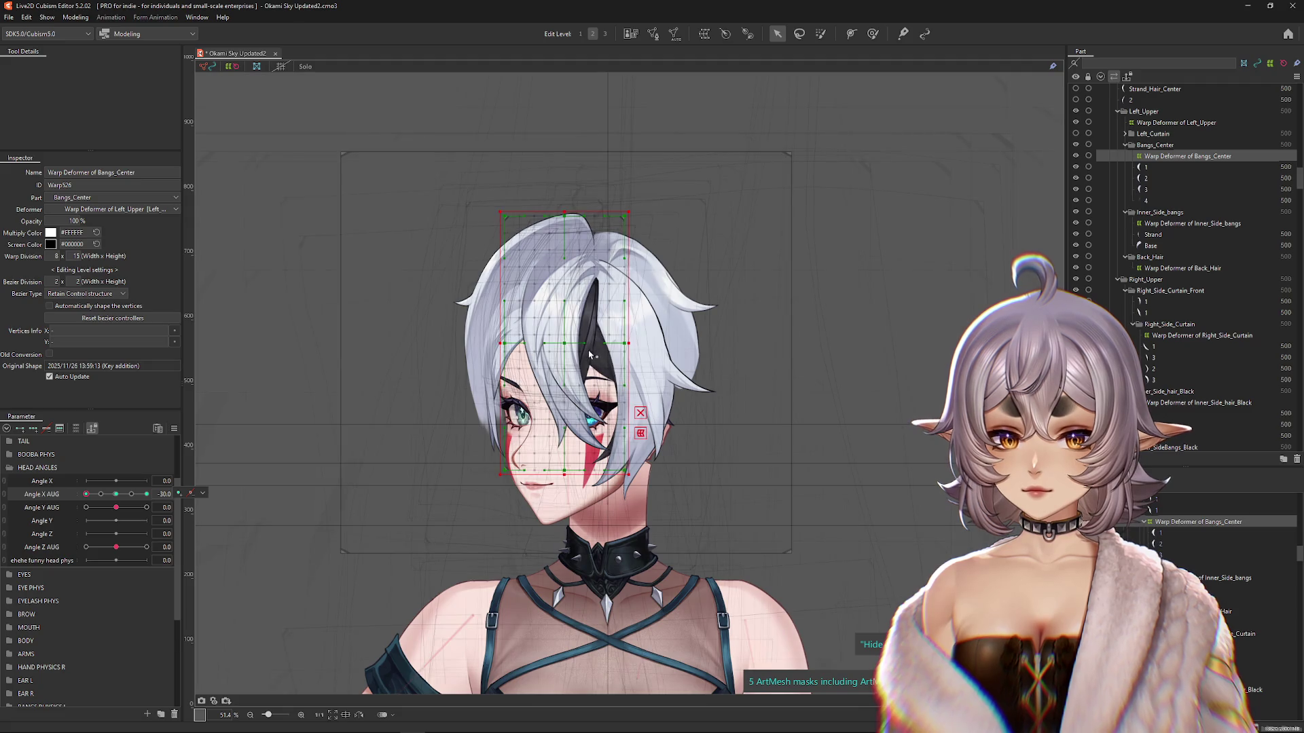
{"action": "key", "text": "ctrl+z"}
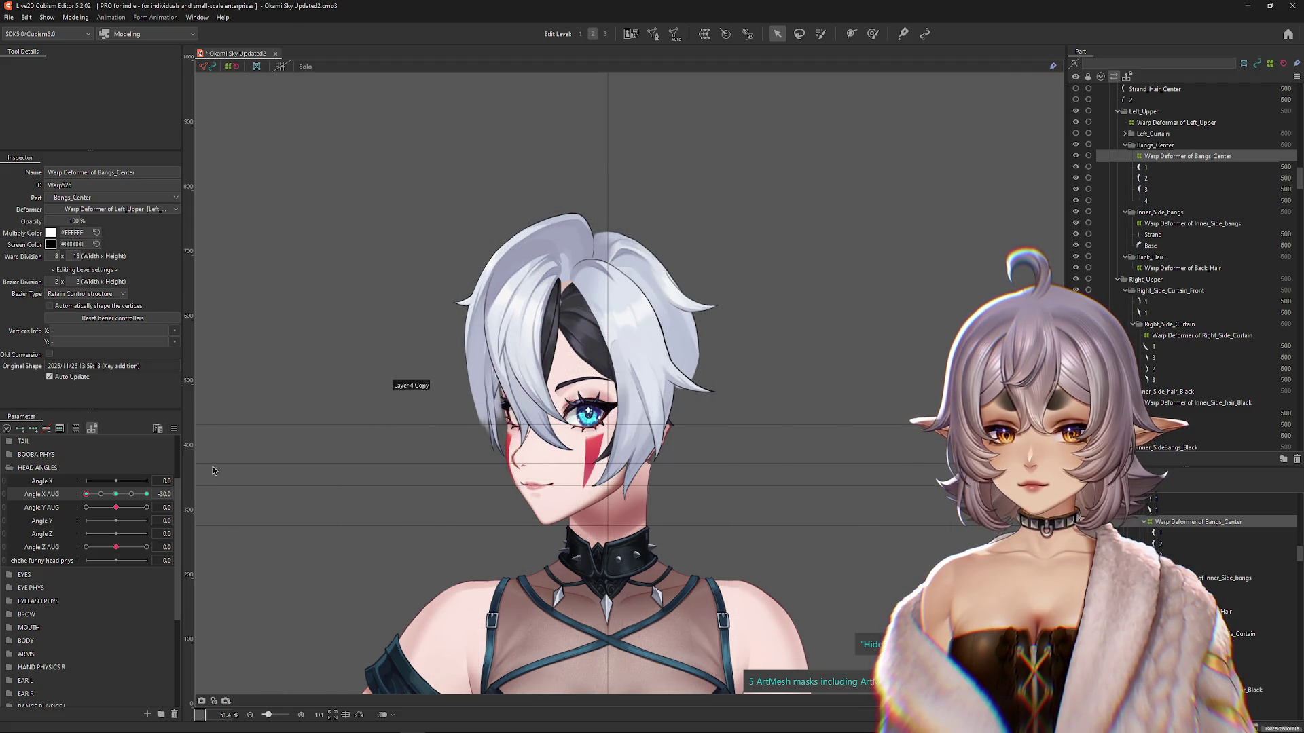
{"action": "key", "text": "ctrl+z"}
{"action": "key", "text": "ctrl+y"}
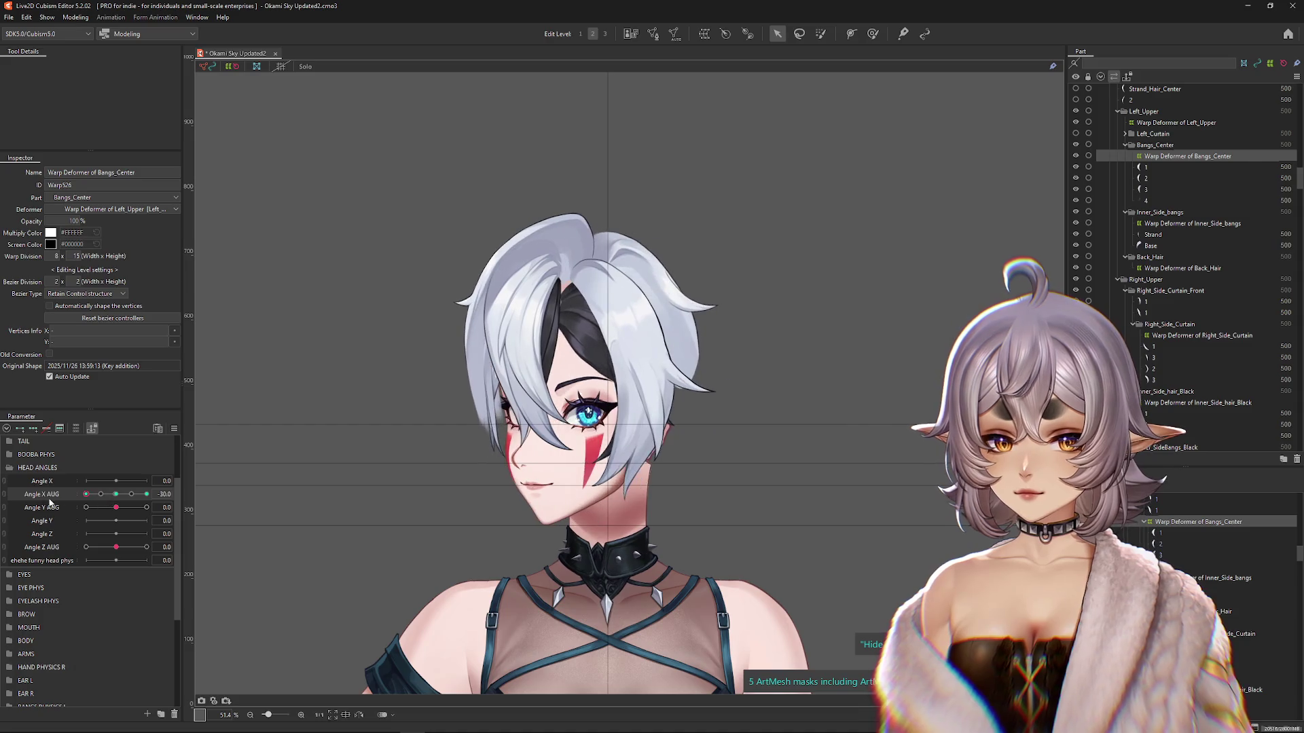
{"action": "scroll", "coordinate": [559, 429], "scroll_direction": "up", "scroll_amount": 2}
{"action": "left_click", "coordinate": [874, 33]}
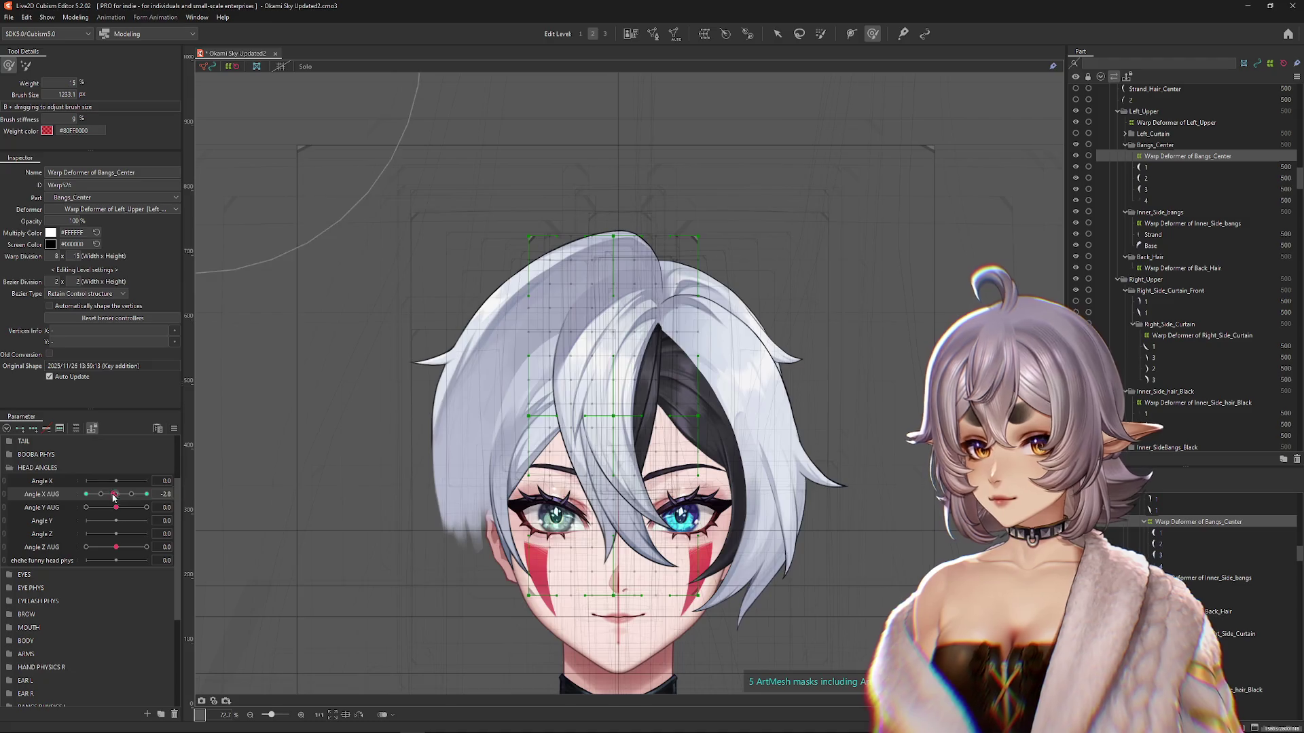
Step: Brush the bangs toward the turned side and push the lattice's left edge inward at Angle X AUG 30
{"action": "left_click_drag", "start_coordinate": [516, 455], "coordinate": [491, 453]}
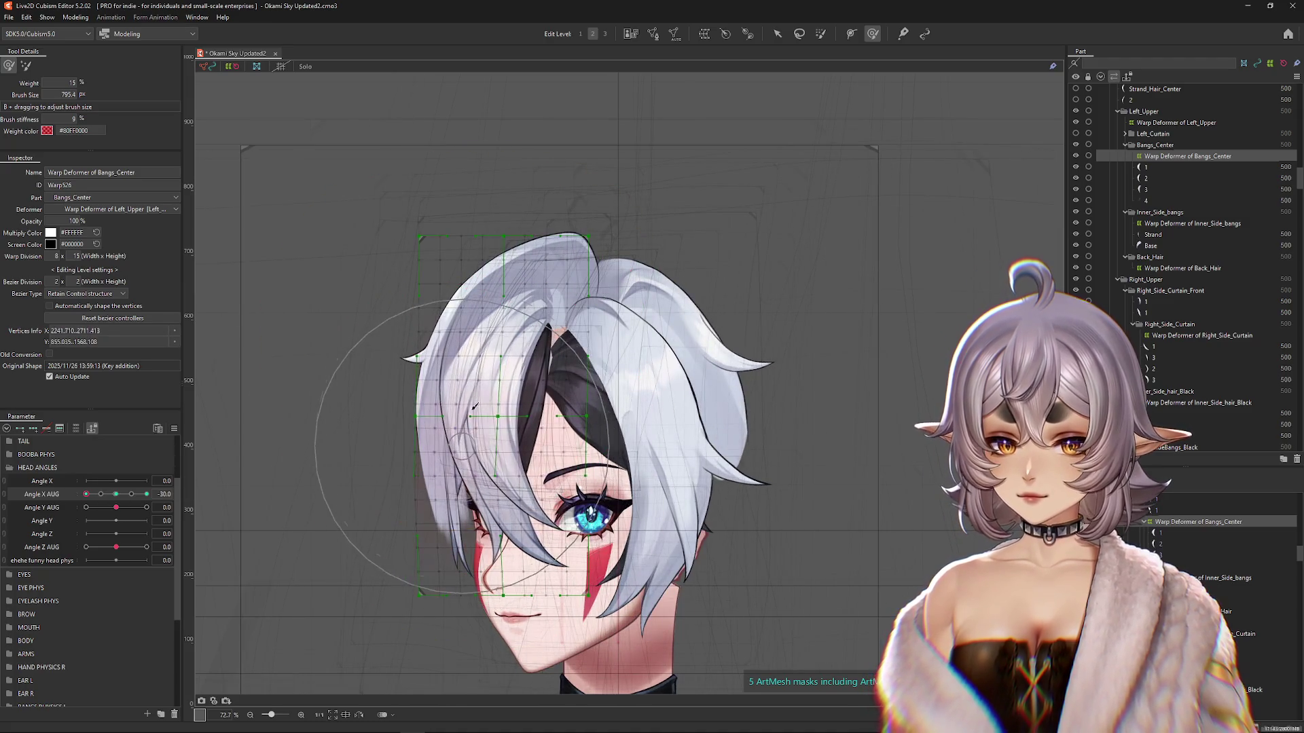
{"action": "mouse_move", "coordinate": [611, 218]}
{"action": "left_mouse_down"}
{"action": "mouse_move", "coordinate": [570, 210]}
{"action": "mouse_move", "coordinate": [650, 248]}
{"action": "mouse_move", "coordinate": [625, 244]}
{"action": "left_mouse_up"}
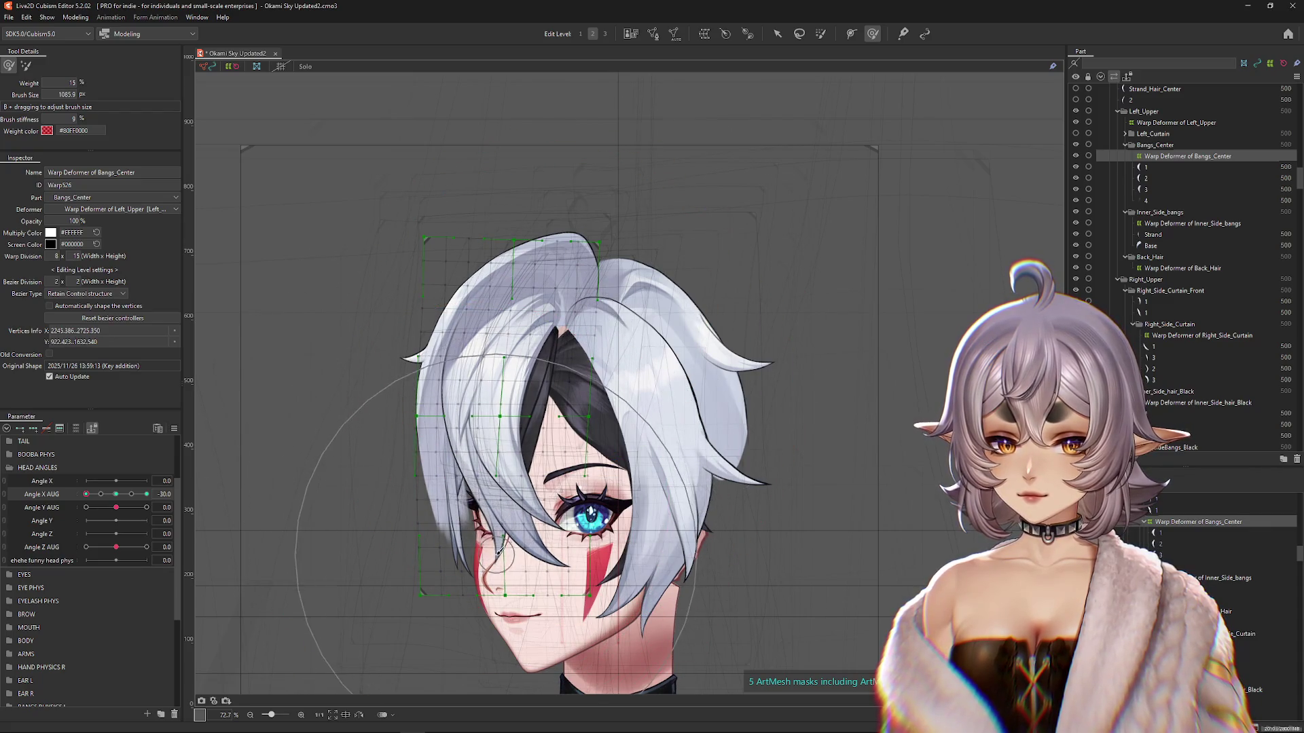
{"action": "mouse_move", "coordinate": [510, 525]}
{"action": "left_mouse_down"}
{"action": "mouse_move", "coordinate": [518, 501]}
{"action": "mouse_move", "coordinate": [502, 516]}
{"action": "left_mouse_up"}
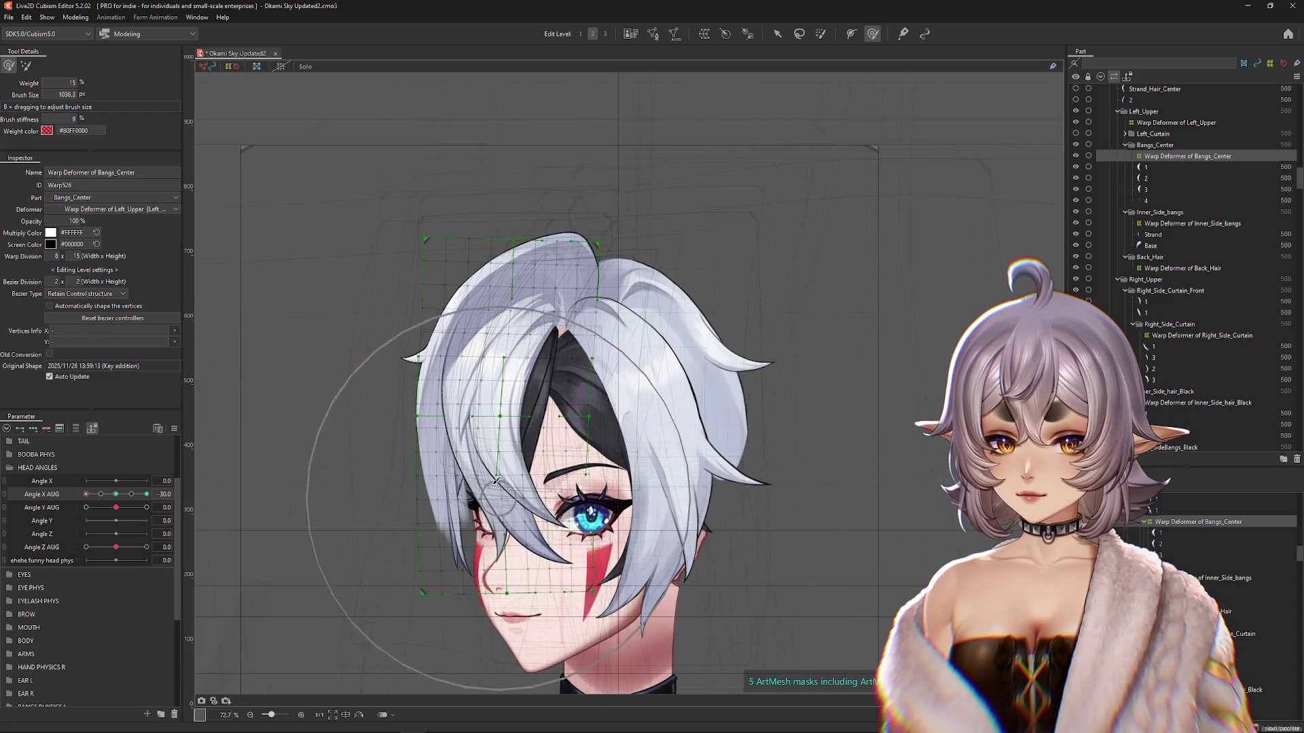
{"action": "left_click_drag", "start_coordinate": [574, 343], "coordinate": [582, 350]}
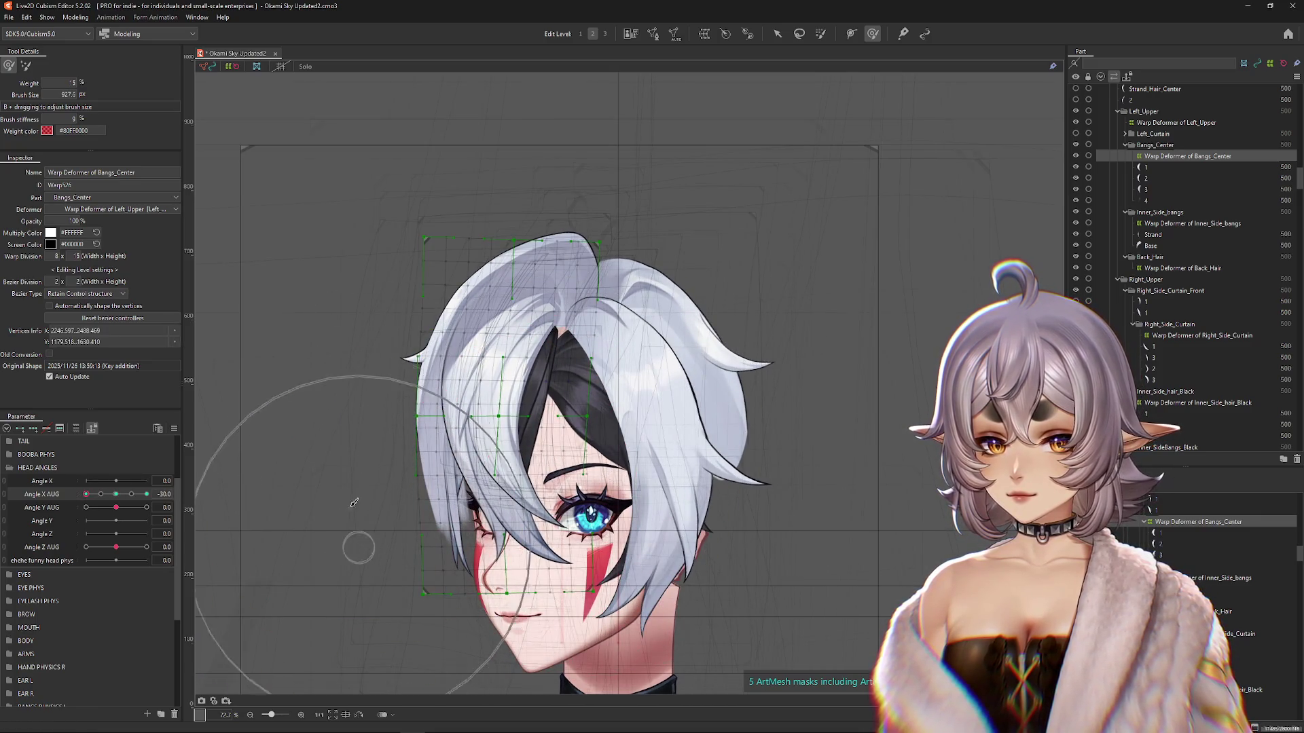
{"action": "left_click_drag", "start_coordinate": [363, 313], "coordinate": [498, 143]}
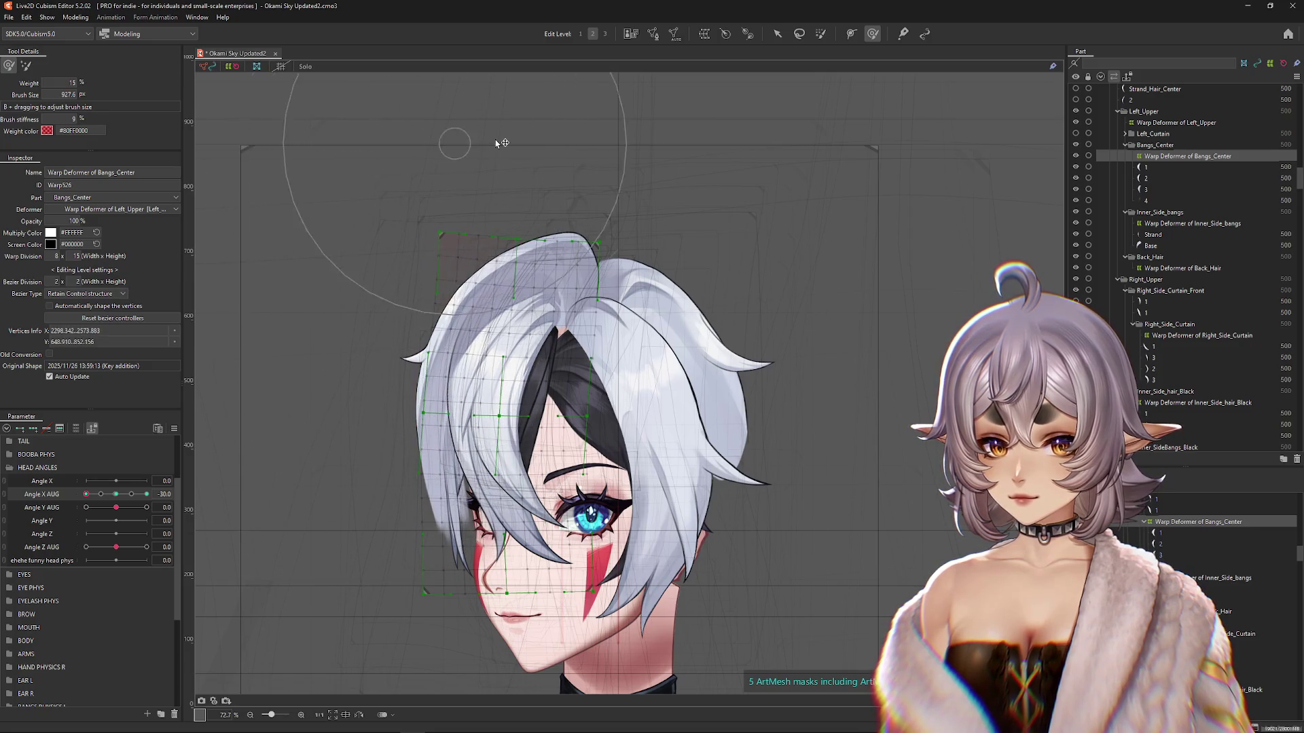
{"action": "mouse_move", "coordinate": [387, 209]}
{"action": "left_mouse_down"}
{"action": "mouse_move", "coordinate": [344, 466]}
{"action": "mouse_move", "coordinate": [358, 573]}
{"action": "mouse_move", "coordinate": [439, 643]}
{"action": "left_mouse_up"}
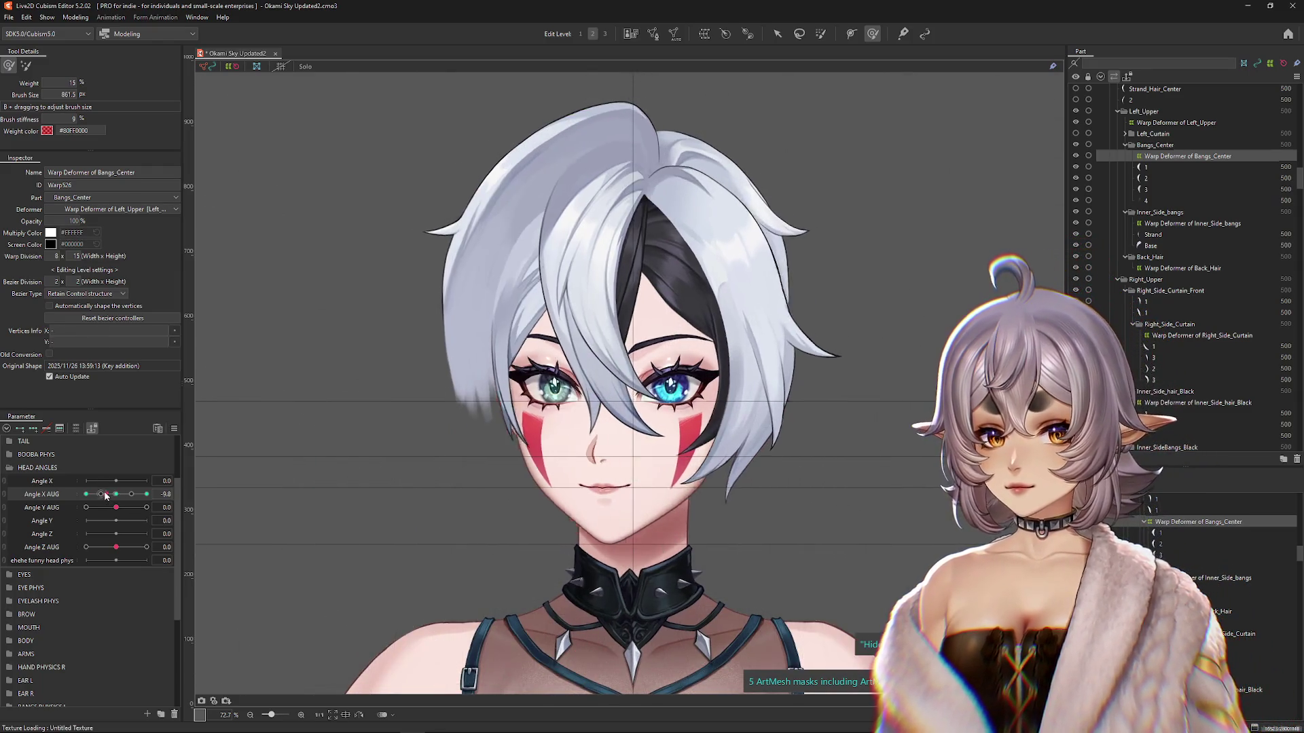
Step: Scrub Angle X AUG between the side view and front to check how the bangs follow
{"action": "left_click_drag", "start_coordinate": [112, 496], "coordinate": [86, 494]}
{"action": "left_click_drag", "start_coordinate": [565, 448], "coordinate": [530, 413]}
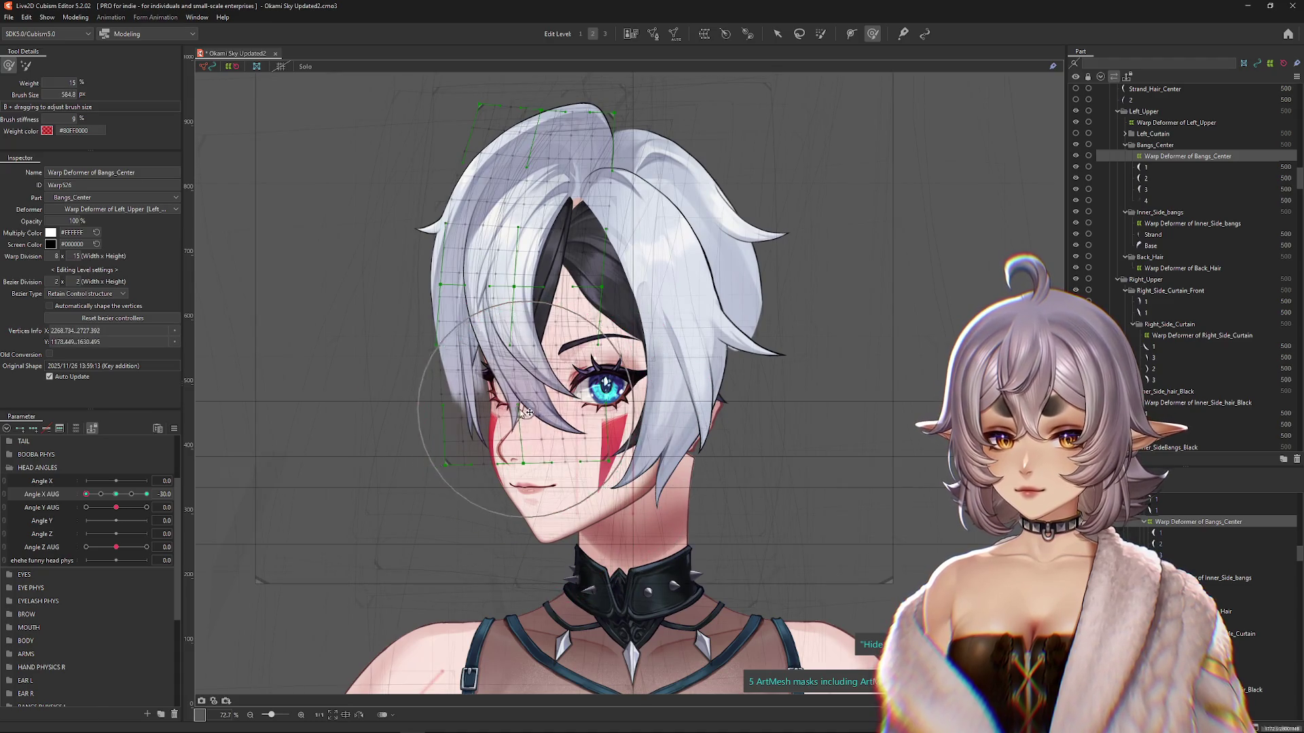
{"action": "left_click_drag", "start_coordinate": [518, 350], "coordinate": [532, 493]}
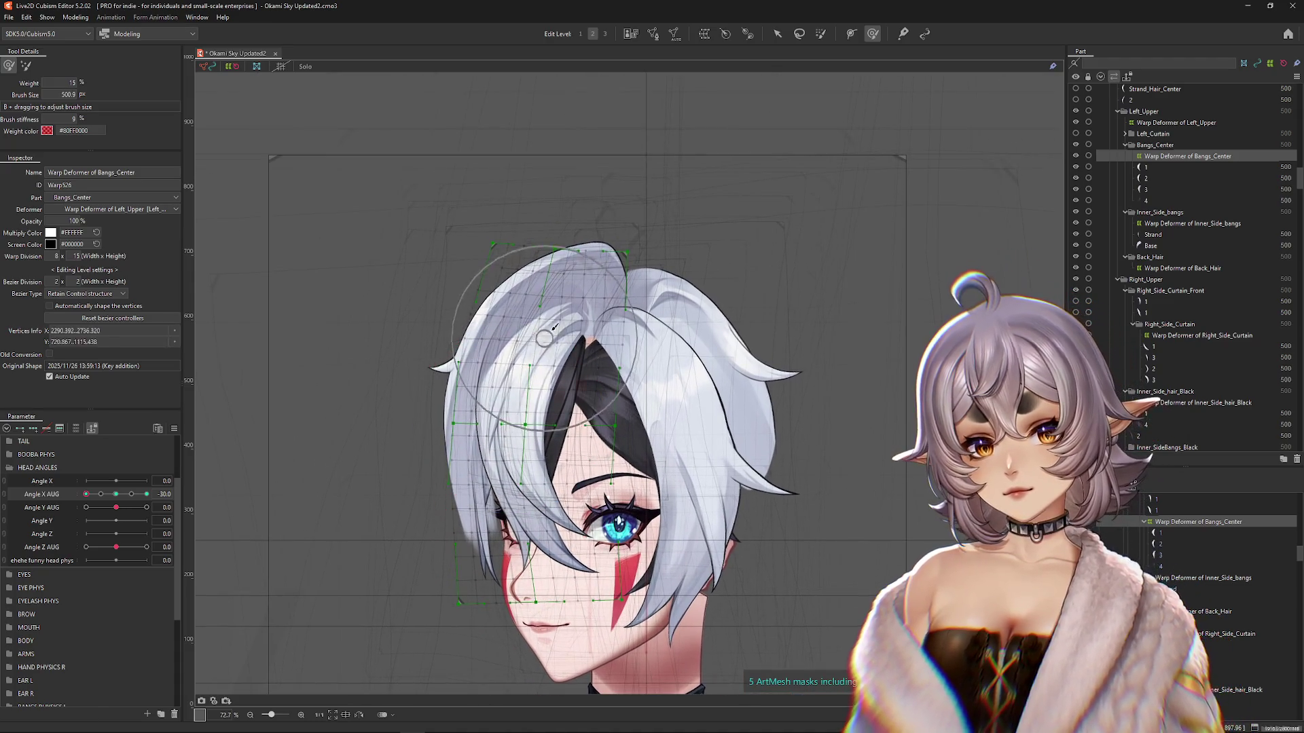
{"action": "left_click_drag", "start_coordinate": [619, 425], "coordinate": [554, 437]}
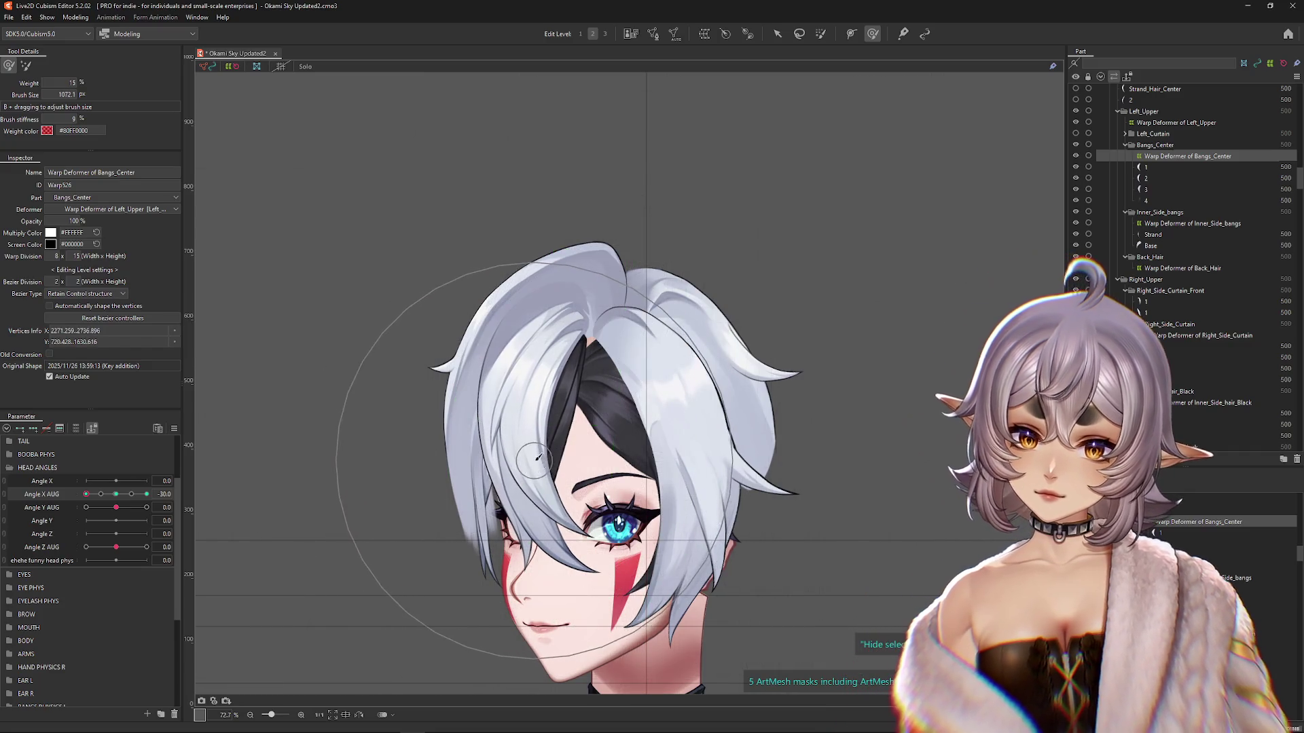
{"action": "left_click_drag", "start_coordinate": [204, 574], "coordinate": [166, 534]}
{"action": "mouse_move", "coordinate": [130, 494]}
{"action": "left_mouse_down"}
{"action": "mouse_move", "coordinate": [87, 495]}
{"action": "mouse_move", "coordinate": [108, 508]}
{"action": "left_mouse_up"}
{"action": "left_click", "coordinate": [147, 495]}
{"action": "left_click", "coordinate": [115, 494]}
{"action": "left_click", "coordinate": [146, 495]}
{"action": "scroll", "coordinate": [611, 407], "scroll_direction": "down", "scroll_amount": 3}
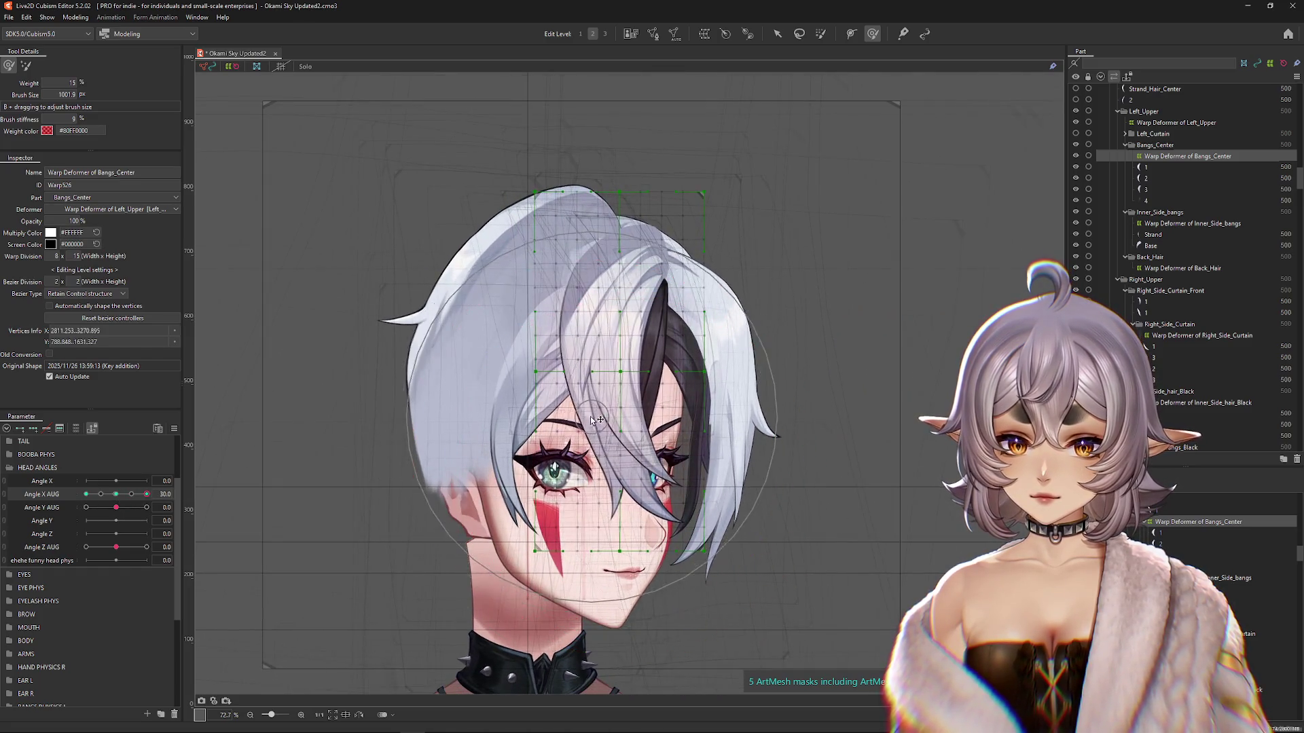
Step: Brush the center bangs up and along the turned head at Angle X AUG 30
{"action": "mouse_move", "coordinate": [611, 406]}
{"action": "left_mouse_down"}
{"action": "mouse_move", "coordinate": [610, 372]}
{"action": "mouse_move", "coordinate": [618, 451]}
{"action": "left_mouse_up"}
{"action": "mouse_move", "coordinate": [693, 508]}
{"action": "left_mouse_down"}
{"action": "mouse_move", "coordinate": [703, 468]}
{"action": "mouse_move", "coordinate": [632, 541]}
{"action": "mouse_move", "coordinate": [710, 510]}
{"action": "mouse_move", "coordinate": [672, 588]}
{"action": "left_mouse_up"}
{"action": "mouse_move", "coordinate": [604, 474]}
{"action": "left_mouse_down"}
{"action": "mouse_move", "coordinate": [616, 372]}
{"action": "mouse_move", "coordinate": [631, 486]}
{"action": "left_mouse_up"}
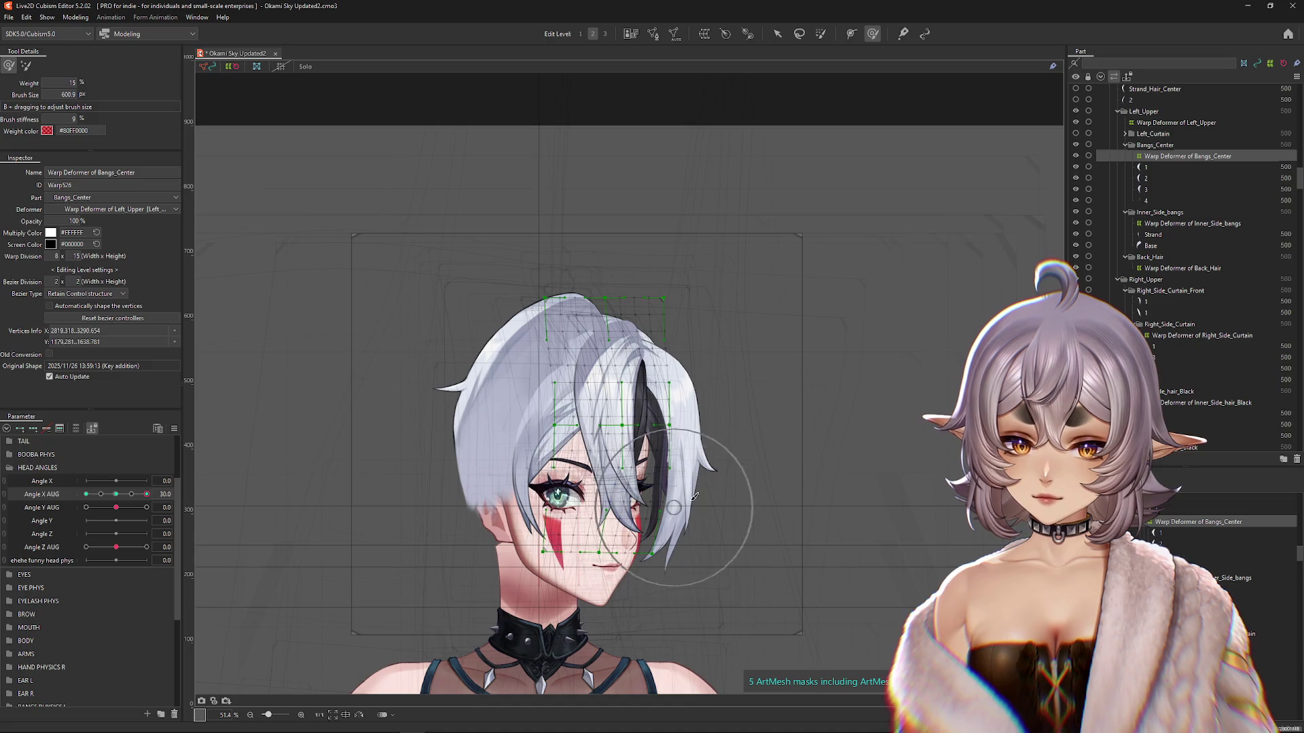
{"action": "mouse_move", "coordinate": [738, 509]}
{"action": "left_mouse_down"}
{"action": "mouse_move", "coordinate": [629, 451]}
{"action": "mouse_move", "coordinate": [627, 380]}
{"action": "left_mouse_up"}
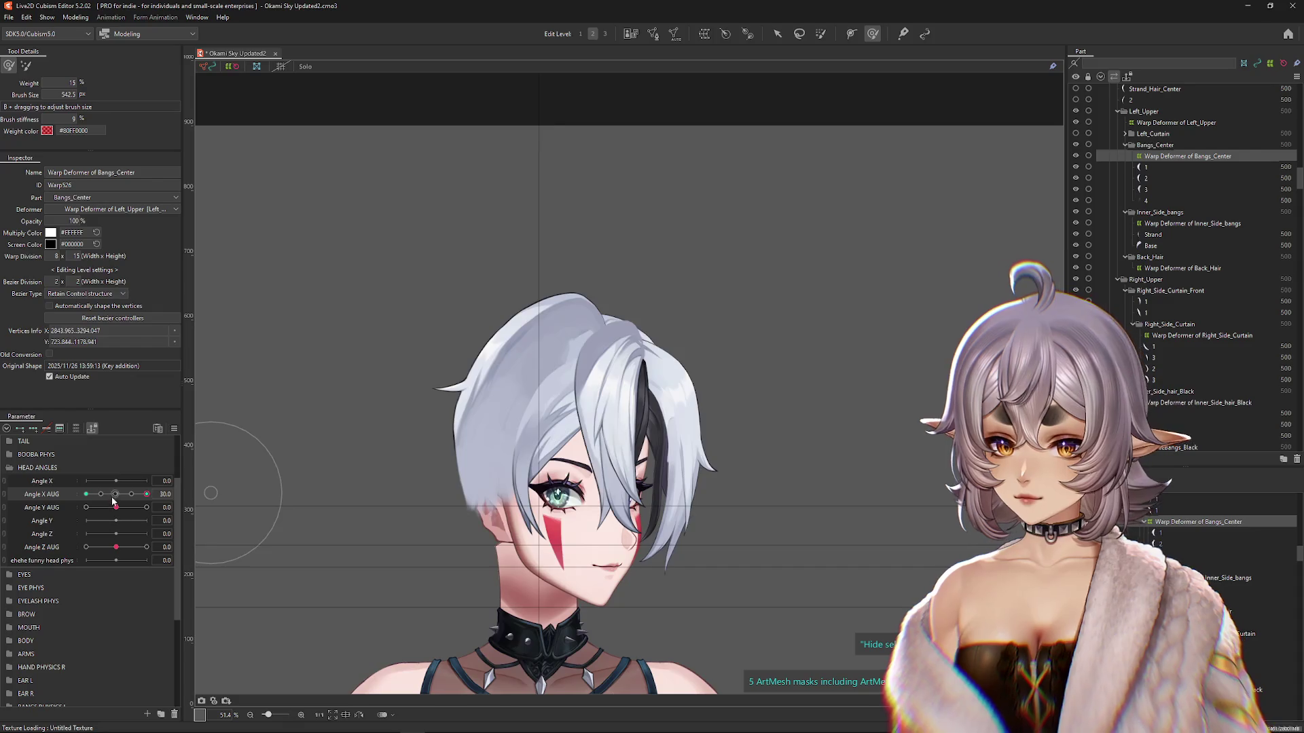
{"action": "mouse_move", "coordinate": [674, 264]}
{"action": "left_mouse_down"}
{"action": "mouse_move", "coordinate": [608, 265]}
{"action": "mouse_move", "coordinate": [684, 244]}
{"action": "mouse_move", "coordinate": [595, 236]}
{"action": "left_mouse_up"}
{"action": "mouse_move", "coordinate": [474, 302]}
{"action": "left_mouse_down"}
{"action": "mouse_move", "coordinate": [554, 338]}
{"action": "mouse_move", "coordinate": [553, 364]}
{"action": "mouse_move", "coordinate": [612, 385]}
{"action": "left_mouse_up"}
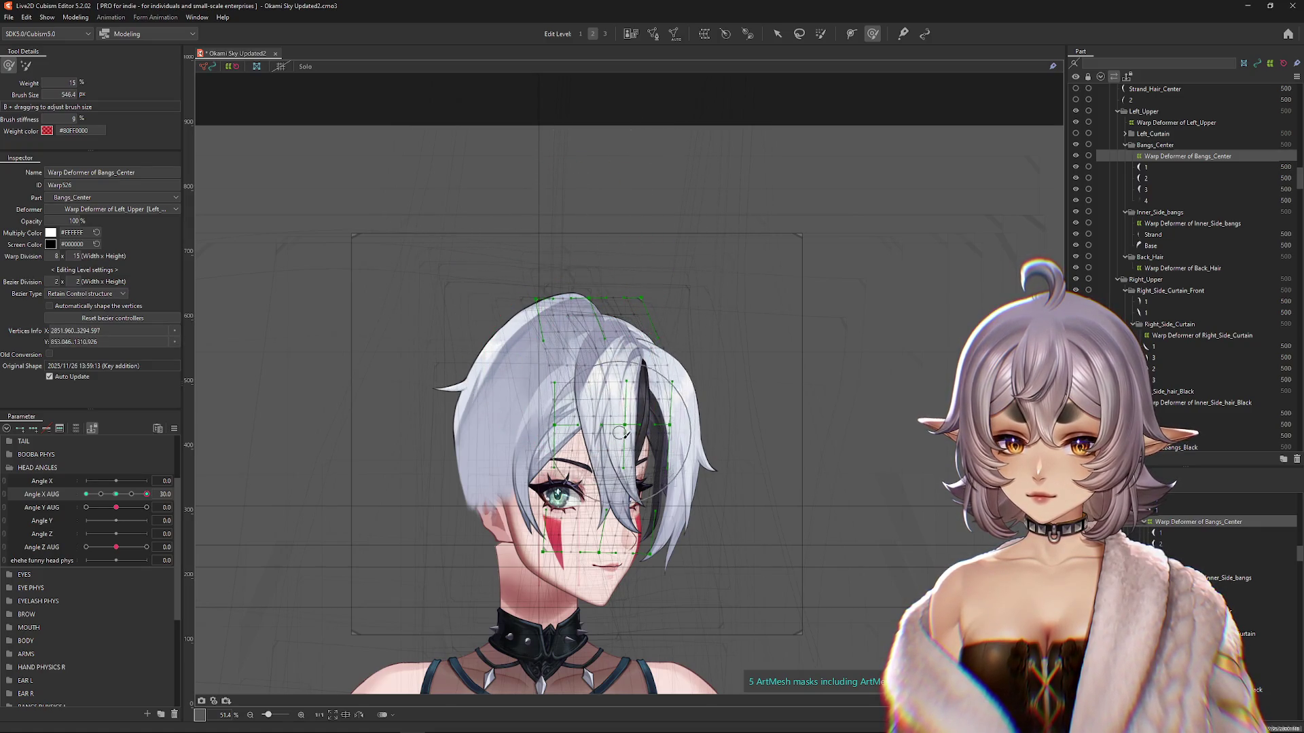
{"action": "left_click_drag", "start_coordinate": [646, 482], "coordinate": [739, 508]}
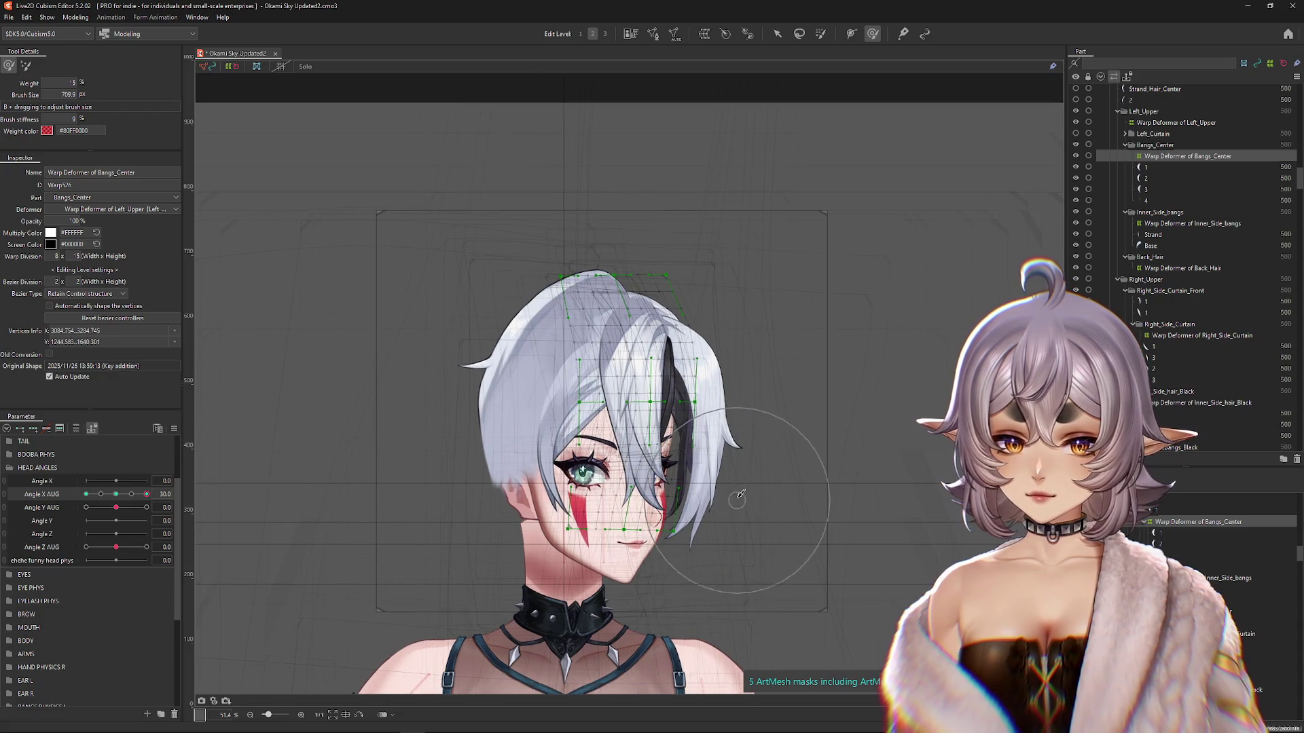
Step: Hide the deformer mesh and swing the head side to side to preview the bangs
{"action": "left_click_drag", "start_coordinate": [118, 495], "coordinate": [158, 497]}
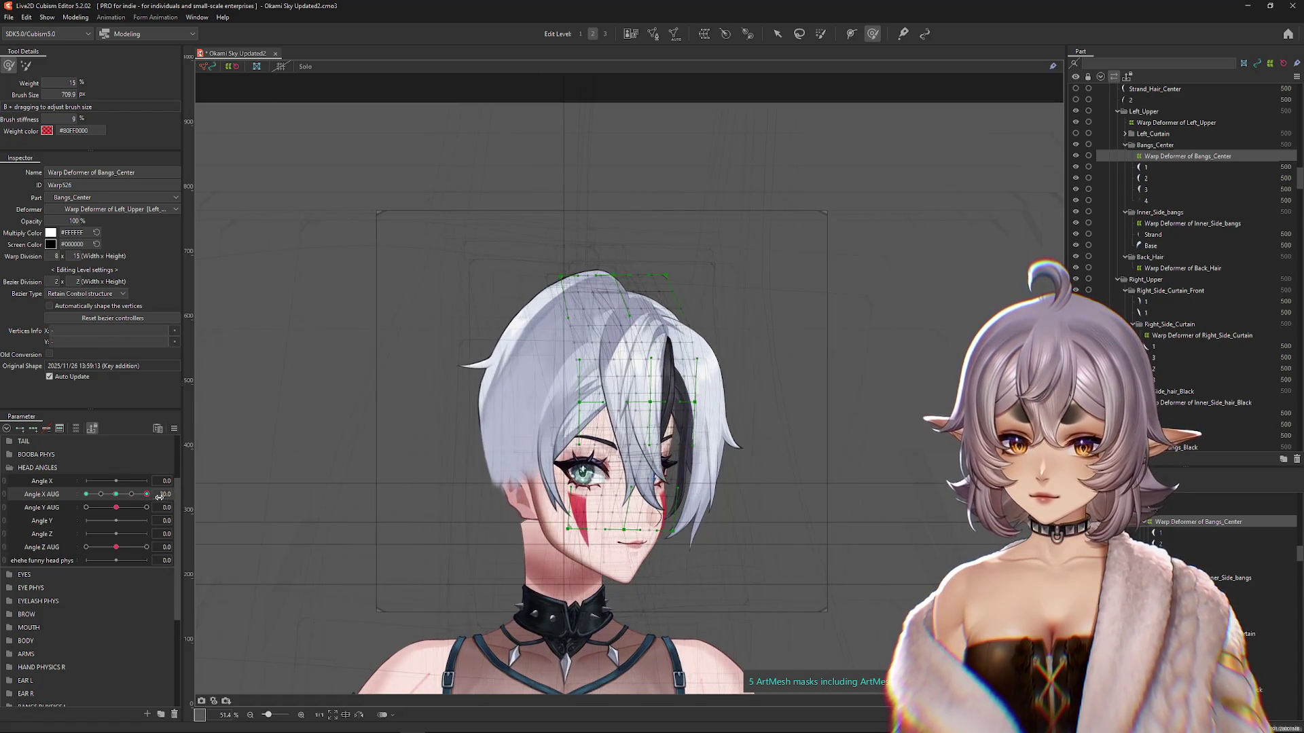
{"action": "scroll", "coordinate": [626, 464], "scroll_direction": "up", "scroll_amount": 2}
{"action": "left_click_drag", "start_coordinate": [656, 478], "coordinate": [611, 541]}
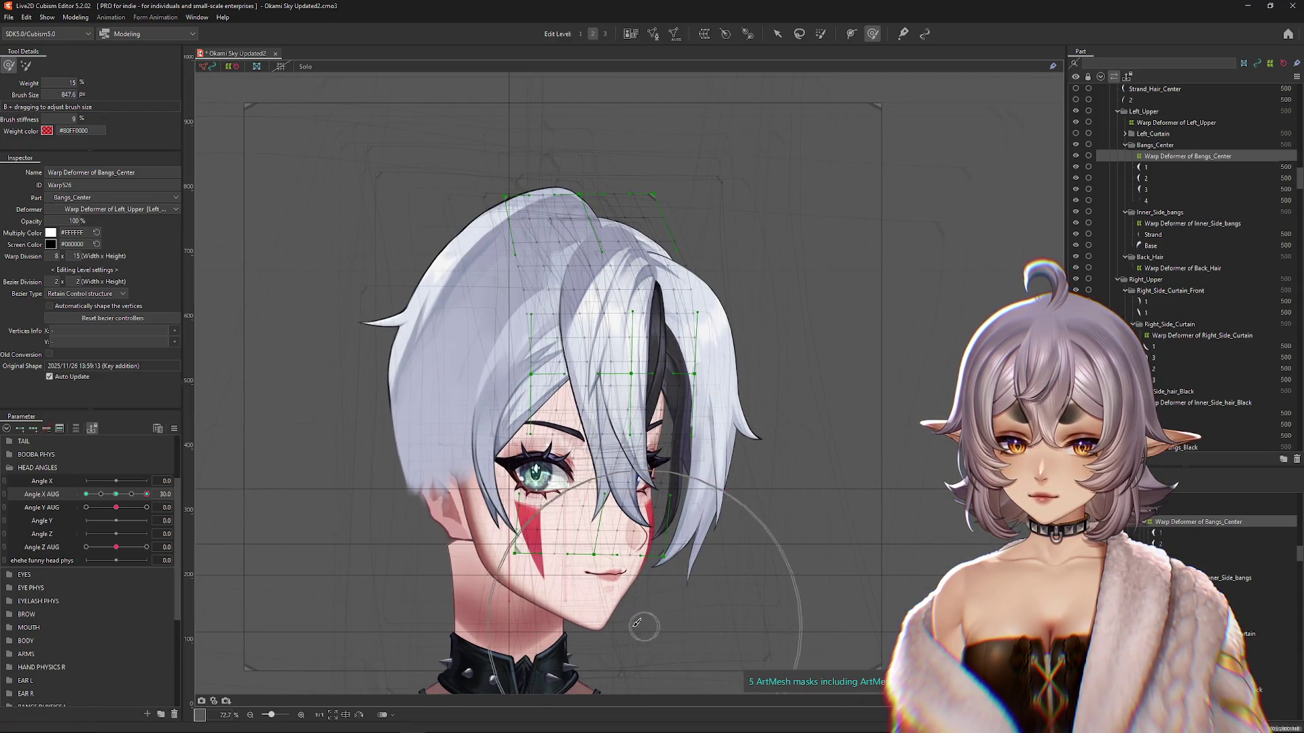
{"action": "key", "text": "ctrl+h"}
{"action": "scroll", "coordinate": [488, 533], "scroll_direction": "down", "scroll_amount": 2}
{"action": "mouse_move", "coordinate": [147, 494]}
{"action": "left_mouse_down"}
{"action": "mouse_move", "coordinate": [73, 500]}
{"action": "mouse_move", "coordinate": [170, 506]}
{"action": "mouse_move", "coordinate": [119, 506]}
{"action": "mouse_move", "coordinate": [156, 505]}
{"action": "left_mouse_up"}
{"action": "key", "text": "ctrl+h"}
{"action": "mouse_move", "coordinate": [589, 338]}
{"action": "left_mouse_down"}
{"action": "mouse_move", "coordinate": [597, 332]}
{"action": "mouse_move", "coordinate": [602, 412]}
{"action": "left_mouse_up"}
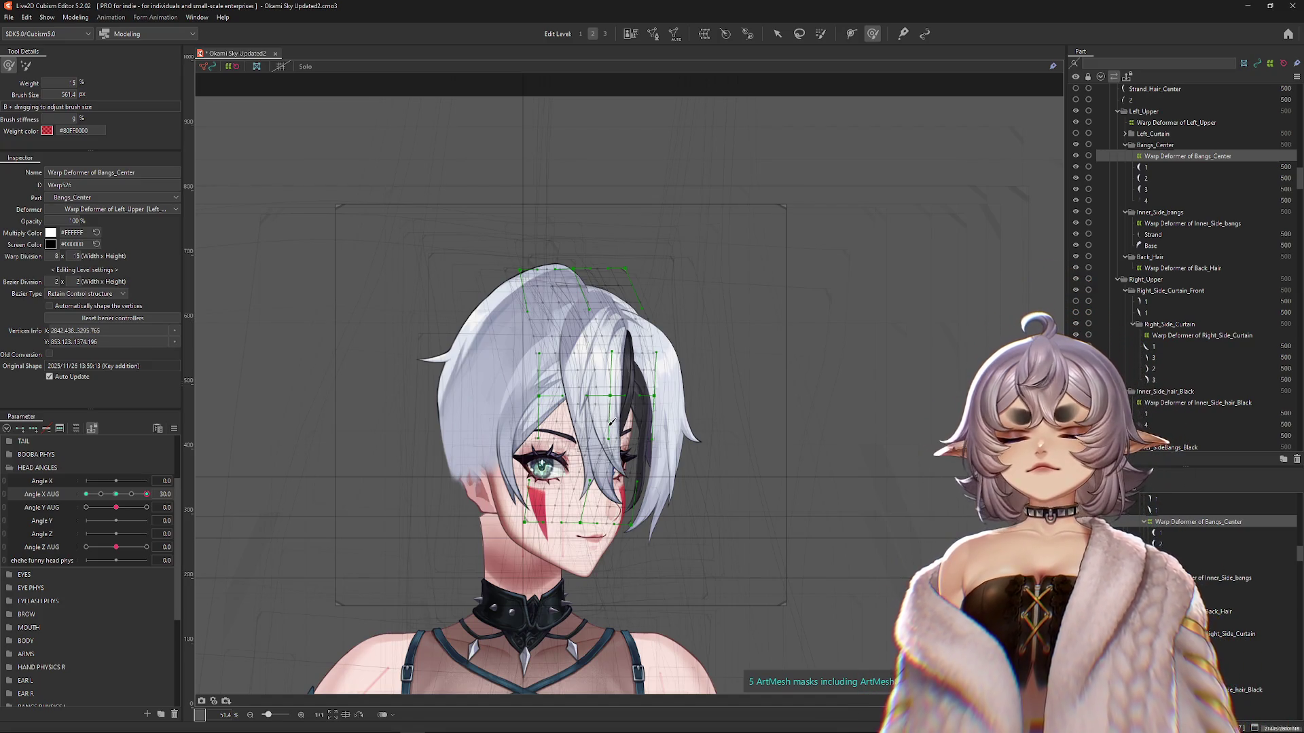
Step: Sweep the bangs into shape on the turned head, then reset Angle X AUG to 0 with Angle Y AUG at 30
{"action": "left_click", "coordinate": [117, 494]}
{"action": "left_click_drag", "start_coordinate": [116, 508], "coordinate": [206, 490]}
{"action": "left_click", "coordinate": [116, 507]}
{"action": "left_click_drag", "start_coordinate": [116, 494], "coordinate": [216, 506]}
{"action": "left_click", "coordinate": [117, 494]}
{"action": "left_click_drag", "start_coordinate": [116, 494], "coordinate": [147, 493]}
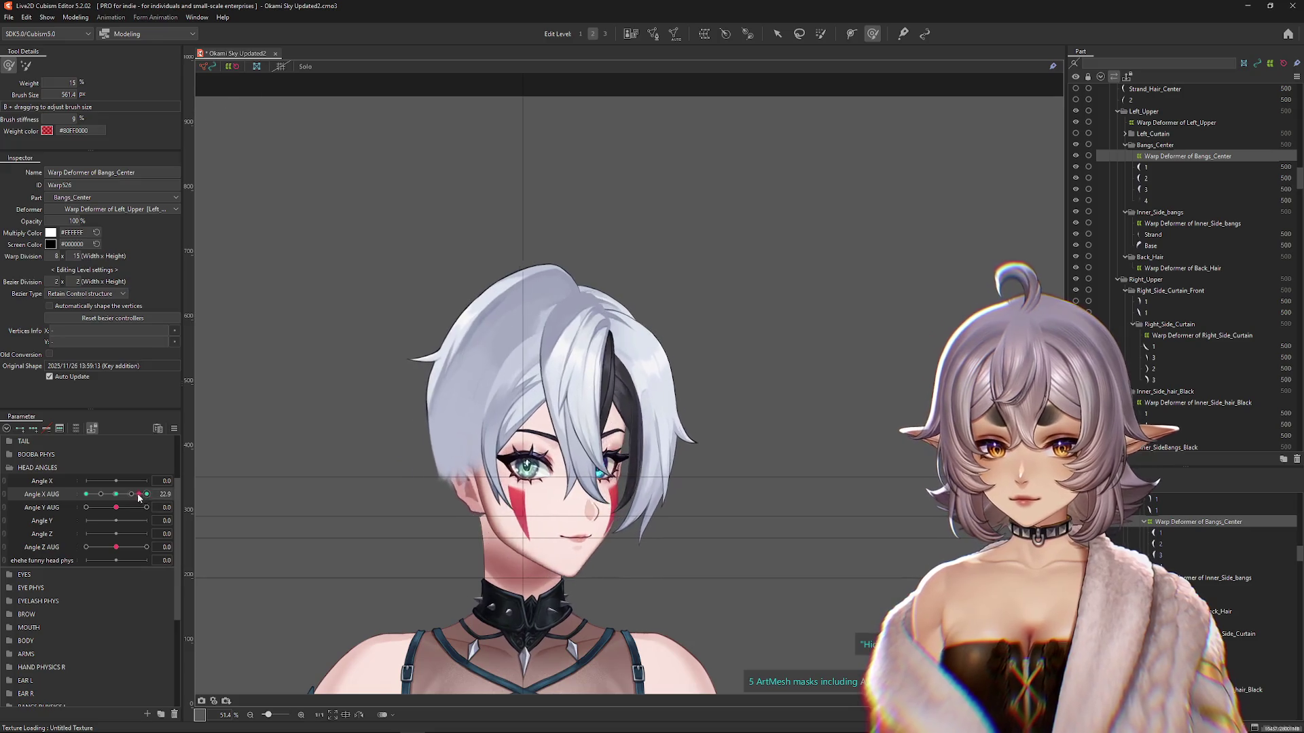
{"action": "mouse_move", "coordinate": [600, 461]}
{"action": "left_mouse_down"}
{"action": "mouse_move", "coordinate": [623, 364]}
{"action": "mouse_move", "coordinate": [598, 380]}
{"action": "mouse_move", "coordinate": [645, 305]}
{"action": "left_mouse_up"}
{"action": "left_click_drag", "start_coordinate": [311, 403], "coordinate": [230, 420]}
{"action": "mouse_move", "coordinate": [147, 494]}
{"action": "left_mouse_down"}
{"action": "mouse_move", "coordinate": [87, 494]}
{"action": "mouse_move", "coordinate": [146, 508]}
{"action": "left_mouse_up"}
{"action": "left_click", "coordinate": [117, 494]}
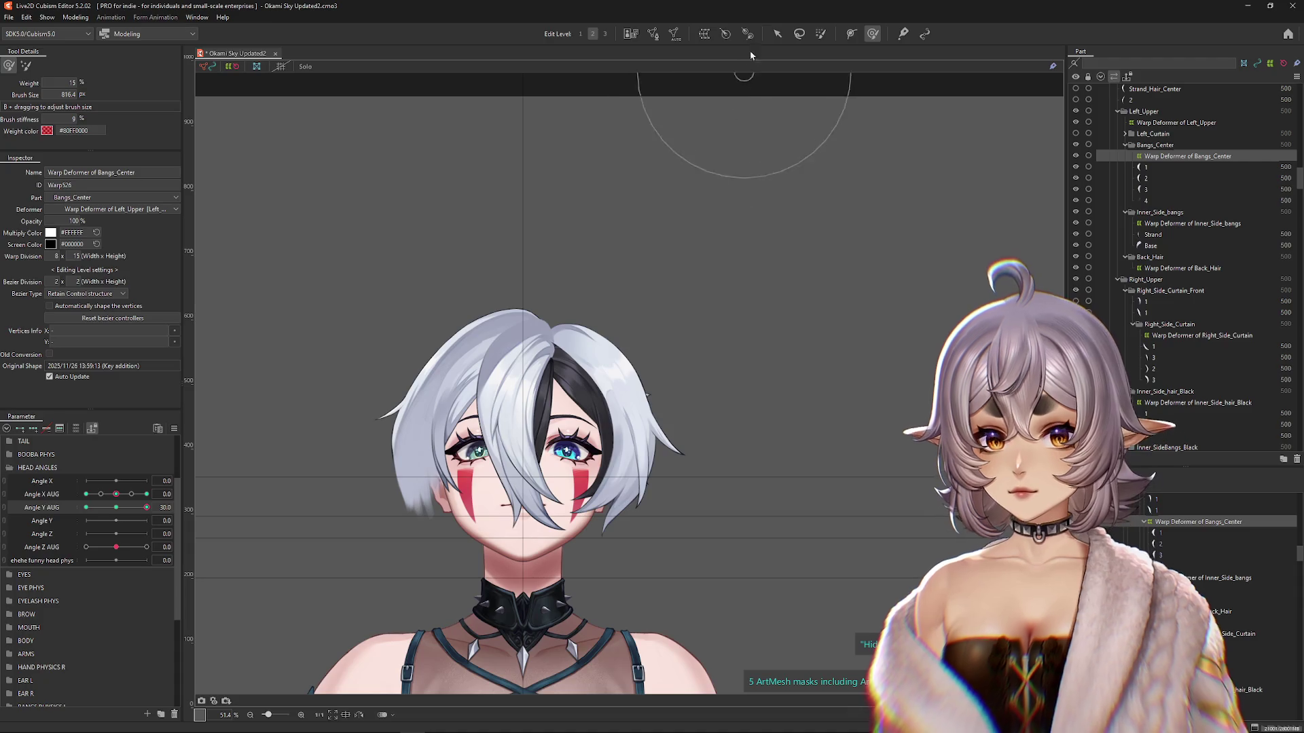
Step: Brush the center bangs upward to match the head raised at Angle Y AUG 30
{"action": "key", "text": "v"}
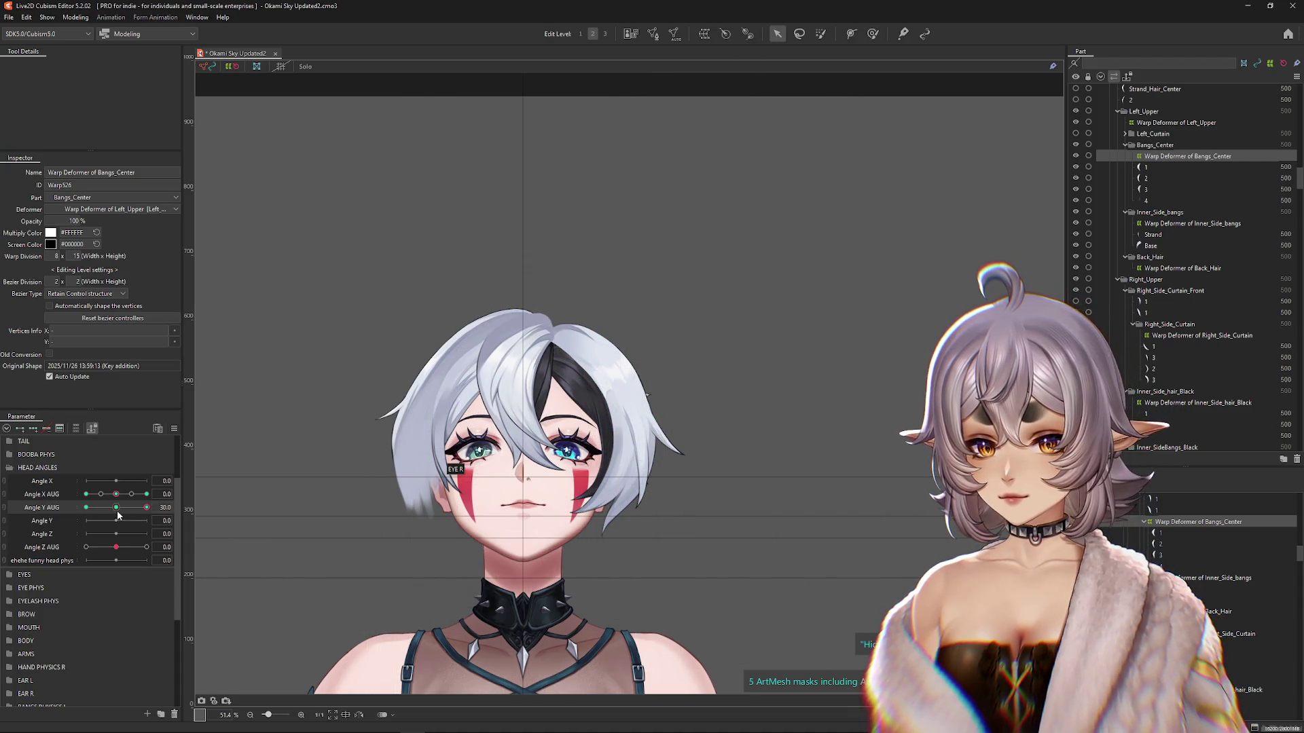
{"action": "key", "text": "b"}
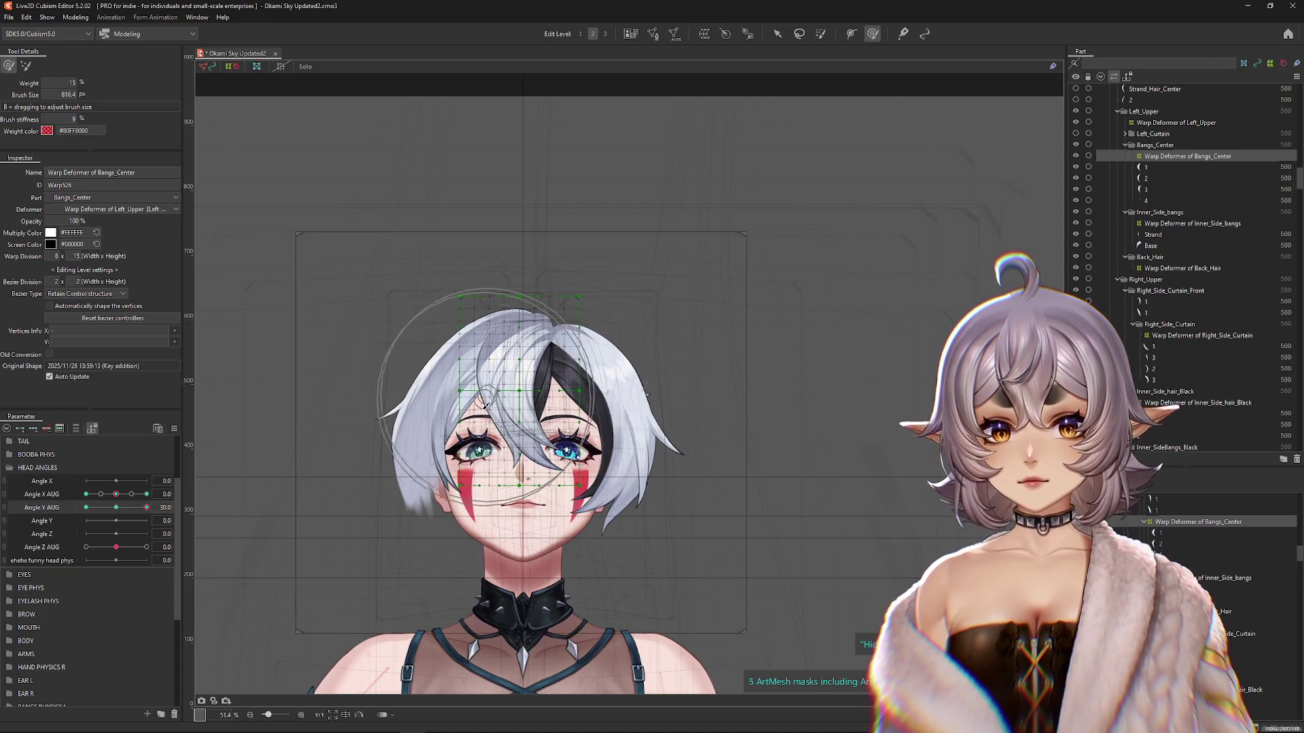
{"action": "scroll", "coordinate": [483, 405], "scroll_direction": "up", "scroll_amount": 2}
{"action": "mouse_move", "coordinate": [531, 427]}
{"action": "left_mouse_down"}
{"action": "mouse_move", "coordinate": [524, 235]}
{"action": "mouse_move", "coordinate": [530, 382]}
{"action": "mouse_move", "coordinate": [529, 305]}
{"action": "mouse_move", "coordinate": [565, 359]}
{"action": "mouse_move", "coordinate": [516, 326]}
{"action": "mouse_move", "coordinate": [502, 353]}
{"action": "mouse_move", "coordinate": [367, 297]}
{"action": "mouse_move", "coordinate": [381, 384]}
{"action": "left_mouse_up"}
{"action": "left_click_drag", "start_coordinate": [530, 353], "coordinate": [554, 291]}
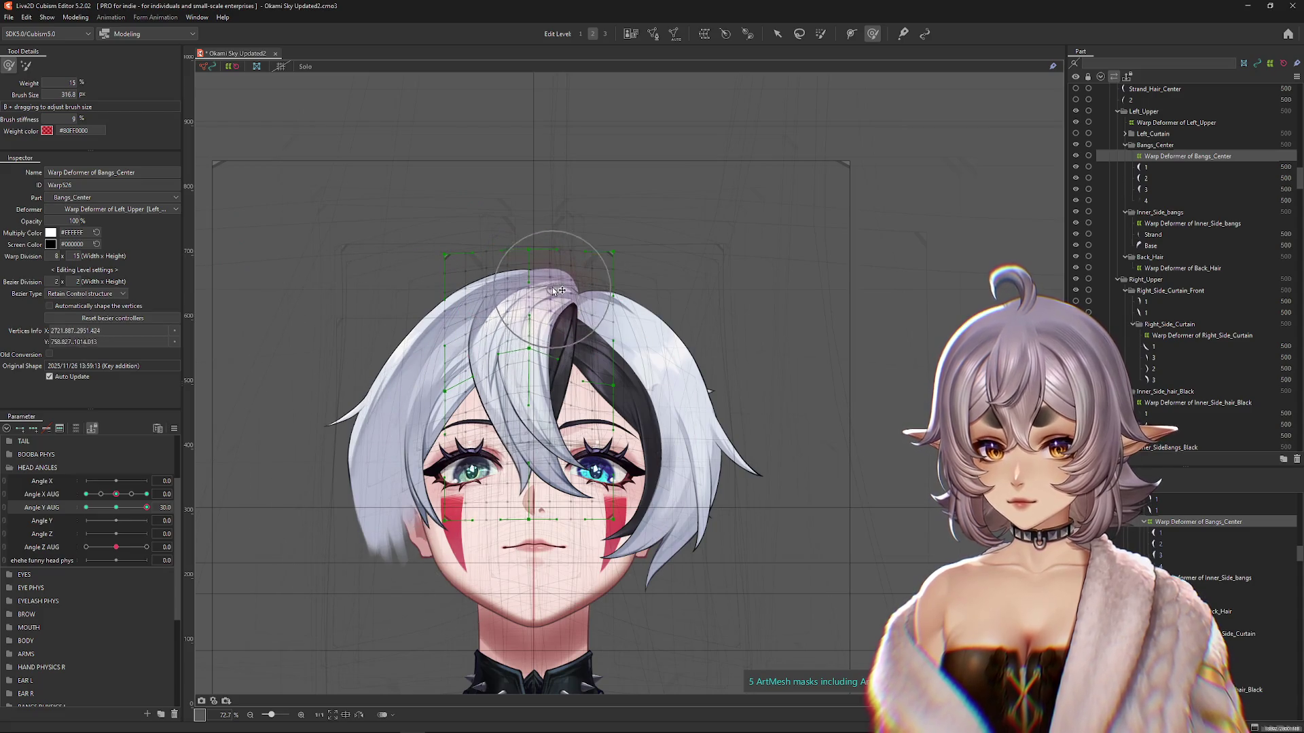
Step: Compare against the neutral pose, then sweep the bangs upward and ease them down with a larger brush
{"action": "key", "text": "ctrl+shift+r"}
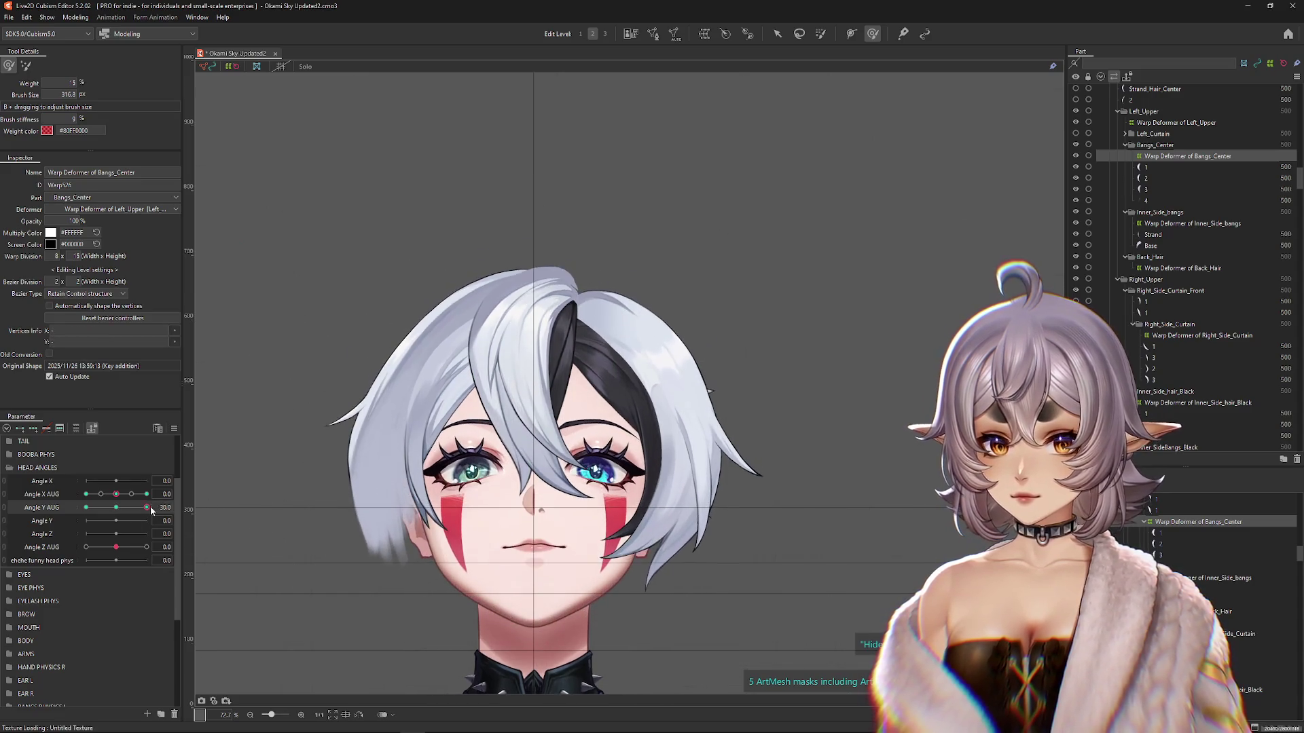
{"action": "key", "text": "ctrl+shift+r"}
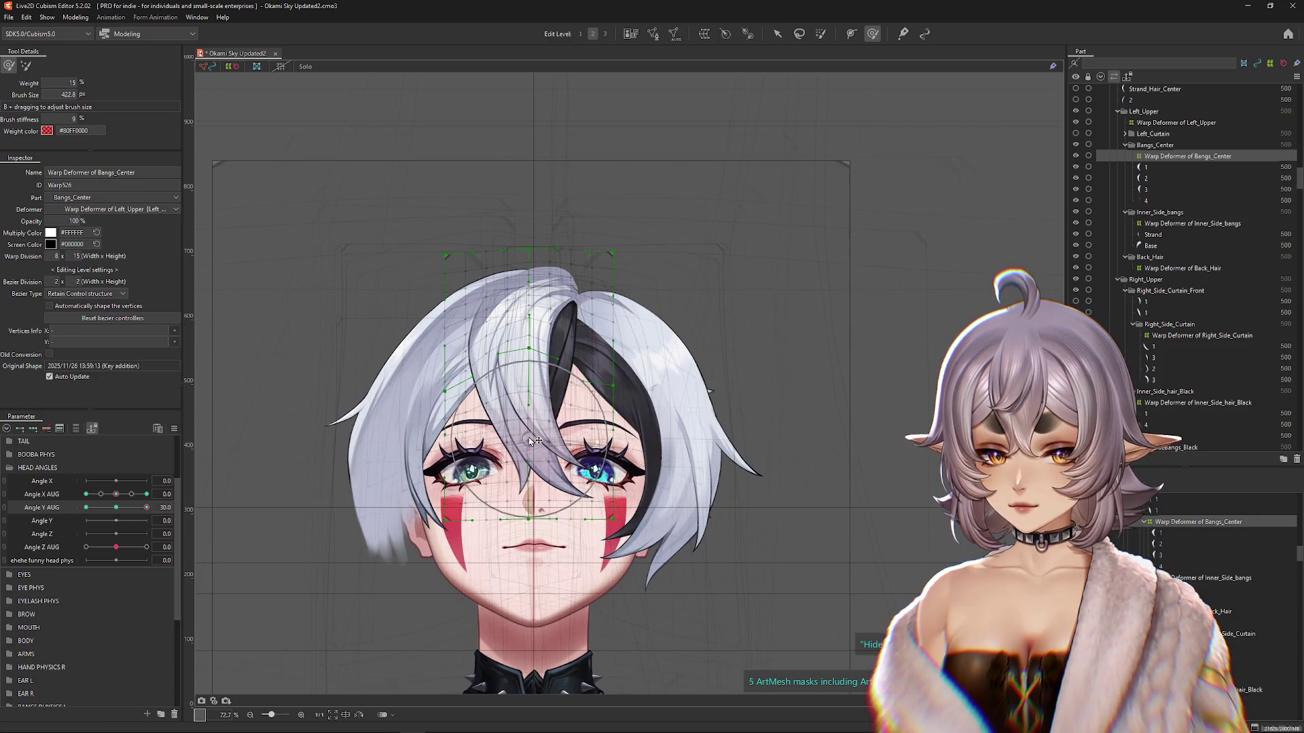
{"action": "left_click_drag", "start_coordinate": [268, 479], "coordinate": [103, 525]}
{"action": "left_click", "coordinate": [116, 507]}
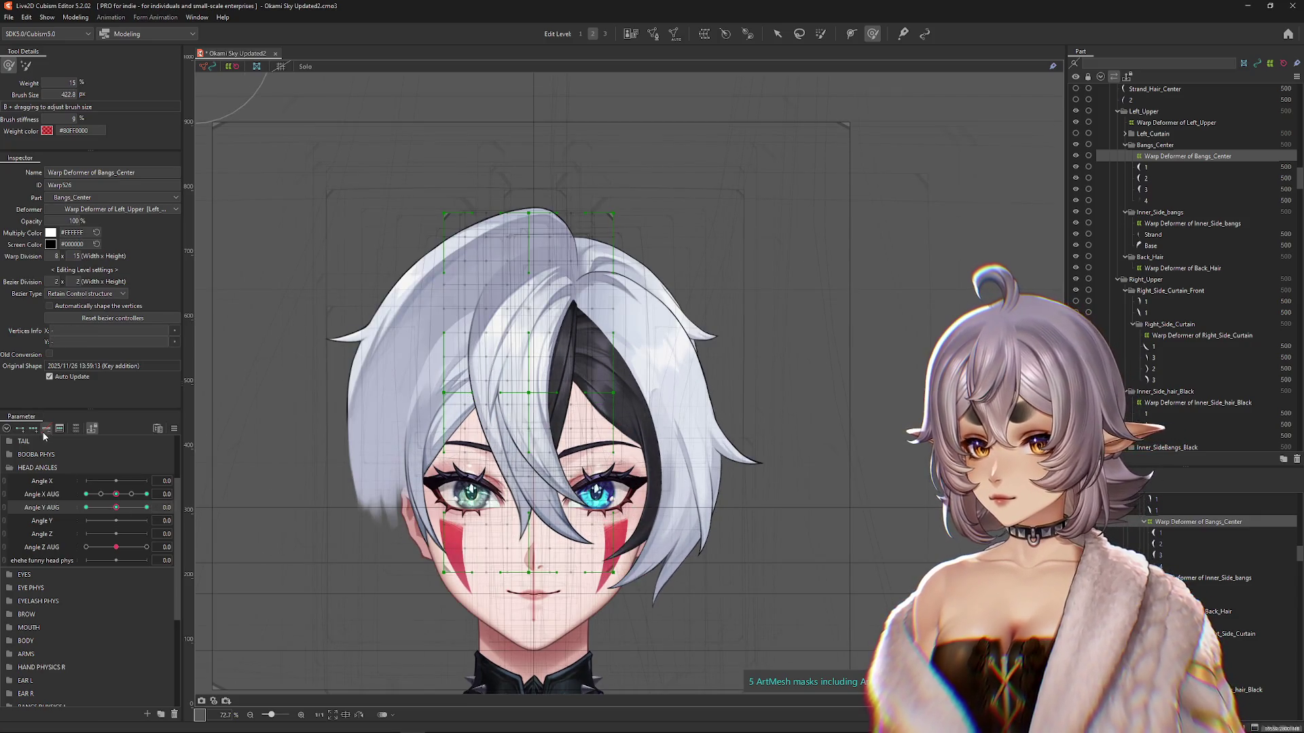
{"action": "left_click", "coordinate": [146, 507]}
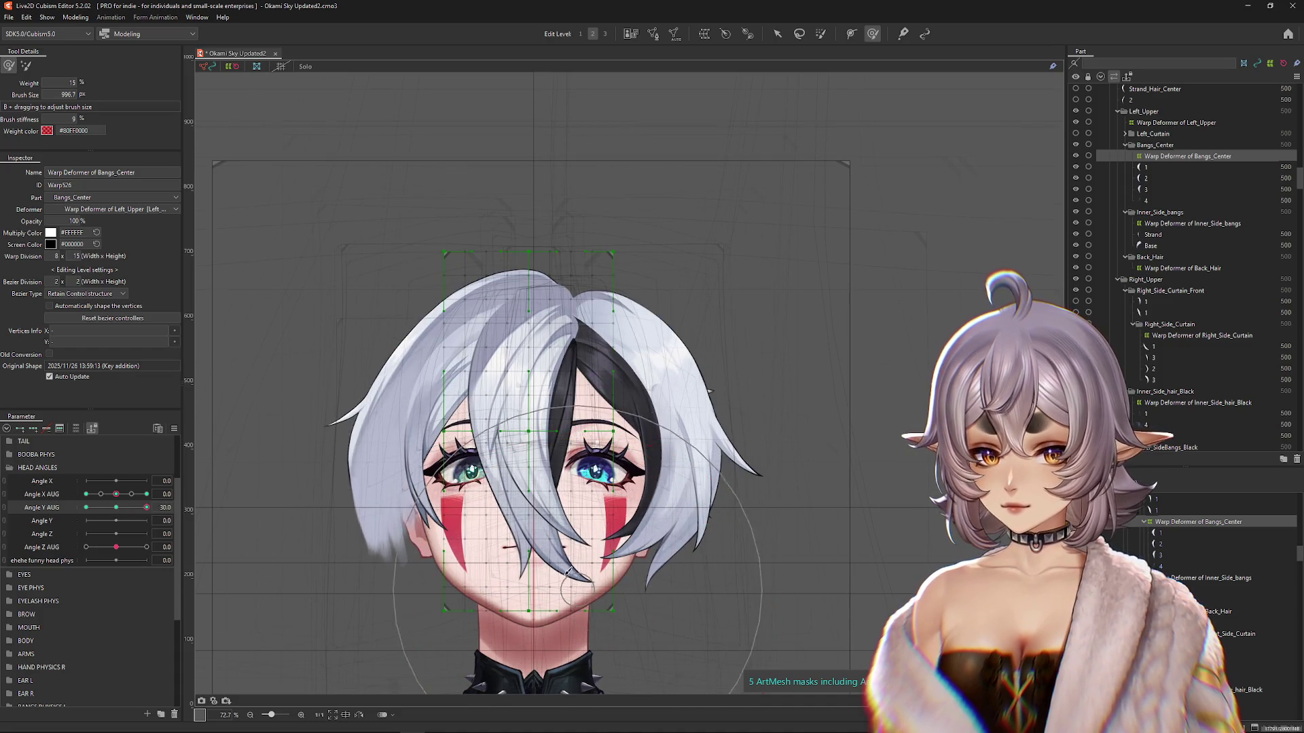
{"action": "left_click_drag", "start_coordinate": [532, 541], "coordinate": [526, 353]}
{"action": "mouse_move", "coordinate": [476, 237]}
{"action": "left_mouse_down"}
{"action": "mouse_move", "coordinate": [506, 224]}
{"action": "mouse_move", "coordinate": [641, 225]}
{"action": "mouse_move", "coordinate": [714, 268]}
{"action": "left_mouse_up"}
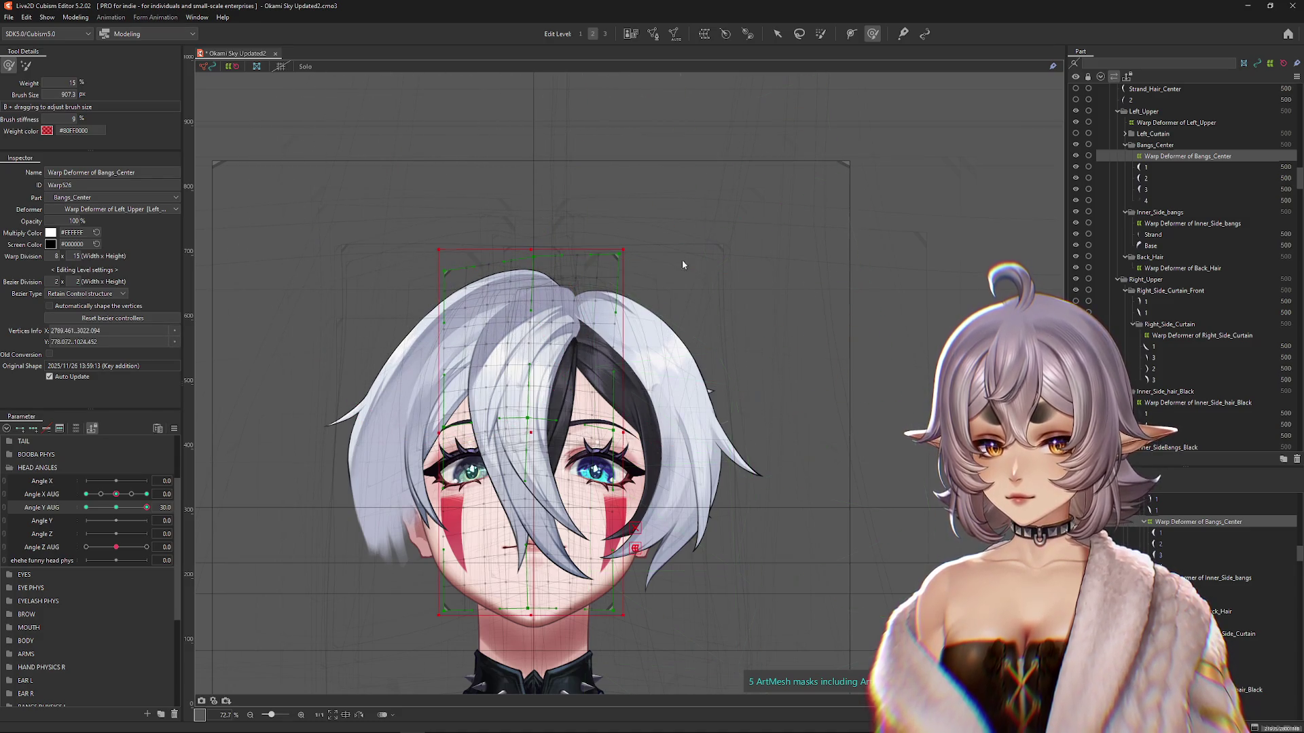
{"action": "mouse_move", "coordinate": [660, 199]}
{"action": "left_mouse_down"}
{"action": "mouse_move", "coordinate": [699, 272]}
{"action": "mouse_move", "coordinate": [634, 165]}
{"action": "mouse_move", "coordinate": [451, 128]}
{"action": "mouse_move", "coordinate": [421, 241]}
{"action": "mouse_move", "coordinate": [353, 294]}
{"action": "mouse_move", "coordinate": [408, 265]}
{"action": "mouse_move", "coordinate": [416, 370]}
{"action": "mouse_move", "coordinate": [411, 289]}
{"action": "left_mouse_up"}
Step: Adjust the lower bangs lattice over the face to fit the raised head
{"action": "left_click_drag", "start_coordinate": [484, 319], "coordinate": [477, 336]}
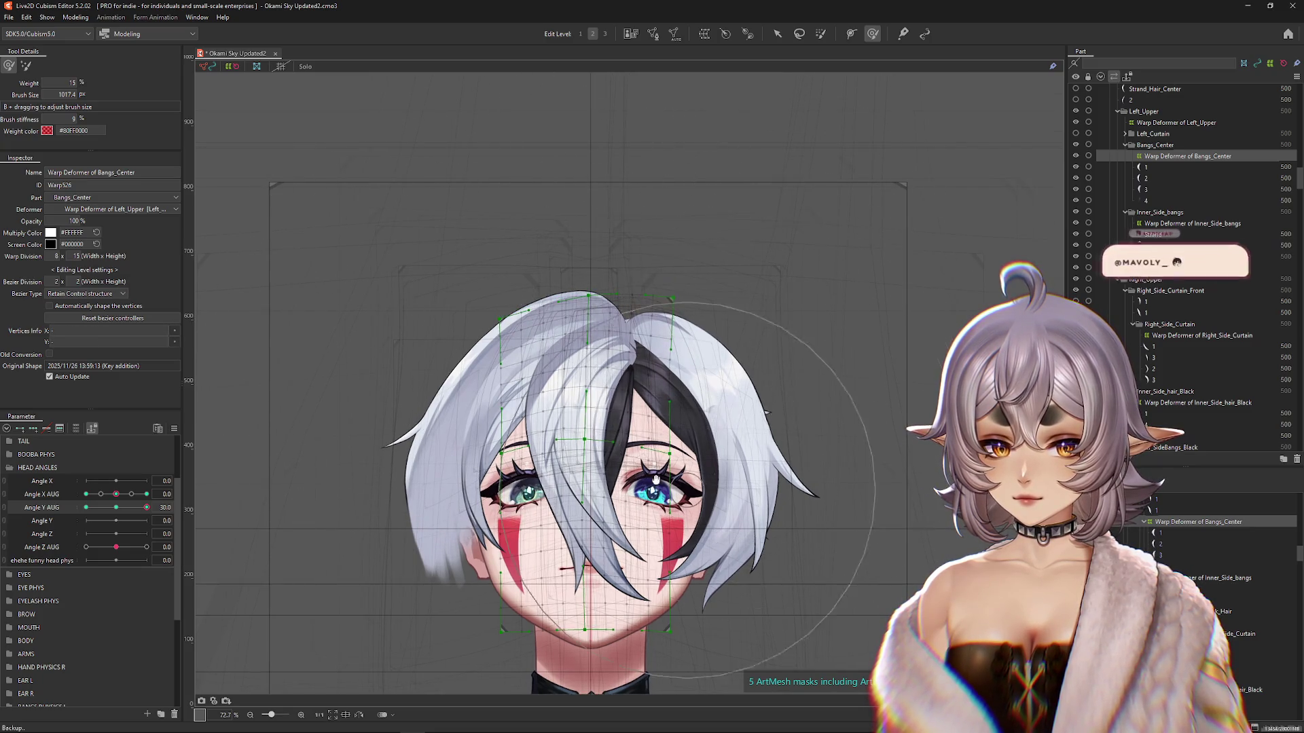
{"action": "left_click_drag", "start_coordinate": [784, 355], "coordinate": [768, 278]}
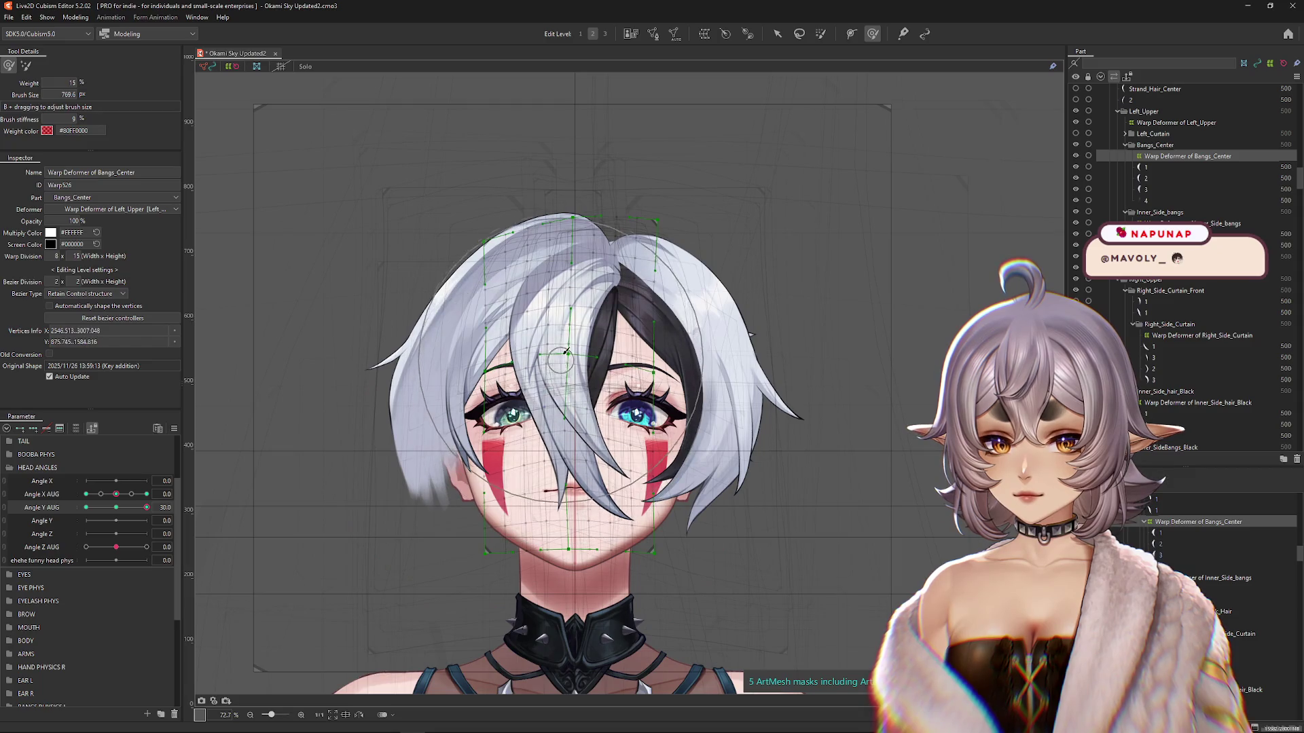
{"action": "left_click_drag", "start_coordinate": [727, 493], "coordinate": [653, 490]}
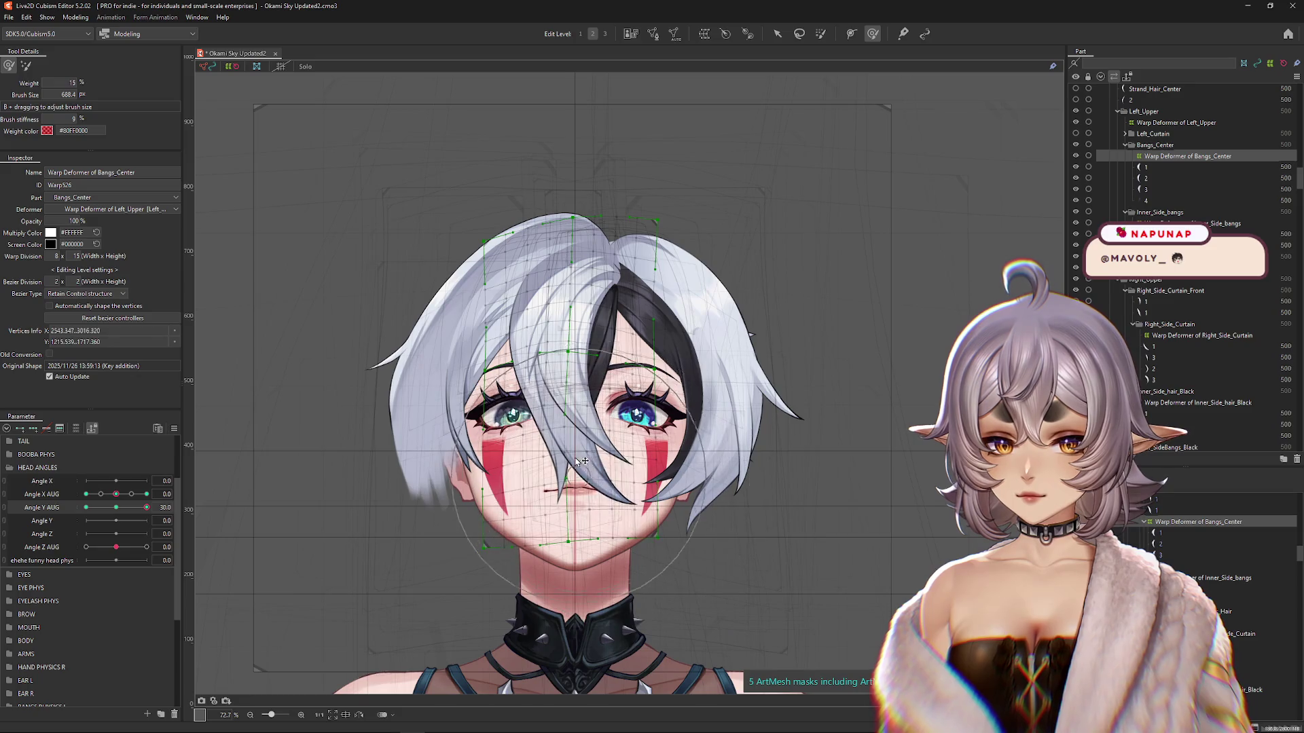
{"action": "left_click_drag", "start_coordinate": [563, 406], "coordinate": [672, 511]}
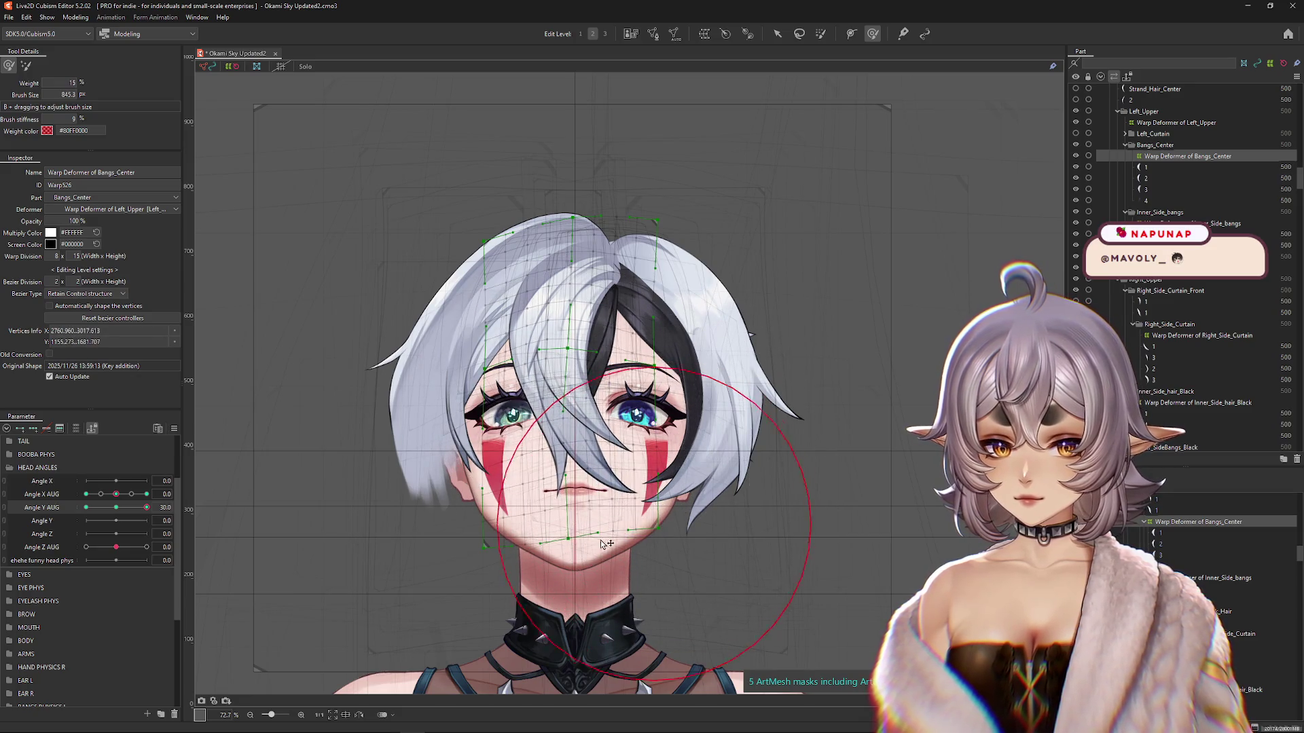
{"action": "left_click_drag", "start_coordinate": [489, 459], "coordinate": [549, 485]}
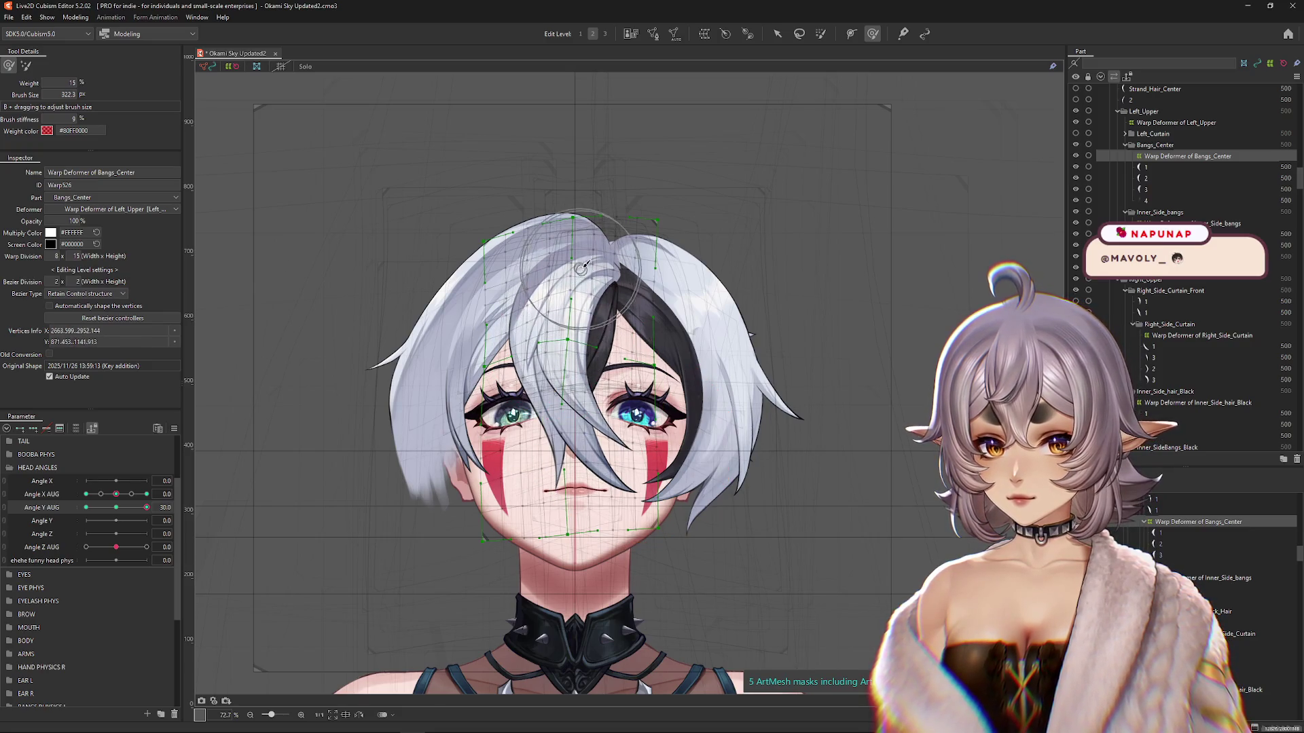
{"action": "mouse_move", "coordinate": [558, 372]}
{"action": "left_mouse_down"}
{"action": "mouse_move", "coordinate": [574, 392]}
{"action": "mouse_move", "coordinate": [551, 314]}
{"action": "left_mouse_up"}
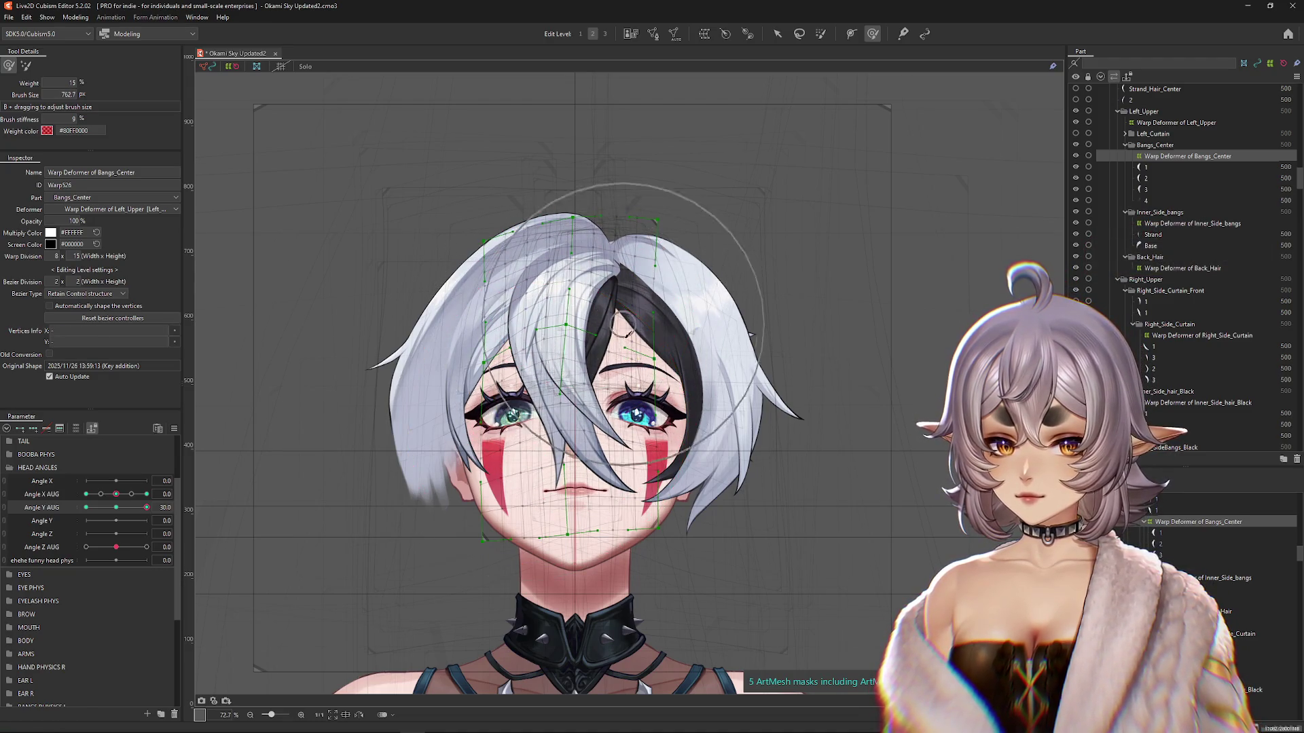
{"action": "left_click", "coordinate": [779, 34]}
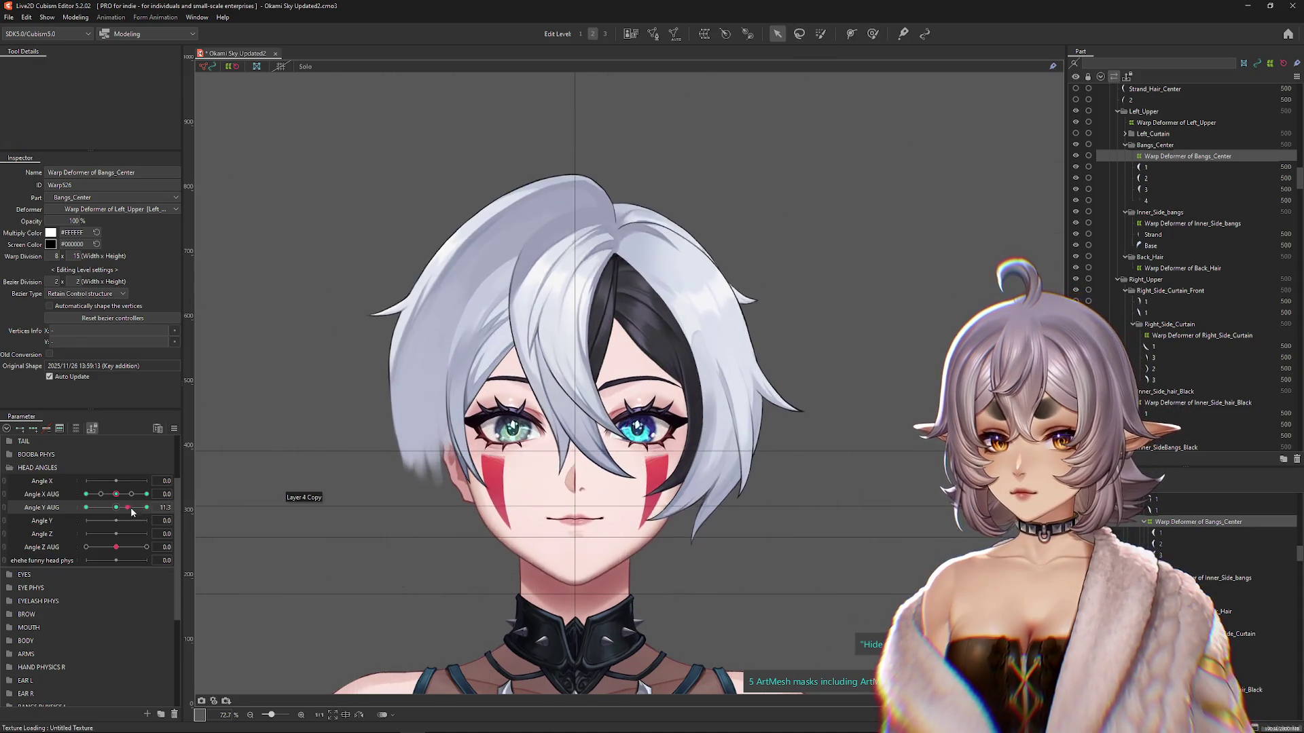
Step: Push a bangs strand up and left, then smooth it slightly down and right
{"action": "left_click", "coordinate": [873, 34]}
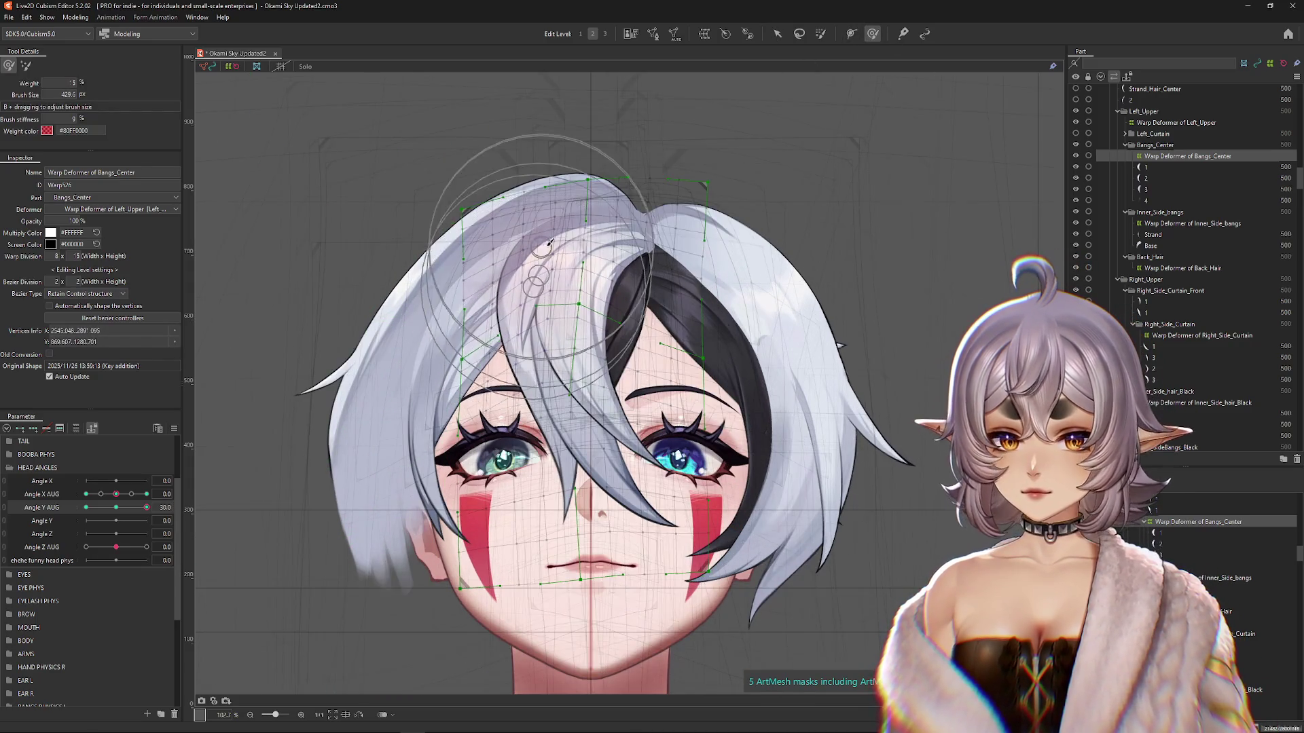
{"action": "scroll", "coordinate": [544, 310], "scroll_direction": "up", "scroll_amount": 3}
{"action": "left_click_drag", "start_coordinate": [421, 265], "coordinate": [448, 267]}
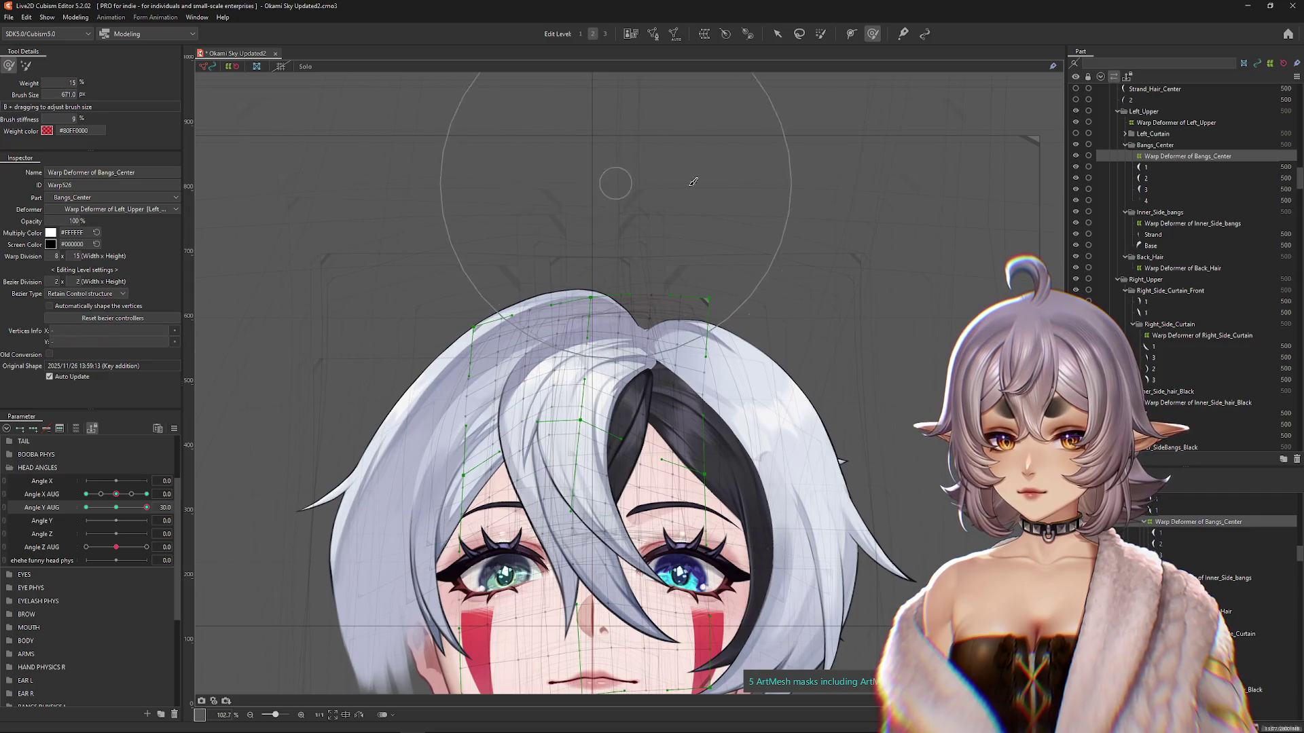
{"action": "left_click_drag", "start_coordinate": [591, 348], "coordinate": [618, 355]}
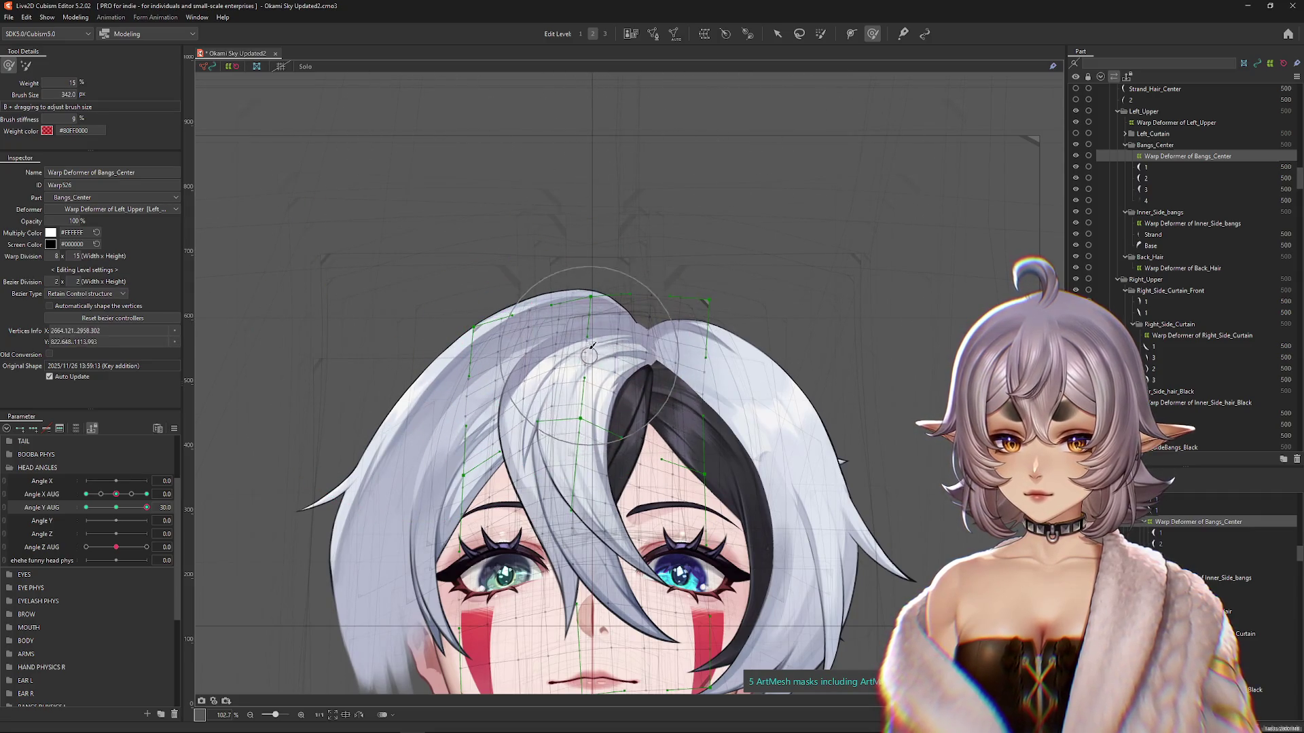
{"action": "left_click_drag", "start_coordinate": [564, 494], "coordinate": [541, 449]}
{"action": "left_click_drag", "start_coordinate": [631, 442], "coordinate": [669, 464]}
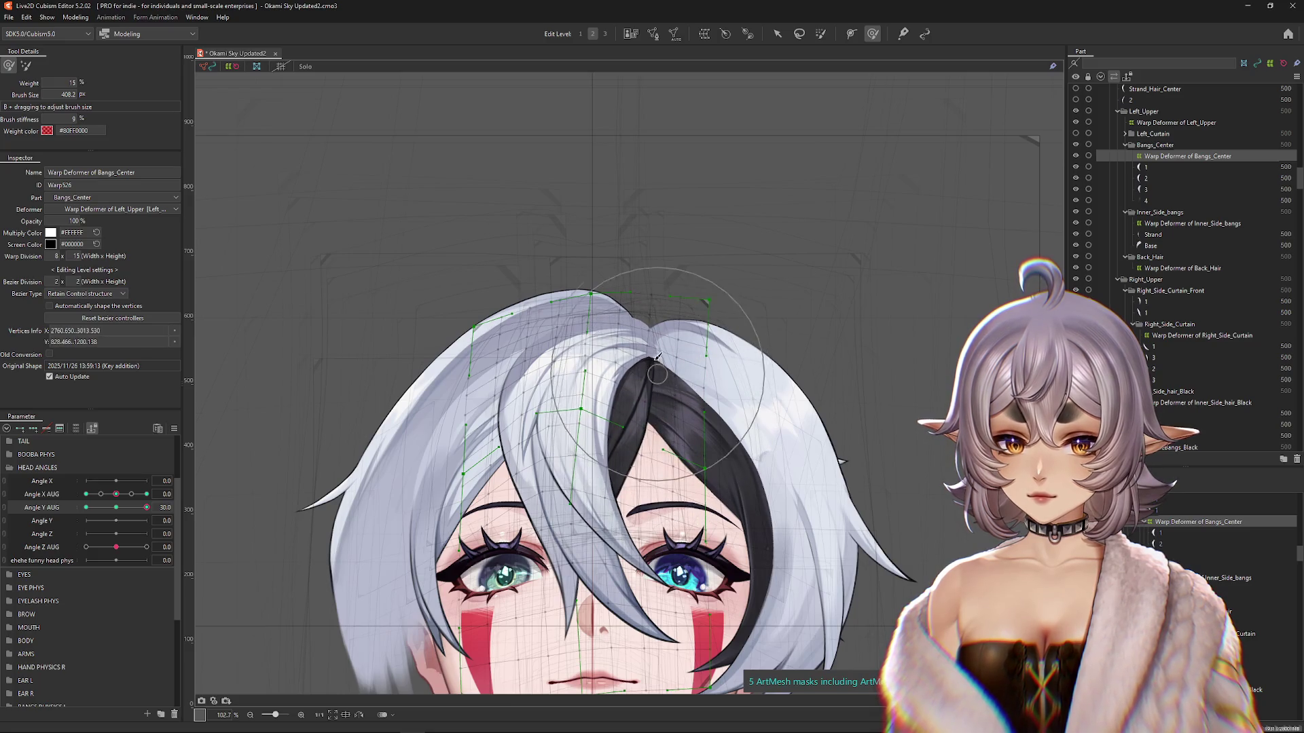
Step: Brush the bangs further to match the raised head and check them at the neutral pose
{"action": "scroll", "coordinate": [736, 242], "scroll_direction": "down", "scroll_amount": 3}
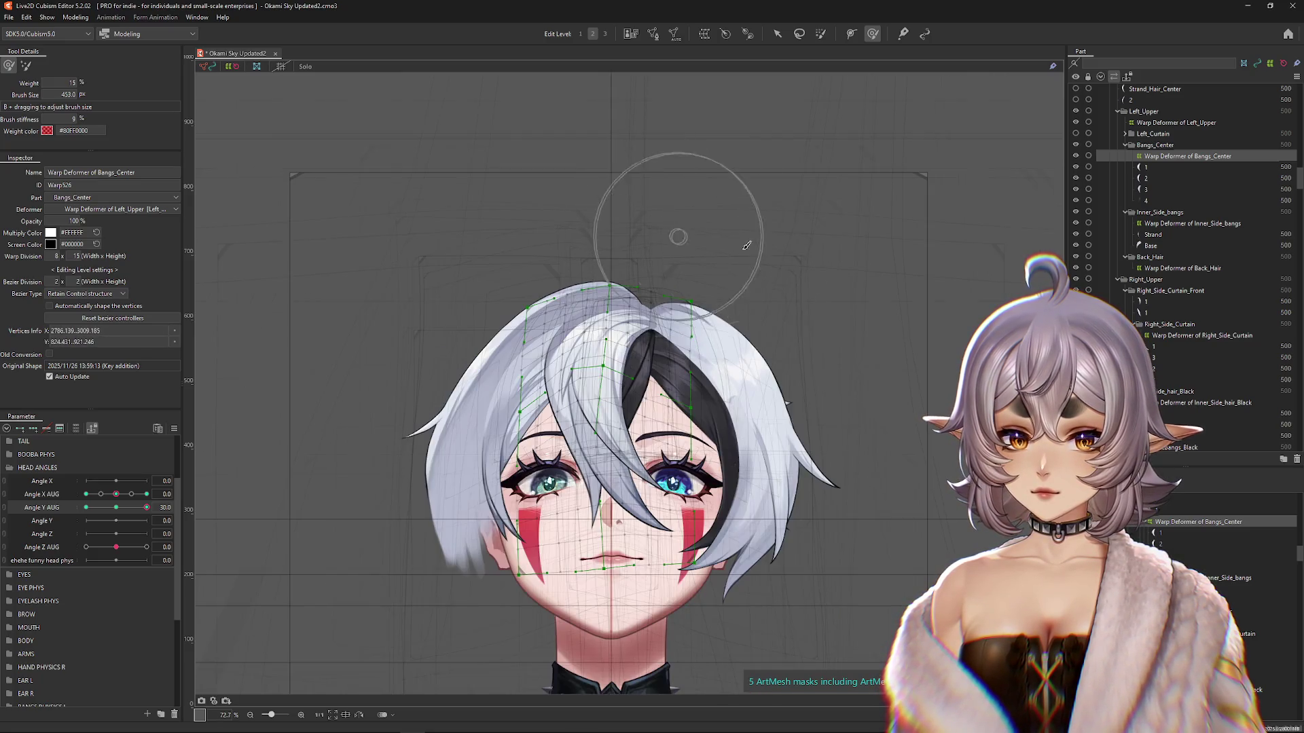
{"action": "left_click_drag", "start_coordinate": [764, 315], "coordinate": [747, 282]}
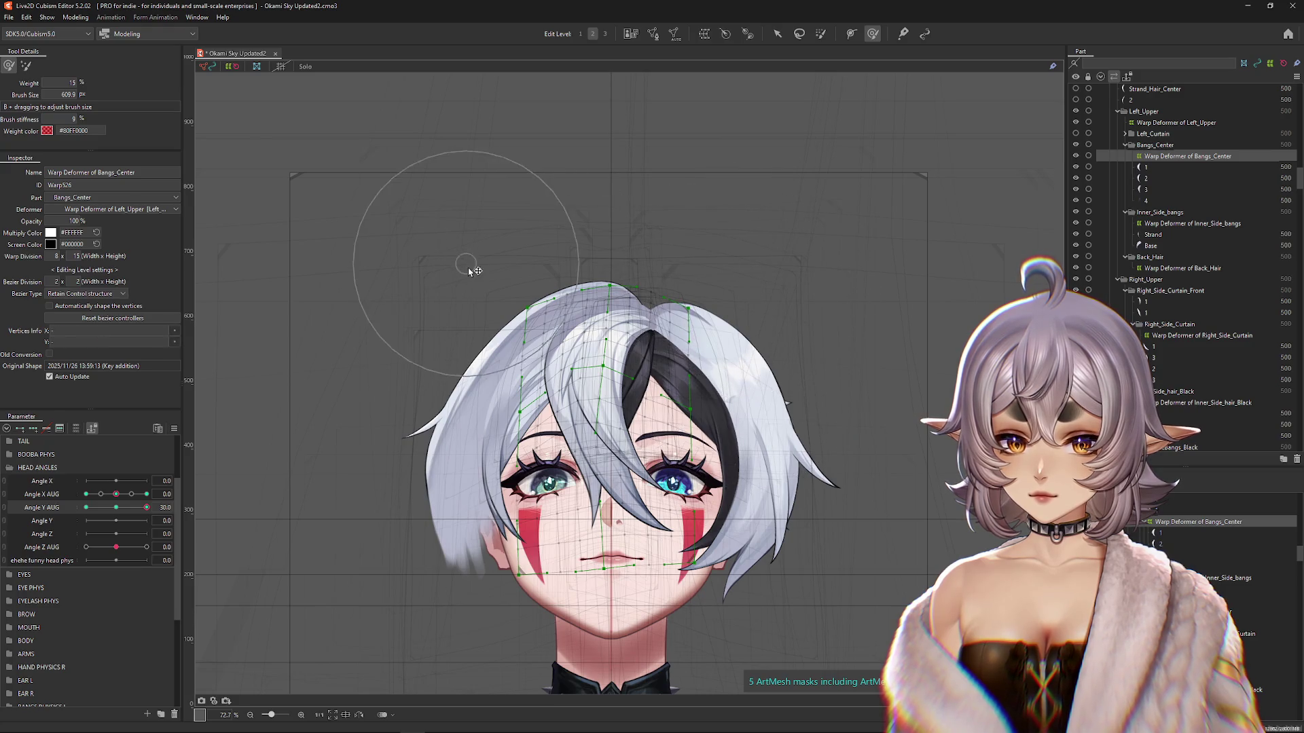
{"action": "left_click_drag", "start_coordinate": [511, 438], "coordinate": [478, 406]}
{"action": "scroll", "coordinate": [88, 509], "scroll_direction": "down", "scroll_amount": 1}
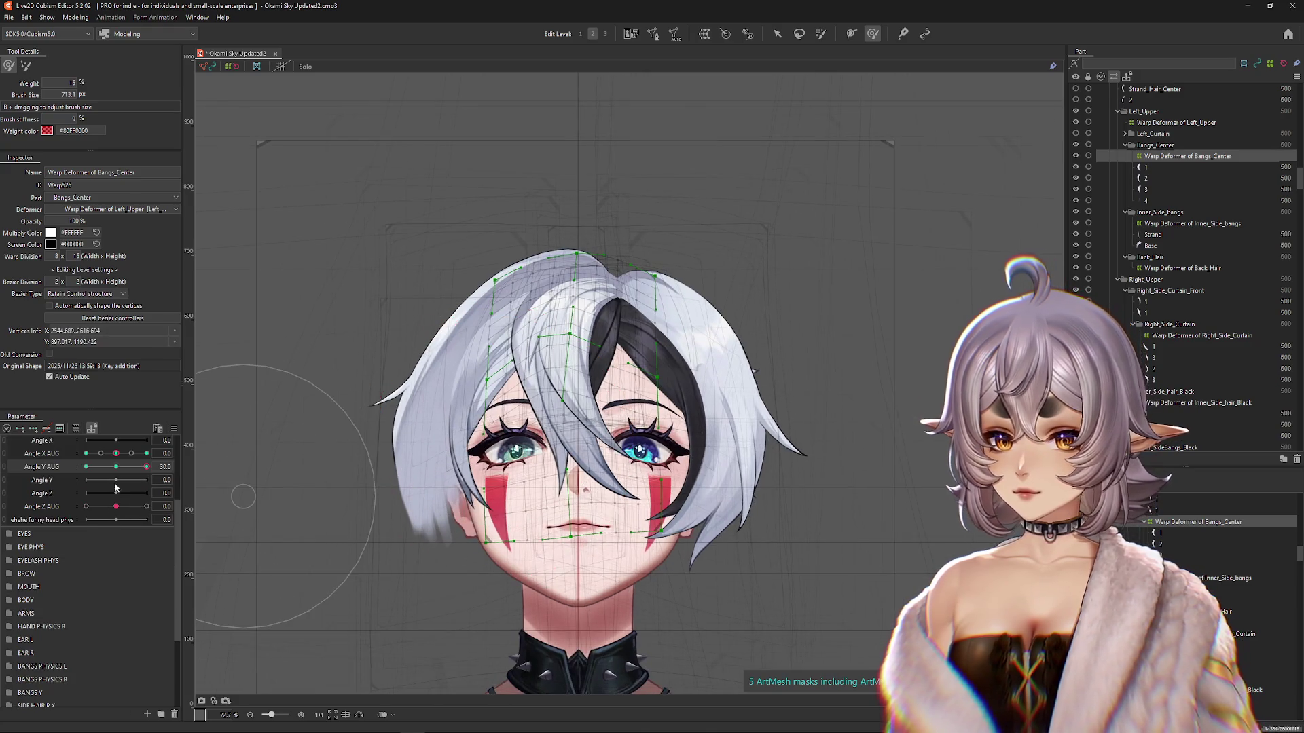
{"action": "left_click_drag", "start_coordinate": [417, 434], "coordinate": [557, 416]}
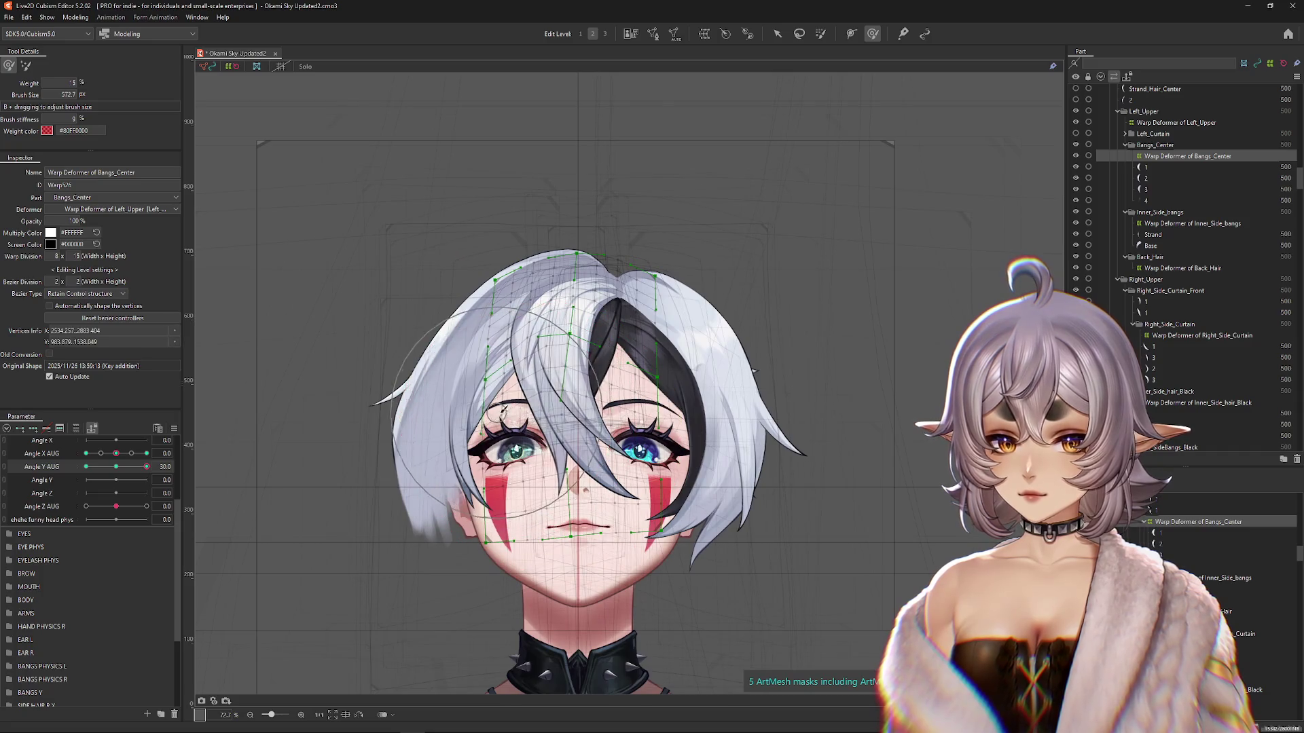
{"action": "mouse_move", "coordinate": [671, 466]}
{"action": "left_mouse_down"}
{"action": "mouse_move", "coordinate": [781, 434]}
{"action": "mouse_move", "coordinate": [760, 475]}
{"action": "mouse_move", "coordinate": [733, 469]}
{"action": "mouse_move", "coordinate": [776, 458]}
{"action": "mouse_move", "coordinate": [597, 408]}
{"action": "mouse_move", "coordinate": [570, 440]}
{"action": "left_mouse_up"}
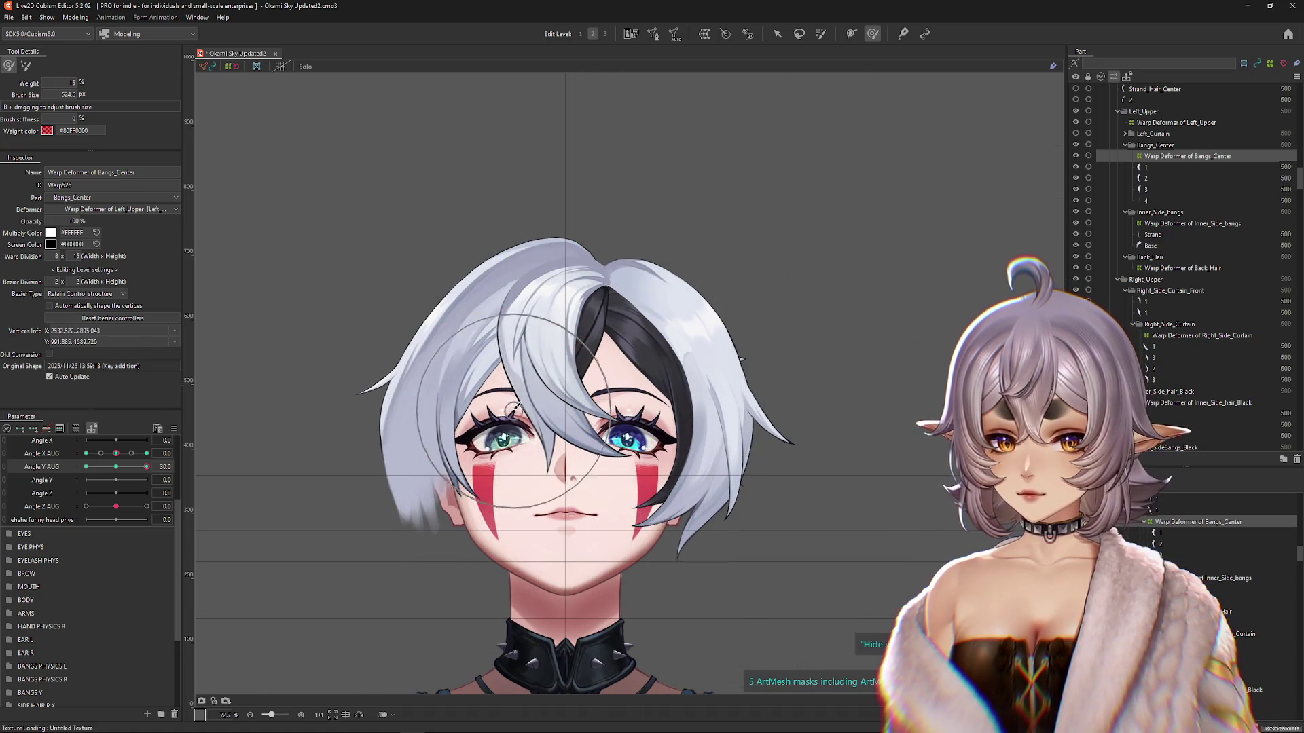
{"action": "scroll", "coordinate": [305, 437], "scroll_direction": "down", "scroll_amount": 2}
{"action": "mouse_move", "coordinate": [147, 466]}
{"action": "left_mouse_down"}
{"action": "mouse_move", "coordinate": [123, 472]}
{"action": "mouse_move", "coordinate": [153, 467]}
{"action": "left_mouse_up"}
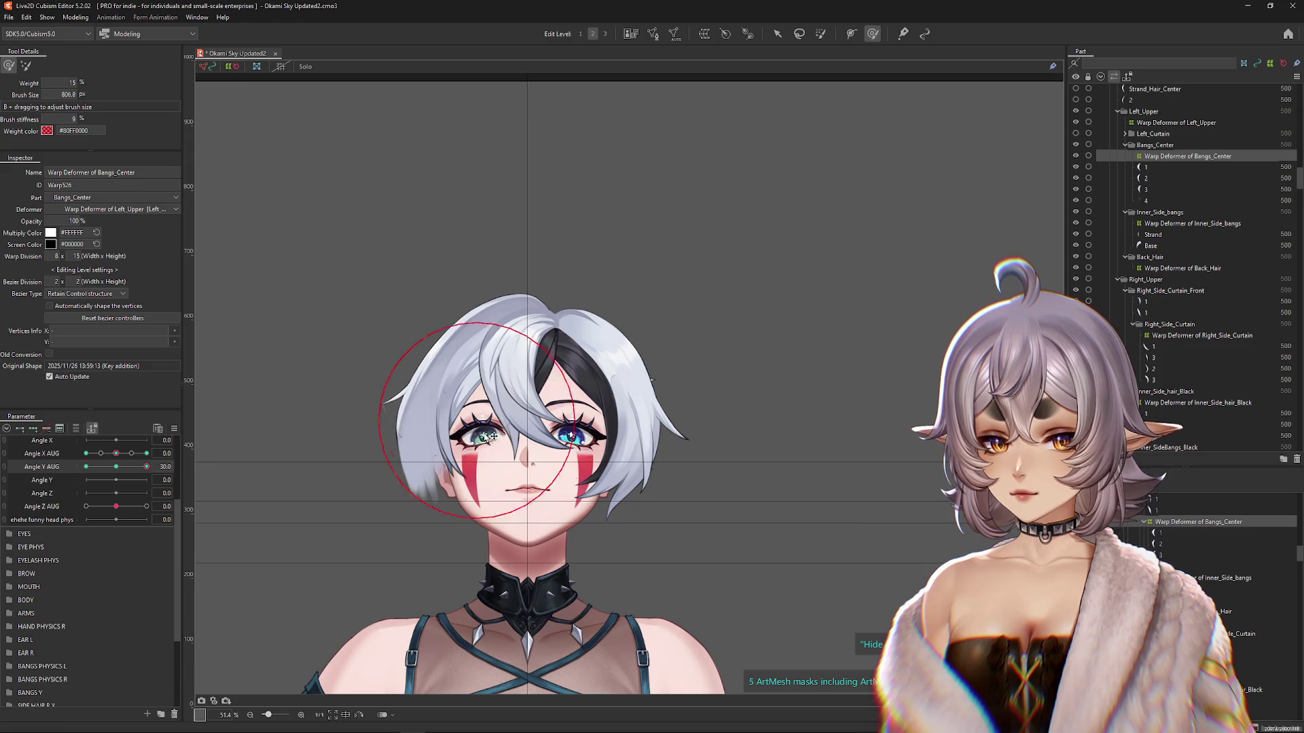
{"action": "left_click_drag", "start_coordinate": [476, 379], "coordinate": [485, 356]}
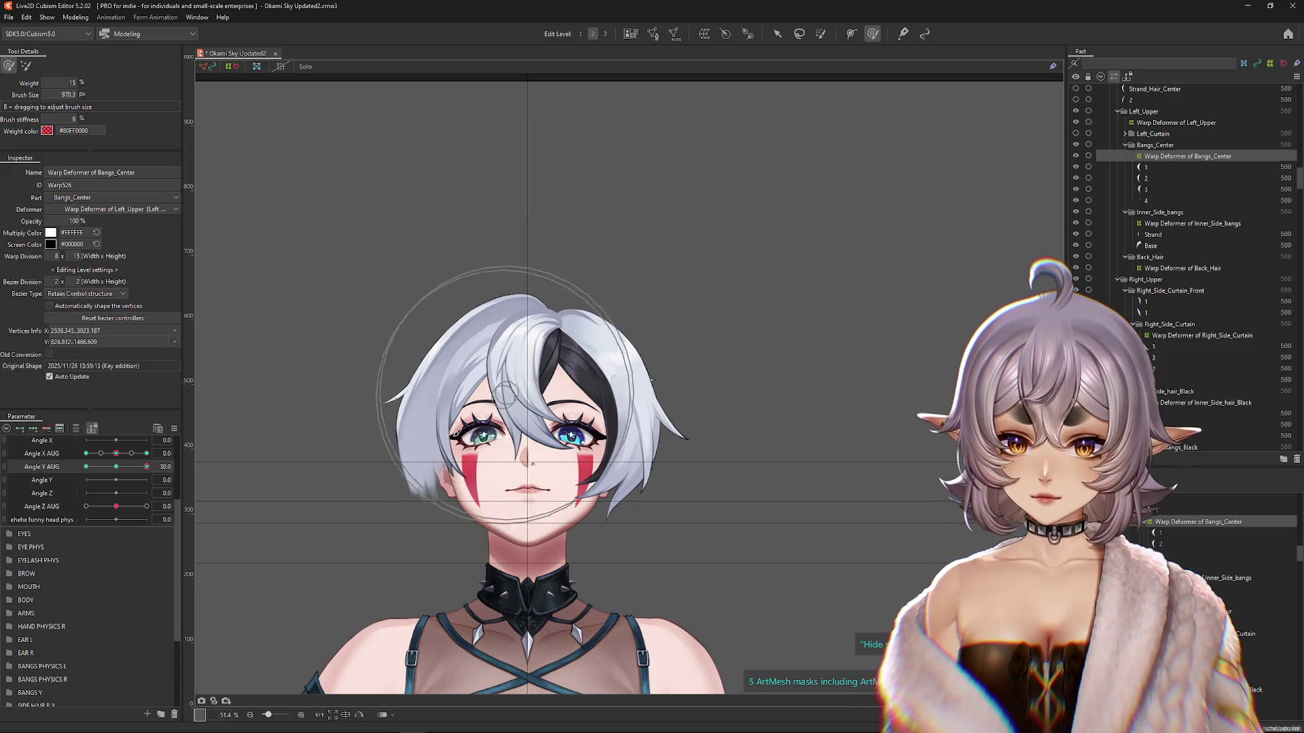
{"action": "mouse_move", "coordinate": [421, 434]}
{"action": "left_mouse_down"}
{"action": "mouse_move", "coordinate": [518, 313]}
{"action": "mouse_move", "coordinate": [481, 296]}
{"action": "left_mouse_up"}
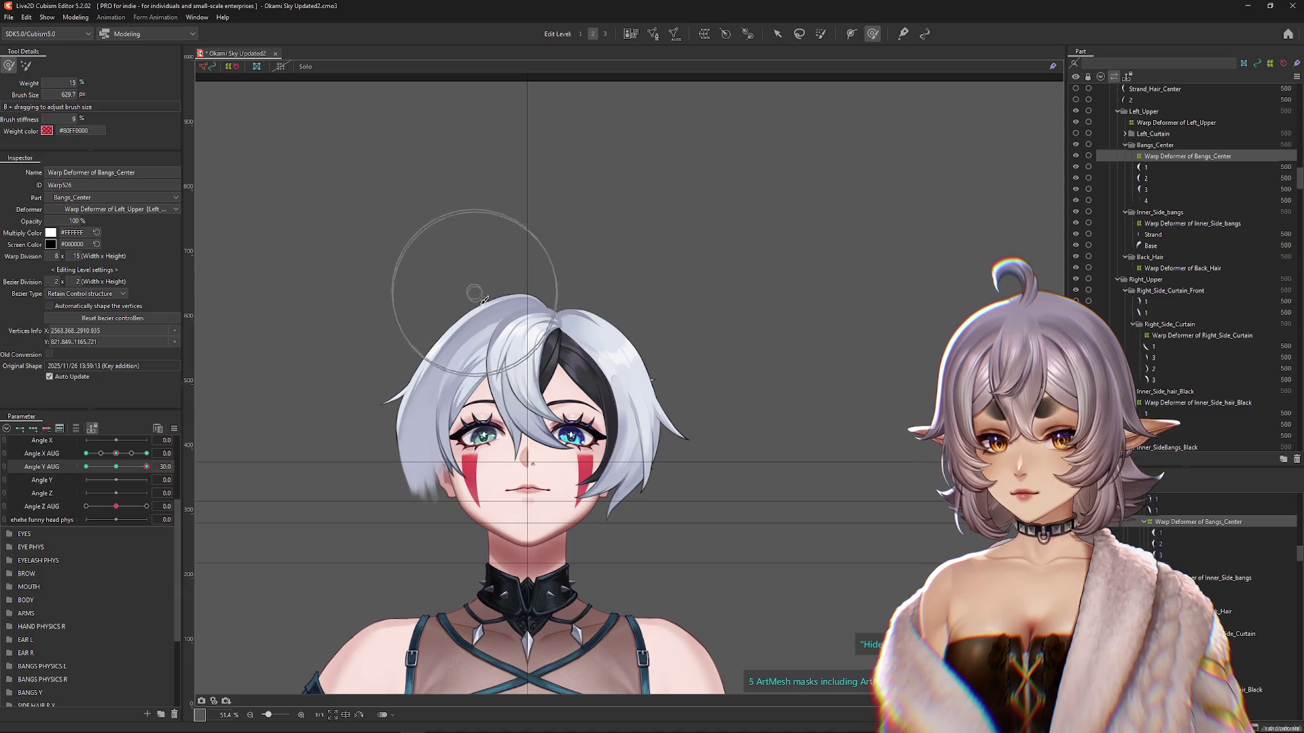
Step: Alternate deform brush modes and check the bangs just below and at full upward tilt
{"action": "left_click", "coordinate": [26, 65]}
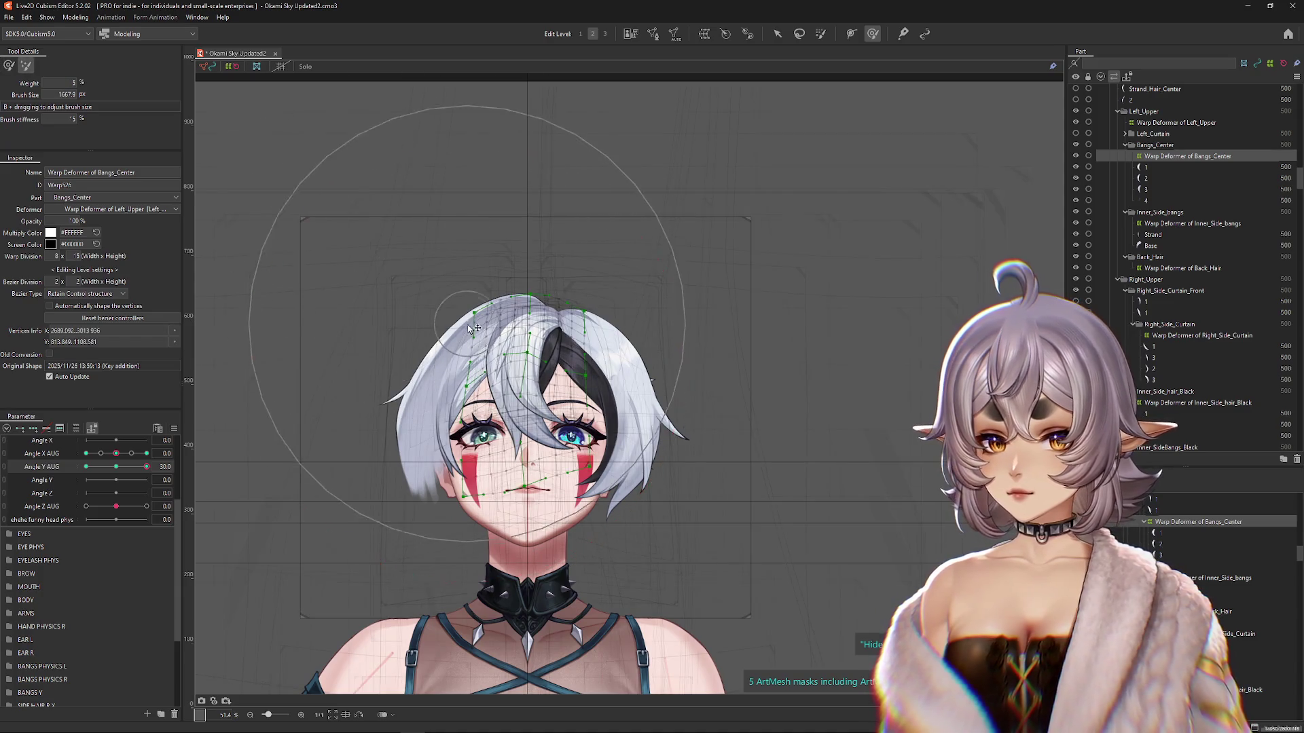
{"action": "left_click", "coordinate": [9, 65]}
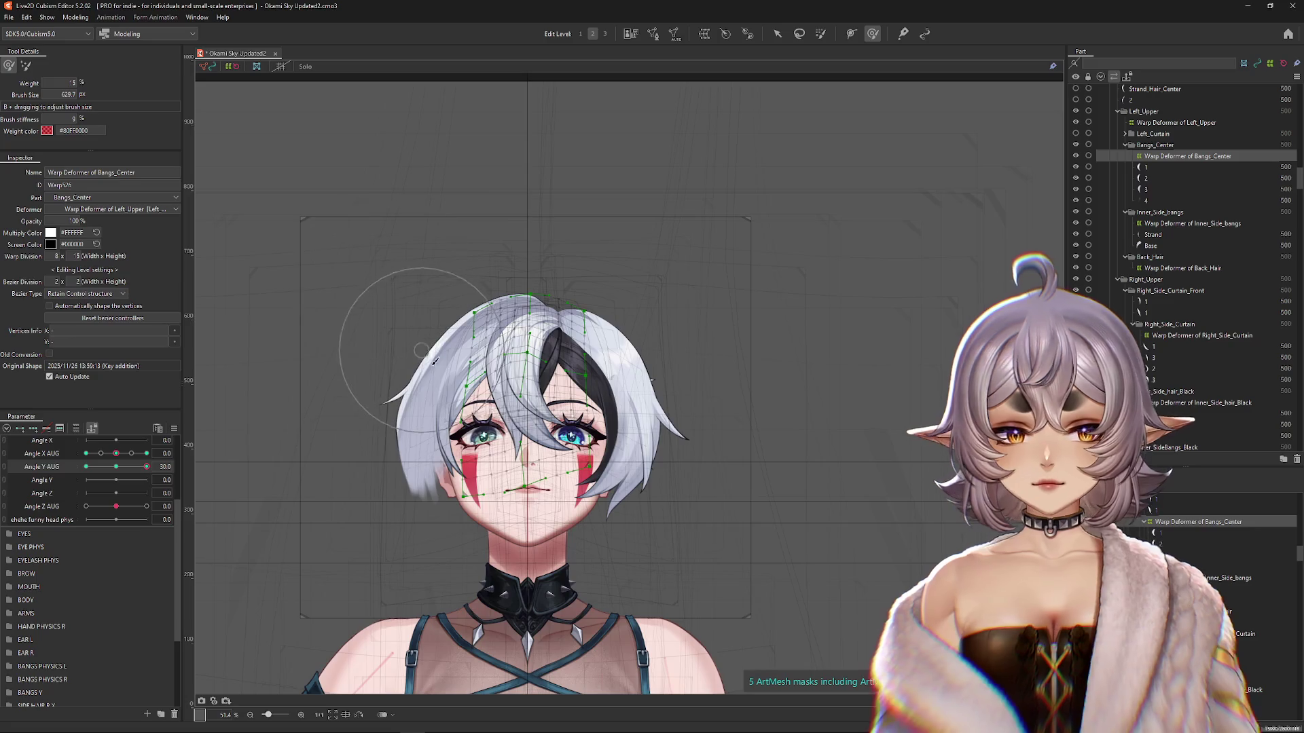
{"action": "scroll", "coordinate": [466, 421], "scroll_direction": "up", "scroll_amount": 2}
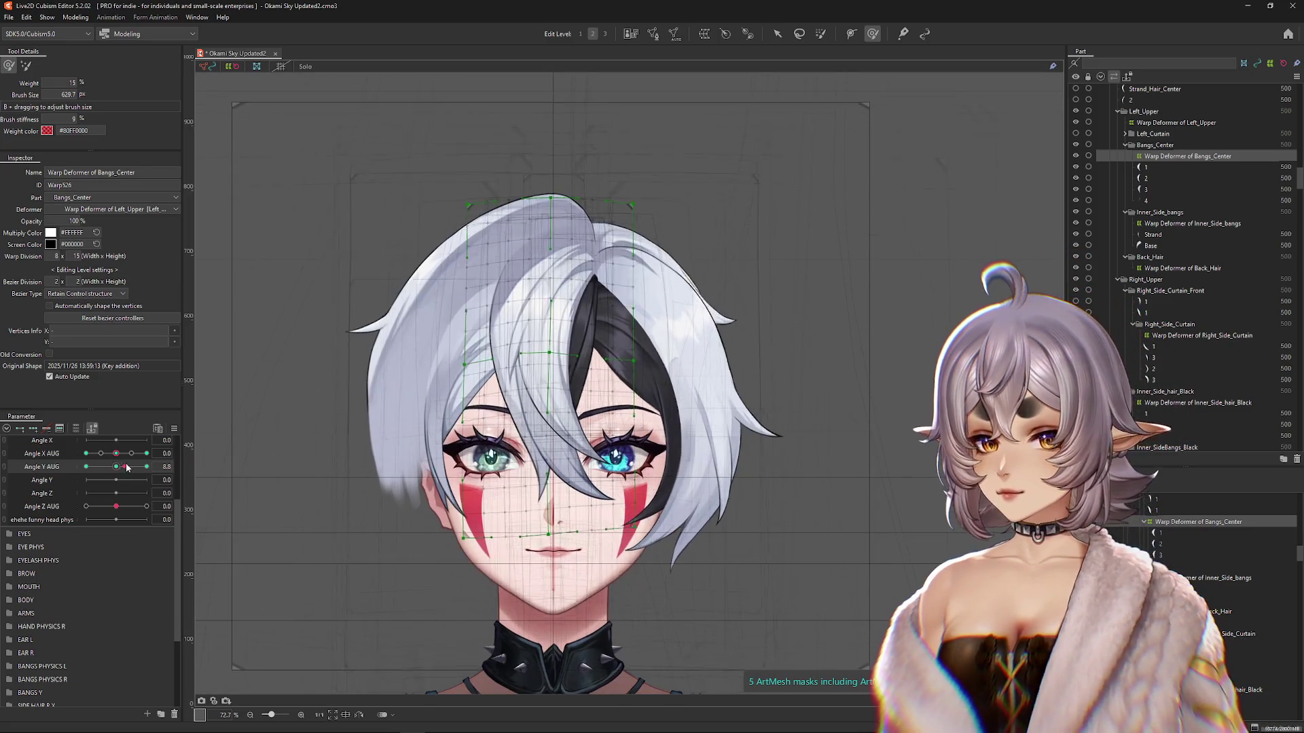
{"action": "left_click_drag", "start_coordinate": [432, 306], "coordinate": [484, 242]}
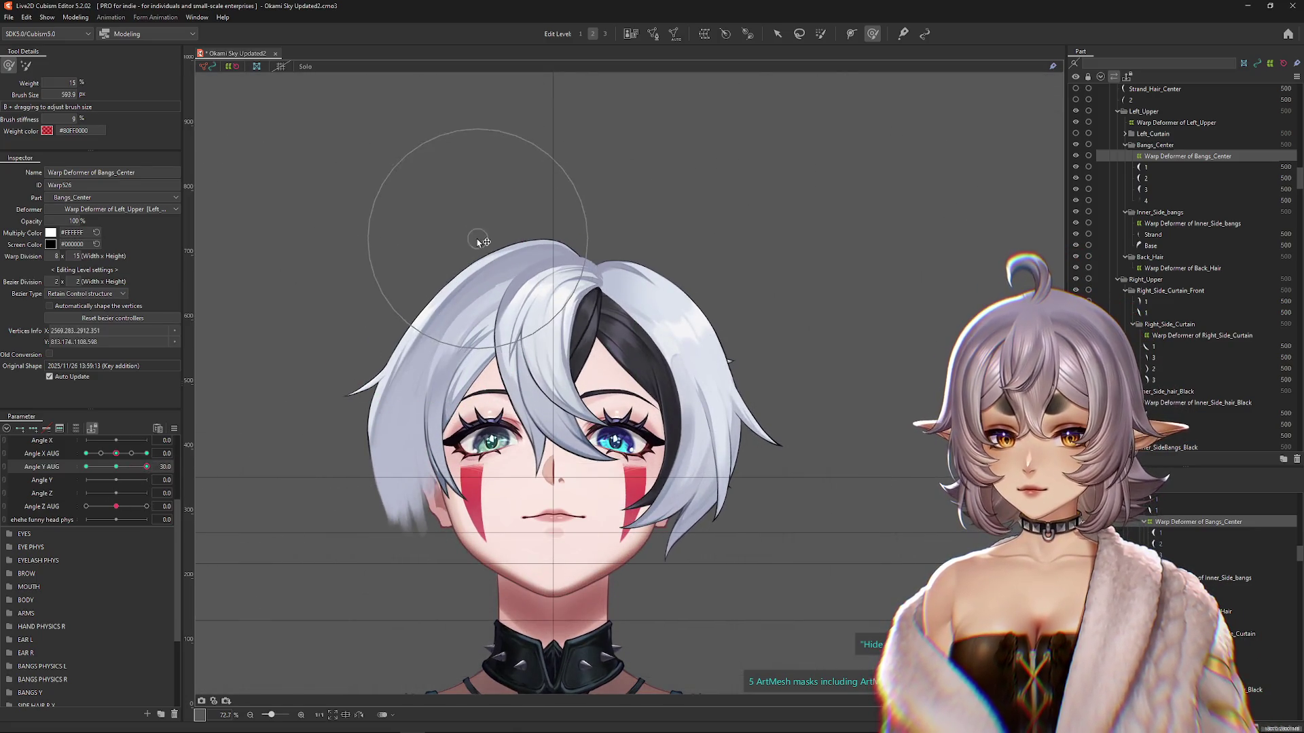
{"action": "left_click", "coordinate": [147, 467]}
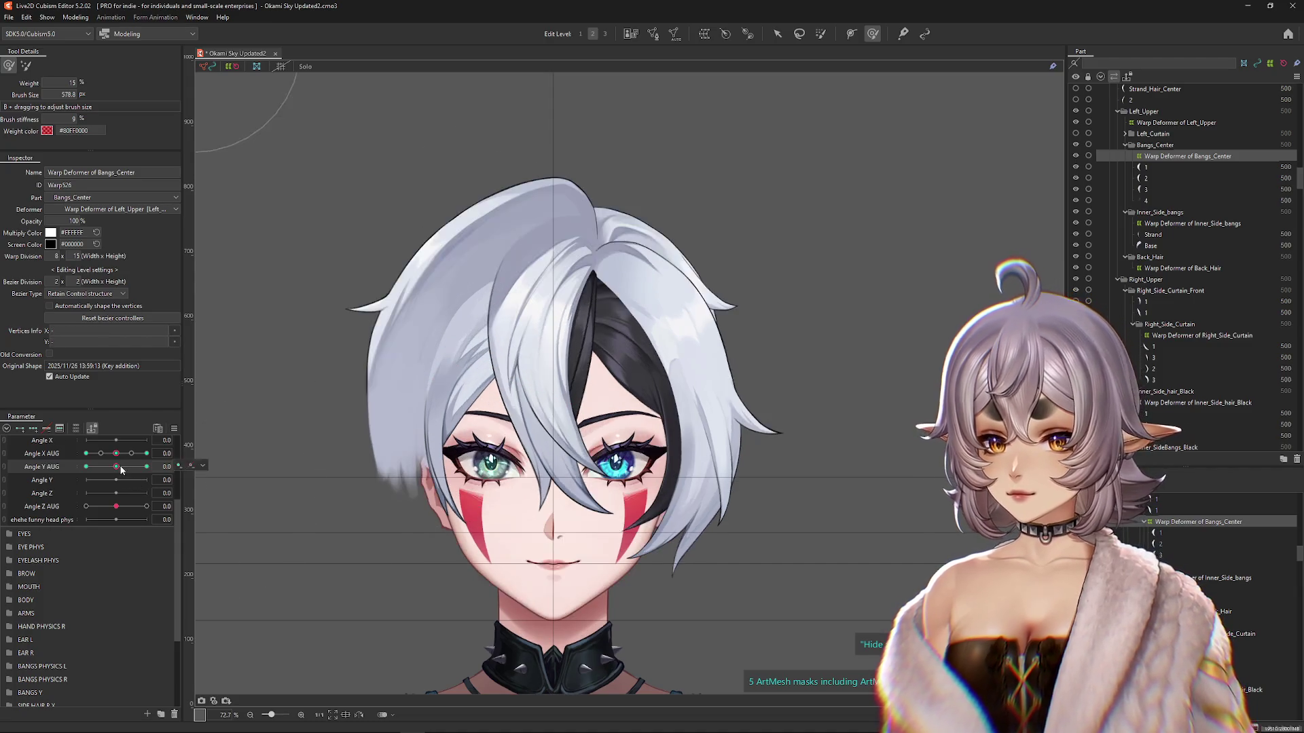
{"action": "left_click_drag", "start_coordinate": [606, 284], "coordinate": [615, 267]}
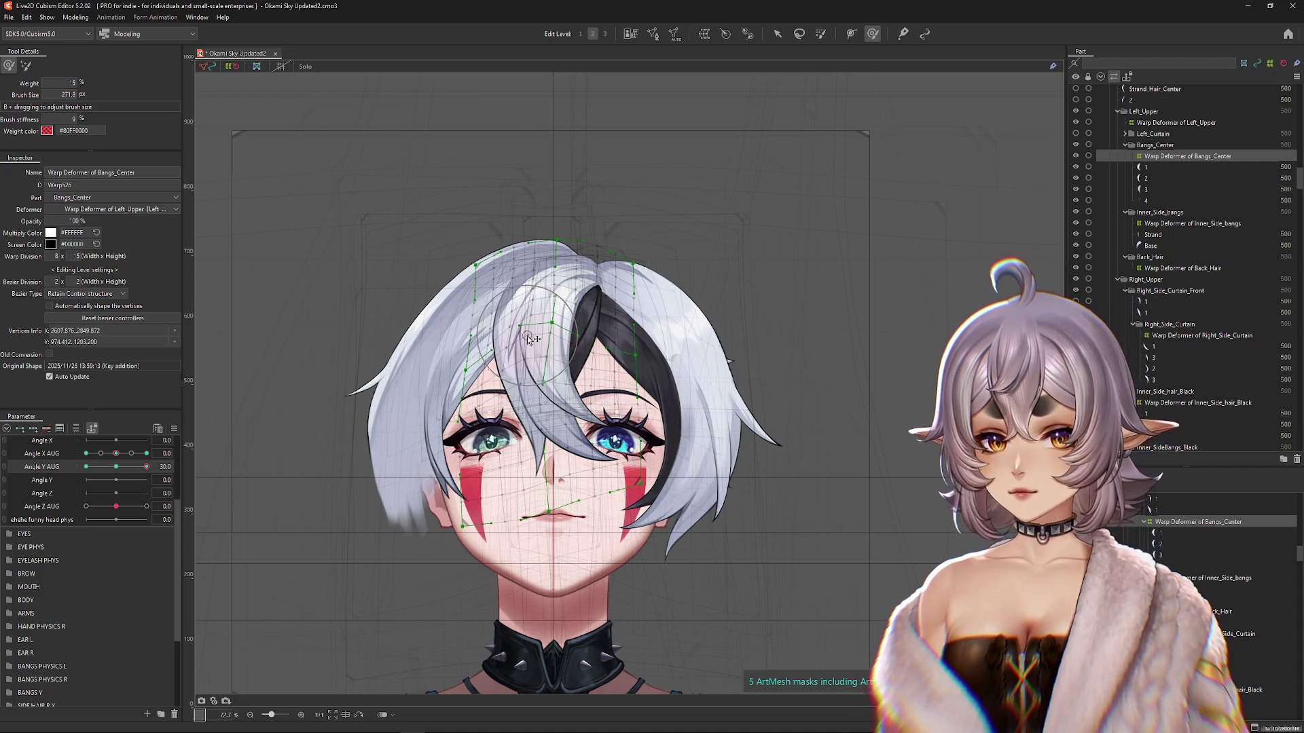
{"action": "left_click_drag", "start_coordinate": [552, 316], "coordinate": [679, 381]}
{"action": "left_click", "coordinate": [147, 468]}
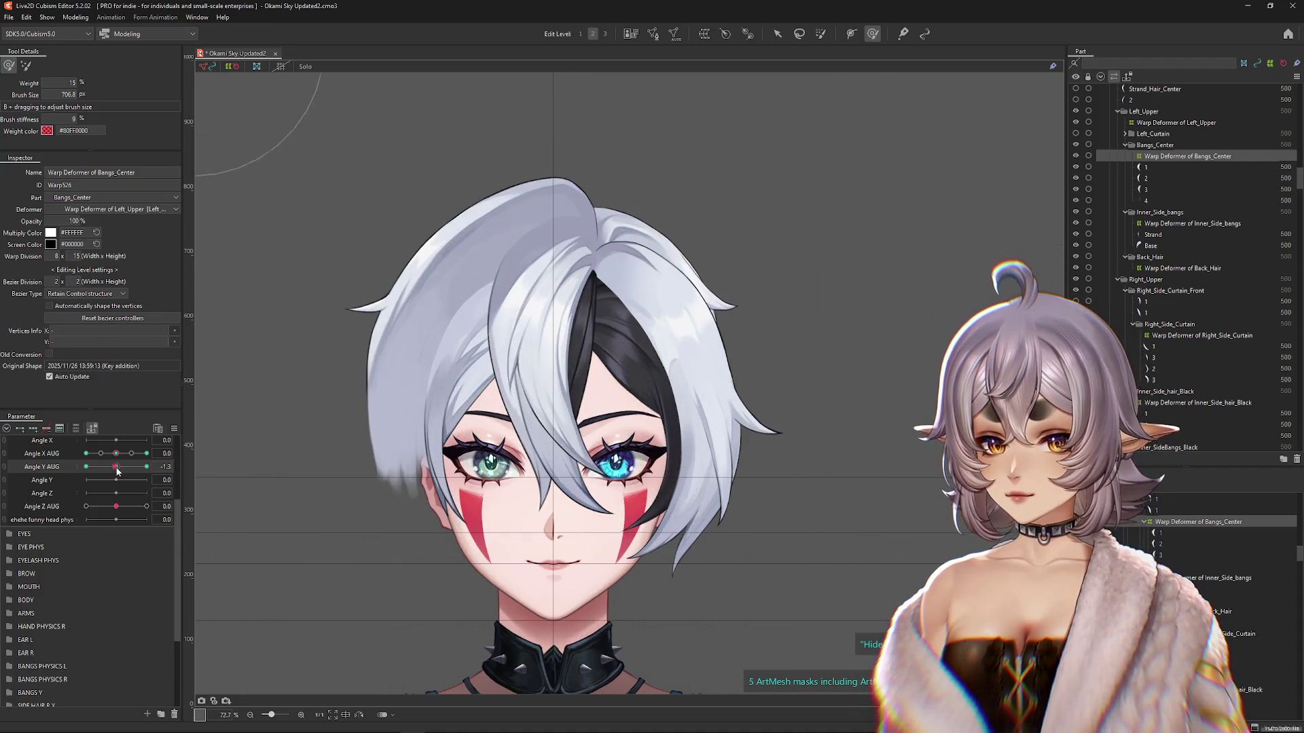
{"action": "left_click_drag", "start_coordinate": [146, 467], "coordinate": [151, 468]}
Step: Reshape the bangs toward the raised-head pose with the lighter-weight brush, comparing to neutral
{"action": "mouse_move", "coordinate": [468, 523]}
{"action": "left_mouse_down"}
{"action": "mouse_move", "coordinate": [509, 547]}
{"action": "mouse_move", "coordinate": [528, 397]}
{"action": "left_mouse_up"}
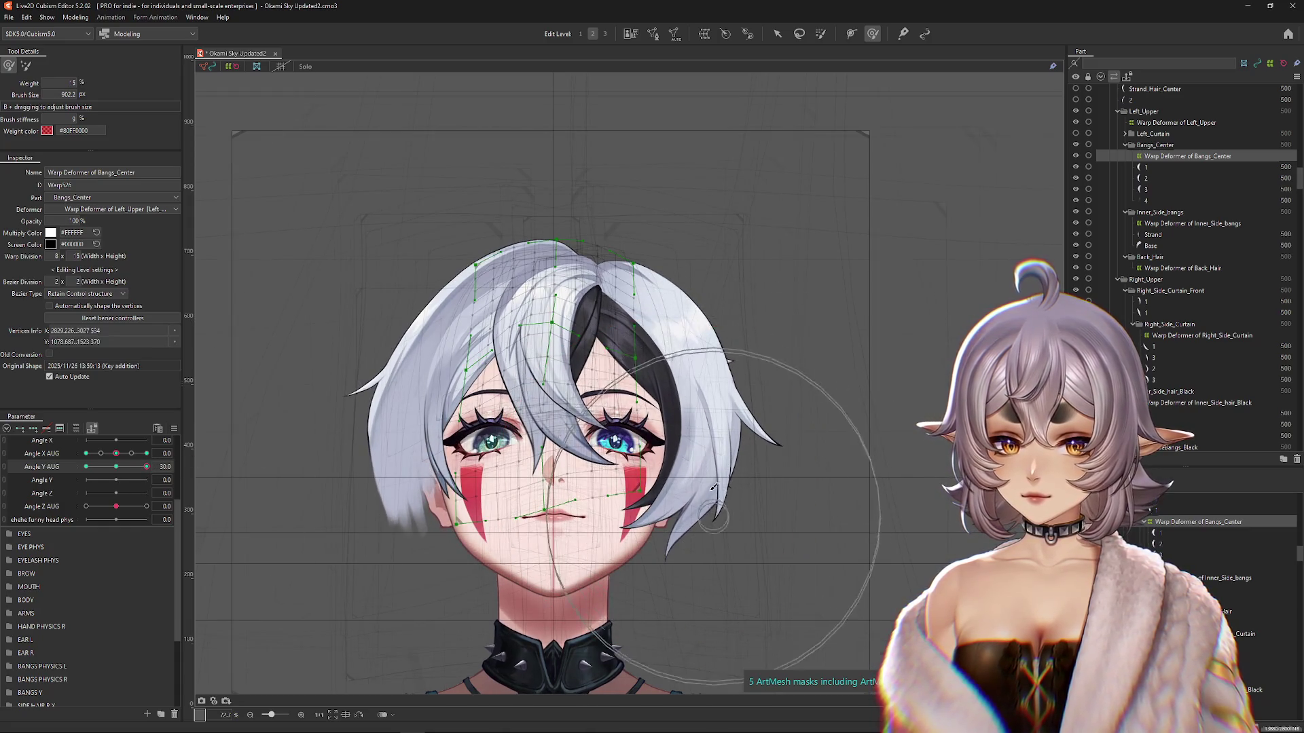
{"action": "left_click_drag", "start_coordinate": [635, 423], "coordinate": [599, 423]}
{"action": "left_click", "coordinate": [26, 65]}
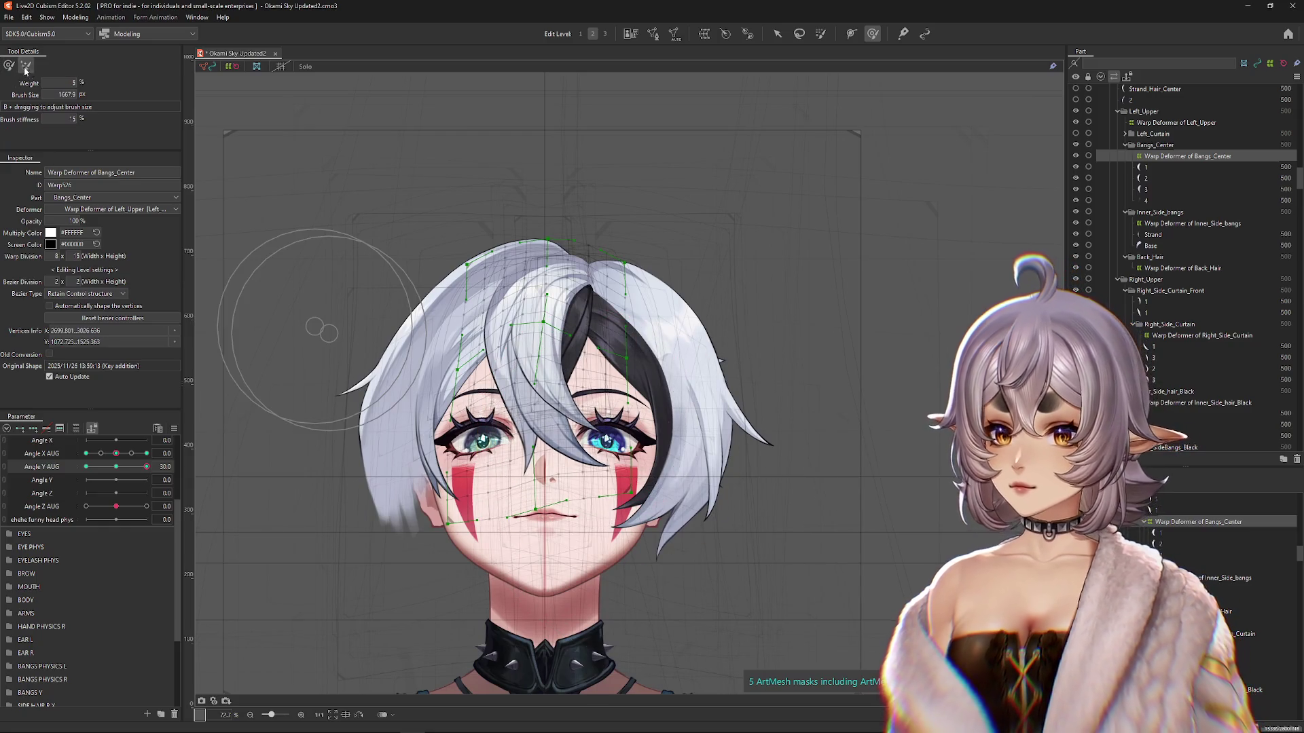
{"action": "left_click_drag", "start_coordinate": [513, 457], "coordinate": [476, 448]}
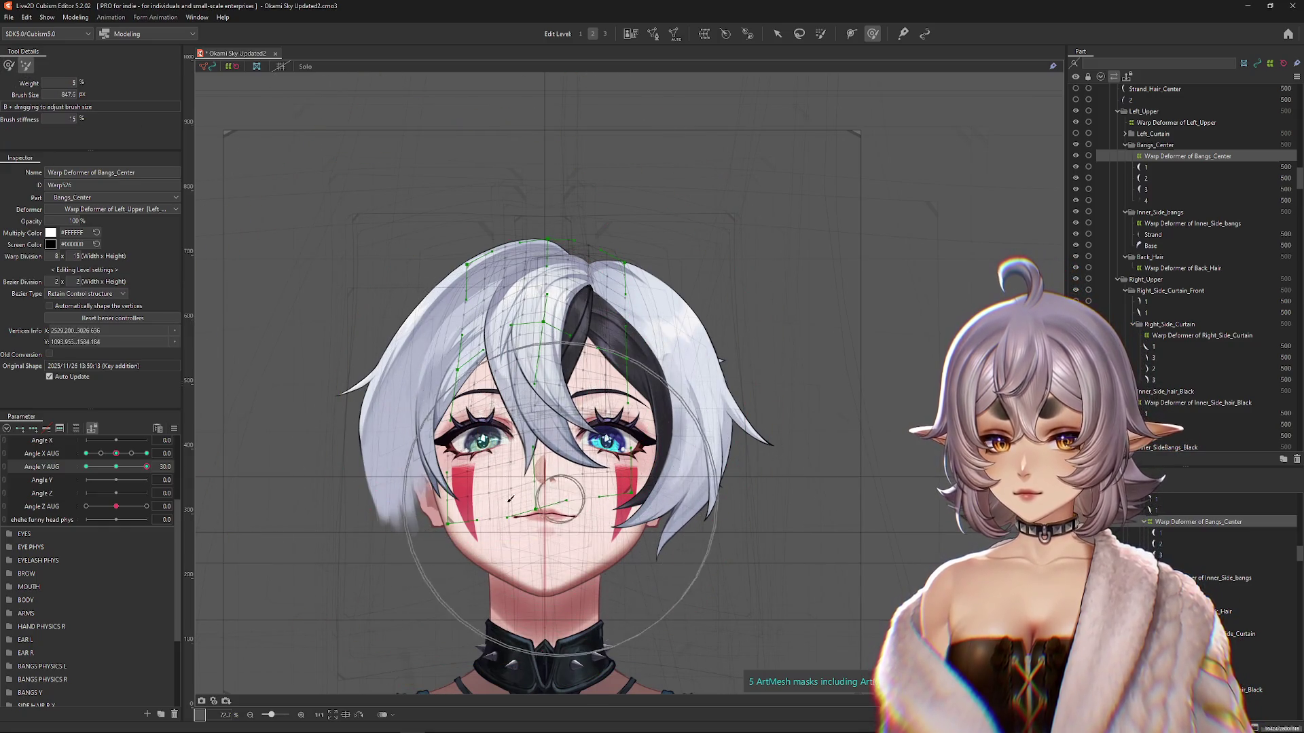
{"action": "scroll", "coordinate": [233, 421], "scroll_direction": "down", "scroll_amount": 2}
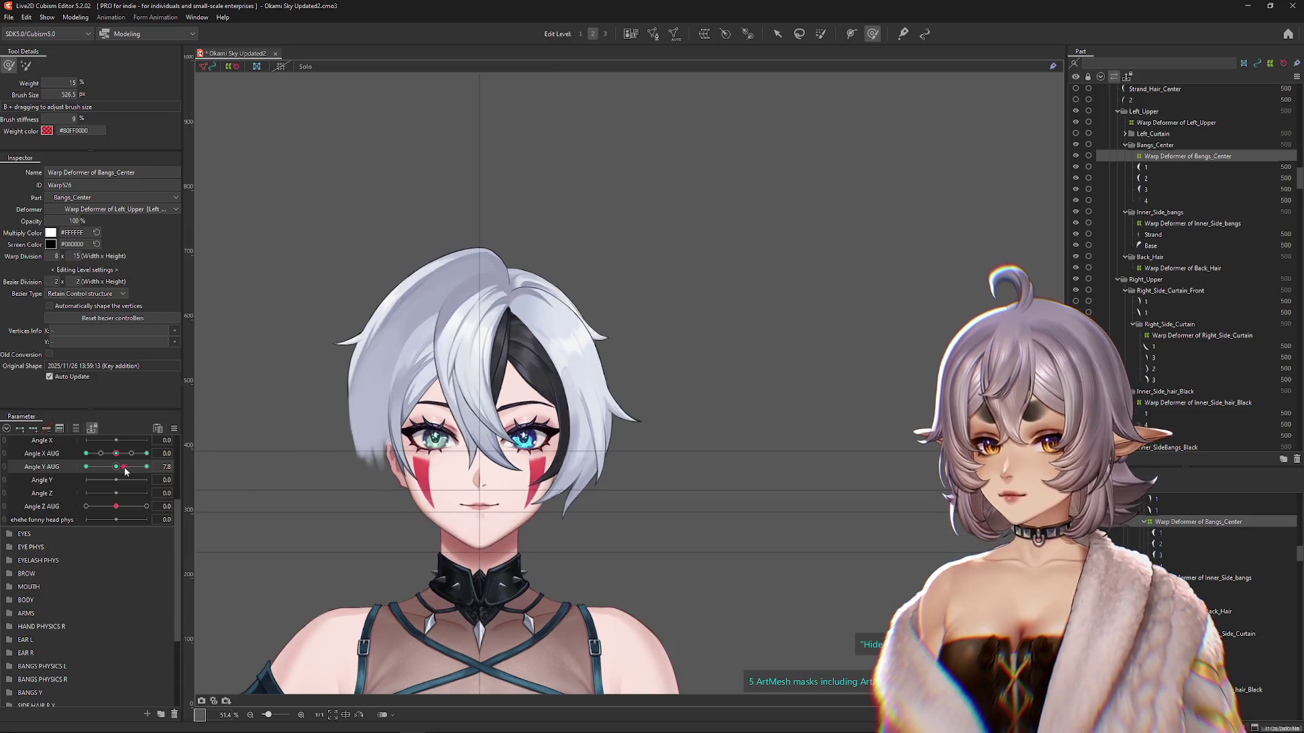
{"action": "scroll", "coordinate": [542, 225], "scroll_direction": "up", "scroll_amount": 2}
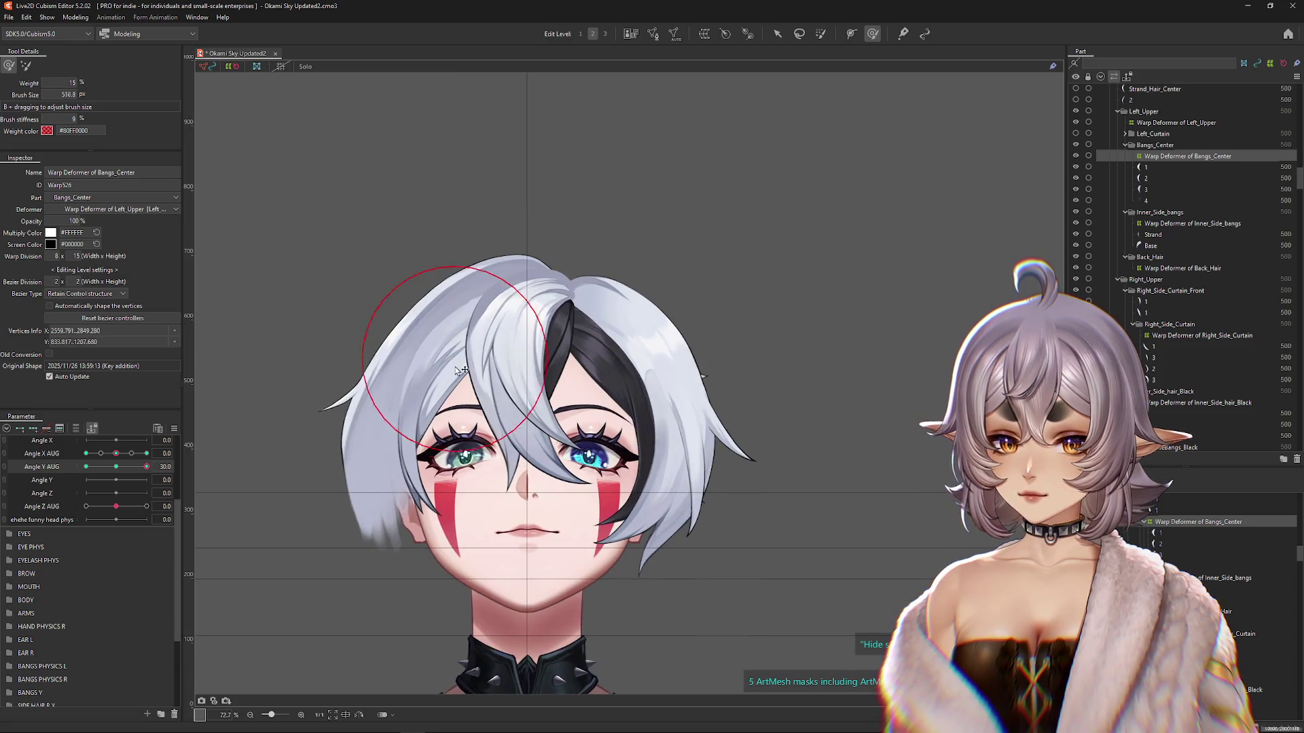
{"action": "mouse_move", "coordinate": [147, 467]}
{"action": "left_mouse_down"}
{"action": "mouse_move", "coordinate": [116, 468]}
{"action": "mouse_move", "coordinate": [147, 467]}
{"action": "left_mouse_up"}
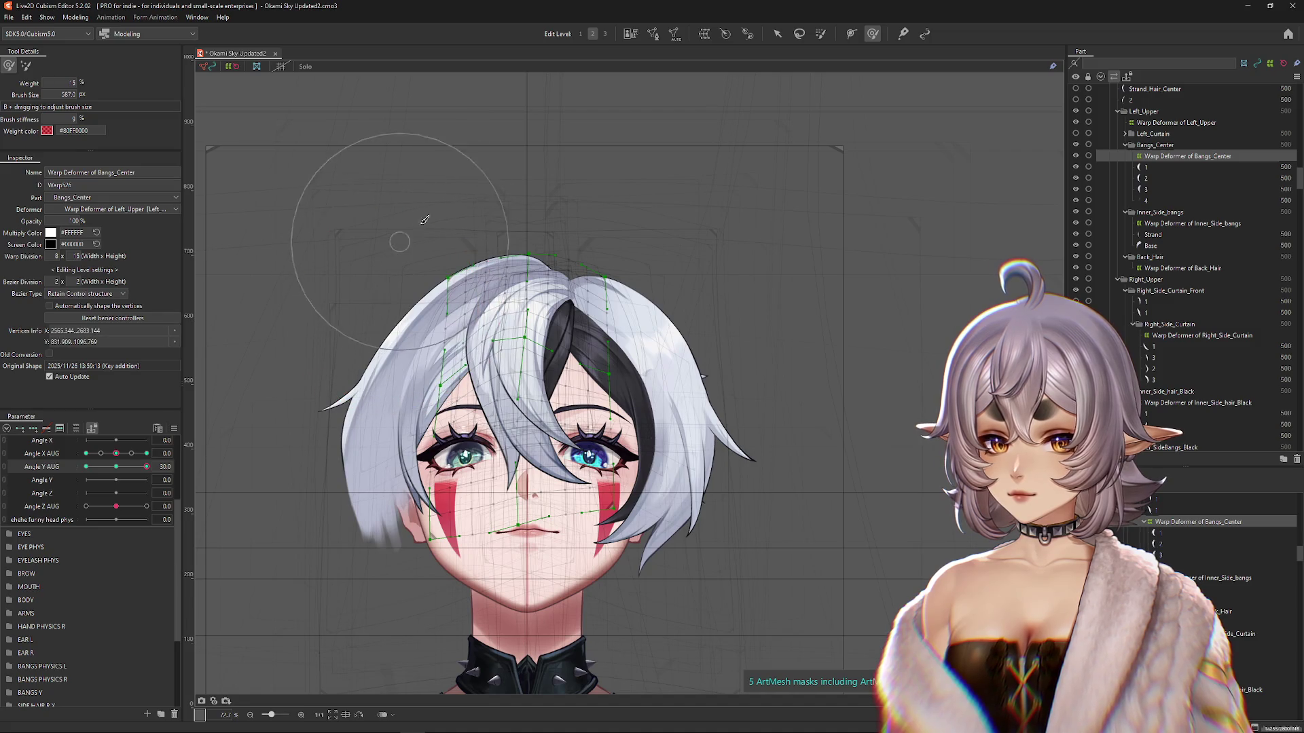
Step: Smooth the top of the bangs rightward, then tilt the head down to Angle Y AUG -30
{"action": "left_click_drag", "start_coordinate": [403, 191], "coordinate": [501, 180]}
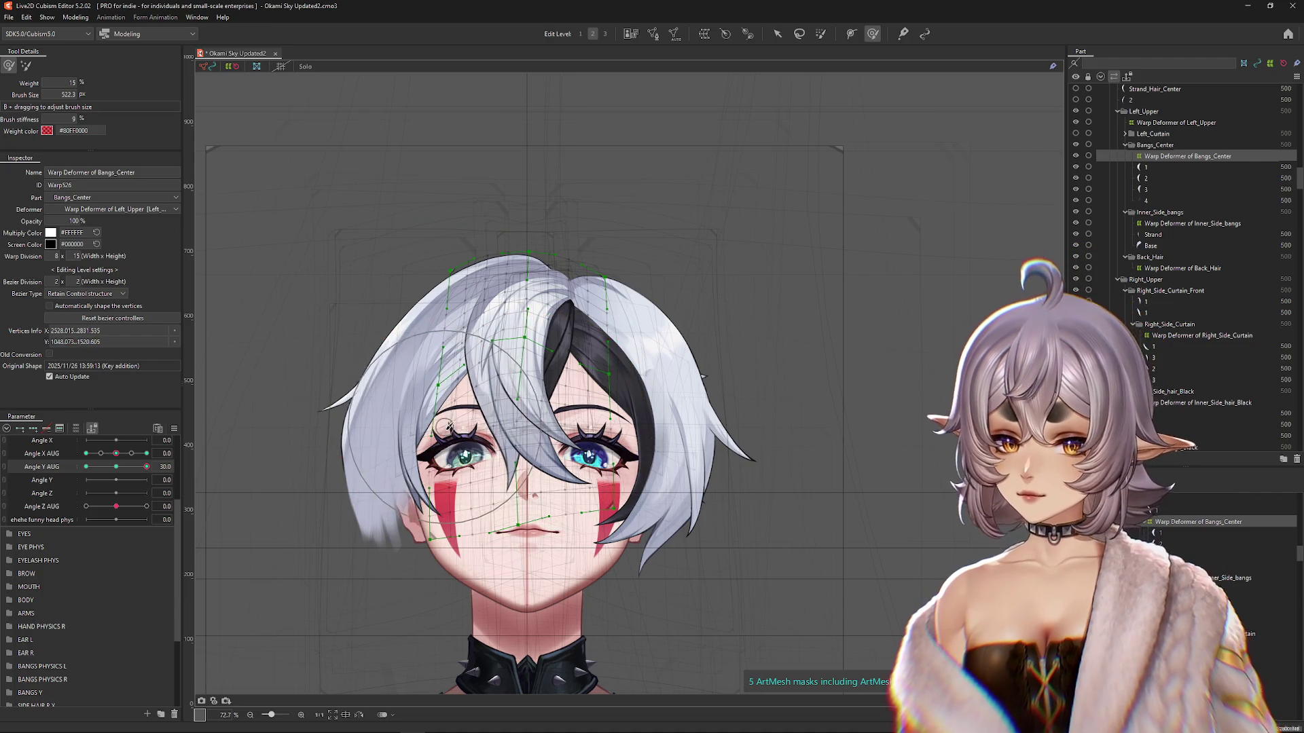
{"action": "left_click_drag", "start_coordinate": [147, 467], "coordinate": [146, 468]}
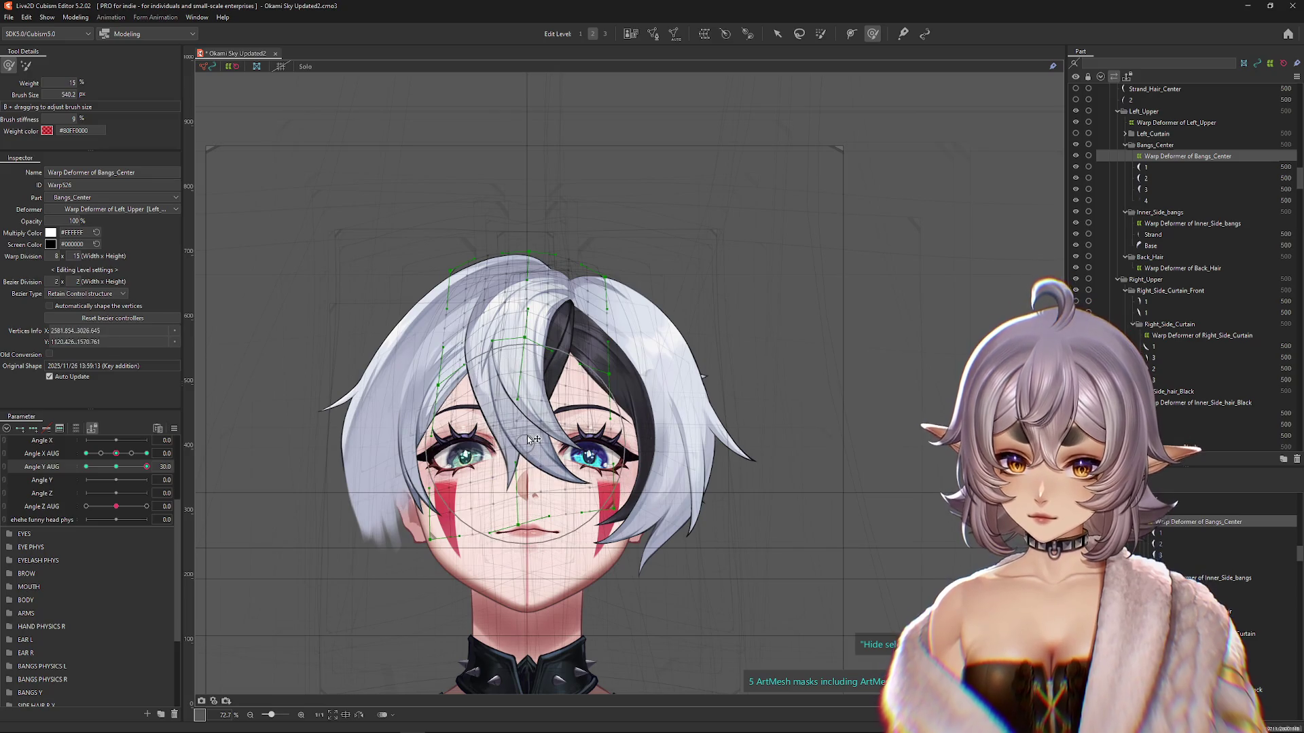
{"action": "left_click_drag", "start_coordinate": [645, 457], "coordinate": [641, 475]}
{"action": "scroll", "coordinate": [641, 475], "scroll_direction": "down", "scroll_amount": 5}
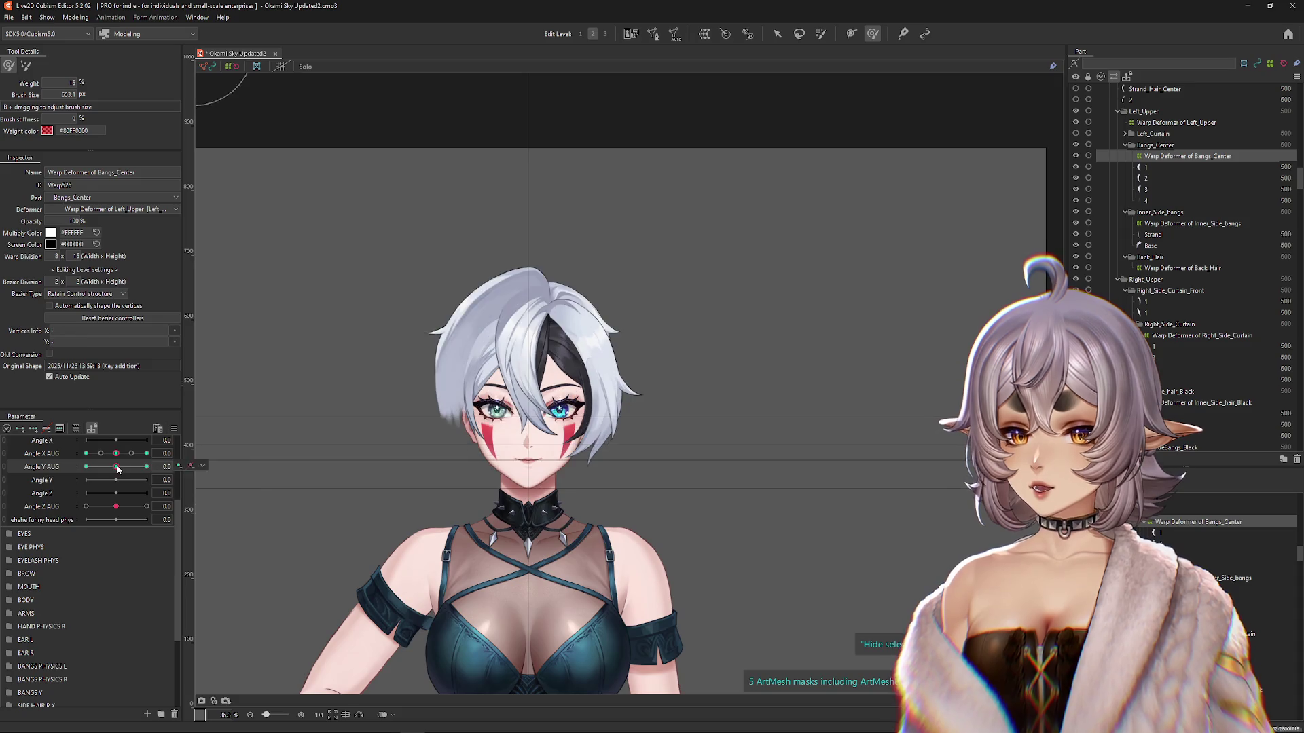
{"action": "scroll", "coordinate": [555, 324], "scroll_direction": "up", "scroll_amount": 2}
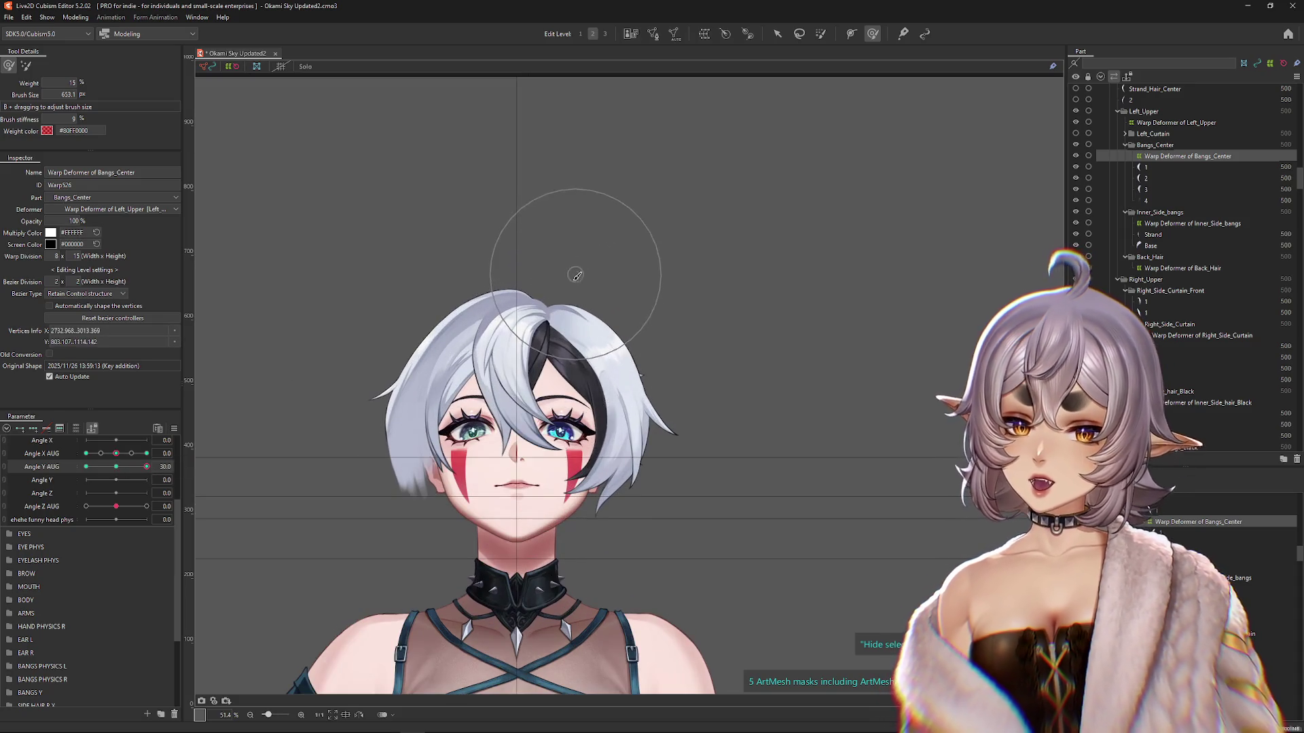
{"action": "left_click_drag", "start_coordinate": [117, 469], "coordinate": [80, 475]}
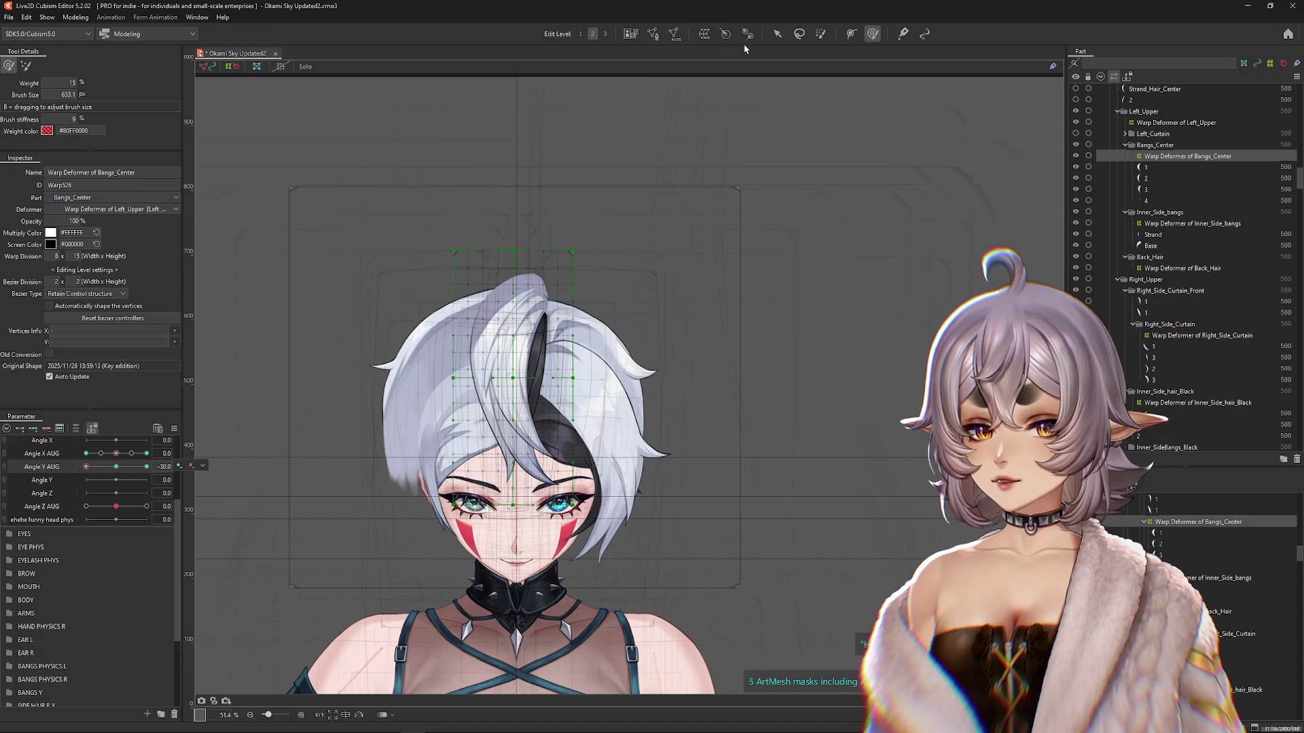
Step: Move the whole Bangs_Center deformer down to follow the lowered head
{"action": "left_click", "coordinate": [778, 33]}
{"action": "left_click_drag", "start_coordinate": [515, 381], "coordinate": [499, 460]}
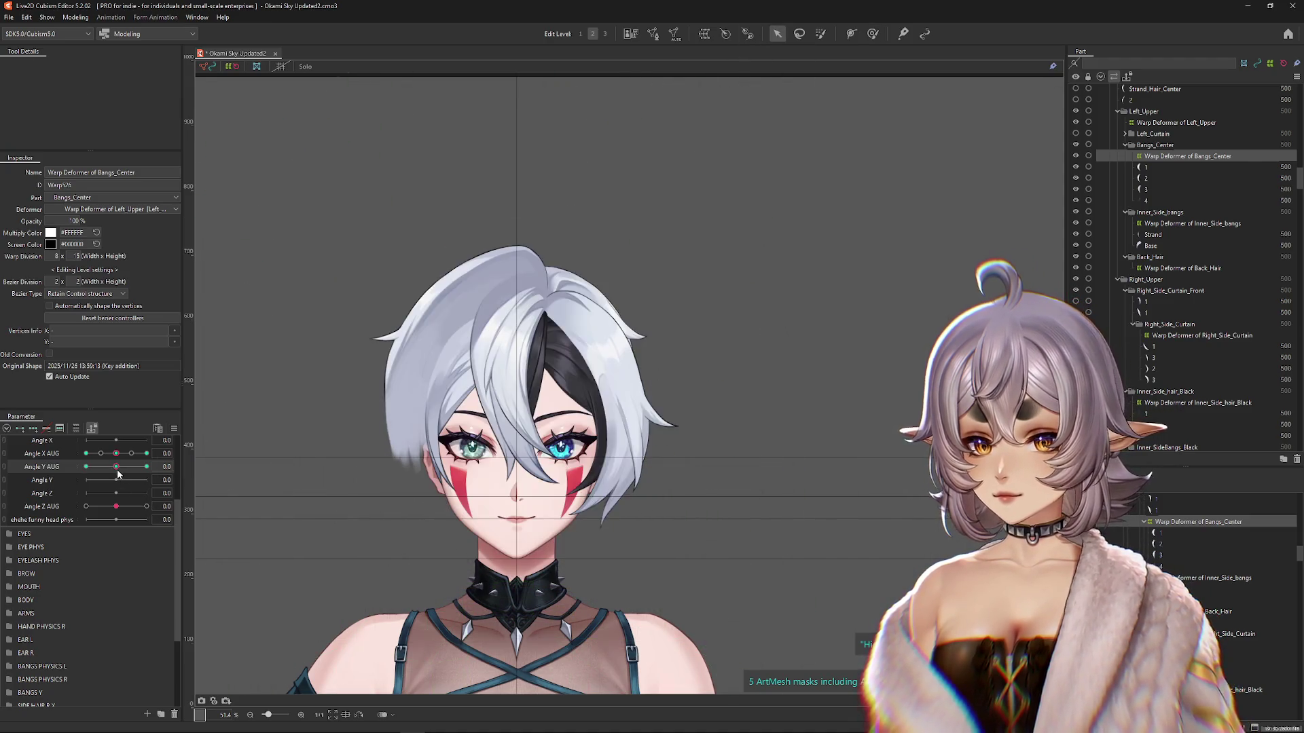
{"action": "left_click", "coordinate": [707, 116]}
{"action": "left_click", "coordinate": [872, 33]}
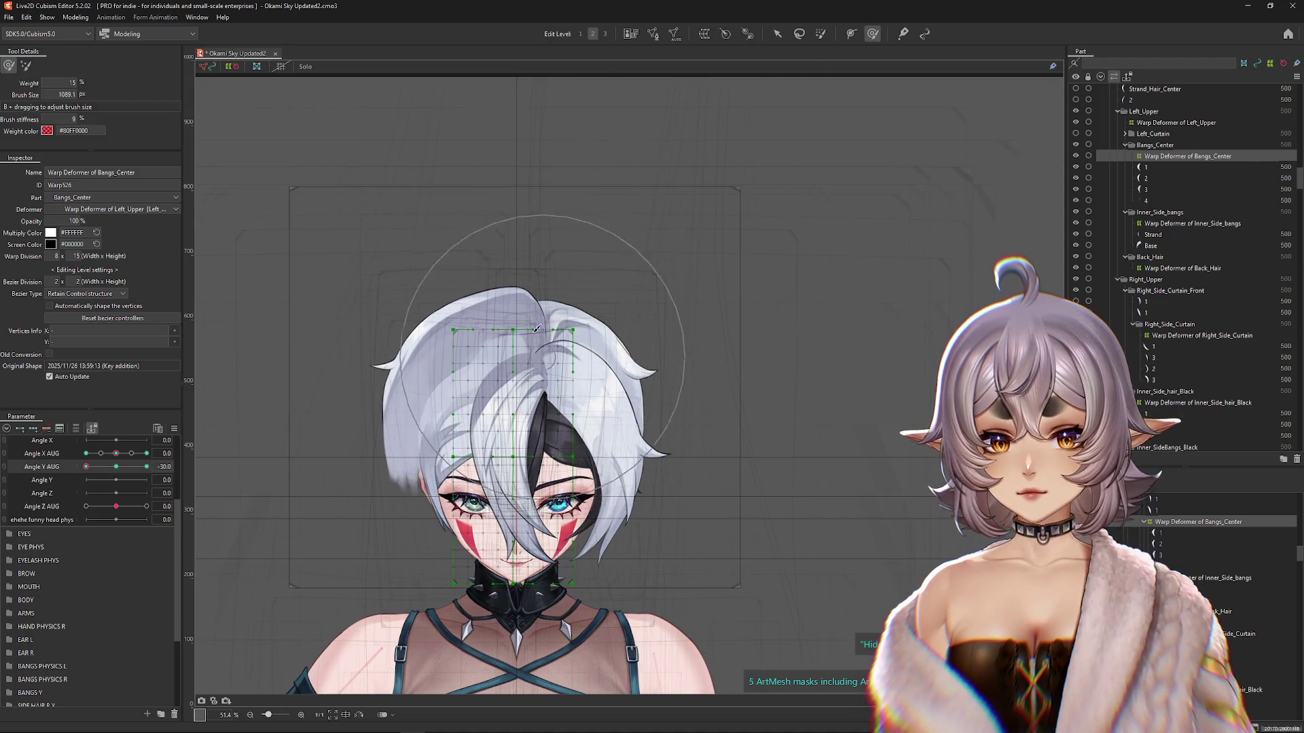
{"action": "scroll", "coordinate": [508, 378], "scroll_direction": "down", "scroll_amount": 2}
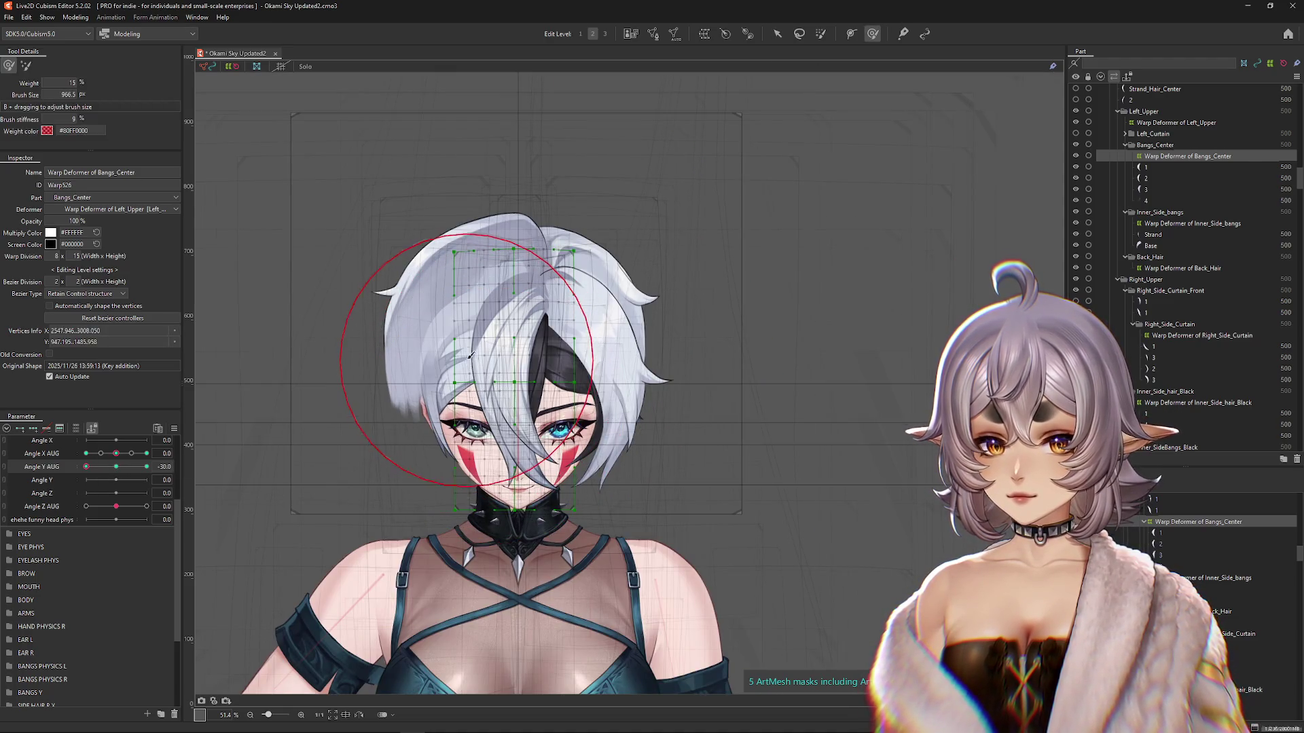
Step: Brush the center bangs so the fringe drapes down over the eyes
{"action": "left_click_drag", "start_coordinate": [445, 354], "coordinate": [571, 369]}
{"action": "mouse_move", "coordinate": [453, 415]}
{"action": "left_mouse_down"}
{"action": "mouse_move", "coordinate": [420, 539]}
{"action": "mouse_move", "coordinate": [421, 489]}
{"action": "mouse_move", "coordinate": [701, 424]}
{"action": "mouse_move", "coordinate": [680, 371]}
{"action": "left_mouse_up"}
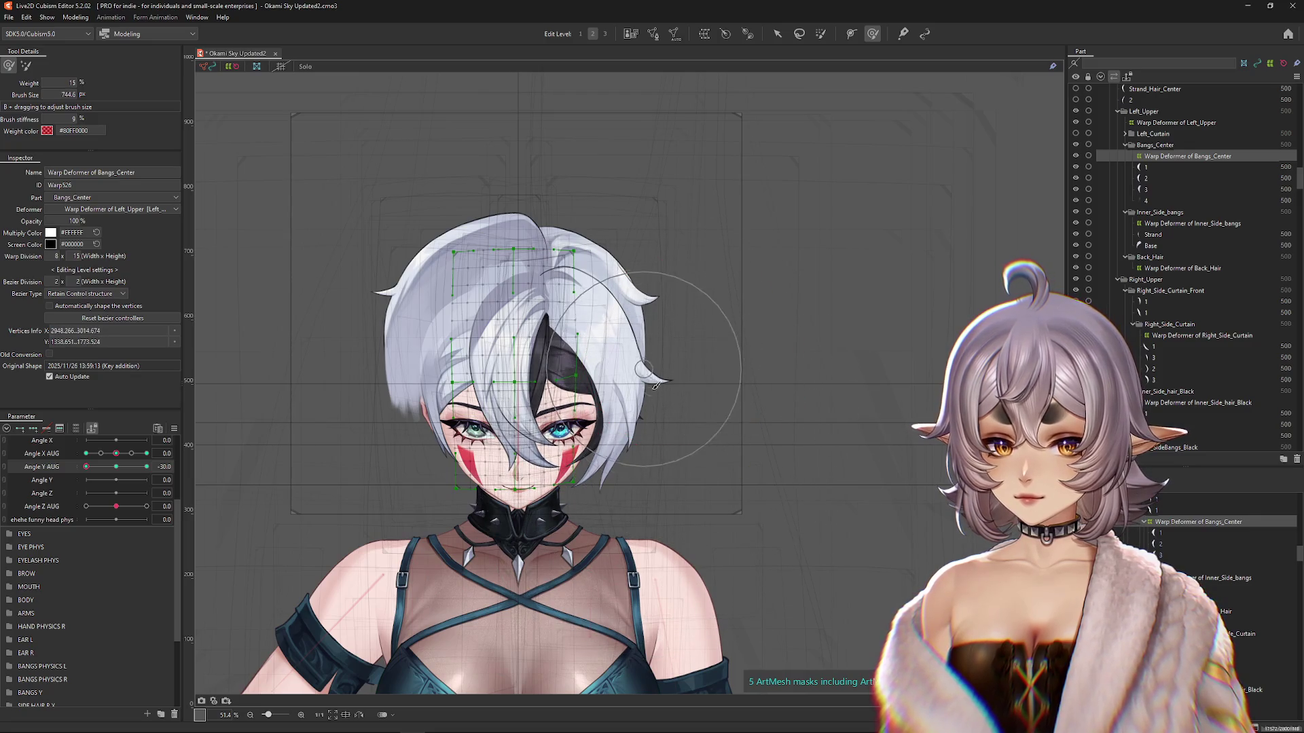
{"action": "left_click_drag", "start_coordinate": [691, 419], "coordinate": [660, 395]}
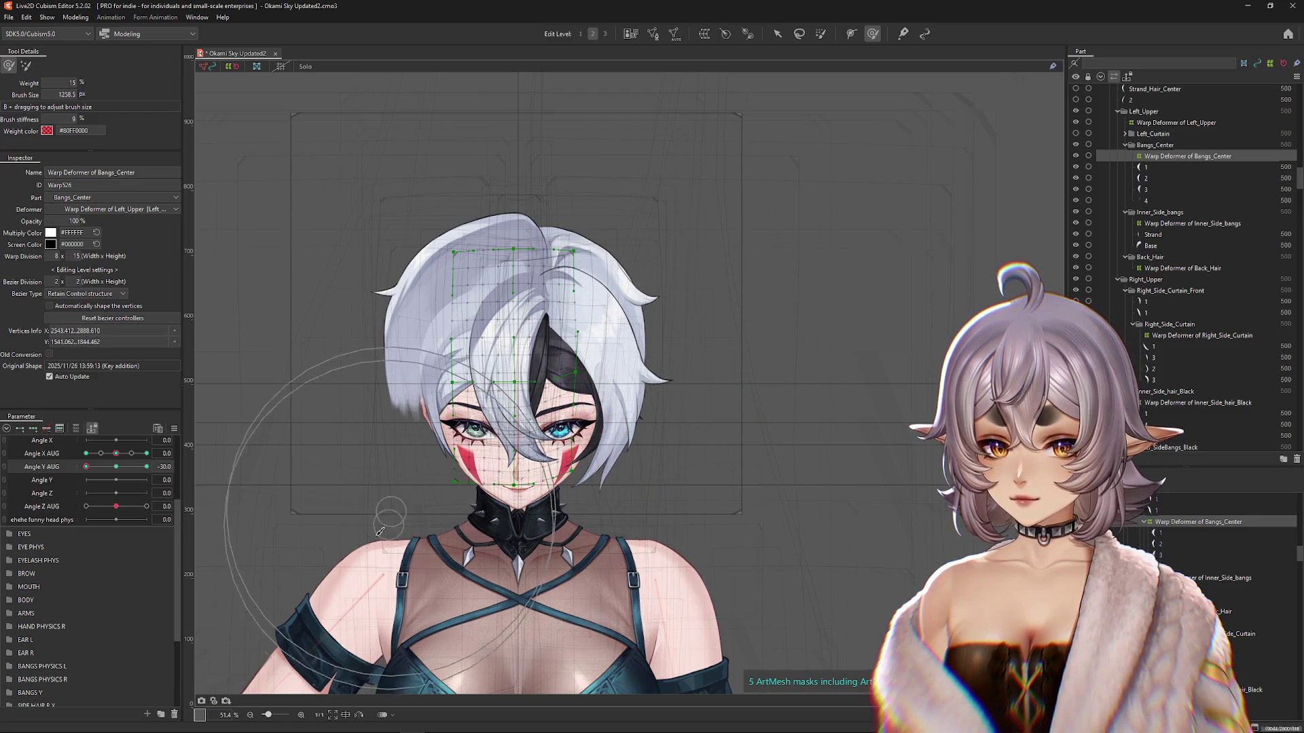
{"action": "left_click", "coordinate": [401, 567]}
{"action": "left_click_drag", "start_coordinate": [401, 567], "coordinate": [488, 419]}
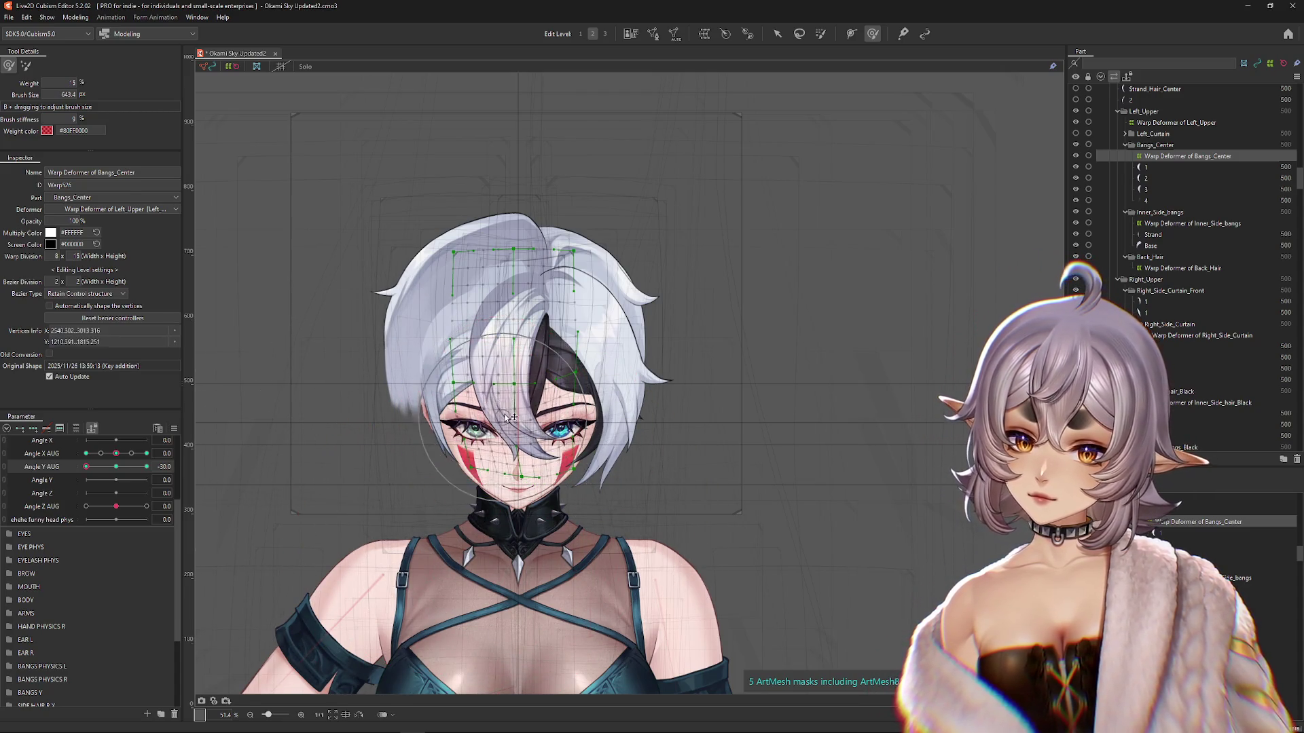
{"action": "left_click_drag", "start_coordinate": [520, 459], "coordinate": [511, 383]}
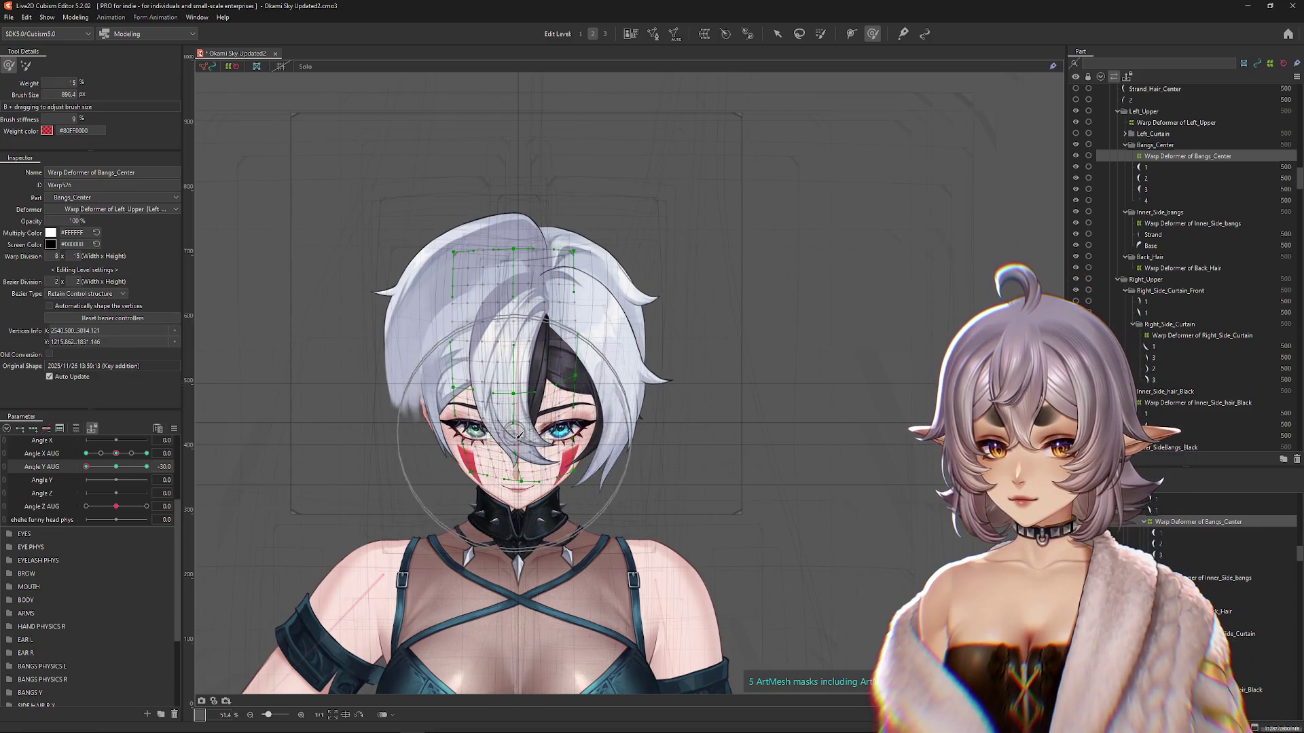
{"action": "left_click_drag", "start_coordinate": [452, 382], "coordinate": [557, 374]}
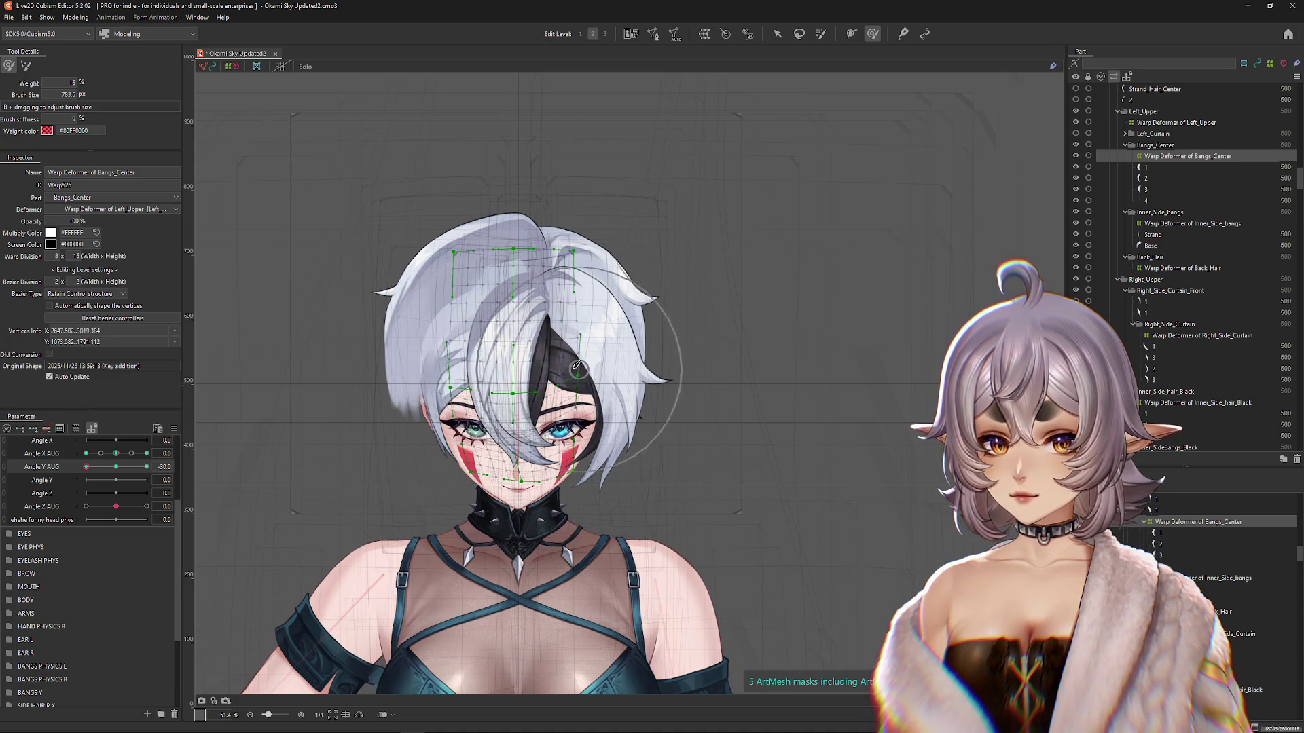
Step: Compare the last stroke with undo/redo and dab the bangs into place
{"action": "key", "text": "ctrl+z"}
{"action": "key", "text": "ctrl+y"}
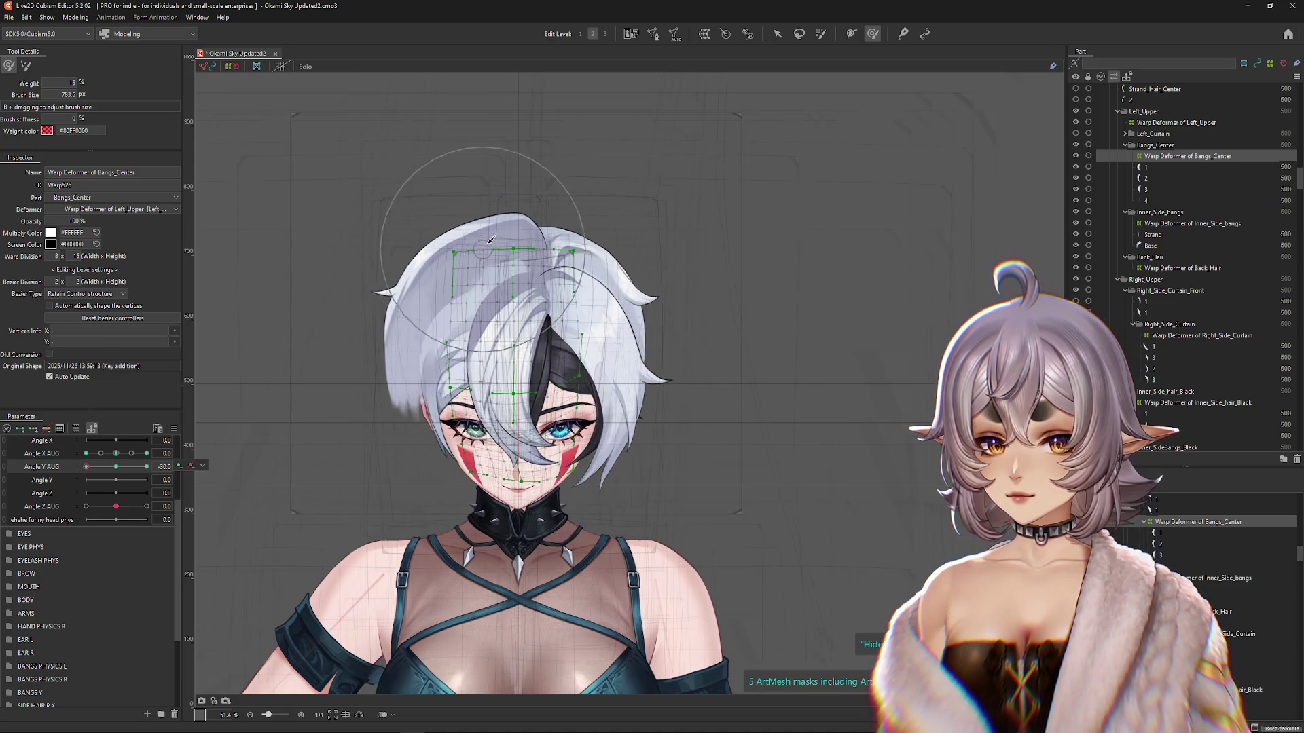
{"action": "left_click", "coordinate": [554, 383]}
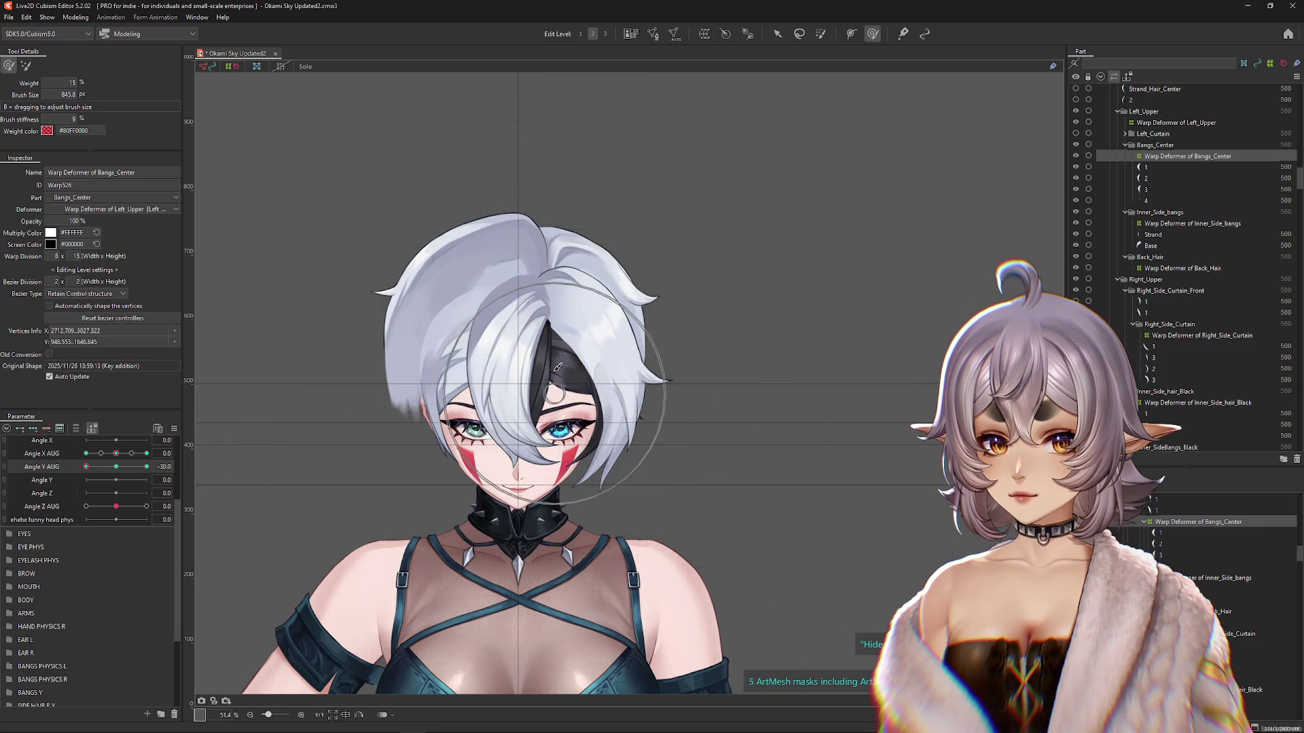
{"action": "key", "text": "ctrl+z"}
{"action": "key", "text": "ctrl+y"}
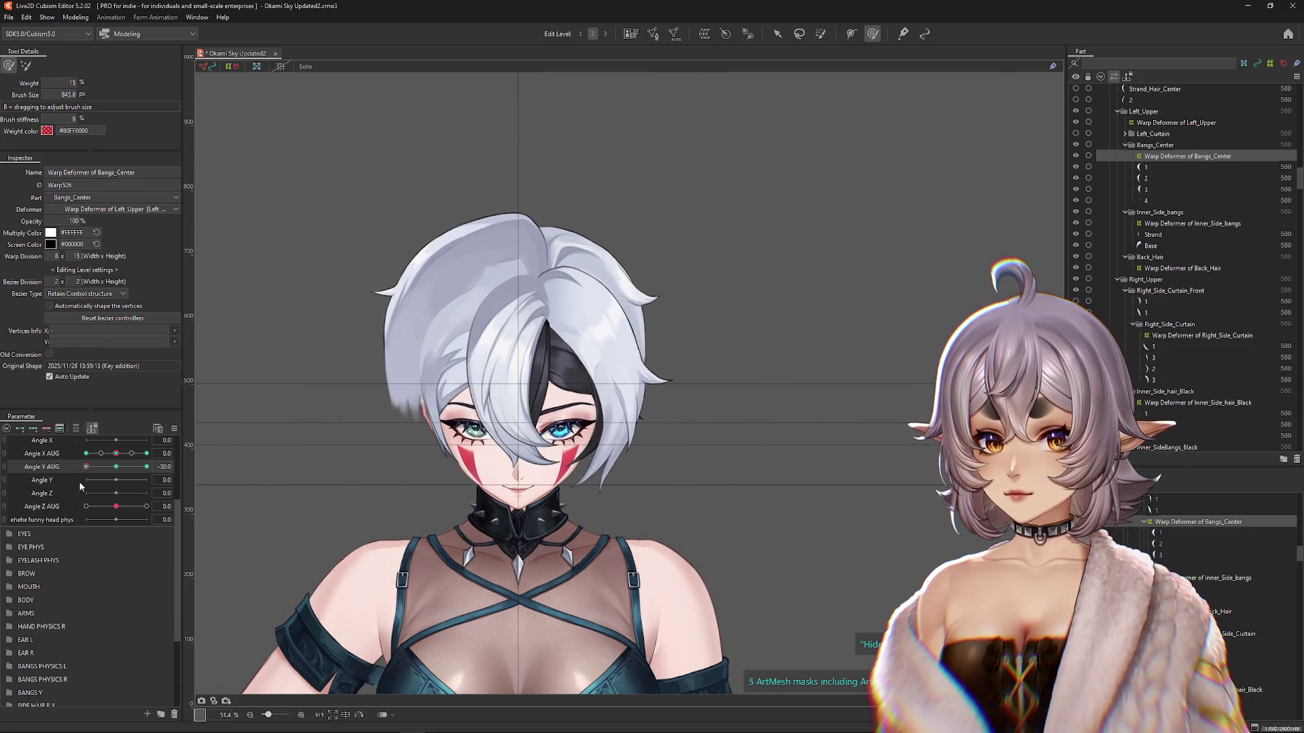
{"action": "left_click", "coordinate": [490, 386]}
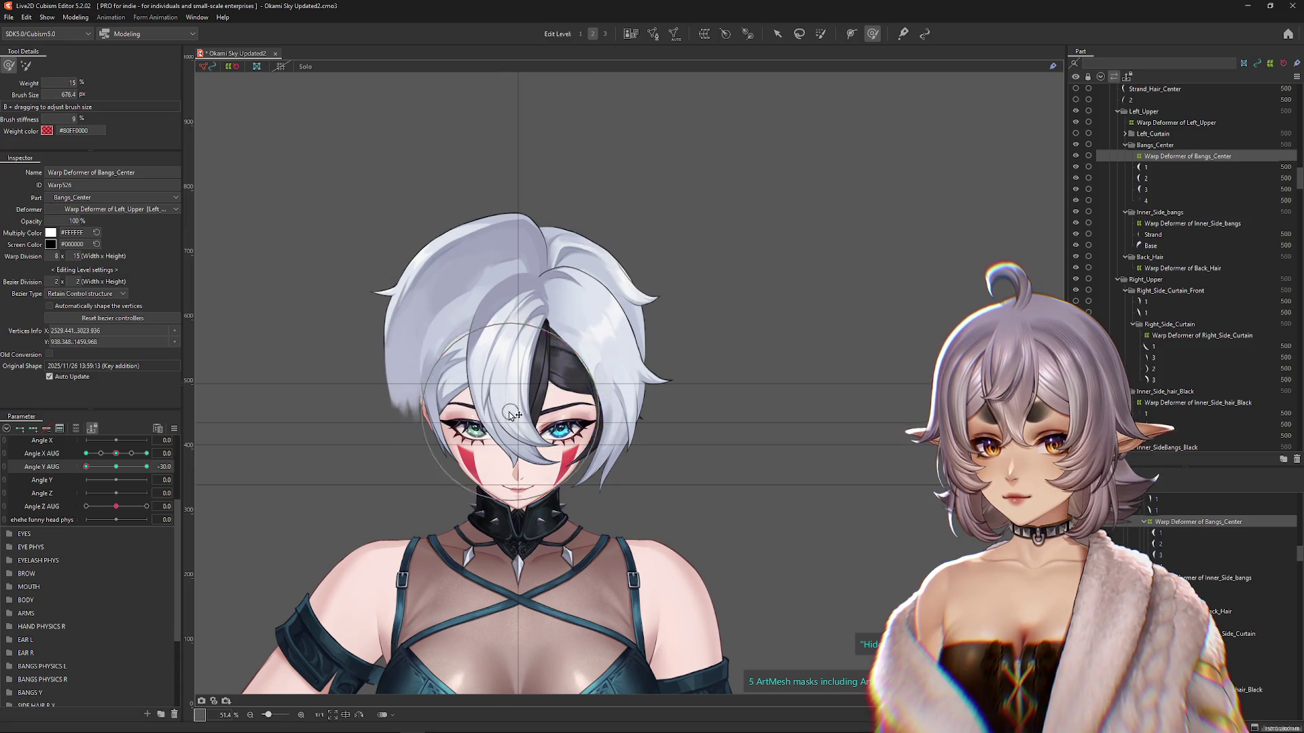
{"action": "left_click_drag", "start_coordinate": [510, 410], "coordinate": [494, 419]}
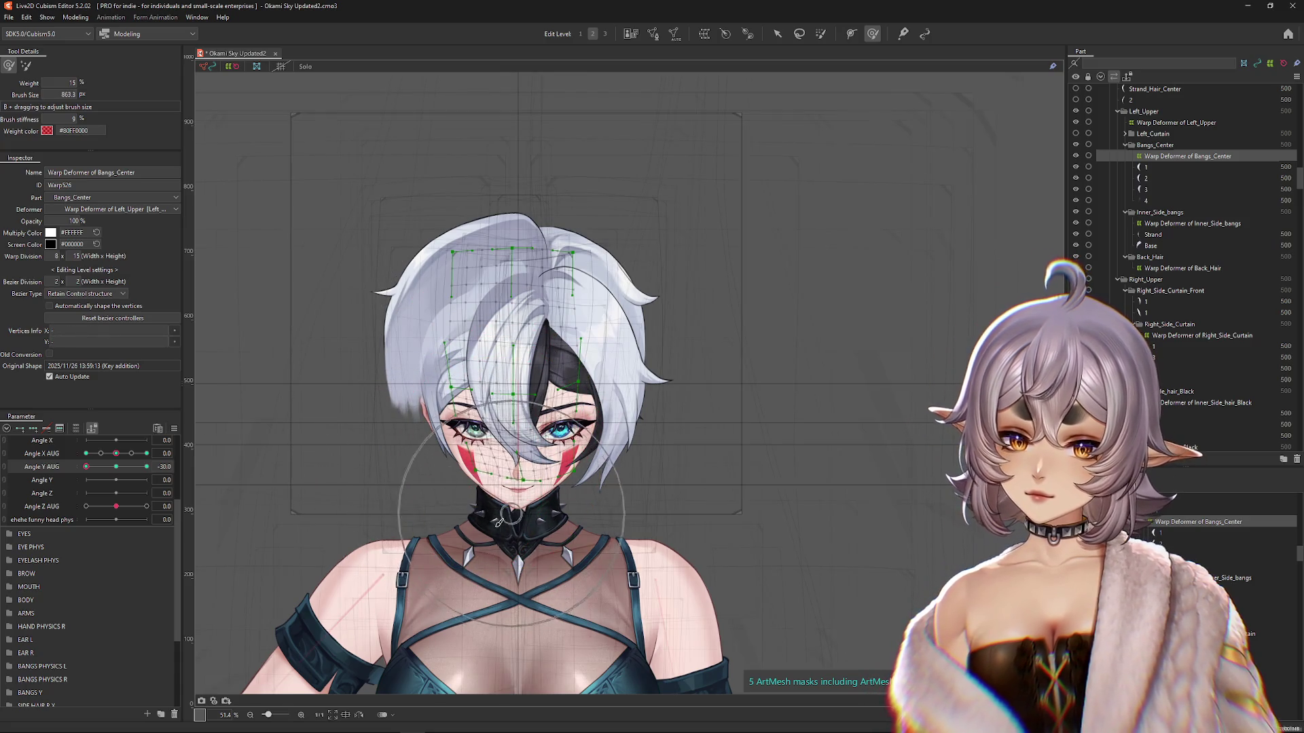
Step: Return Angle Y AUG to -30 and lower the deform brush weight to 5%
{"action": "left_click", "coordinate": [107, 467]}
{"action": "left_click", "coordinate": [86, 467]}
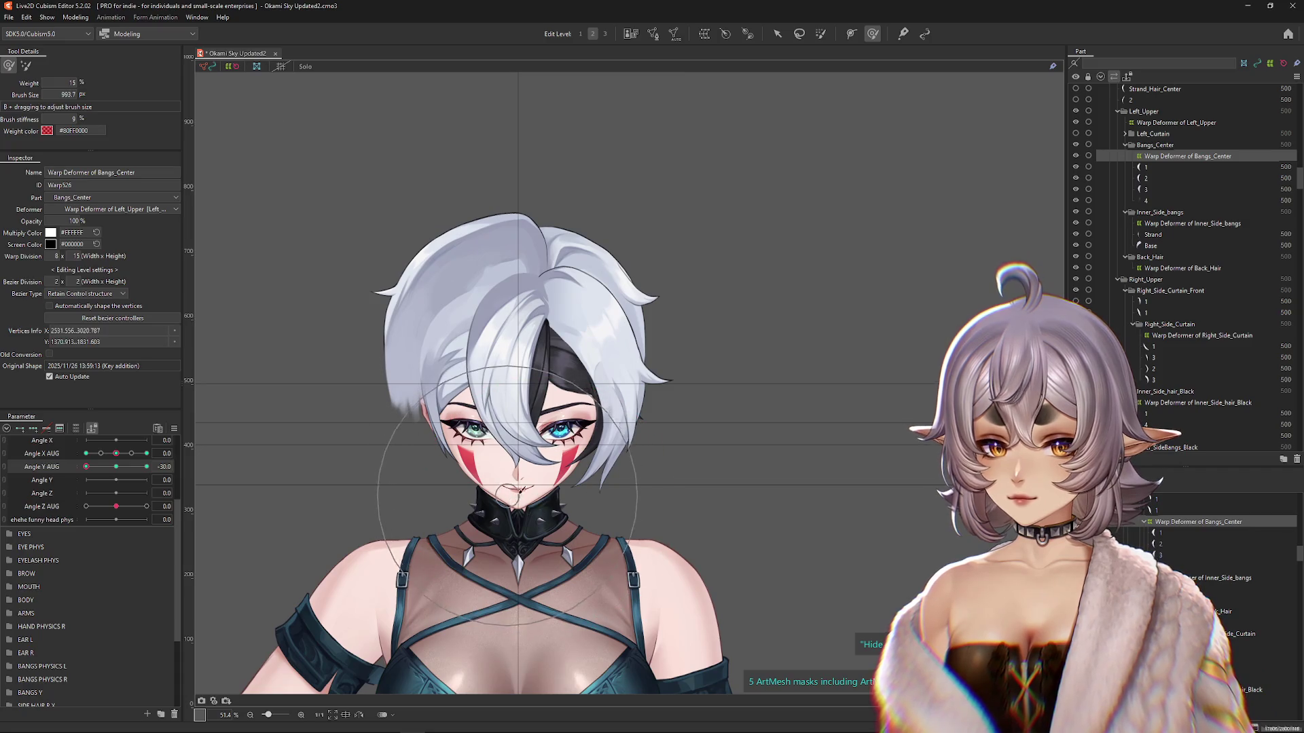
{"action": "left_click", "coordinate": [625, 451]}
{"action": "left_click", "coordinate": [26, 66]}
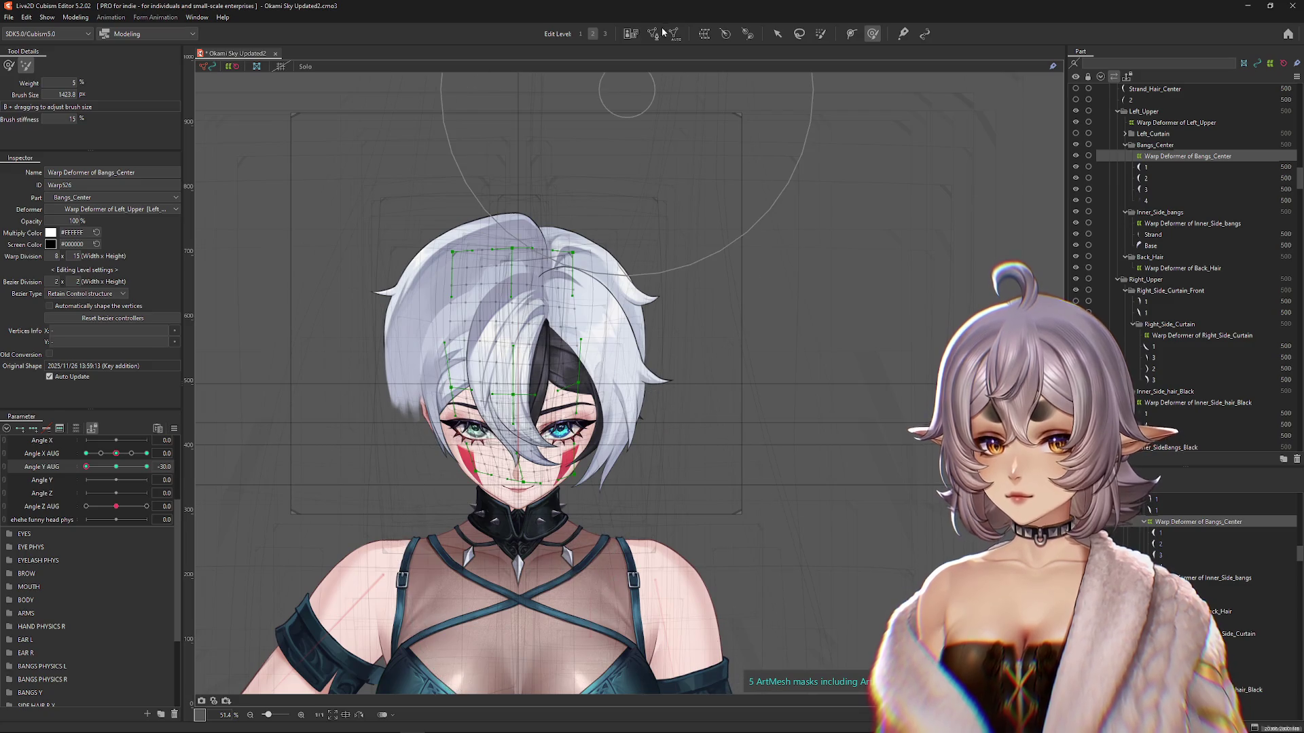
{"action": "left_click", "coordinate": [604, 34]}
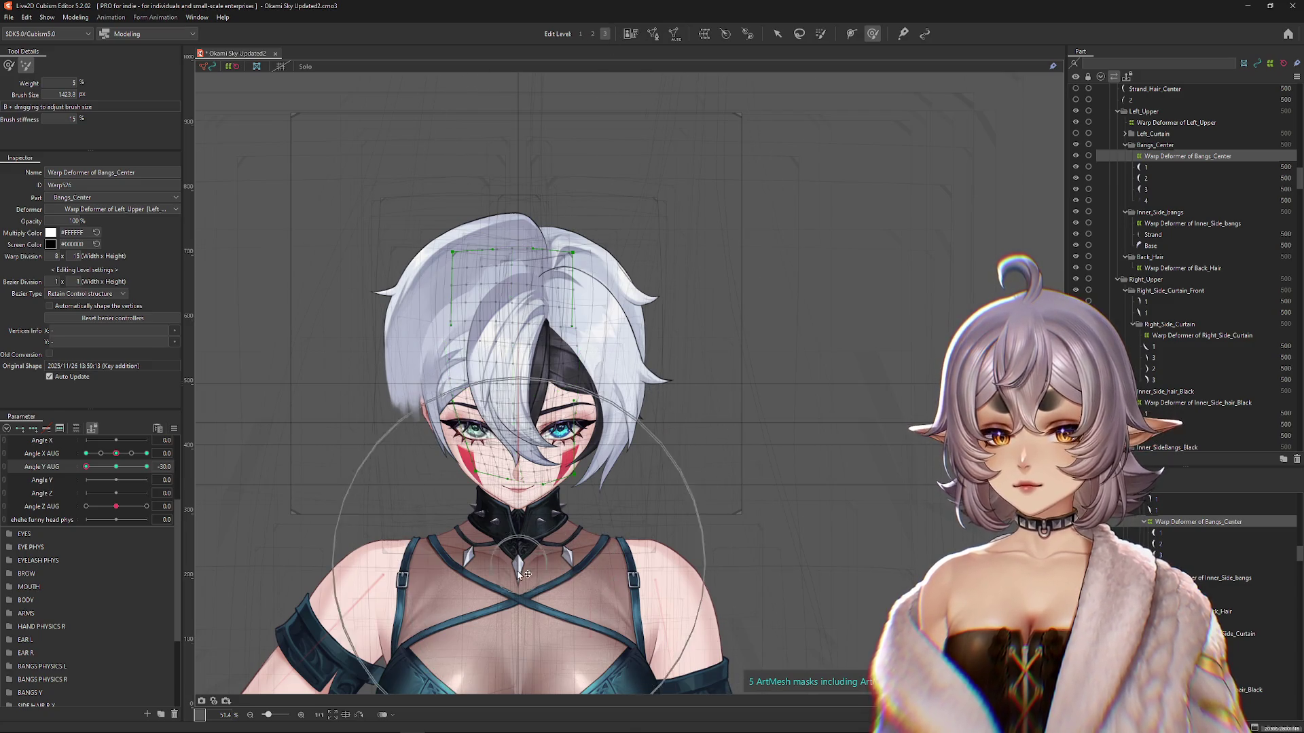
Step: Resize the full-weight deform brush to the bangs and preview the Angle Y AUG -30 tilt
{"action": "left_click", "coordinate": [9, 65]}
{"action": "left_click_drag", "start_coordinate": [568, 495], "coordinate": [518, 499]}
{"action": "left_click_drag", "start_coordinate": [523, 453], "coordinate": [520, 433]}
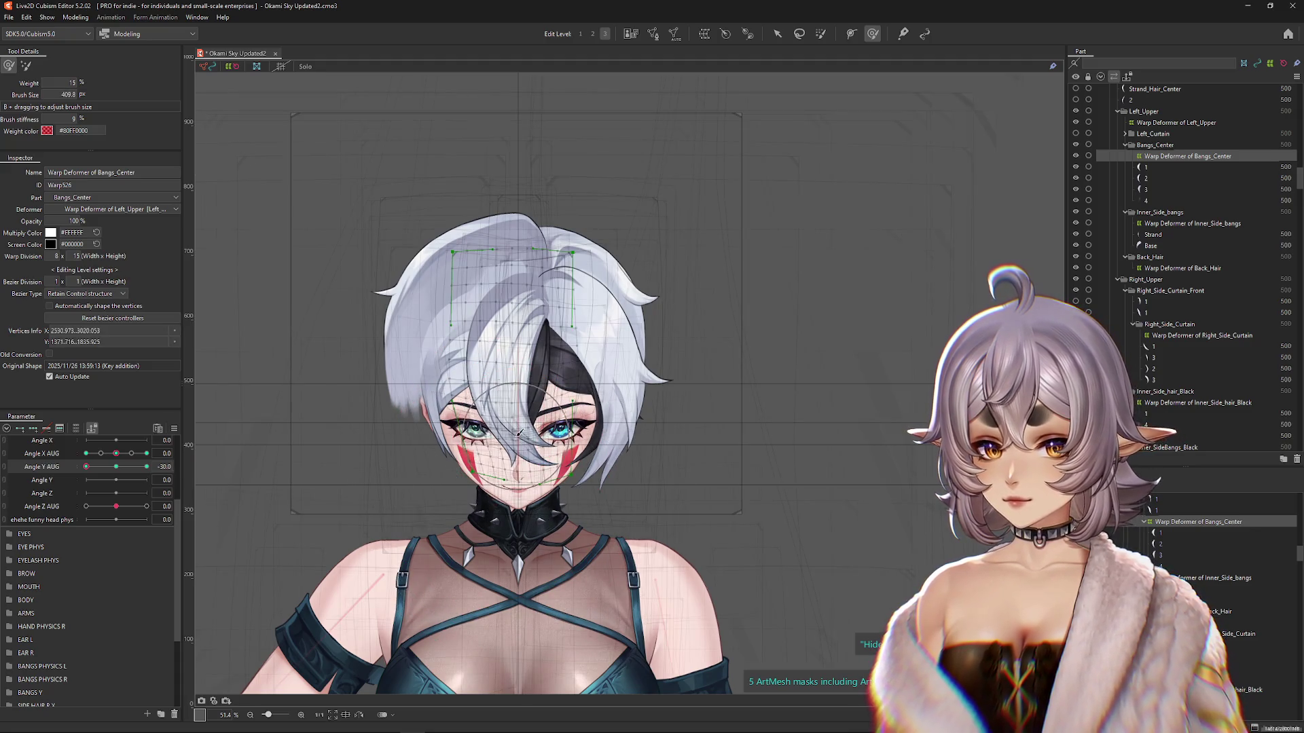
{"action": "mouse_move", "coordinate": [86, 467]}
{"action": "left_mouse_down"}
{"action": "mouse_move", "coordinate": [135, 468]}
{"action": "mouse_move", "coordinate": [86, 468]}
{"action": "left_mouse_up"}
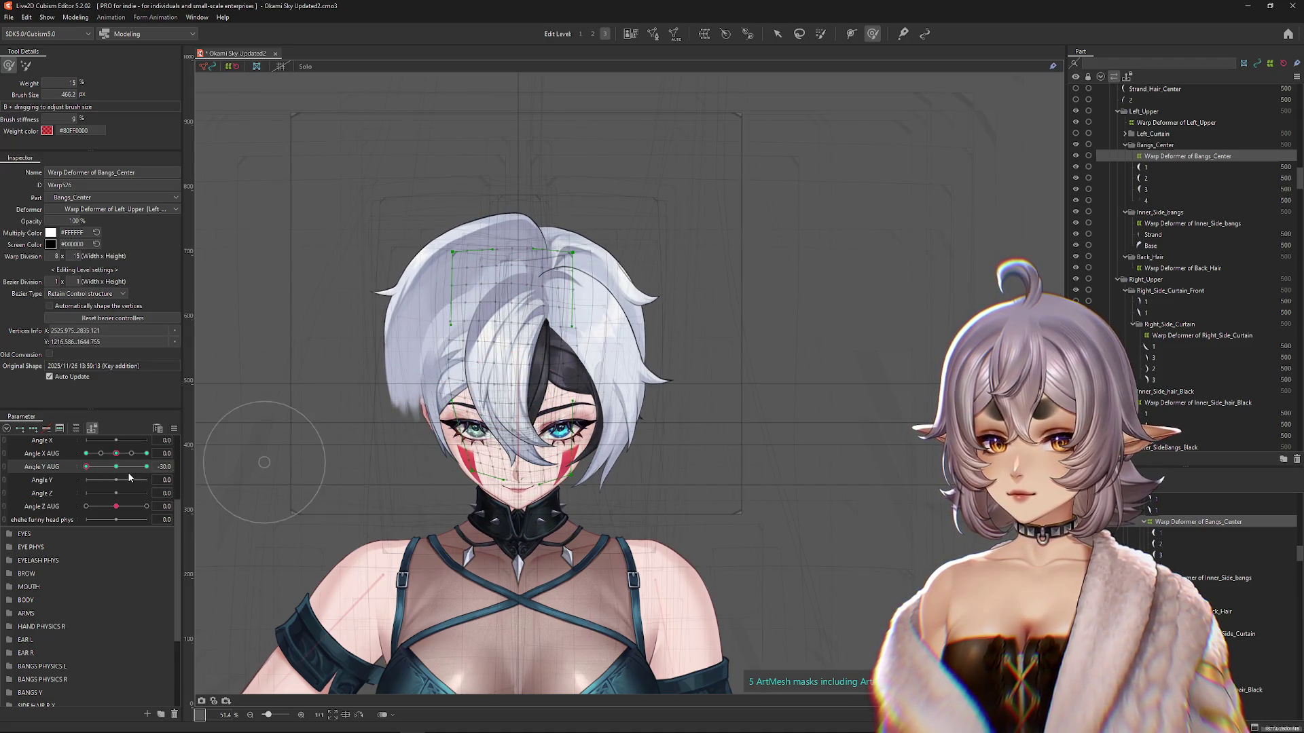
{"action": "left_click", "coordinate": [101, 480]}
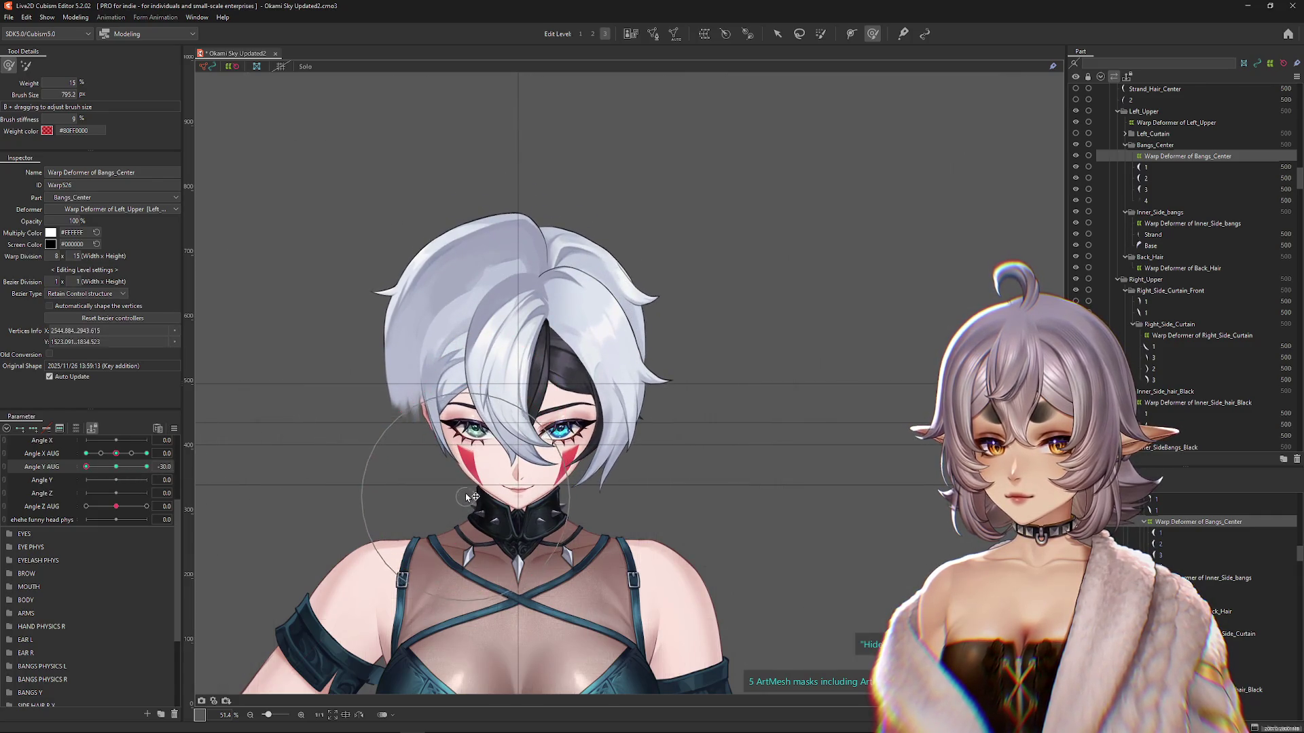
Step: Push the center bangs further over the lowered head, checking their motion across the tilt
{"action": "left_click_drag", "start_coordinate": [477, 387], "coordinate": [489, 348]}
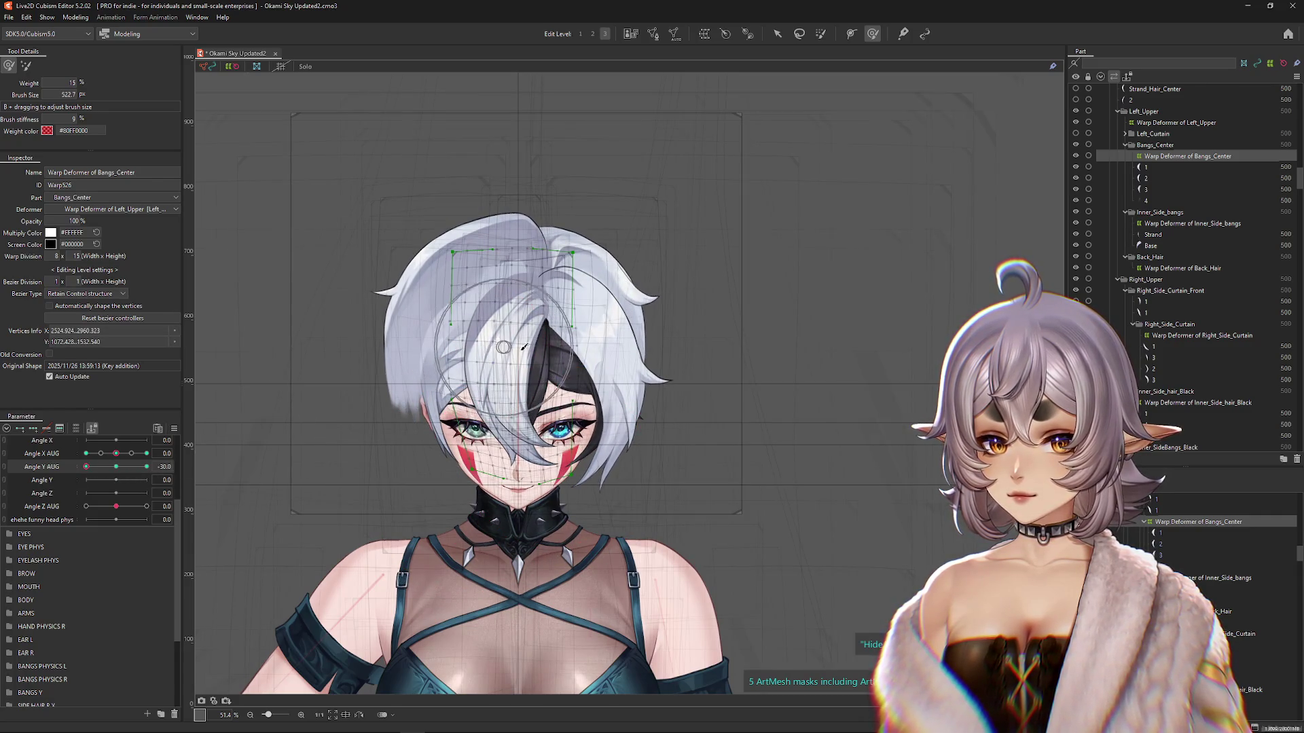
{"action": "mouse_move", "coordinate": [86, 468]}
{"action": "left_mouse_down"}
{"action": "mouse_move", "coordinate": [136, 469]}
{"action": "mouse_move", "coordinate": [88, 472]}
{"action": "mouse_move", "coordinate": [101, 476]}
{"action": "left_mouse_up"}
{"action": "left_click", "coordinate": [87, 467]}
{"action": "mouse_move", "coordinate": [403, 360]}
{"action": "left_mouse_down"}
{"action": "mouse_move", "coordinate": [437, 218]}
{"action": "mouse_move", "coordinate": [410, 166]}
{"action": "mouse_move", "coordinate": [393, 378]}
{"action": "mouse_move", "coordinate": [406, 422]}
{"action": "left_mouse_up"}
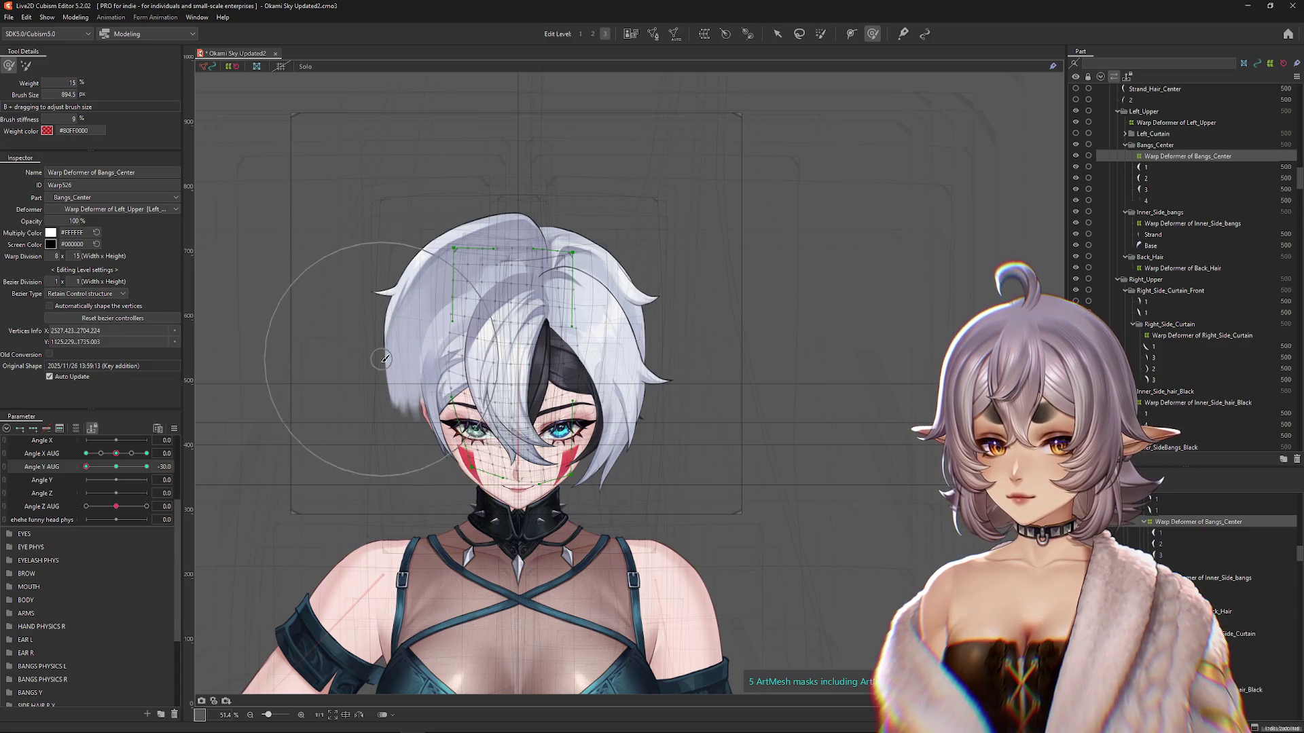
{"action": "key", "text": "ctrl+h"}
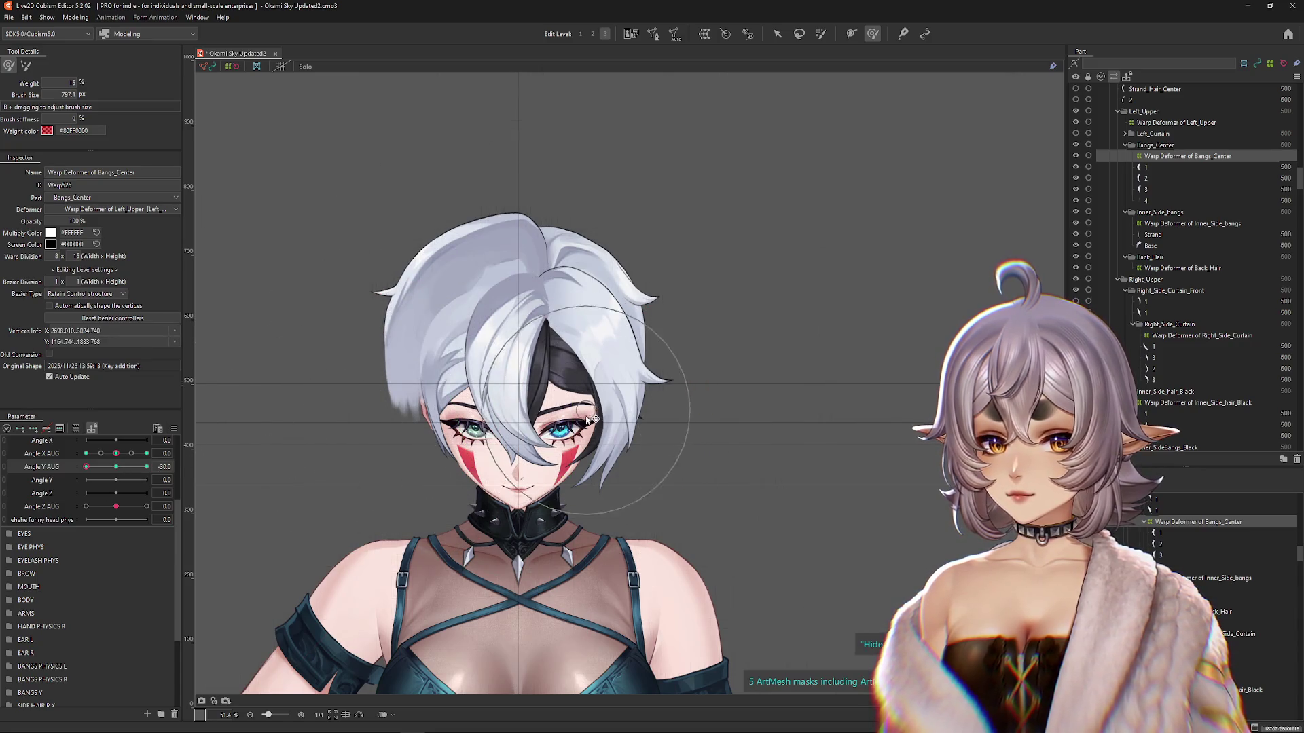
Step: Set Angle Y AUG to +30 and enlarge the brush to cover the whole head
{"action": "left_click", "coordinate": [147, 468]}
{"action": "left_click", "coordinate": [86, 467]}
{"action": "left_click", "coordinate": [146, 467]}
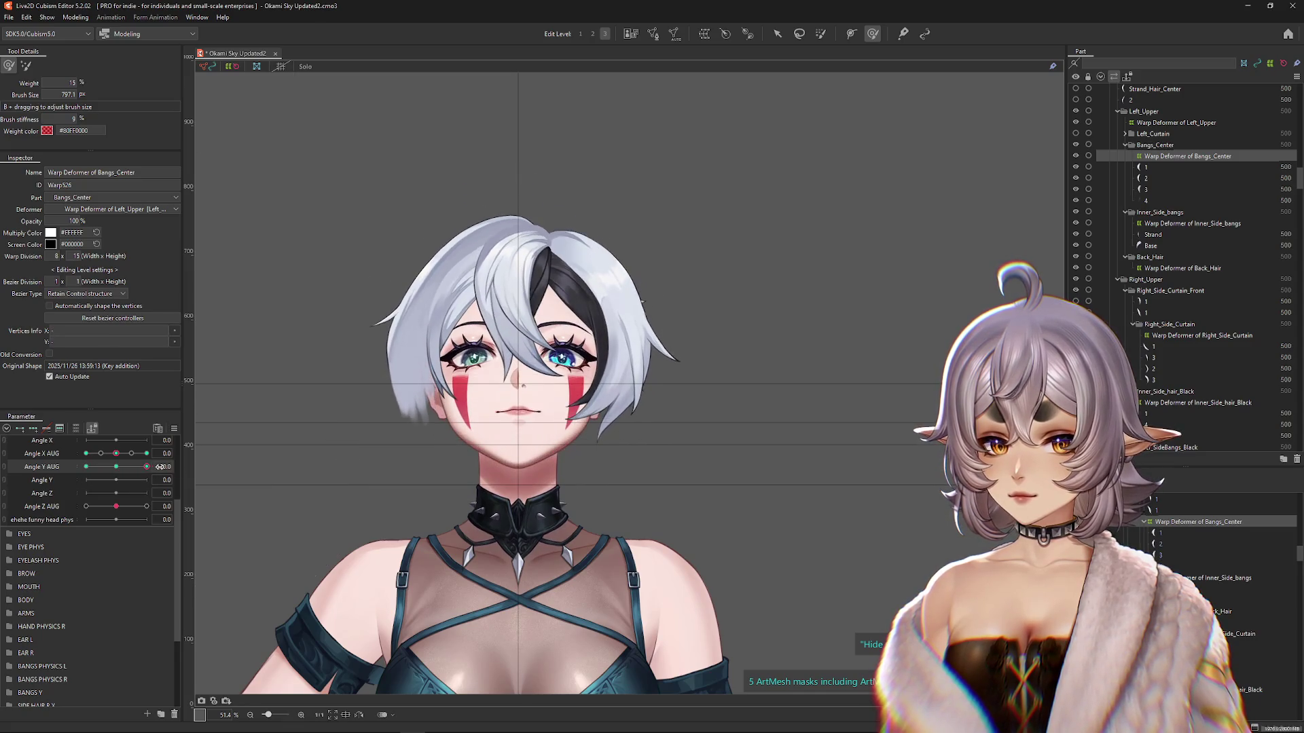
{"action": "left_click_drag", "start_coordinate": [478, 392], "coordinate": [469, 480]}
{"action": "left_click_drag", "start_coordinate": [576, 458], "coordinate": [581, 446]}
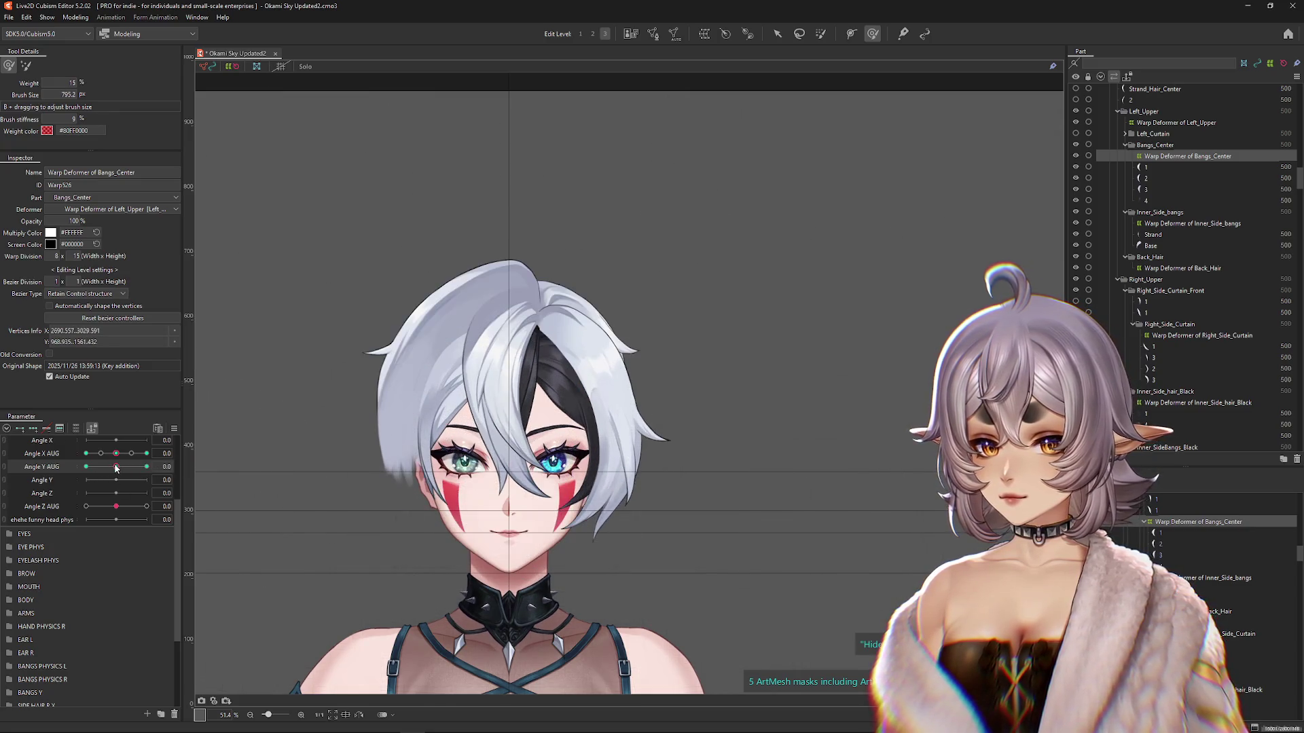
{"action": "left_click_drag", "start_coordinate": [359, 390], "coordinate": [661, 500]}
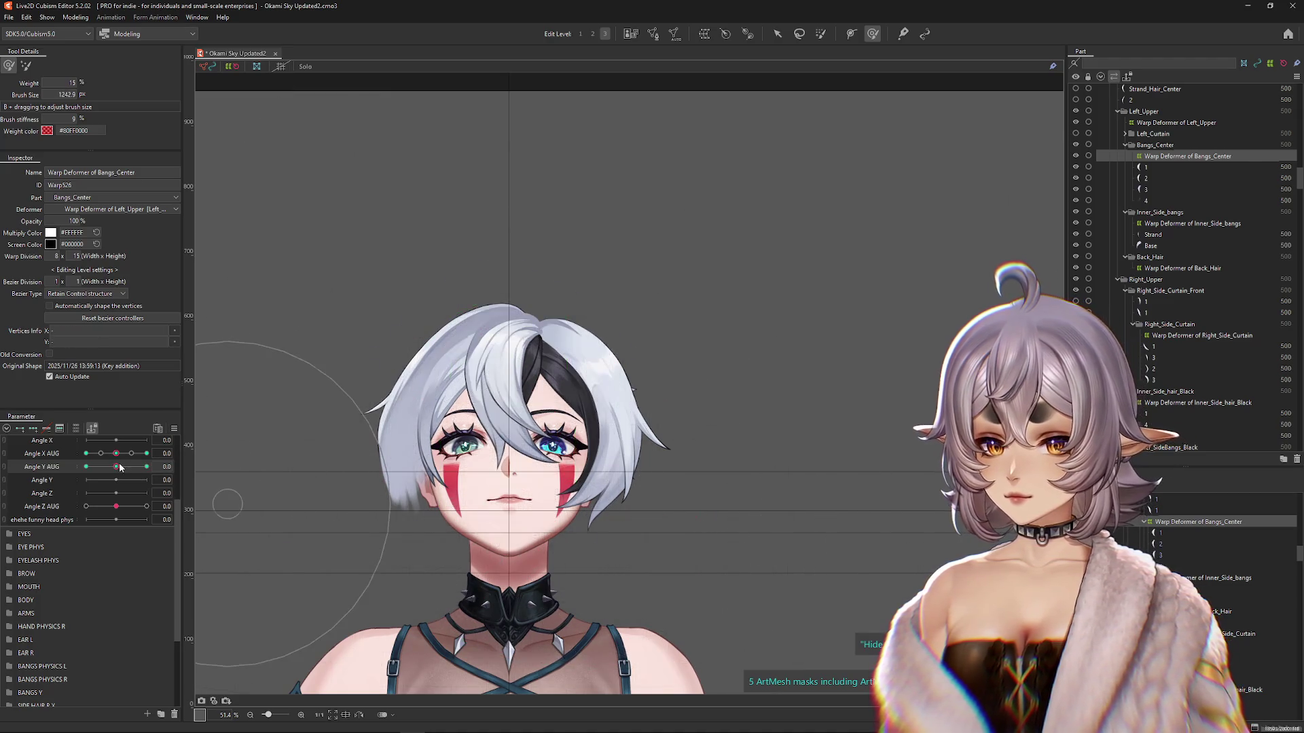
Step: At Angle Y AUG +30, go back to the full-weight brush, zoom on the hair, and hide overlays with Ctrl+H
{"action": "left_click", "coordinate": [25, 65]}
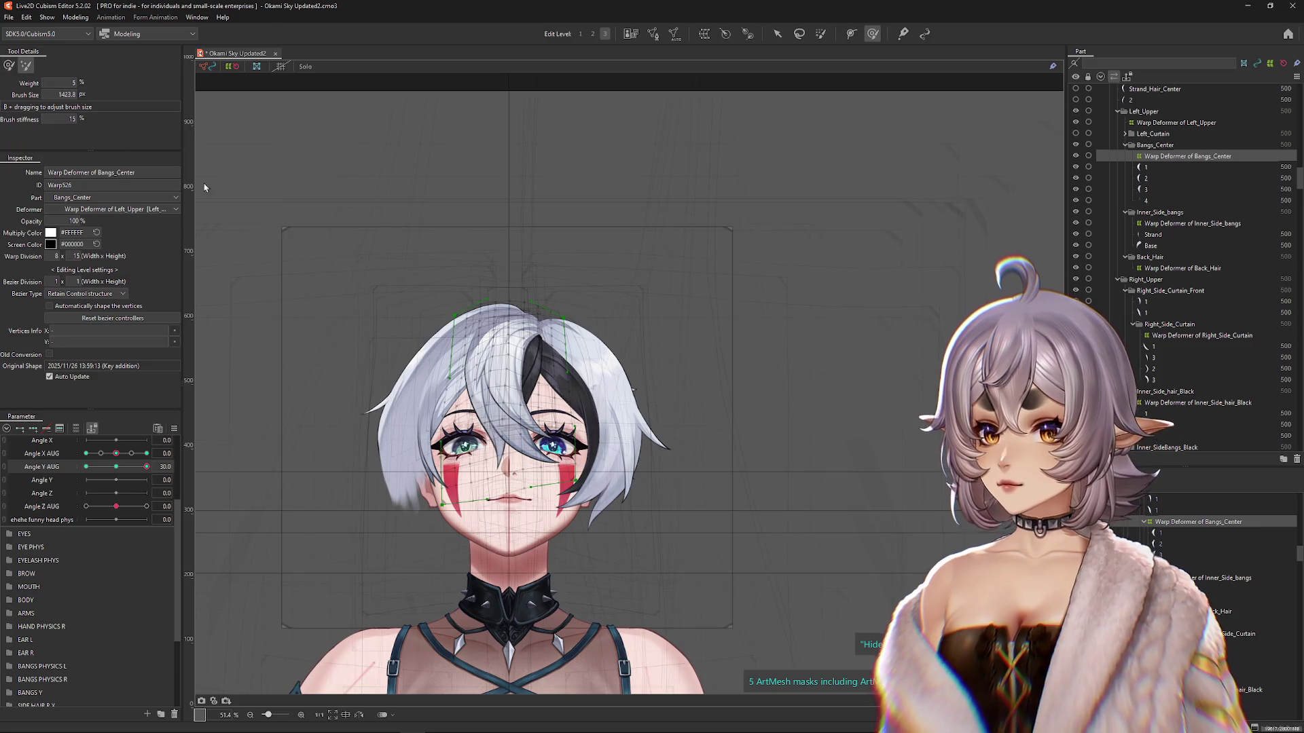
{"action": "scroll", "coordinate": [544, 449], "scroll_direction": "up", "scroll_amount": 3}
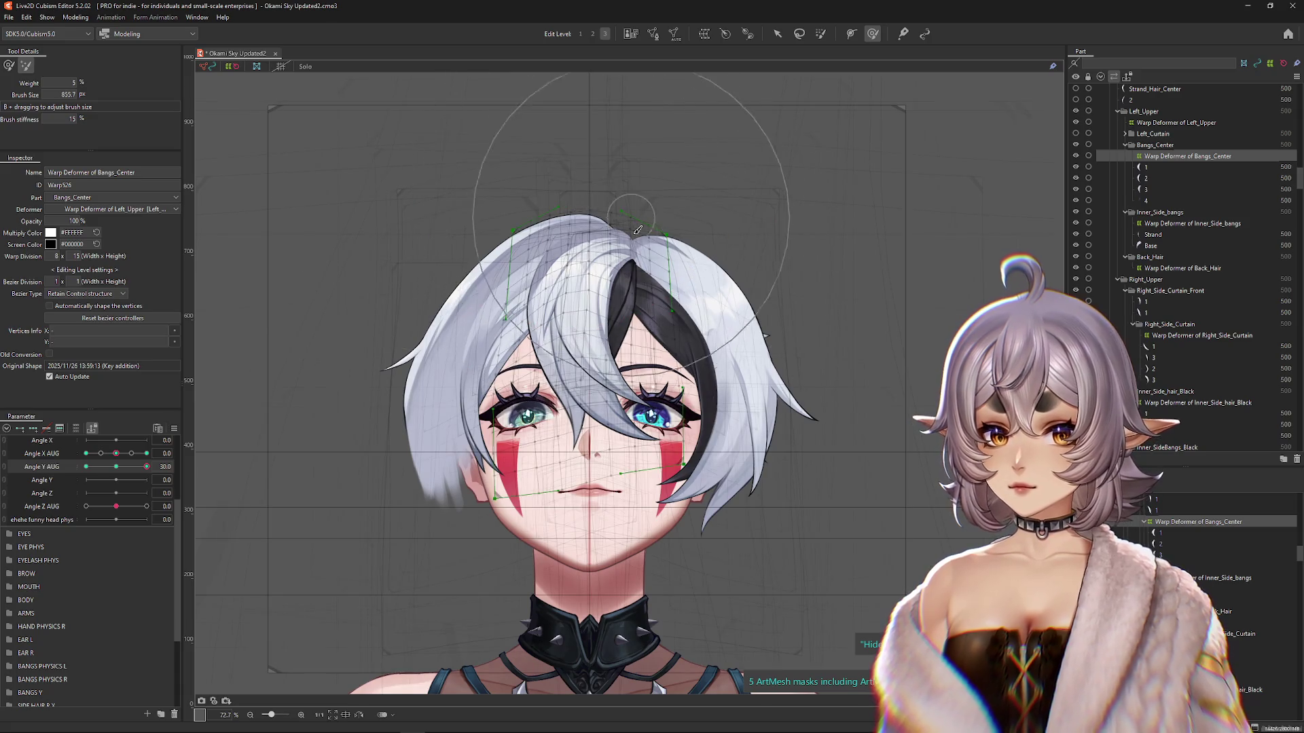
{"action": "scroll", "coordinate": [618, 238], "scroll_direction": "down", "scroll_amount": 3}
{"action": "left_click", "coordinate": [9, 65]}
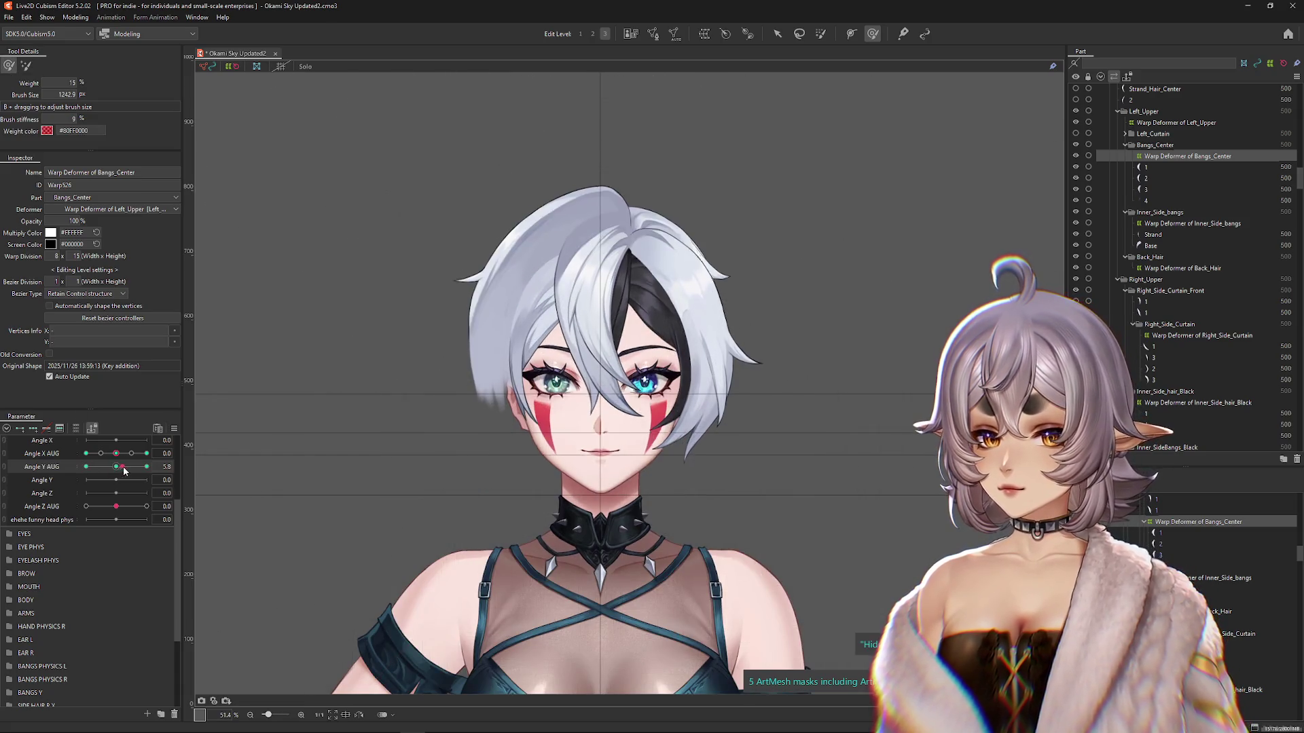
{"action": "scroll", "coordinate": [630, 288], "scroll_direction": "up", "scroll_amount": 2}
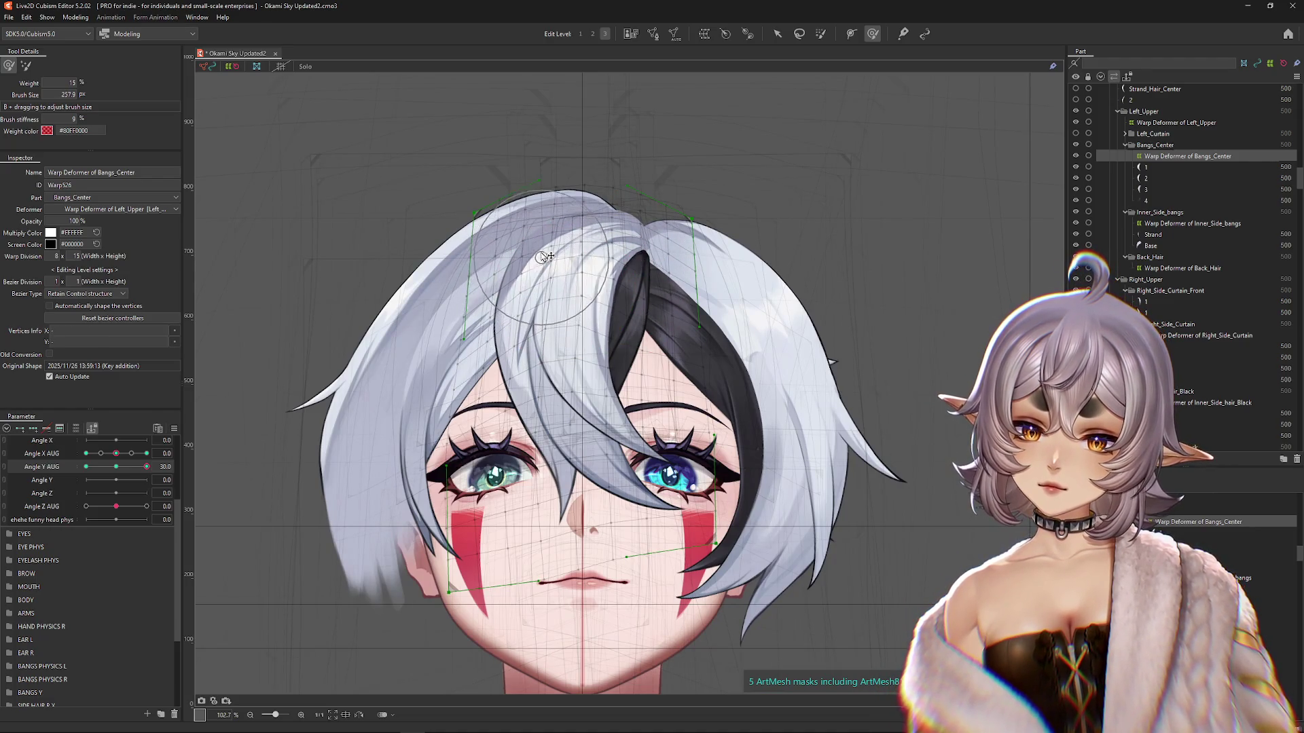
{"action": "key", "text": "ctrl+h"}
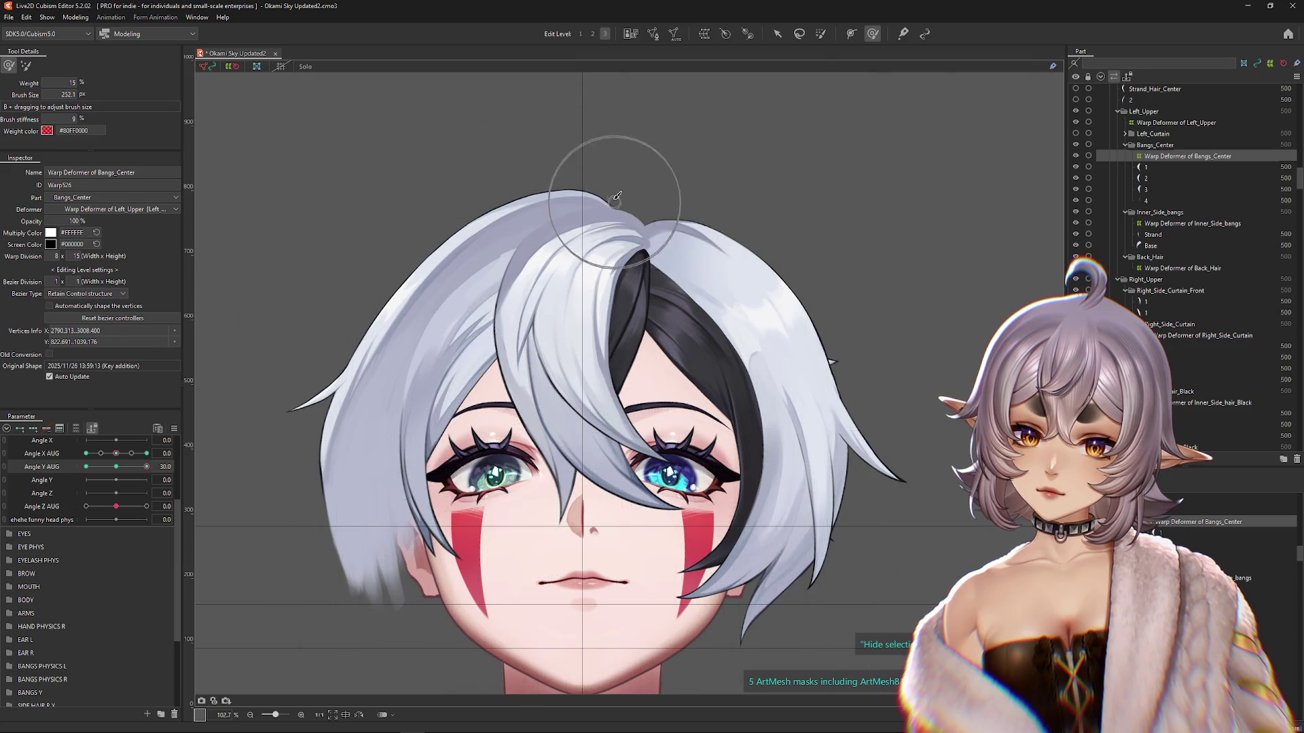
{"action": "scroll", "coordinate": [586, 224], "scroll_direction": "down", "scroll_amount": 2}
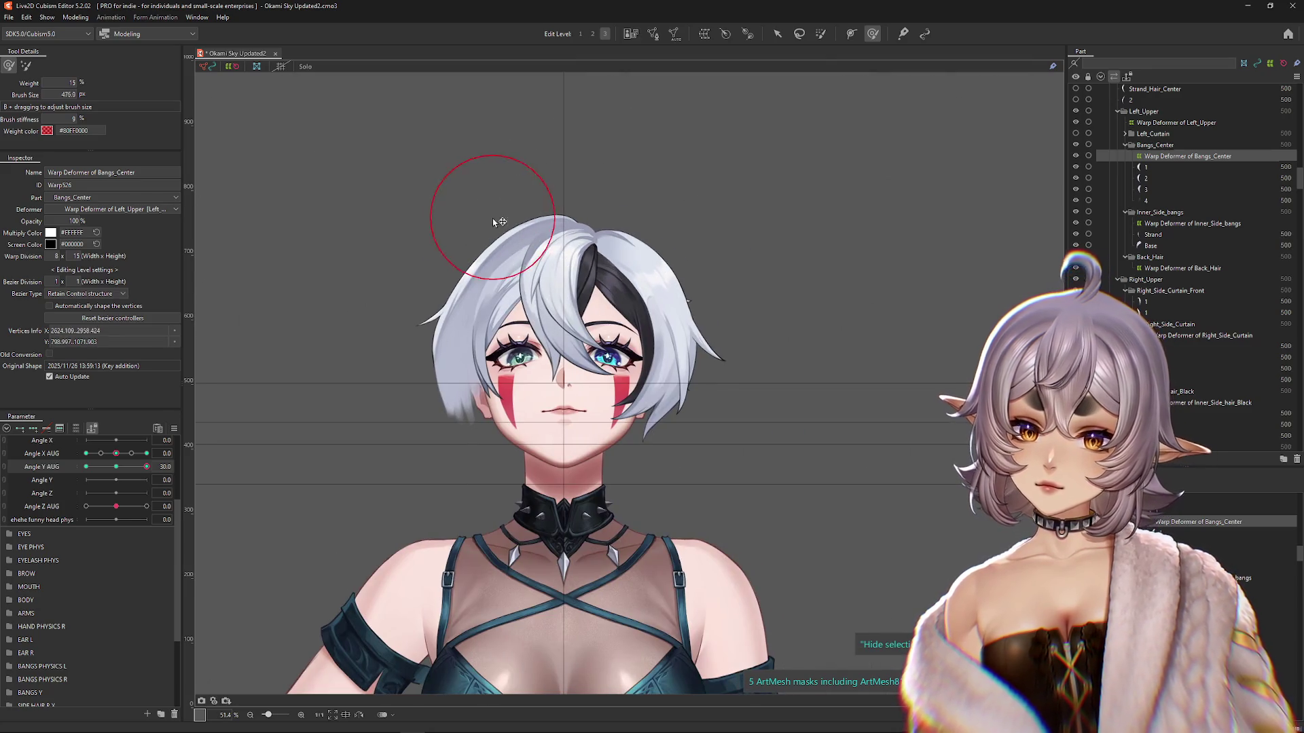